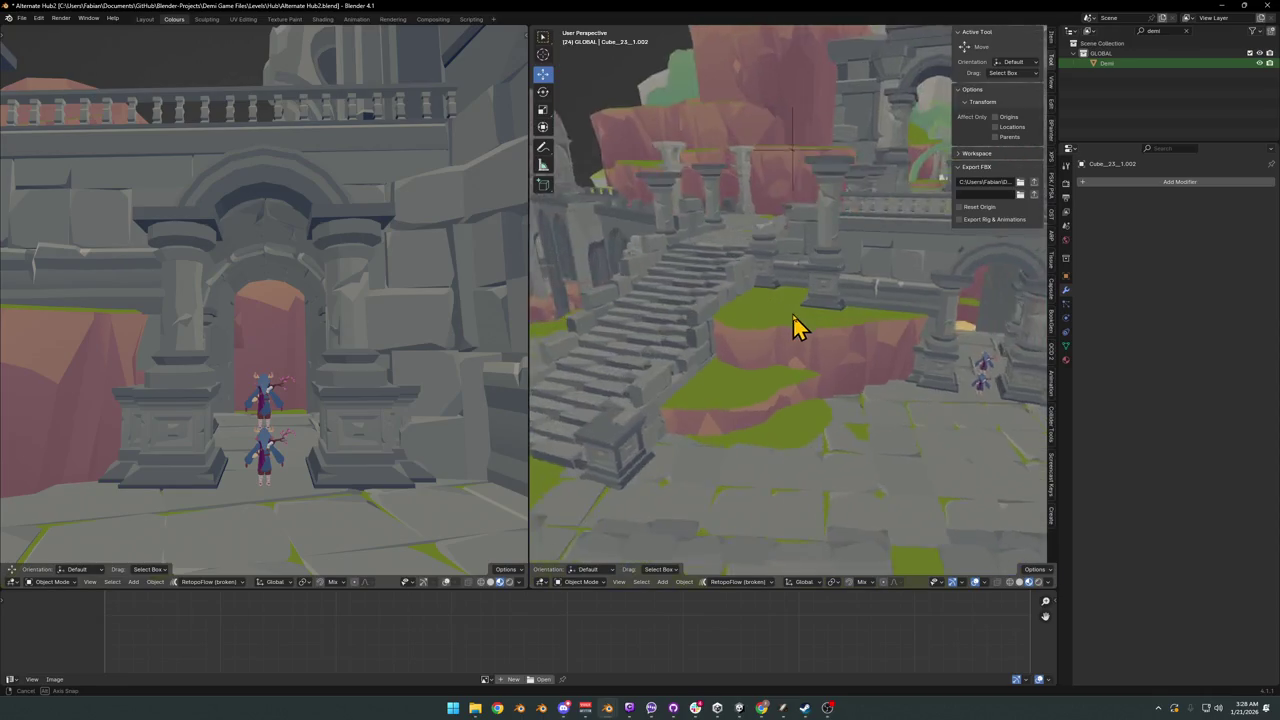
# Step: From a higher courtyard view, briefly reveal and re-hide hidden objects, then bring up the Add menu's Mesh primitives
pyautogui.click(843, 333)
pyautogui.moveTo(845, 330)
pyautogui.mouseDown(button='middle')
pyautogui.moveTo(826, 390)
pyautogui.moveTo(793, 380)
pyautogui.moveTo(806, 393)
pyautogui.moveTo(814, 354)
pyautogui.moveTo(838, 368)
pyautogui.mouseUp(button='middle')
pyautogui.hotkey('alt', 'h')
pyautogui.hotkey('ctrl', 'z')
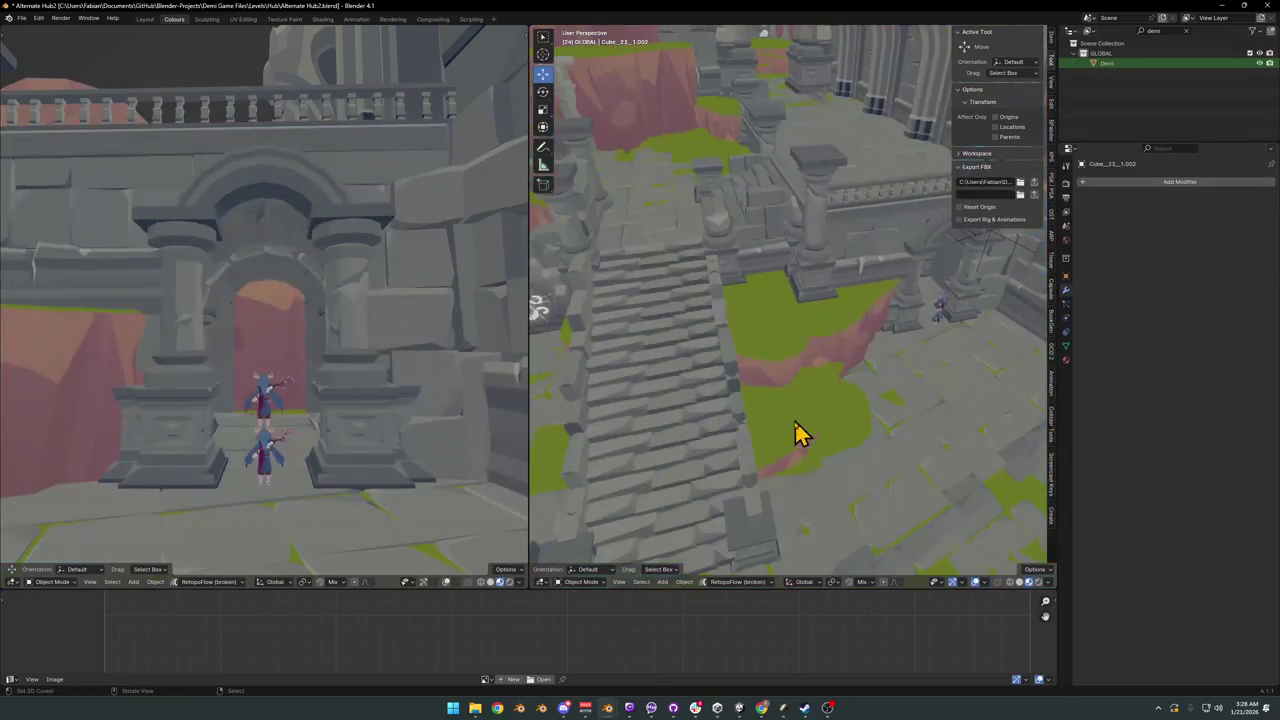
pyautogui.hotkey('shift', 'a')
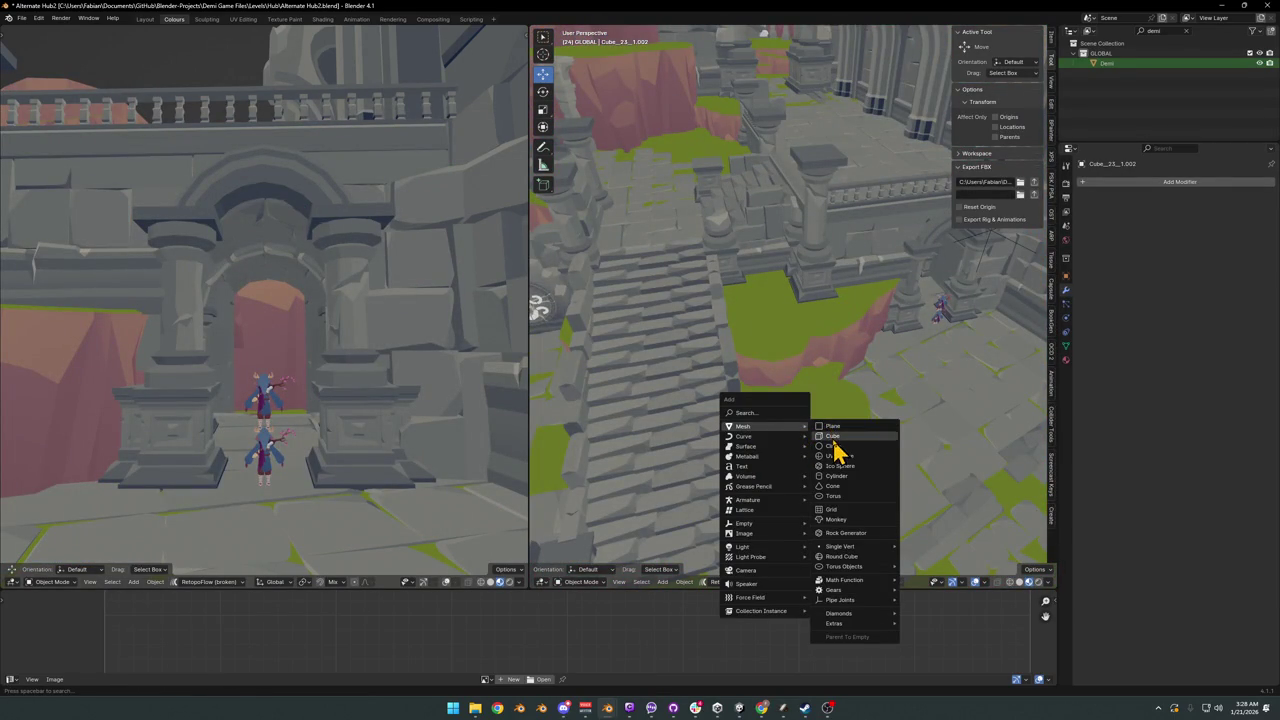
# Step: Add a cube beside the stone stairs, scale it up, rotate it around Z and reposition it
pyautogui.click(834, 440)
pyautogui.press('s')
pyautogui.click(920, 371)
pyautogui.moveTo(920, 371); pyautogui.dragTo(863, 360, button='middle')
pyautogui.press('r')
pyautogui.press('z')
pyautogui.click(862, 368)
pyautogui.press('g')
pyautogui.click(886, 366)
pyautogui.press('r')
pyautogui.click(886, 358)
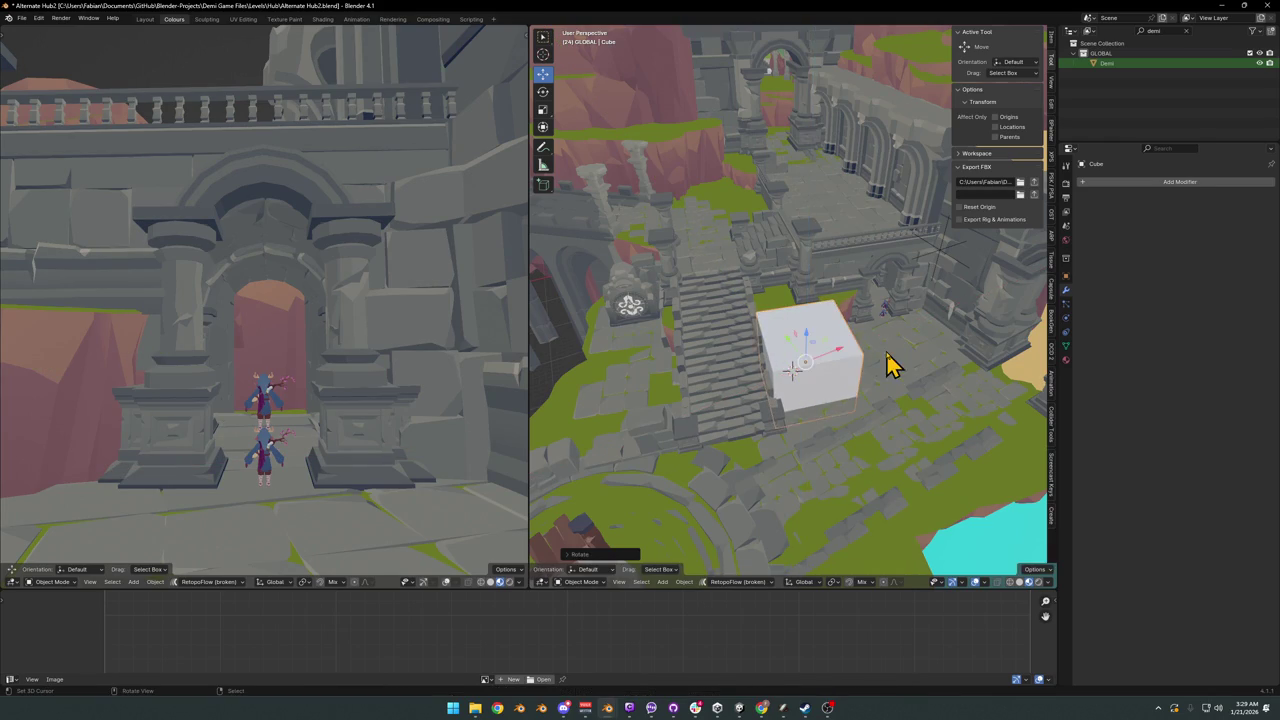
# Step: Raise the cube straight up along Z and switch it into Edit Mode
pyautogui.scroll(2, 870, 368)
pyautogui.moveTo(852, 383)
pyautogui.mouseDown(button='middle')
pyautogui.moveTo(808, 355)
pyautogui.moveTo(828, 346)
pyautogui.mouseUp(button='middle')
pyautogui.press('g')
pyautogui.press('z')
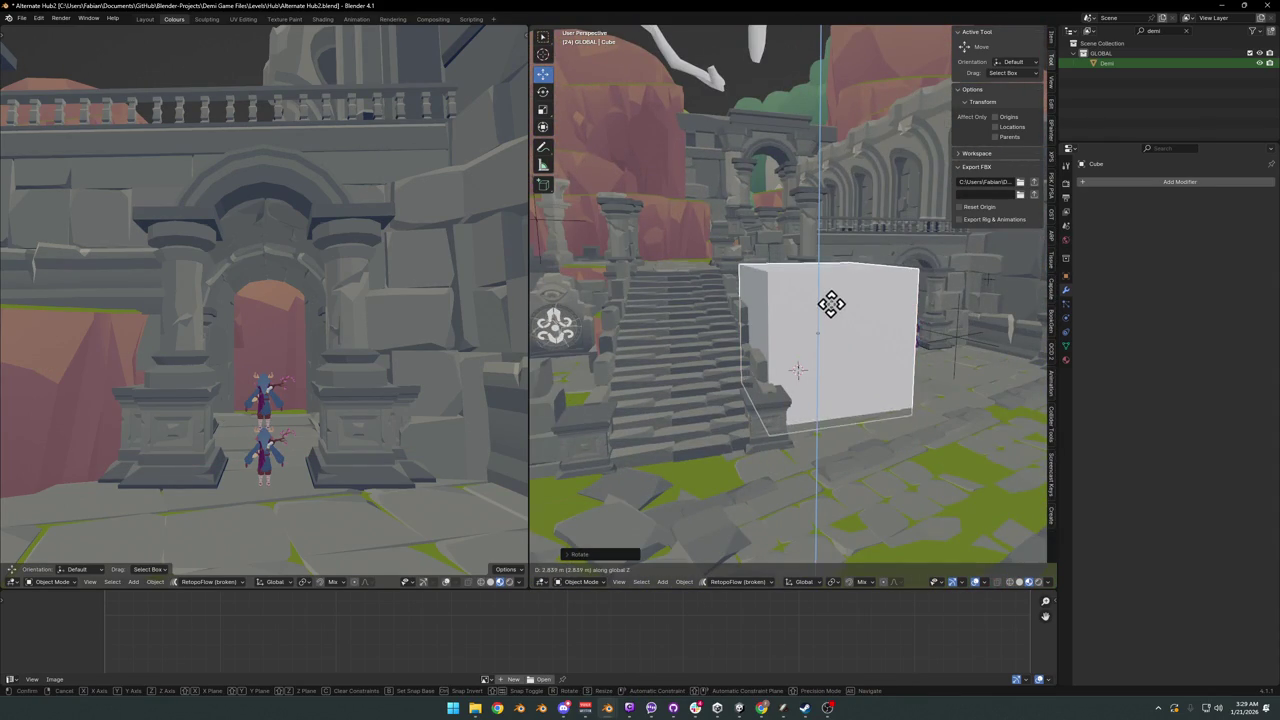
pyautogui.click(838, 314)
pyautogui.press('Tab')
pyautogui.moveTo(829, 300); pyautogui.dragTo(835, 308, button='middle')
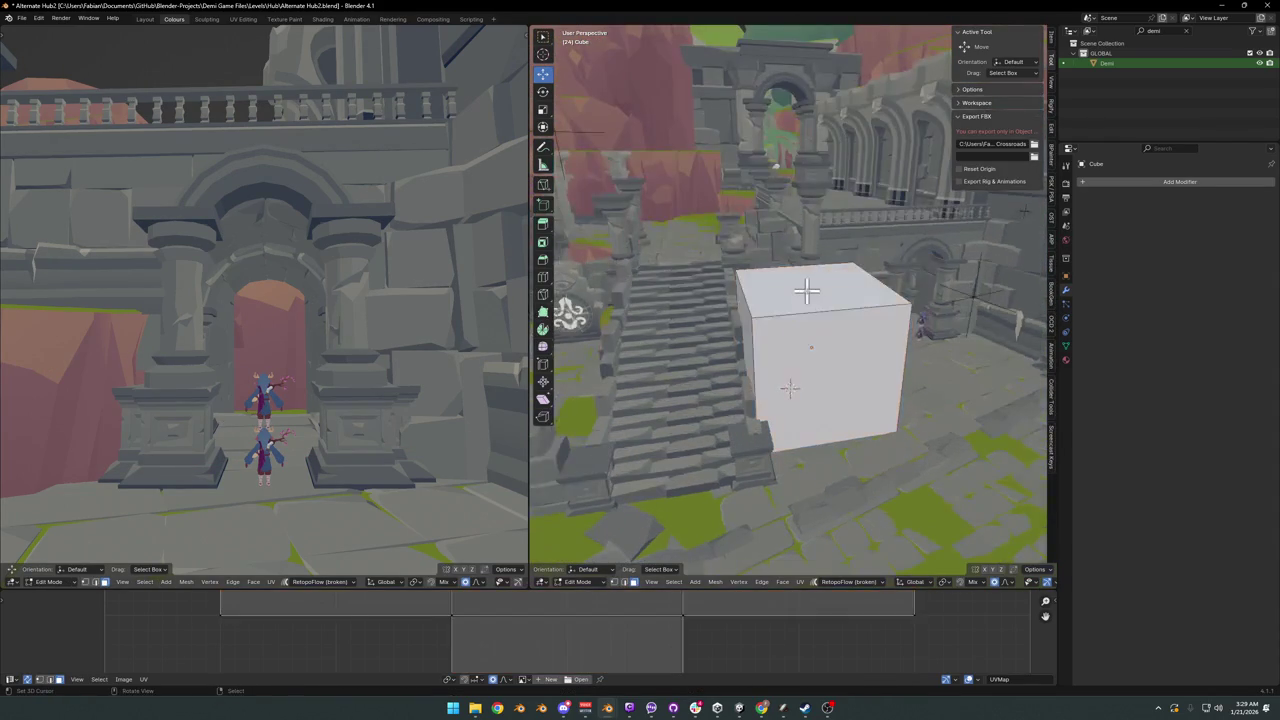
# Step: Extrude the cube's top face upward and merge it at center into a roof ridge
pyautogui.click(835, 295)
pyautogui.press('e')
pyautogui.click(742, 242)
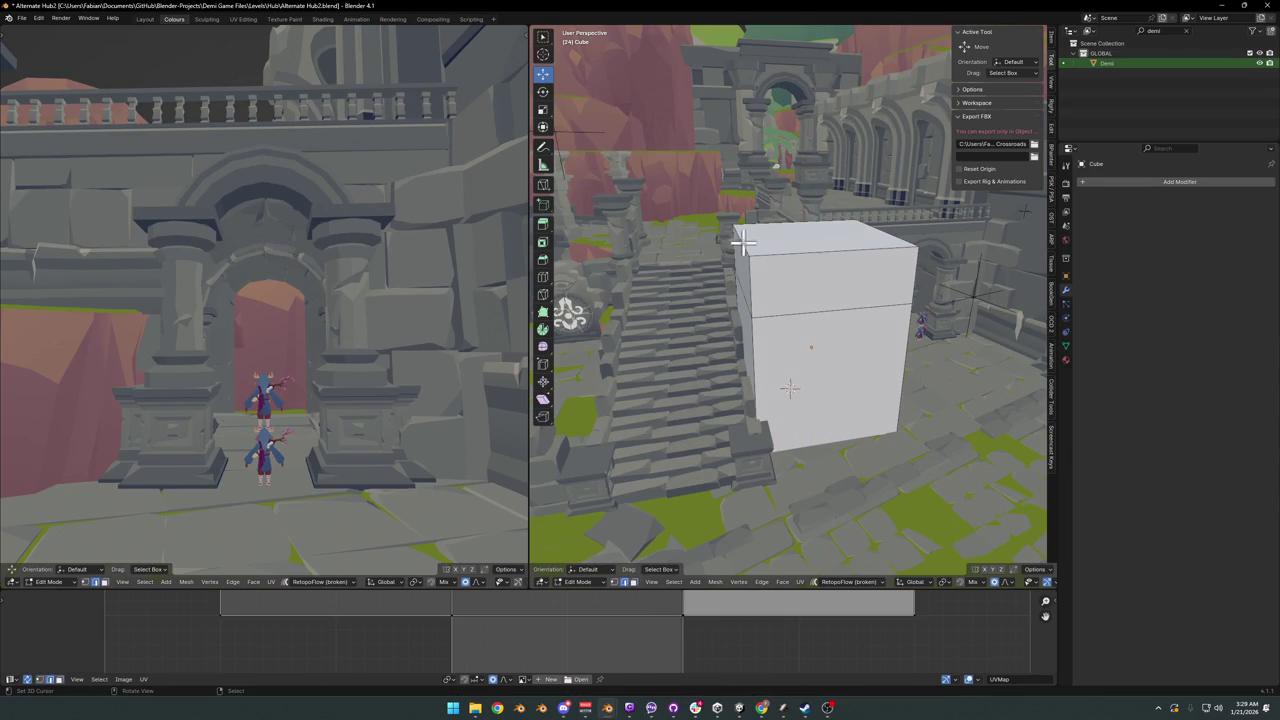
pyautogui.press('q')
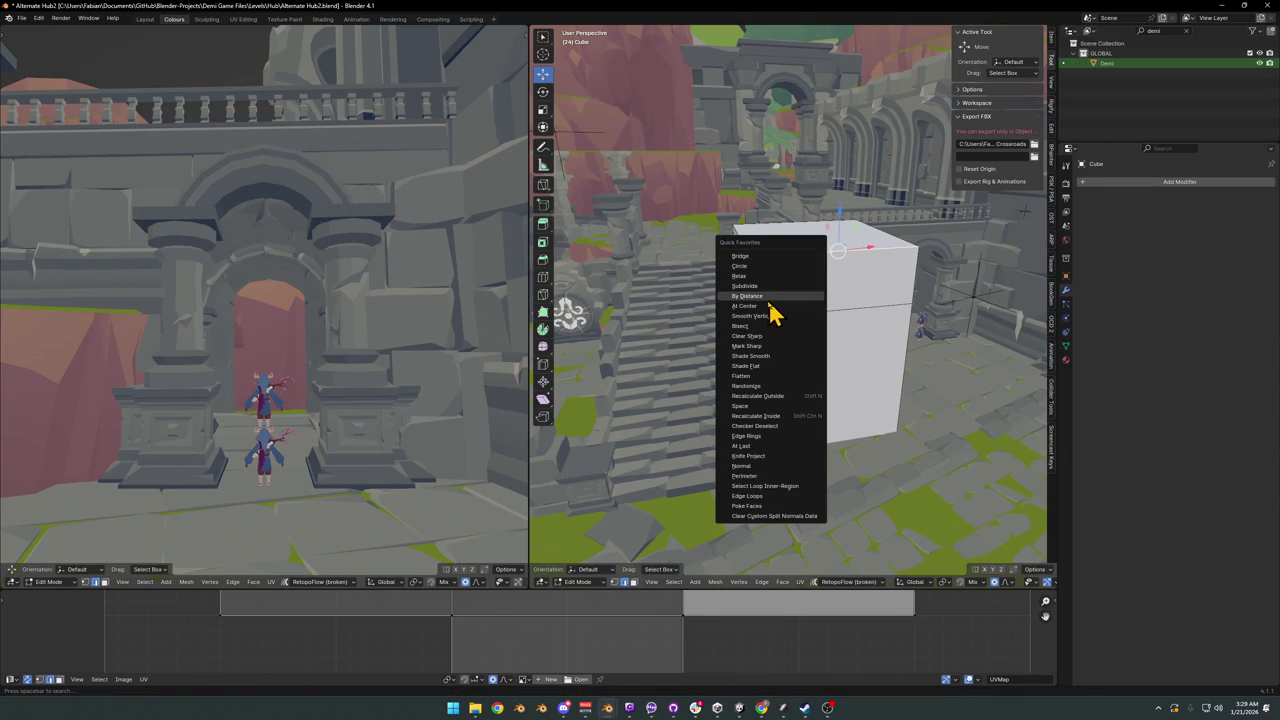
pyautogui.click(769, 305)
pyautogui.press('q')
pyautogui.click(785, 229)
pyautogui.moveTo(788, 266)
pyautogui.mouseDown(button='middle')
pyautogui.moveTo(795, 237)
pyautogui.moveTo(858, 284)
pyautogui.moveTo(829, 286)
pyautogui.mouseUp(button='middle')
pyautogui.press('g')
pyautogui.click(851, 223)
# Step: Lengthen the block by pushing a side face outward along its normal
pyautogui.click(818, 262)
pyautogui.press('g')
pyautogui.press('y')
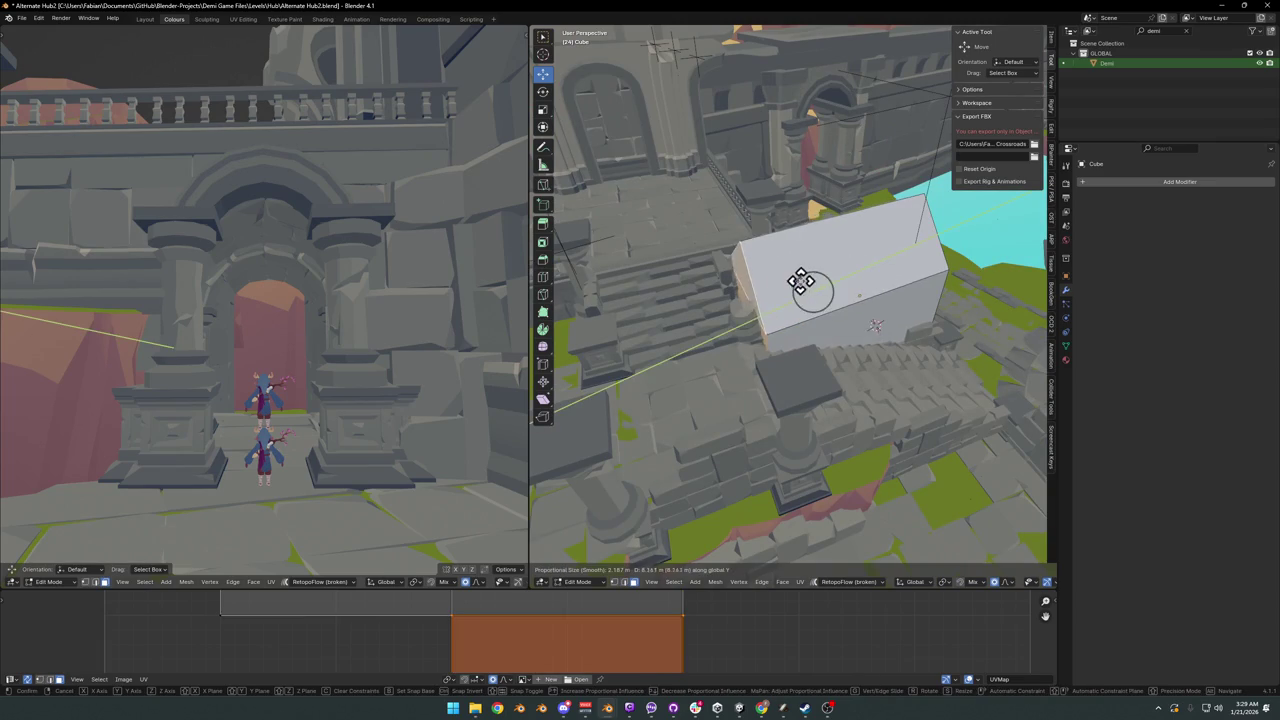
pyautogui.rightClick(801, 281)
pyautogui.click(815, 392)
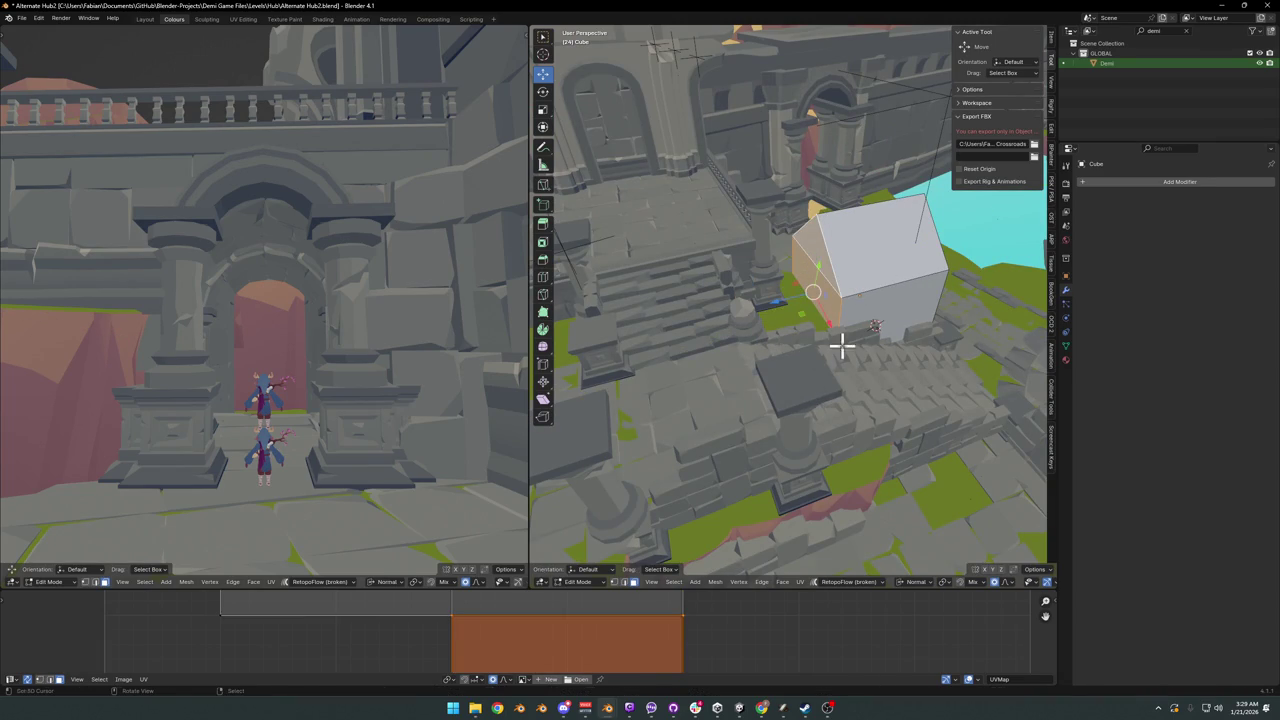
pyautogui.press('g')
pyautogui.press('z')
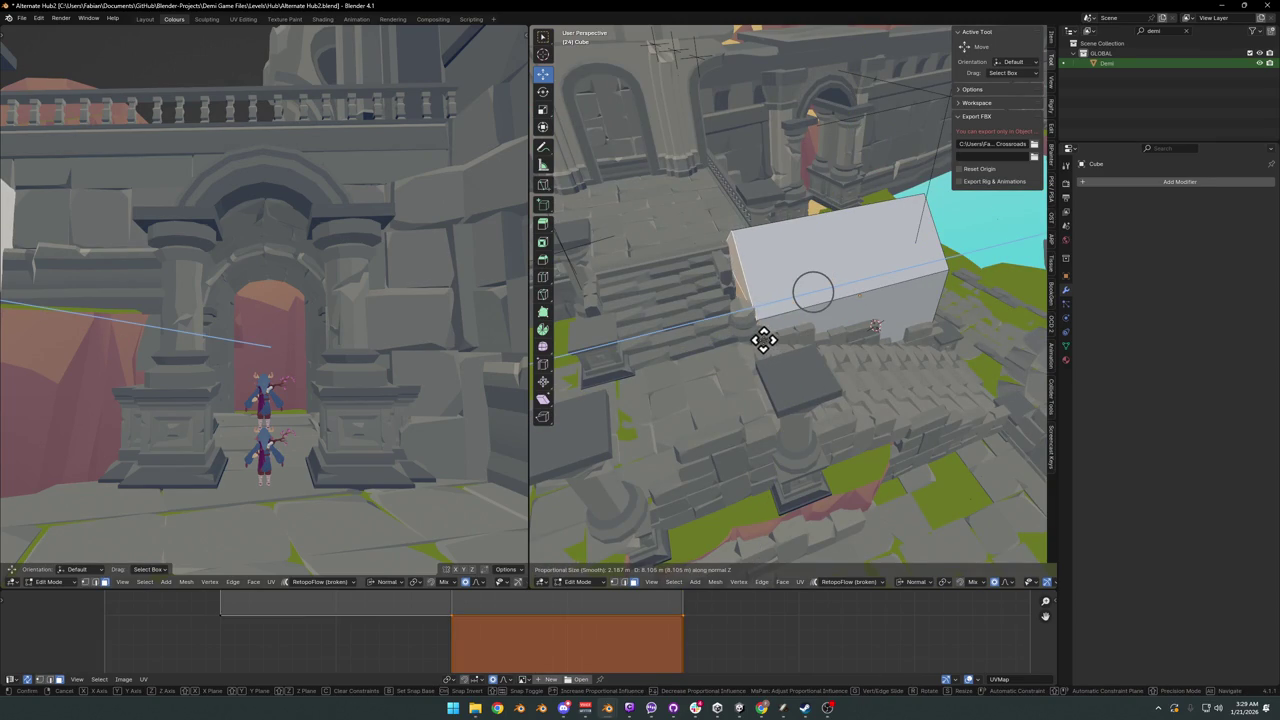
pyautogui.click(763, 340)
# Step: Review the lengthened gabled block from several angles and return it to Object Mode
pyautogui.moveTo(709, 283); pyautogui.dragTo(840, 270, button='middle')
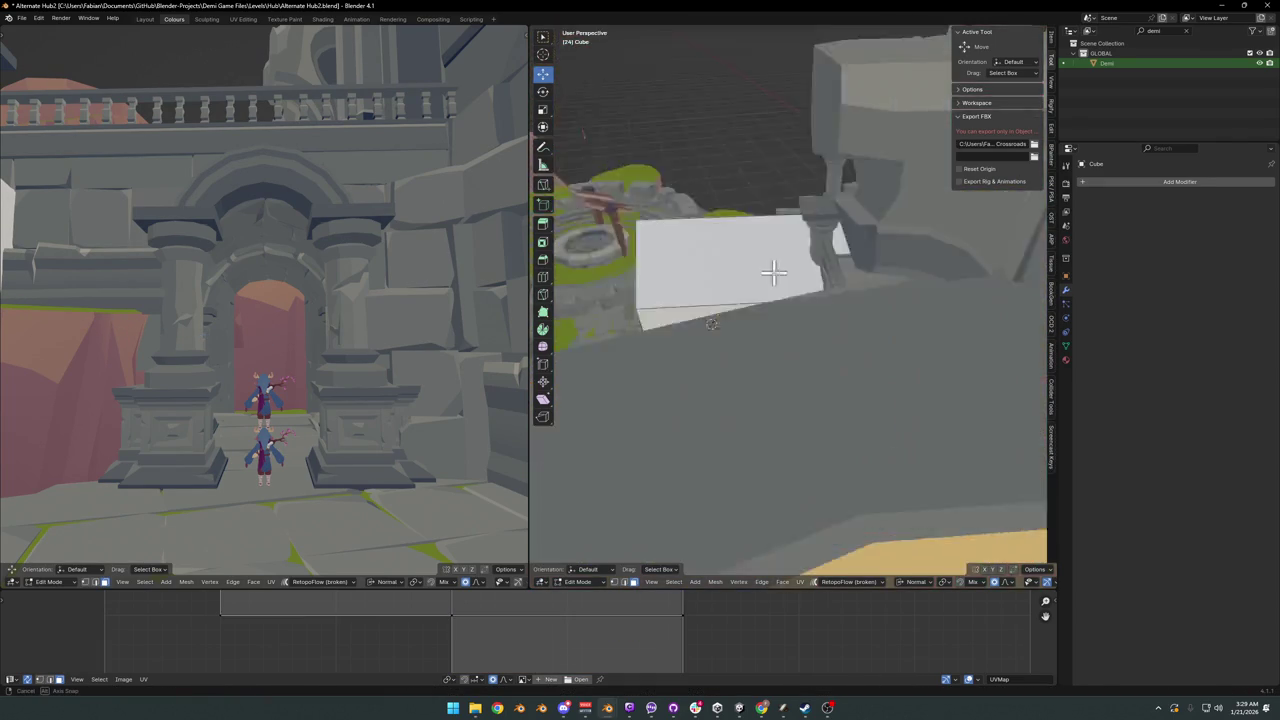
pyautogui.moveTo(840, 270)
pyautogui.mouseDown(button='middle')
pyautogui.moveTo(900, 294)
pyautogui.moveTo(855, 312)
pyautogui.mouseUp(button='middle')
pyautogui.click(773, 310)
pyautogui.hotkey('shift', '`')
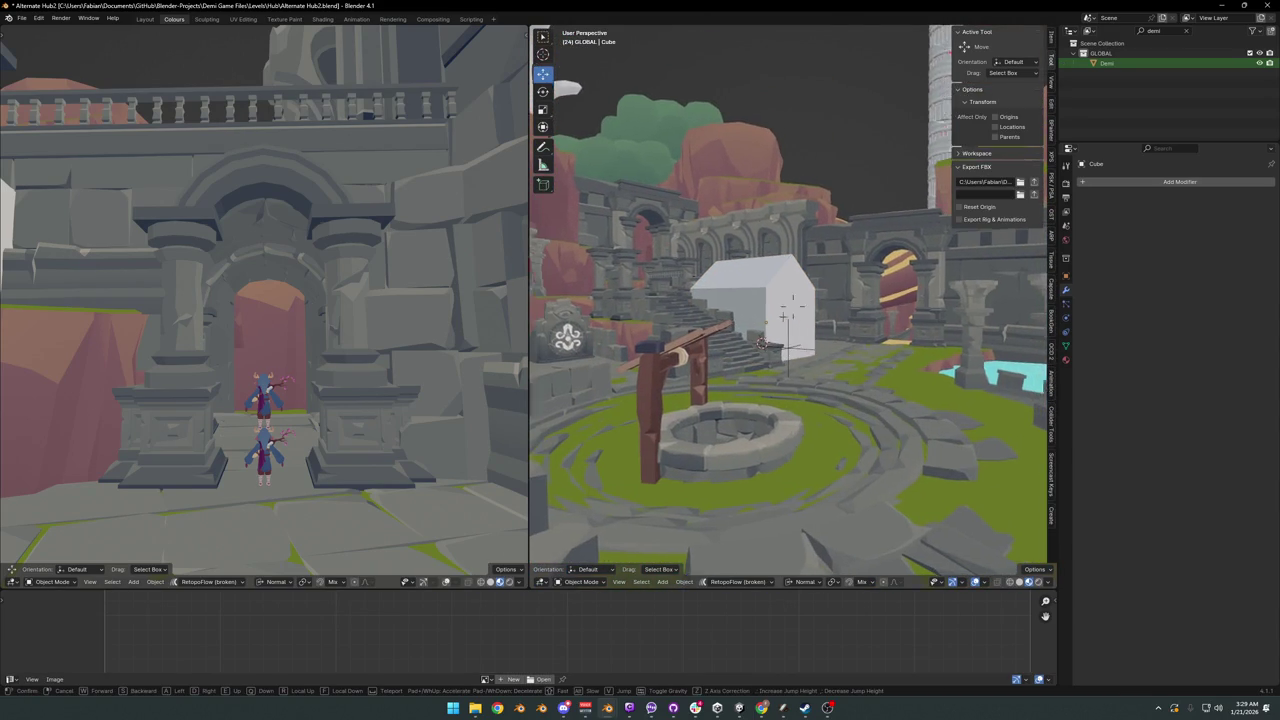
# Step: Walk back and forth through the courtyard to inspect the block, stairs and well
pyautogui.press('w')
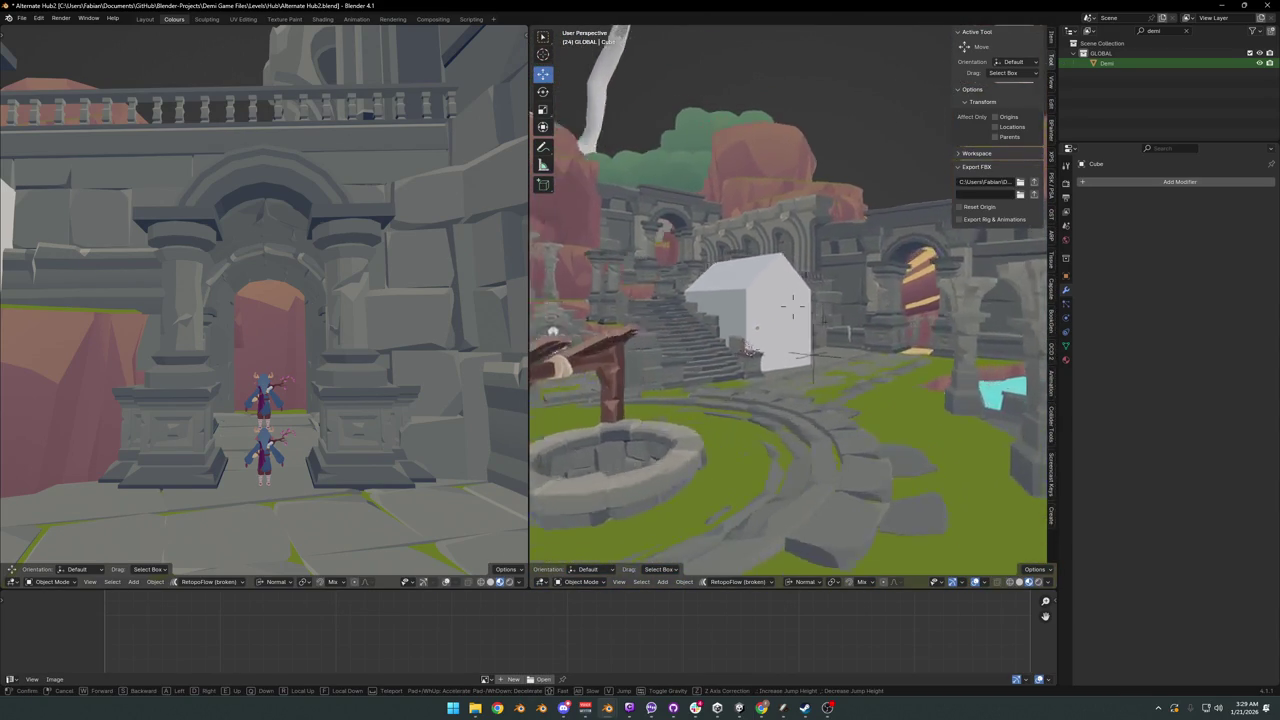
pyautogui.press('s')
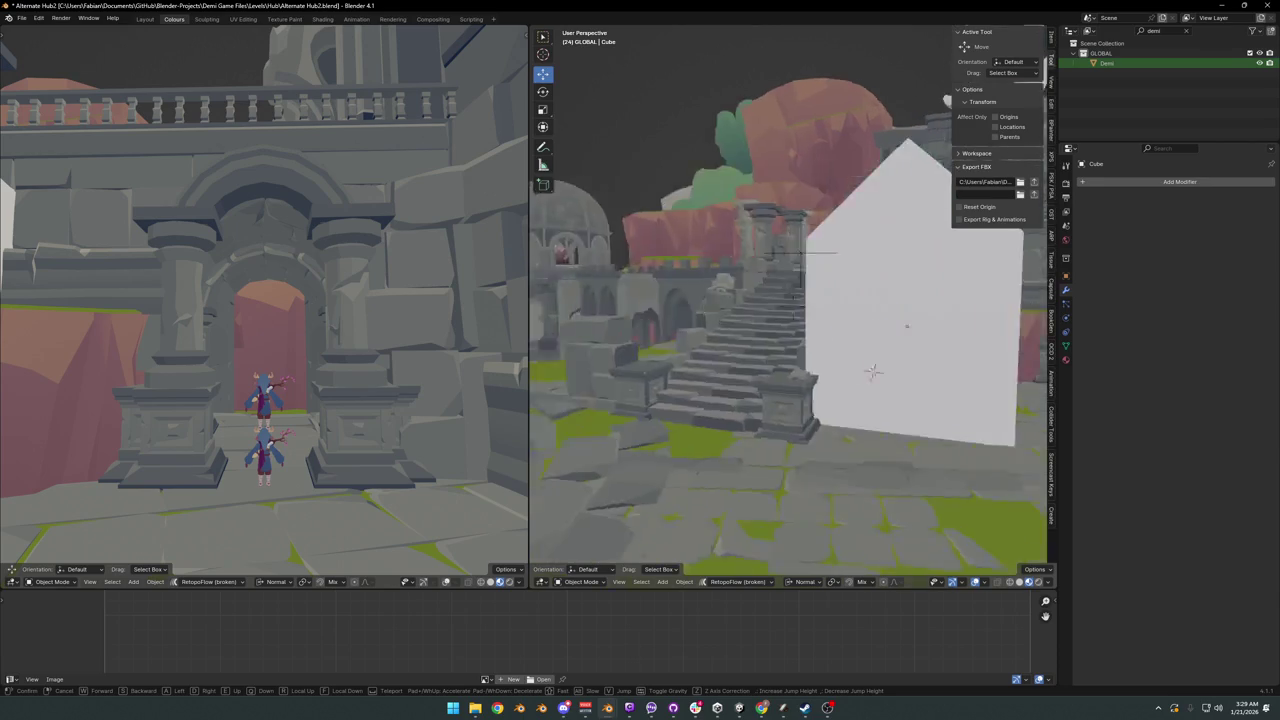
pyautogui.press('w')
pyautogui.press('s')
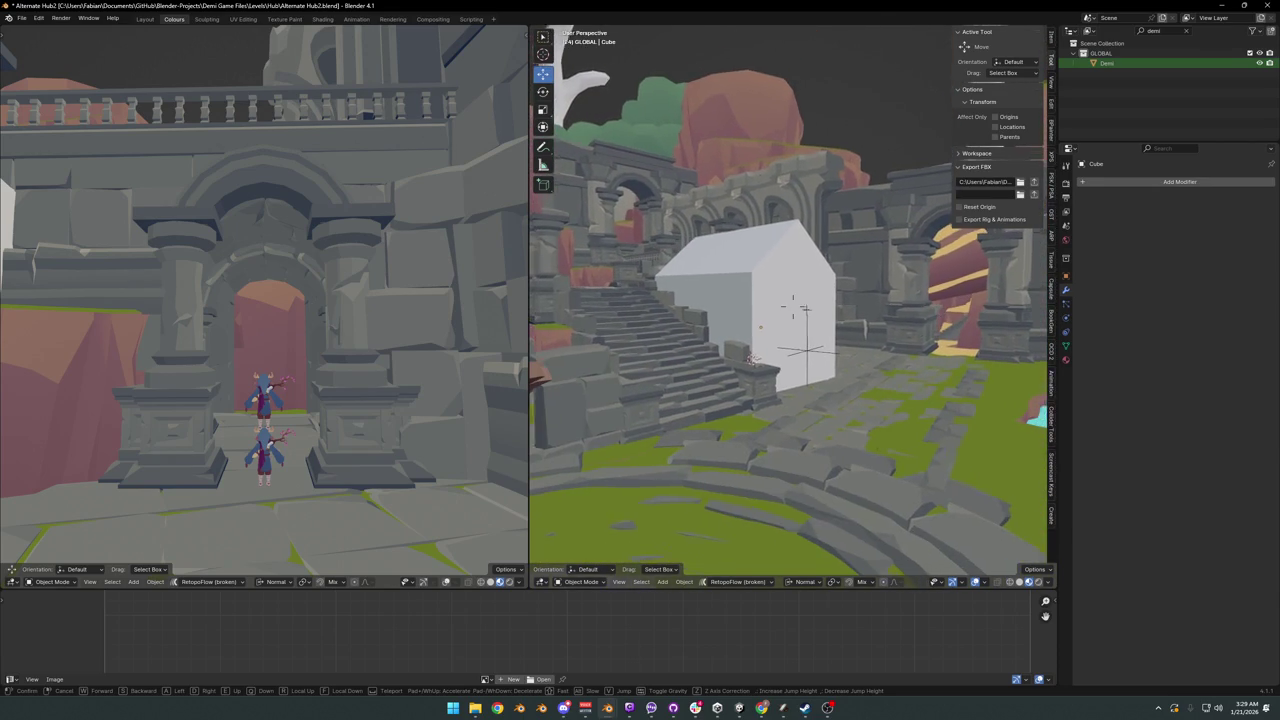
pyautogui.press('s')
pyautogui.press('w')
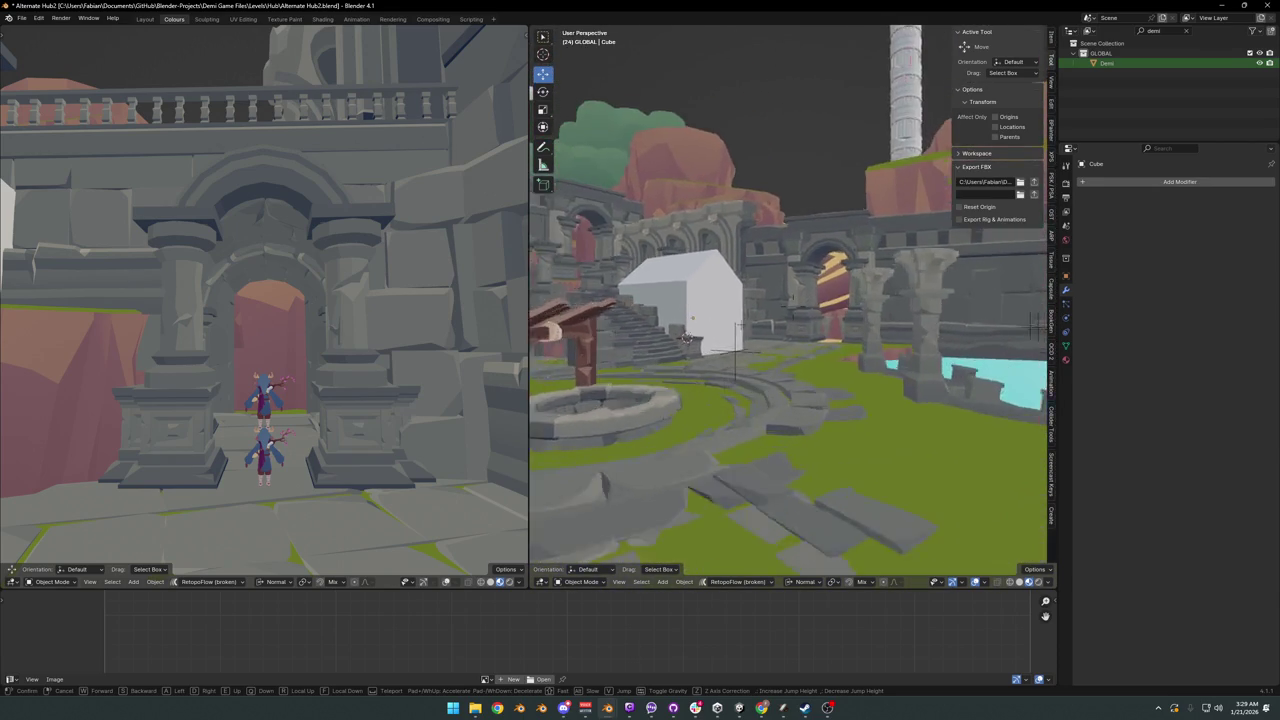
pyautogui.press('s')
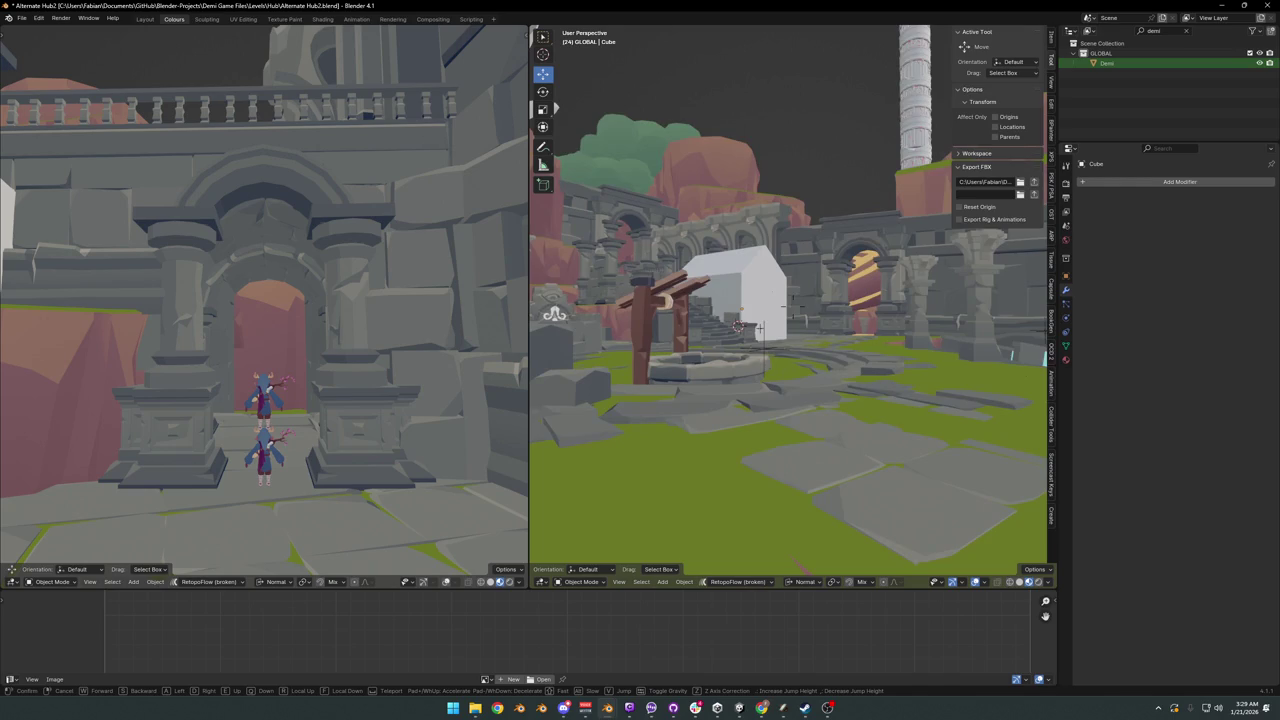
pyautogui.press('w')
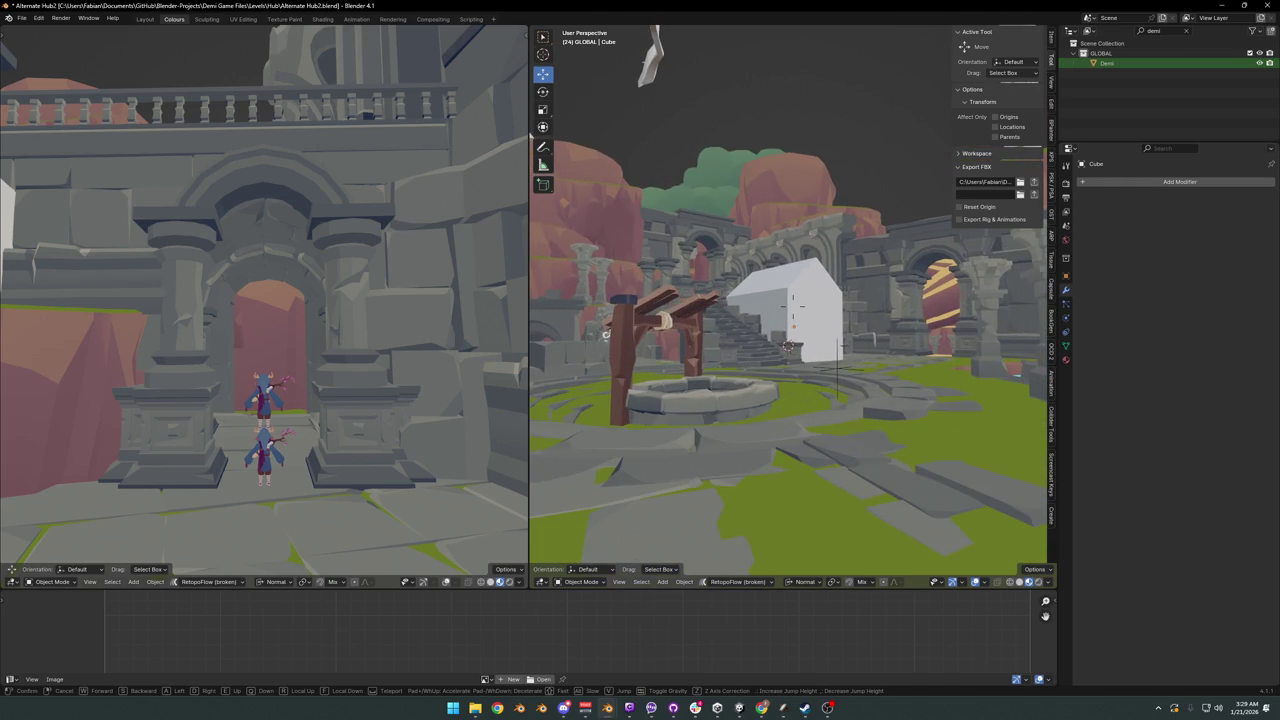
pyautogui.press('w')
pyautogui.click(829, 329)
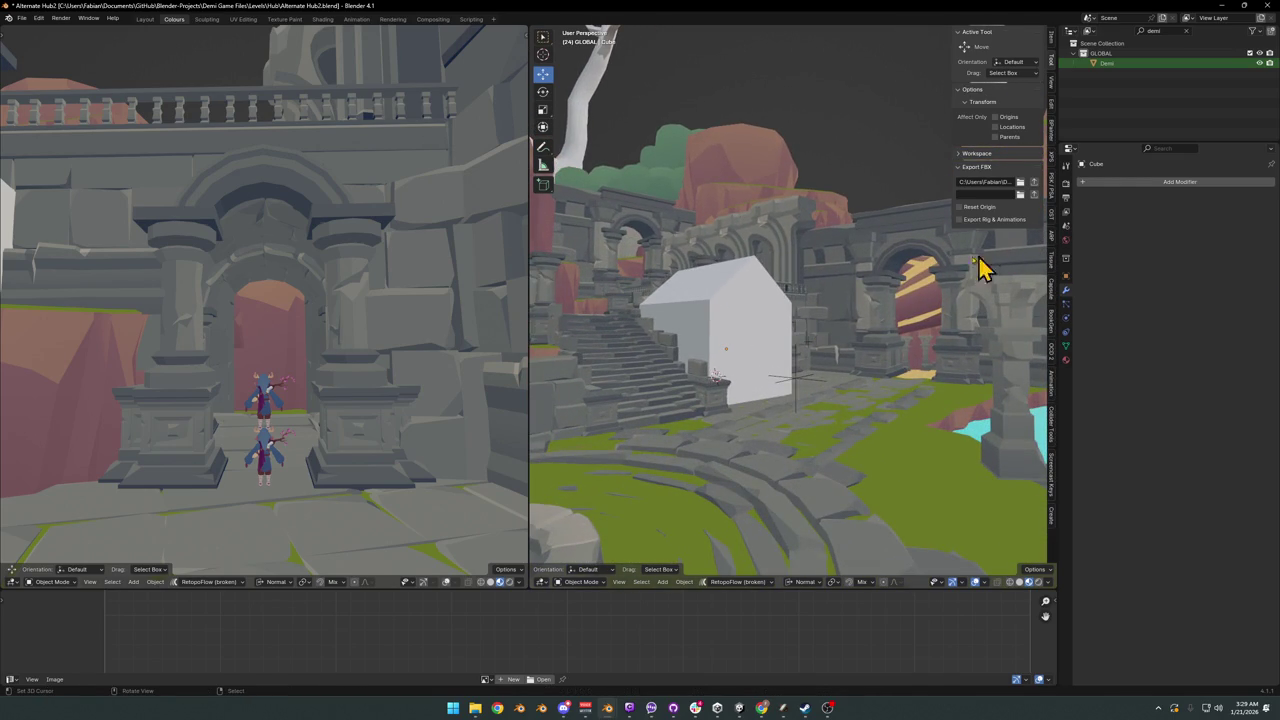
# Step: In Edit Mode, select the roof ridge edge and start bevelling it by about 0.433 m
pyautogui.press('Tab')
pyautogui.press('a')
pyautogui.click(734, 263)
pyautogui.hotkey('ctrl', 'b')
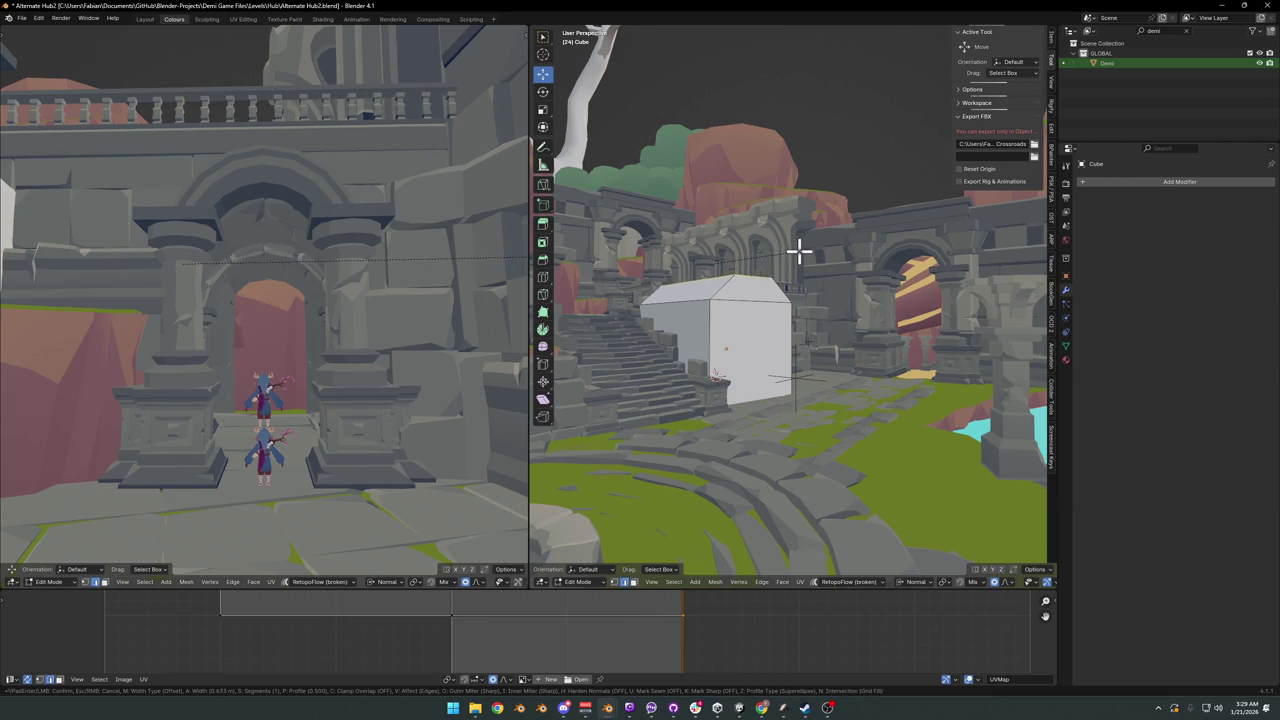
# Step: Finish the ridge bevel and orbit around the block to review it from several angles
pyautogui.press('Escape')
pyautogui.moveTo(794, 251); pyautogui.dragTo(780, 283, button='middle')
pyautogui.moveTo(731, 380); pyautogui.dragTo(745, 320, button='middle')
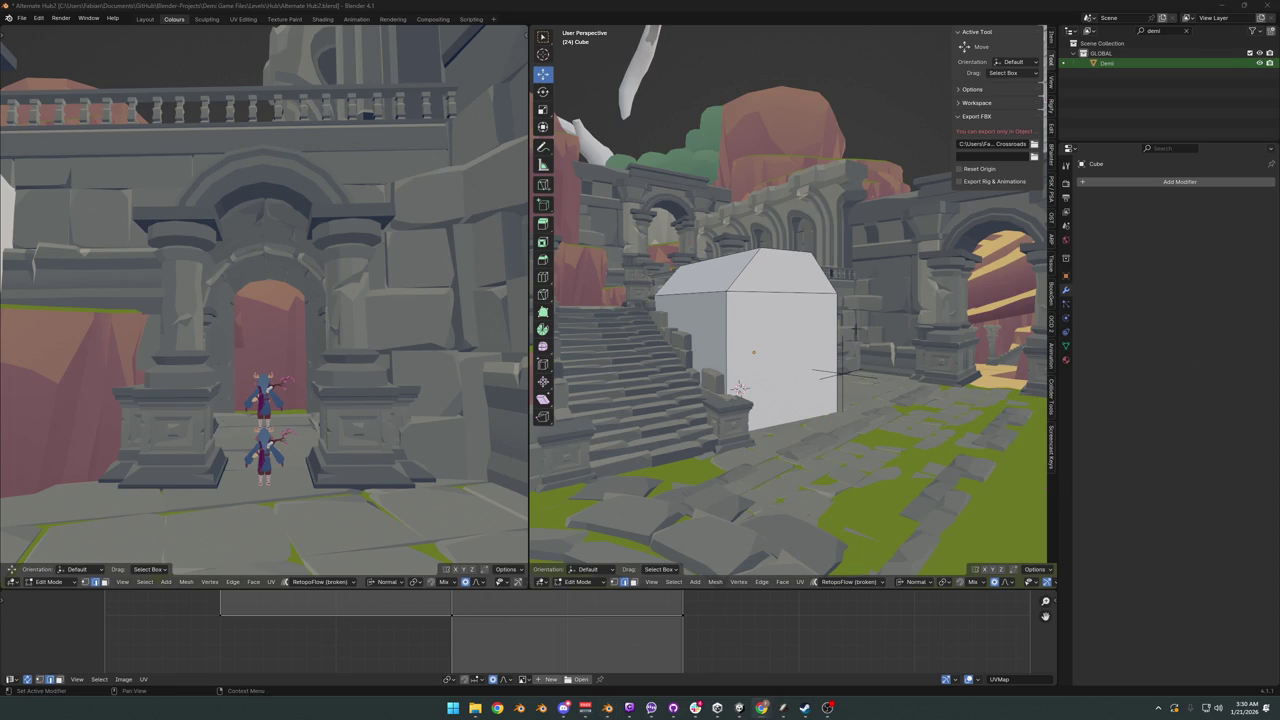
pyautogui.moveTo(985, 278); pyautogui.dragTo(778, 348, button='middle')
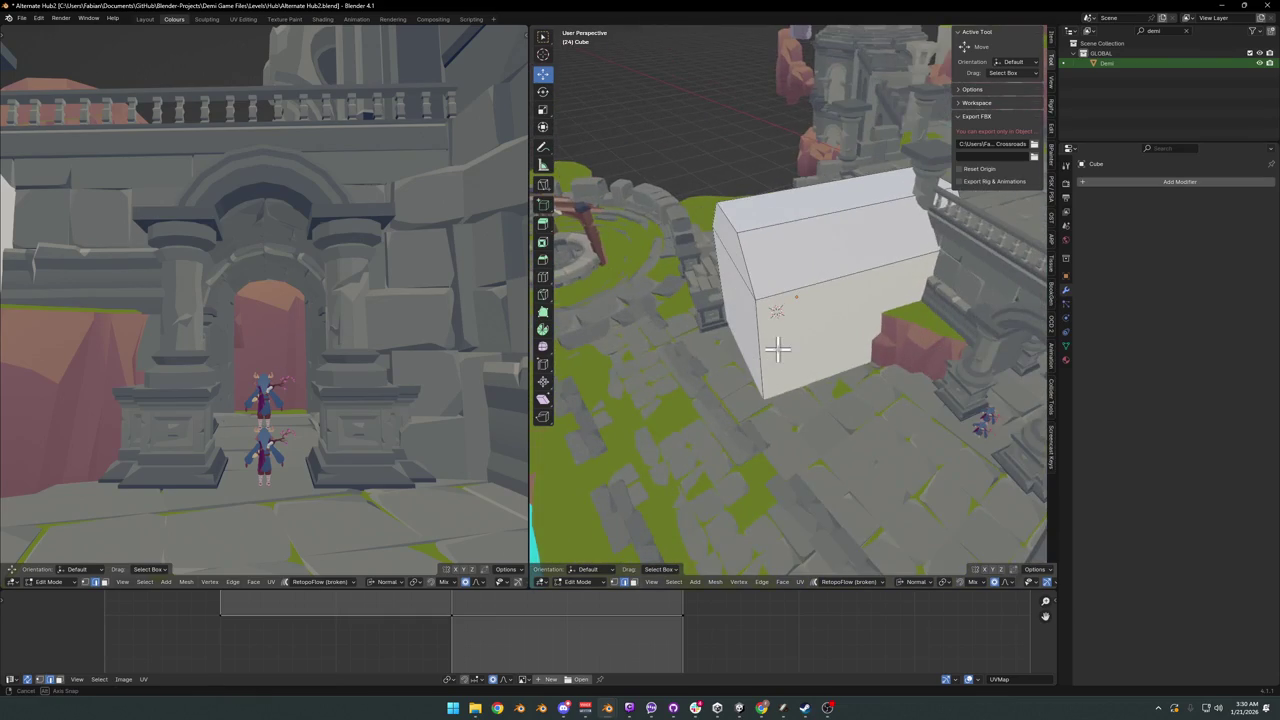
pyautogui.moveTo(950, 271)
pyautogui.mouseDown(button='middle')
pyautogui.moveTo(880, 306)
pyautogui.moveTo(829, 286)
pyautogui.moveTo(728, 320)
pyautogui.moveTo(751, 334)
pyautogui.moveTo(766, 323)
pyautogui.moveTo(806, 344)
pyautogui.moveTo(797, 354)
pyautogui.moveTo(818, 350)
pyautogui.moveTo(766, 351)
pyautogui.moveTo(786, 331)
pyautogui.moveTo(797, 360)
pyautogui.moveTo(800, 320)
pyautogui.moveTo(823, 306)
pyautogui.moveTo(794, 340)
pyautogui.moveTo(733, 336)
pyautogui.moveTo(883, 320)
pyautogui.moveTo(858, 349)
pyautogui.moveTo(762, 300)
pyautogui.mouseUp(button='middle')
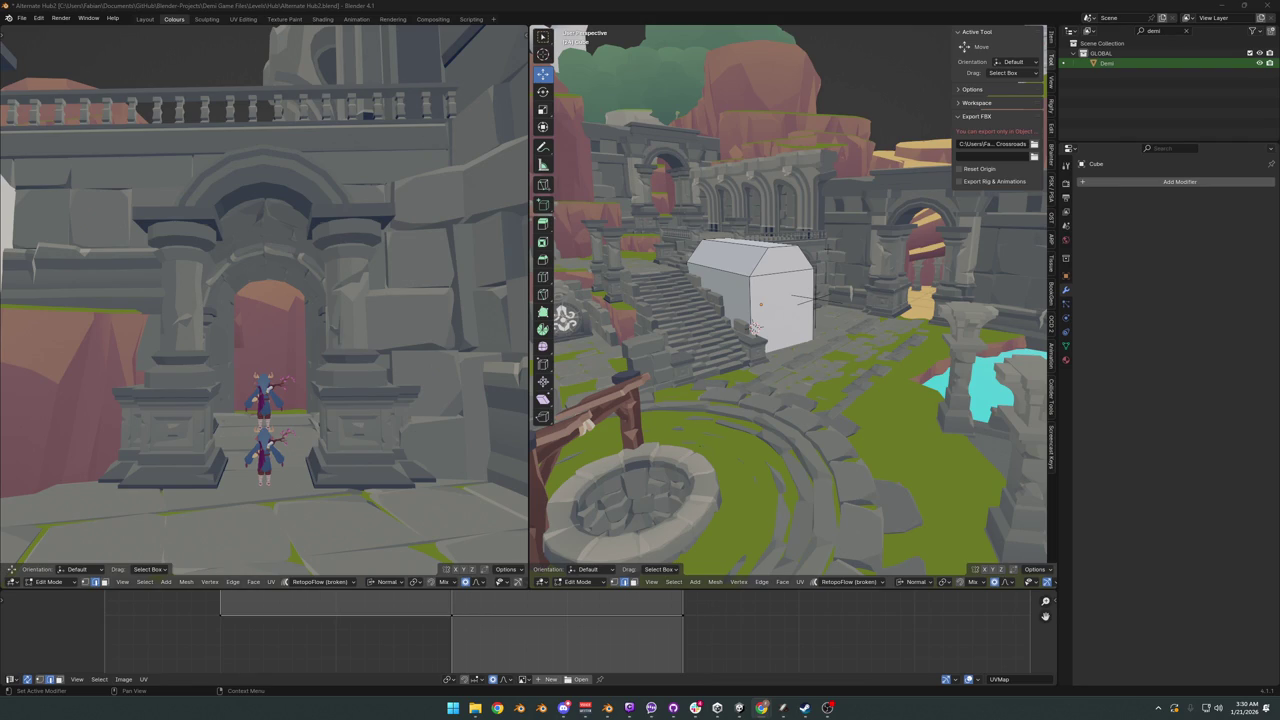
# Step: Walk to face the arch, tower and water, then return the block to Object Mode
pyautogui.hotkey('shift', '`')
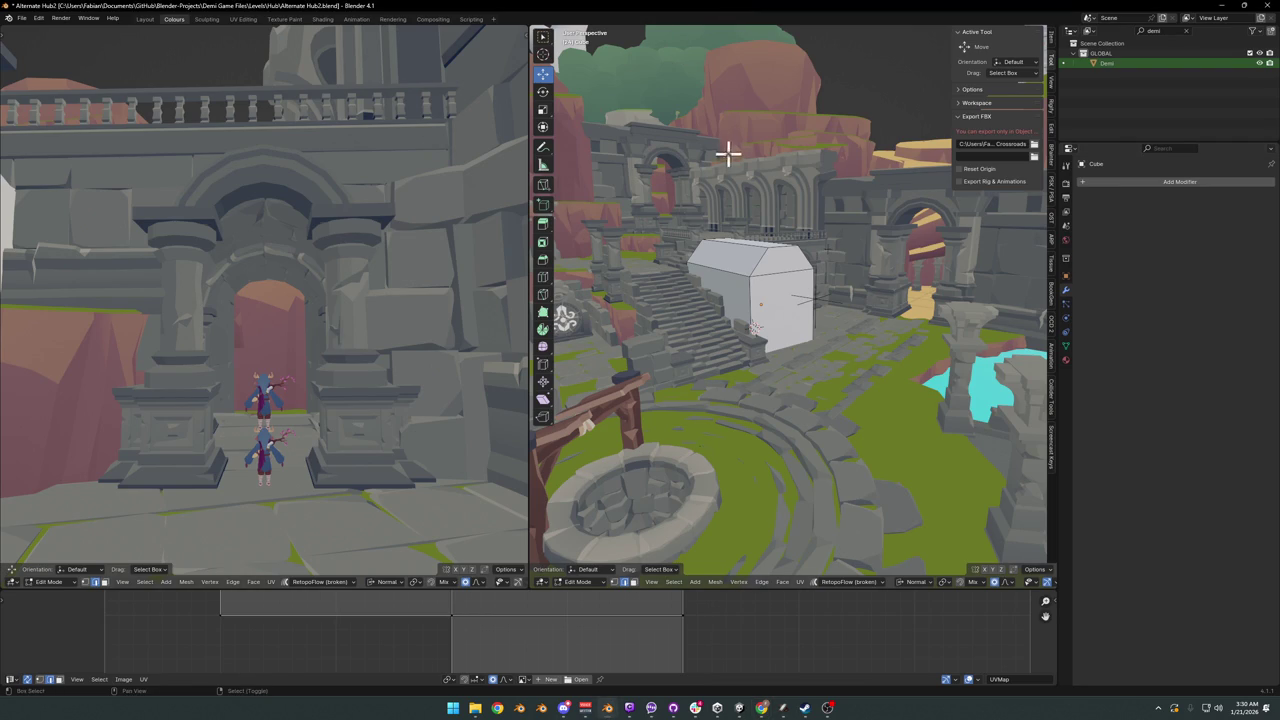
pyautogui.press('w')
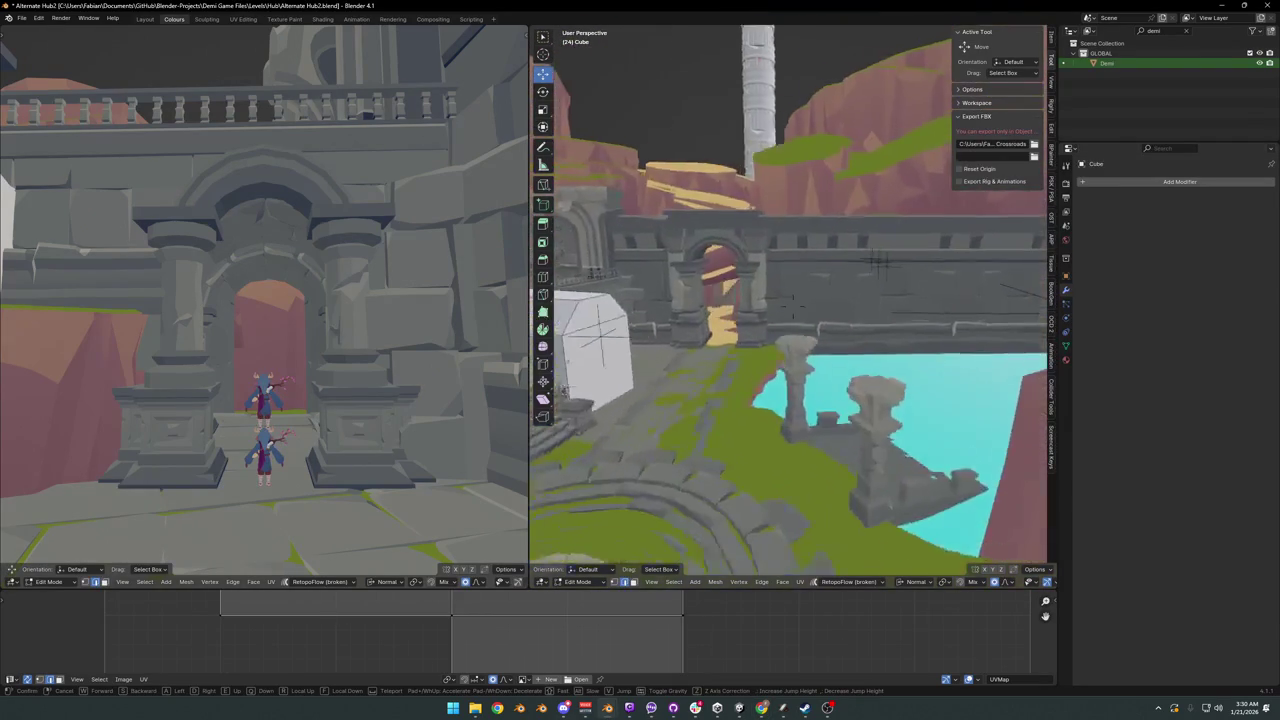
pyautogui.press('Return')
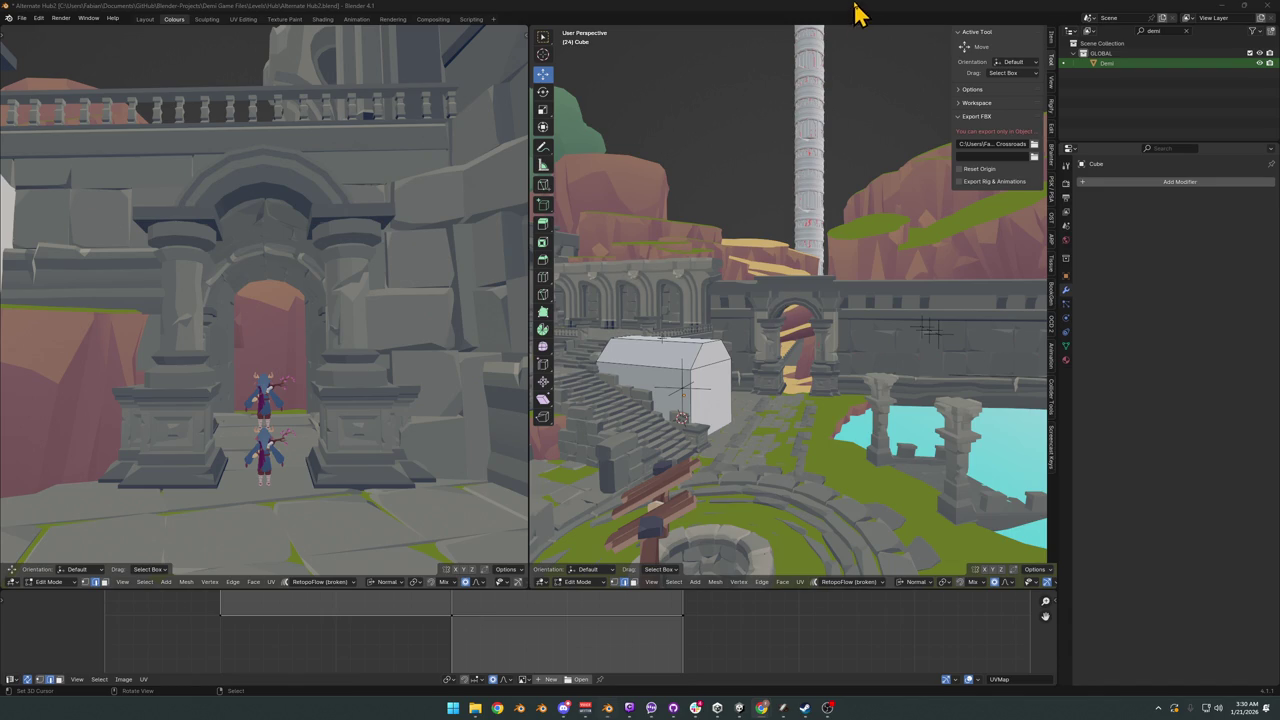
pyautogui.press('Tab')
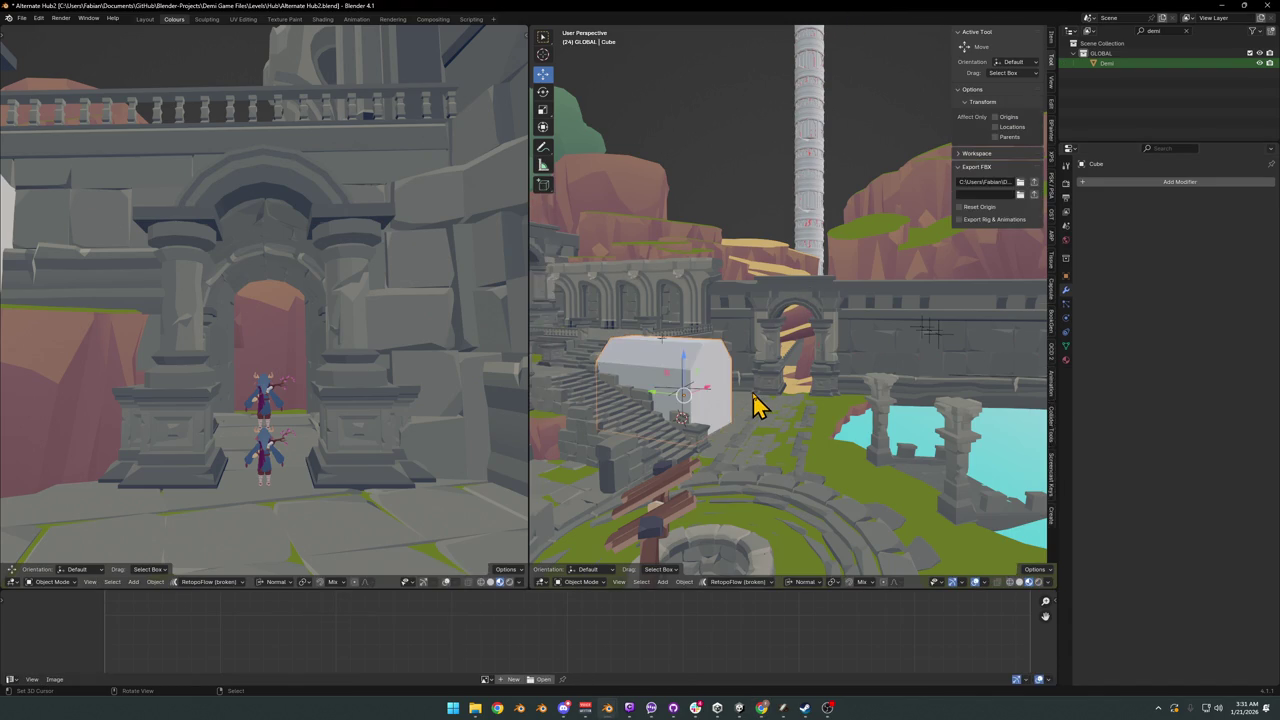
pyautogui.press('Delete')
pyautogui.scroll(5, 680, 400)
pyautogui.moveTo(895, 383); pyautogui.dragTo(825, 385, button='middle')
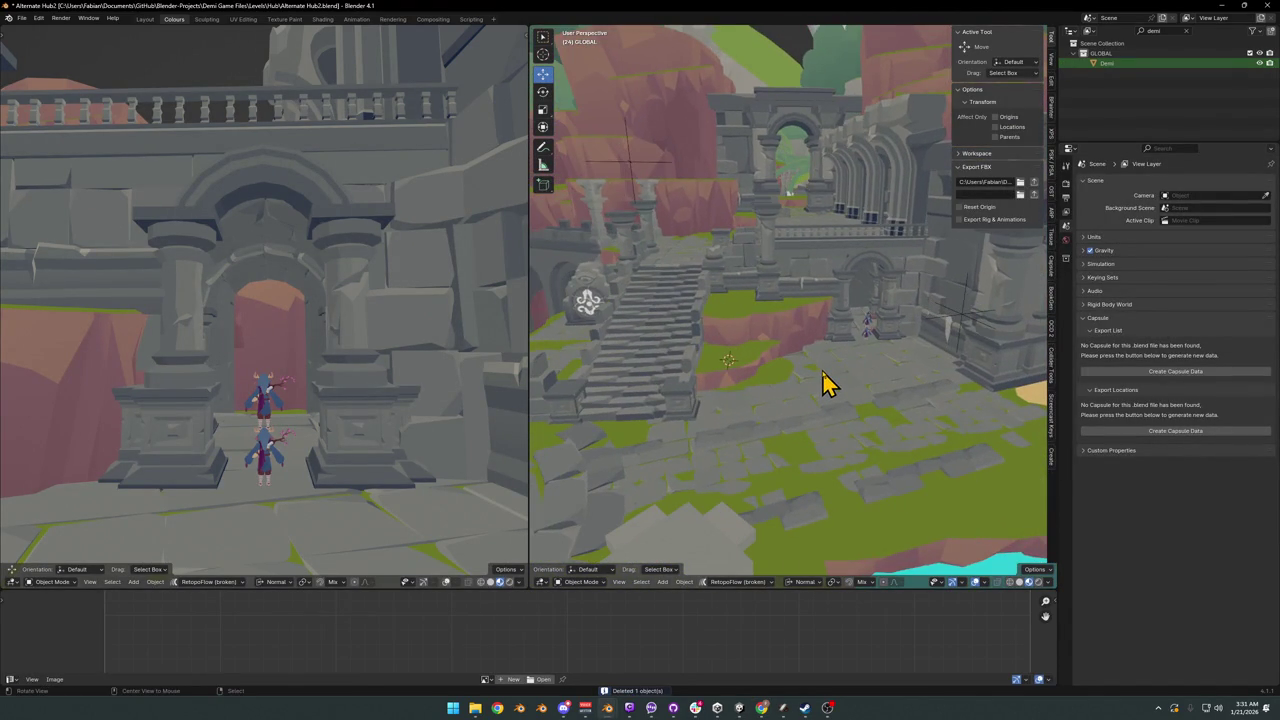
pyautogui.hotkey('shift', '`')
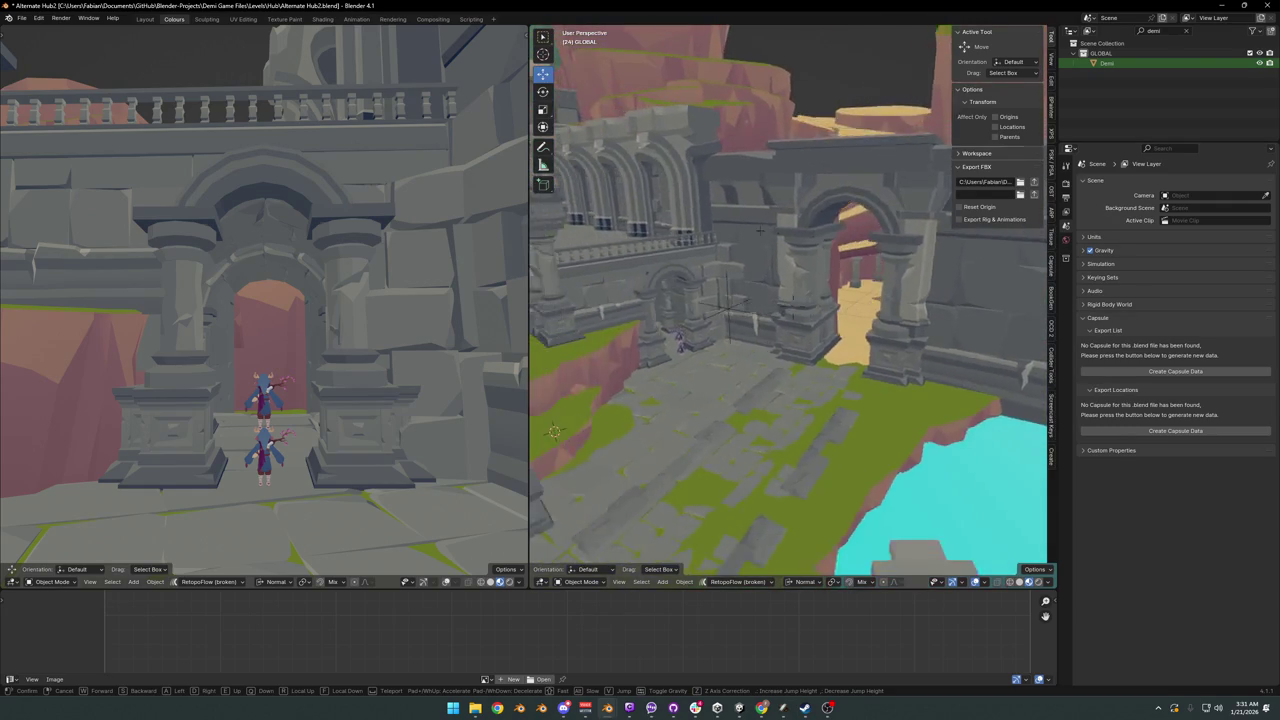
pyautogui.press('w')
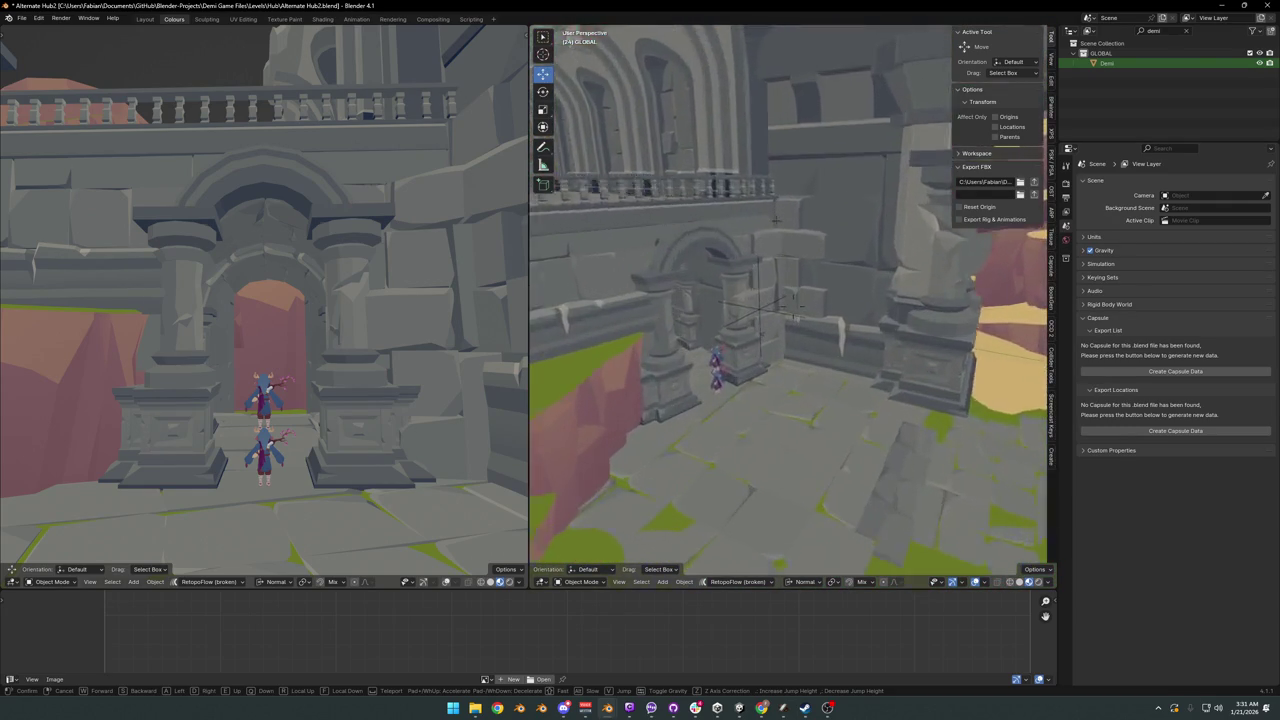
pyautogui.press('w')
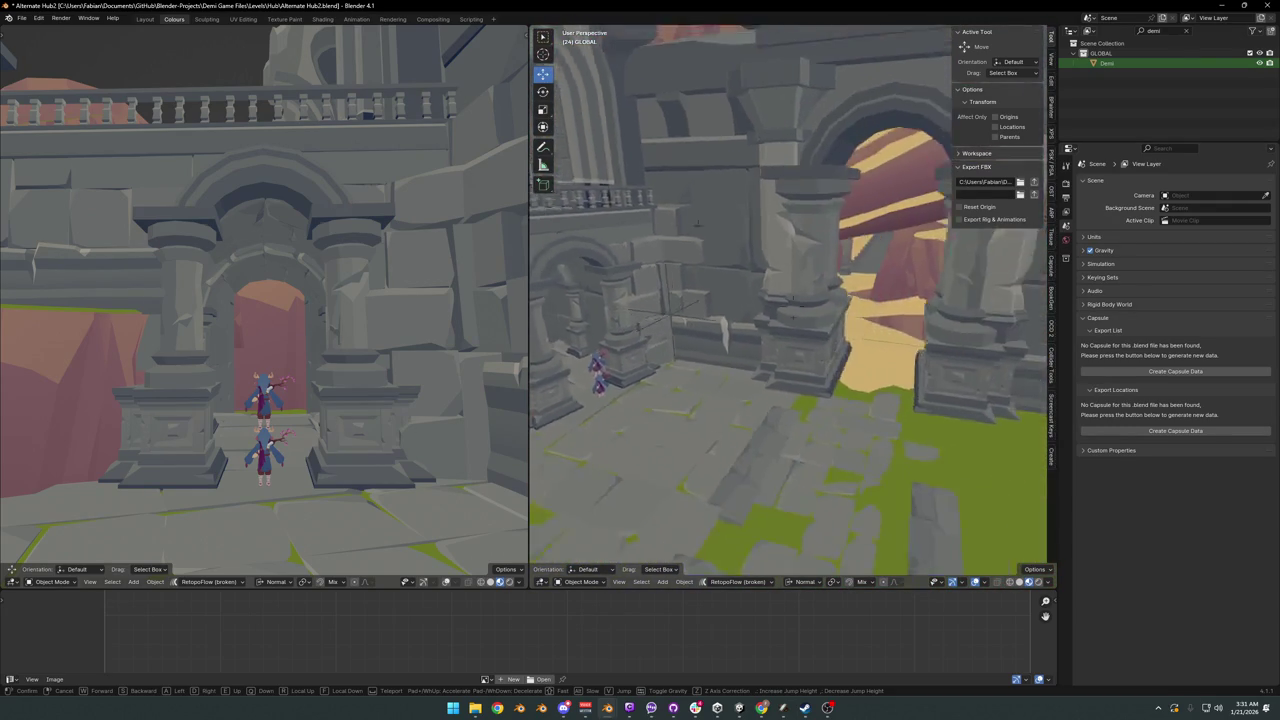
pyautogui.click(808, 380)
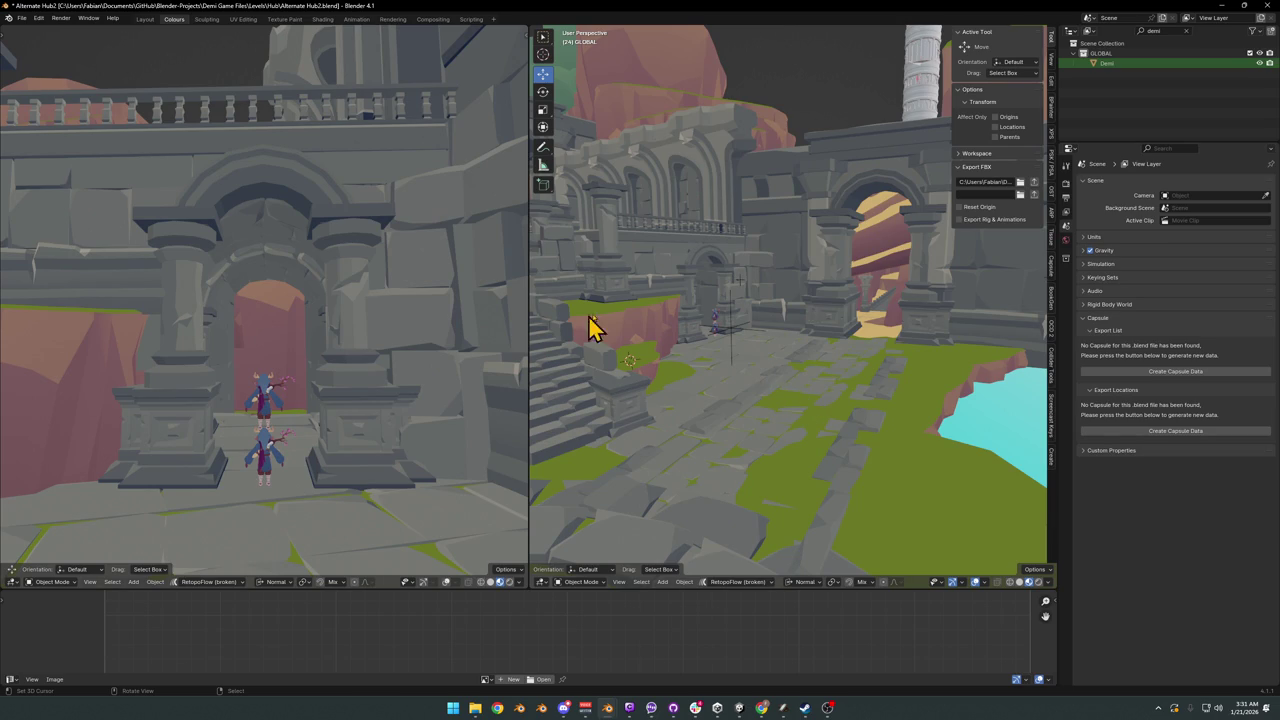
# Step: Tour the hub in first person past the stairs, stone blocks, domed tower, plaza and altar
pyautogui.hotkey('shift', '`')
pyautogui.press('w')
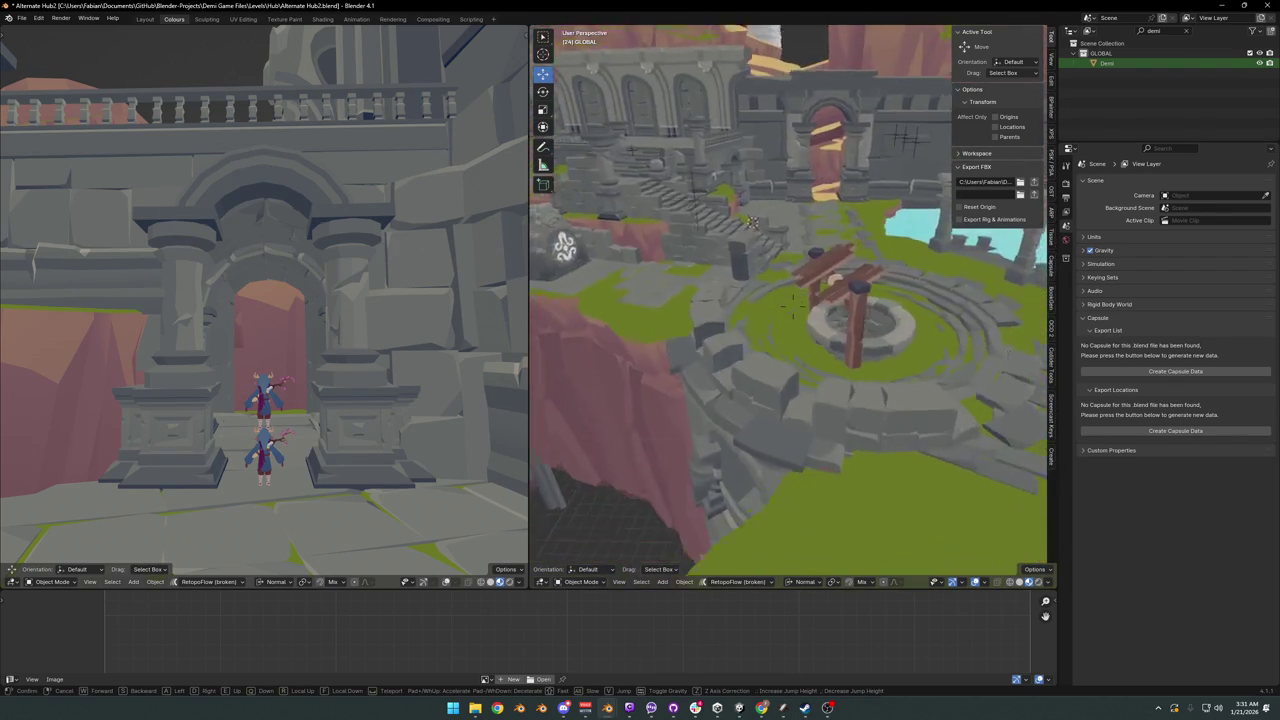
pyautogui.press('w')
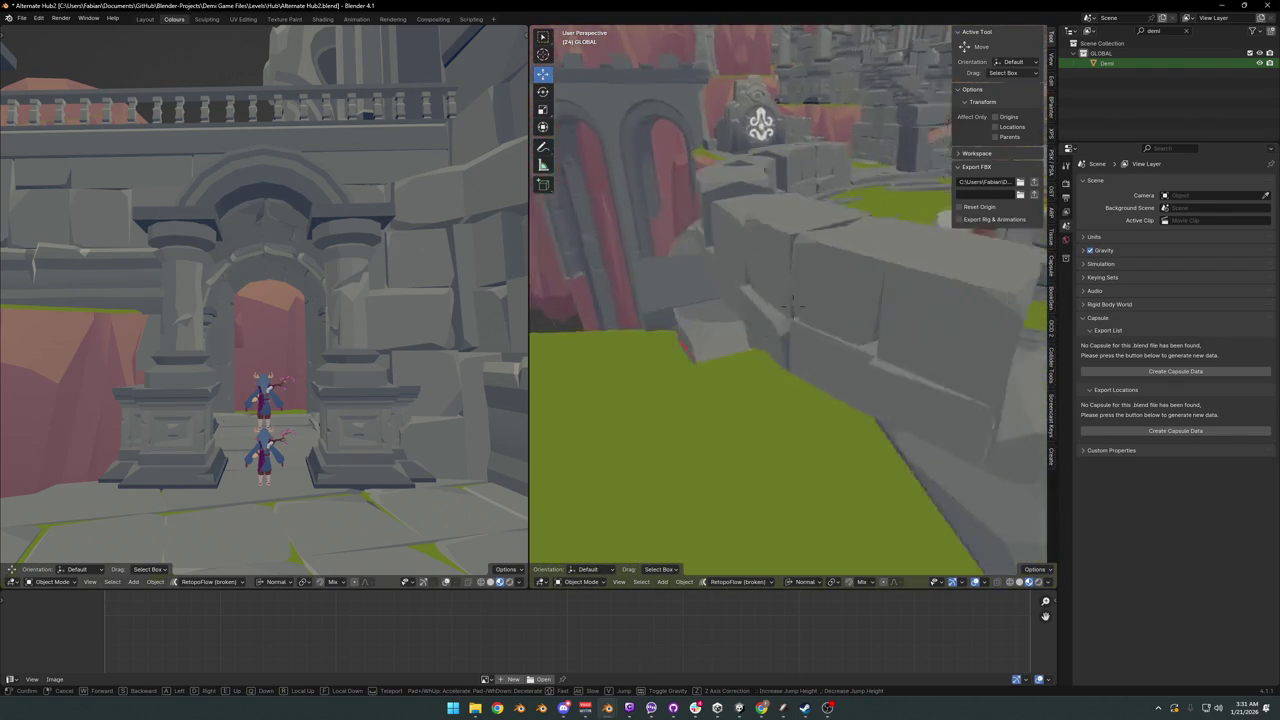
pyautogui.press('e')
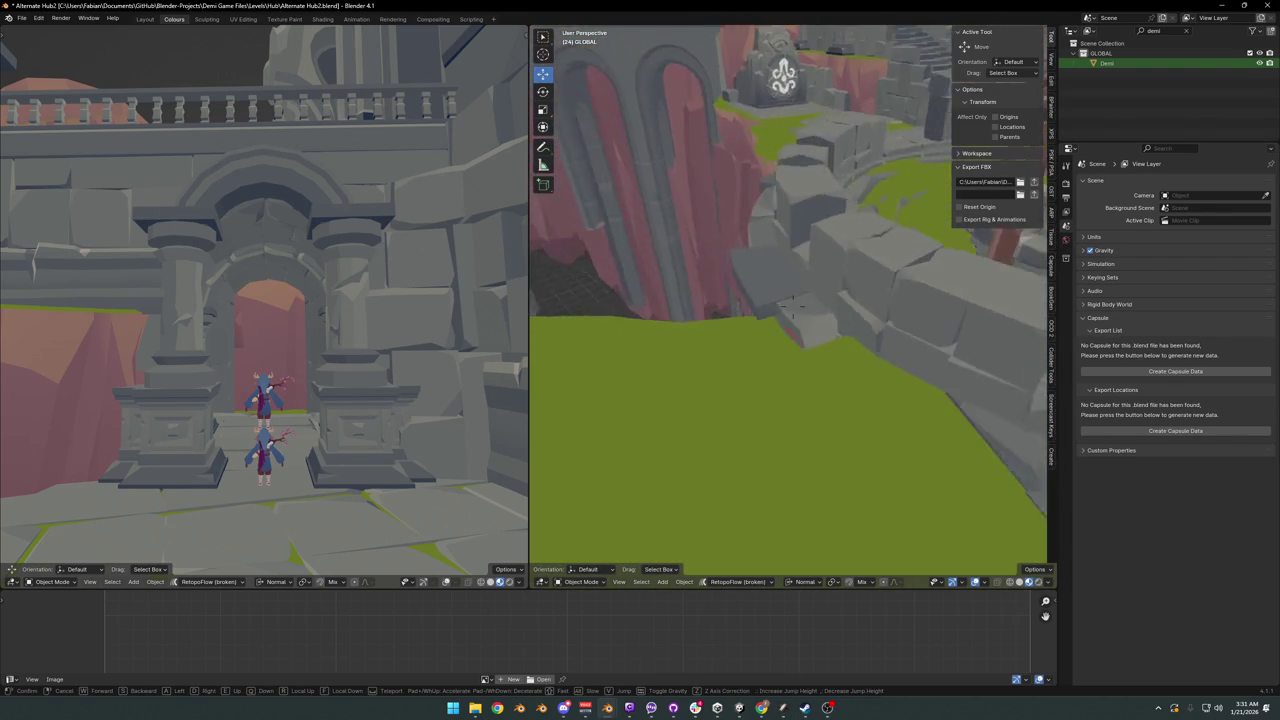
pyautogui.press('w')
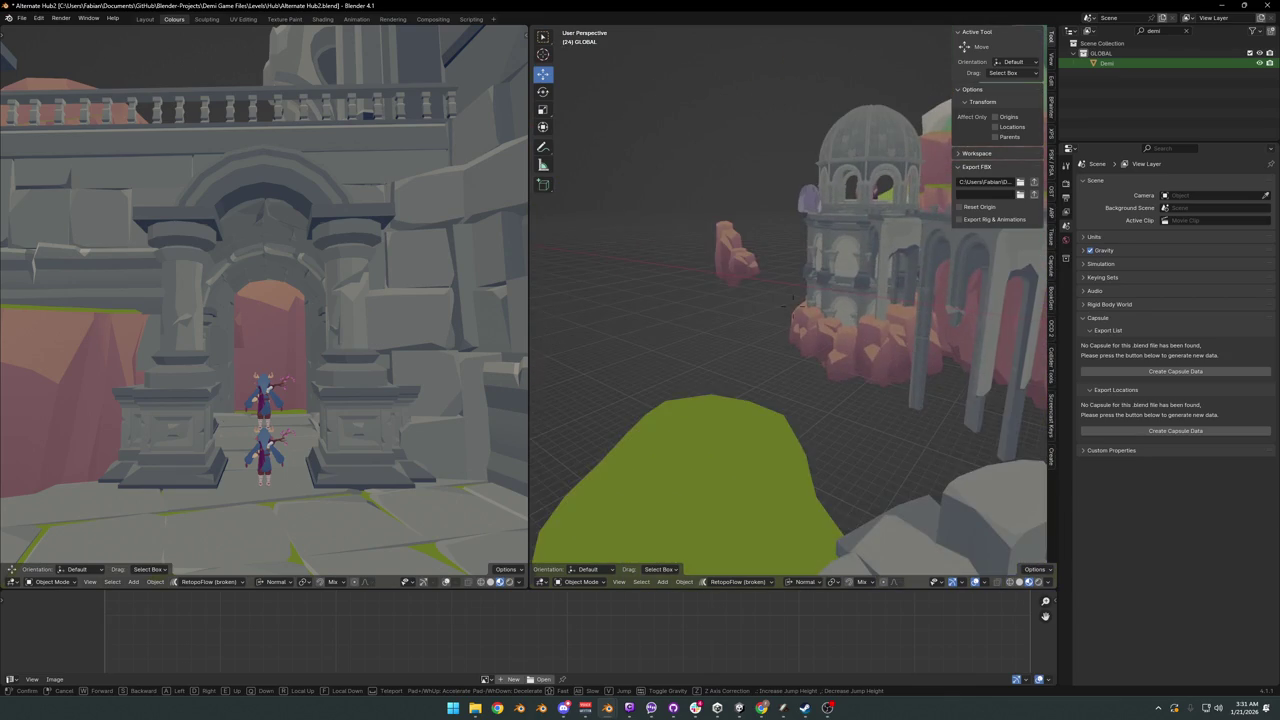
pyautogui.press('s')
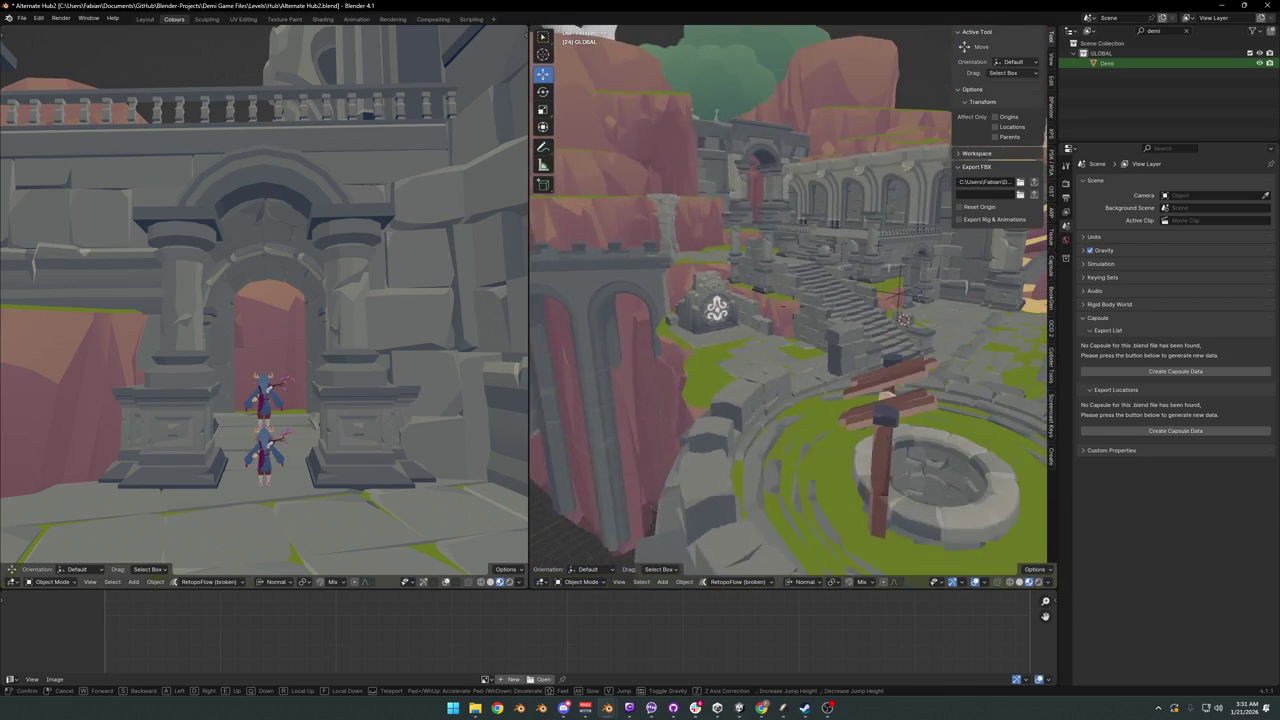
pyautogui.press('s')
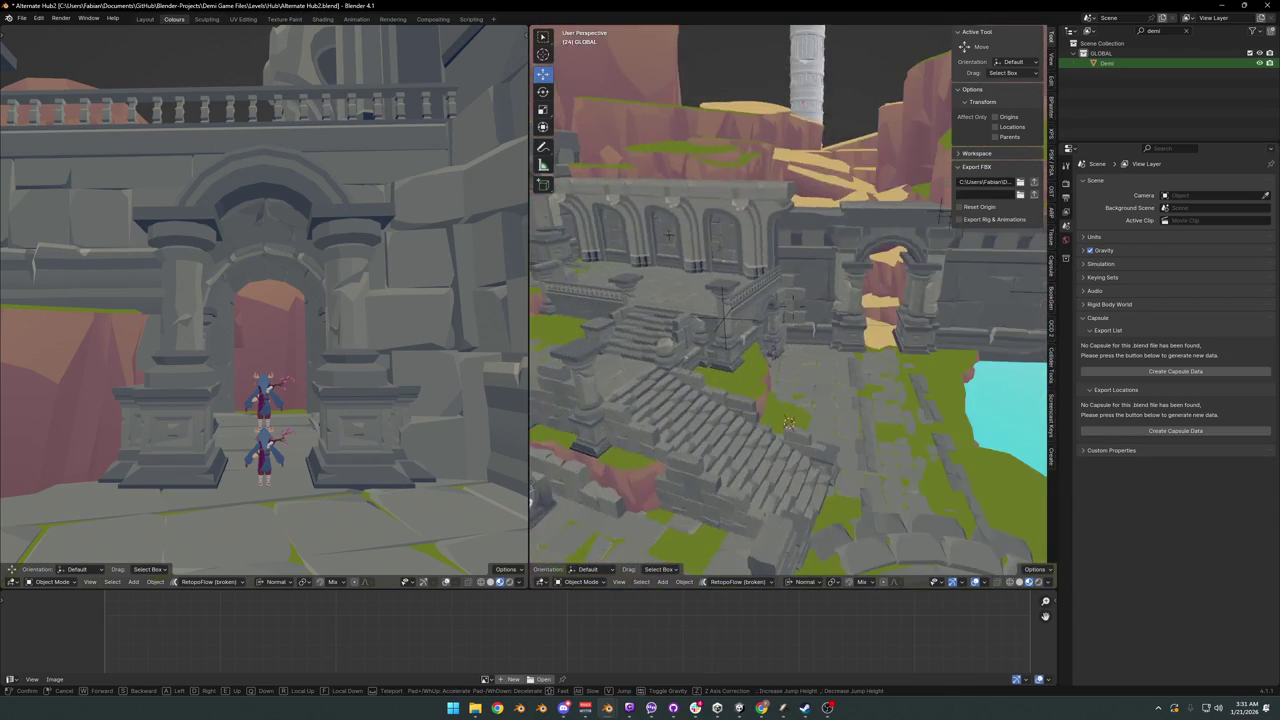
pyautogui.press('w')
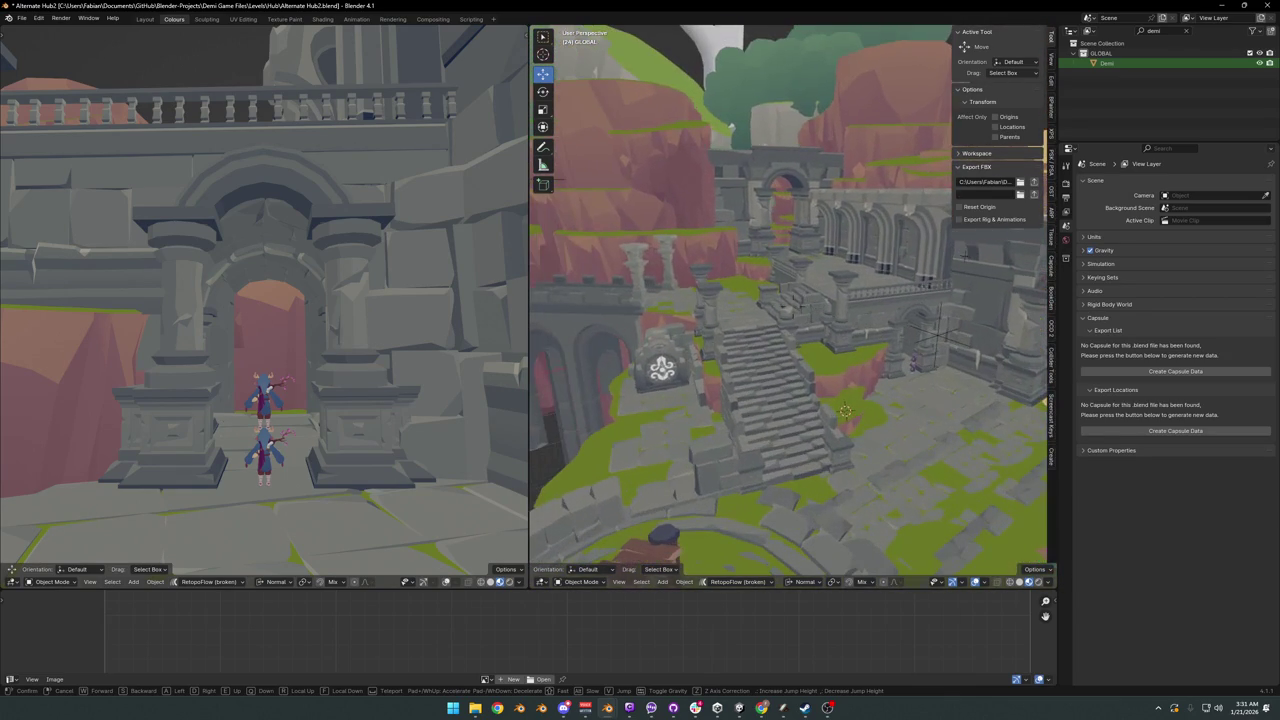
# Step: Leave walk mode, save the file as Alternate Hub2.blend, and unhide the hidden collision meshes
pyautogui.press('Return')
pyautogui.hotkey('ctrl', 's')
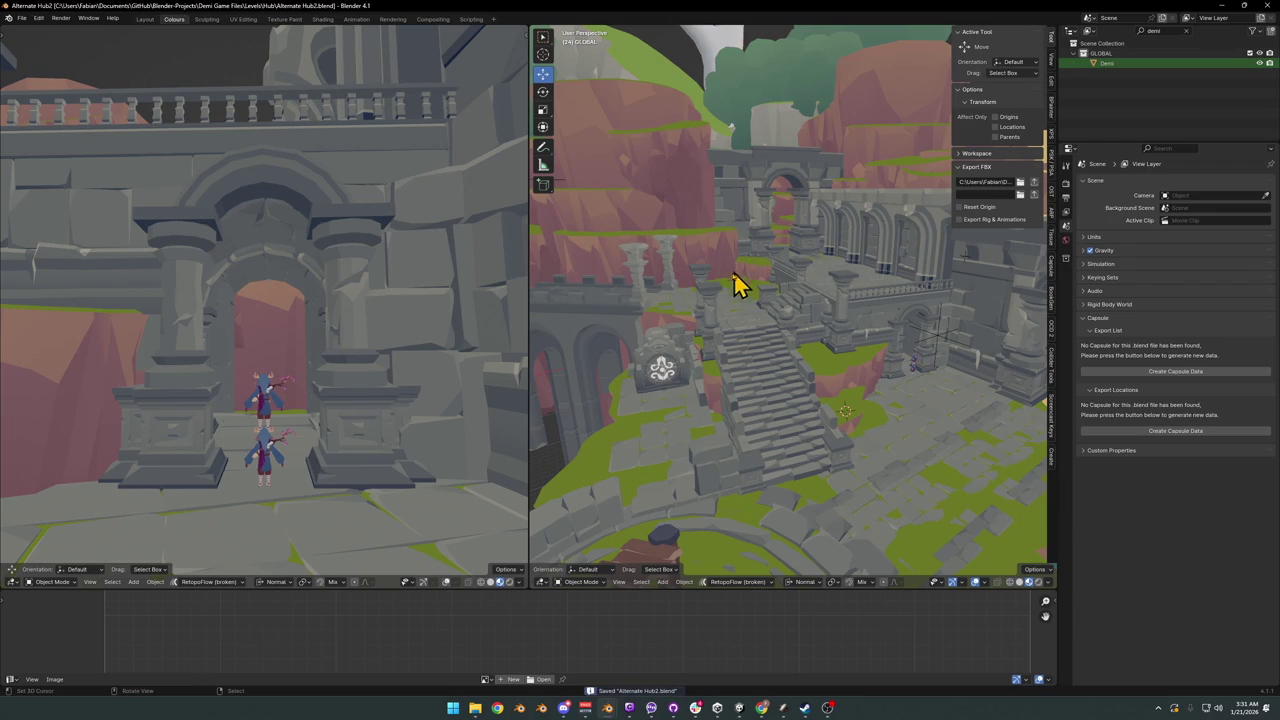
pyautogui.hotkey('alt', 'h')
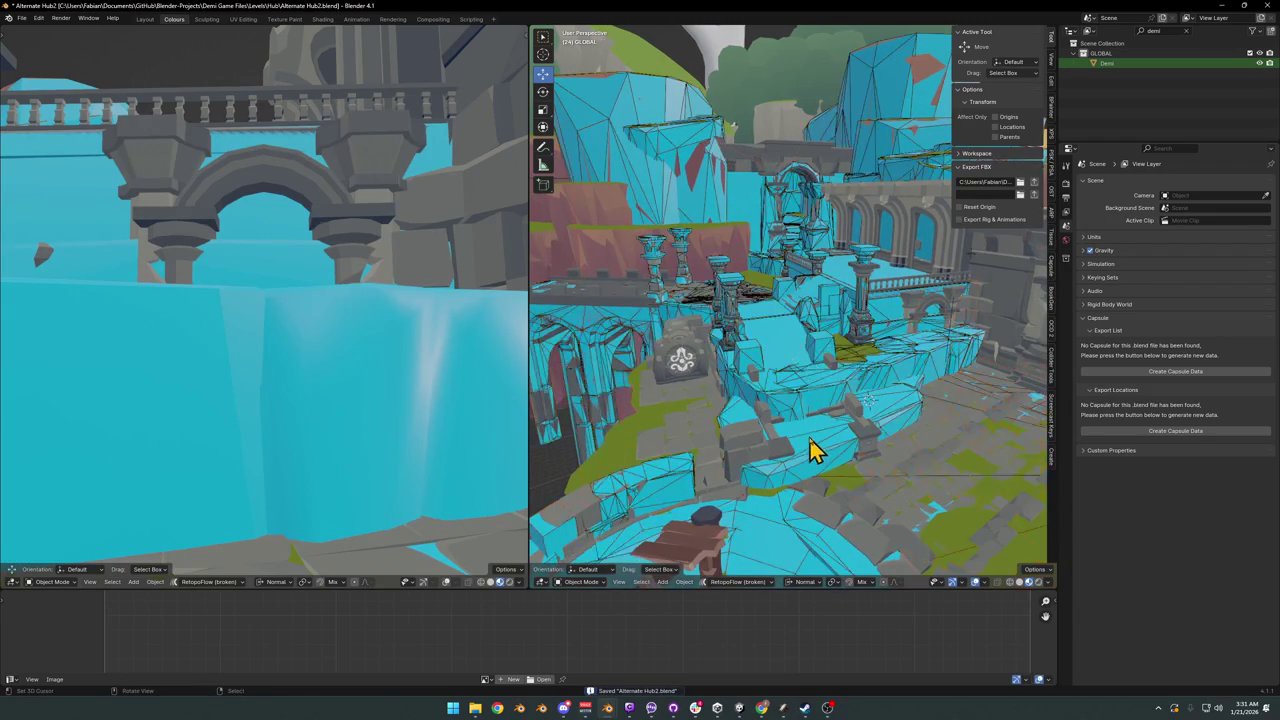
# Step: Look down on the circular stairs and briefly enter and exit Edit Mode on the collision mesh
pyautogui.hotkey('shift', '`')
pyautogui.press('Escape')
pyautogui.moveTo(826, 434)
pyautogui.mouseDown(button='middle')
pyautogui.moveTo(860, 425)
pyautogui.moveTo(794, 429)
pyautogui.mouseUp(button='middle')
pyautogui.press('Tab')
pyautogui.moveTo(820, 374)
pyautogui.mouseDown(button='middle')
pyautogui.moveTo(851, 383)
pyautogui.moveTo(810, 420)
pyautogui.moveTo(968, 252)
pyautogui.mouseUp(button='middle')
pyautogui.press('Tab')
# Step: Select the SD_Wall_08.002 wall piece and move it with a Shift+Z constraint
pyautogui.click(925, 250)
pyautogui.scroll(-5, 900, 290)
pyautogui.moveTo(886, 309)
pyautogui.mouseDown(button='middle')
pyautogui.moveTo(851, 337)
pyautogui.moveTo(808, 292)
pyautogui.moveTo(714, 345)
pyautogui.mouseUp(button='middle')
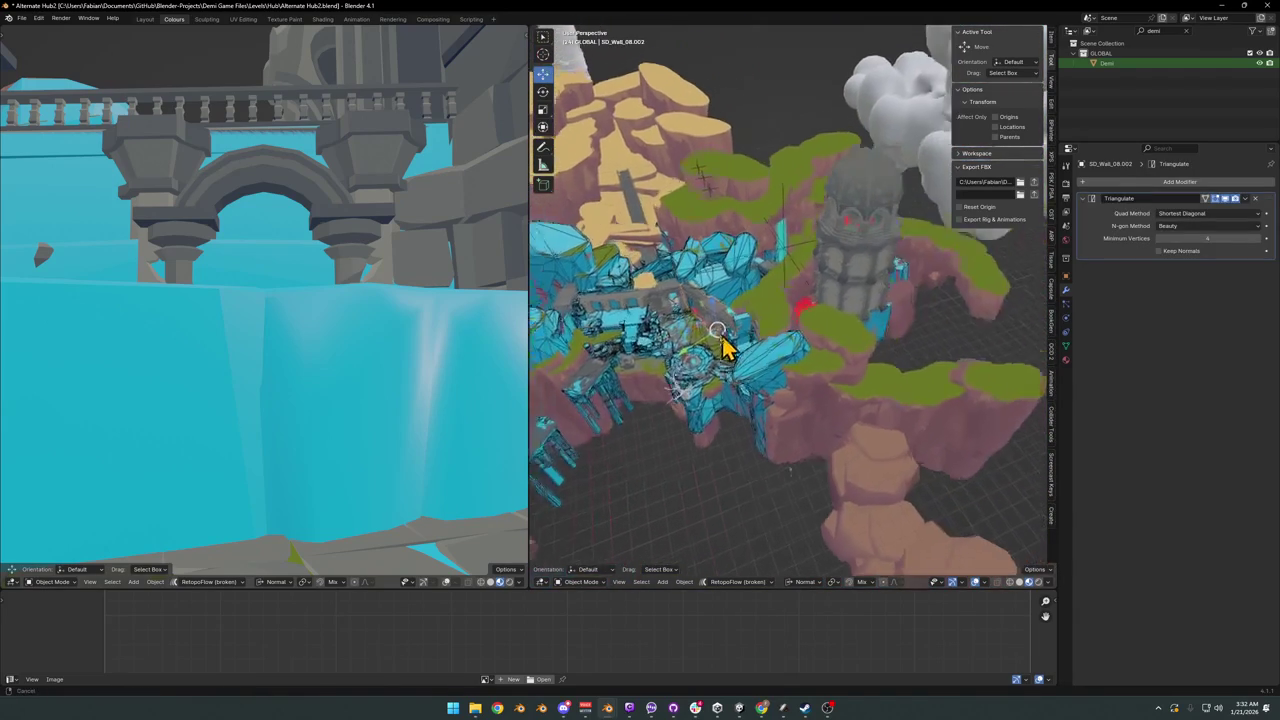
pyautogui.press('g')
pyautogui.hotkey('shift', 'z')
pyautogui.click(849, 357)
# Step: Orbit down toward the pillars and select the Grouped Collision mesh at the ring platform
pyautogui.moveTo(849, 357)
pyautogui.mouseDown(button='middle')
pyautogui.moveTo(865, 300)
pyautogui.moveTo(789, 337)
pyautogui.moveTo(793, 310)
pyautogui.moveTo(806, 354)
pyautogui.moveTo(826, 317)
pyautogui.moveTo(840, 337)
pyautogui.moveTo(855, 333)
pyautogui.moveTo(851, 320)
pyautogui.moveTo(926, 386)
pyautogui.moveTo(1006, 397)
pyautogui.moveTo(846, 369)
pyautogui.moveTo(841, 346)
pyautogui.mouseUp(button='middle')
pyautogui.scroll(-2, 783, 351)
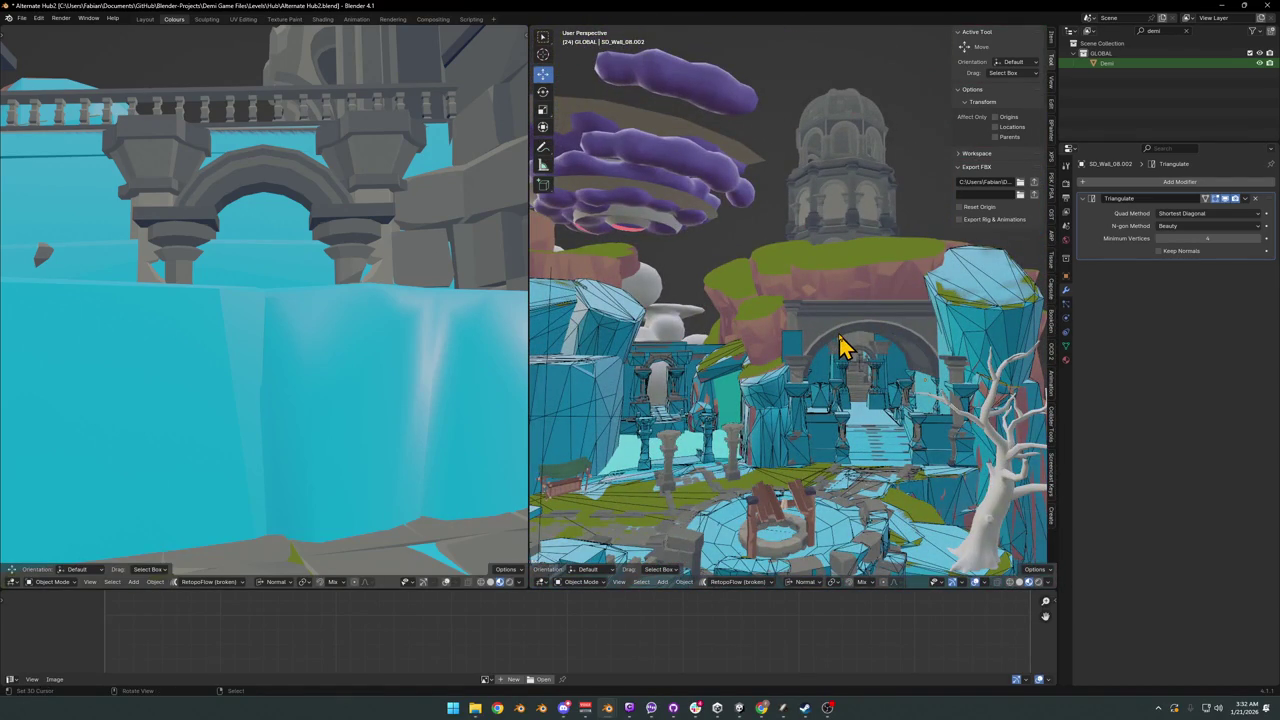
pyautogui.moveTo(757, 420)
pyautogui.mouseDown(button='middle')
pyautogui.moveTo(777, 371)
pyautogui.moveTo(820, 366)
pyautogui.moveTo(740, 385)
pyautogui.moveTo(774, 380)
pyautogui.moveTo(694, 423)
pyautogui.moveTo(811, 391)
pyautogui.moveTo(748, 408)
pyautogui.moveTo(817, 377)
pyautogui.mouseUp(button='middle')
pyautogui.click(735, 400)
# Step: In Edit Mode, proportionally scale the Grouped Collision ring platform faces with a Shift+Z constraint
pyautogui.press('Tab')
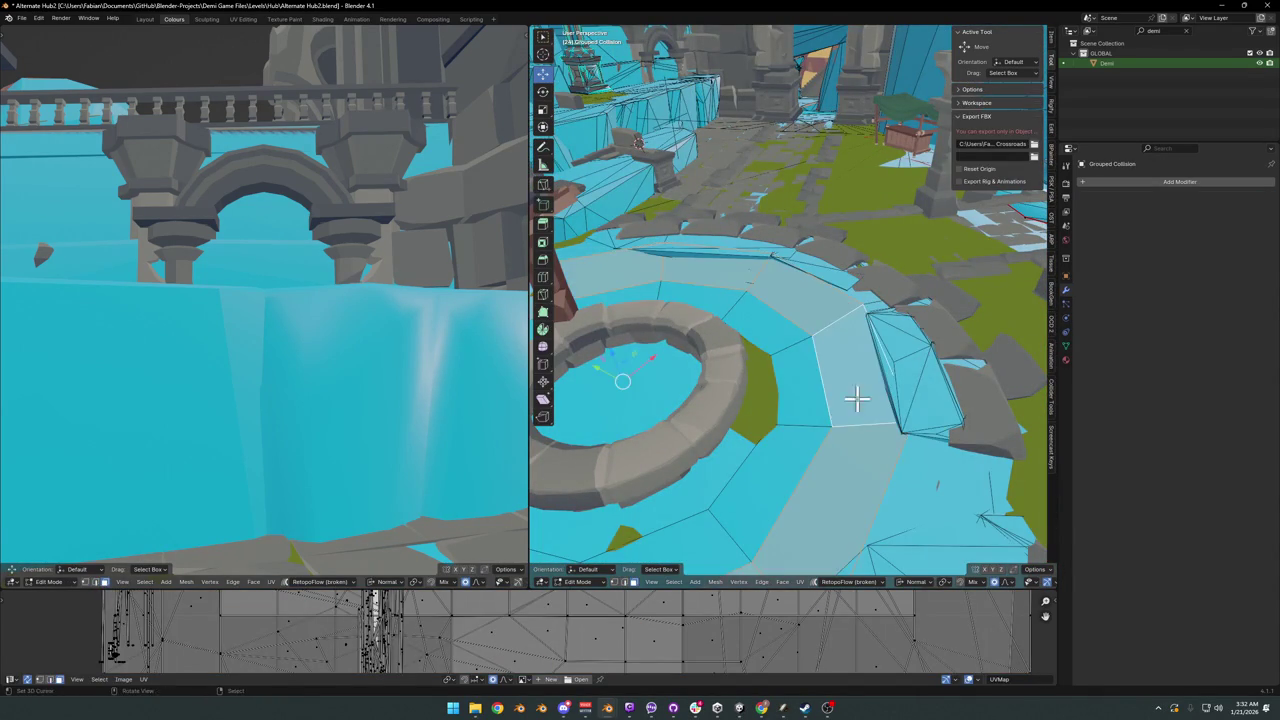
pyautogui.press('s')
pyautogui.hotkey('shift', 'z')
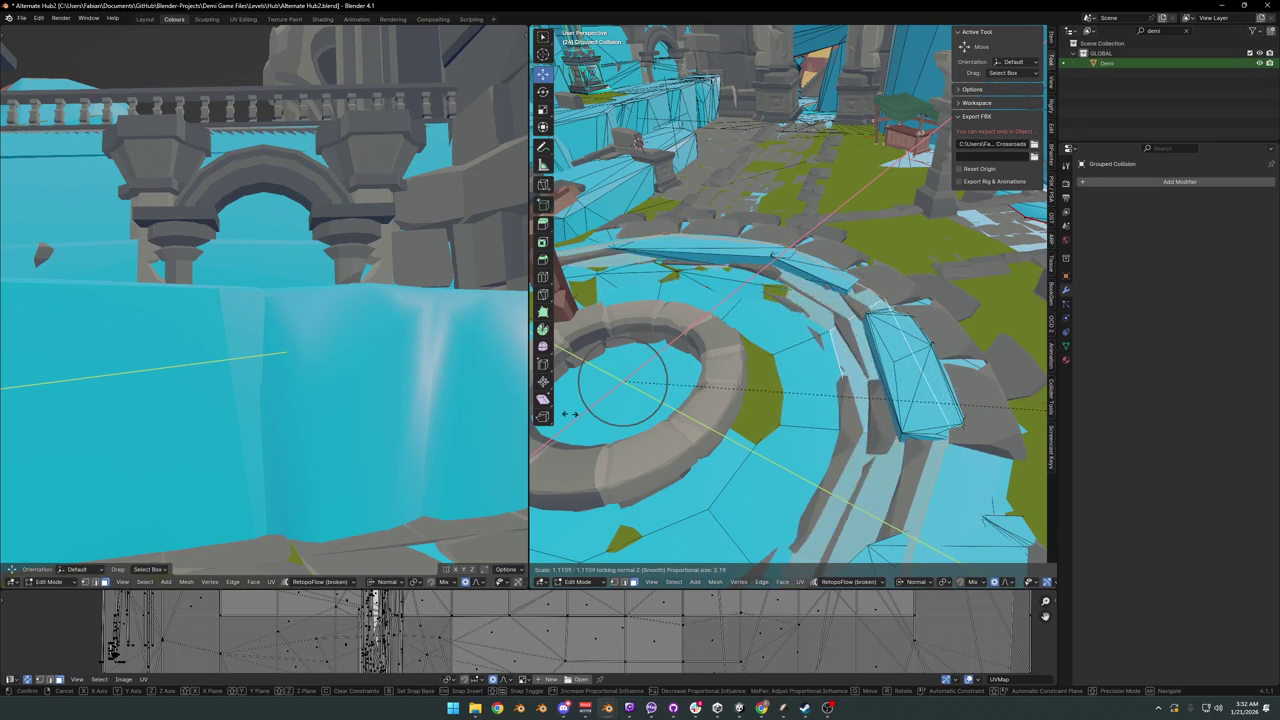
pyautogui.click(673, 412)
pyautogui.moveTo(673, 412)
pyautogui.mouseDown(button='middle')
pyautogui.moveTo(771, 437)
pyautogui.moveTo(829, 391)
pyautogui.moveTo(829, 334)
pyautogui.moveTo(764, 340)
pyautogui.moveTo(754, 306)
pyautogui.moveTo(880, 323)
pyautogui.moveTo(800, 309)
pyautogui.moveTo(811, 297)
pyautogui.mouseUp(button='middle')
pyautogui.scroll(-2, 764, 340)
pyautogui.scroll(3, 768, 340)
# Step: Apply further proportional scales around the well, then return to Object Mode
pyautogui.press('s')
pyautogui.click(853, 323)
pyautogui.press('s')
pyautogui.click(866, 337)
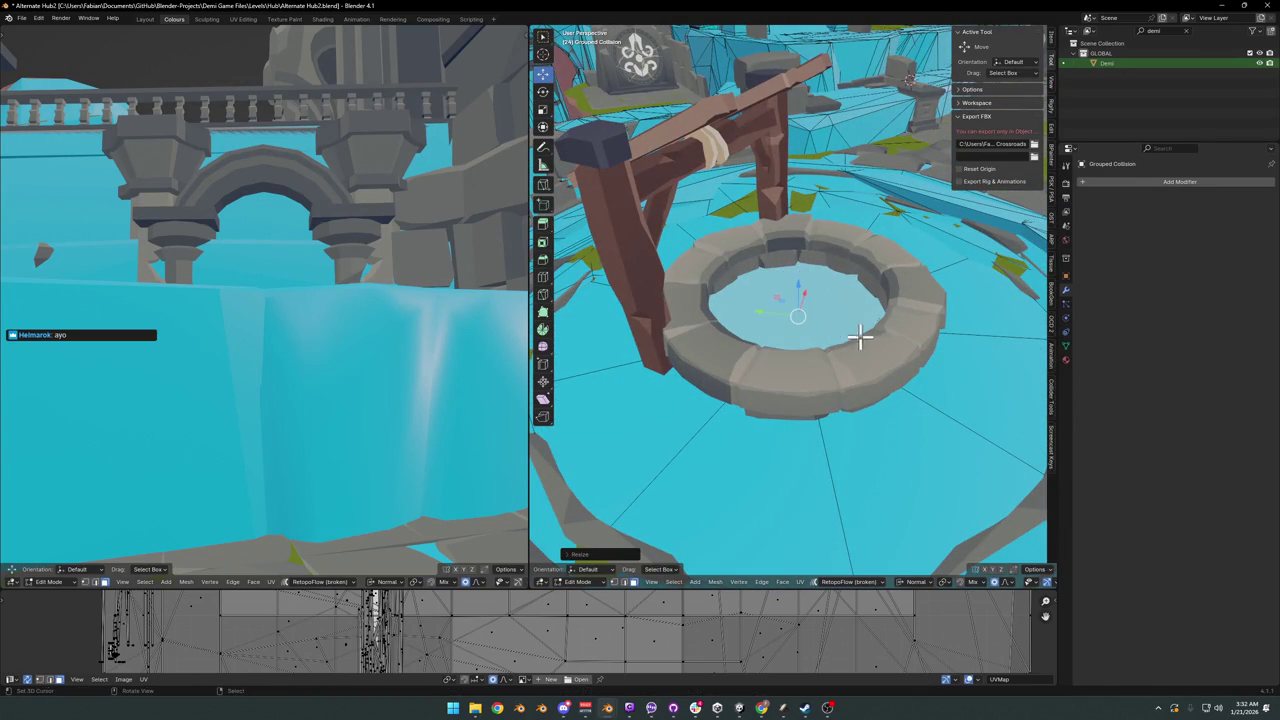
pyautogui.press('e')
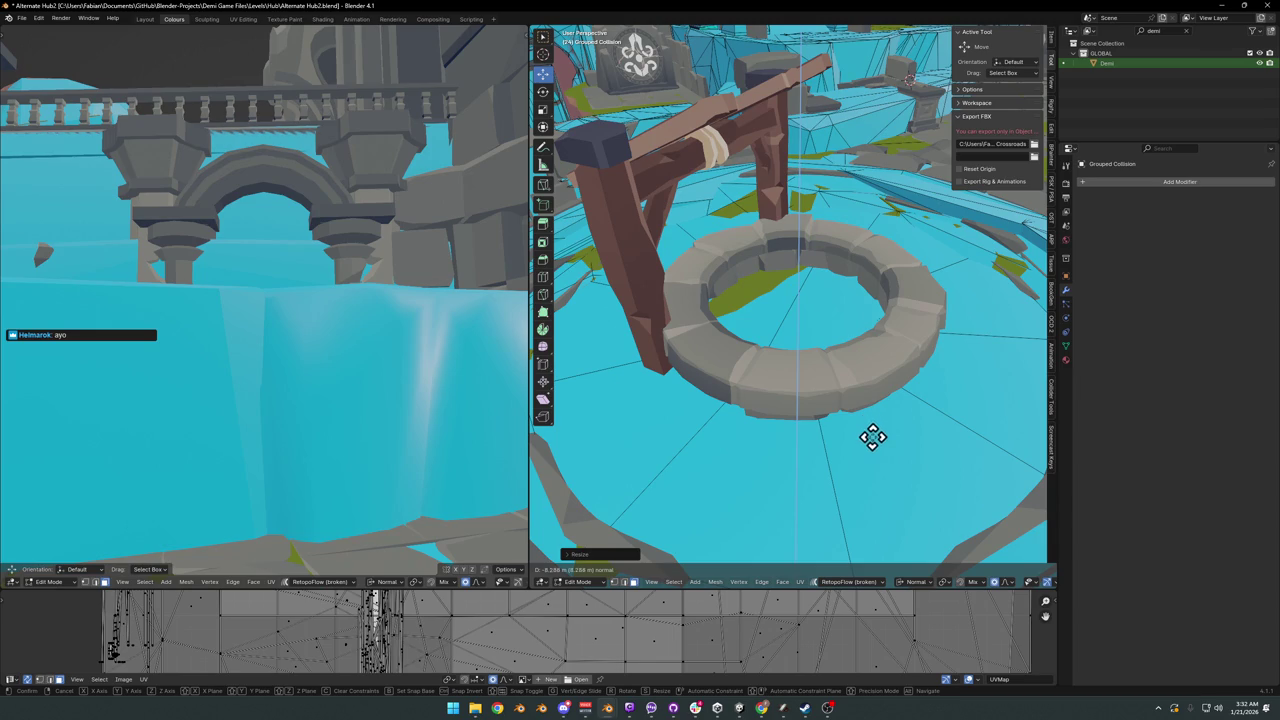
pyautogui.rightClick(866, 410)
pyautogui.press('Tab')
# Step: Select Plane.004 inside the well and delete it
pyautogui.click(812, 334)
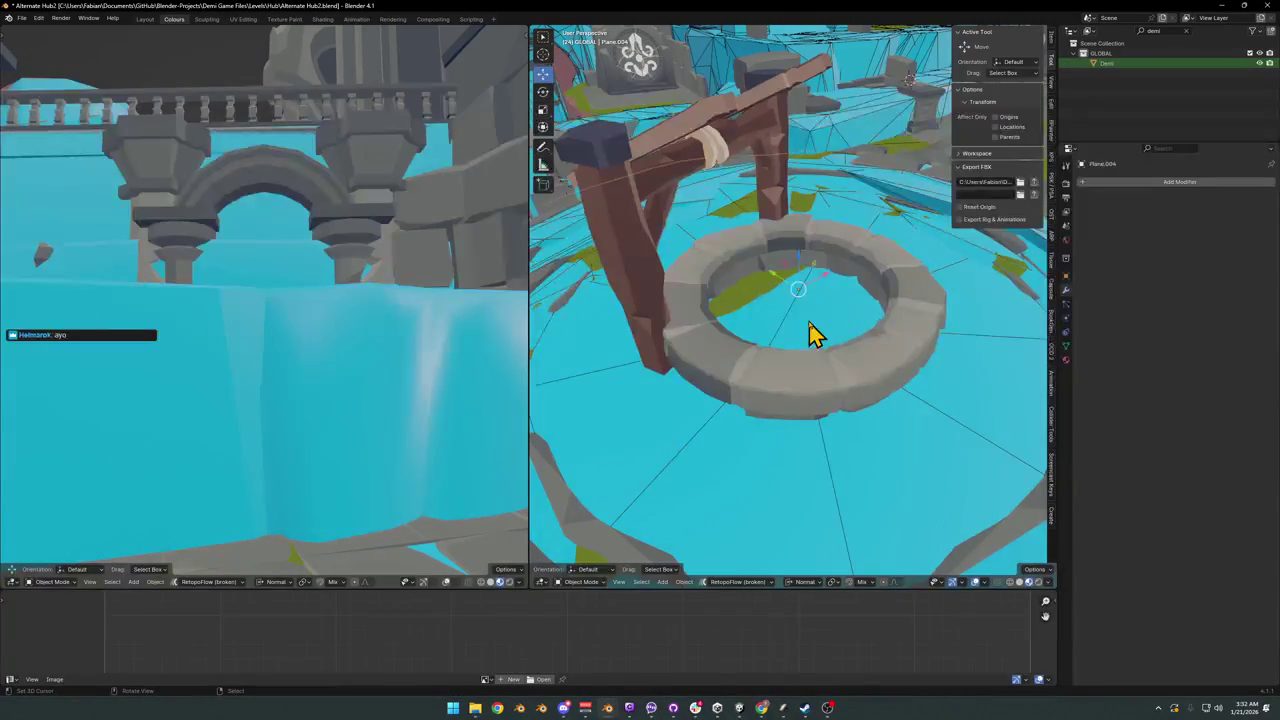
pyautogui.press('g')
pyautogui.rightClick(834, 306)
pyautogui.scroll(-3, 834, 306)
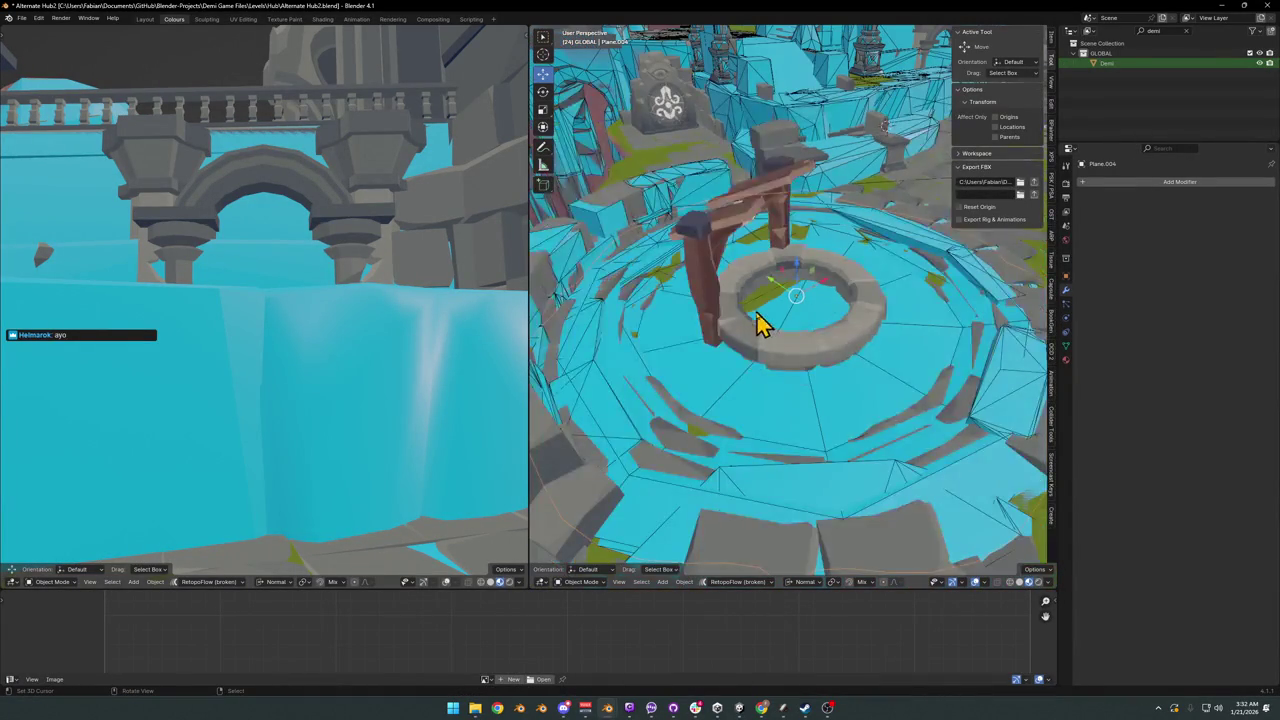
pyautogui.press('g')
pyautogui.rightClick(806, 286)
pyautogui.press('Delete')
# Step: Select the connected well geometry in Grouped Collision and delete its vertices
pyautogui.click(798, 308)
pyautogui.press('Tab')
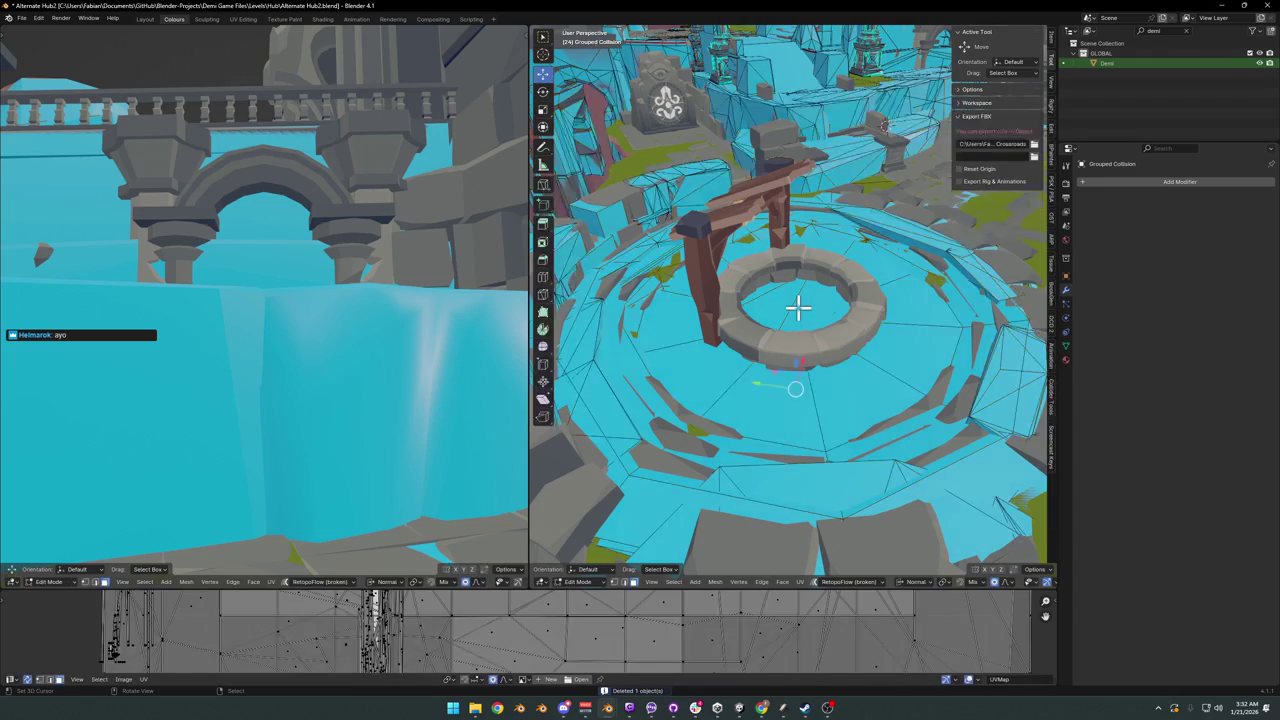
pyautogui.hotkey('ctrl', 'l')
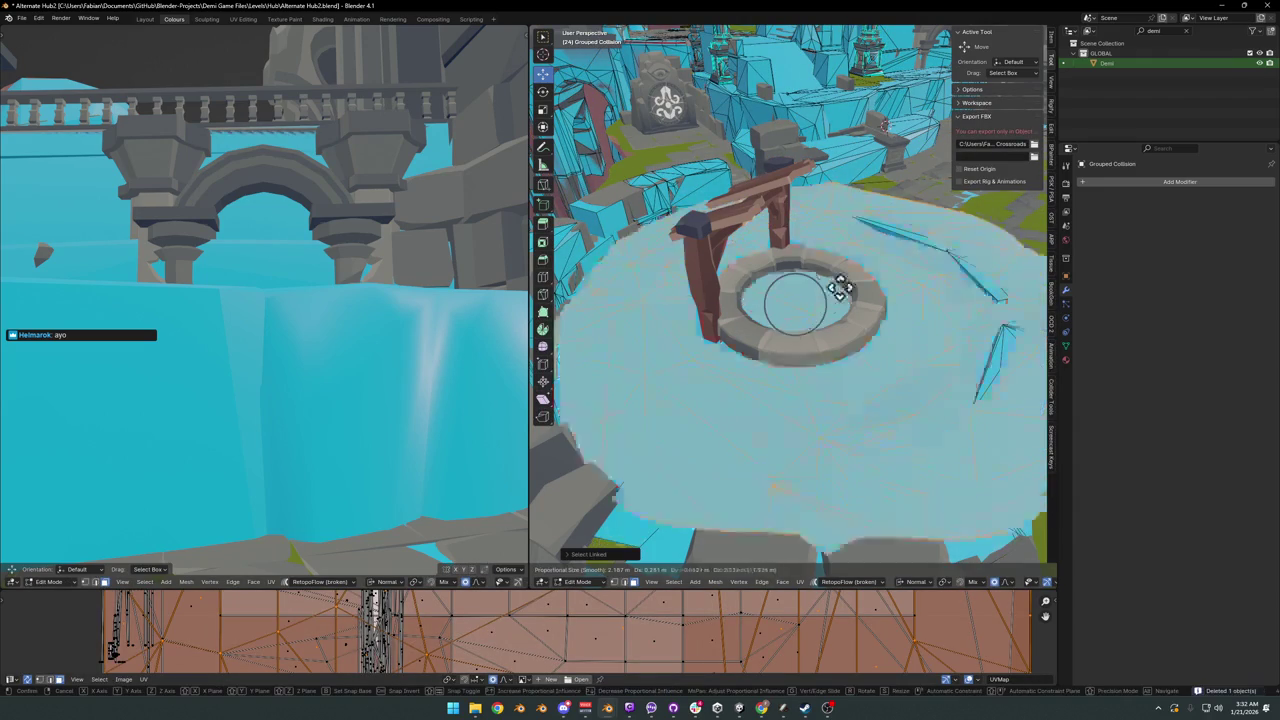
pyautogui.press('x')
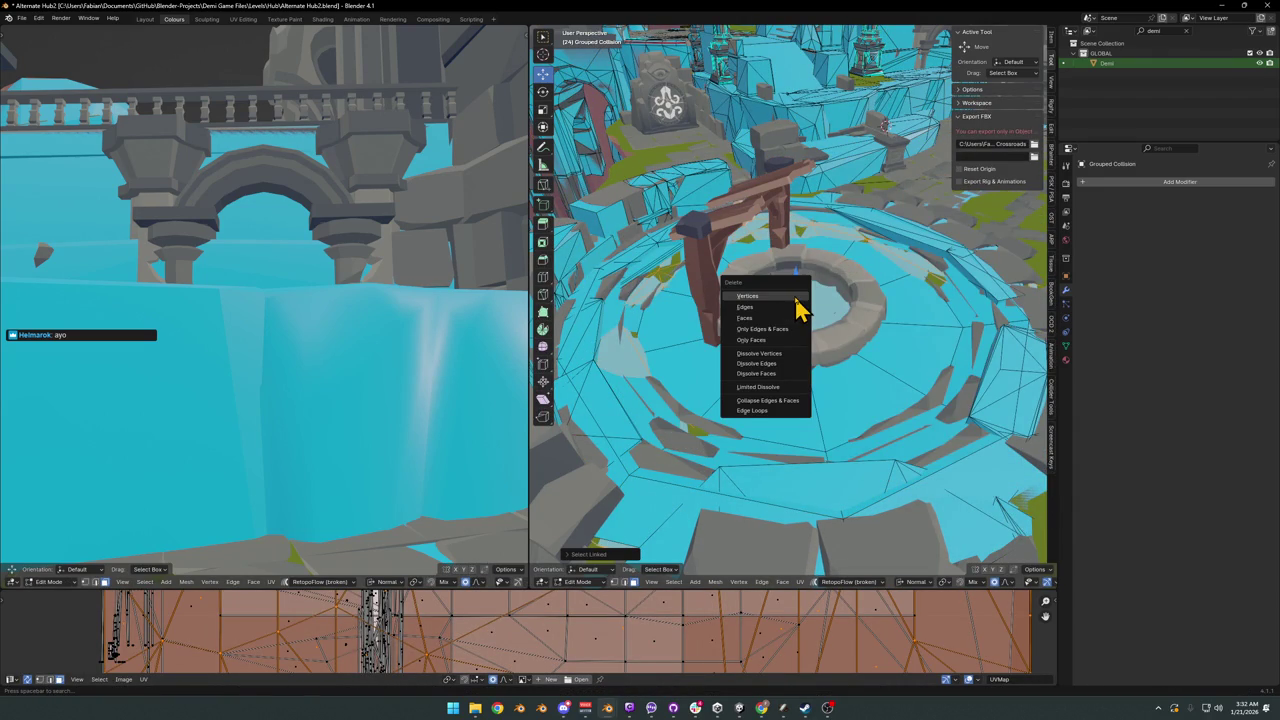
pyautogui.click(794, 296)
# Step: Check the connected floor faces around the well, then return Grouped Collision to Object Mode
pyautogui.moveTo(794, 296)
pyautogui.mouseDown(button='middle')
pyautogui.moveTo(794, 343)
pyautogui.moveTo(823, 309)
pyautogui.moveTo(850, 398)
pyautogui.mouseUp(button='middle')
pyautogui.click(852, 401)
pyautogui.hotkey('ctrl', 'z')
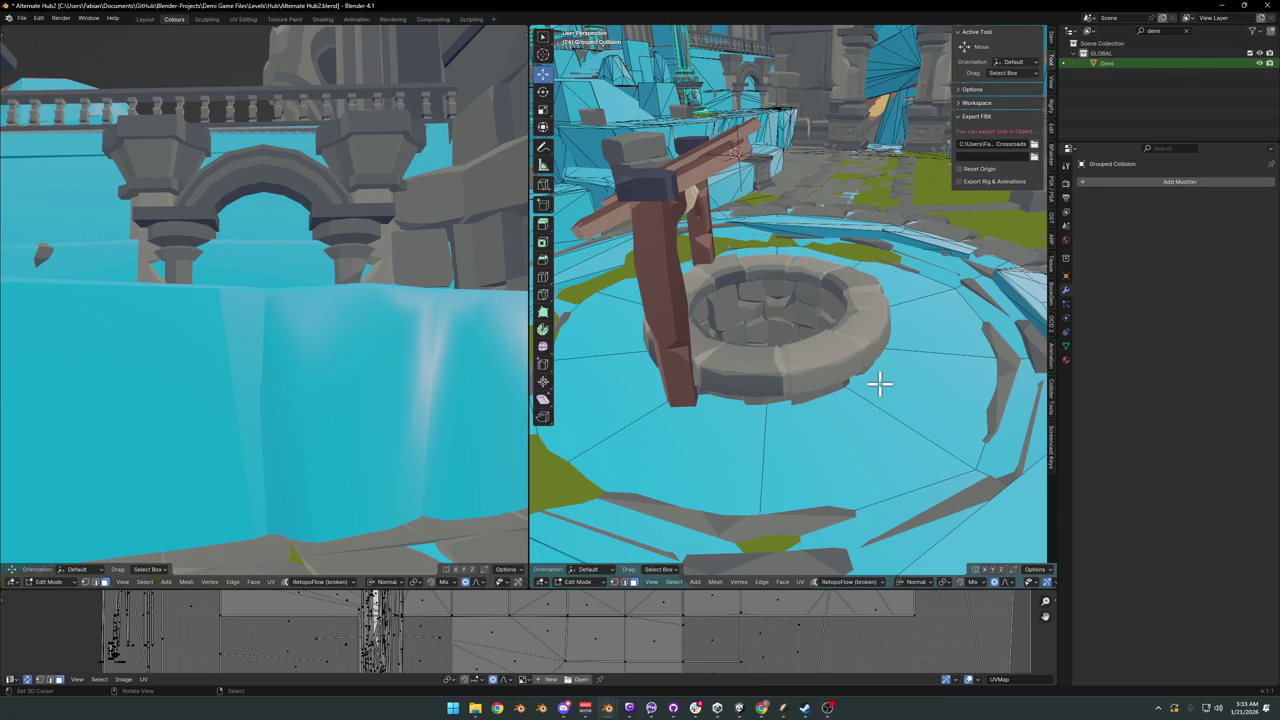
pyautogui.press('l')
pyautogui.press('h')
pyautogui.hotkey('ctrl', 'z')
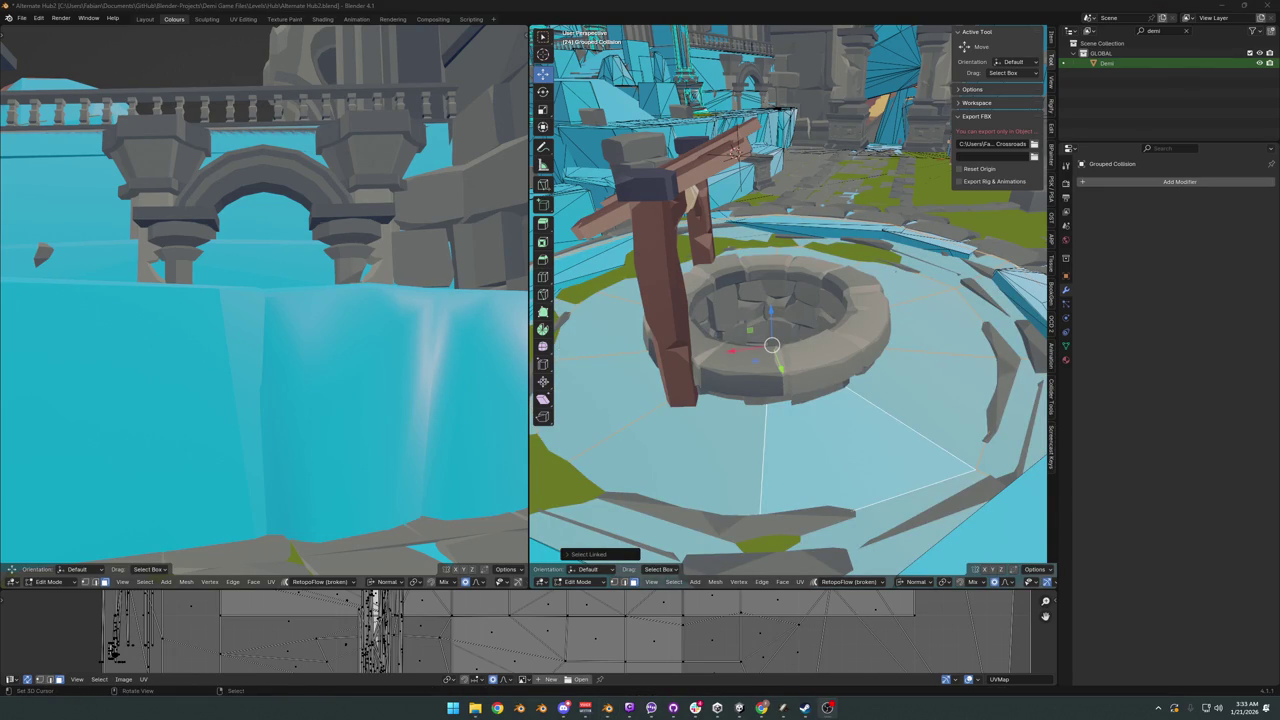
pyautogui.moveTo(676, 348)
pyautogui.mouseDown(button='middle')
pyautogui.moveTo(817, 354)
pyautogui.moveTo(749, 347)
pyautogui.moveTo(846, 320)
pyautogui.mouseUp(button='middle')
pyautogui.scroll(3, 811, 374)
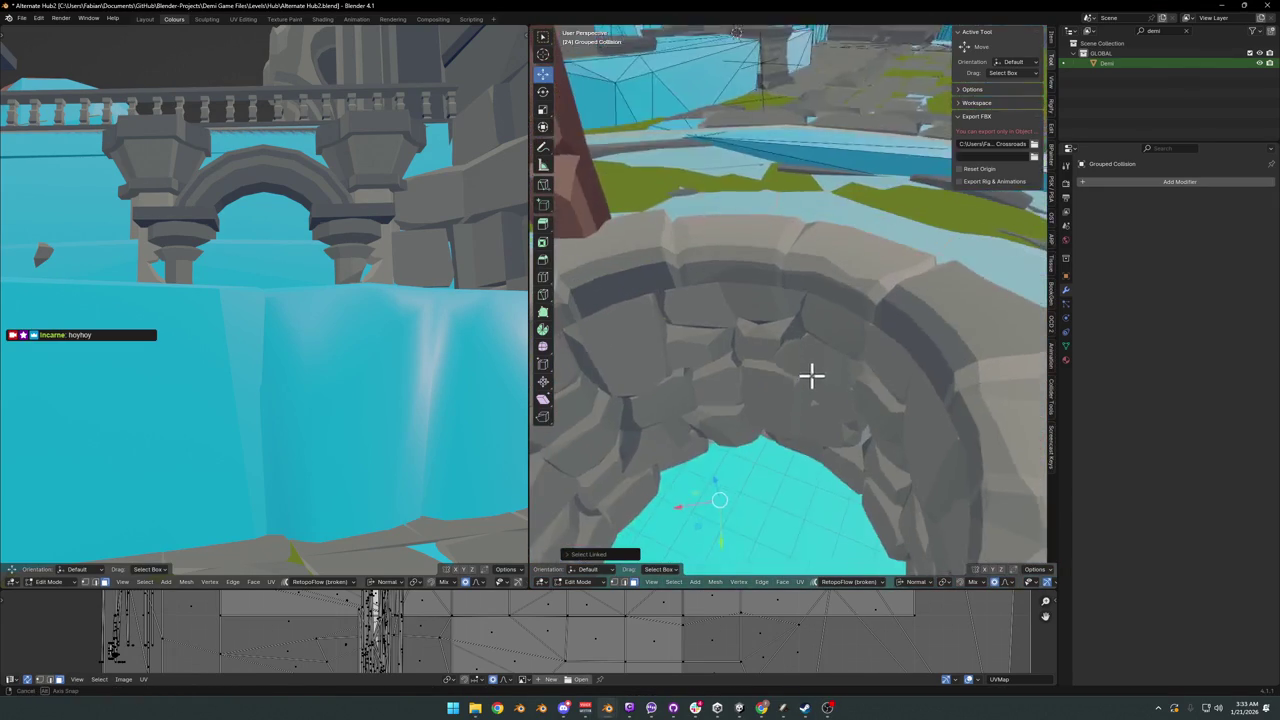
pyautogui.scroll(-3, 806, 357)
pyautogui.scroll(-3, 836, 325)
pyautogui.press('Tab')
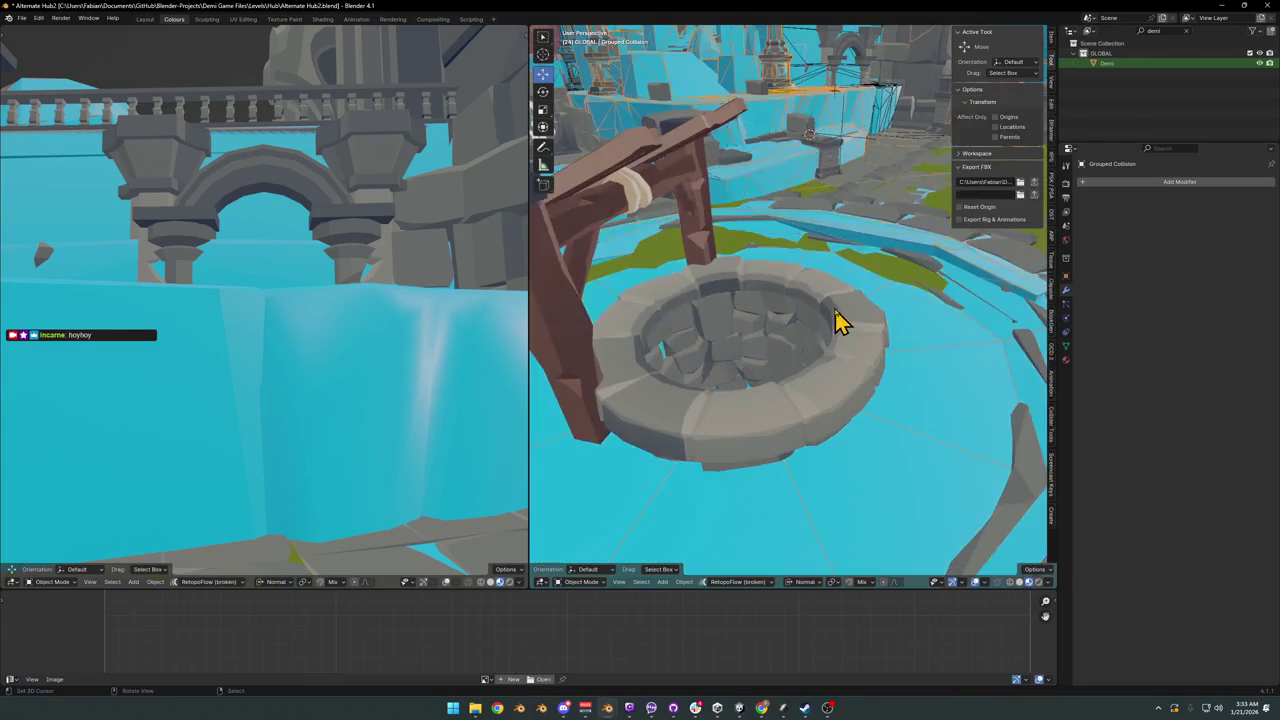
# Step: Save Alternate Hub2 and rotate the Plane.040 ring piece around the Z axis
pyautogui.scroll(-3, 846, 333)
pyautogui.scroll(2, 849, 350)
pyautogui.hotkey('ctrl', 's')
pyautogui.moveTo(845, 355)
pyautogui.mouseDown(button='middle')
pyautogui.moveTo(900, 386)
pyautogui.moveTo(849, 366)
pyautogui.moveTo(814, 398)
pyautogui.mouseUp(button='middle')
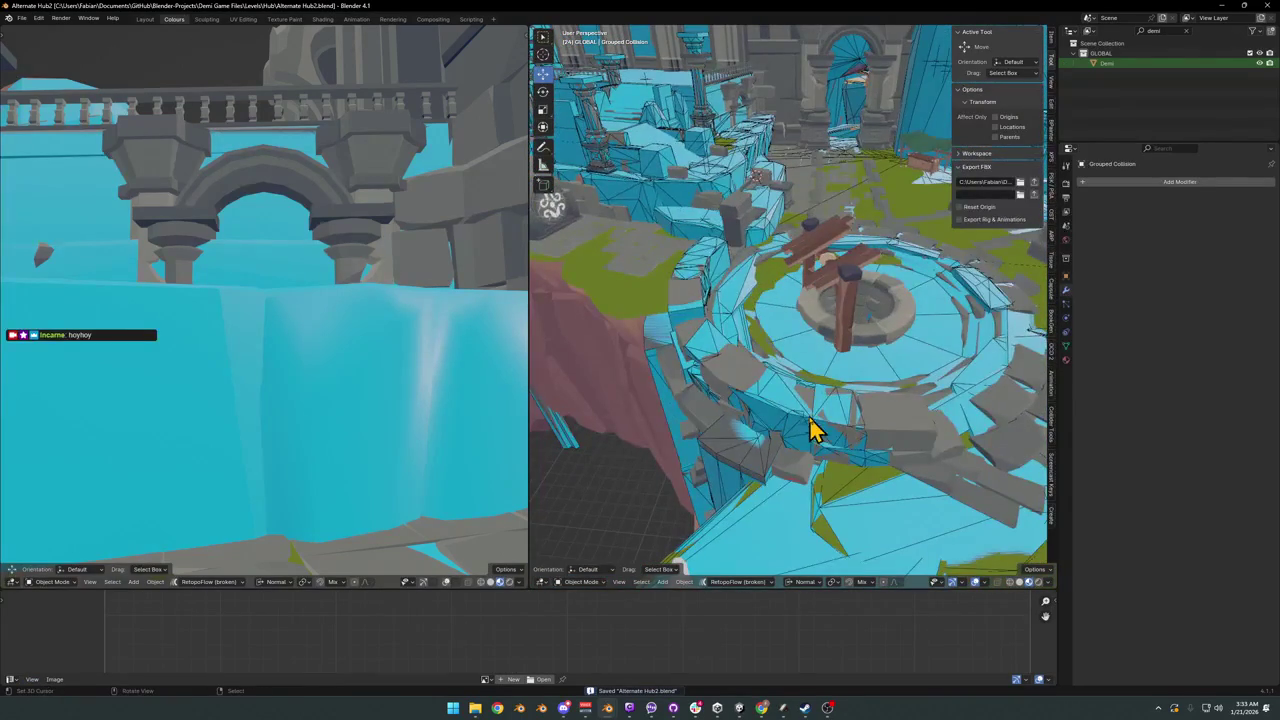
pyautogui.click(836, 432)
pyautogui.click(893, 440)
pyautogui.press('r')
pyautogui.press('z')
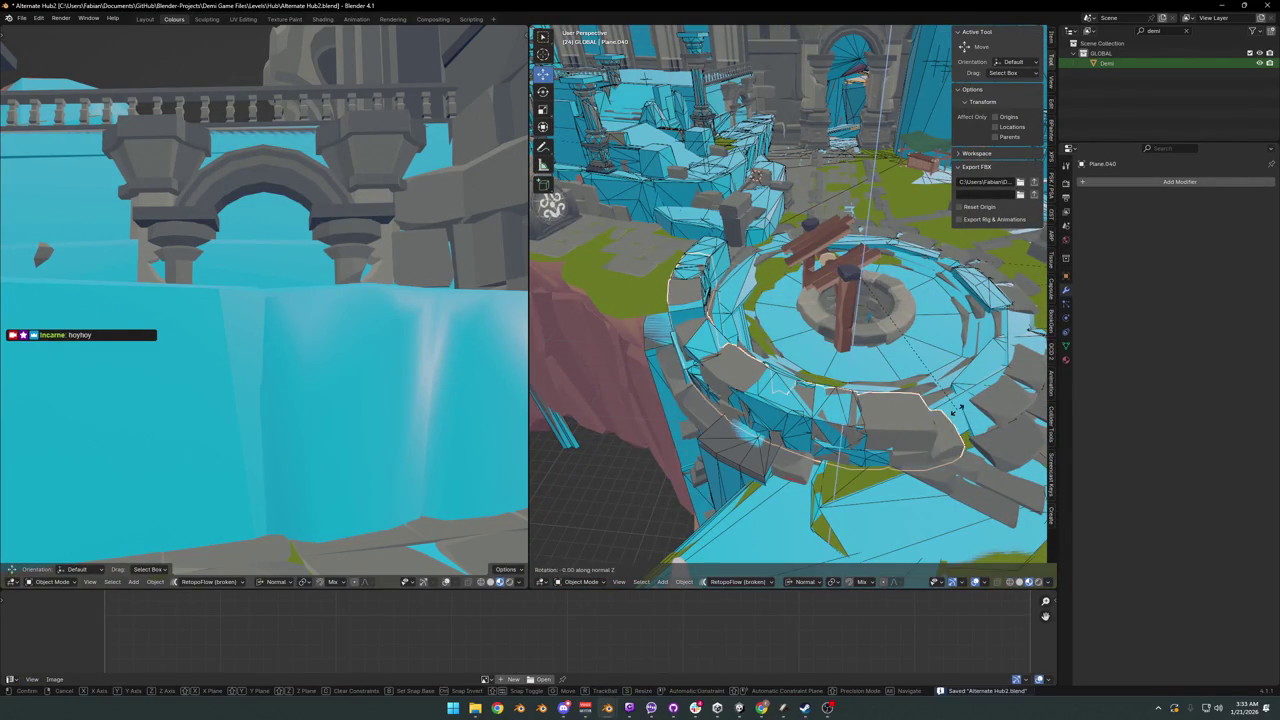
pyautogui.click(922, 418)
# Step: Put the Grouped Collision mesh into Edit Mode and isolate it in local view
pyautogui.moveTo(931, 400)
pyautogui.mouseDown(button='middle')
pyautogui.moveTo(795, 350)
pyautogui.moveTo(834, 337)
pyautogui.moveTo(812, 338)
pyautogui.mouseUp(button='middle')
pyautogui.click(812, 338)
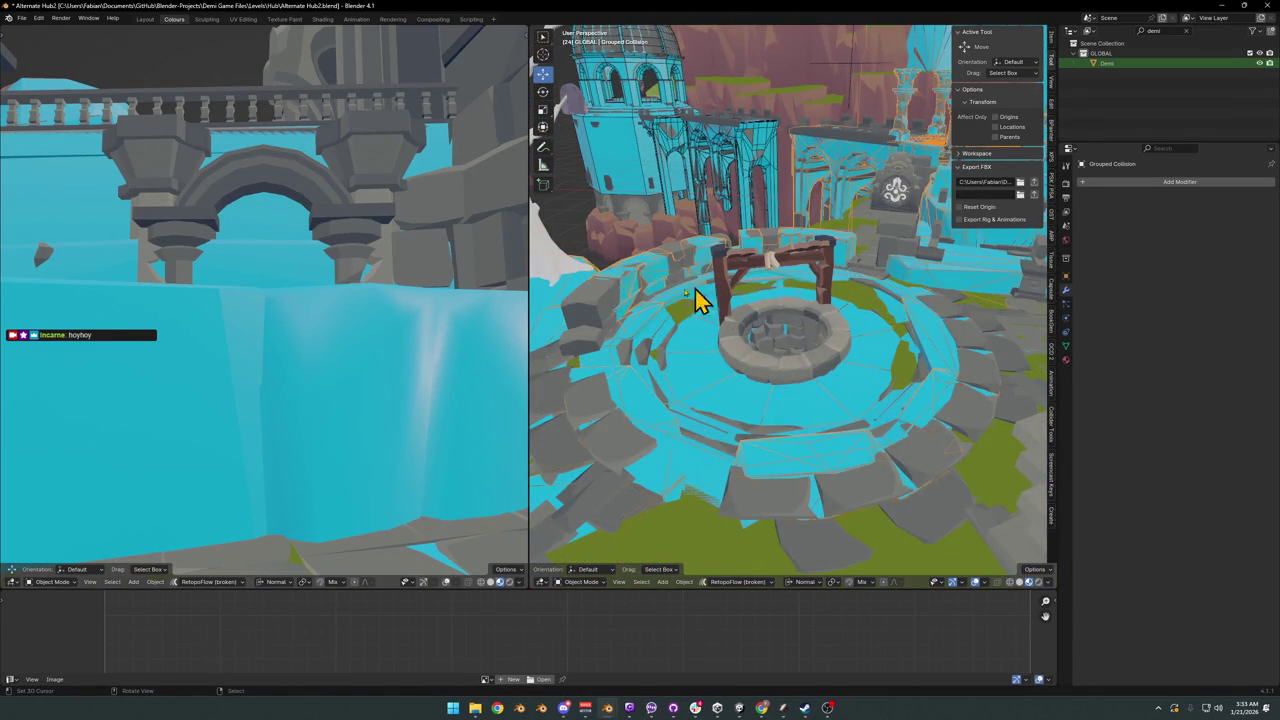
pyautogui.press('Tab')
pyautogui.moveTo(671, 277)
pyautogui.mouseDown(button='middle')
pyautogui.moveTo(845, 340)
pyautogui.moveTo(838, 369)
pyautogui.mouseUp(button='middle')
pyautogui.press('KP_Divide')
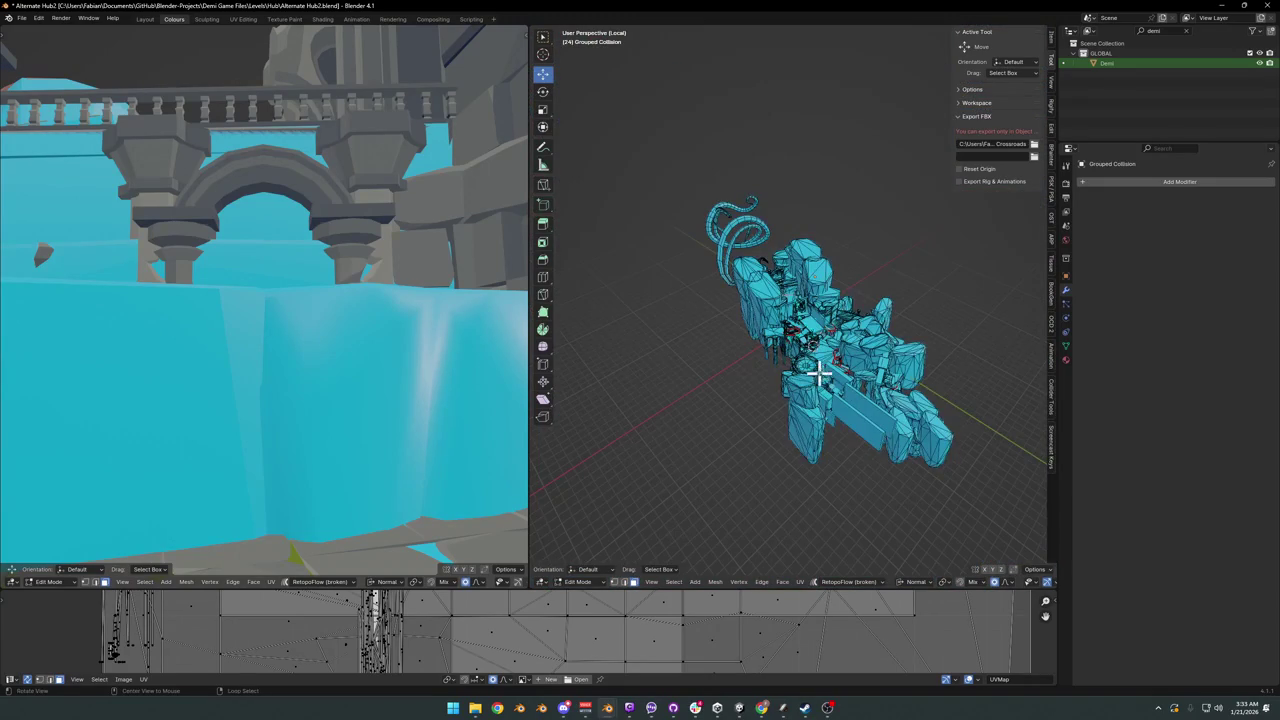
# Step: Select the connected collision block by the well and hide it
pyautogui.scroll(4, 805, 345)
pyautogui.scroll(3, 780, 329)
pyautogui.scroll(3, 728, 370)
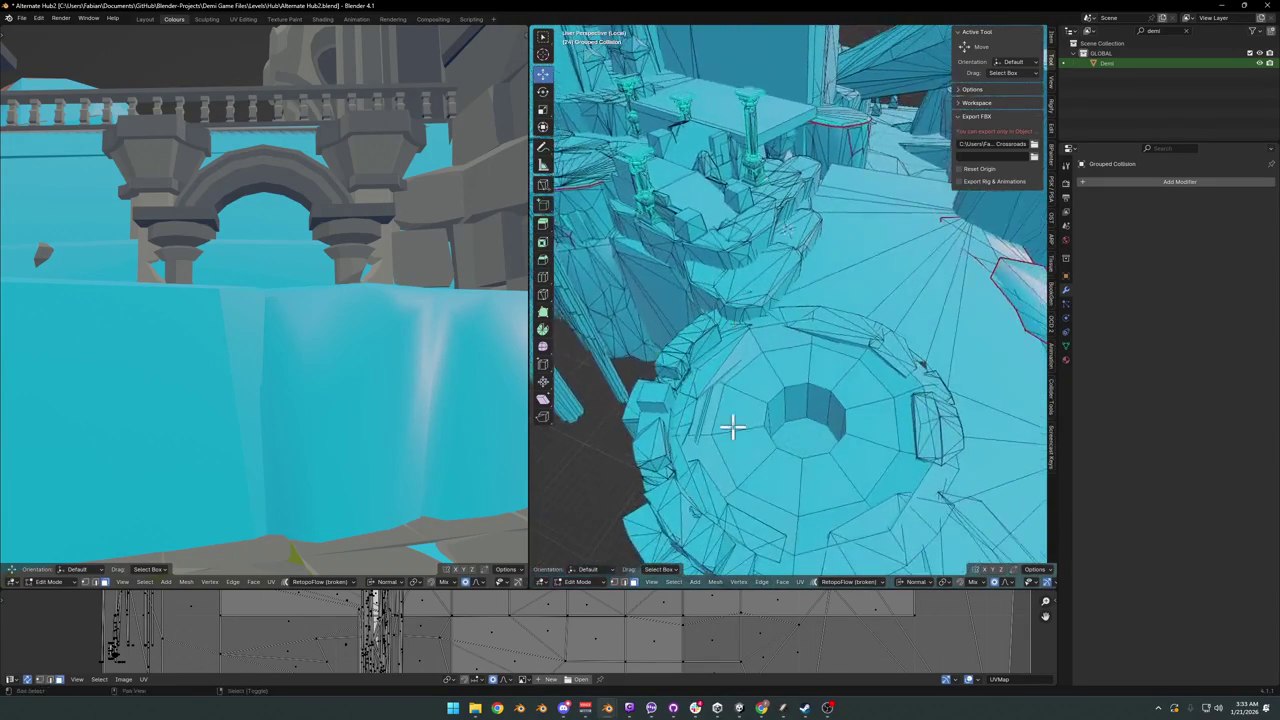
pyautogui.keyDown('shift'); pyautogui.moveTo(732, 428); pyautogui.dragTo(766, 391, button='middle'); pyautogui.keyUp('shift')
pyautogui.press('l')
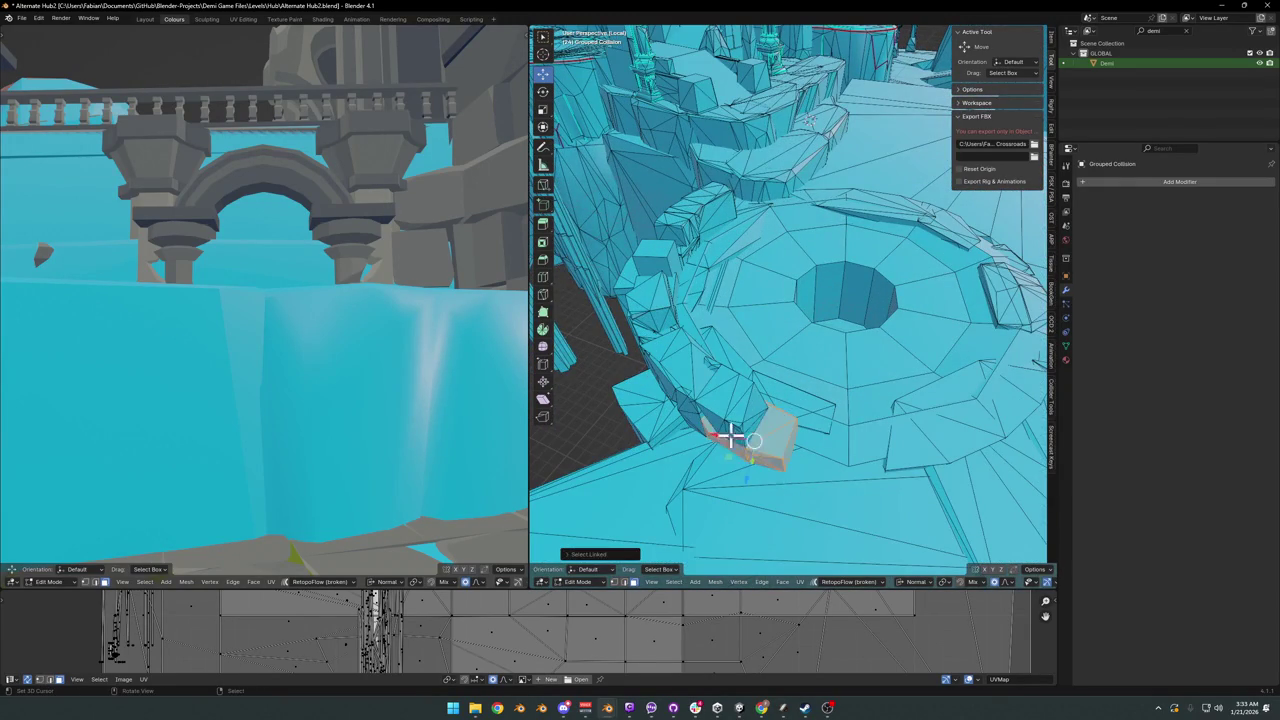
pyautogui.moveTo(709, 423); pyautogui.dragTo(743, 407, button='middle')
pyautogui.moveTo(806, 298)
pyautogui.mouseDown(button='middle')
pyautogui.moveTo(810, 425)
pyautogui.moveTo(822, 392)
pyautogui.mouseUp(button='middle')
pyautogui.moveTo(770, 293); pyautogui.dragTo(826, 309, button='middle')
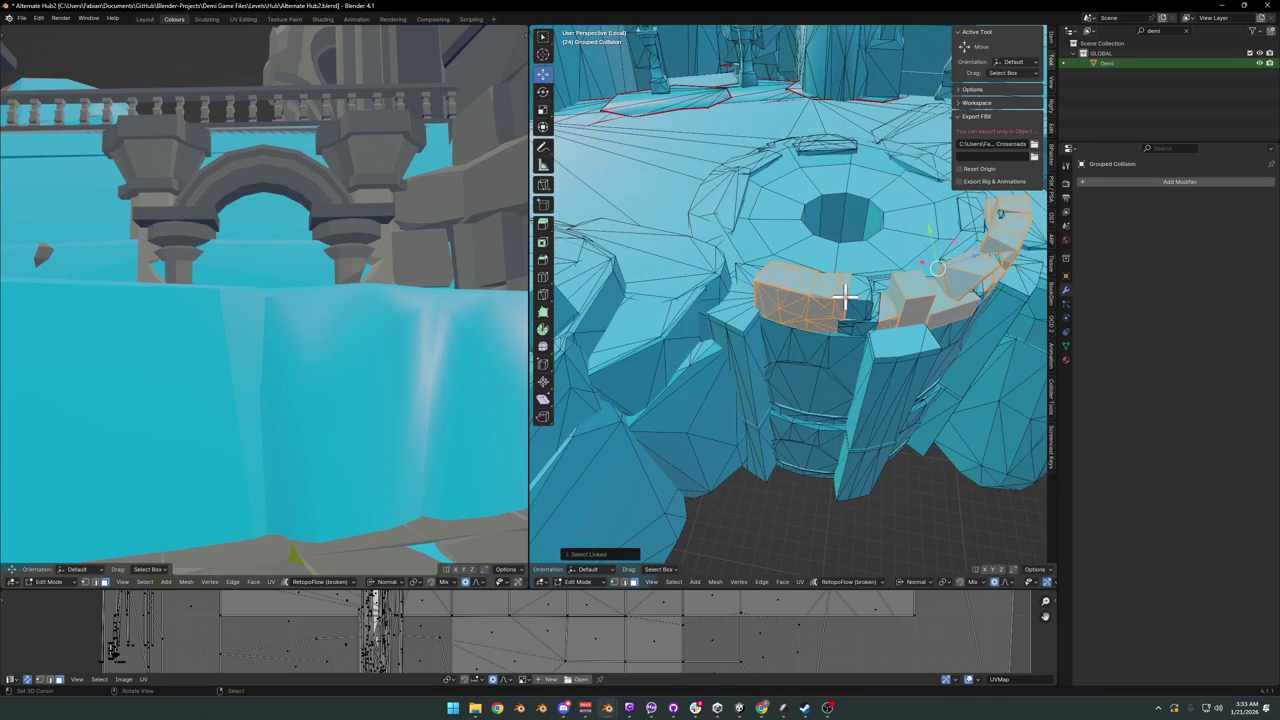
pyautogui.press('h')
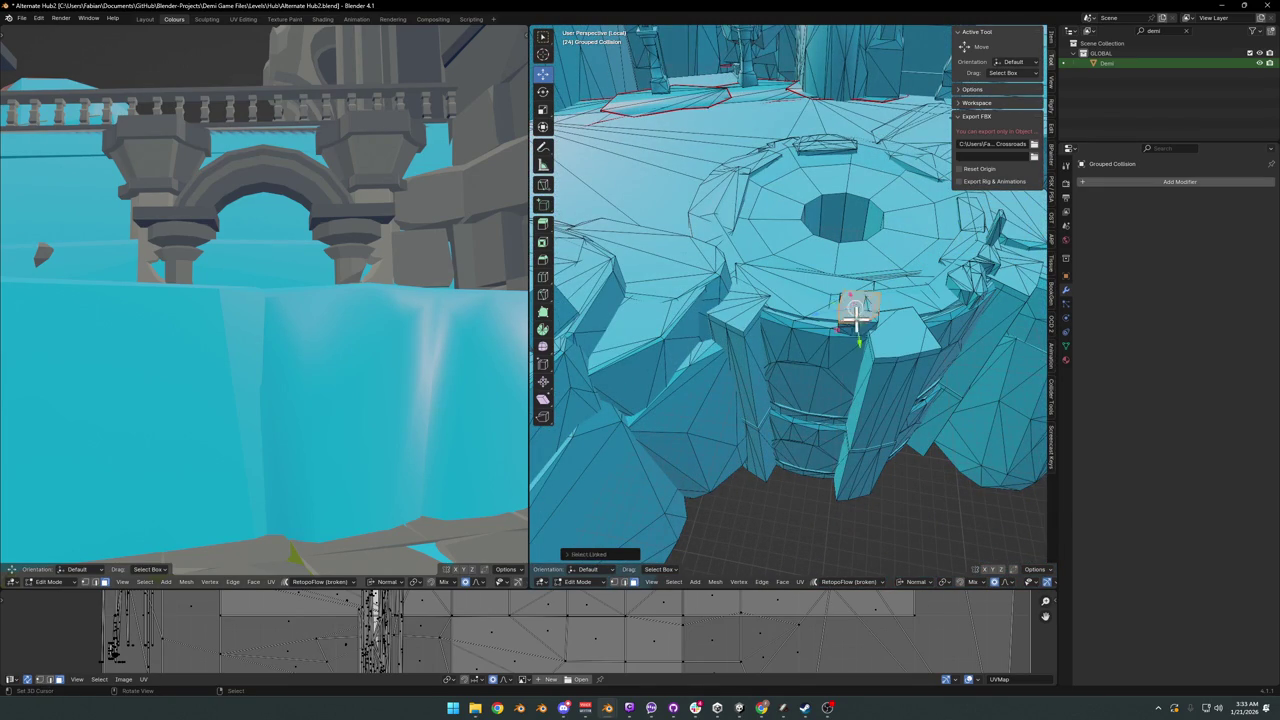
# Step: Move the dark triangle's jutting point with proportional falloff
pyautogui.moveTo(846, 320); pyautogui.dragTo(769, 302, button='middle')
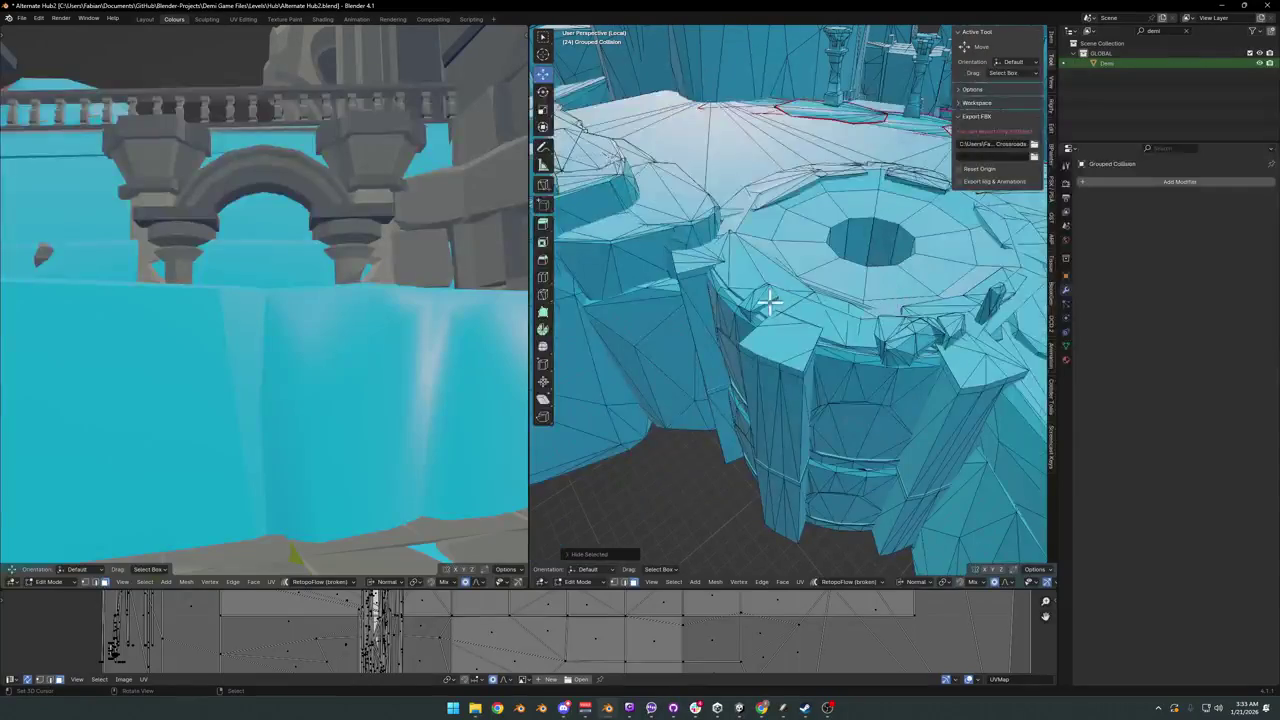
pyautogui.moveTo(876, 331); pyautogui.dragTo(795, 331, button='middle')
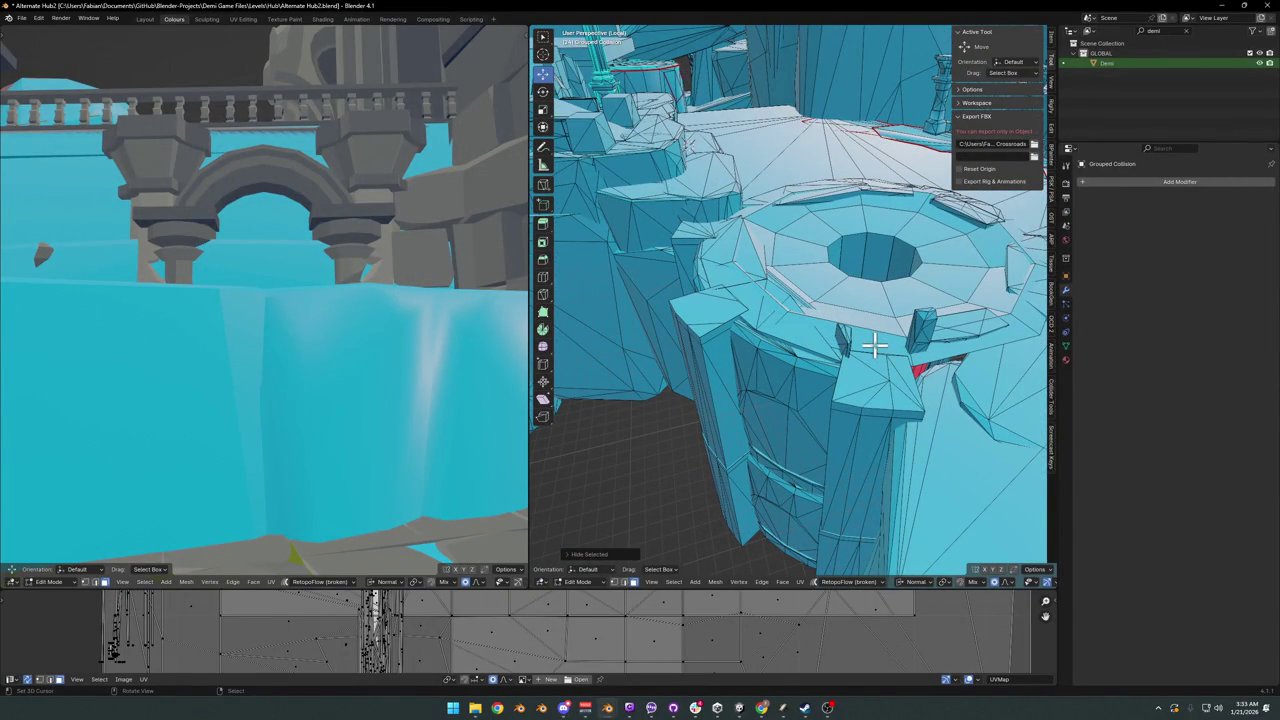
pyautogui.moveTo(874, 345)
pyautogui.mouseDown(button='middle')
pyautogui.moveTo(820, 366)
pyautogui.moveTo(722, 366)
pyautogui.mouseUp(button='middle')
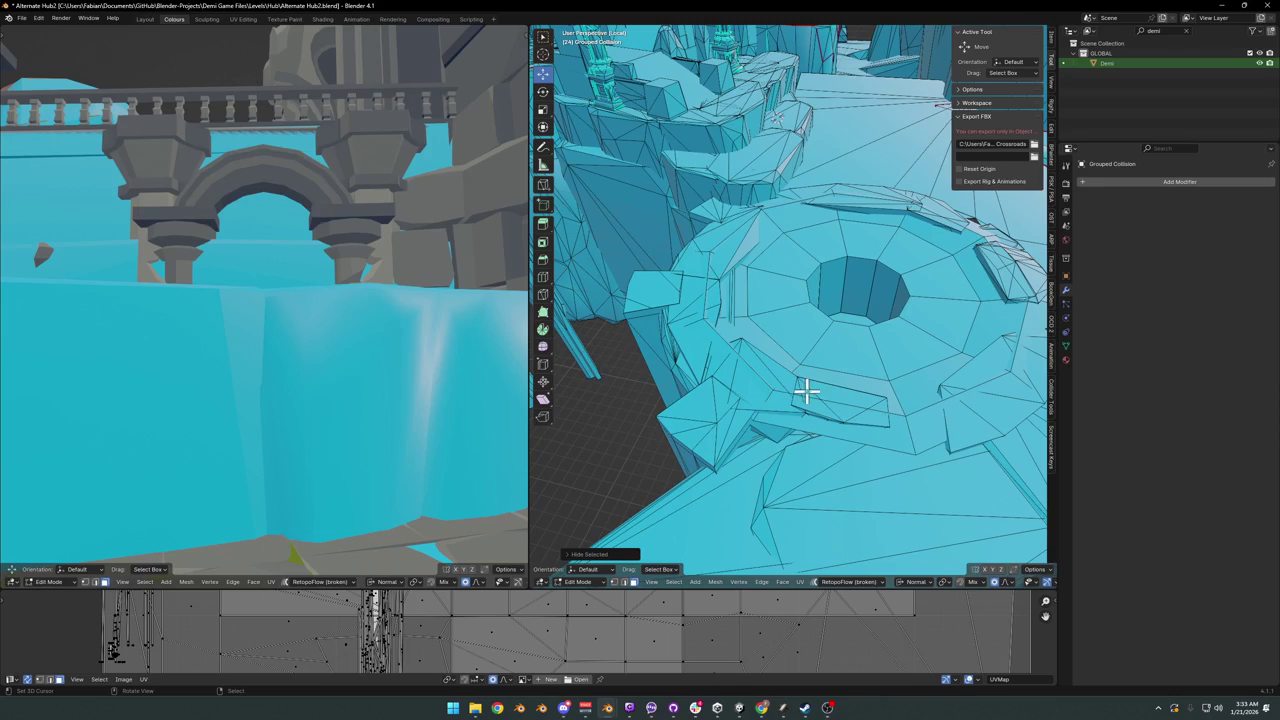
pyautogui.moveTo(860, 373)
pyautogui.mouseDown(button='middle')
pyautogui.moveTo(720, 406)
pyautogui.moveTo(771, 363)
pyautogui.moveTo(810, 280)
pyautogui.mouseUp(button='middle')
pyautogui.scroll(5, 810, 280)
pyautogui.scroll(2, 760, 340)
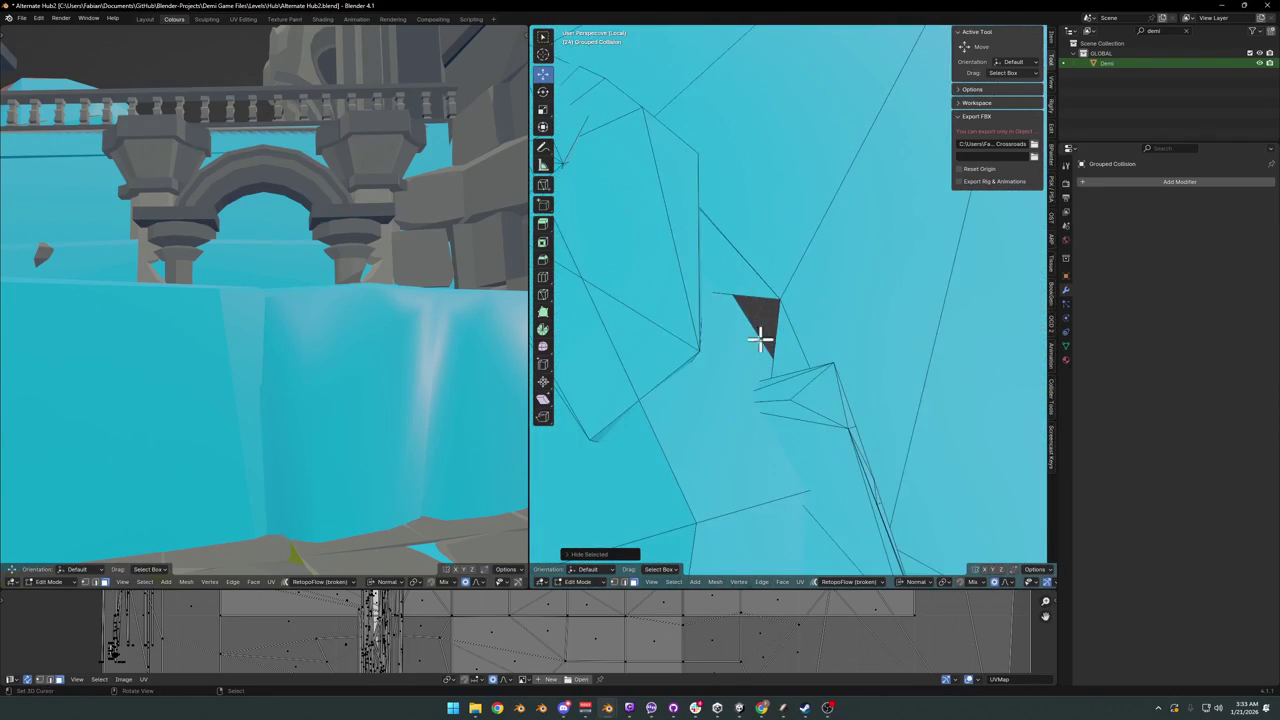
pyautogui.scroll(-2, 711, 314)
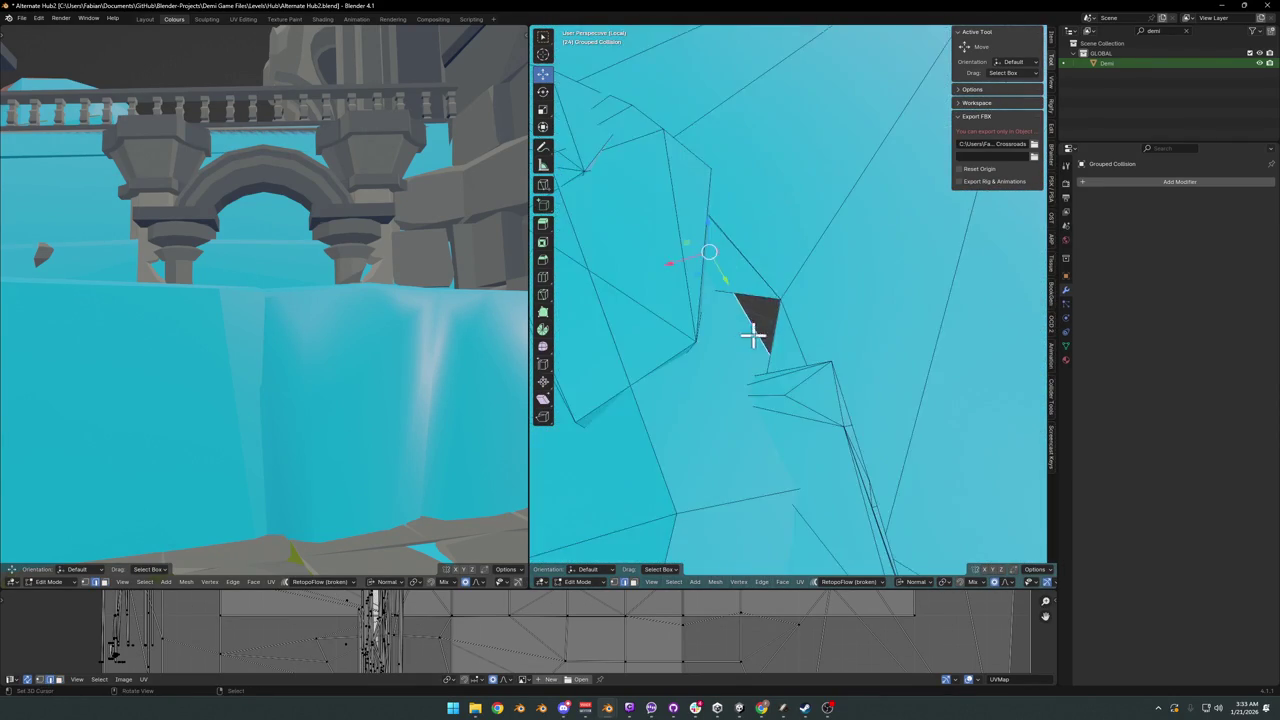
pyautogui.scroll(-4, 754, 334)
pyautogui.press('g')
pyautogui.click(814, 329)
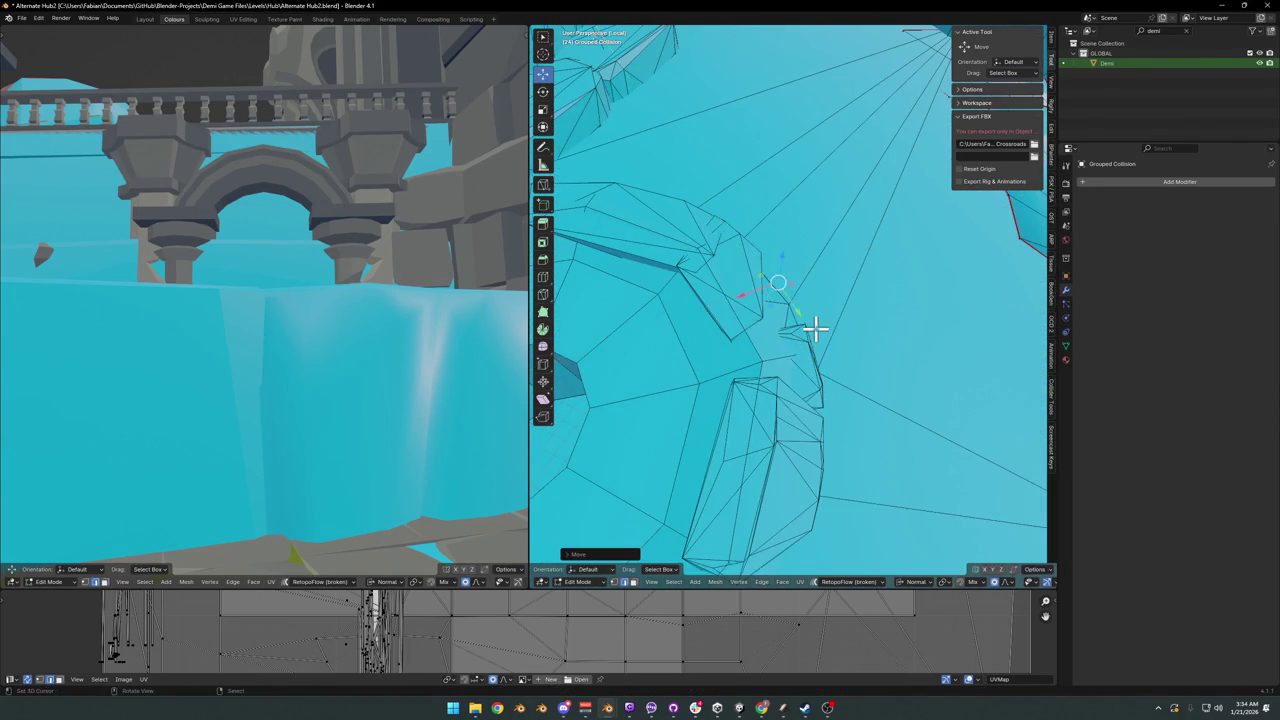
# Step: Move the selected platform geometry along Z so it sits flush
pyautogui.scroll(-3, 814, 335)
pyautogui.scroll(3, 816, 347)
pyautogui.moveTo(816, 347); pyautogui.dragTo(889, 304, button='middle')
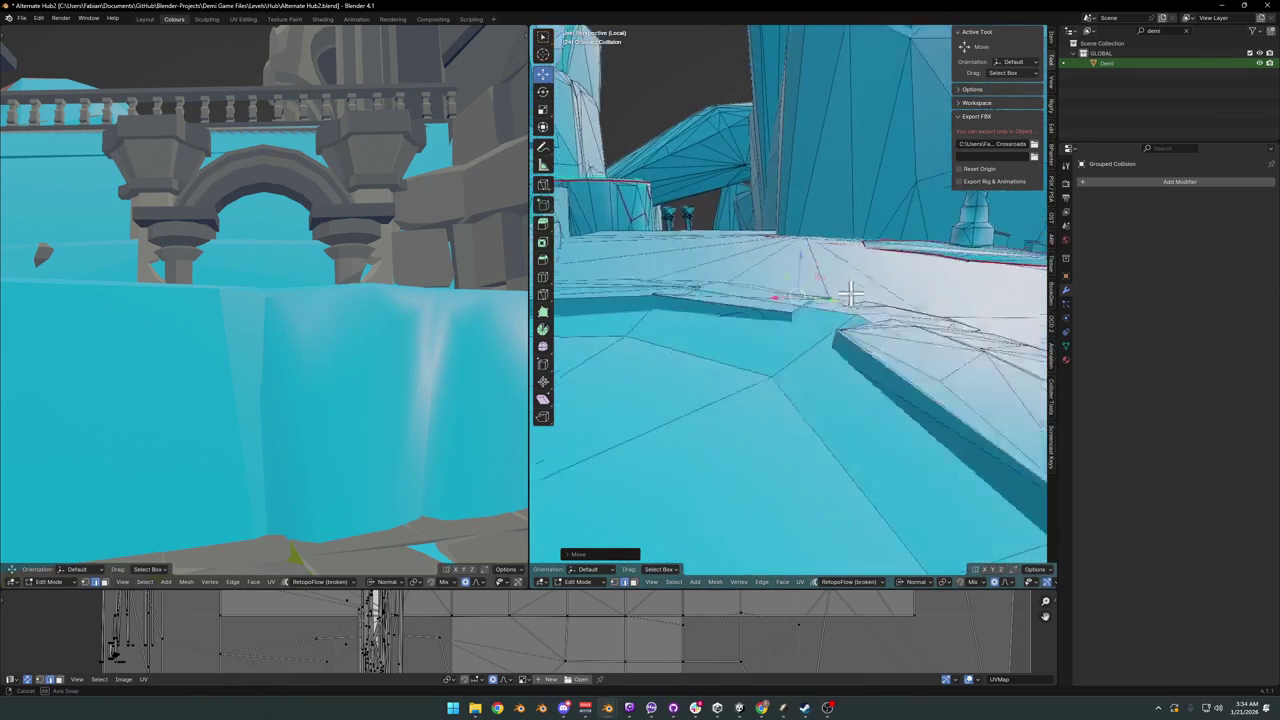
pyautogui.press('g')
pyautogui.press('z')
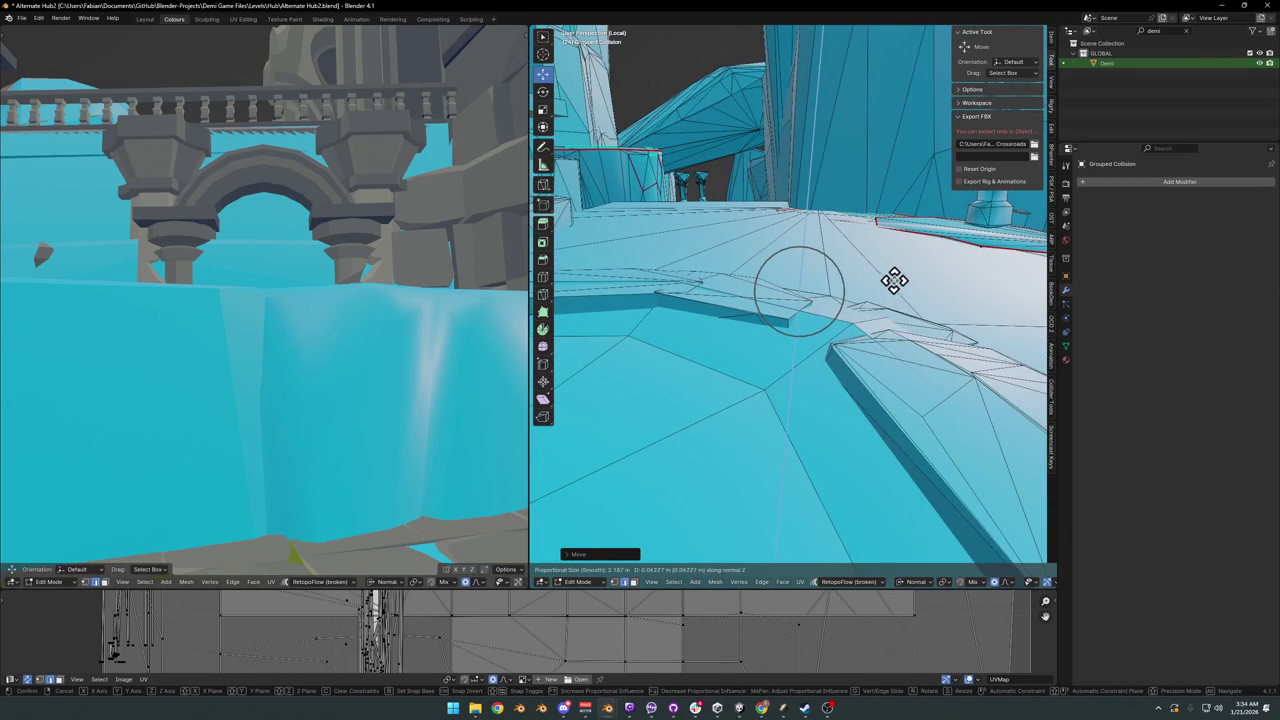
pyautogui.click(865, 280)
# Step: Return to Object Mode and save Alternate Hub2.blend
pyautogui.moveTo(865, 280); pyautogui.dragTo(849, 331, button='middle')
pyautogui.rightClick(849, 335)
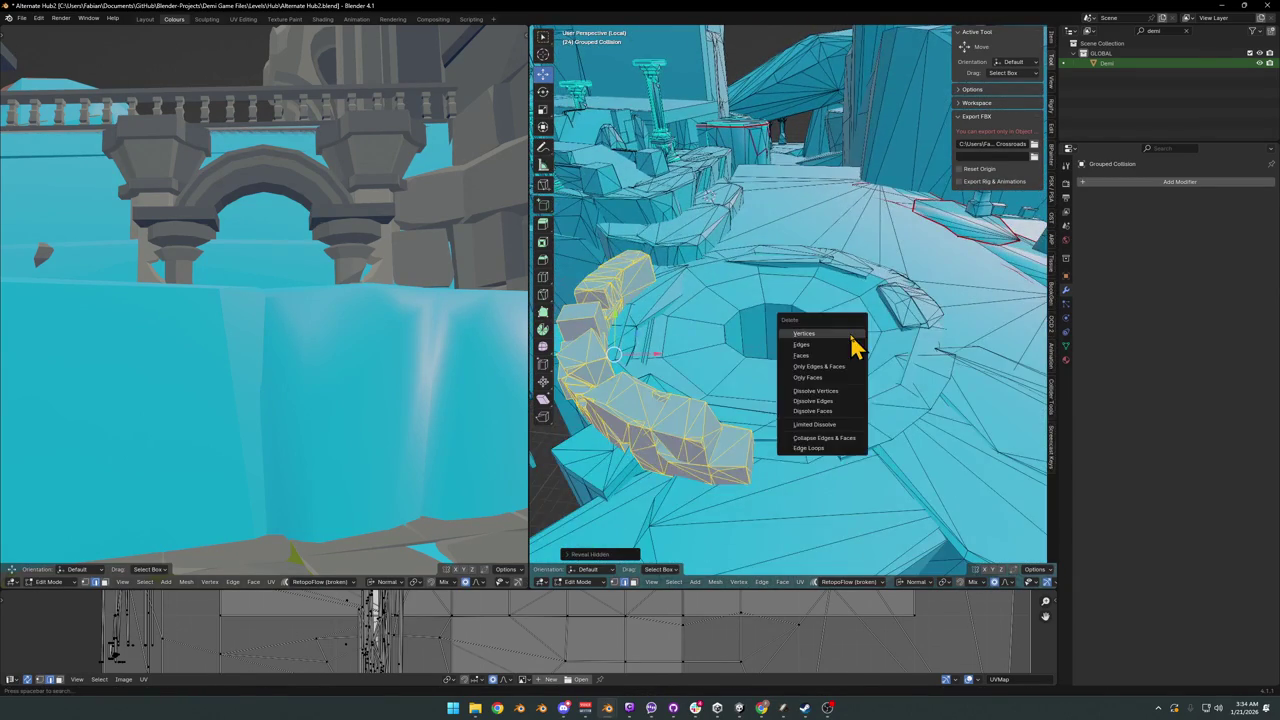
pyautogui.press('Escape')
pyautogui.scroll(-3, 843, 340)
pyautogui.scroll(2, 836, 365)
pyautogui.scroll(-2, 830, 362)
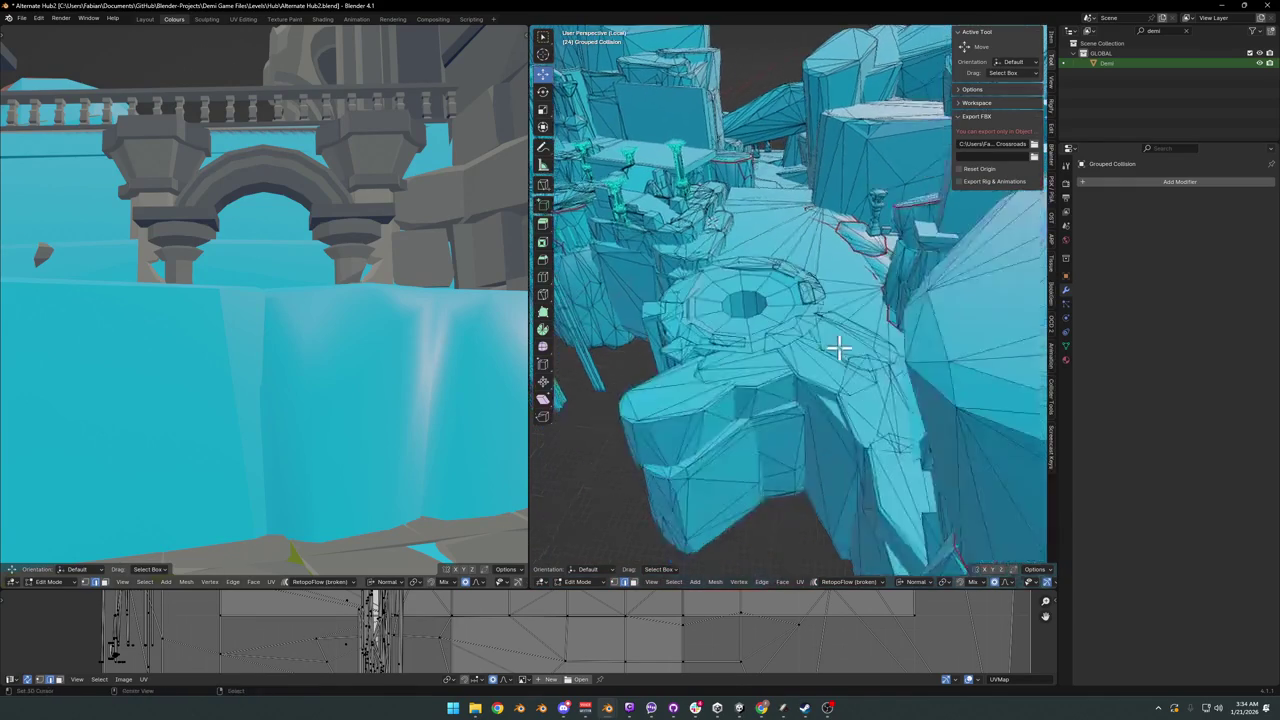
pyautogui.scroll(3, 830, 362)
pyautogui.click(760, 365)
pyautogui.hotkey('ctrl', 's')
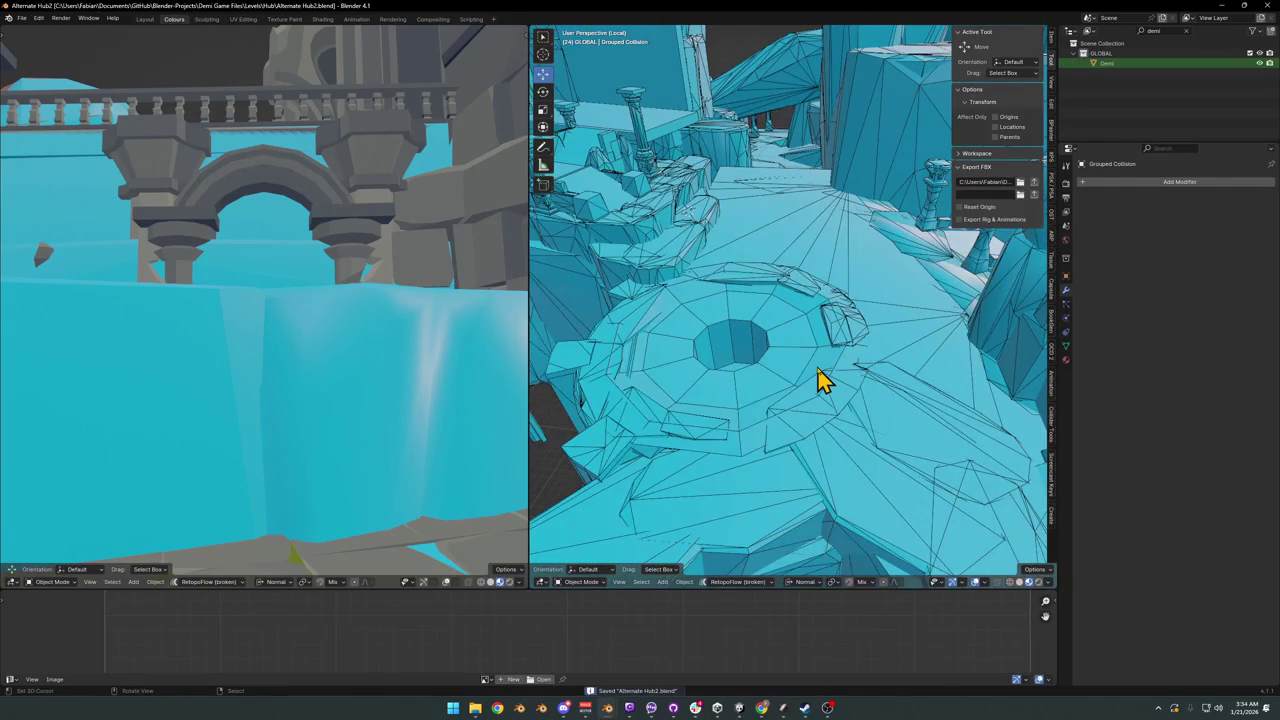
# Step: Exit local view and add a mesh collider to the curved stone wall Plane.040
pyautogui.press('KP_Divide')
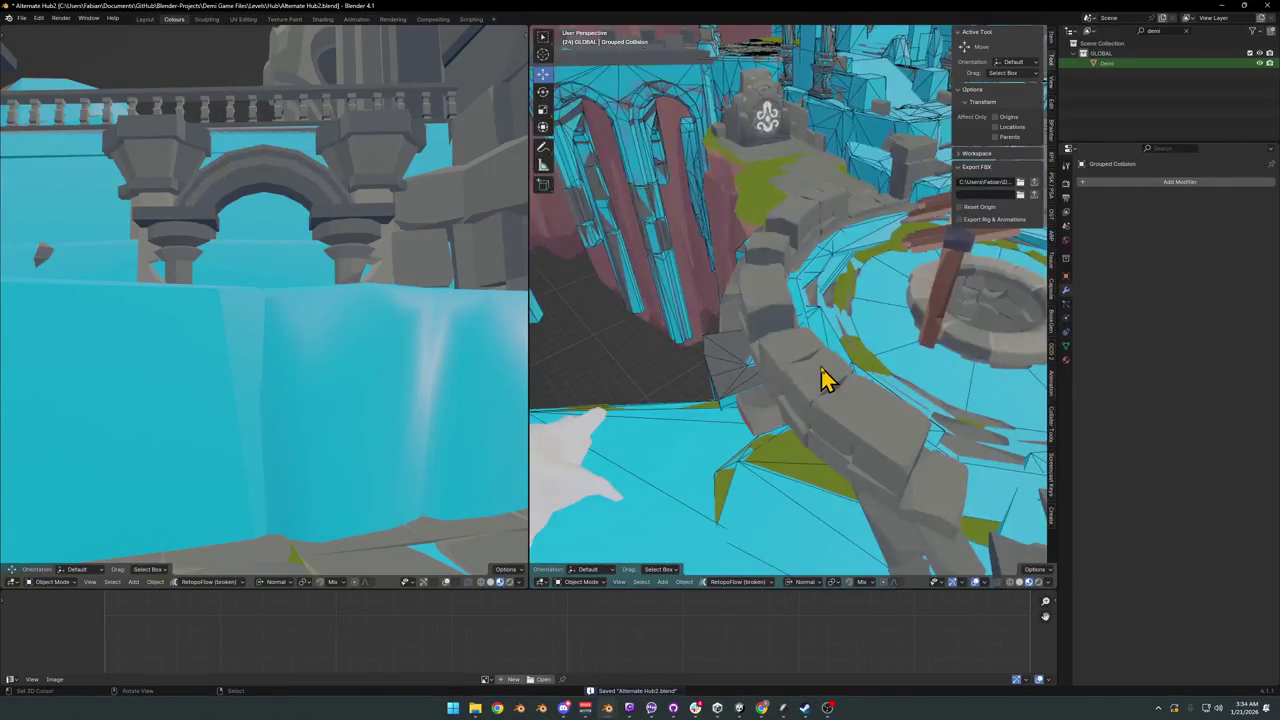
pyautogui.moveTo(757, 400)
pyautogui.mouseDown(button='middle')
pyautogui.moveTo(729, 363)
pyautogui.moveTo(835, 372)
pyautogui.moveTo(843, 391)
pyautogui.moveTo(794, 443)
pyautogui.moveTo(742, 432)
pyautogui.mouseUp(button='middle')
pyautogui.click(742, 440)
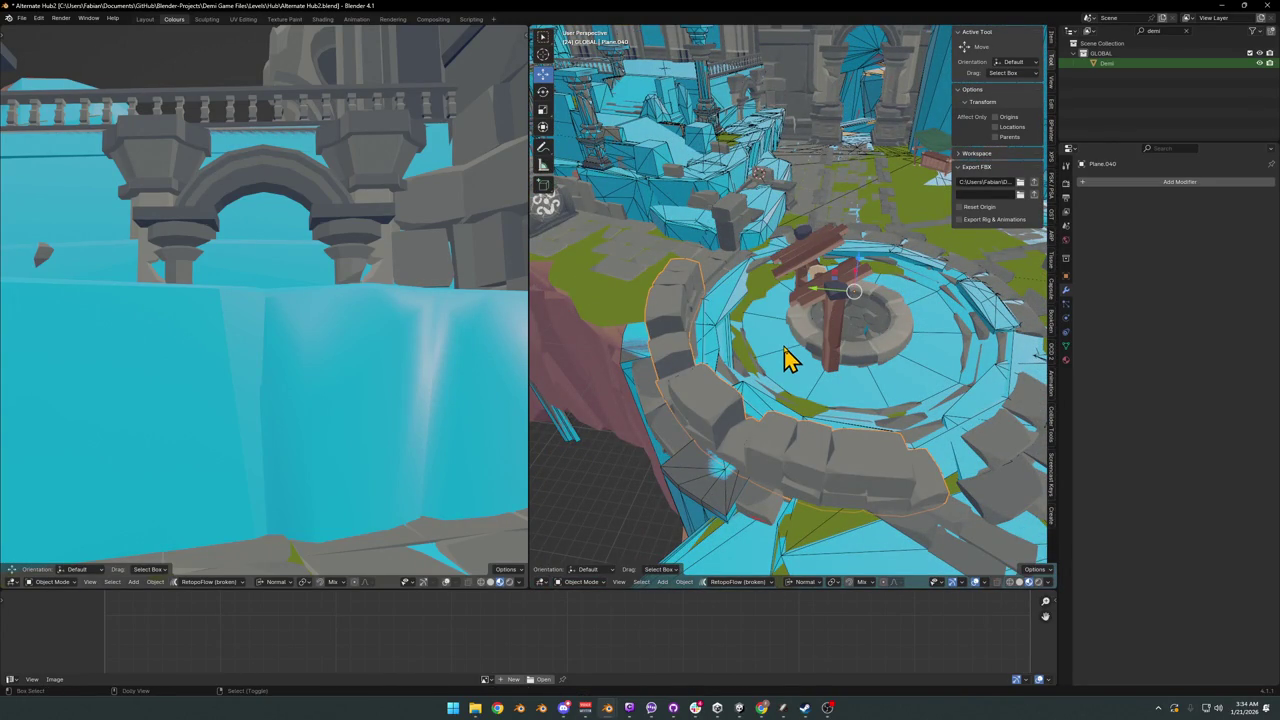
pyautogui.hotkey('shift', 'c')
pyautogui.click(722, 335)
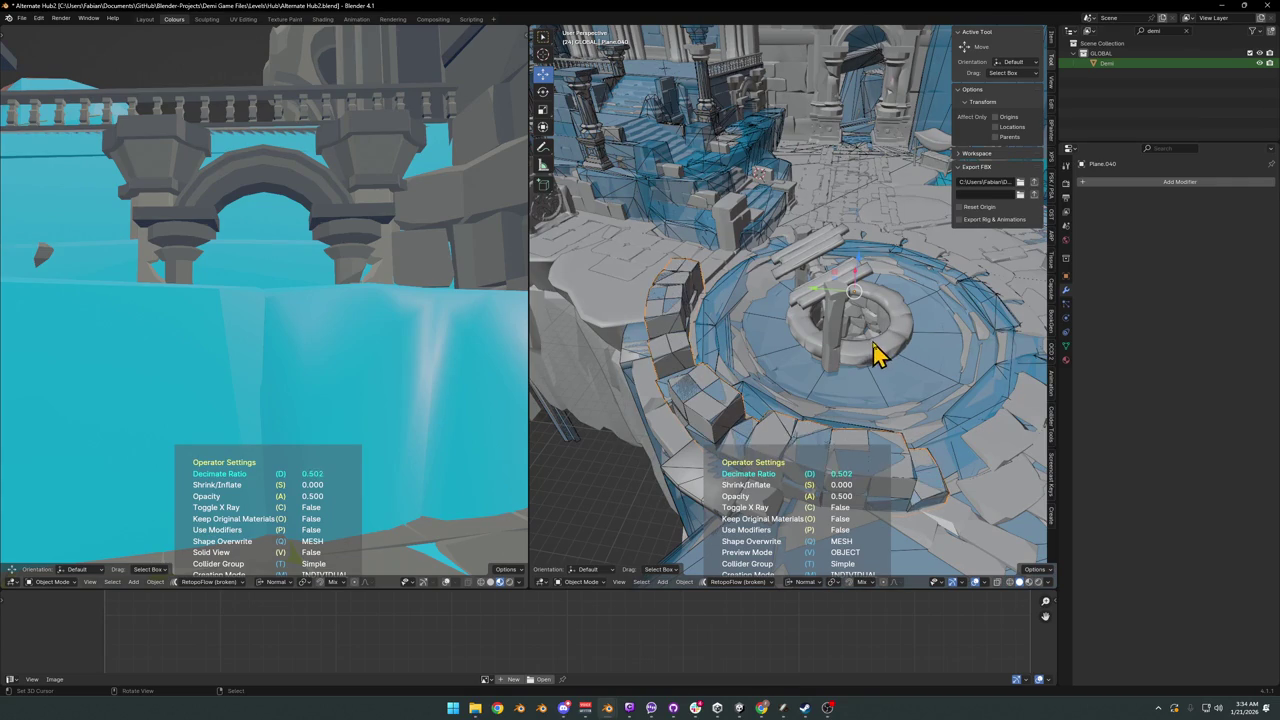
# Step: Switch the viewport to Material Preview shading and save the file
pyautogui.moveTo(871, 351)
pyautogui.mouseDown(button='middle')
pyautogui.moveTo(800, 357)
pyautogui.moveTo(808, 343)
pyautogui.moveTo(800, 386)
pyautogui.moveTo(737, 300)
pyautogui.moveTo(794, 306)
pyautogui.moveTo(790, 357)
pyautogui.mouseUp(button='middle')
pyautogui.press('z')
pyautogui.click(805, 357)
pyautogui.hotkey('ctrl', 's')
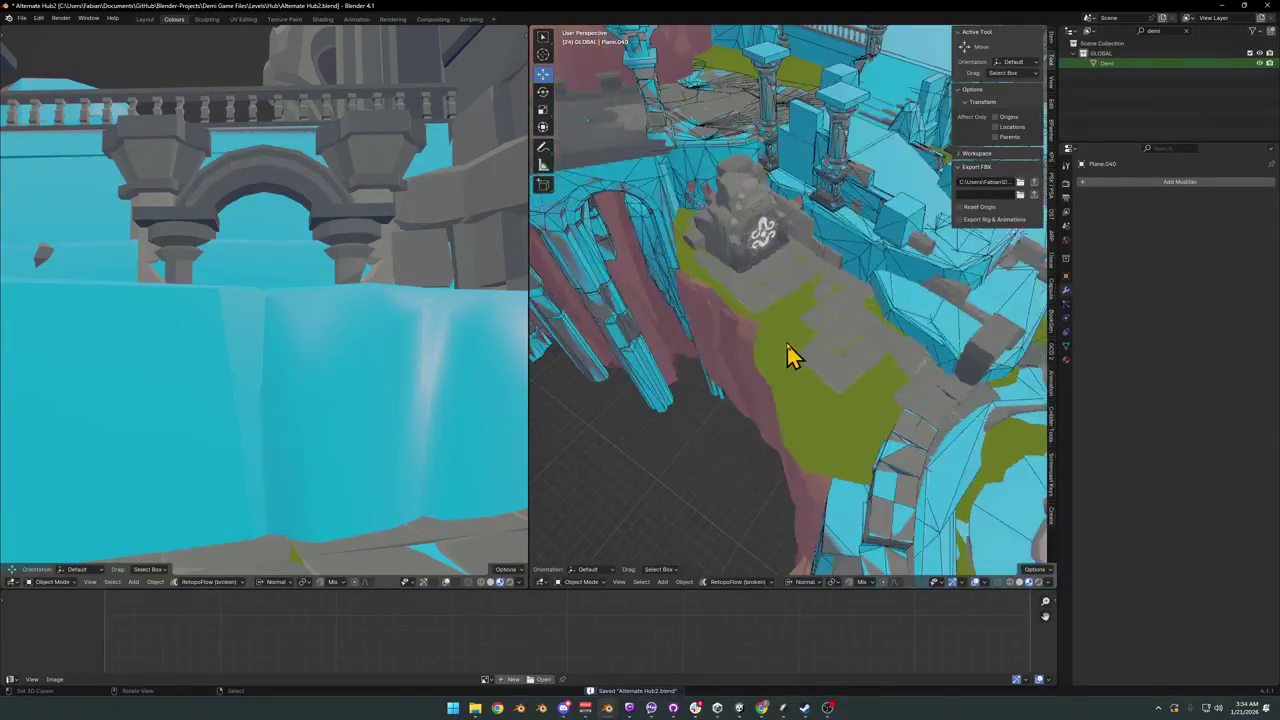
# Step: Add a mesh collider to DK_Terrain_03.198, decimated to 0.822 (490 faces), and save
pyautogui.moveTo(728, 318)
pyautogui.mouseDown(button='middle')
pyautogui.moveTo(751, 357)
pyautogui.moveTo(787, 330)
pyautogui.mouseUp(button='middle')
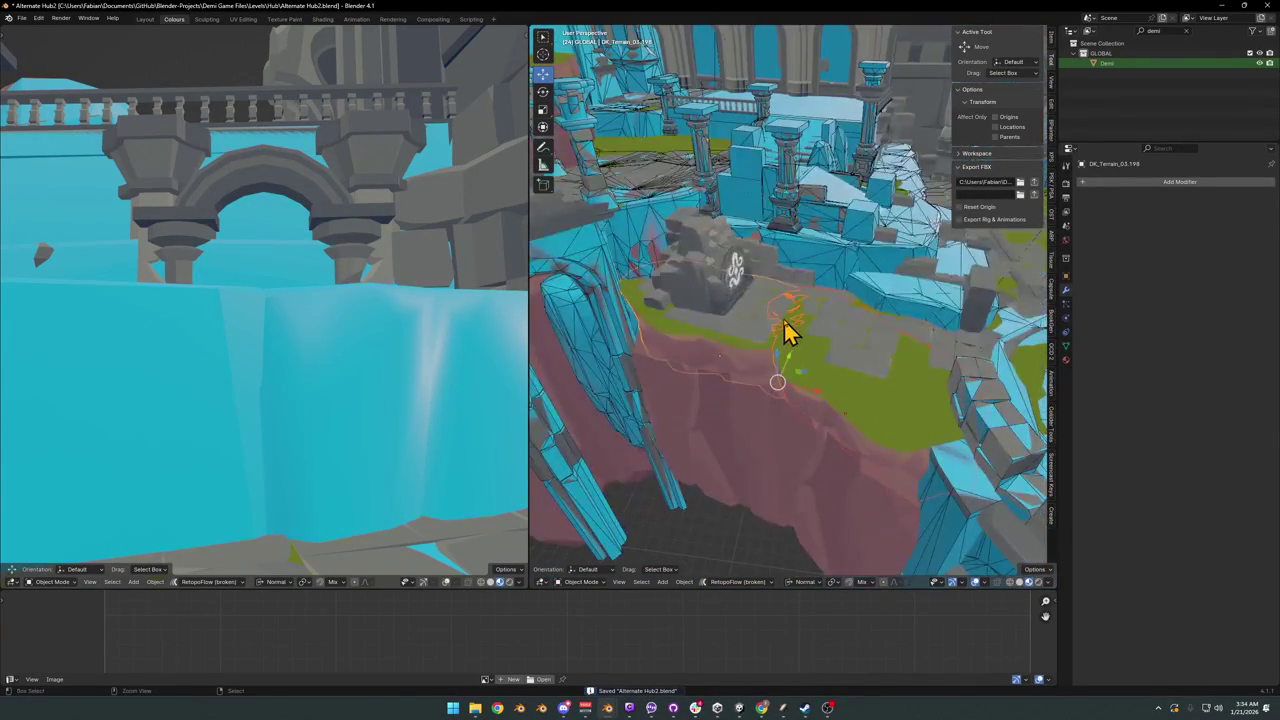
pyautogui.hotkey('shift', 'alt', 'c')
pyautogui.click(743, 312)
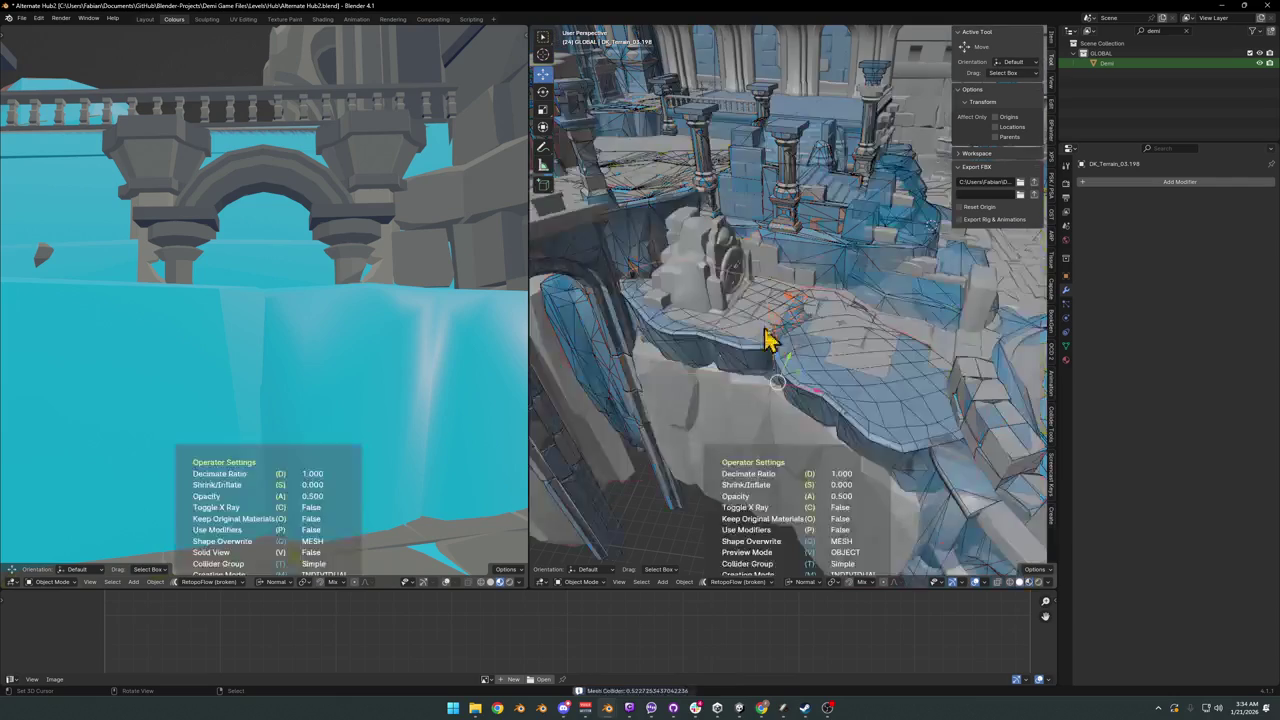
pyautogui.click(855, 365)
pyautogui.moveTo(834, 366)
pyautogui.mouseDown(button='middle')
pyautogui.moveTo(789, 400)
pyautogui.moveTo(777, 371)
pyautogui.mouseUp(button='middle')
pyautogui.hotkey('ctrl', 's')
pyautogui.moveTo(897, 308)
pyautogui.mouseDown(button='middle')
pyautogui.moveTo(820, 337)
pyautogui.moveTo(897, 326)
pyautogui.moveTo(845, 345)
pyautogui.moveTo(849, 329)
pyautogui.moveTo(811, 357)
pyautogui.moveTo(849, 331)
pyautogui.mouseUp(button='middle')
pyautogui.click(812, 265)
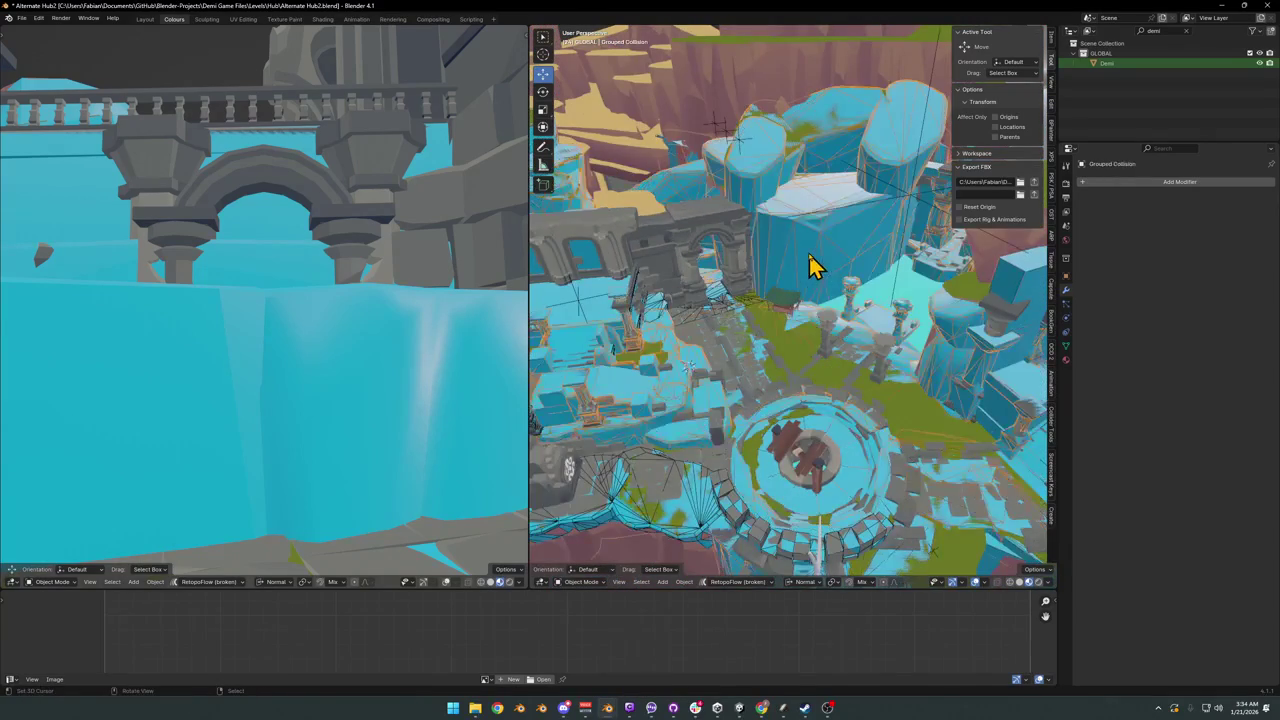
# Step: Enter Edit Mode on Grouped Collision and delete two linked rock islands
pyautogui.press('Tab')
pyautogui.scroll(2, 815, 270)
pyautogui.press('l')
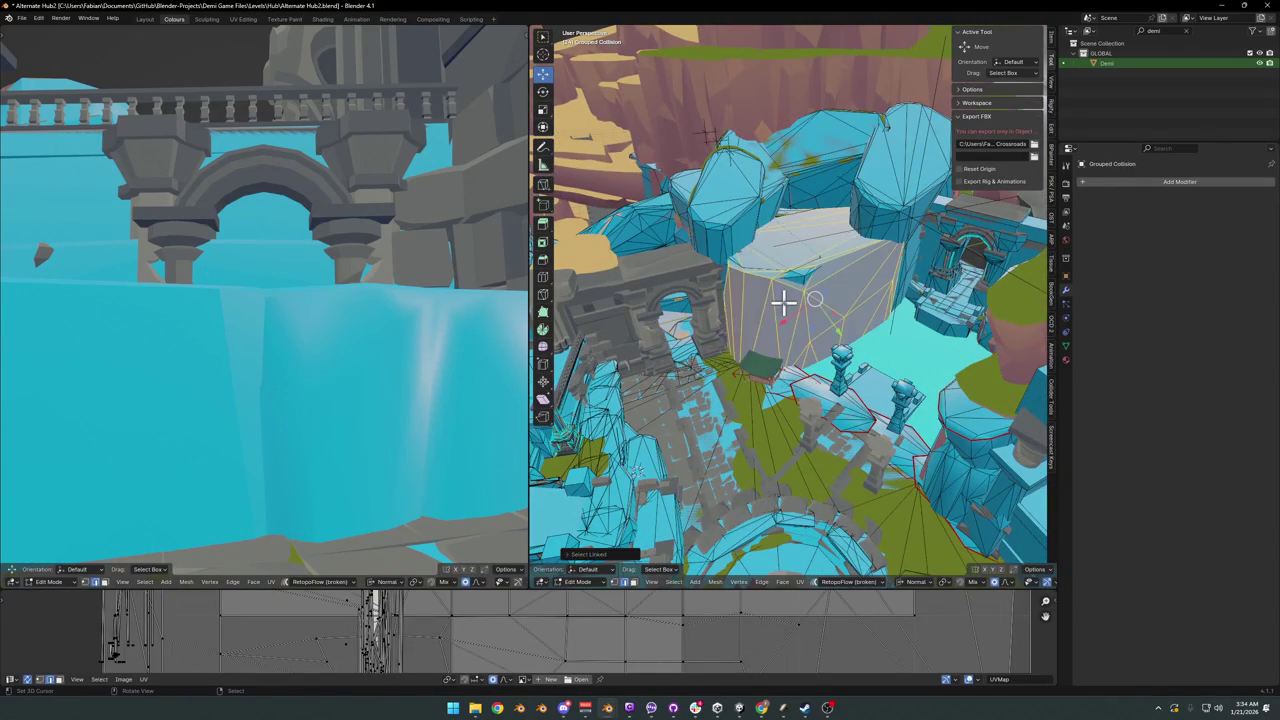
pyautogui.press('x')
pyautogui.click(784, 306)
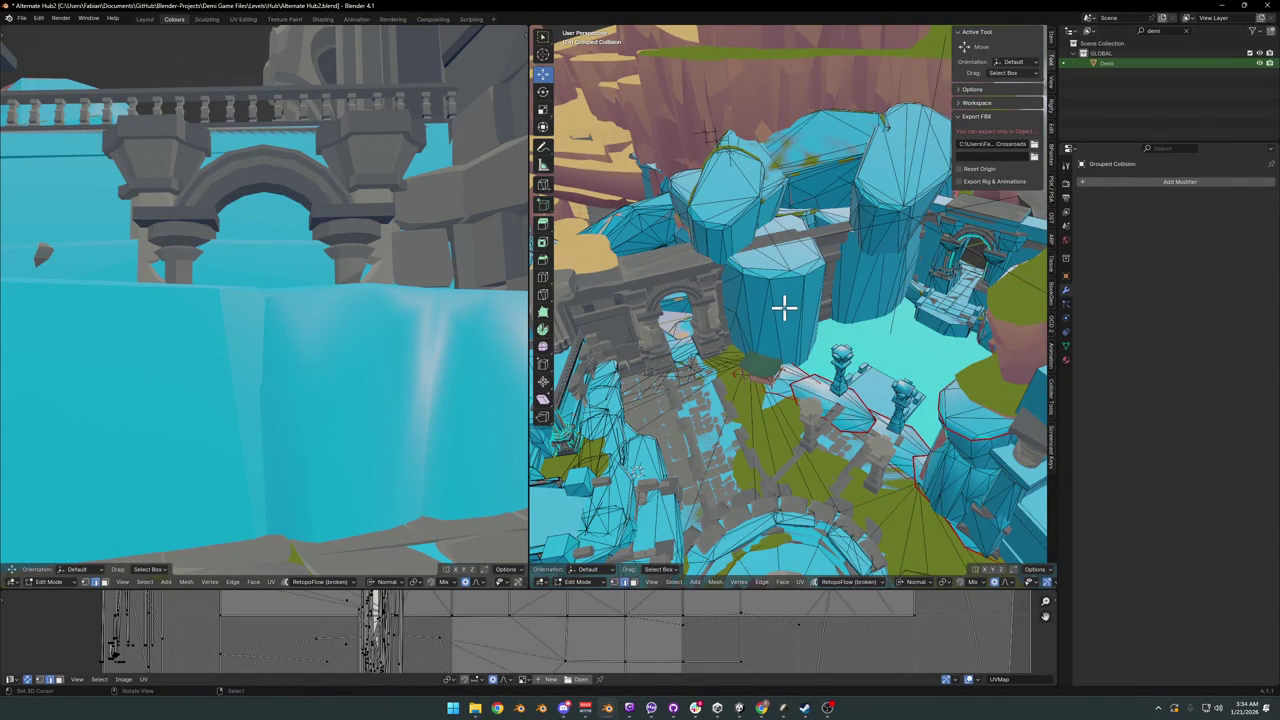
pyautogui.press('l')
pyautogui.press('x')
pyautogui.click(786, 310)
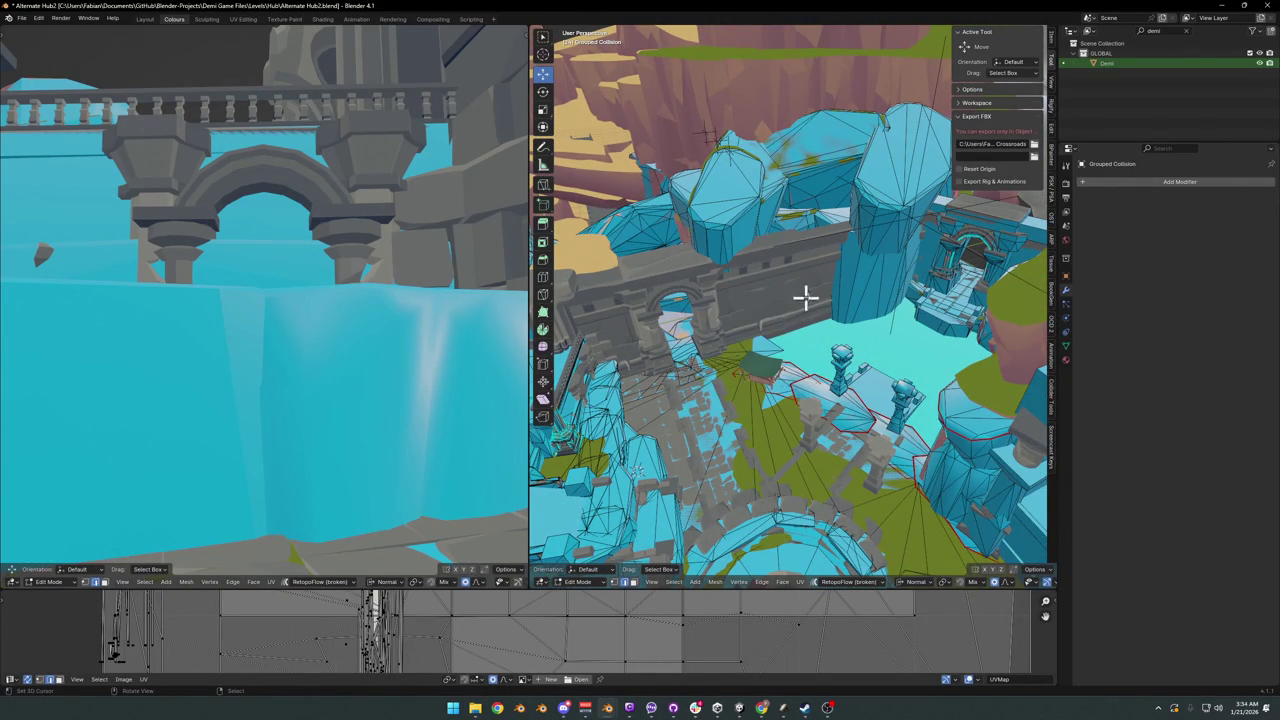
# Step: Delete the blue rock in front of the wall and another rock island
pyautogui.press('l')
pyautogui.press('x')
pyautogui.click(878, 292)
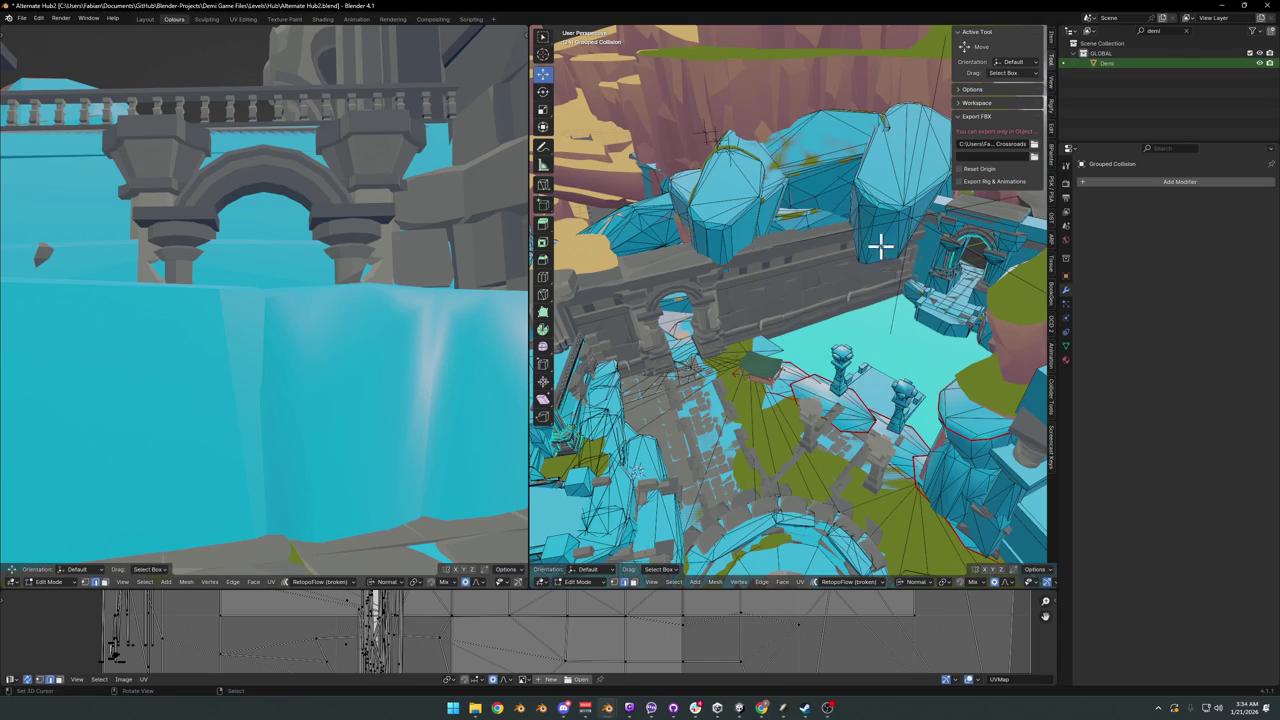
pyautogui.press('l')
pyautogui.press('x')
pyautogui.click(886, 246)
# Step: Delete the tall rock by the wall and another selected mesh part
pyautogui.moveTo(883, 243)
pyautogui.mouseDown(button='middle')
pyautogui.moveTo(834, 283)
pyautogui.moveTo(720, 320)
pyautogui.moveTo(846, 319)
pyautogui.mouseUp(button='middle')
pyautogui.press('l')
pyautogui.press('x')
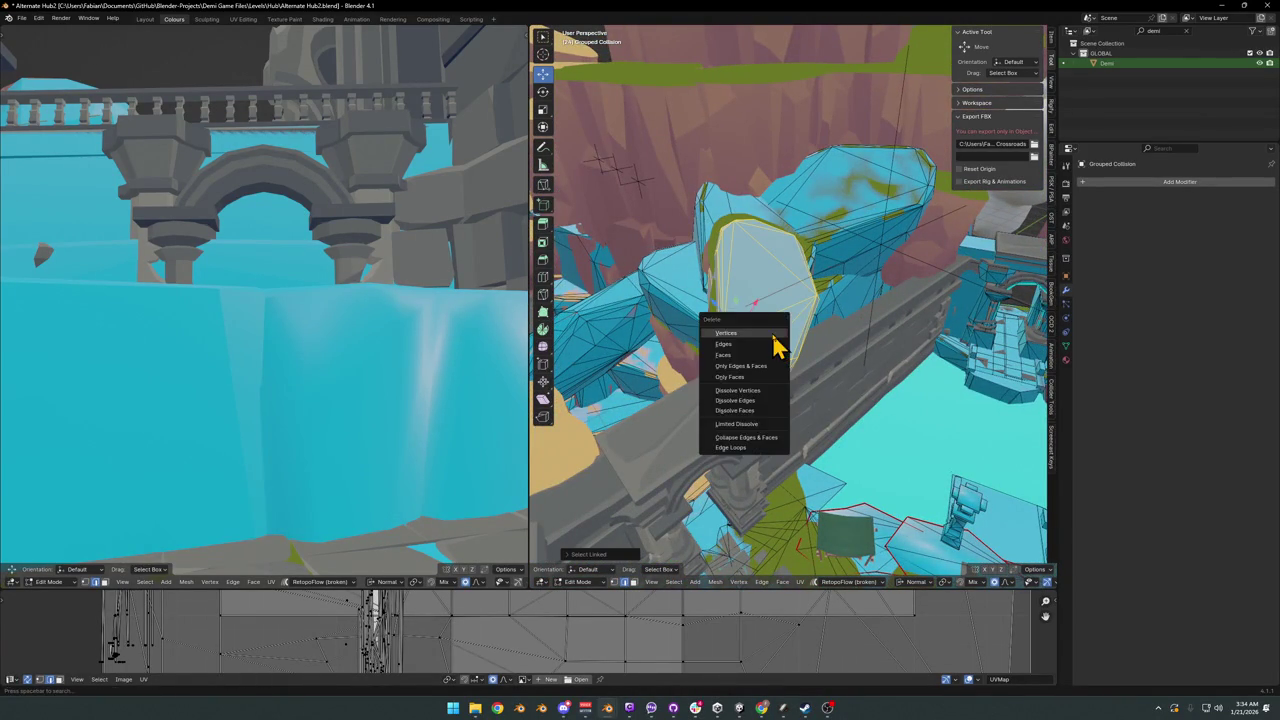
pyautogui.click(771, 340)
pyautogui.moveTo(766, 340)
pyautogui.mouseDown(button='middle')
pyautogui.moveTo(871, 329)
pyautogui.moveTo(828, 350)
pyautogui.moveTo(820, 334)
pyautogui.moveTo(787, 337)
pyautogui.moveTo(790, 276)
pyautogui.moveTo(663, 297)
pyautogui.moveTo(720, 269)
pyautogui.moveTo(689, 277)
pyautogui.moveTo(799, 301)
pyautogui.moveTo(821, 320)
pyautogui.moveTo(746, 337)
pyautogui.moveTo(683, 334)
pyautogui.moveTo(845, 299)
pyautogui.moveTo(843, 269)
pyautogui.moveTo(920, 314)
pyautogui.moveTo(802, 392)
pyautogui.moveTo(832, 349)
pyautogui.moveTo(731, 366)
pyautogui.moveTo(763, 370)
pyautogui.mouseUp(button='middle')
pyautogui.press('x')
pyautogui.click(748, 343)
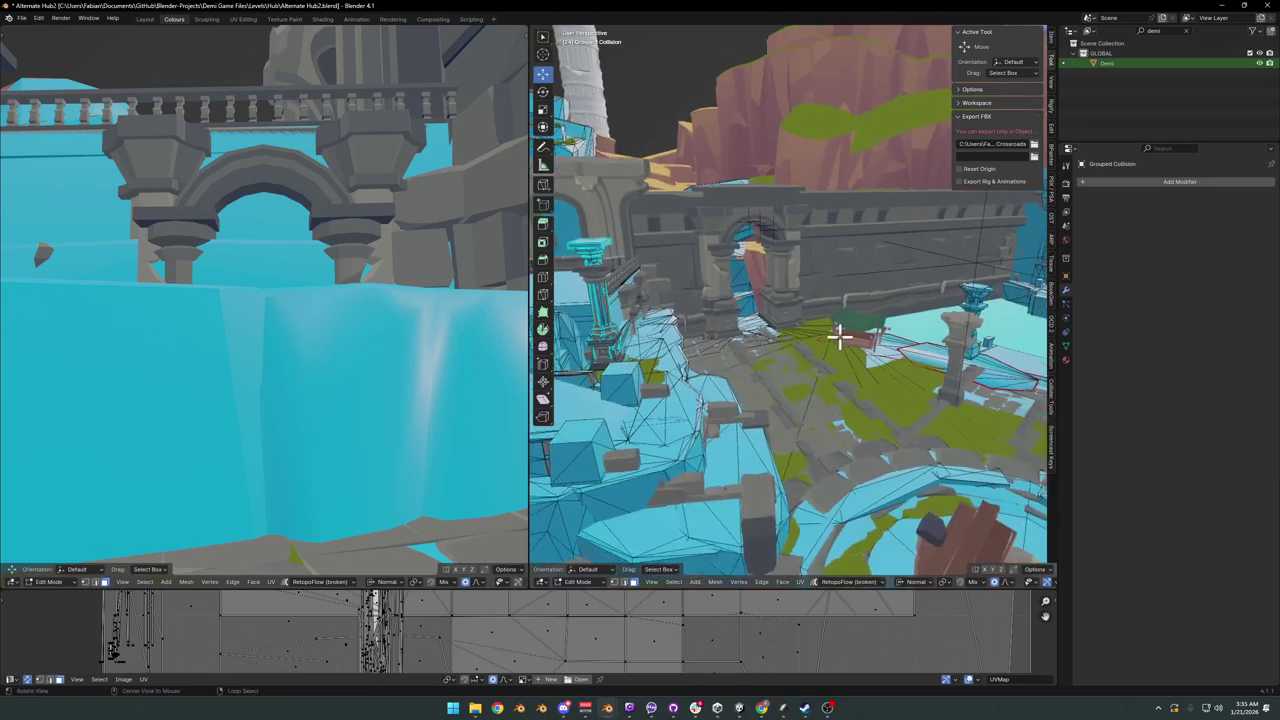
# Step: Delete the pillar-base tower geometry and a small stray collision piece
pyautogui.moveTo(760, 348); pyautogui.dragTo(840, 372, button='middle')
pyautogui.scroll(3, 840, 372)
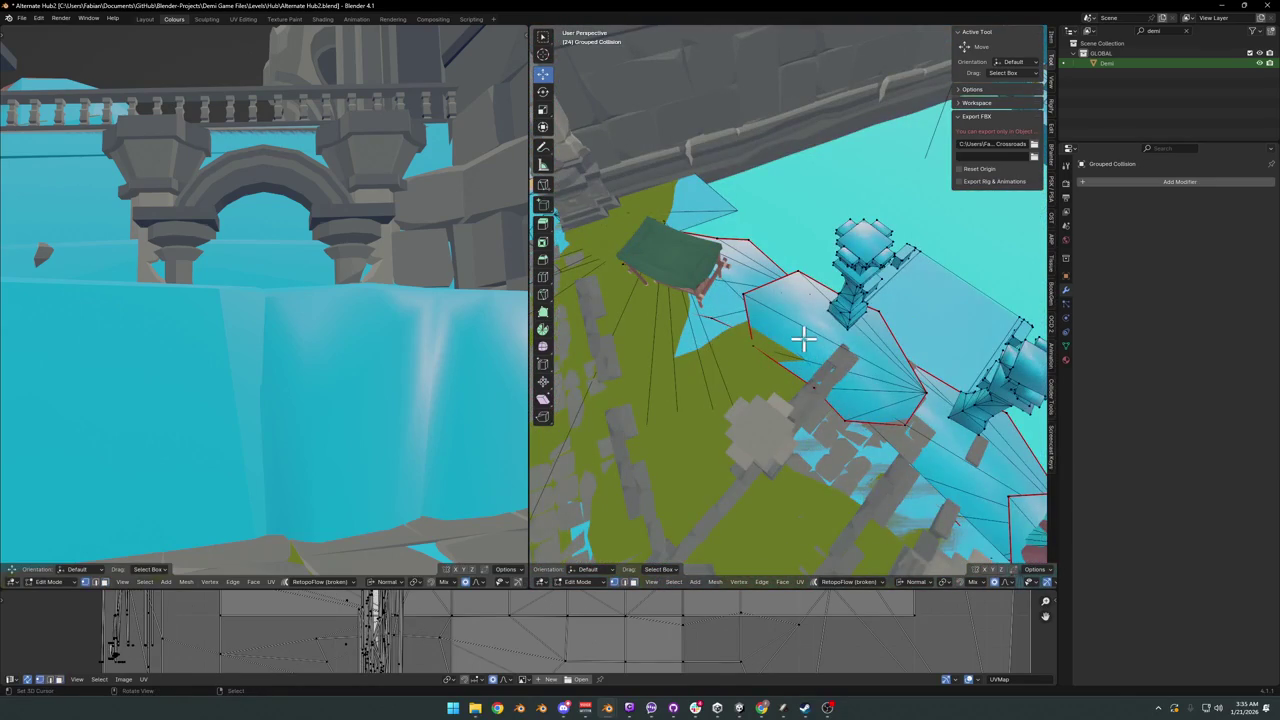
pyautogui.press('l')
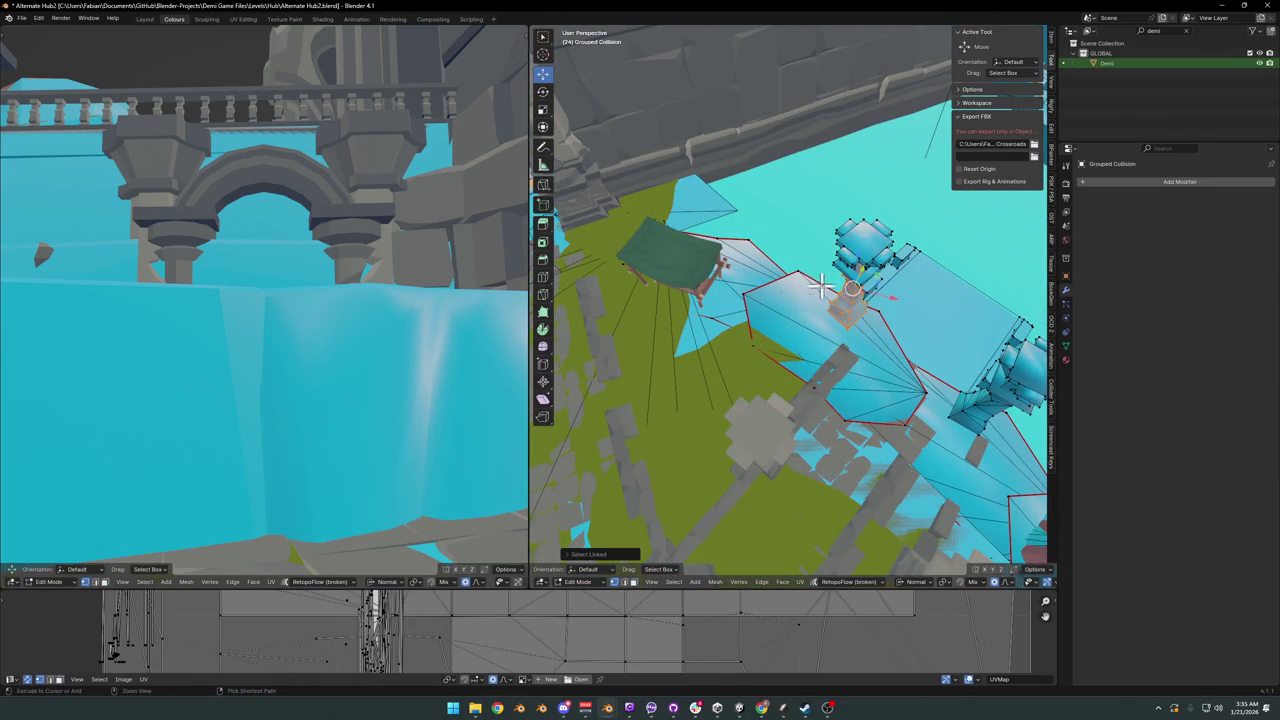
pyautogui.moveTo(820, 287); pyautogui.dragTo(843, 311, button='middle')
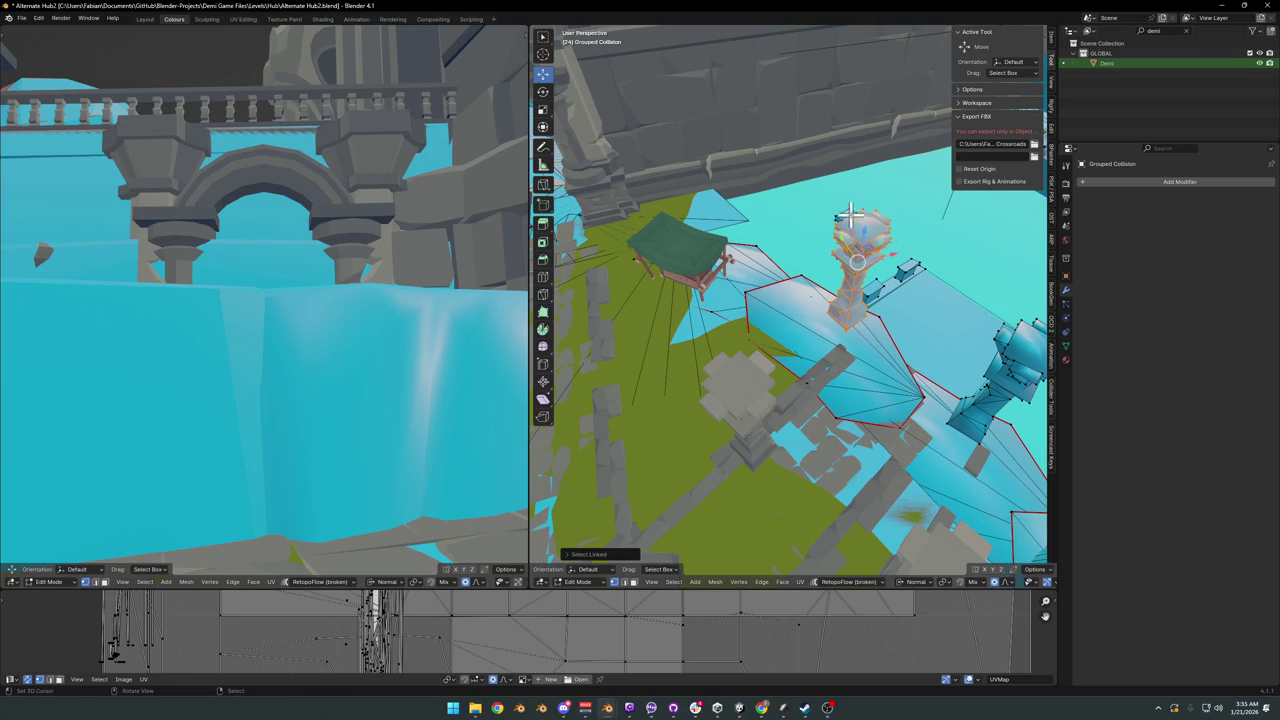
pyautogui.press('x')
pyautogui.click(850, 222)
pyautogui.moveTo(850, 222); pyautogui.dragTo(800, 290, button='middle')
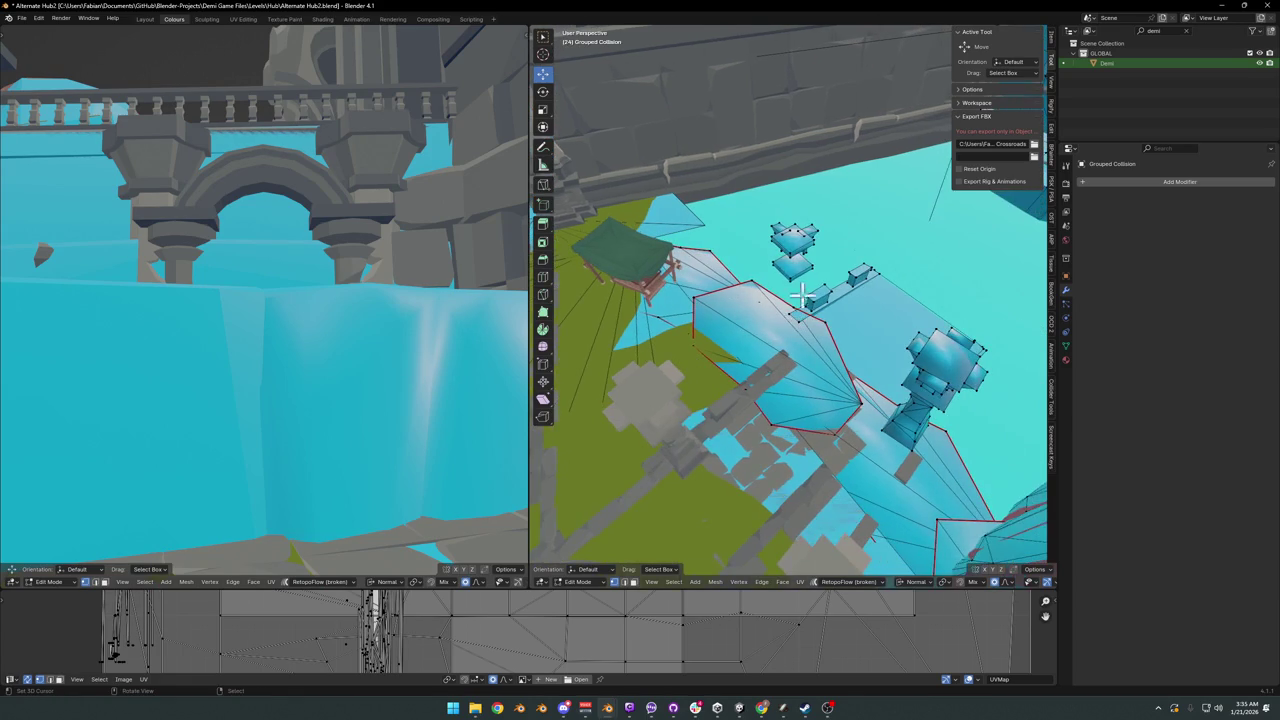
pyautogui.press('l')
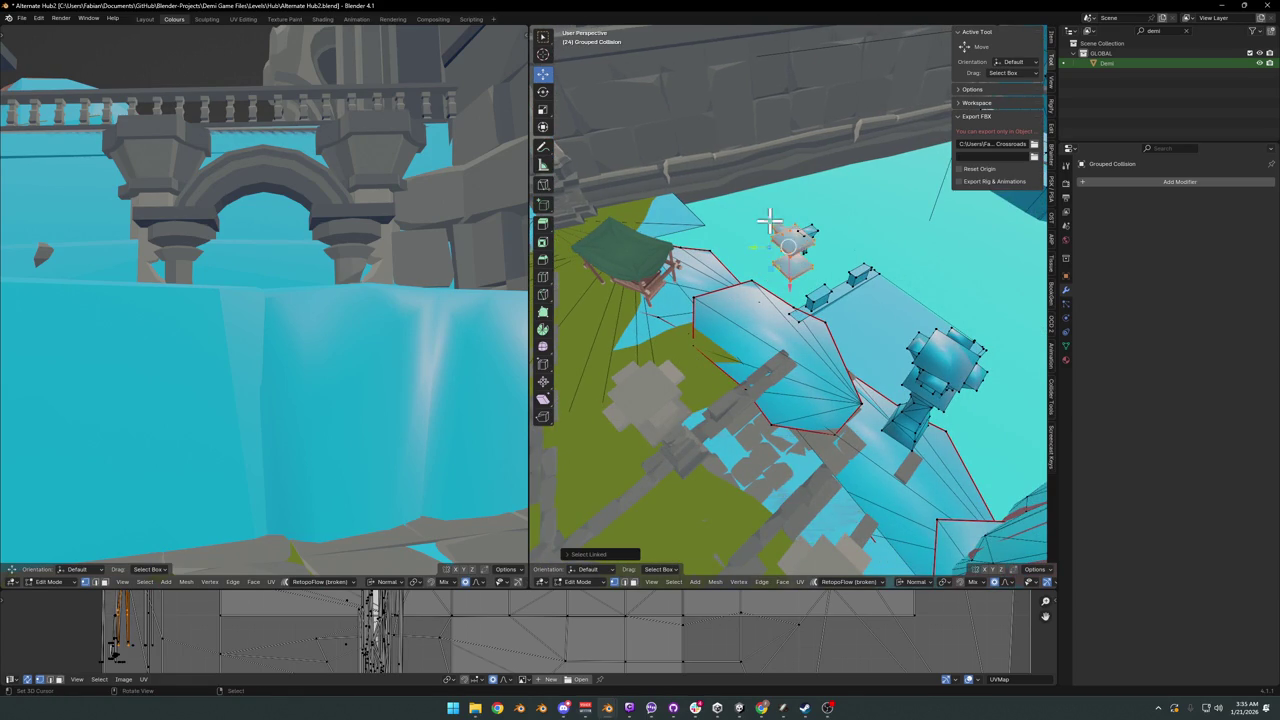
pyautogui.press('x')
pyautogui.click(806, 252)
# Step: Hide the large connected, fan-shaped, flat and blue collision pieces around the platform
pyautogui.moveTo(806, 252); pyautogui.dragTo(795, 337, button='middle')
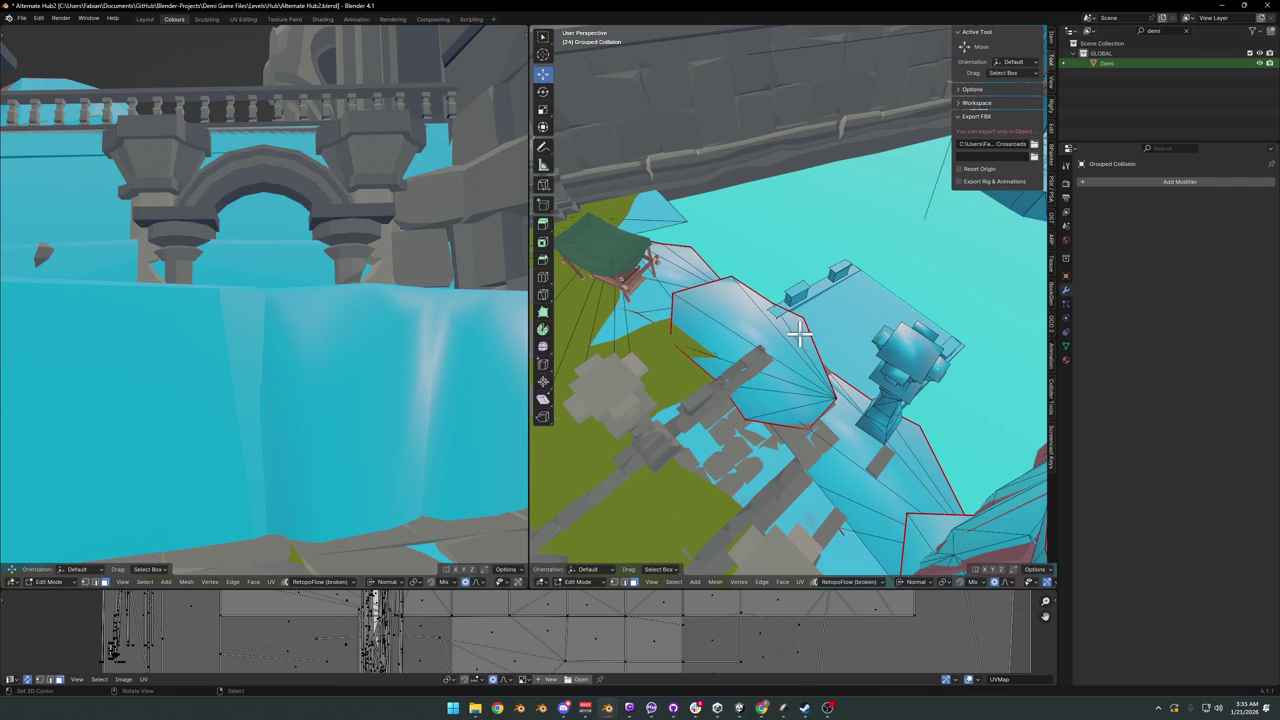
pyautogui.press('l')
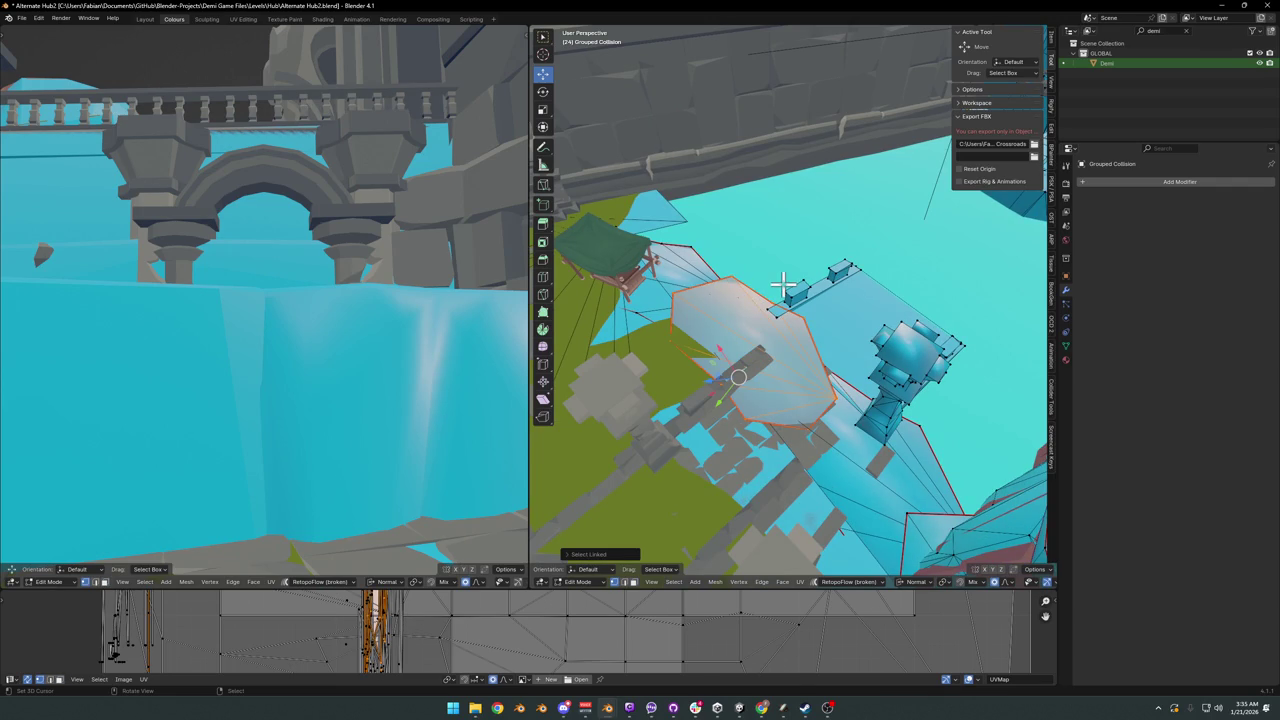
pyautogui.press('h')
pyautogui.press('l')
pyautogui.press('h')
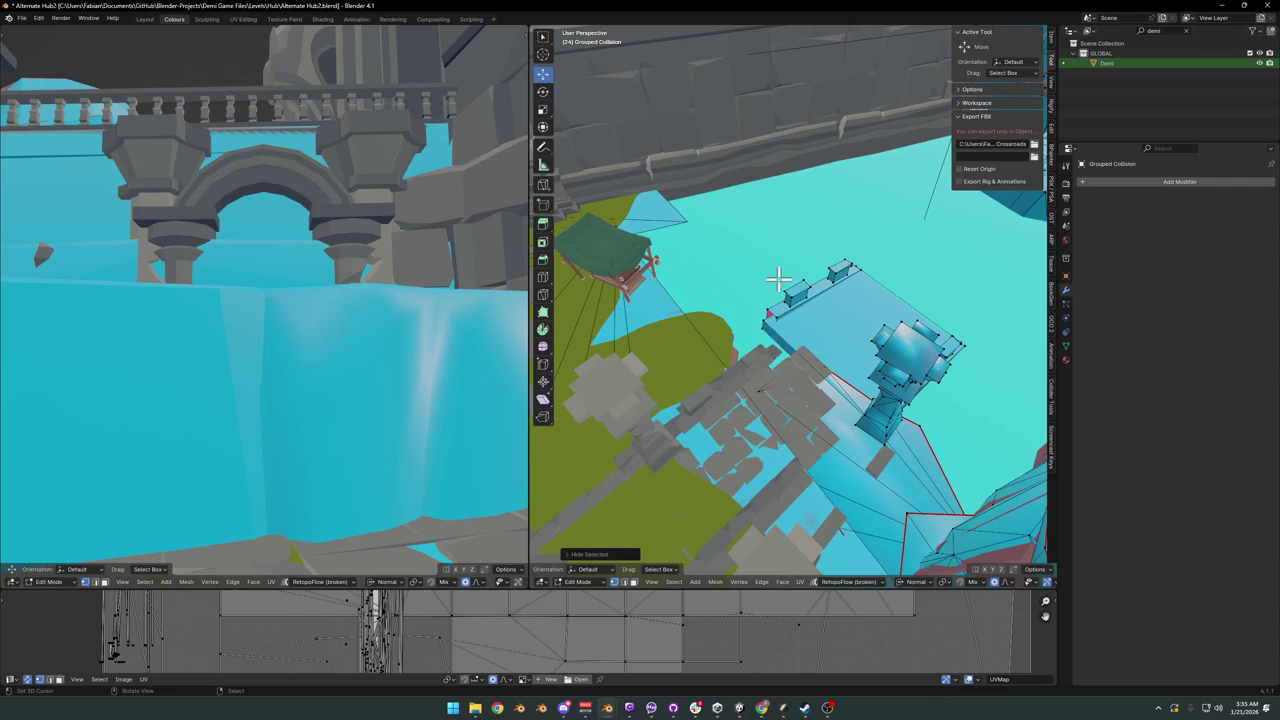
pyautogui.press('h')
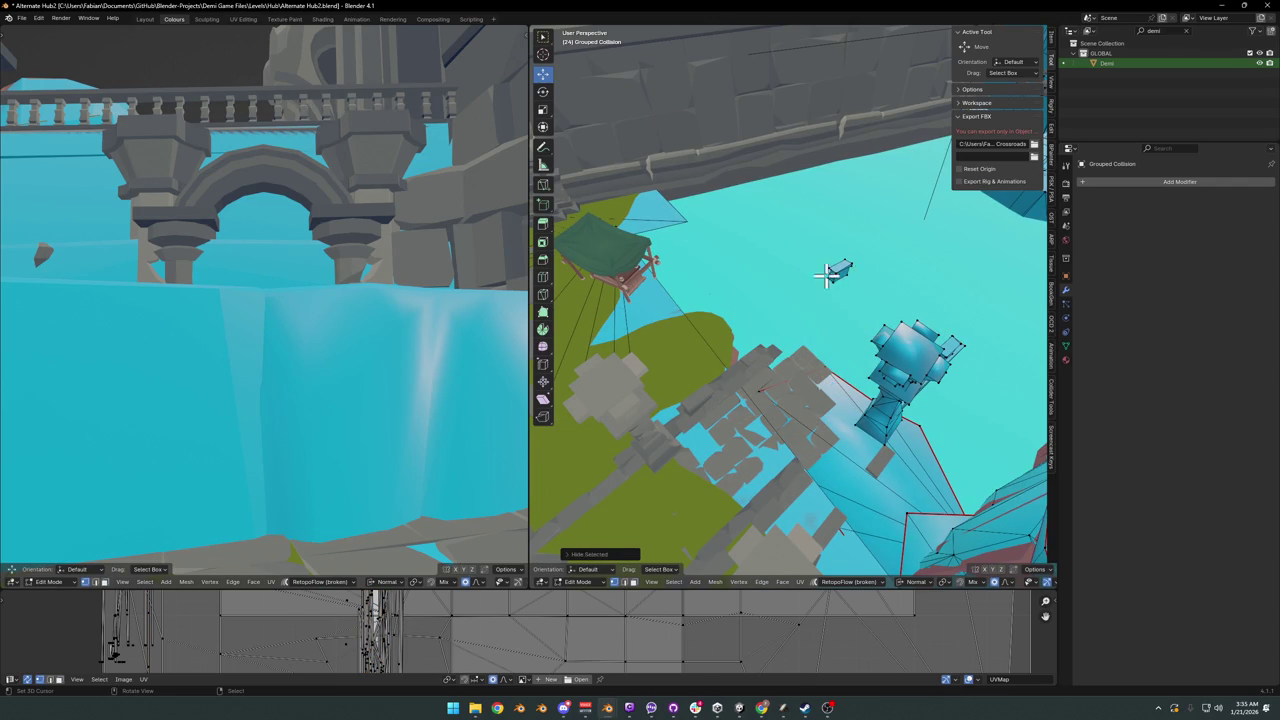
pyautogui.press('l')
pyautogui.press('h')
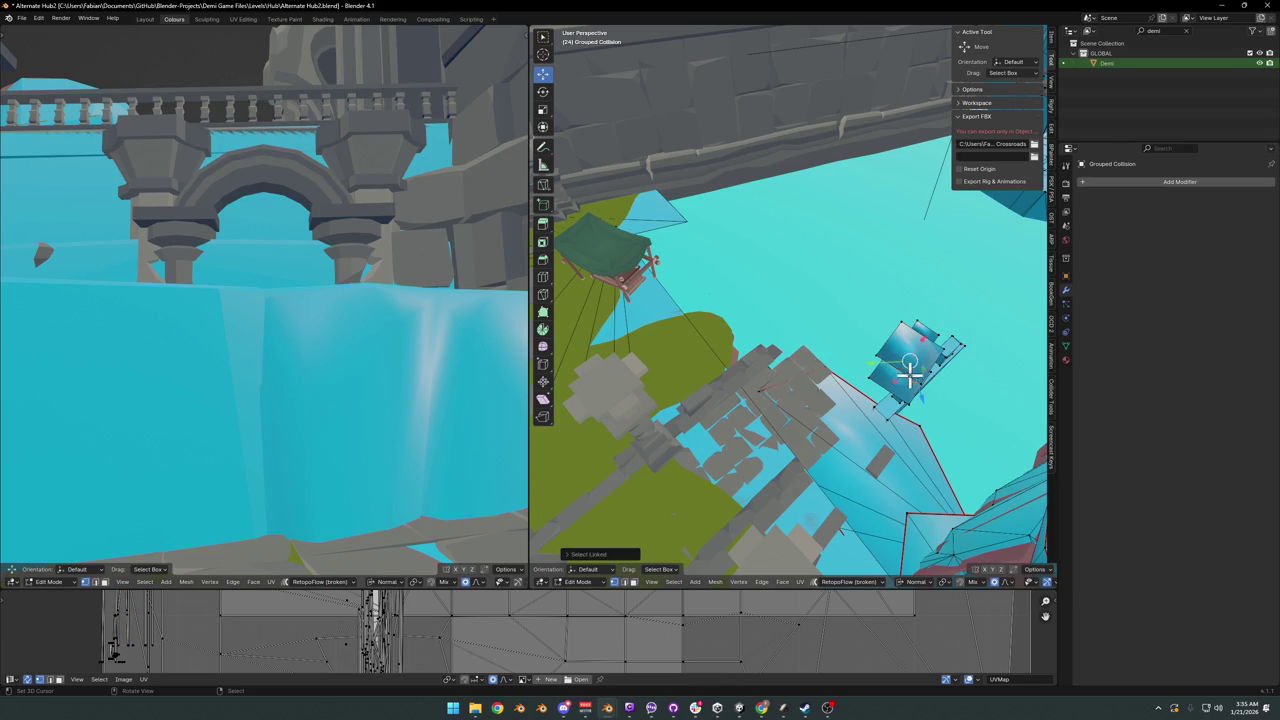
pyautogui.press('l')
pyautogui.press('h')
pyautogui.moveTo(840, 366)
pyautogui.mouseDown(button='middle')
pyautogui.moveTo(834, 354)
pyautogui.moveTo(869, 347)
pyautogui.mouseUp(button='middle')
# Step: Undo the last two hides and hide only the thin blue collision strip instead
pyautogui.hotkey('ctrl', 'z')
pyautogui.hotkey('ctrl', 'z')
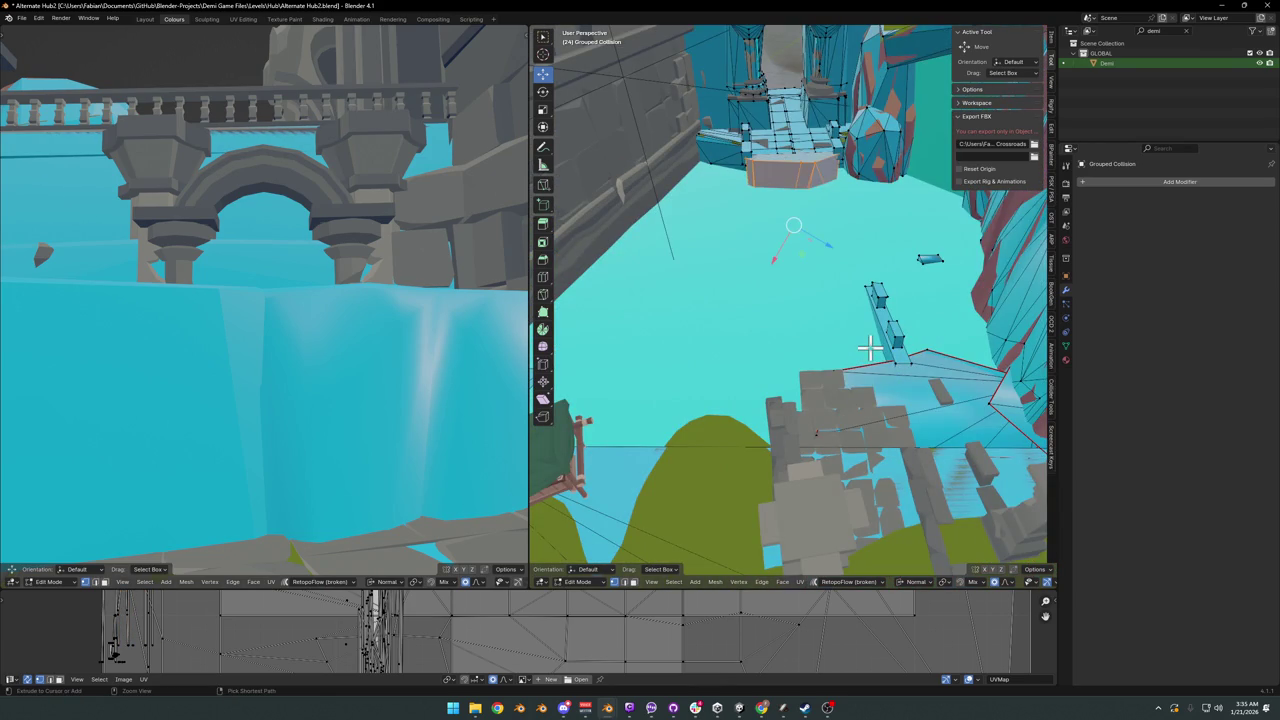
pyautogui.hotkey('ctrl', 'z')
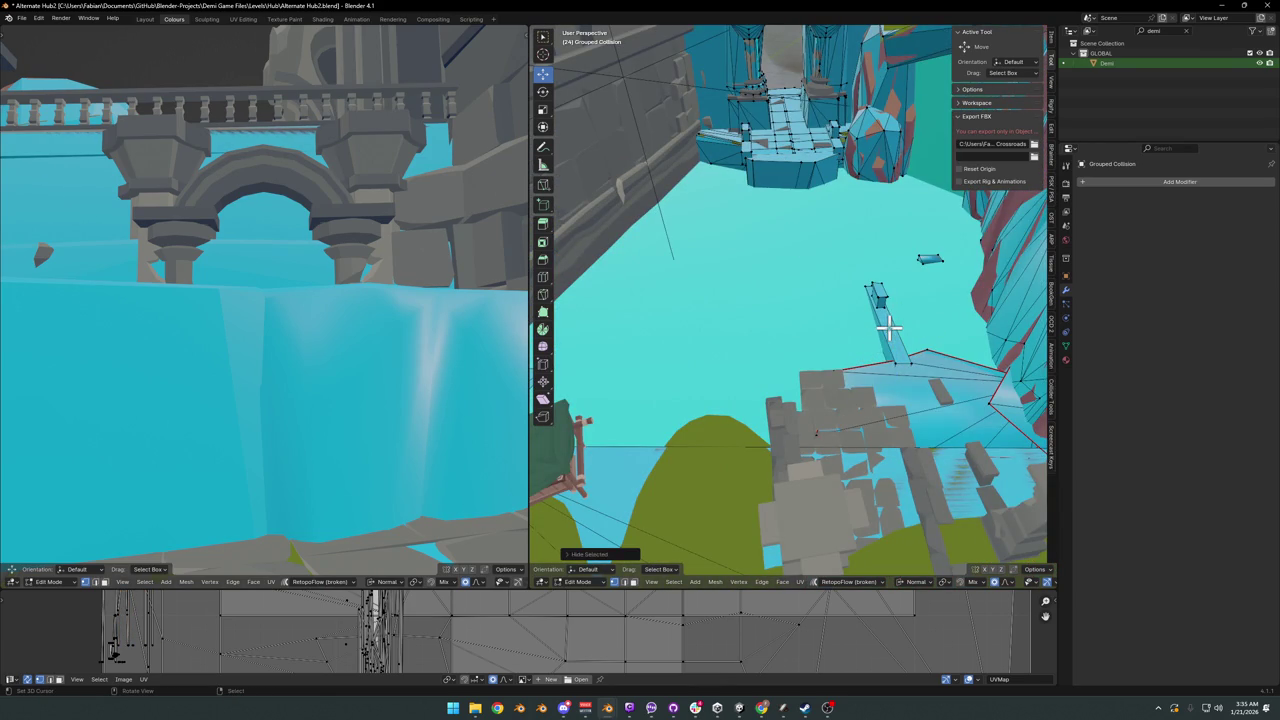
pyautogui.press('l')
pyautogui.press('h')
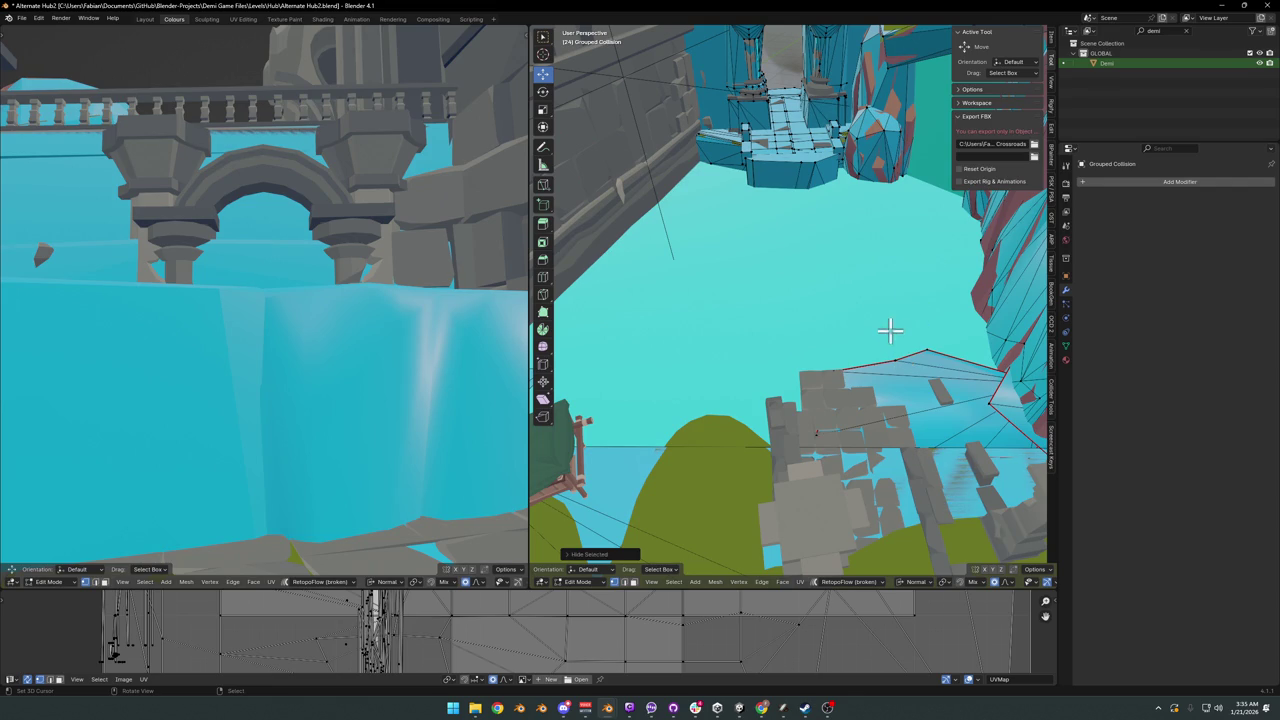
pyautogui.moveTo(890, 330); pyautogui.dragTo(937, 357, button='middle')
pyautogui.moveTo(920, 306)
pyautogui.mouseDown(button='middle')
pyautogui.moveTo(921, 349)
pyautogui.moveTo(875, 287)
pyautogui.moveTo(766, 380)
pyautogui.moveTo(806, 334)
pyautogui.moveTo(749, 323)
pyautogui.moveTo(860, 329)
pyautogui.moveTo(754, 333)
pyautogui.moveTo(819, 337)
pyautogui.mouseUp(button='middle')
# Step: Hide the small piece under the cliff and the lower, upper and blue pillar collision sections
pyautogui.press('h')
pyautogui.press('l')
pyautogui.press('h')
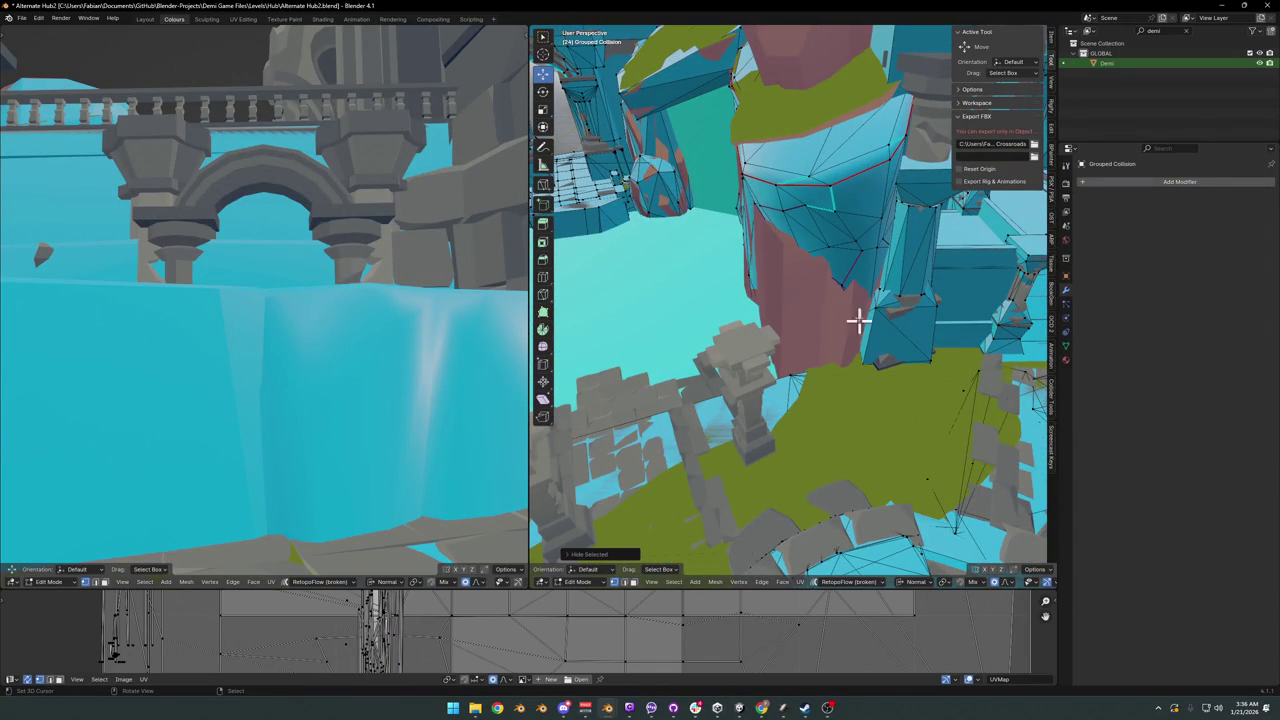
pyautogui.press('l')
pyautogui.press('h')
pyautogui.moveTo(872, 318)
pyautogui.mouseDown(button='middle')
pyautogui.moveTo(751, 346)
pyautogui.moveTo(840, 294)
pyautogui.moveTo(776, 316)
pyautogui.mouseUp(button='middle')
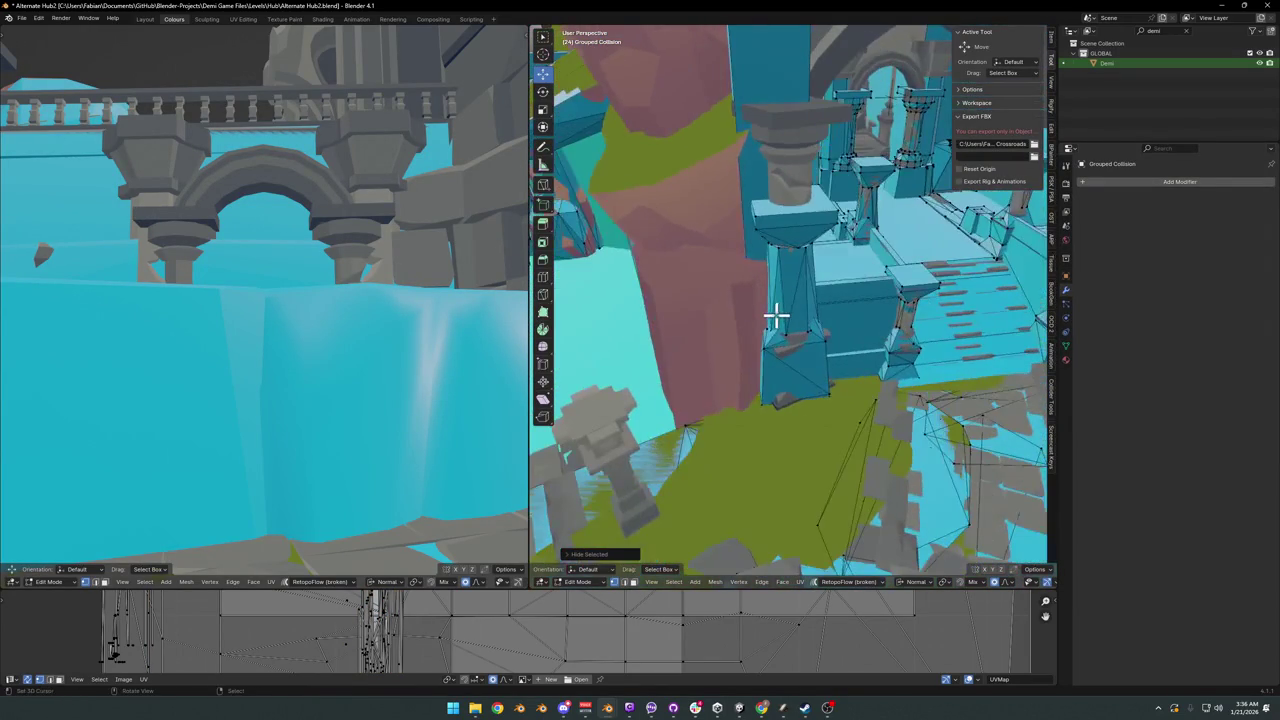
pyautogui.press('l')
pyautogui.press('h')
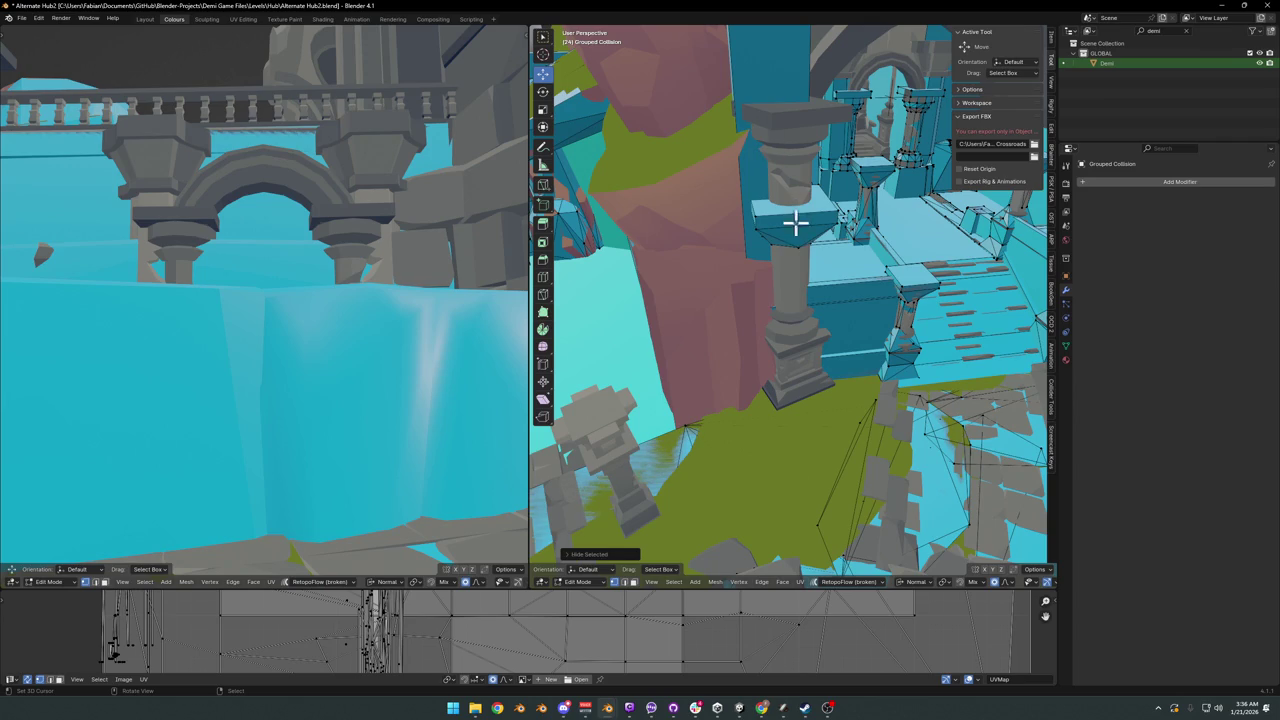
# Step: Select connected geometry near the pillar top and inspect it around the pillar and benches
pyautogui.press('l')
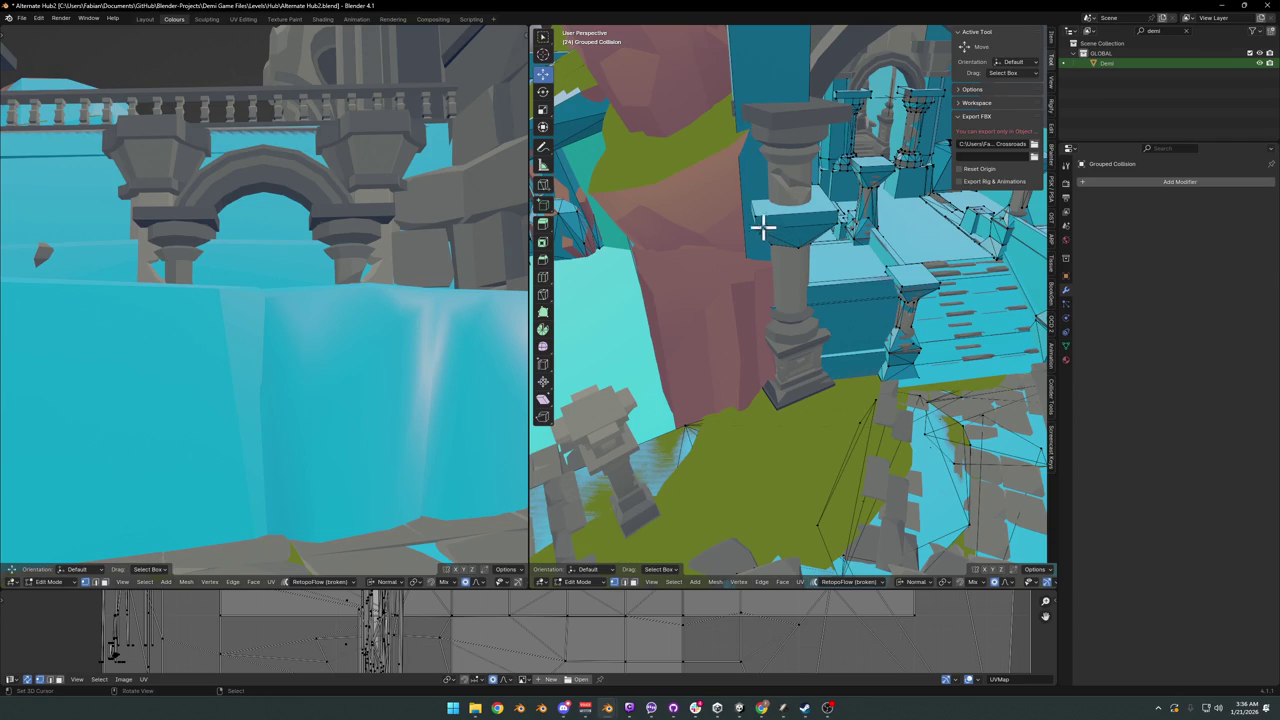
pyautogui.moveTo(775, 263)
pyautogui.mouseDown(button='middle')
pyautogui.moveTo(691, 277)
pyautogui.moveTo(829, 266)
pyautogui.moveTo(806, 286)
pyautogui.moveTo(864, 330)
pyautogui.mouseUp(button='middle')
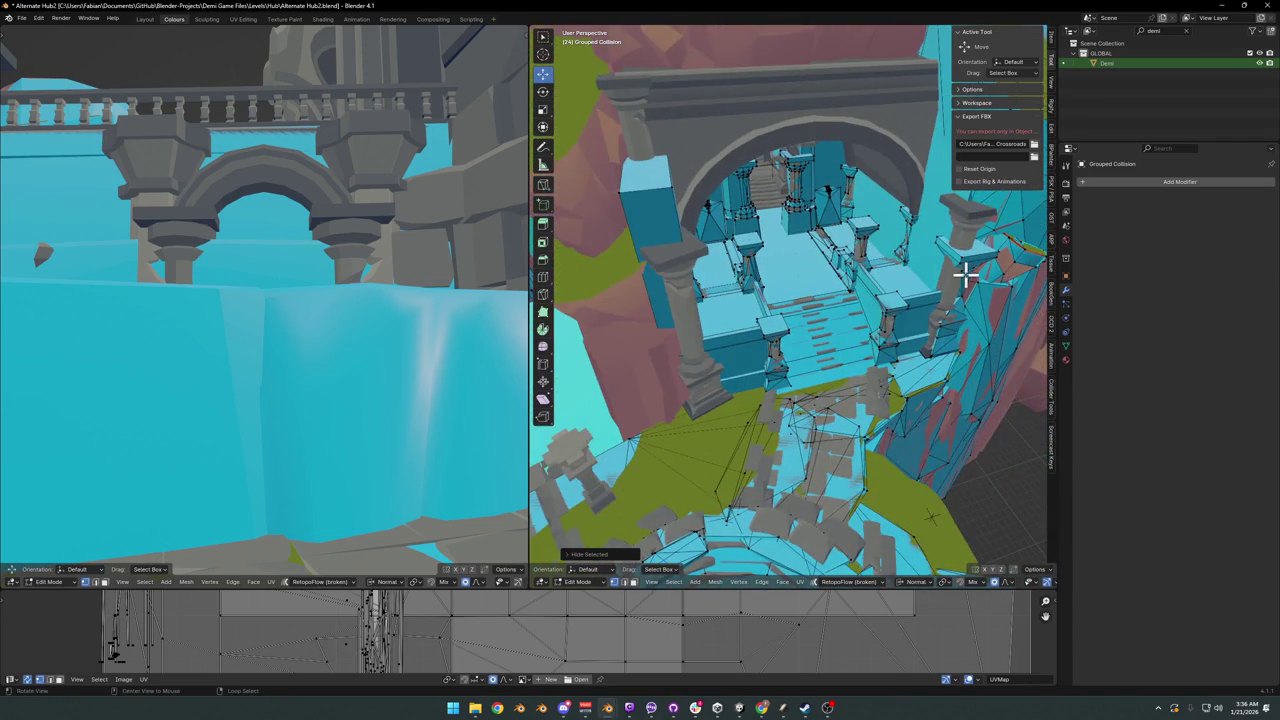
pyautogui.keyDown('alt'); pyautogui.middleClick(965, 277); pyautogui.keyUp('alt')
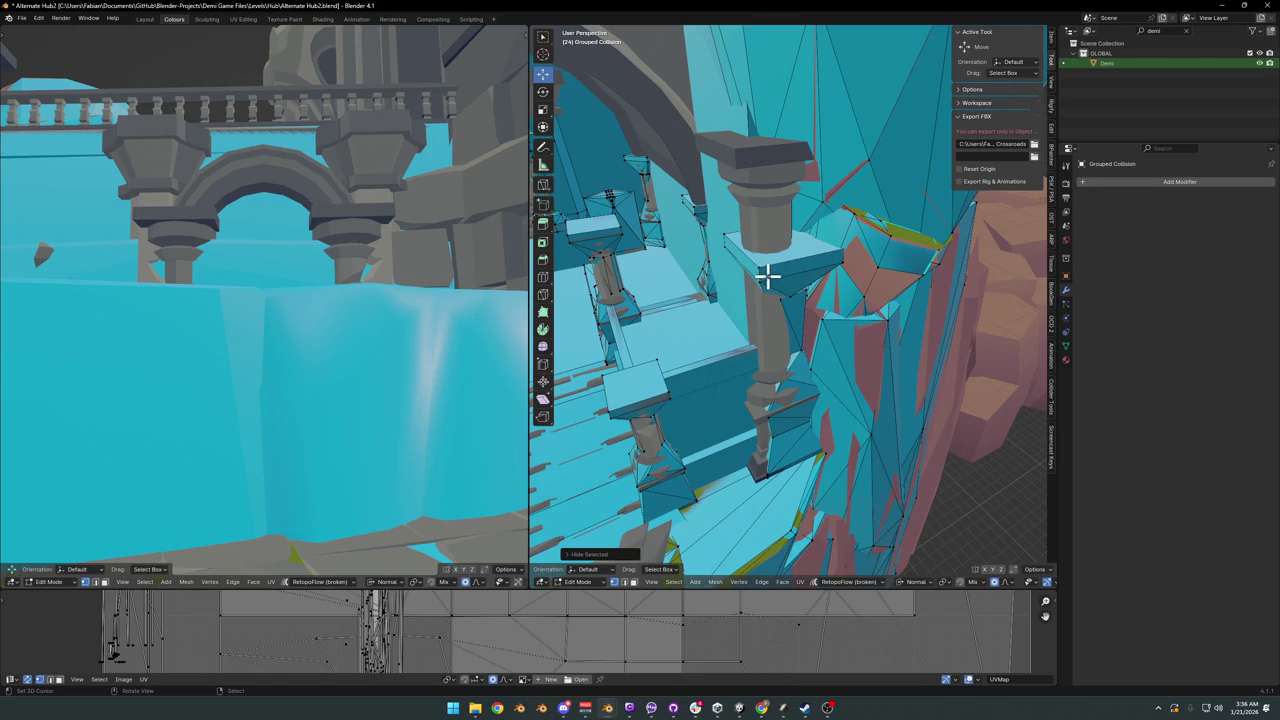
pyautogui.moveTo(779, 463)
pyautogui.mouseDown(button='middle')
pyautogui.moveTo(726, 449)
pyautogui.moveTo(766, 437)
pyautogui.moveTo(715, 432)
pyautogui.moveTo(771, 434)
pyautogui.moveTo(820, 409)
pyautogui.moveTo(726, 404)
pyautogui.moveTo(789, 363)
pyautogui.moveTo(783, 386)
pyautogui.moveTo(889, 385)
pyautogui.mouseUp(button='middle')
pyautogui.moveTo(760, 355)
pyautogui.mouseDown(button='middle')
pyautogui.moveTo(723, 366)
pyautogui.moveTo(826, 354)
pyautogui.moveTo(871, 366)
pyautogui.moveTo(867, 345)
pyautogui.moveTo(894, 380)
pyautogui.moveTo(963, 380)
pyautogui.moveTo(863, 374)
pyautogui.moveTo(826, 347)
pyautogui.moveTo(874, 371)
pyautogui.moveTo(797, 383)
pyautogui.moveTo(806, 397)
pyautogui.moveTo(729, 343)
pyautogui.moveTo(766, 357)
pyautogui.moveTo(867, 340)
pyautogui.moveTo(801, 353)
pyautogui.moveTo(780, 380)
pyautogui.moveTo(846, 363)
pyautogui.moveTo(833, 395)
pyautogui.moveTo(769, 366)
pyautogui.moveTo(849, 366)
pyautogui.moveTo(817, 383)
pyautogui.moveTo(887, 411)
pyautogui.moveTo(866, 418)
pyautogui.moveTo(834, 413)
pyautogui.moveTo(914, 371)
pyautogui.mouseUp(button='middle')
# Step: Reveal all hidden collision pieces and save Alternate Hub2.blend
pyautogui.hotkey('alt', 'h')
pyautogui.press('w')
pyautogui.hotkey('ctrl', 's')
pyautogui.press('l')
# Step: Try selecting the mesh's connected faces, then undo the selection
pyautogui.rightClick(834, 314)
pyautogui.press('Escape')
pyautogui.moveTo(809, 314)
pyautogui.mouseDown(button='middle')
pyautogui.moveTo(800, 362)
pyautogui.moveTo(942, 340)
pyautogui.mouseUp(button='middle')
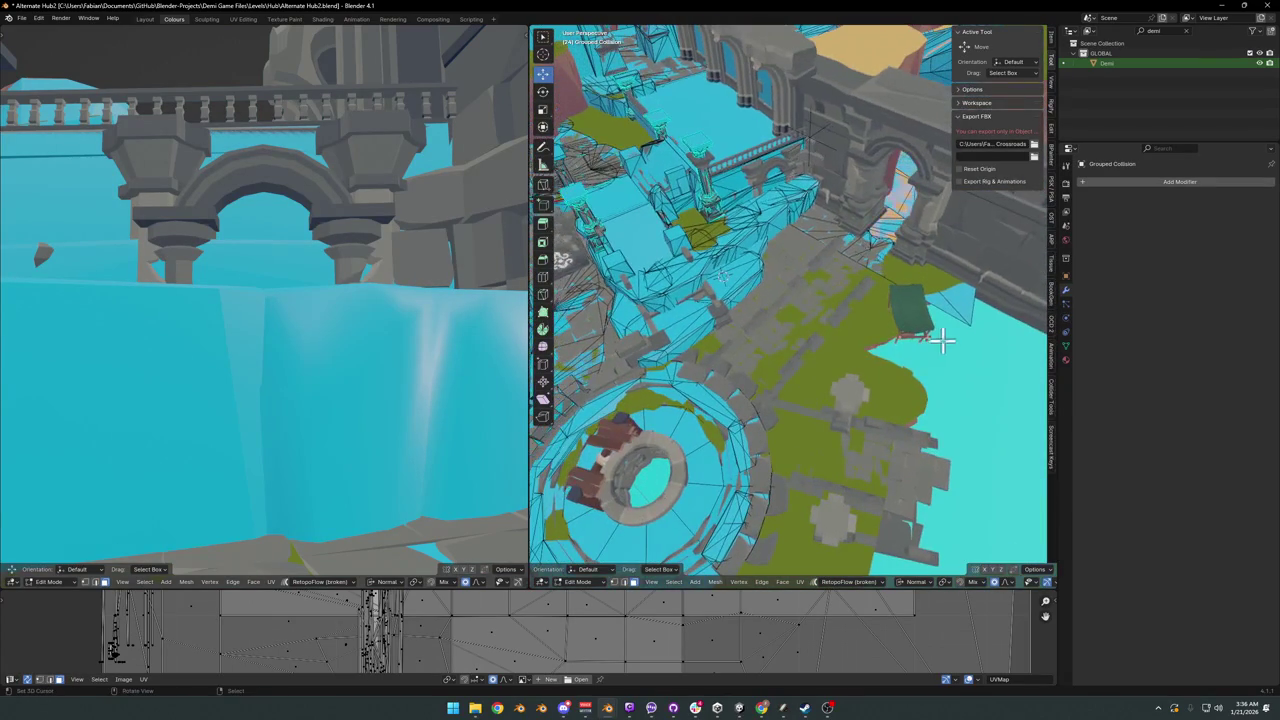
pyautogui.hotkey('ctrl', 'l')
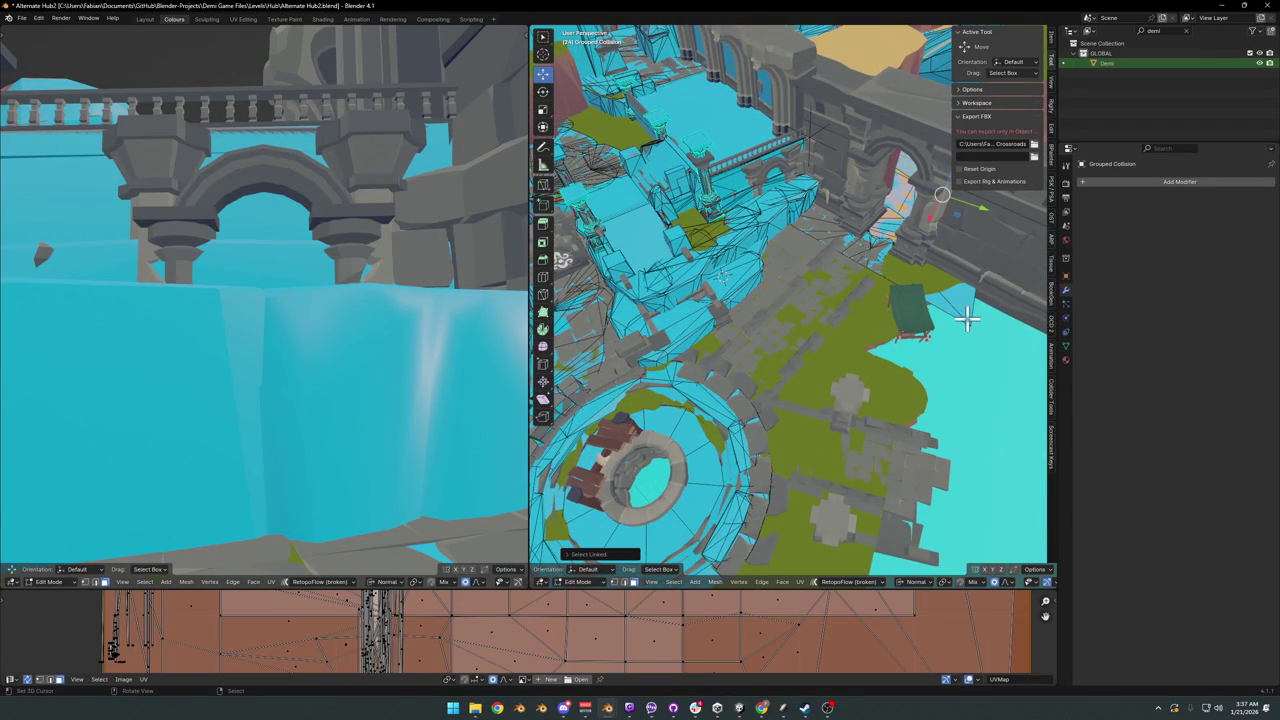
pyautogui.hotkey('ctrl', 'z')
pyautogui.hotkey('ctrl', 'l')
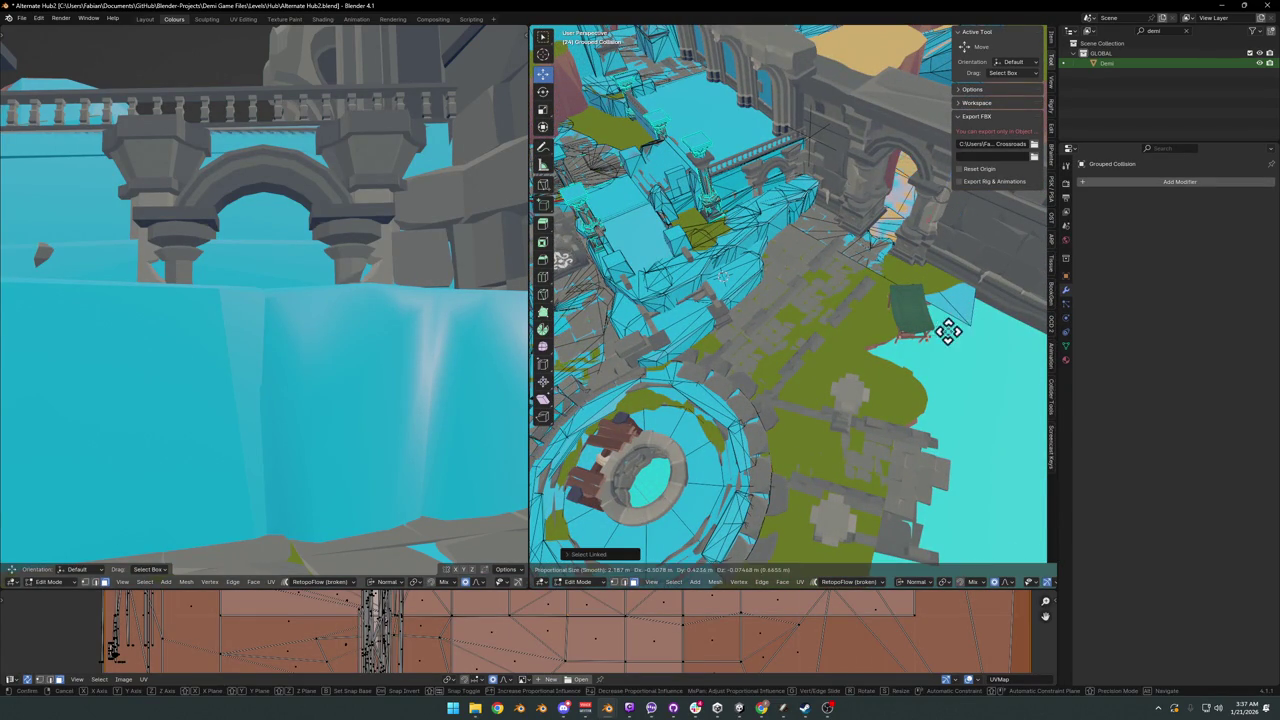
pyautogui.hotkey('ctrl', 'z')
# Step: Delete the Ground.001_001 object in Object Mode
pyautogui.press('Tab')
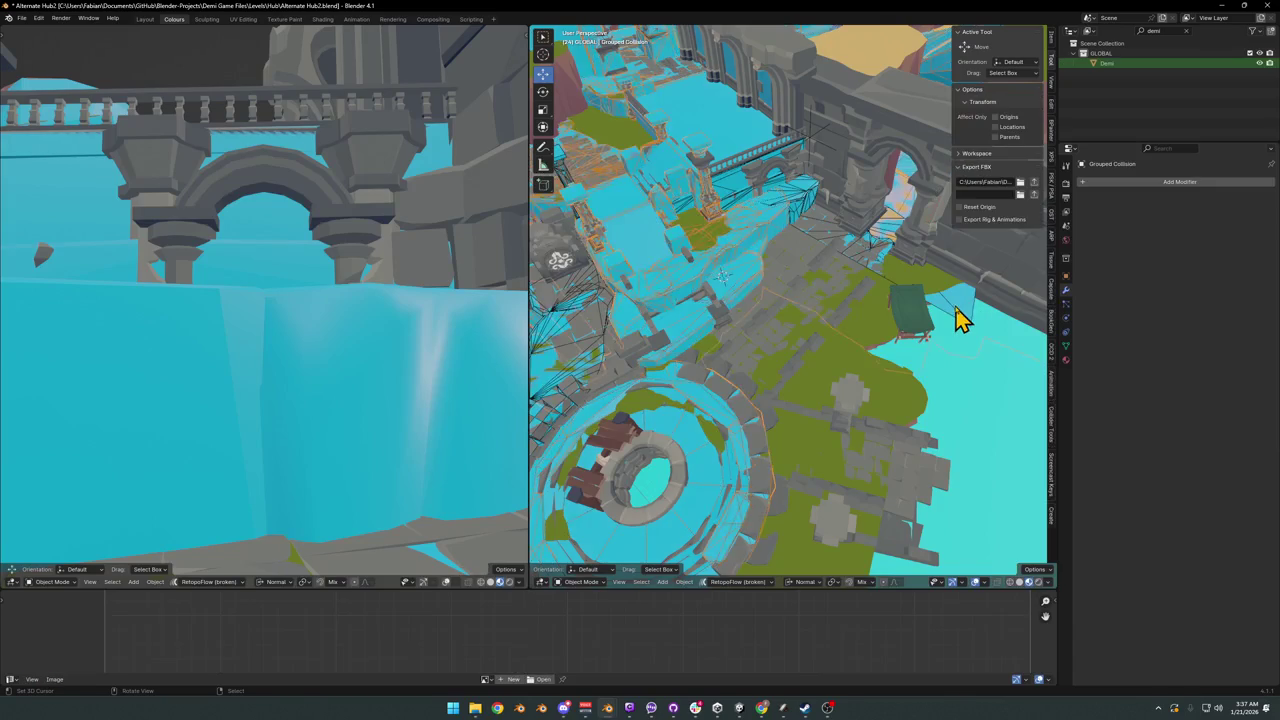
pyautogui.click(955, 320)
pyautogui.moveTo(951, 328)
pyautogui.mouseDown(button='middle')
pyautogui.moveTo(897, 373)
pyautogui.moveTo(866, 320)
pyautogui.moveTo(934, 337)
pyautogui.mouseUp(button='middle')
pyautogui.press('Delete')
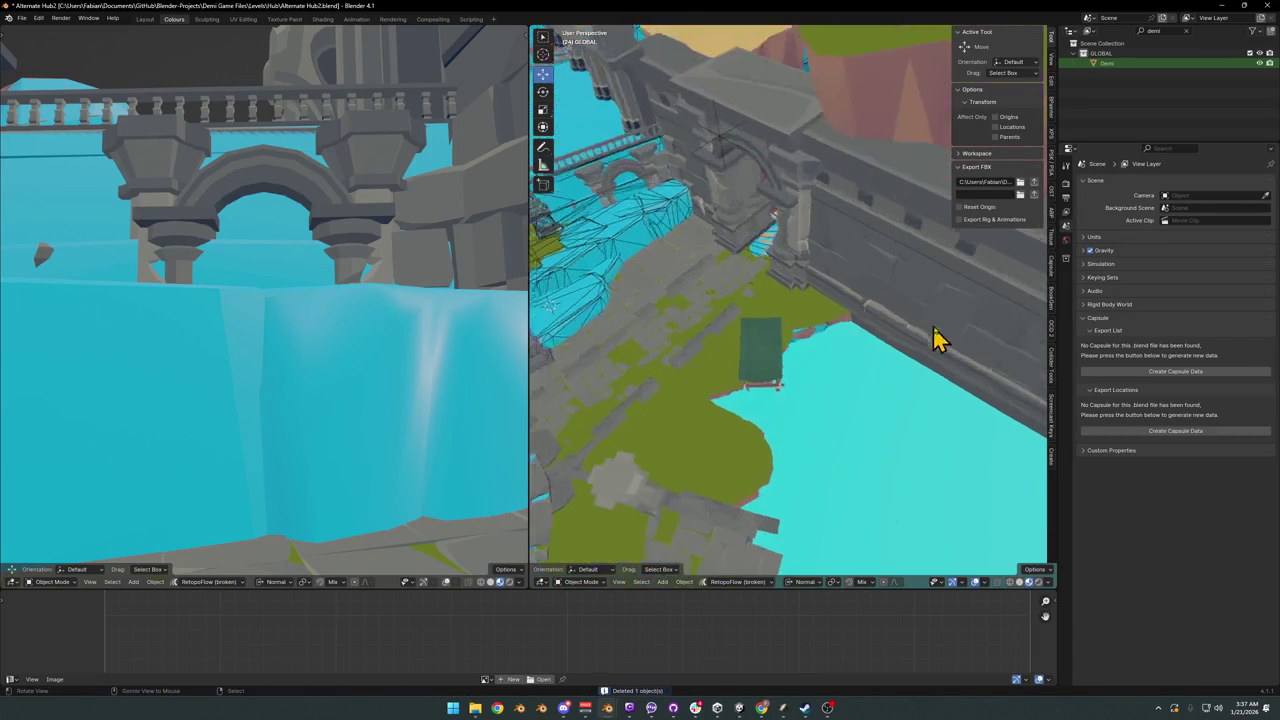
# Step: Inspect the Grouped Collision mesh in Edit Mode, then select the Ground object
pyautogui.scroll(3, 846, 357)
pyautogui.click(783, 368)
pyautogui.moveTo(783, 368)
pyautogui.mouseDown(button='middle')
pyautogui.moveTo(849, 366)
pyautogui.moveTo(857, 320)
pyautogui.moveTo(826, 338)
pyautogui.moveTo(863, 366)
pyautogui.mouseUp(button='middle')
pyautogui.scroll(-5, 863, 360)
pyautogui.scroll(4, 877, 325)
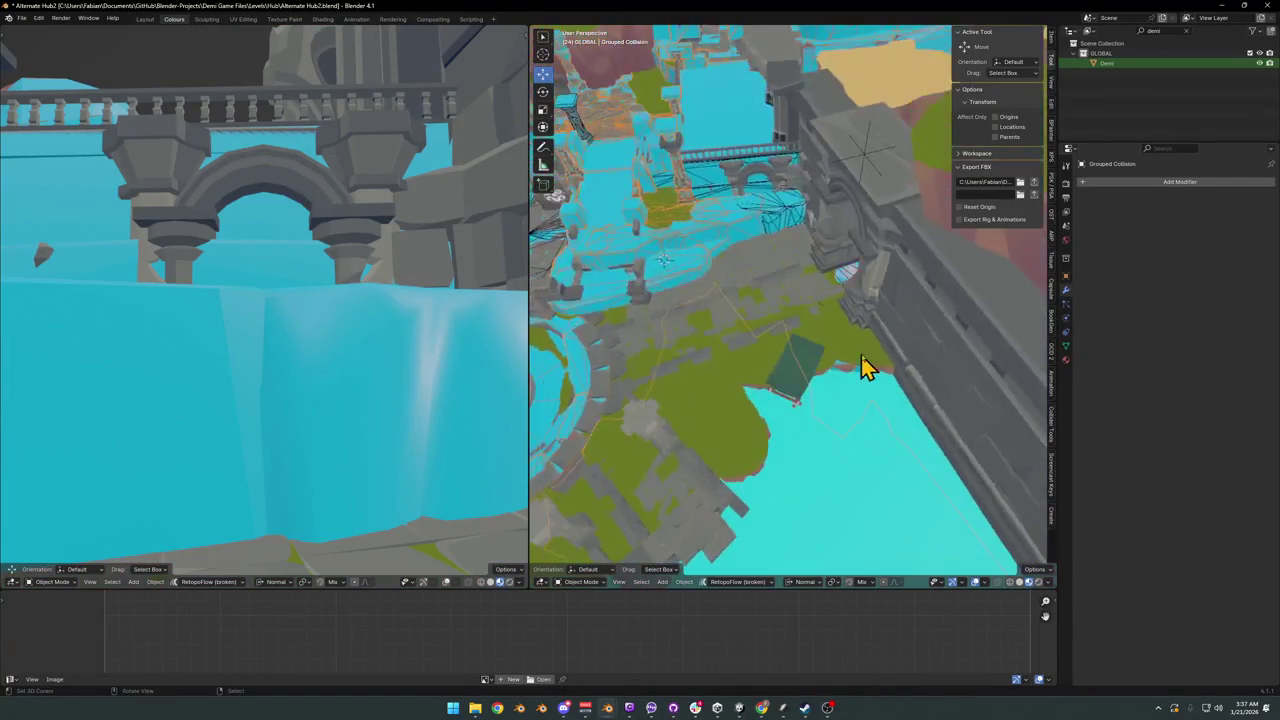
pyautogui.scroll(3, 890, 385)
pyautogui.press('Tab')
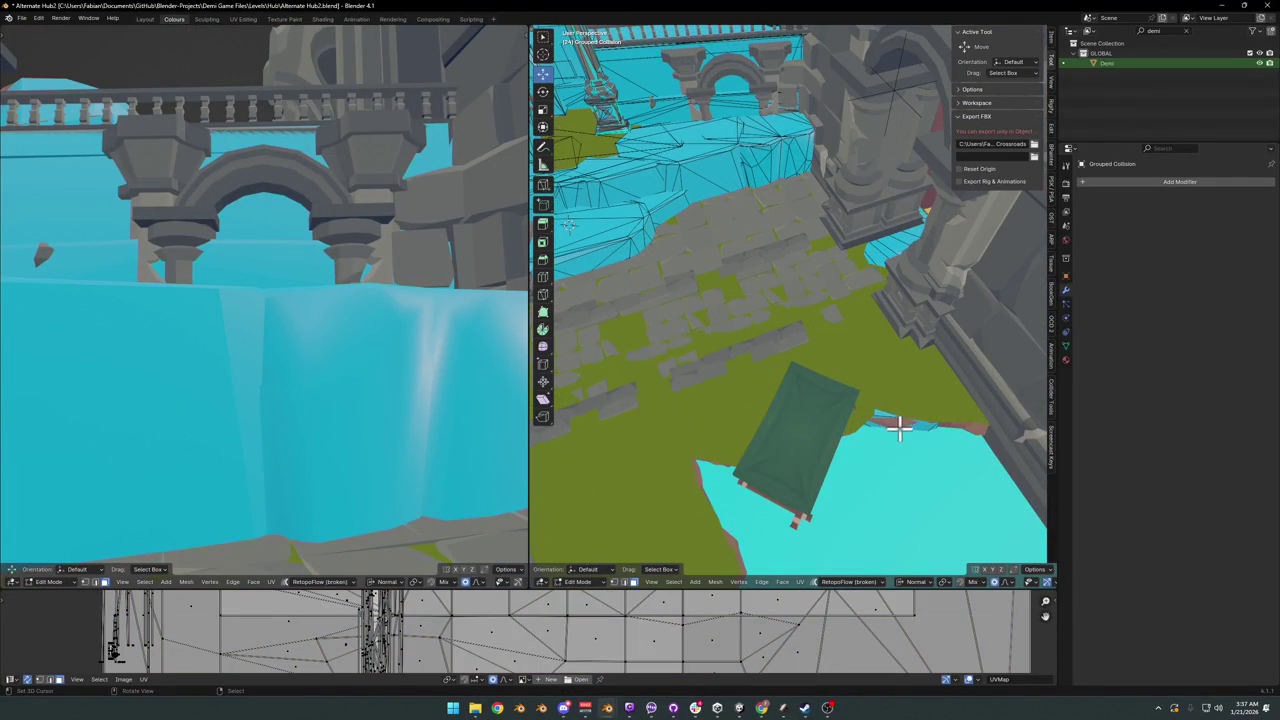
pyautogui.moveTo(903, 379)
pyautogui.mouseDown(button='middle')
pyautogui.moveTo(779, 385)
pyautogui.moveTo(828, 380)
pyautogui.moveTo(803, 351)
pyautogui.moveTo(809, 366)
pyautogui.moveTo(737, 370)
pyautogui.moveTo(751, 379)
pyautogui.moveTo(743, 351)
pyautogui.moveTo(827, 387)
pyautogui.moveTo(820, 343)
pyautogui.mouseUp(button='middle')
pyautogui.press('Tab')
pyautogui.click(822, 370)
# Step: Delete the green-roofed hut Counter.024
pyautogui.click(820, 335)
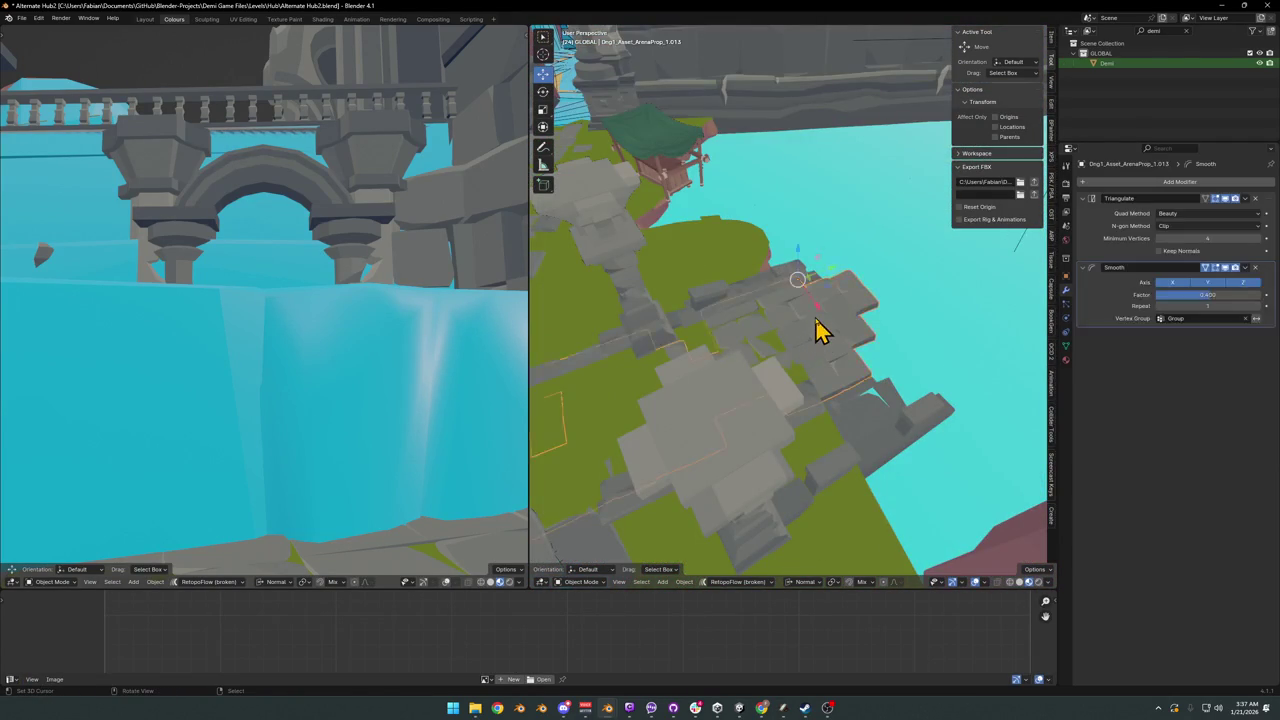
pyautogui.click(795, 285)
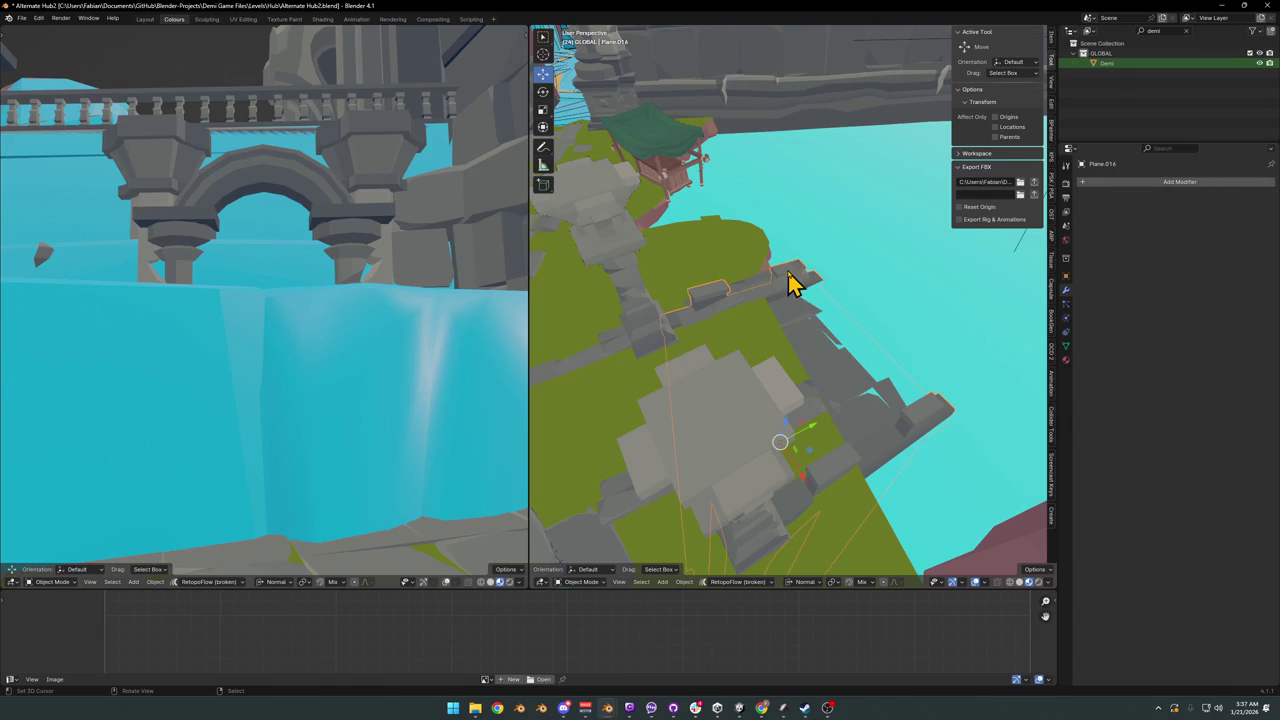
pyautogui.click(608, 358)
pyautogui.moveTo(617, 354)
pyautogui.mouseDown(button='middle')
pyautogui.moveTo(740, 391)
pyautogui.moveTo(751, 249)
pyautogui.moveTo(800, 357)
pyautogui.moveTo(877, 349)
pyautogui.moveTo(826, 338)
pyautogui.moveTo(814, 351)
pyautogui.moveTo(860, 363)
pyautogui.moveTo(771, 457)
pyautogui.mouseUp(button='middle')
pyautogui.click(748, 218)
pyautogui.press('Delete')
# Step: Delete the Ground object and zoom in on the remaining collision meshes
pyautogui.click(771, 457)
pyautogui.moveTo(801, 384)
pyautogui.mouseDown(button='middle')
pyautogui.moveTo(760, 409)
pyautogui.moveTo(831, 369)
pyautogui.moveTo(965, 362)
pyautogui.moveTo(914, 363)
pyautogui.mouseUp(button='middle')
pyautogui.press('Delete')
pyautogui.moveTo(834, 357)
pyautogui.mouseDown(button='middle')
pyautogui.moveTo(777, 363)
pyautogui.moveTo(770, 310)
pyautogui.moveTo(794, 331)
pyautogui.moveTo(783, 363)
pyautogui.moveTo(777, 317)
pyautogui.moveTo(809, 349)
pyautogui.moveTo(814, 380)
pyautogui.moveTo(837, 359)
pyautogui.moveTo(834, 380)
pyautogui.moveTo(855, 348)
pyautogui.mouseUp(button='middle')
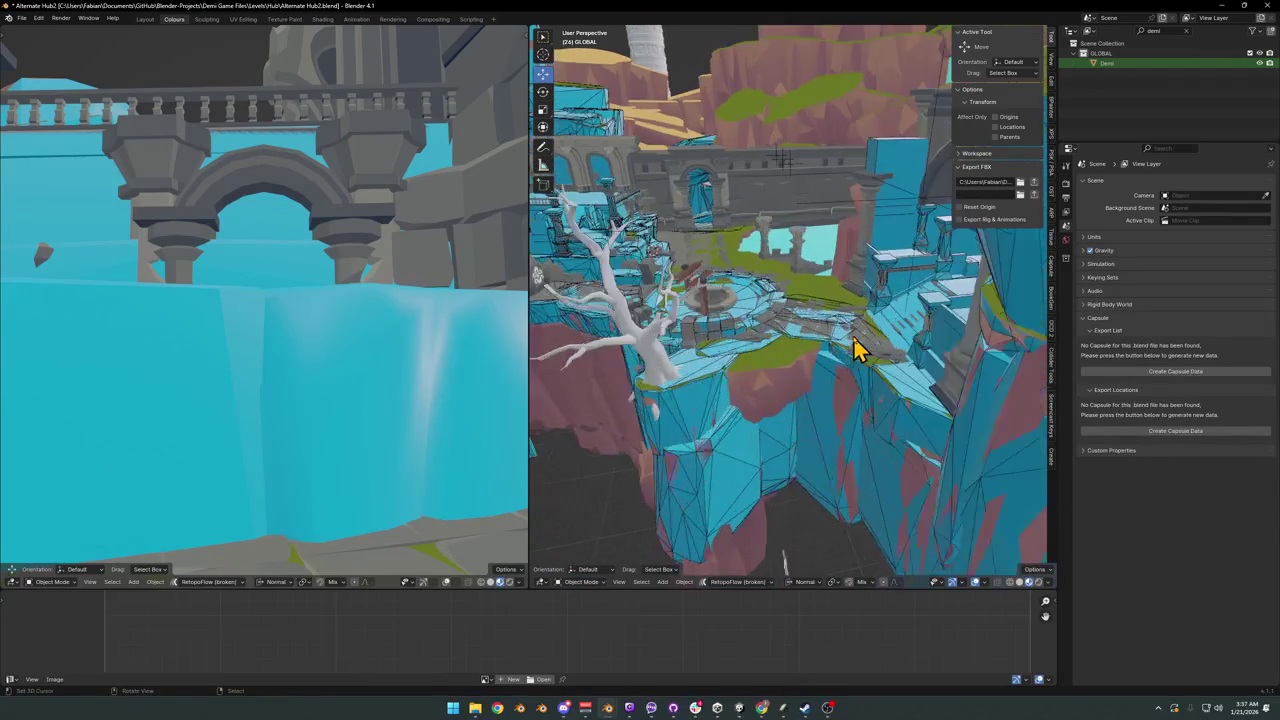
pyautogui.scroll(3, 855, 348)
pyautogui.scroll(2, 810, 360)
pyautogui.scroll(2, 806, 368)
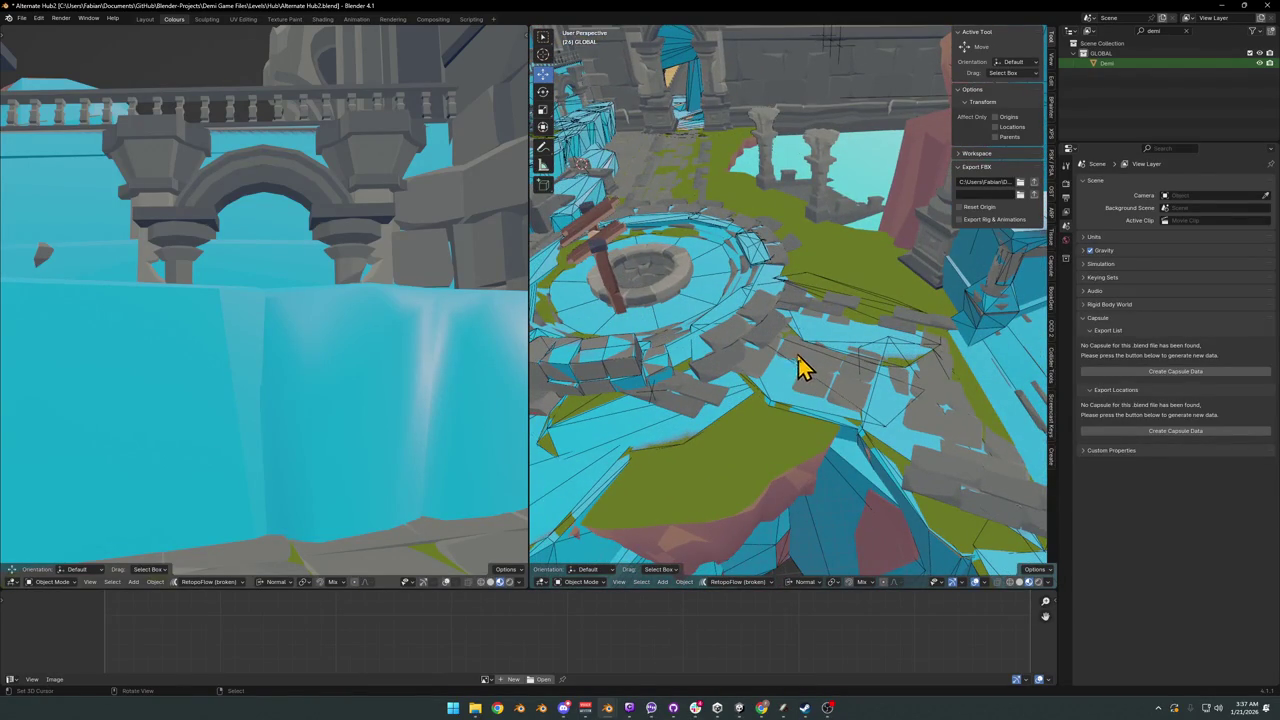
# Step: Frame terrain piece DK_Terrain_03.026, look around the bridge, and save Alternate Hub2.blend
pyautogui.click(727, 190)
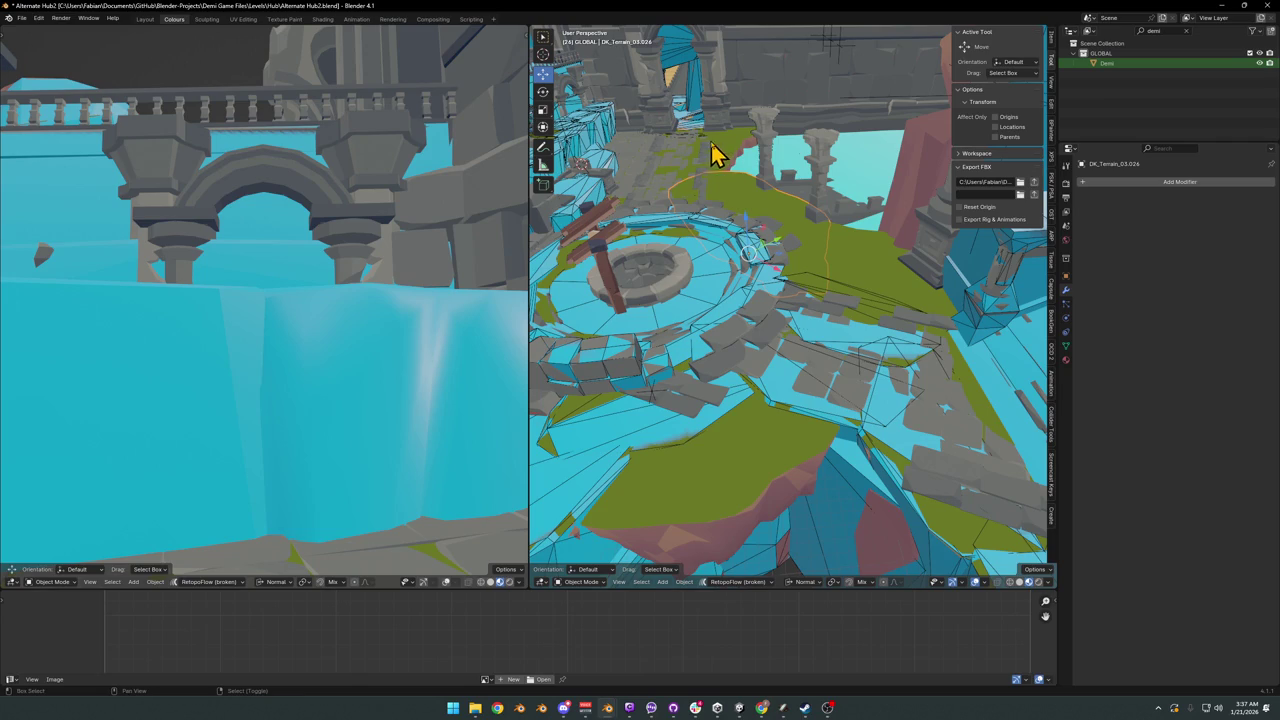
pyautogui.press('KP_Decimal')
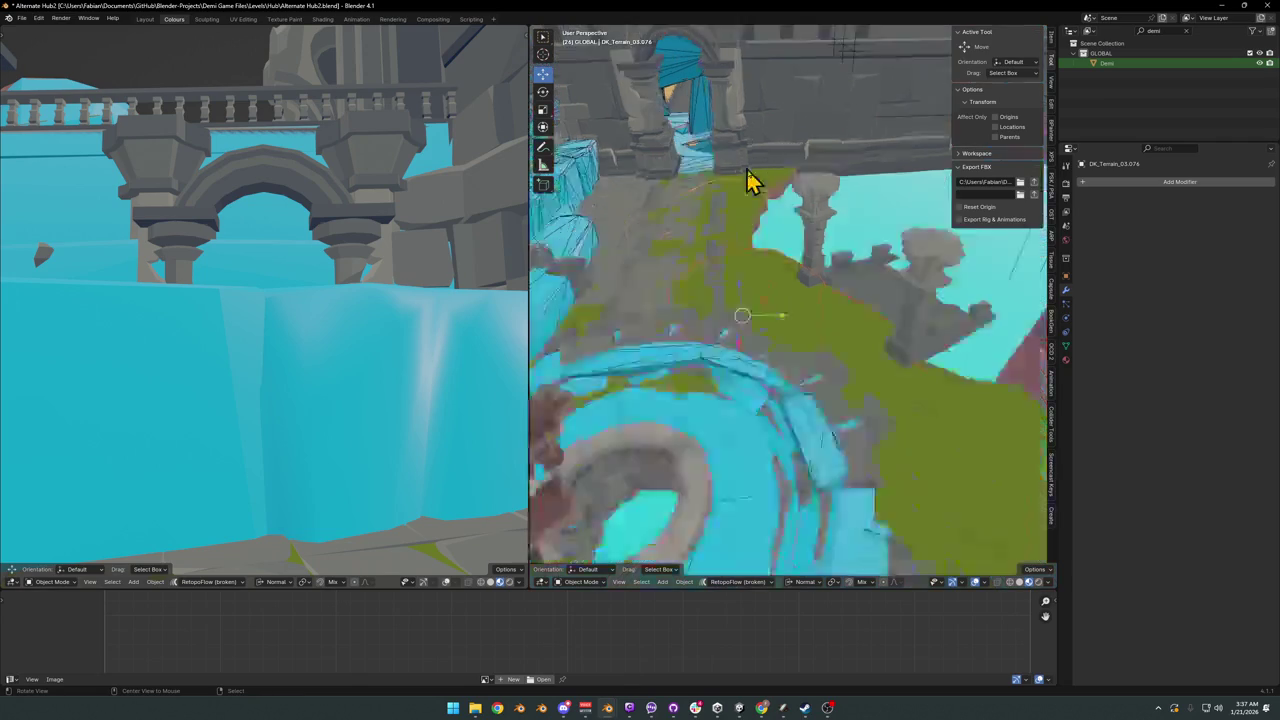
pyautogui.scroll(-3, 785, 302)
pyautogui.scroll(-1, 787, 320)
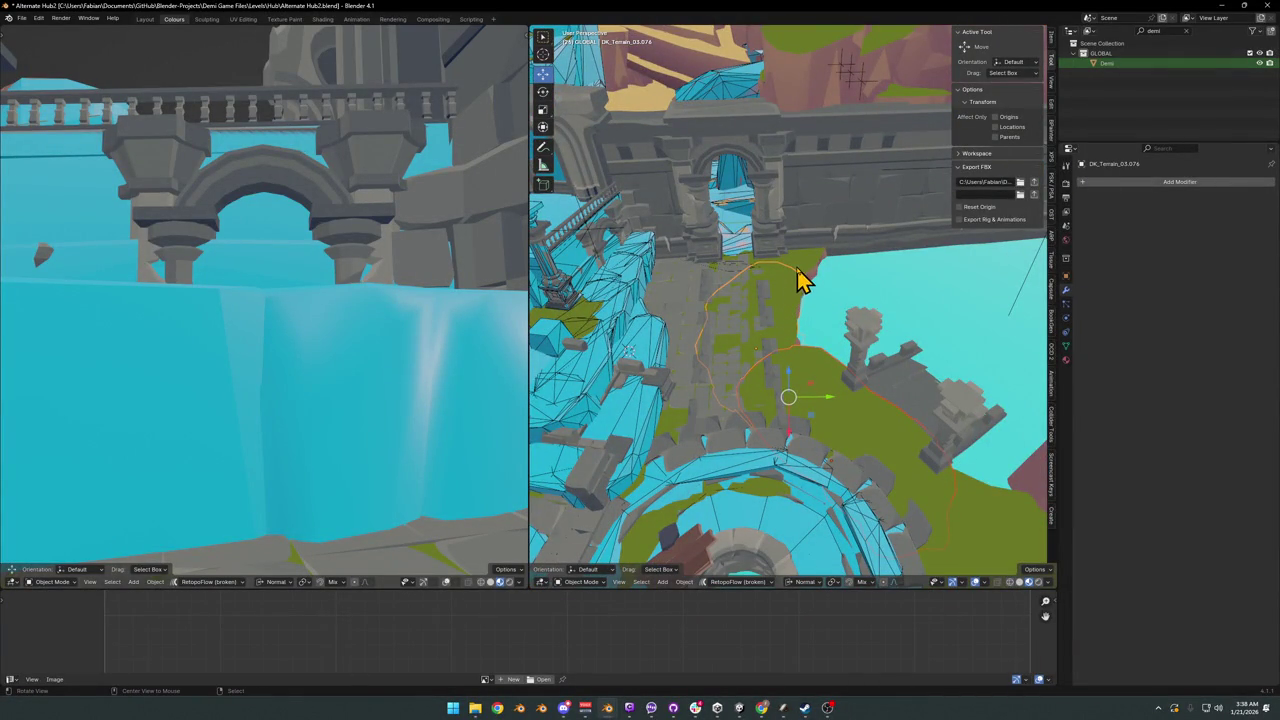
pyautogui.scroll(2, 800, 282)
pyautogui.scroll(2, 800, 307)
pyautogui.scroll(1, 808, 314)
pyautogui.scroll(-2, 800, 318)
pyautogui.scroll(-1, 815, 340)
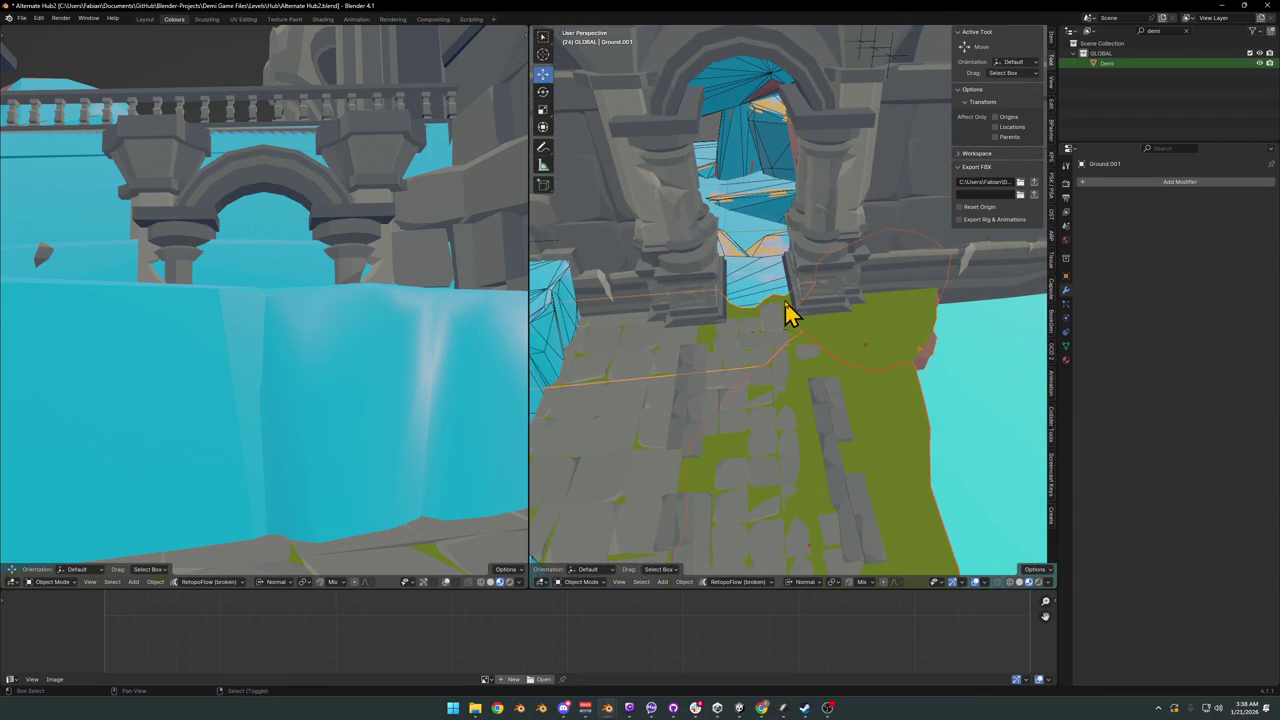
pyautogui.moveTo(790, 318)
pyautogui.mouseDown(button='middle')
pyautogui.moveTo(771, 331)
pyautogui.moveTo(820, 333)
pyautogui.mouseUp(button='middle')
pyautogui.scroll(-2, 808, 366)
pyautogui.hotkey('ctrl', 's')
# Step: Inspect the curved terrain wall up close and save the file again
pyautogui.moveTo(677, 303)
pyautogui.mouseDown(button='middle')
pyautogui.moveTo(720, 363)
pyautogui.moveTo(780, 380)
pyautogui.mouseUp(button='middle')
pyautogui.rightClick(780, 462)
pyautogui.moveTo(780, 462)
pyautogui.mouseDown(button='middle')
pyautogui.moveTo(849, 363)
pyautogui.moveTo(705, 368)
pyautogui.moveTo(700, 337)
pyautogui.moveTo(786, 329)
pyautogui.moveTo(849, 351)
pyautogui.mouseUp(button='middle')
pyautogui.scroll(3, 838, 350)
pyautogui.scroll(-4, 805, 338)
pyautogui.hotkey('ctrl', 's')
# Step: Select the grassy terrain piece DK_Terrain_03.201 and bring up the collider creation menu
pyautogui.hotkey('shift', '`')
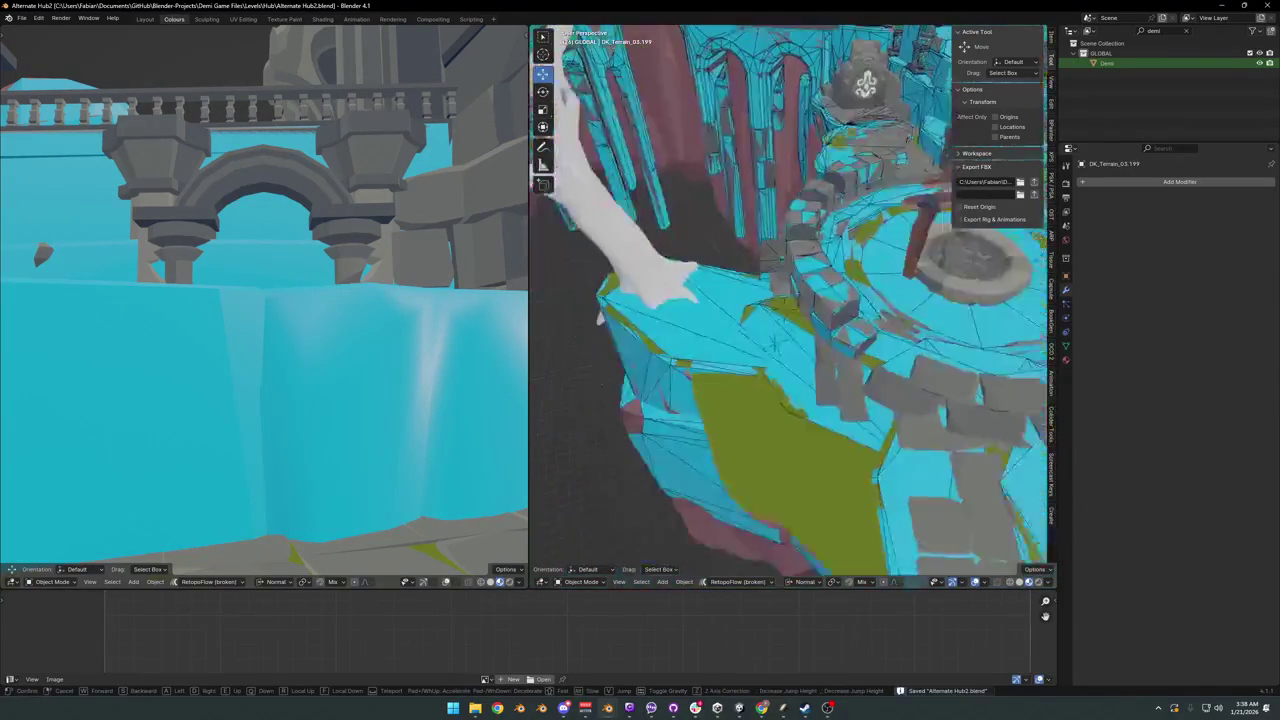
pyautogui.click(773, 343)
pyautogui.moveTo(771, 391); pyautogui.dragTo(774, 360)
pyautogui.rightClick(774, 362)
pyautogui.hotkey('shift', 'c')
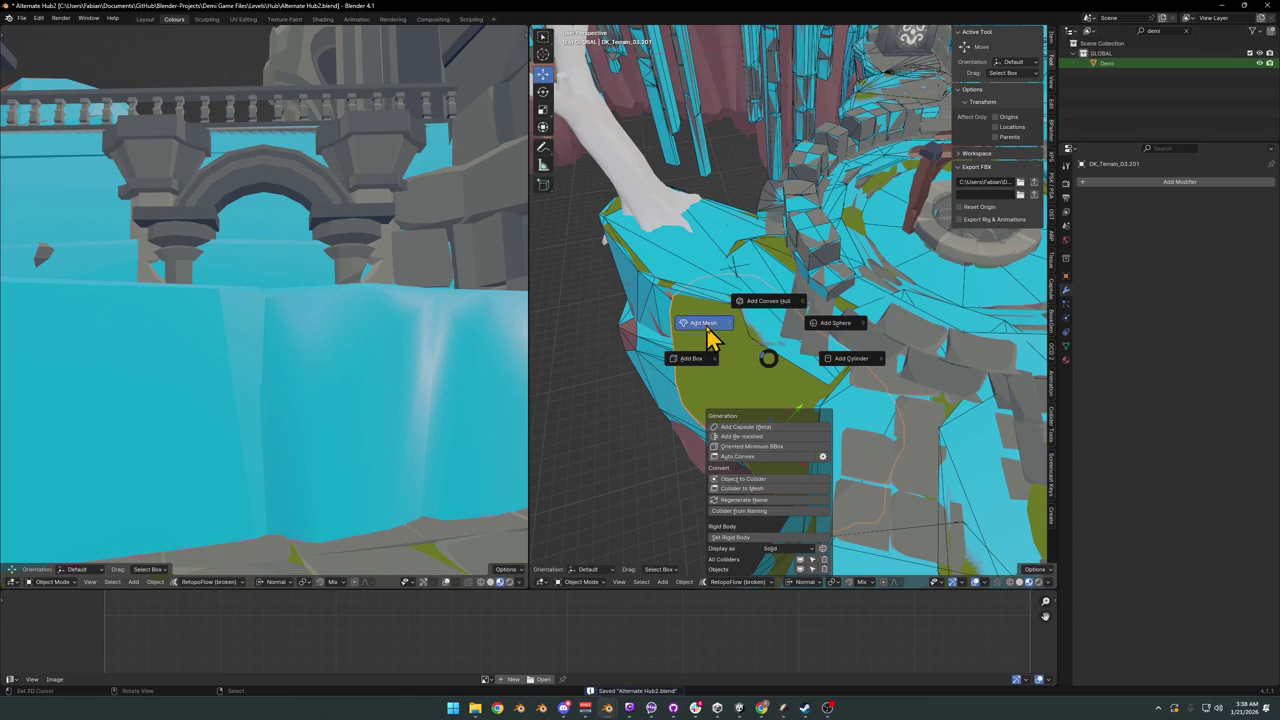
# Step: Add a mesh collider to DK_Terrain_03.201 (decimated to 0.820, 376 faces) and save
pyautogui.click(707, 336)
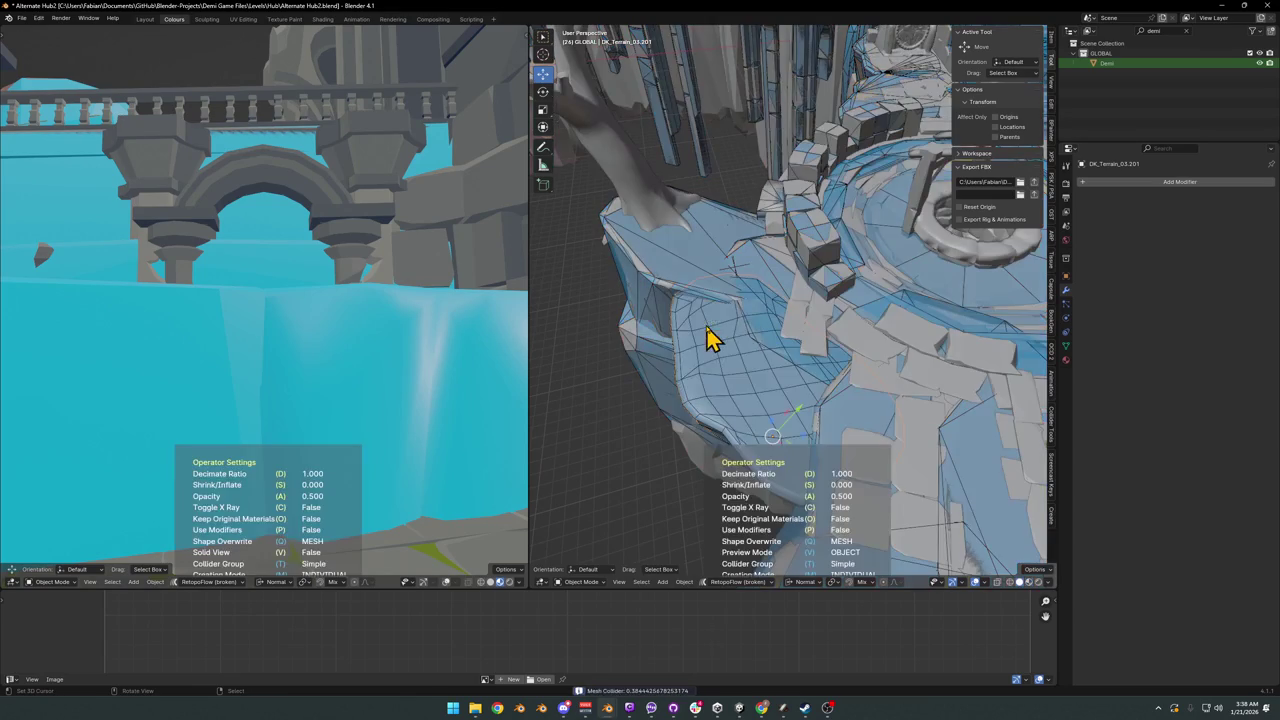
pyautogui.click(760, 368)
pyautogui.moveTo(760, 368)
pyautogui.mouseDown(button='middle')
pyautogui.moveTo(889, 343)
pyautogui.moveTo(920, 360)
pyautogui.moveTo(749, 314)
pyautogui.moveTo(840, 303)
pyautogui.moveTo(777, 337)
pyautogui.moveTo(857, 357)
pyautogui.moveTo(755, 368)
pyautogui.moveTo(894, 346)
pyautogui.moveTo(863, 349)
pyautogui.moveTo(797, 312)
pyautogui.moveTo(765, 270)
pyautogui.mouseUp(button='middle')
pyautogui.scroll(5, 840, 355)
pyautogui.hotkey('ctrl', 's')
pyautogui.click(797, 312)
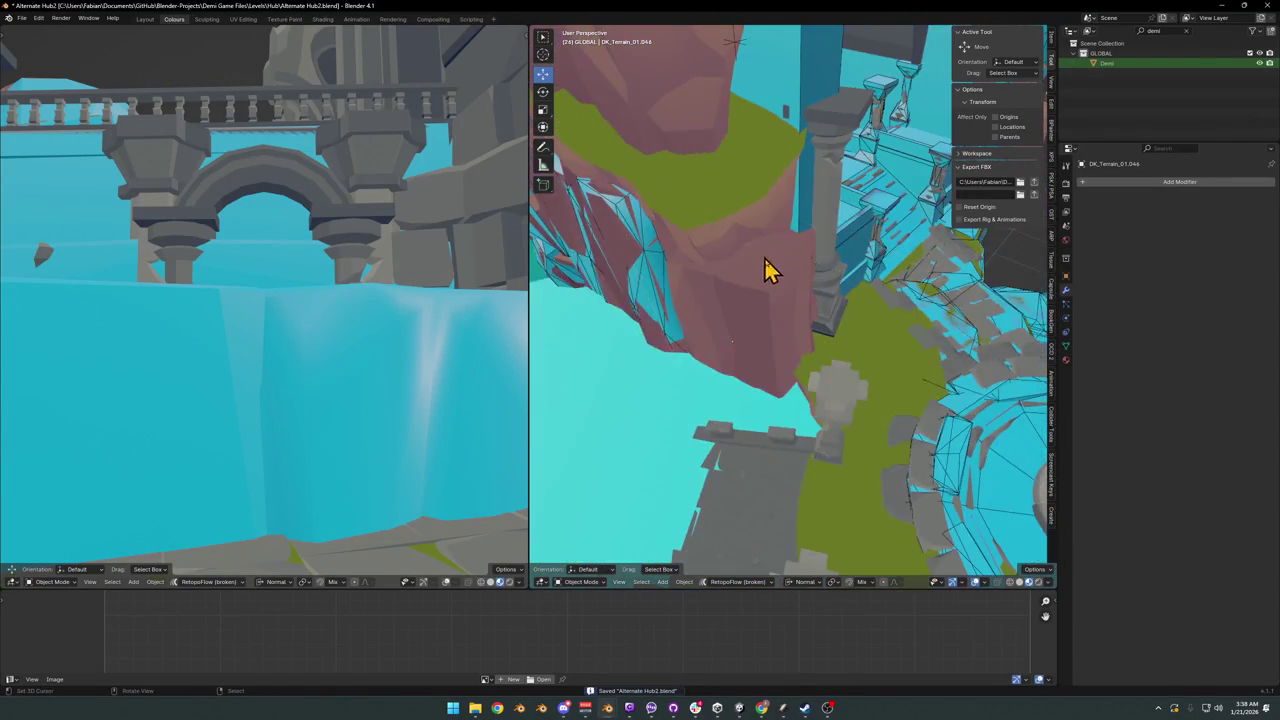
# Step: Move the connected rock island of DK_Terrain_01.044 with smooth proportional falloff
pyautogui.press('Tab')
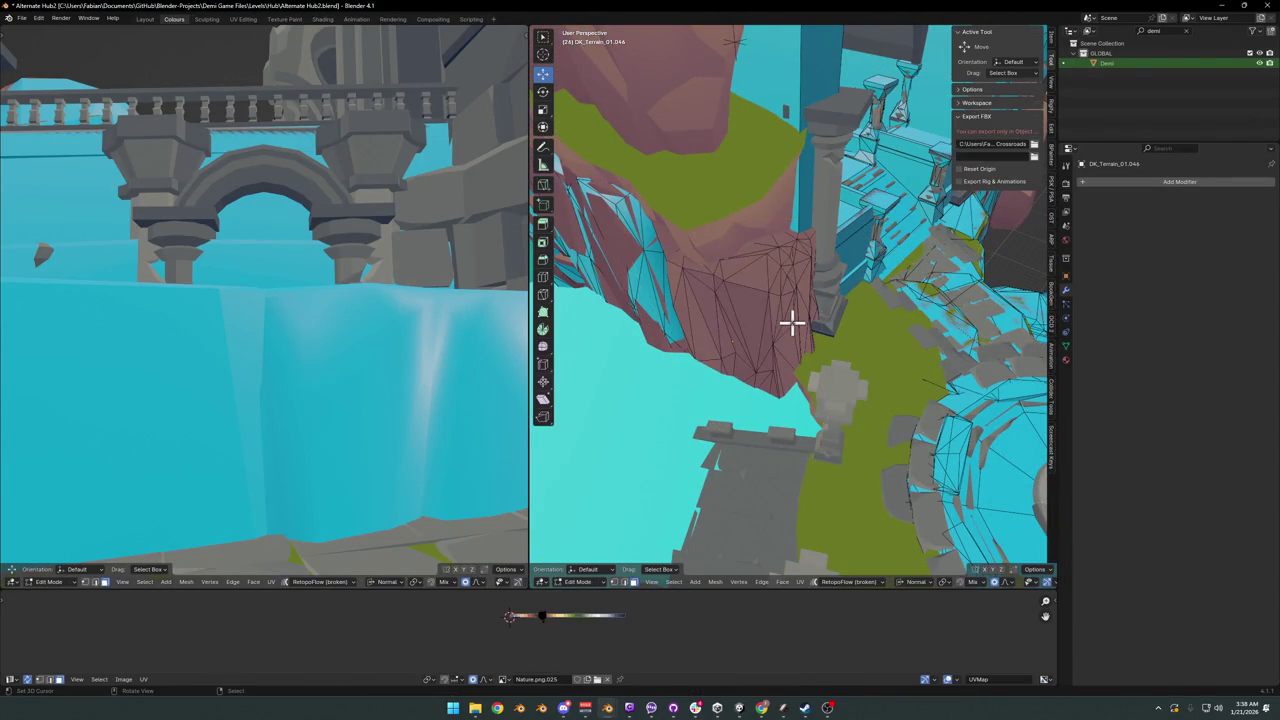
pyautogui.hotkey('ctrl', 'l')
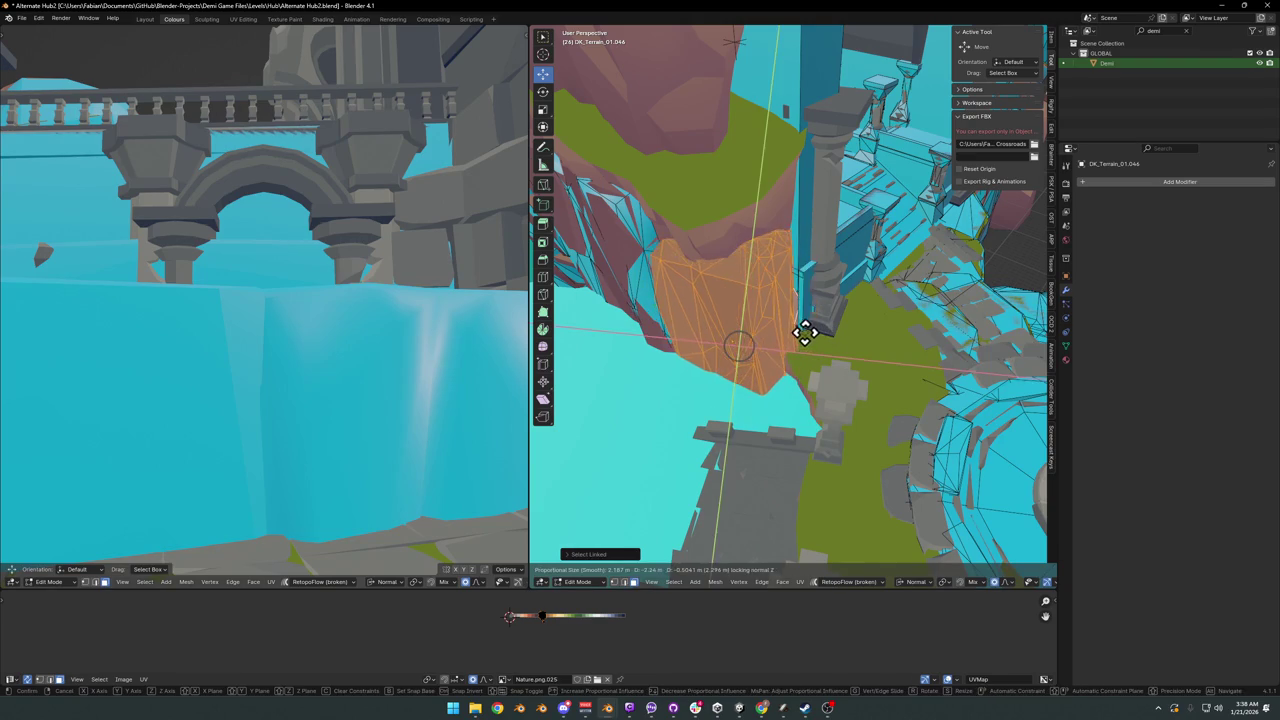
pyautogui.press('Tab')
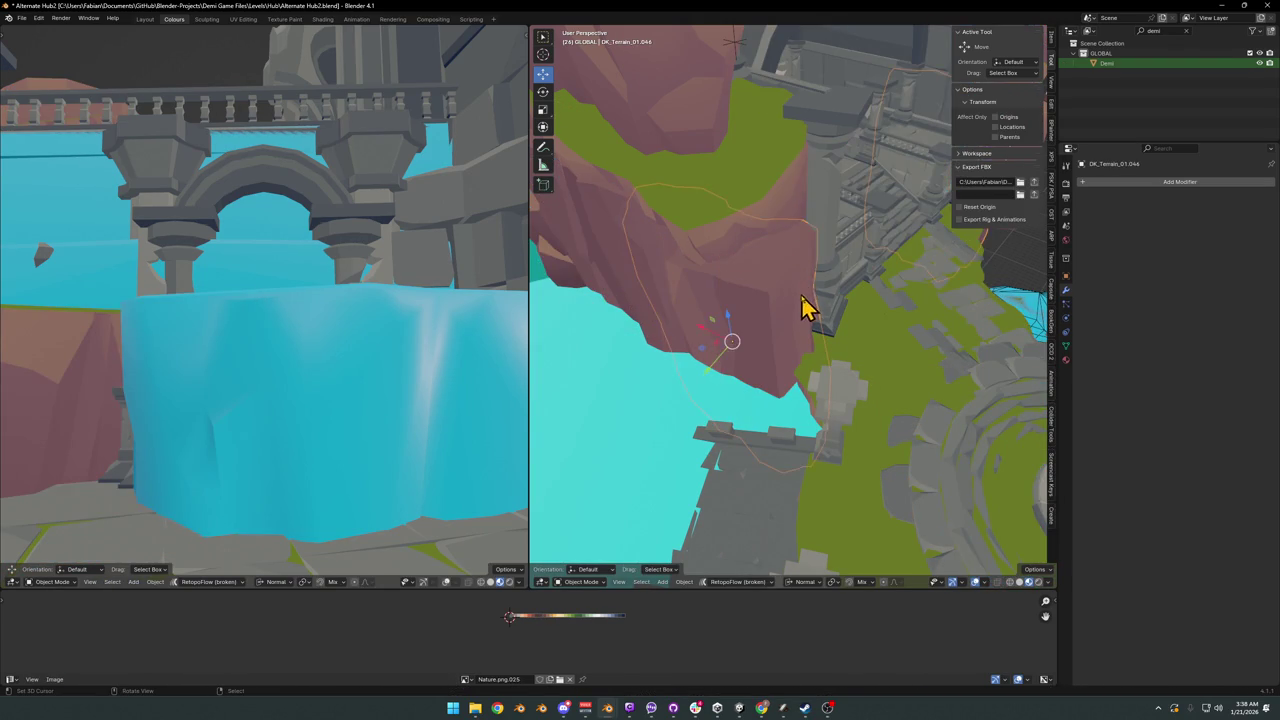
pyautogui.press('Tab')
pyautogui.press('g')
pyautogui.hotkey('shift', 'z')
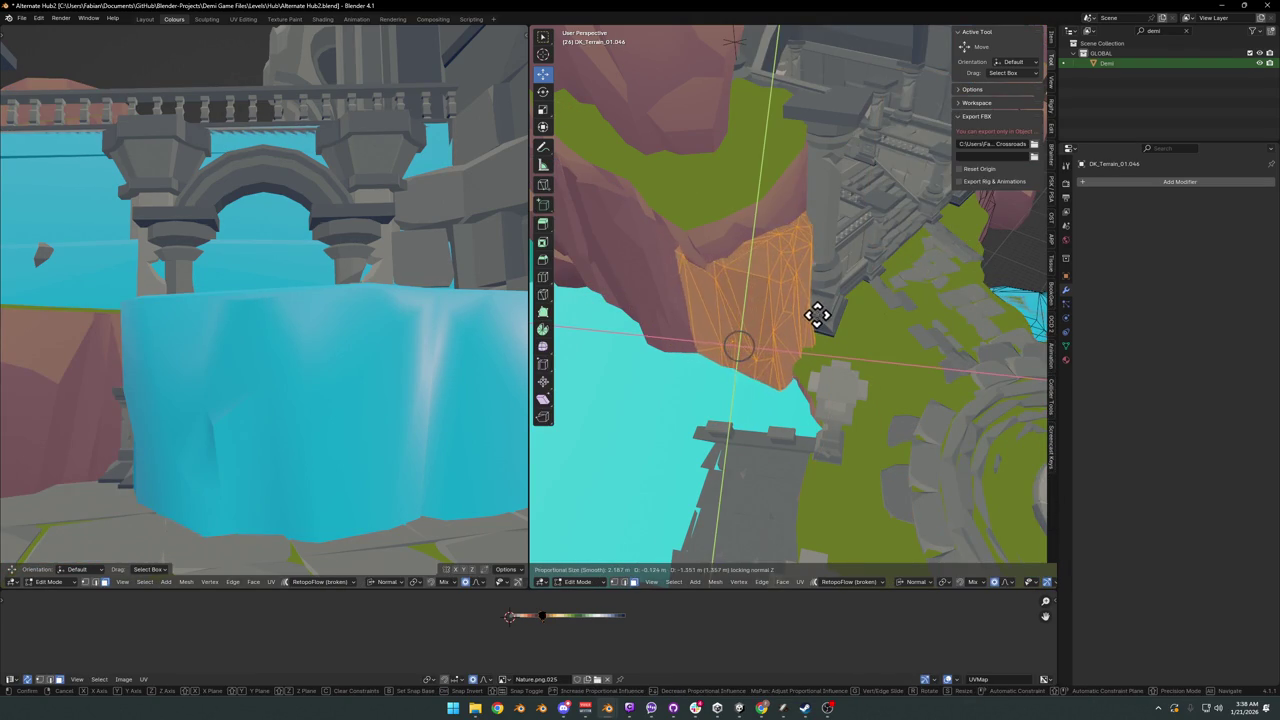
pyautogui.click(805, 317)
pyautogui.moveTo(777, 229); pyautogui.dragTo(777, 223, button='middle')
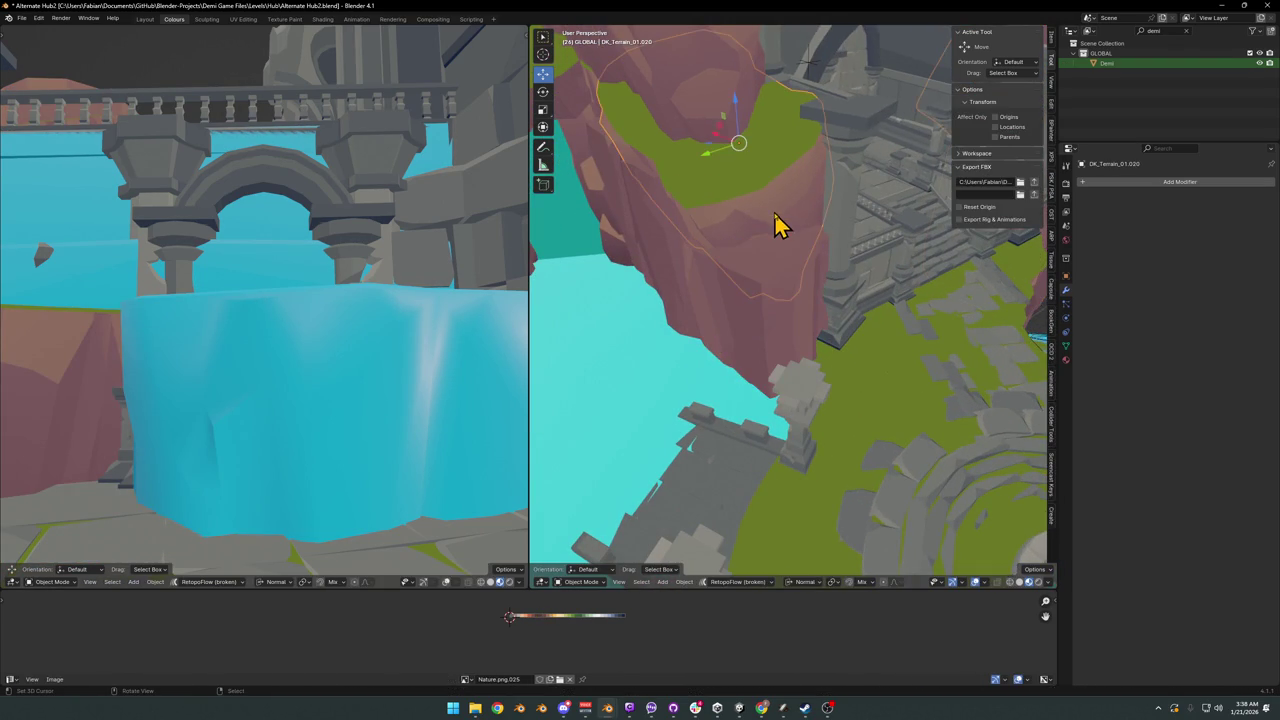
# Step: Push the DK_Terrain_01.020 ledge along its normal with an enlarged smooth proportional falloff
pyautogui.press('l')
pyautogui.moveTo(775, 235); pyautogui.dragTo(794, 243, button='middle')
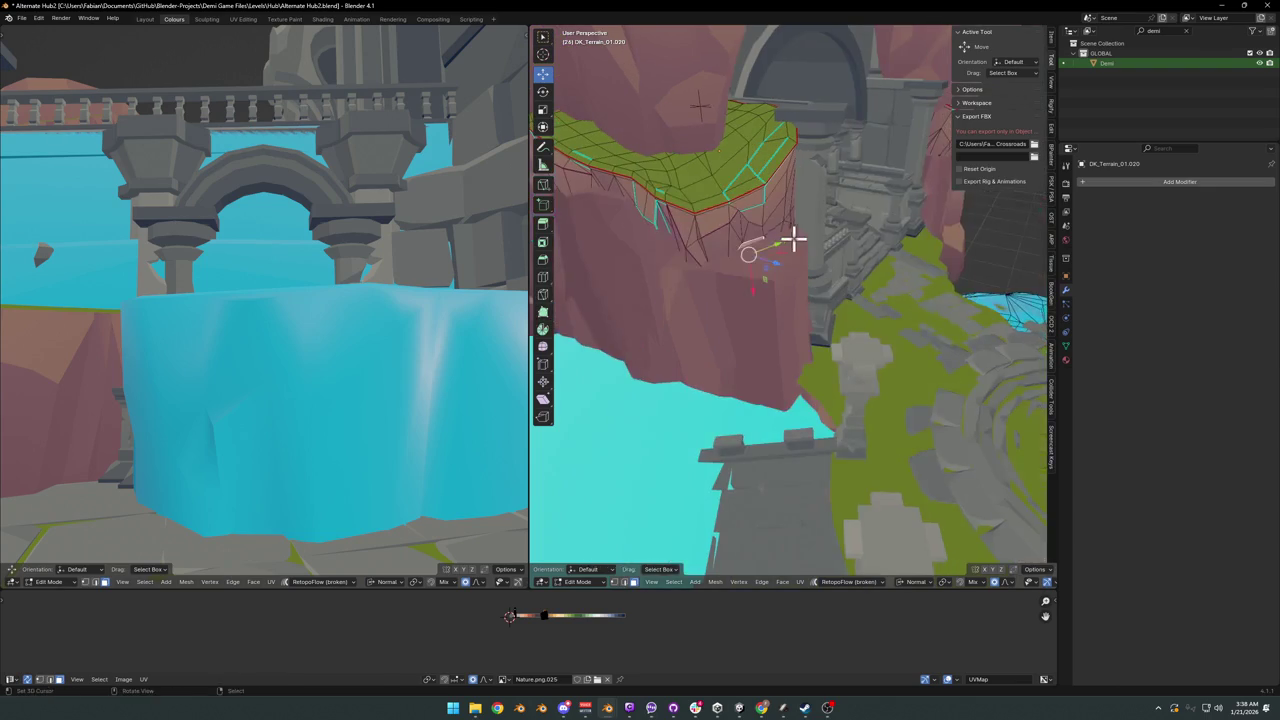
pyautogui.press('g')
pyautogui.hotkey('shift', 'z')
pyautogui.press('z')
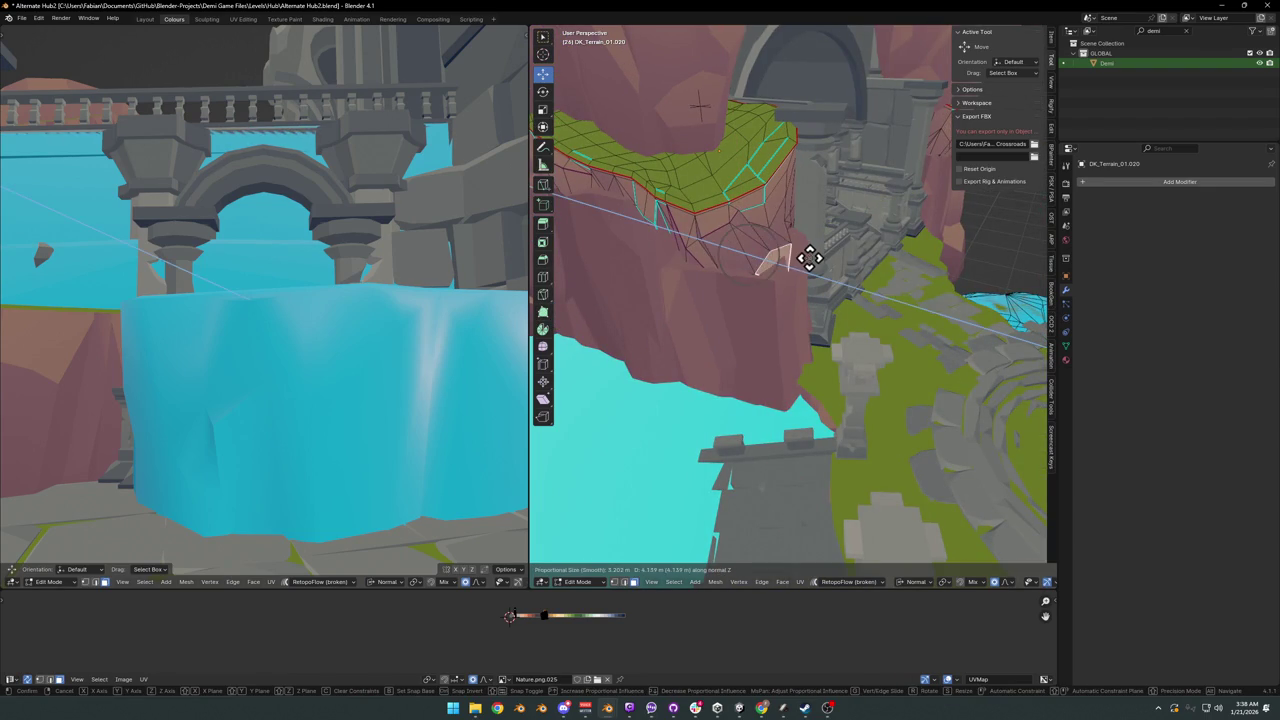
pyautogui.scroll(-10, 810, 262)
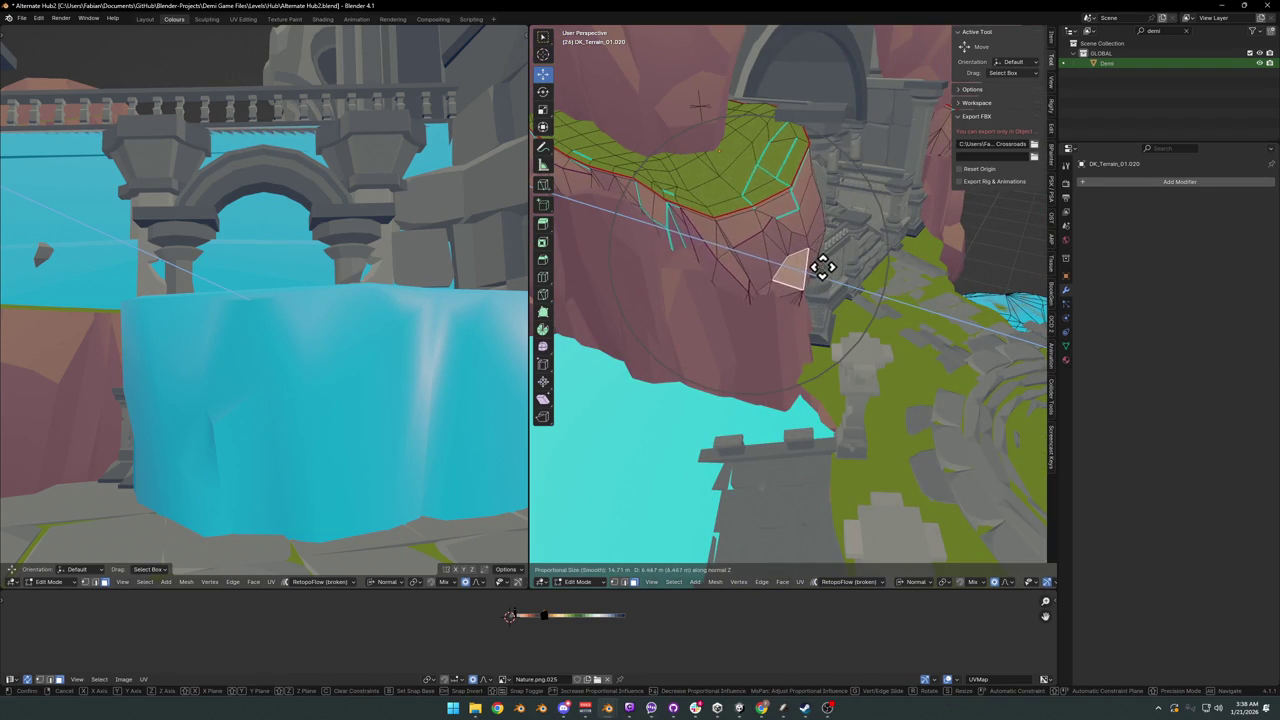
pyautogui.click(813, 267)
pyautogui.press('Tab')
# Step: Start a normal move on a single rock face, cancel it, and survey the plaza stairs
pyautogui.moveTo(863, 280)
pyautogui.mouseDown(button='middle')
pyautogui.moveTo(771, 289)
pyautogui.moveTo(783, 265)
pyautogui.moveTo(814, 271)
pyautogui.moveTo(803, 274)
pyautogui.mouseUp(button='middle')
pyautogui.press('Tab')
pyautogui.click(783, 265)
pyautogui.press('g')
pyautogui.press('z')
pyautogui.press('z')
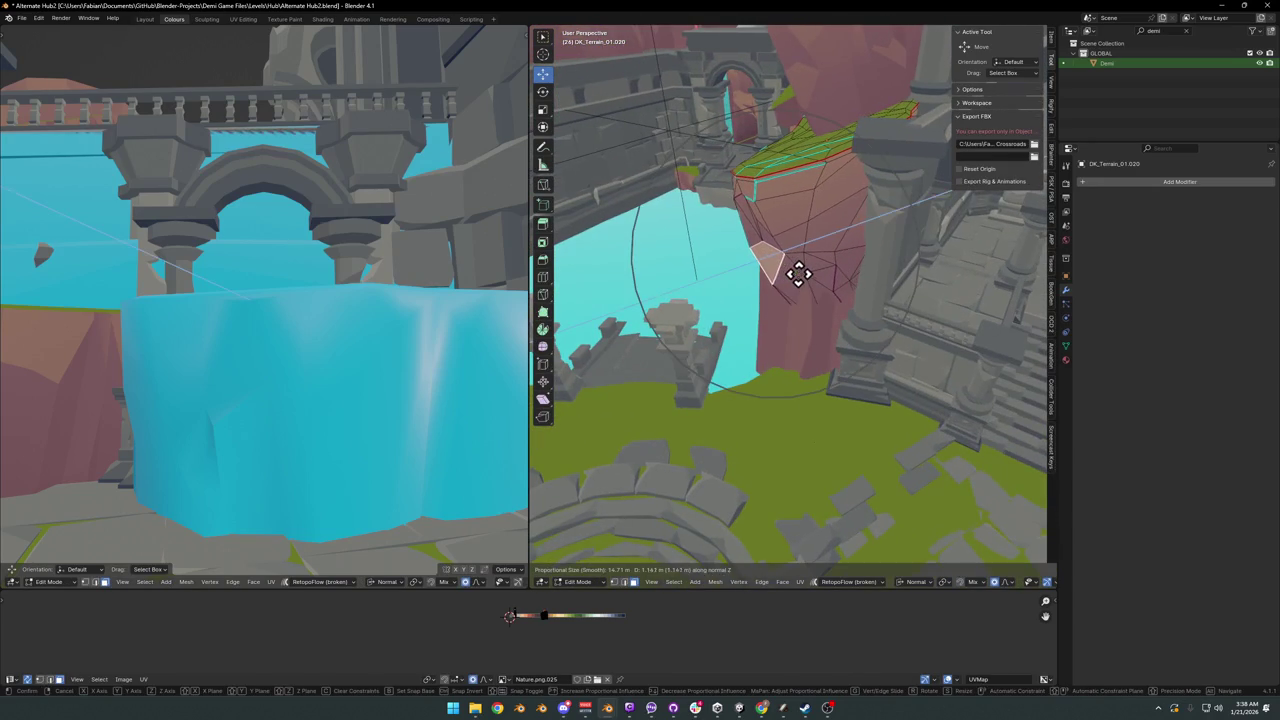
pyautogui.press('Escape')
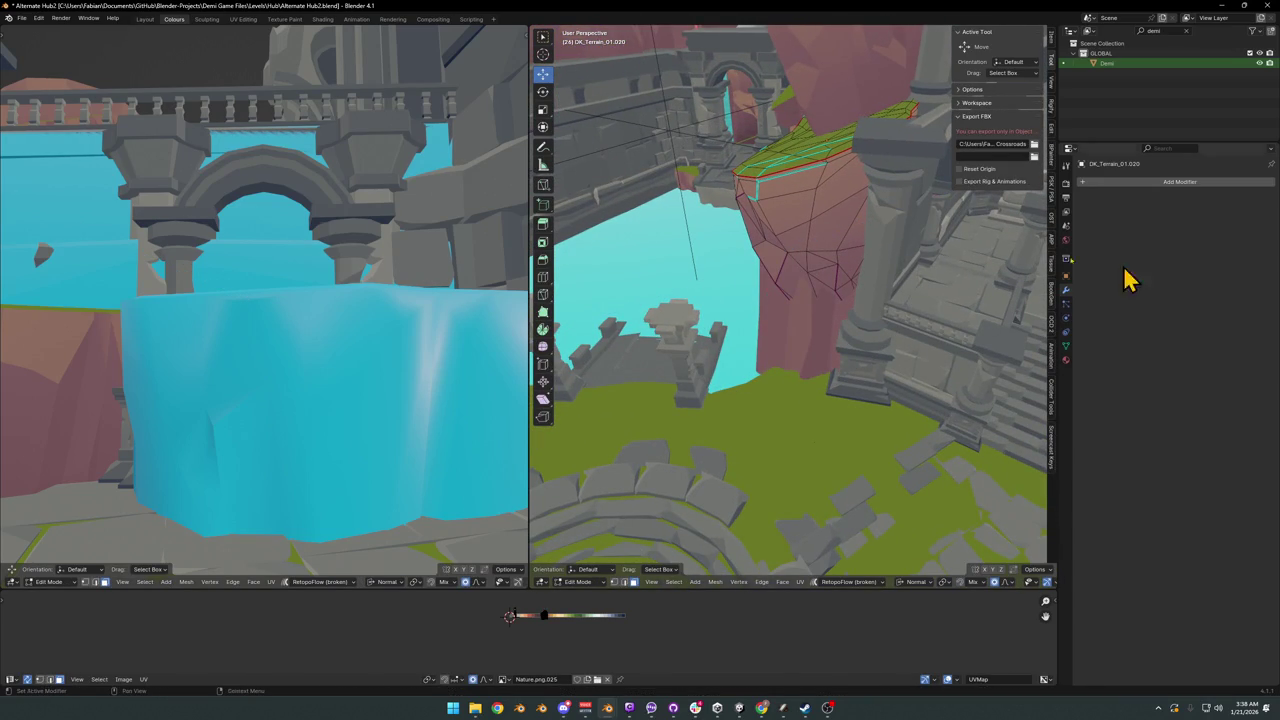
pyautogui.moveTo(883, 249)
pyautogui.mouseDown(button='middle')
pyautogui.moveTo(820, 300)
pyautogui.moveTo(790, 268)
pyautogui.mouseUp(button='middle')
pyautogui.scroll(-3, 790, 268)
pyautogui.moveTo(823, 329)
pyautogui.mouseDown(button='middle')
pyautogui.moveTo(829, 354)
pyautogui.moveTo(770, 288)
pyautogui.moveTo(834, 284)
pyautogui.moveTo(811, 334)
pyautogui.mouseUp(button='middle')
pyautogui.scroll(4, 829, 354)
# Step: Delete the DK_Terrain_03.193_001 collision box by the arch
pyautogui.press('Tab')
pyautogui.click(822, 290)
pyautogui.moveTo(822, 290); pyautogui.dragTo(894, 263, button='middle')
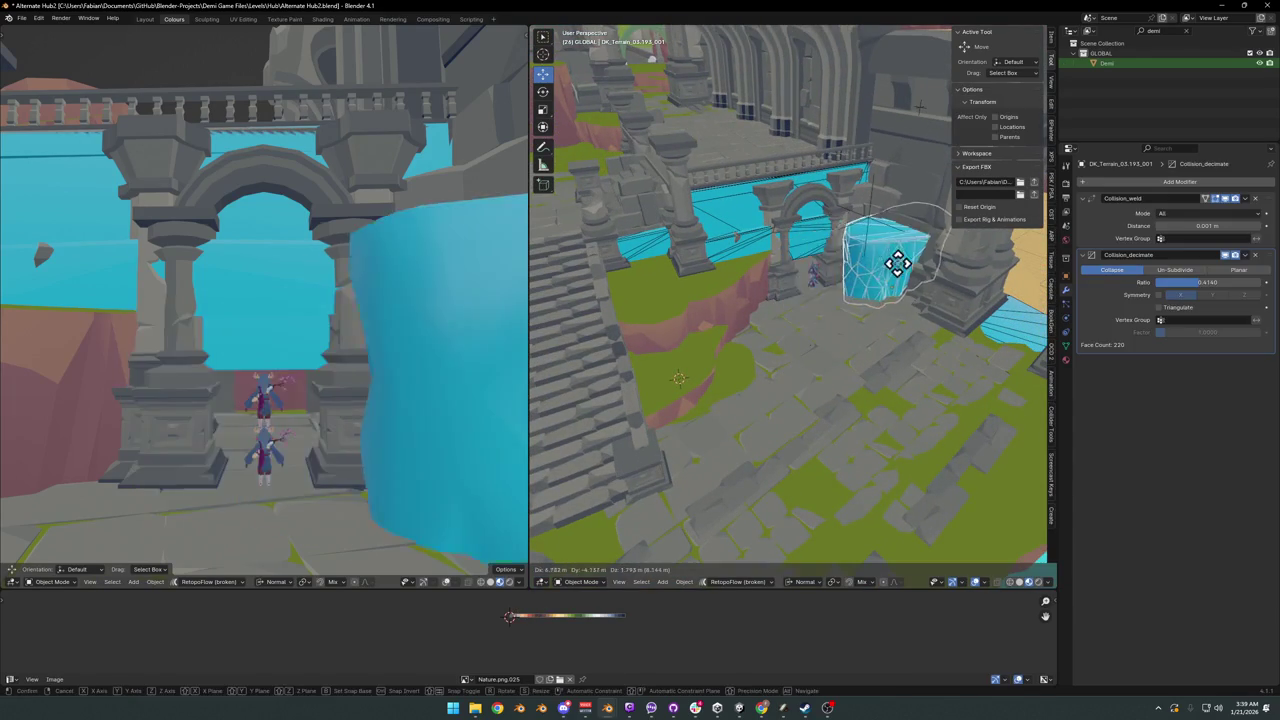
pyautogui.press('Delete')
# Step: Reposition the UCX_Cube.040 collision box
pyautogui.moveTo(786, 237)
pyautogui.mouseDown(button='middle')
pyautogui.moveTo(893, 322)
pyautogui.moveTo(851, 357)
pyautogui.moveTo(886, 363)
pyautogui.mouseUp(button='middle')
pyautogui.click(855, 357)
pyautogui.press('g')
pyautogui.click(727, 388)
pyautogui.moveTo(727, 388)
pyautogui.mouseDown(button='middle')
pyautogui.moveTo(820, 371)
pyautogui.moveTo(711, 326)
pyautogui.moveTo(811, 343)
pyautogui.moveTo(823, 294)
pyautogui.moveTo(705, 255)
pyautogui.moveTo(740, 294)
pyautogui.moveTo(790, 310)
pyautogui.moveTo(714, 334)
pyautogui.moveTo(783, 366)
pyautogui.moveTo(803, 286)
pyautogui.moveTo(912, 328)
pyautogui.moveTo(766, 297)
pyautogui.moveTo(869, 314)
pyautogui.moveTo(814, 334)
pyautogui.moveTo(945, 345)
pyautogui.moveTo(720, 349)
pyautogui.mouseUp(button='middle')
# Step: Delete the UCX_Ding1_Asset_ArenaProp_1.003 collider and select the next arena prop collider
pyautogui.click(851, 377)
pyautogui.click(811, 343)
pyautogui.press('Delete')
pyautogui.click(705, 255)
# Step: Save Alternate Hub2.blend, check the arena and water basin colliders, then move to Unity
pyautogui.hotkey('ctrl', 's')
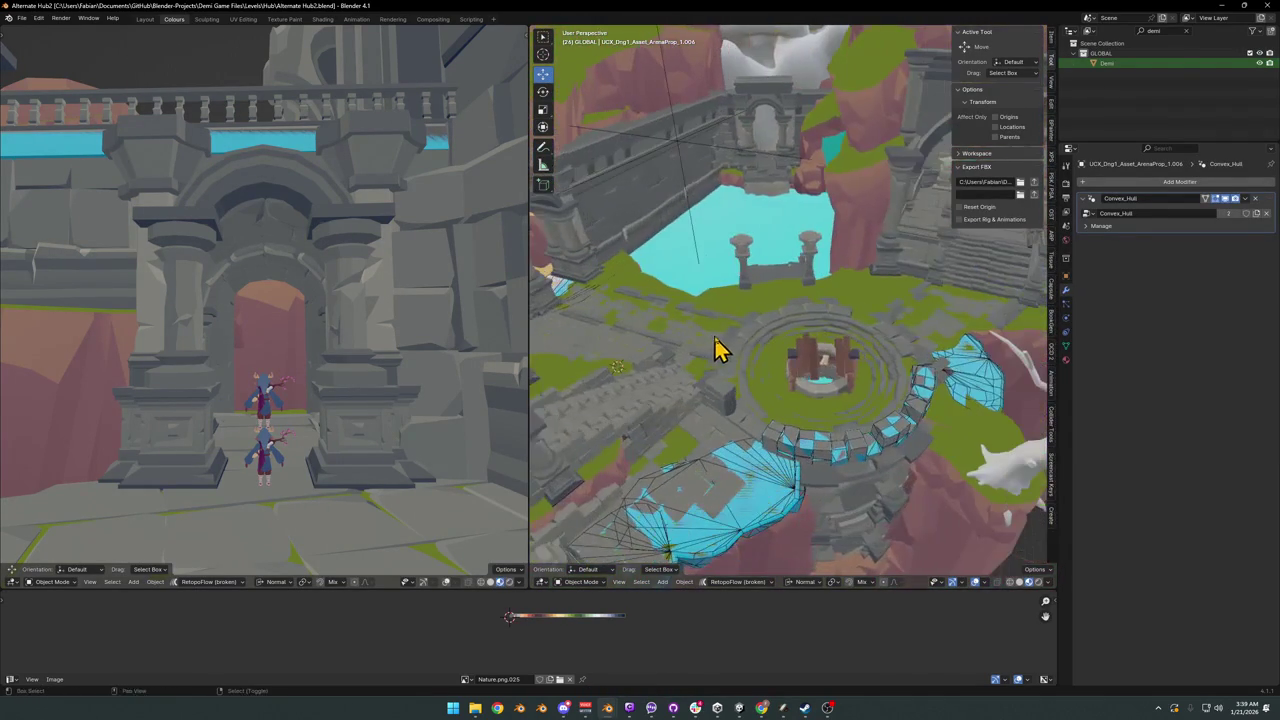
pyautogui.moveTo(909, 306)
pyautogui.mouseDown(button='middle')
pyautogui.moveTo(871, 337)
pyautogui.moveTo(855, 298)
pyautogui.moveTo(880, 337)
pyautogui.moveTo(820, 326)
pyautogui.moveTo(826, 354)
pyautogui.moveTo(822, 322)
pyautogui.moveTo(766, 343)
pyautogui.moveTo(857, 337)
pyautogui.moveTo(714, 286)
pyautogui.mouseUp(button='middle')
pyautogui.hotkey('ctrl', 's')
pyautogui.moveTo(791, 286)
pyautogui.mouseDown(button='middle')
pyautogui.moveTo(770, 300)
pyautogui.moveTo(786, 291)
pyautogui.moveTo(766, 280)
pyautogui.mouseUp(button='middle')
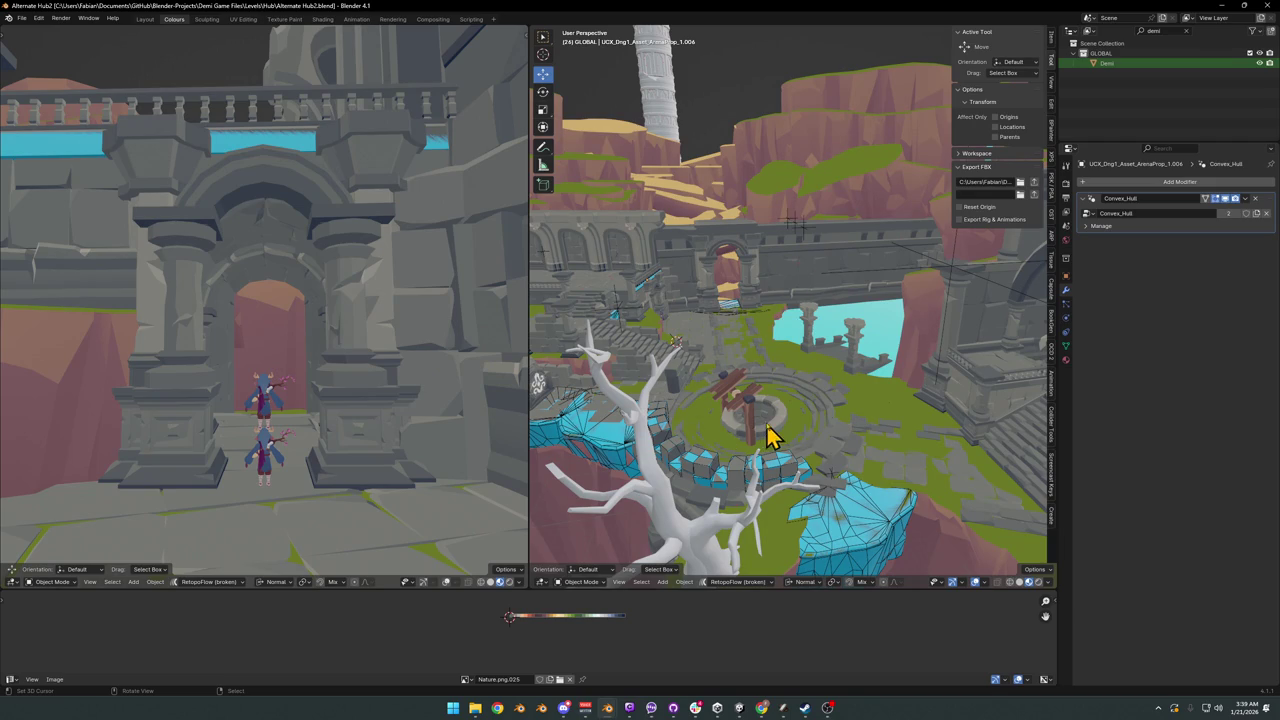
pyautogui.moveTo(829, 391)
pyautogui.mouseDown(button='middle')
pyautogui.moveTo(766, 343)
pyautogui.moveTo(775, 310)
pyautogui.moveTo(771, 320)
pyautogui.moveTo(806, 329)
pyautogui.moveTo(834, 314)
pyautogui.moveTo(722, 360)
pyautogui.moveTo(871, 323)
pyautogui.moveTo(770, 360)
pyautogui.moveTo(791, 340)
pyautogui.moveTo(757, 349)
pyautogui.moveTo(812, 357)
pyautogui.mouseUp(button='middle')
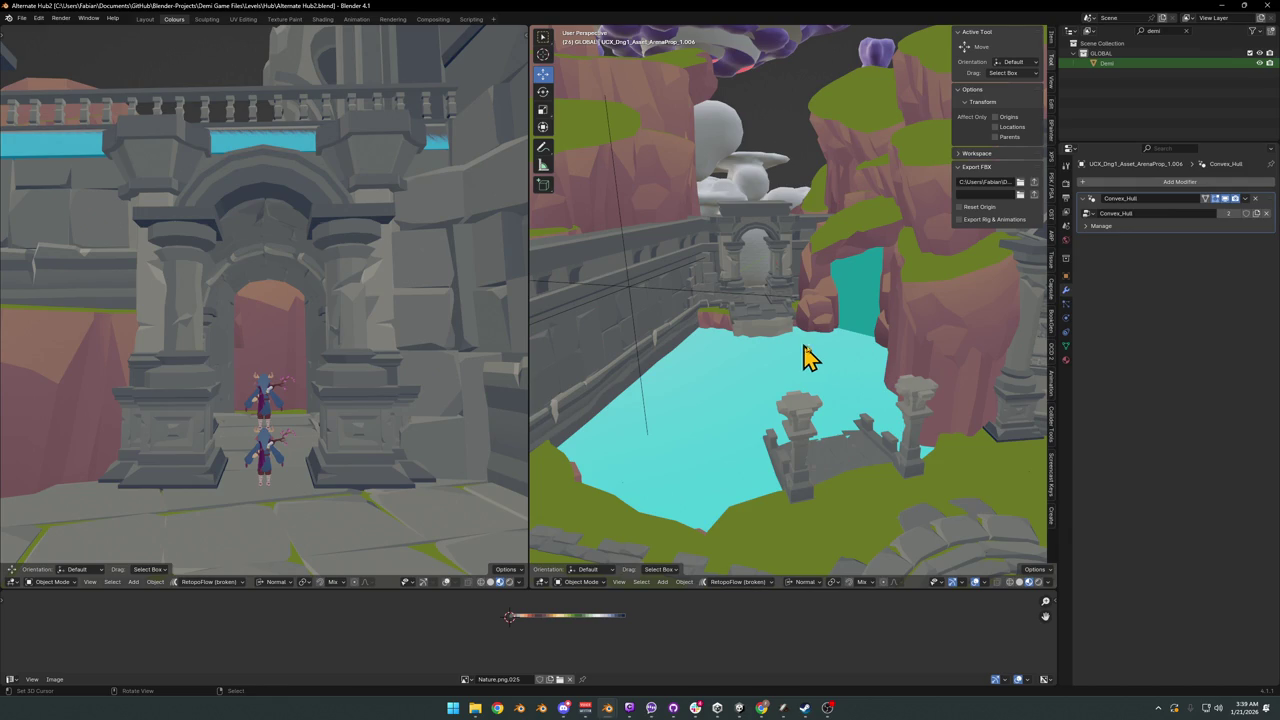
pyautogui.click(741, 707)
# Step: Filter Project assets via searches like 'cryingstatue hal' and 'marsh dungeon', ending on 'fabian marsh'
pyautogui.click(612, 412)
pyautogui.write('cry')
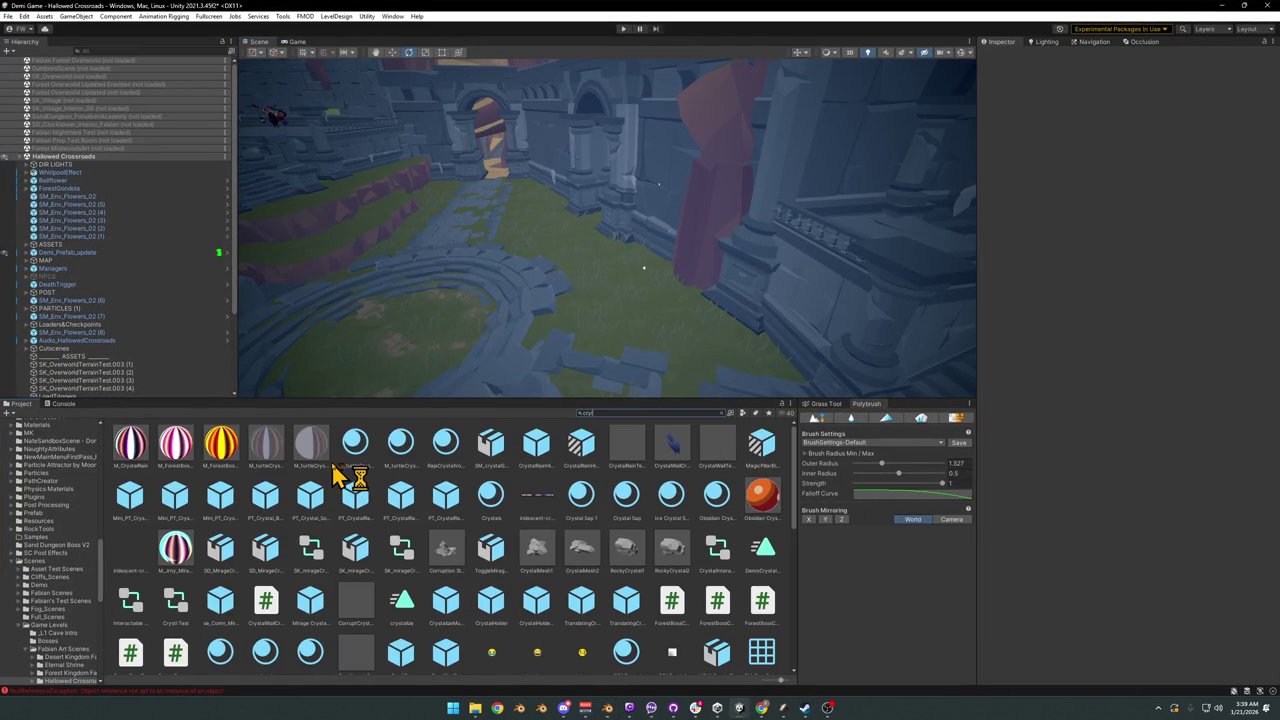
pyautogui.write('ing')
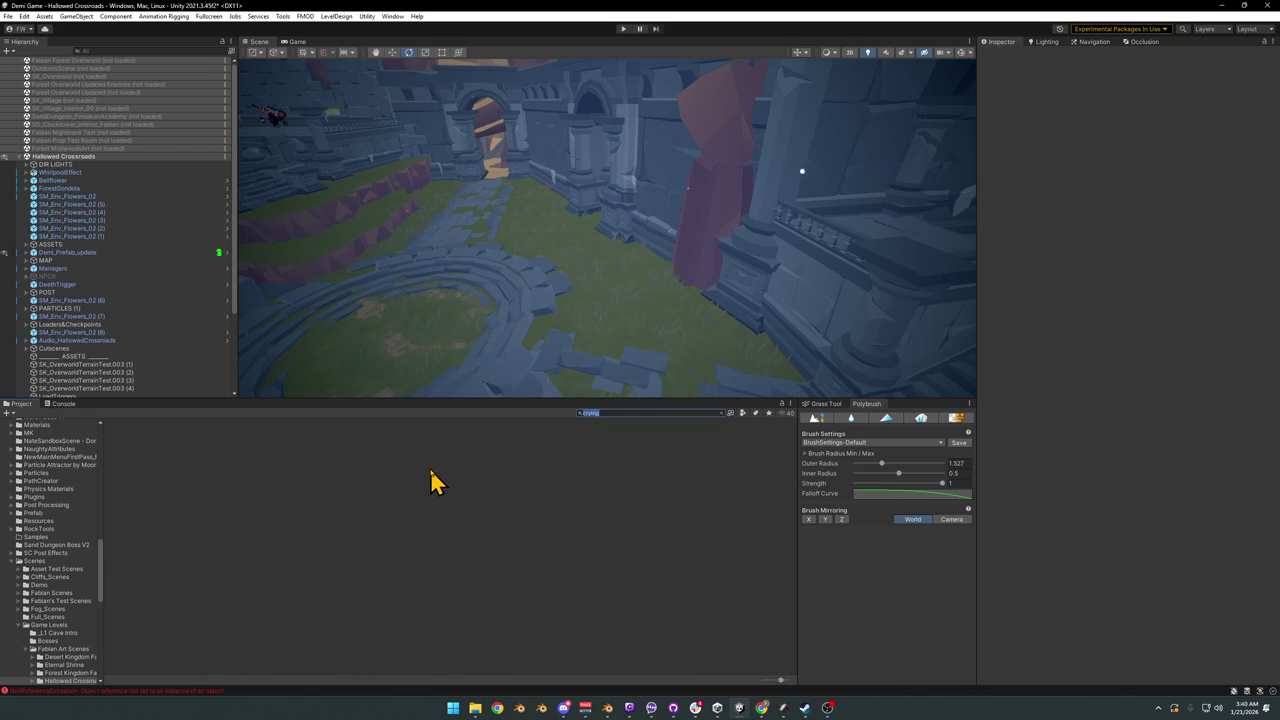
pyautogui.write('statue hal')
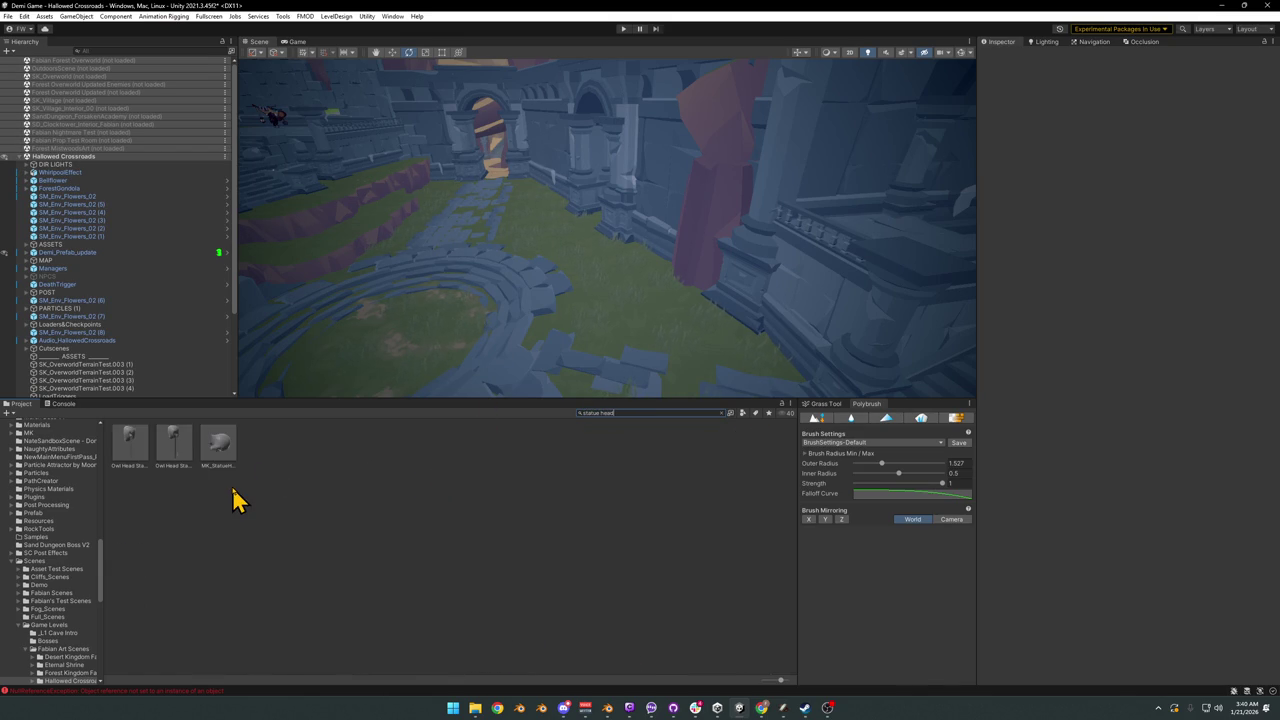
pyautogui.click(634, 412)
pyautogui.write('marsh tes')
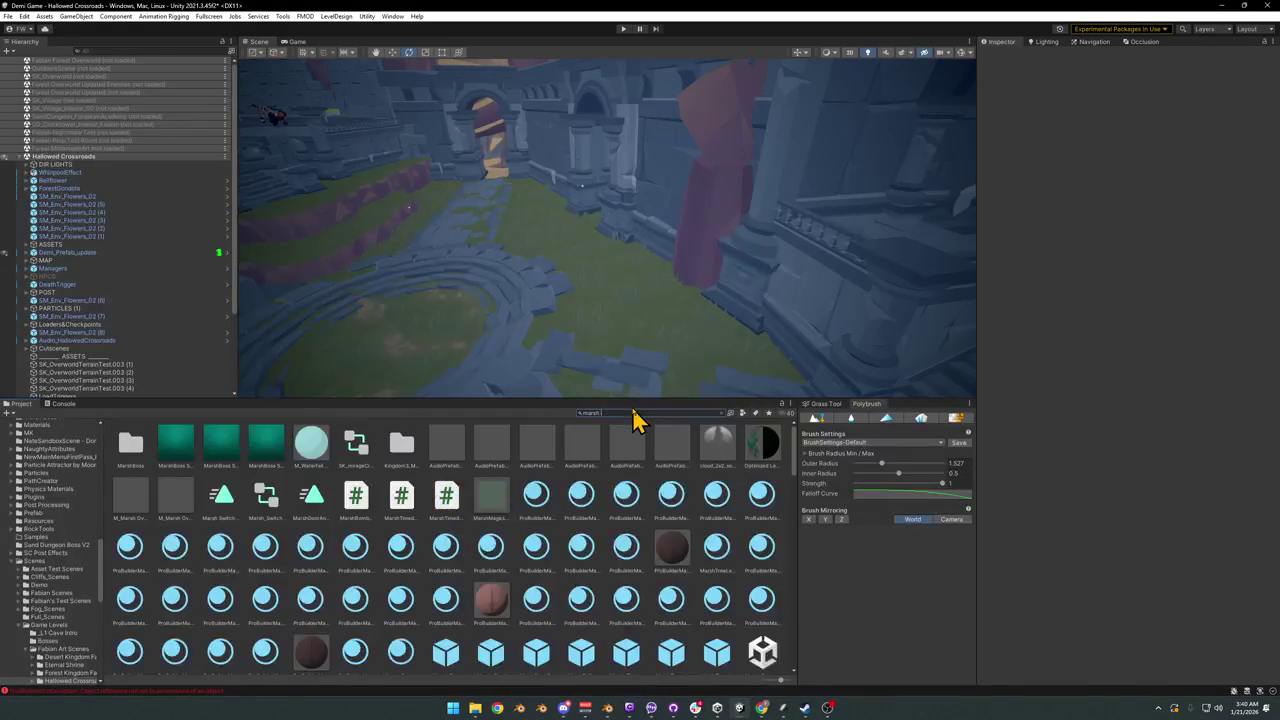
pyautogui.write('t')
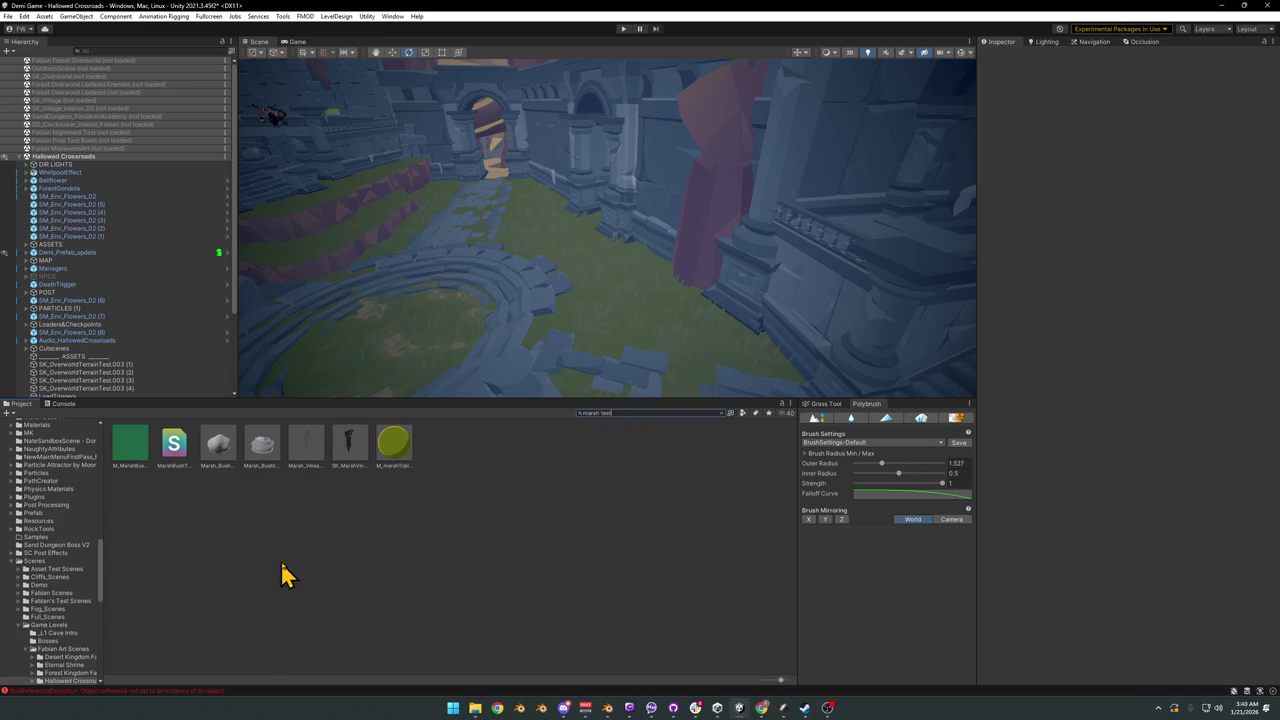
pyautogui.press('BackSpace')
pyautogui.press('BackSpace')
pyautogui.press('BackSpace')
pyautogui.write('ar')
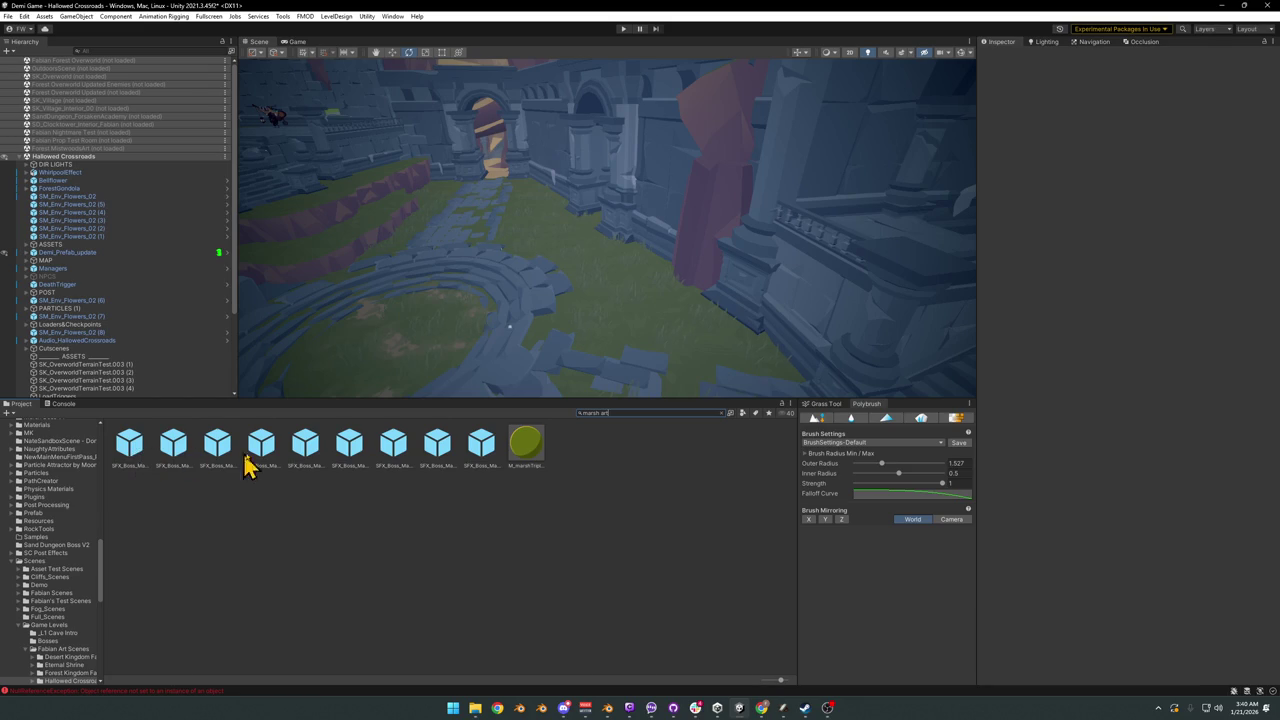
pyautogui.doubleClick(620, 410)
pyautogui.press('BackSpace')
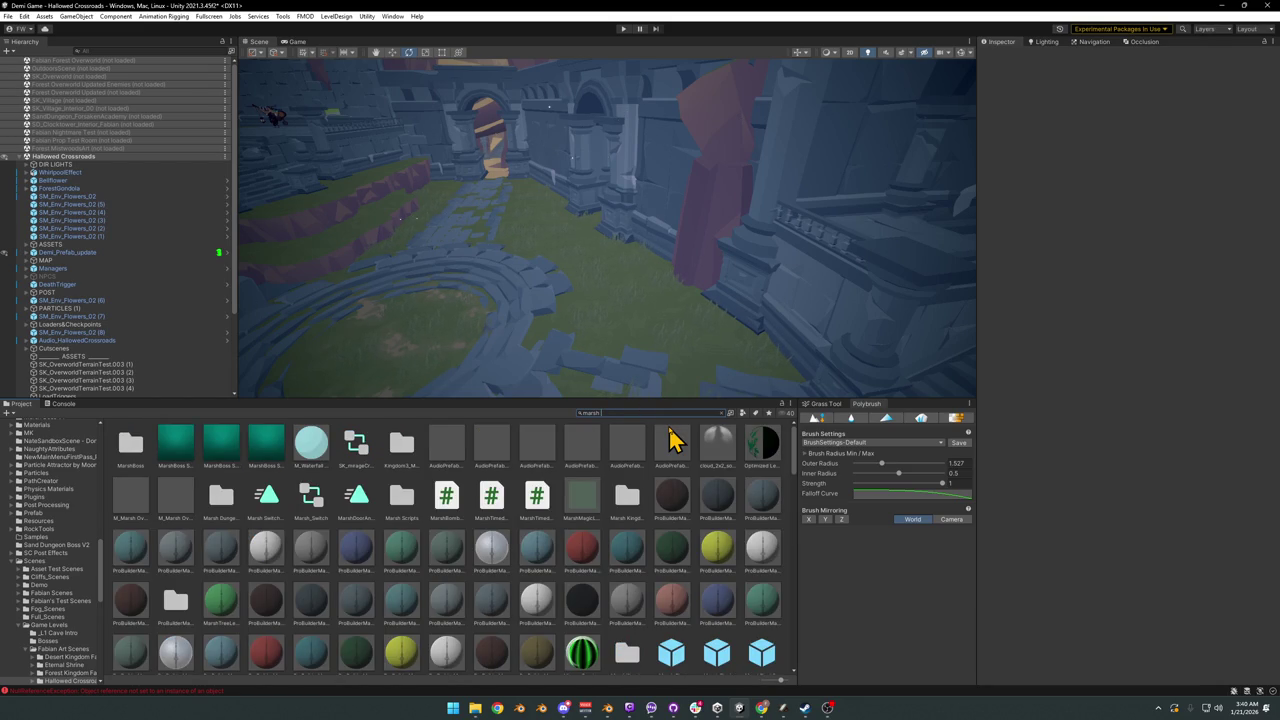
pyautogui.write(' dungeon')
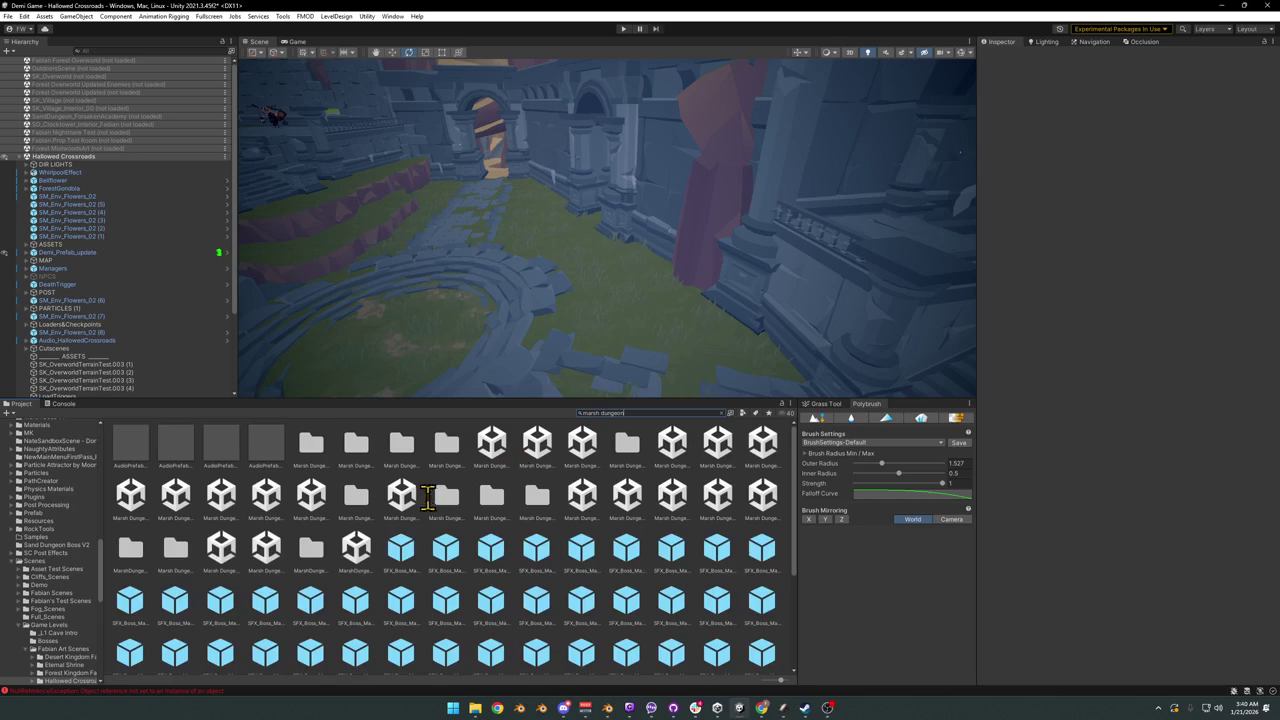
pyautogui.click(717, 414)
pyautogui.write('fabian marsh')
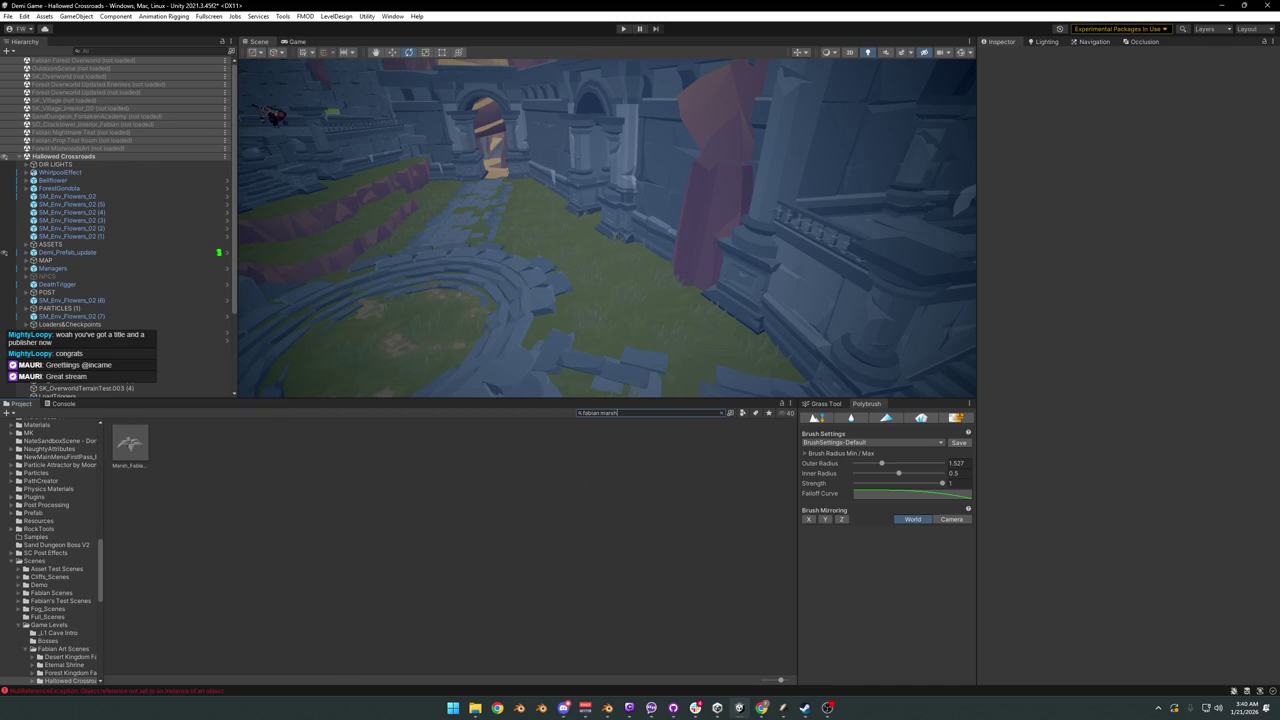
pyautogui.hotkey('alt', 'Tab')
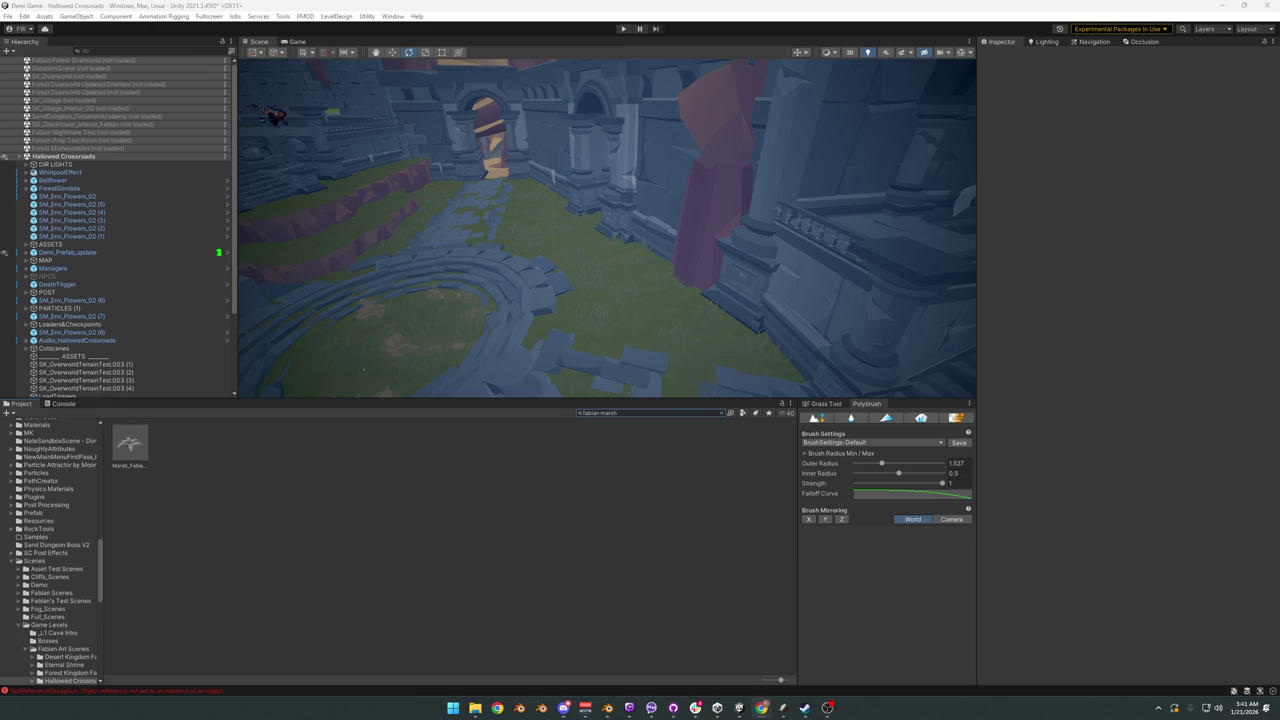
# Step: Orbit the Scene view around the plaza, domed tower and arches, then minimise Unity
pyautogui.moveTo(603, 246); pyautogui.dragTo(491, 226, button='right')
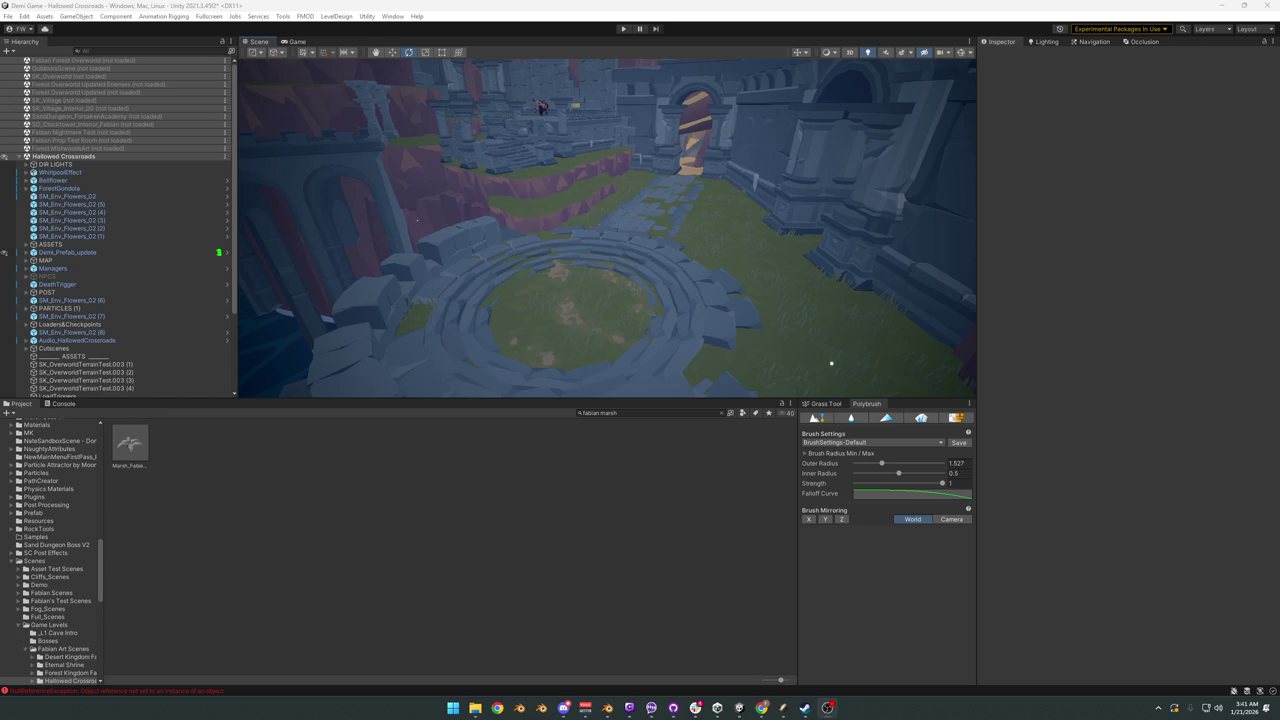
pyautogui.moveTo(618, 336)
pyautogui.mouseDown(button='right')
pyautogui.moveTo(418, 270)
pyautogui.moveTo(660, 290)
pyautogui.mouseUp(button='right')
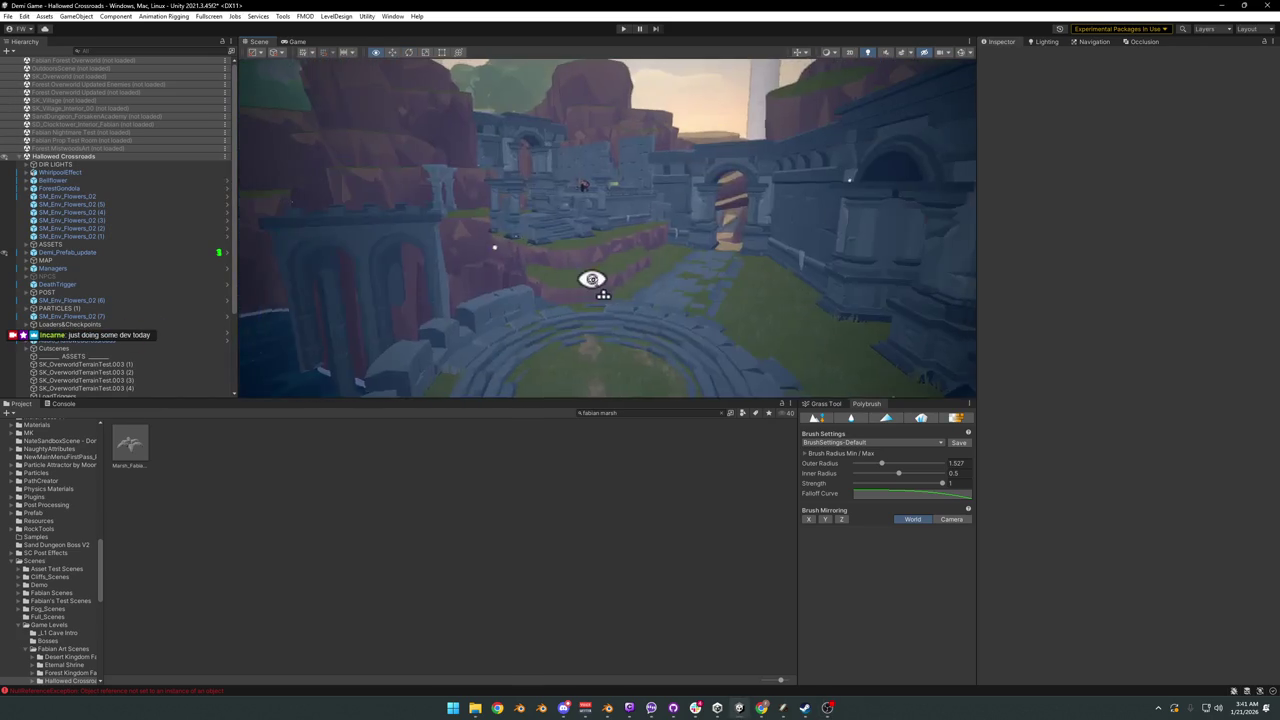
pyautogui.click(1216, 6)
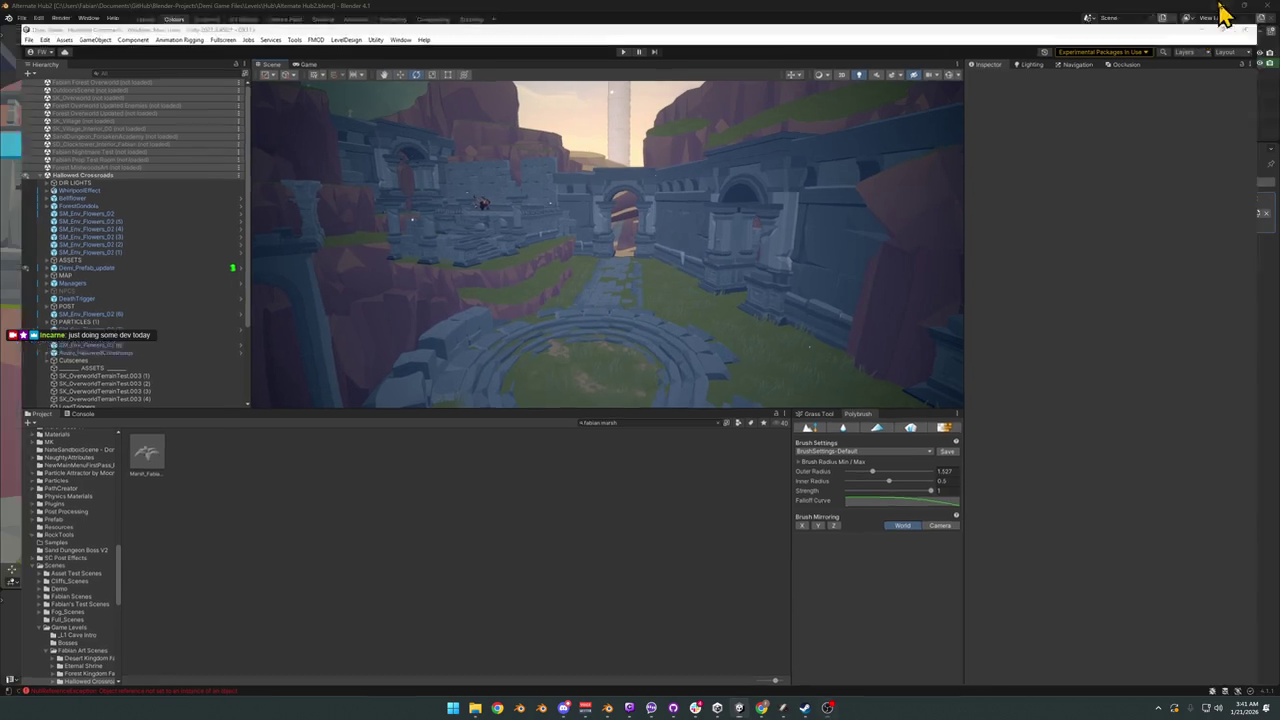
pyautogui.moveTo(745, 313)
pyautogui.mouseDown(button='middle')
pyautogui.moveTo(720, 366)
pyautogui.moveTo(783, 333)
pyautogui.moveTo(757, 343)
pyautogui.moveTo(811, 334)
pyautogui.moveTo(771, 363)
pyautogui.moveTo(826, 351)
pyautogui.mouseUp(button='middle')
pyautogui.scroll(3, 775, 325)
pyautogui.click(765, 340)
pyautogui.scroll(3, 770, 340)
pyautogui.click(826, 360)
pyautogui.keyDown('shift'); pyautogui.click(760, 318); pyautogui.keyUp('shift')
pyautogui.click(766, 320)
pyautogui.click(782, 337)
pyautogui.hotkey('alt', 'h')
pyautogui.hotkey('ctrl', 's')
pyautogui.press('Tab')
pyautogui.scroll(3, 810, 360)
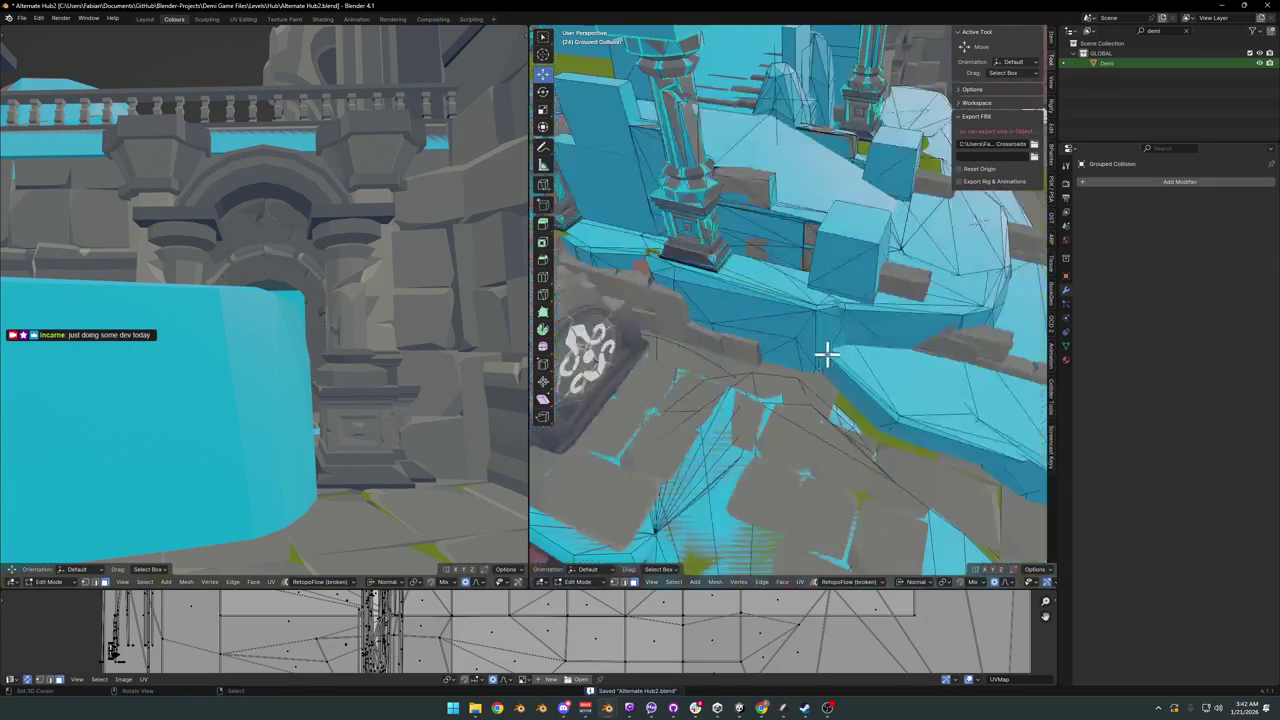
pyautogui.hotkey('ctrl', 'l')
pyautogui.press('l')
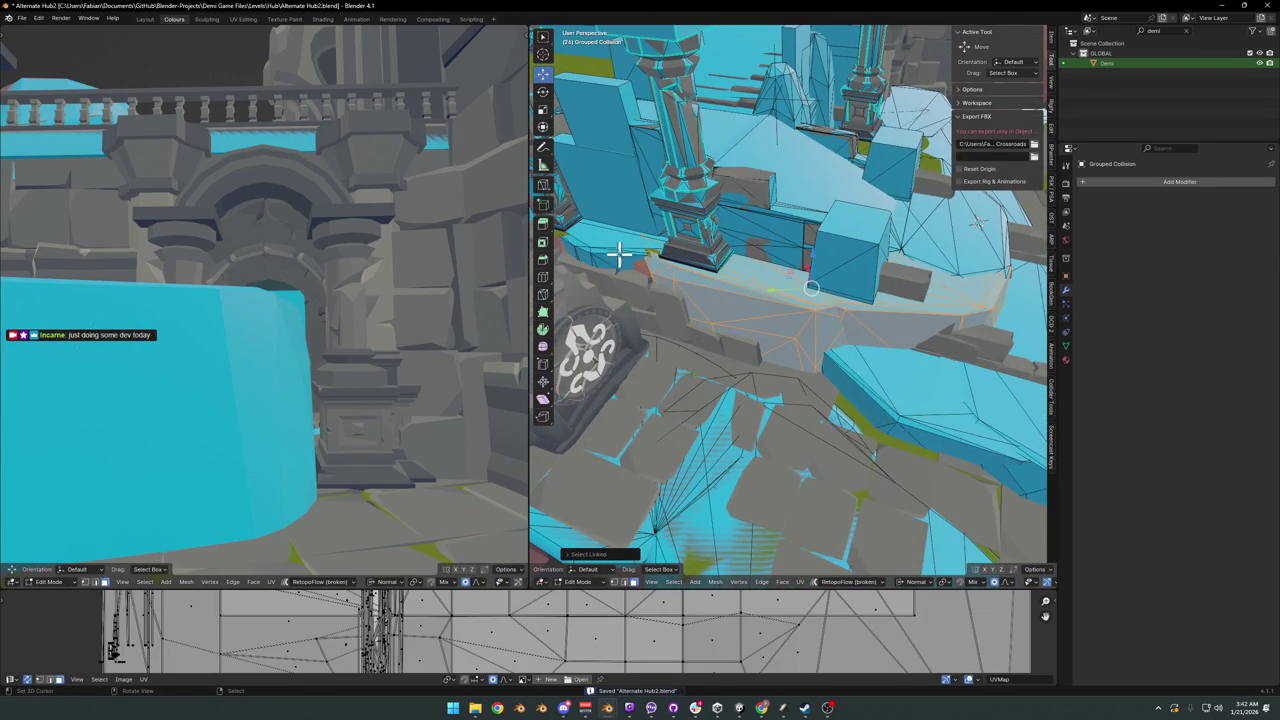
pyautogui.press('l')
pyautogui.moveTo(866, 320); pyautogui.dragTo(769, 387, button='middle')
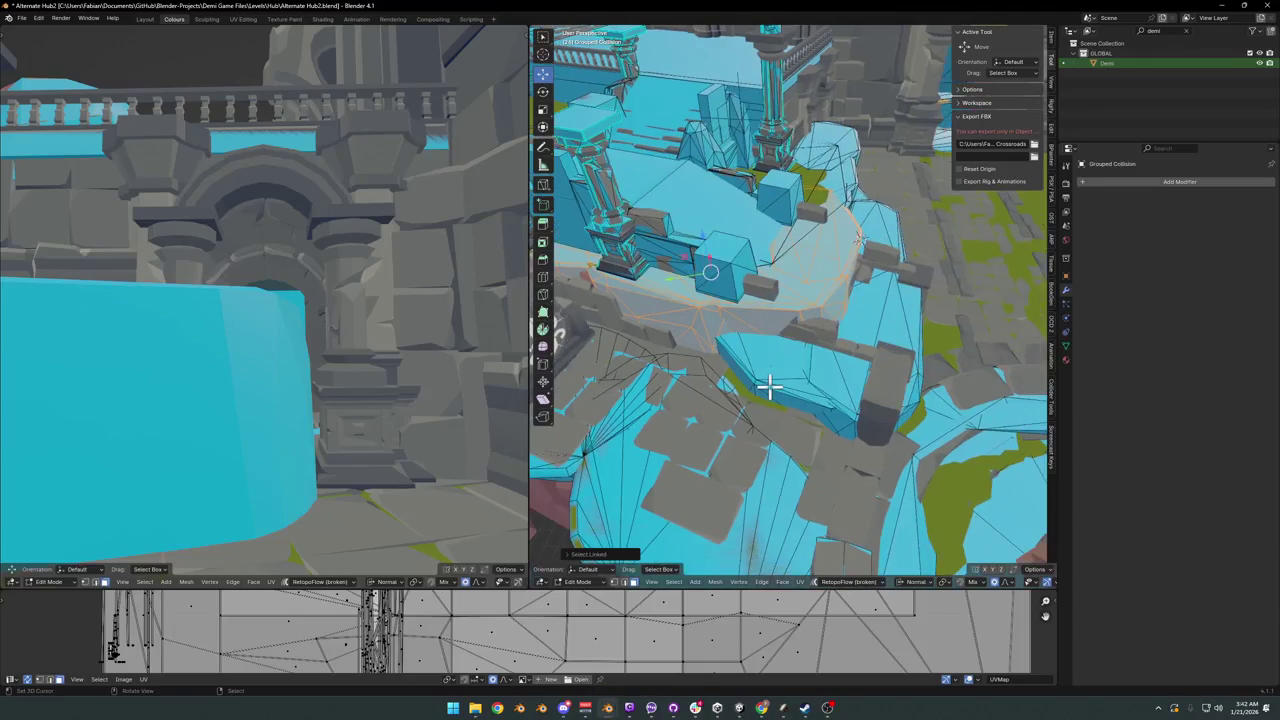
pyautogui.press('l')
pyautogui.press('l')
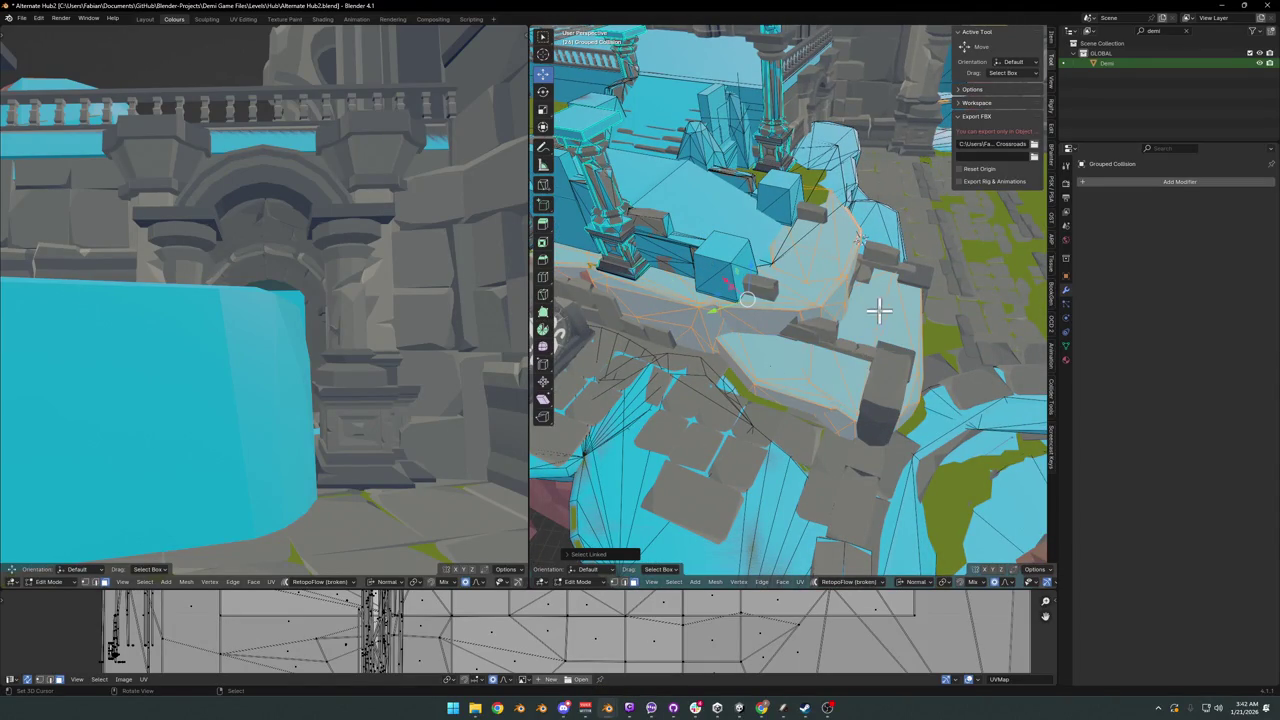
pyautogui.click(836, 305)
pyautogui.moveTo(834, 306); pyautogui.dragTo(849, 297, button='middle')
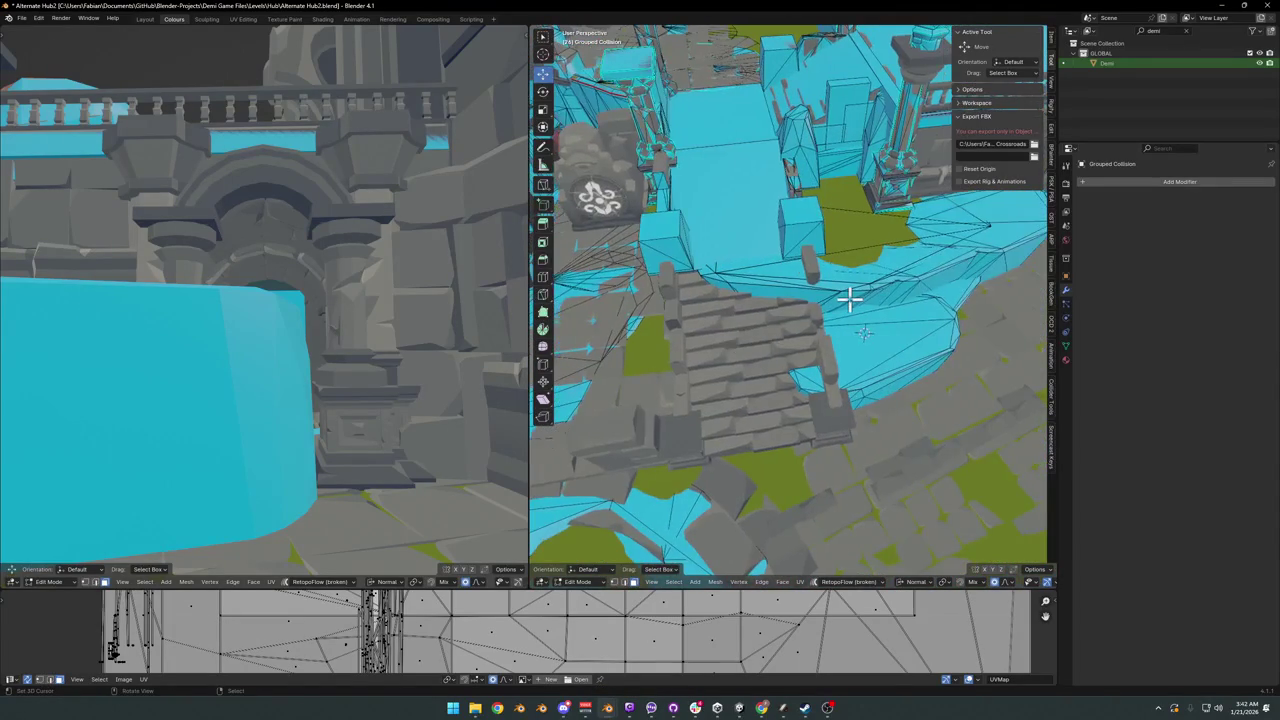
pyautogui.press('l')
pyautogui.press('l')
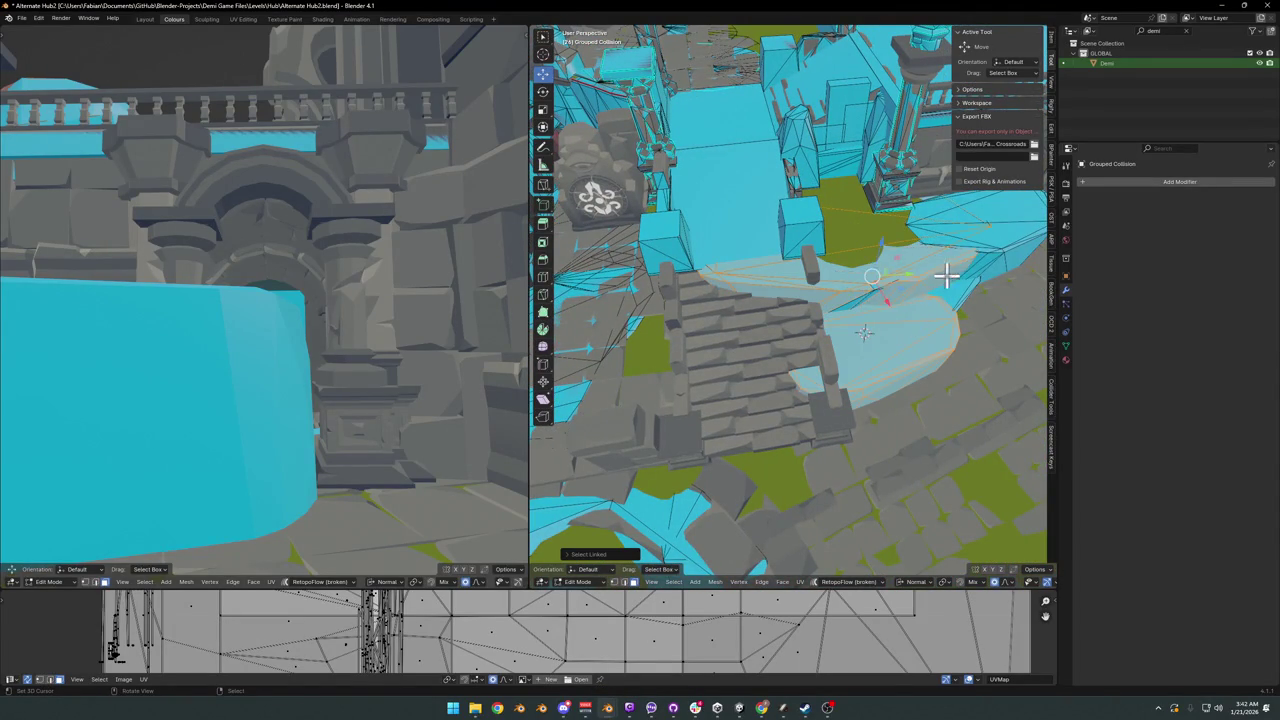
pyautogui.moveTo(960, 308); pyautogui.dragTo(771, 329, button='middle')
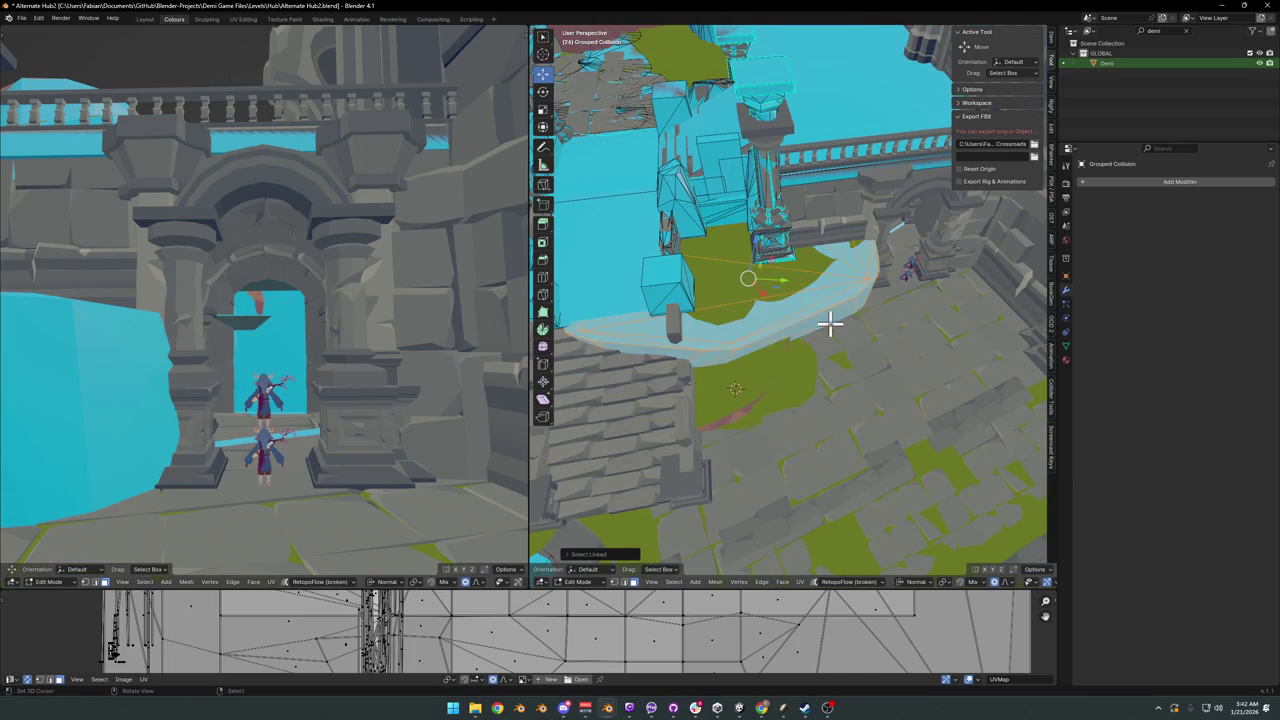
pyautogui.press('h')
pyautogui.moveTo(705, 291); pyautogui.dragTo(796, 281, button='middle')
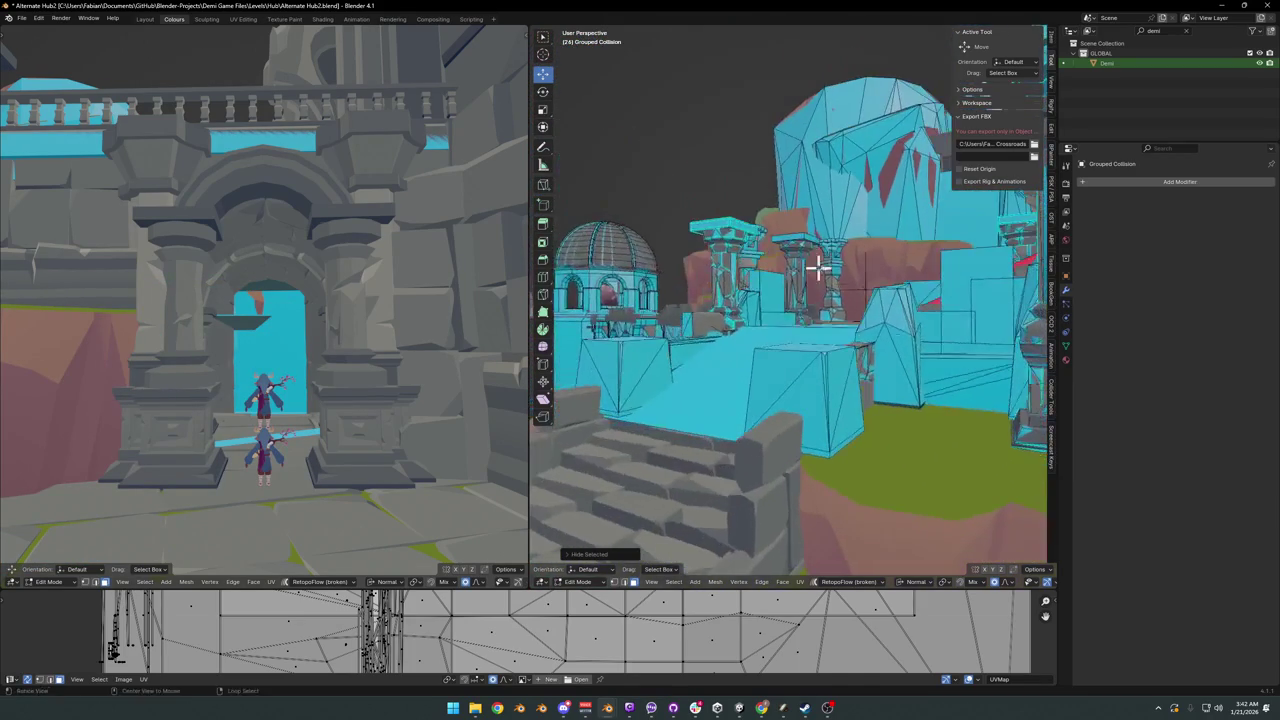
pyautogui.moveTo(796, 281)
pyautogui.mouseDown(button='middle')
pyautogui.moveTo(843, 404)
pyautogui.moveTo(766, 417)
pyautogui.moveTo(897, 392)
pyautogui.moveTo(786, 406)
pyautogui.moveTo(751, 371)
pyautogui.mouseUp(button='middle')
pyautogui.moveTo(737, 295)
pyautogui.mouseDown(button='middle')
pyautogui.moveTo(777, 286)
pyautogui.moveTo(829, 314)
pyautogui.moveTo(871, 300)
pyautogui.moveTo(751, 349)
pyautogui.moveTo(857, 317)
pyautogui.moveTo(889, 372)
pyautogui.moveTo(729, 371)
pyautogui.moveTo(863, 371)
pyautogui.moveTo(648, 400)
pyautogui.moveTo(766, 363)
pyautogui.moveTo(762, 378)
pyautogui.mouseUp(button='middle')
pyautogui.scroll(-5, 648, 400)
pyautogui.scroll(3, 762, 378)
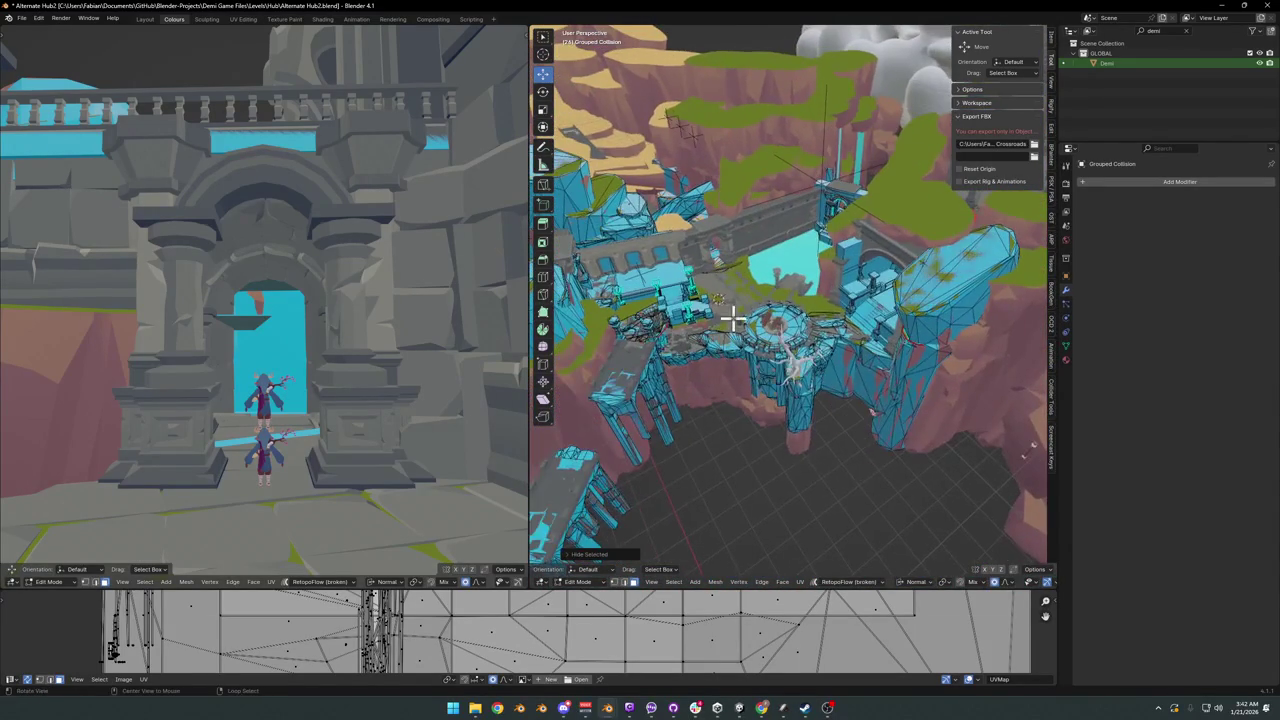
pyautogui.moveTo(729, 320); pyautogui.dragTo(815, 332, button='middle')
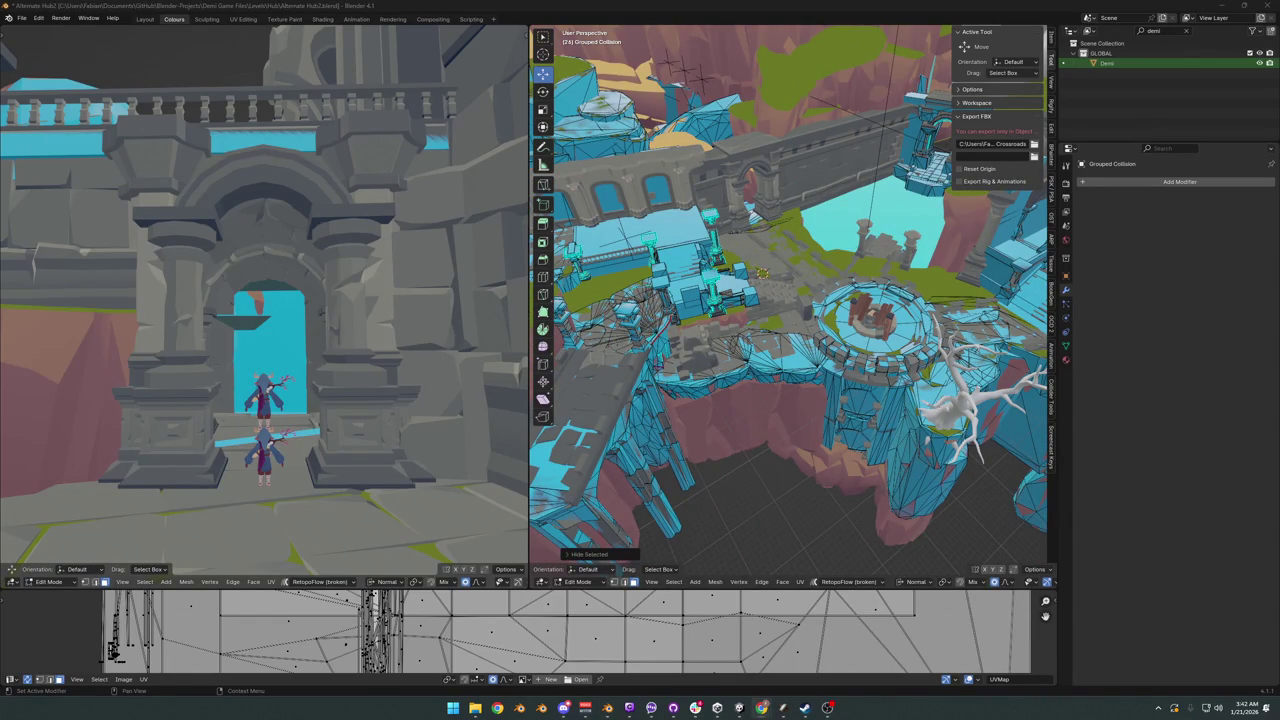
pyautogui.scroll(1, 760, 292)
pyautogui.scroll(3, 794, 271)
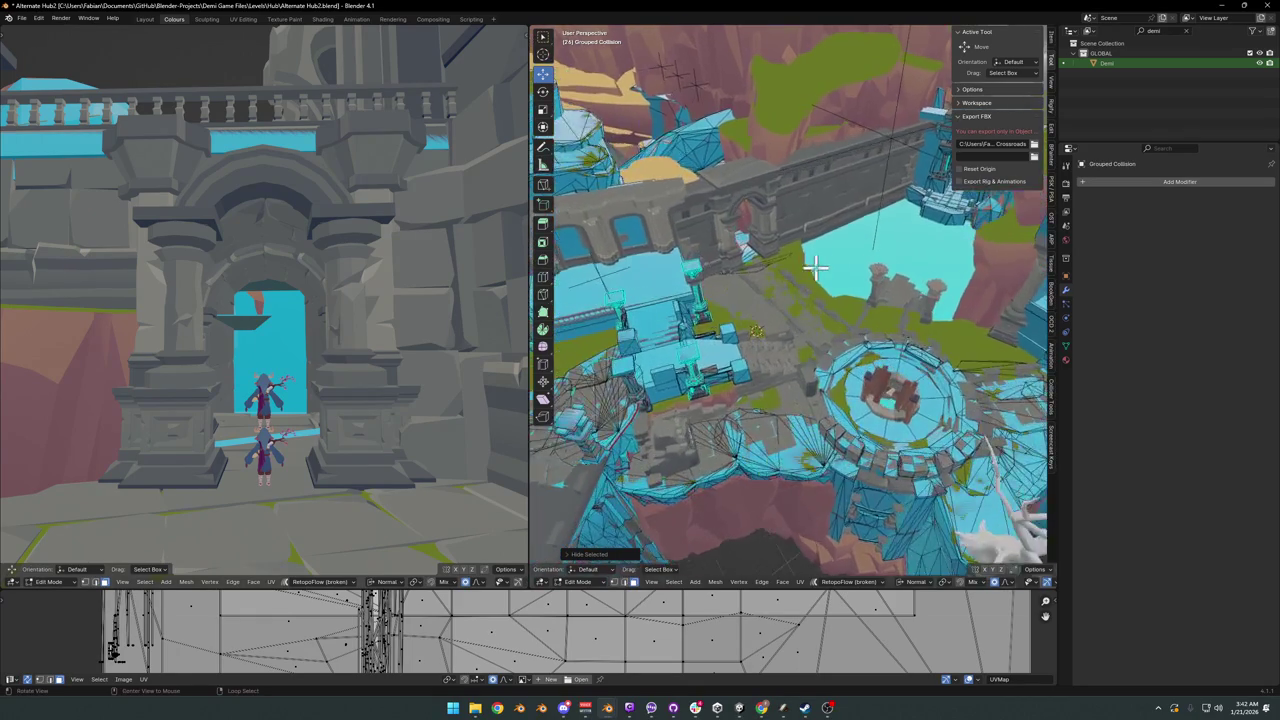
pyautogui.scroll(4, 794, 300)
pyautogui.moveTo(794, 323)
pyautogui.keyDown('shift'); pyautogui.mouseDown(button='middle')
pyautogui.moveTo(795, 352)
pyautogui.moveTo(823, 337)
pyautogui.mouseUp(button='middle'); pyautogui.keyUp('shift')
pyautogui.scroll(-4, 795, 352)
pyautogui.hotkey('alt', 'h')
# Step: Save the file in object mode, then return to editing the collision mesh
pyautogui.rightClick(822, 338)
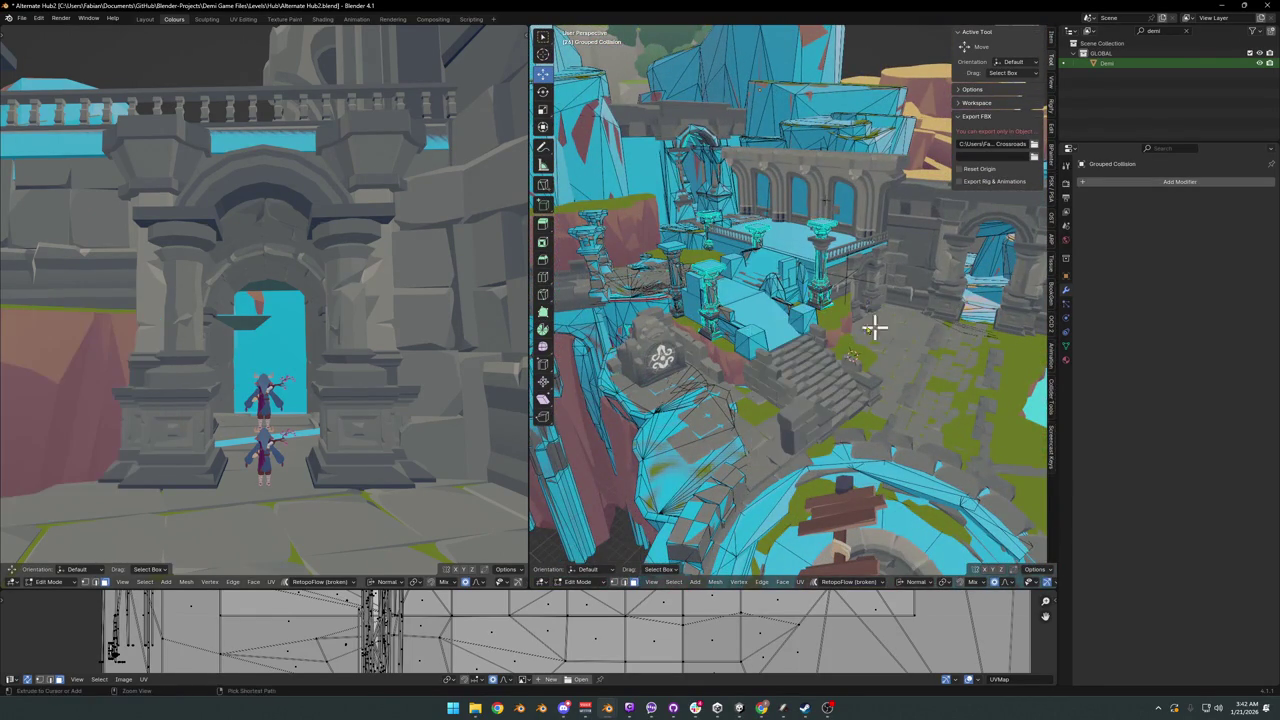
pyautogui.press('Tab')
pyautogui.hotkey('ctrl', 's')
pyautogui.press('Tab')
# Step: Edge-slide the blue collision face out over the stone stairs
pyautogui.scroll(4, 846, 340)
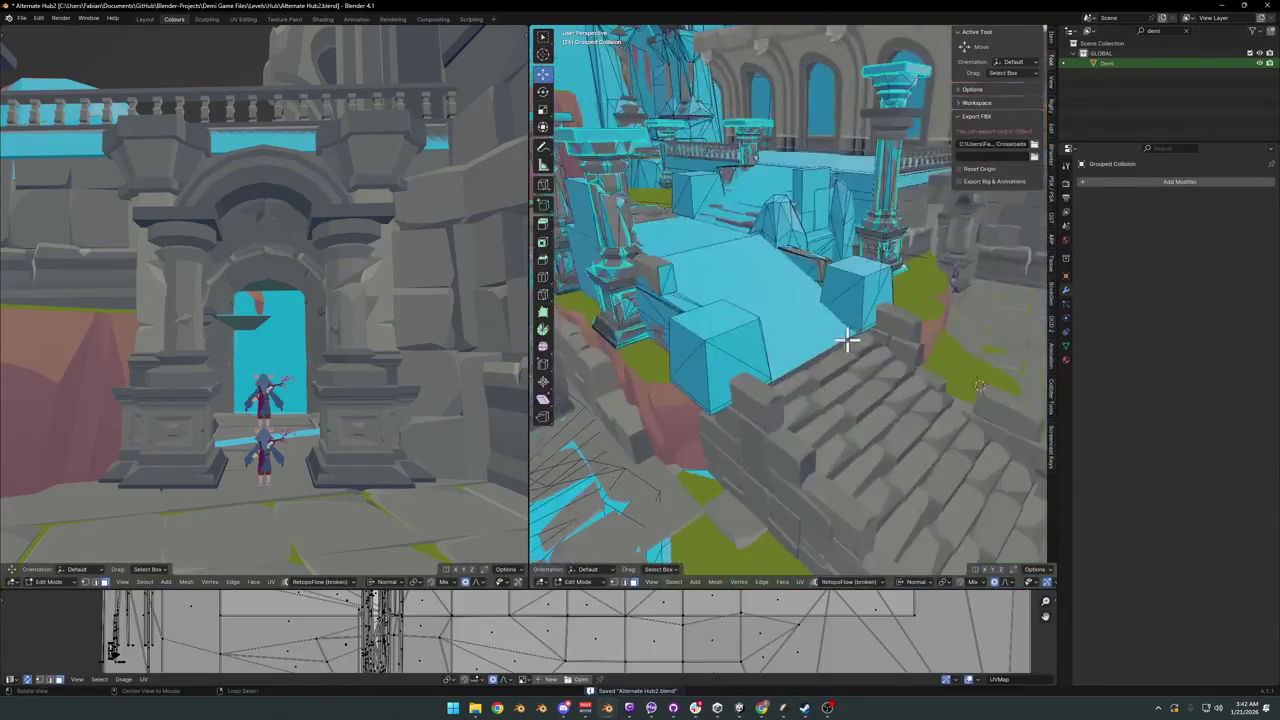
pyautogui.scroll(1, 789, 366)
pyautogui.scroll(1, 806, 314)
pyautogui.moveTo(806, 314)
pyautogui.mouseDown(button='middle')
pyautogui.moveTo(820, 277)
pyautogui.moveTo(837, 309)
pyautogui.mouseUp(button='middle')
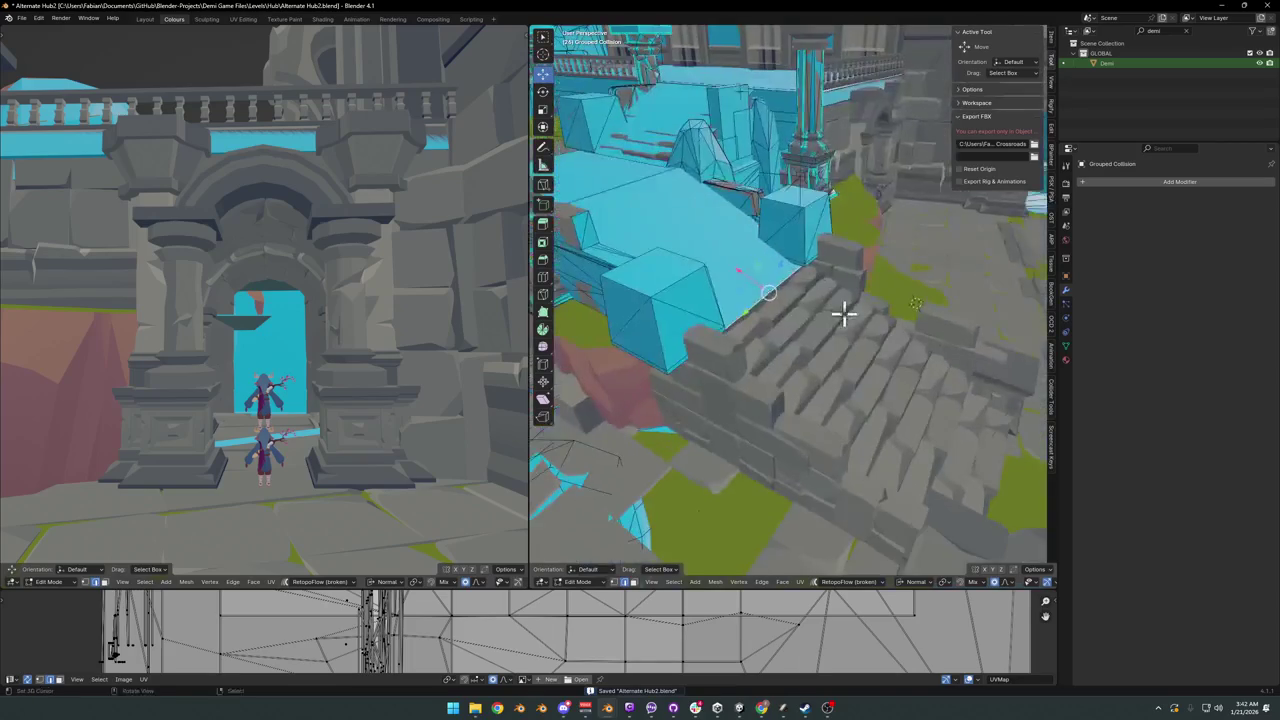
pyautogui.press('g')
pyautogui.press('g')
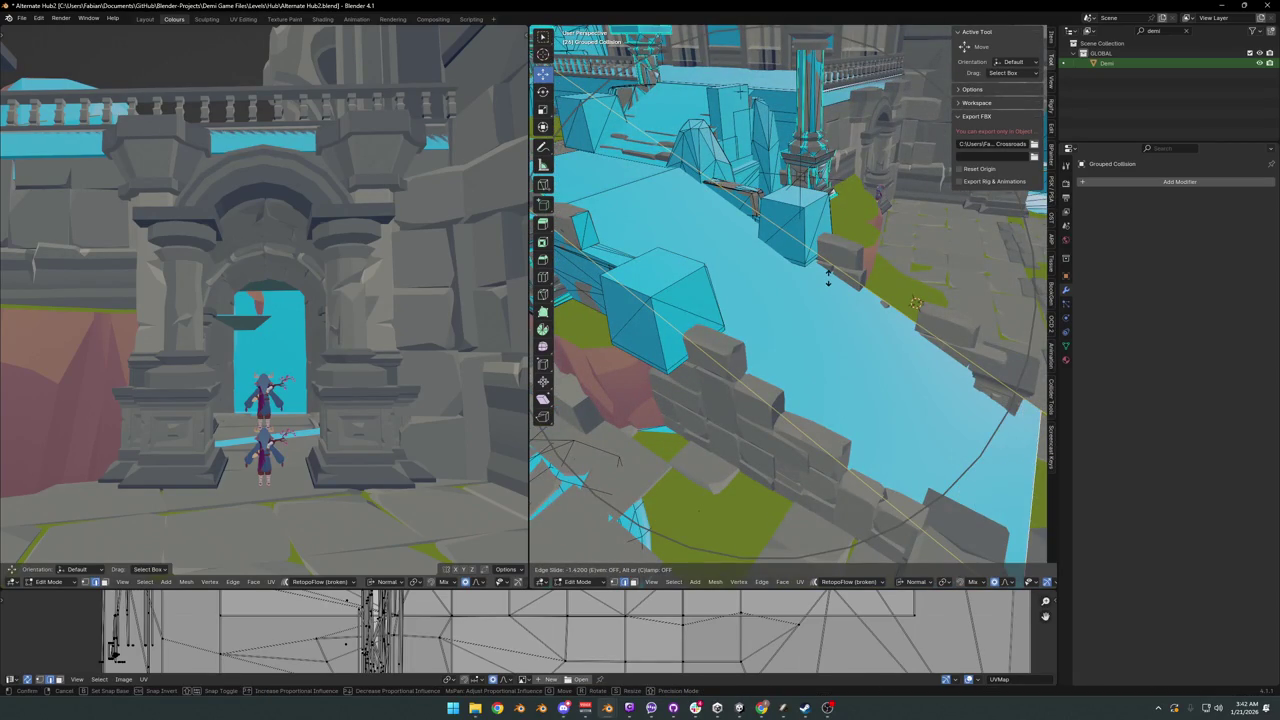
pyautogui.click(840, 300)
# Step: Lower the collision face's edge along normal Z onto the steps
pyautogui.moveTo(840, 300)
pyautogui.mouseDown(button='middle')
pyautogui.moveTo(857, 325)
pyautogui.moveTo(771, 280)
pyautogui.moveTo(777, 306)
pyautogui.moveTo(833, 311)
pyautogui.mouseUp(button='middle')
pyautogui.press('g')
pyautogui.press('g')
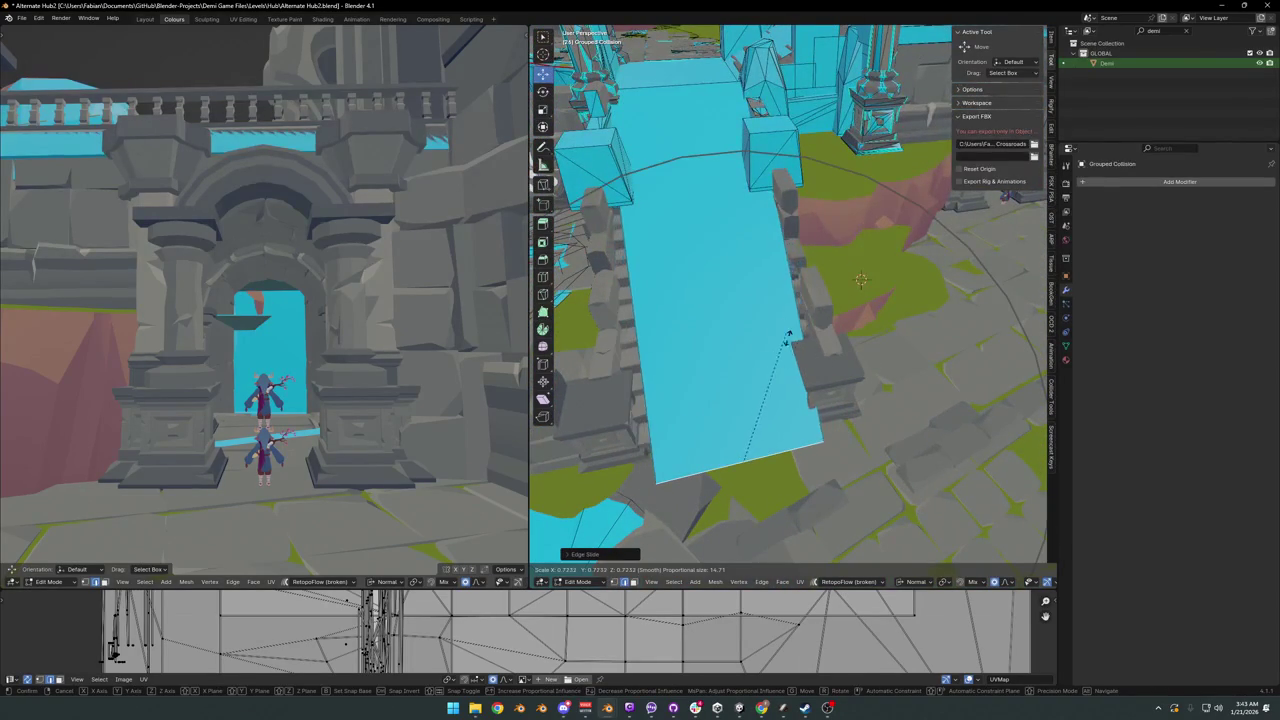
pyautogui.rightClick(793, 338)
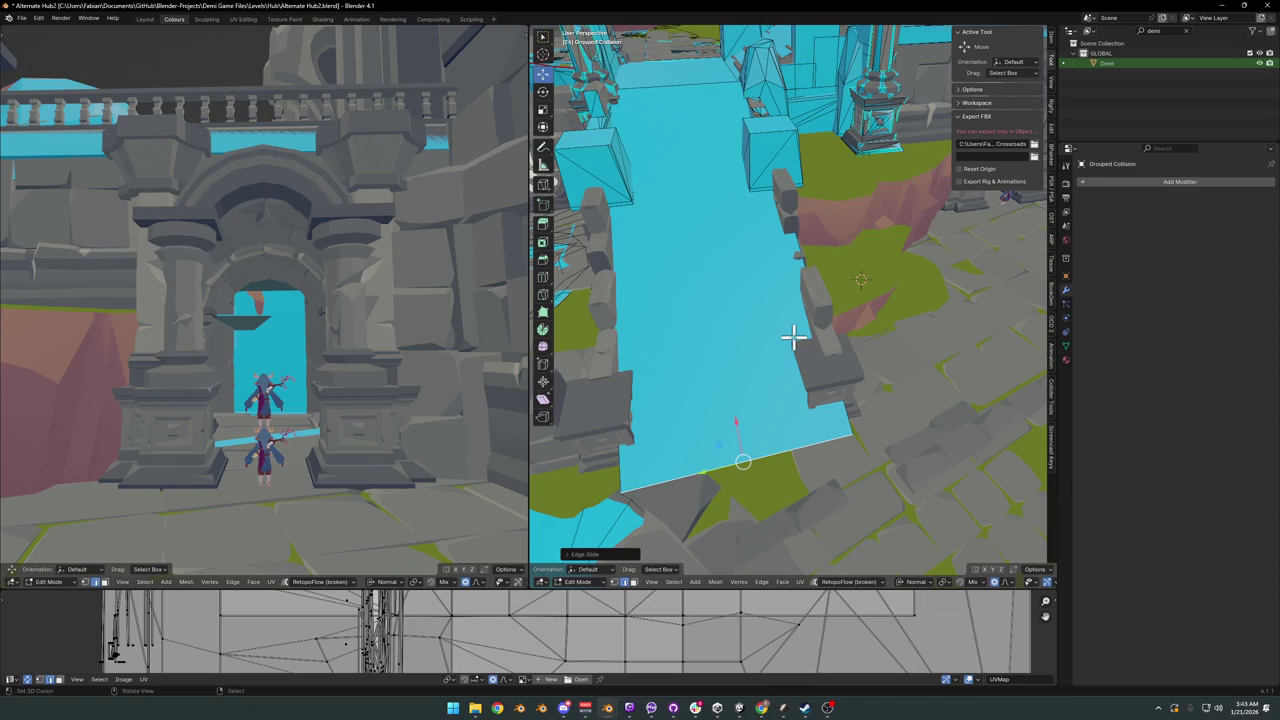
pyautogui.moveTo(793, 338); pyautogui.dragTo(837, 306, button='middle')
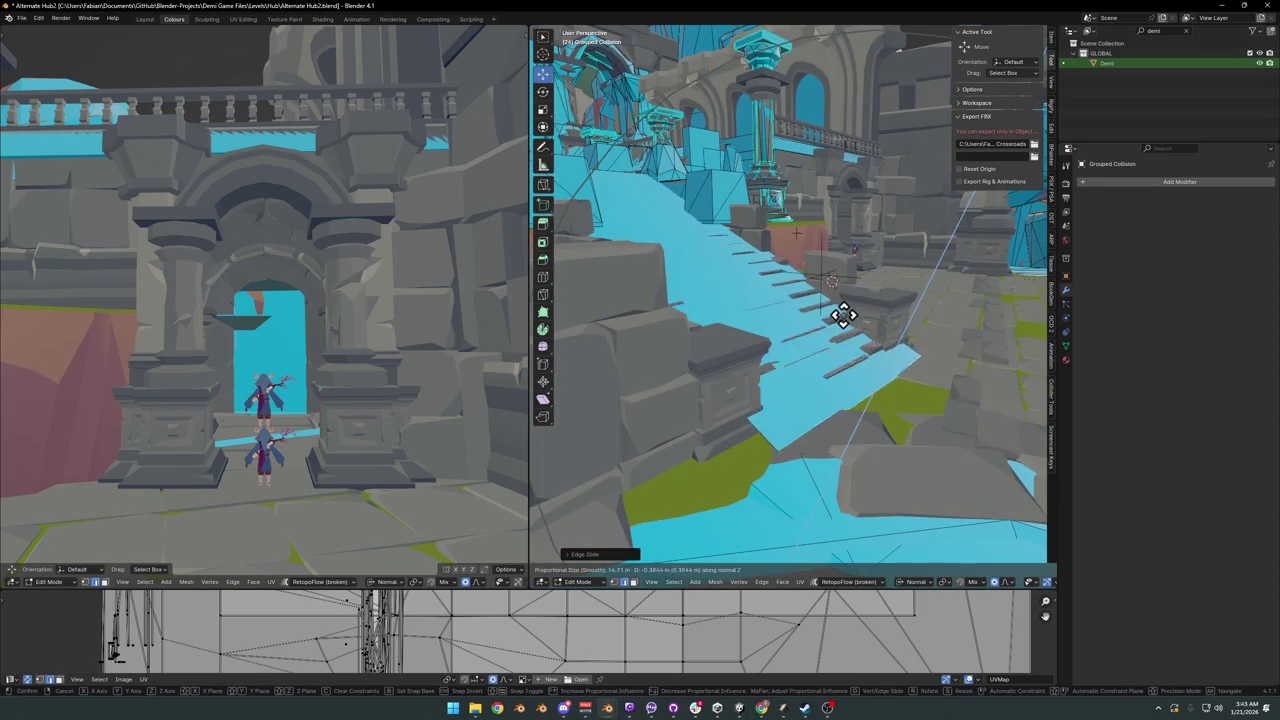
pyautogui.press('g')
pyautogui.press('z')
pyautogui.press('z')
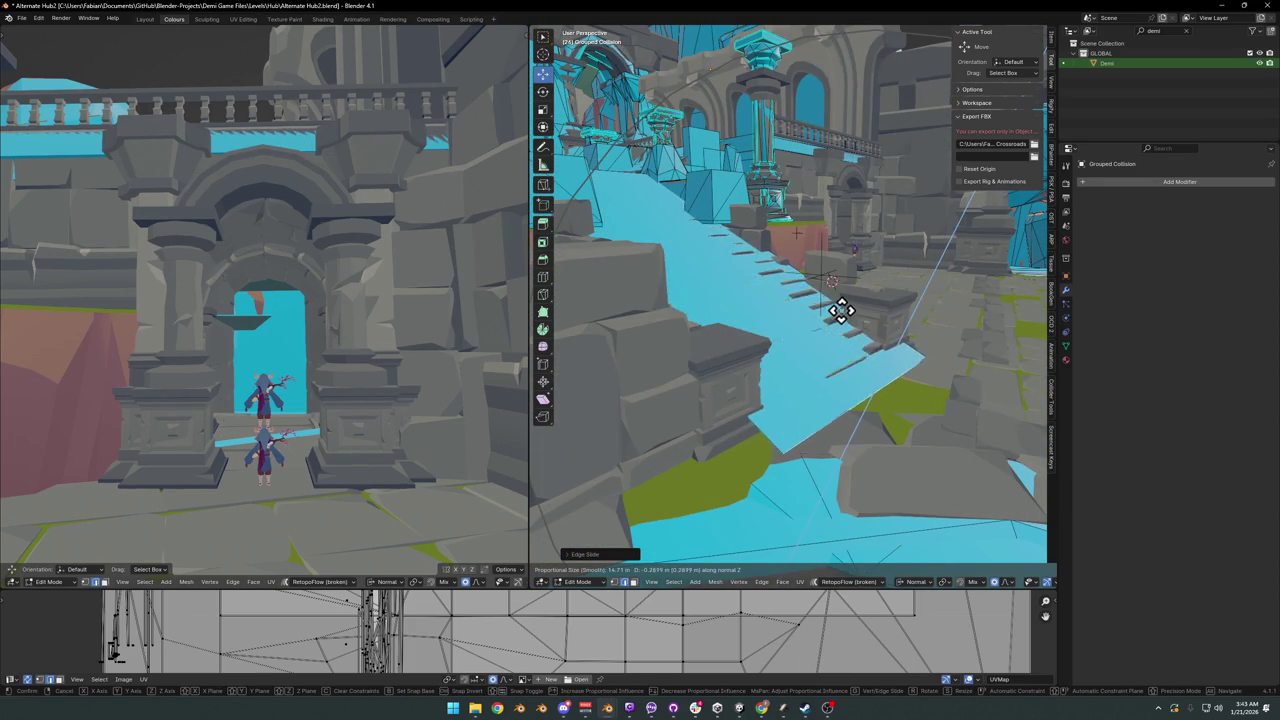
pyautogui.click(837, 316)
# Step: Shift the ramp's lower edge along normal Y, exit to object mode, and select the neighbouring ruin ground piece
pyautogui.moveTo(837, 316)
pyautogui.mouseDown(button='middle')
pyautogui.moveTo(814, 326)
pyautogui.moveTo(817, 343)
pyautogui.moveTo(787, 241)
pyautogui.moveTo(660, 254)
pyautogui.moveTo(766, 229)
pyautogui.moveTo(814, 300)
pyautogui.moveTo(822, 277)
pyautogui.mouseUp(button='middle')
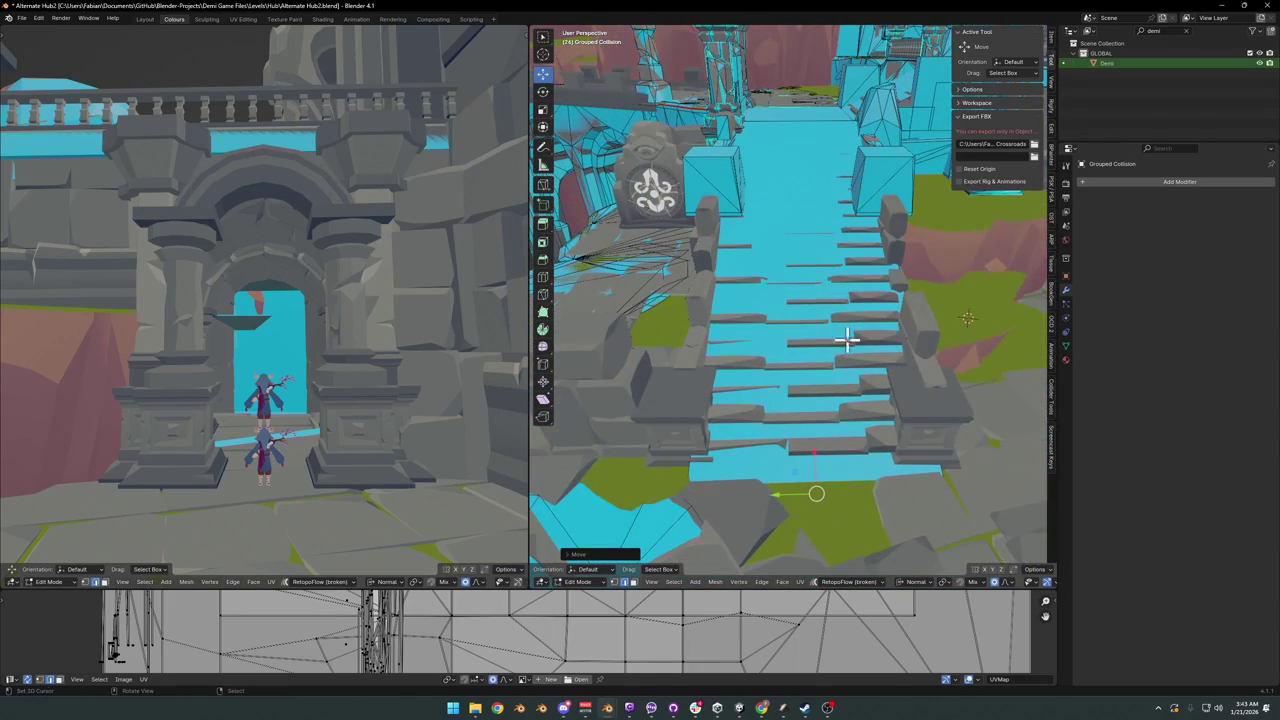
pyautogui.press('g')
pyautogui.press('y')
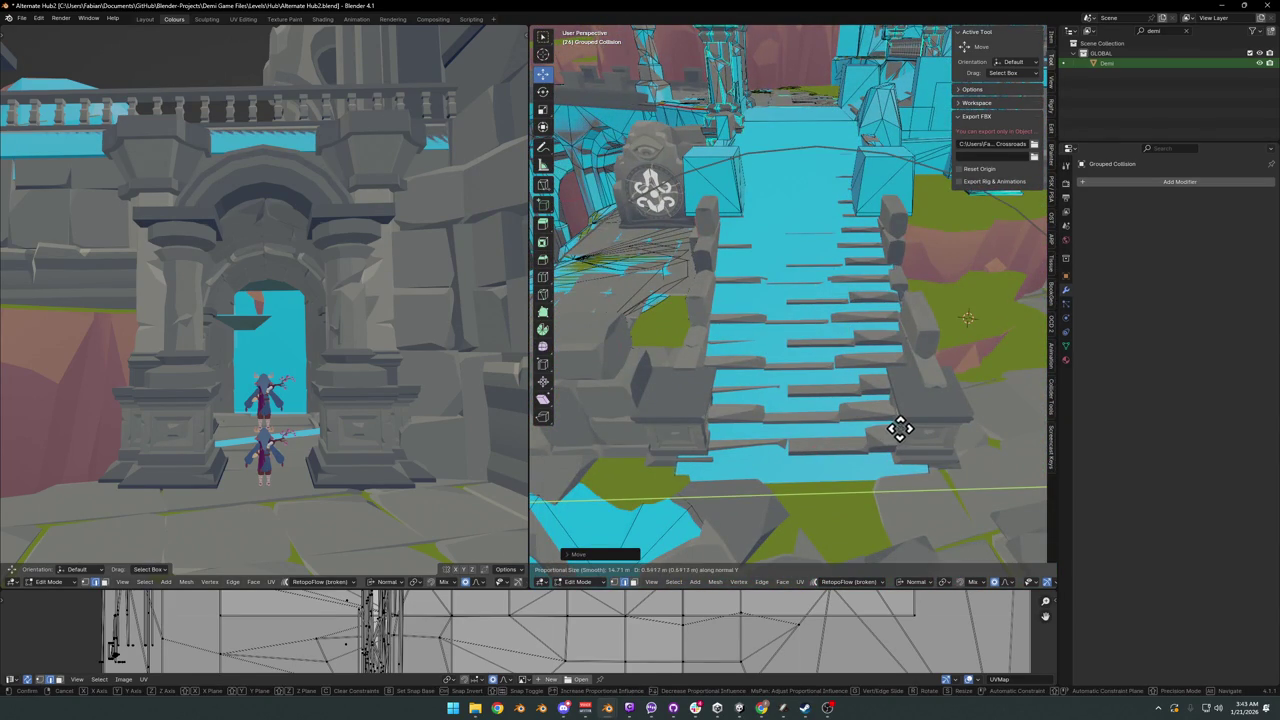
pyautogui.click(906, 428)
pyautogui.moveTo(908, 423)
pyautogui.mouseDown(button='middle')
pyautogui.moveTo(800, 389)
pyautogui.moveTo(832, 352)
pyautogui.moveTo(777, 334)
pyautogui.moveTo(826, 366)
pyautogui.moveTo(837, 357)
pyautogui.moveTo(808, 366)
pyautogui.mouseUp(button='middle')
pyautogui.press('Tab')
pyautogui.click(838, 390)
# Step: Save the file and select the ground pieces DK_Ruins_00.010 and DK_Ruins_00.011
pyautogui.hotkey('ctrl', 's')
pyautogui.moveTo(843, 405); pyautogui.dragTo(823, 337, button='middle')
pyautogui.click(853, 355)
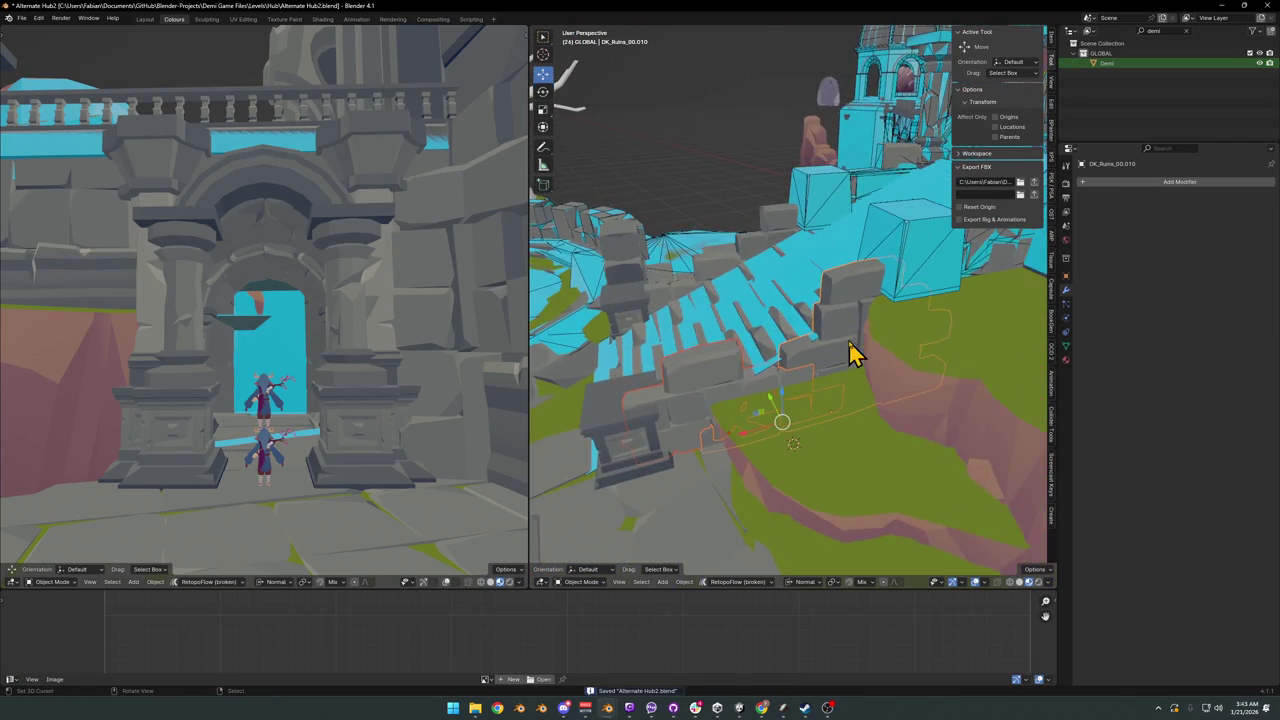
pyautogui.click(622, 430)
pyautogui.moveTo(622, 430)
pyautogui.mouseDown(button='middle')
pyautogui.moveTo(766, 434)
pyautogui.moveTo(736, 333)
pyautogui.mouseUp(button='middle')
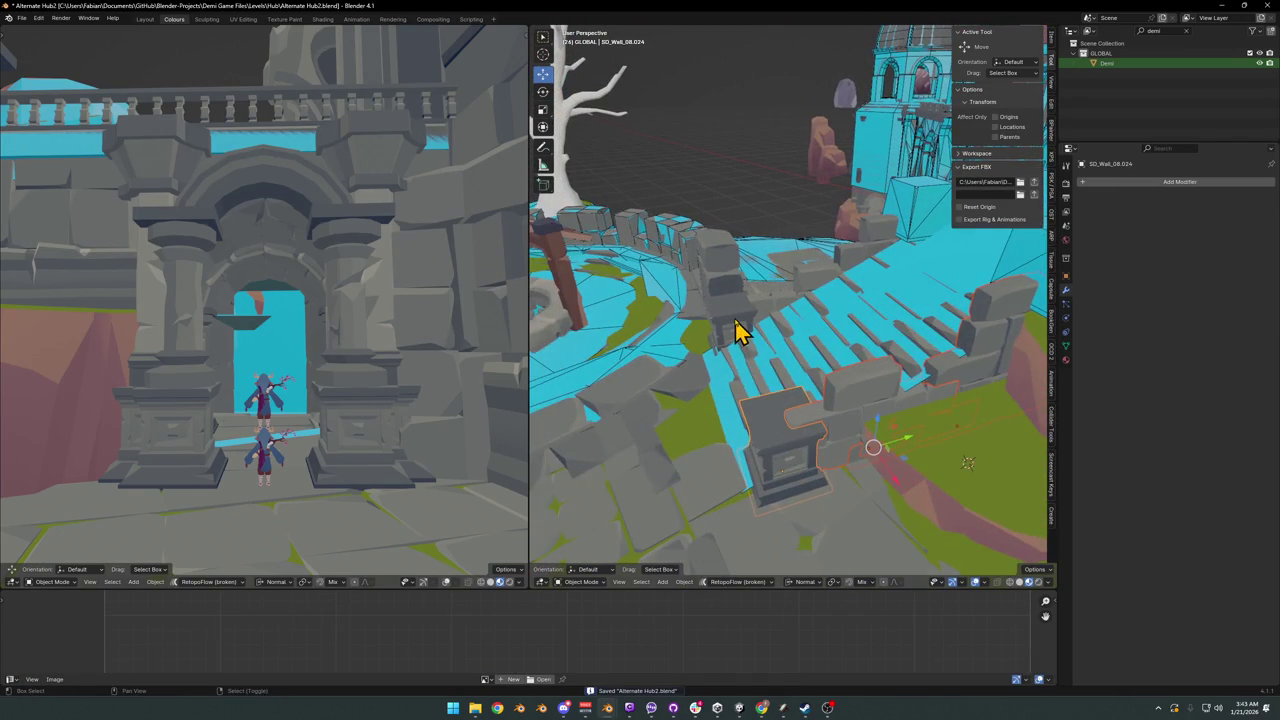
pyautogui.click(878, 400)
pyautogui.moveTo(871, 400); pyautogui.dragTo(808, 388, button='middle')
# Step: Add a convex hull collider and a mesh collider decimated to 0.646 to the ruins
pyautogui.hotkey('shift', 'c')
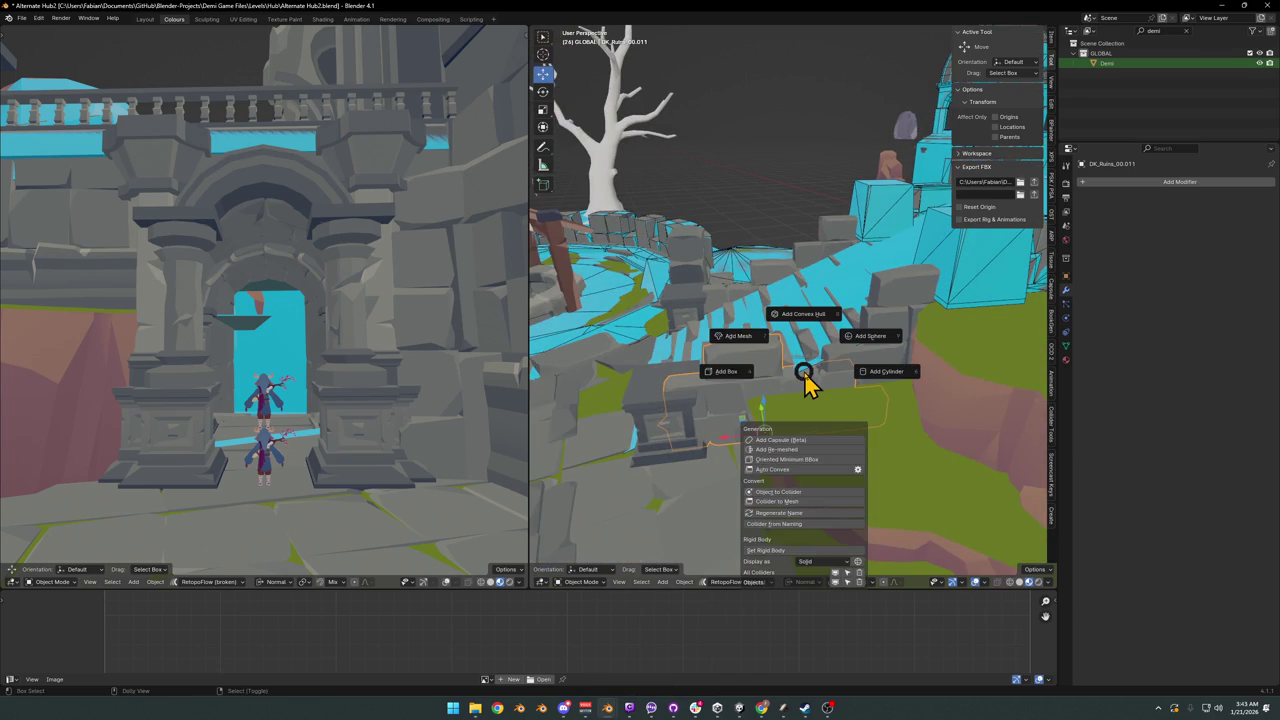
pyautogui.click(805, 318)
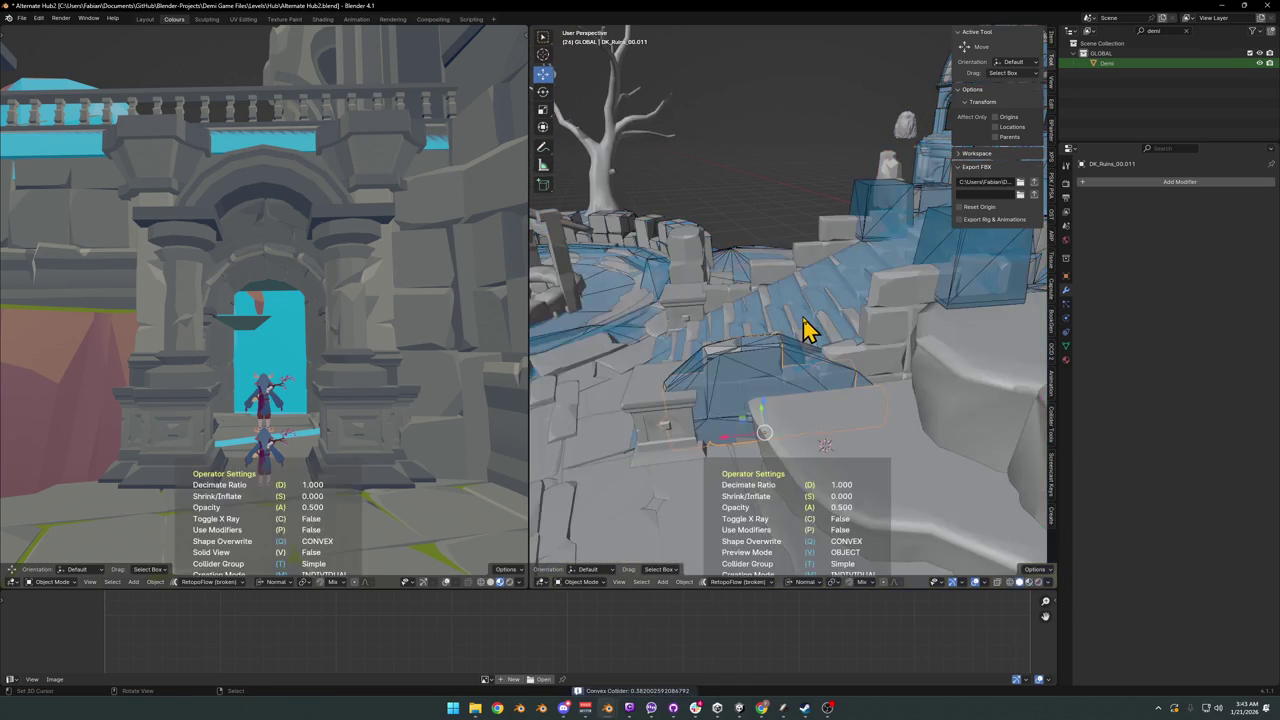
pyautogui.click(808, 328)
pyautogui.hotkey('shift', 'c')
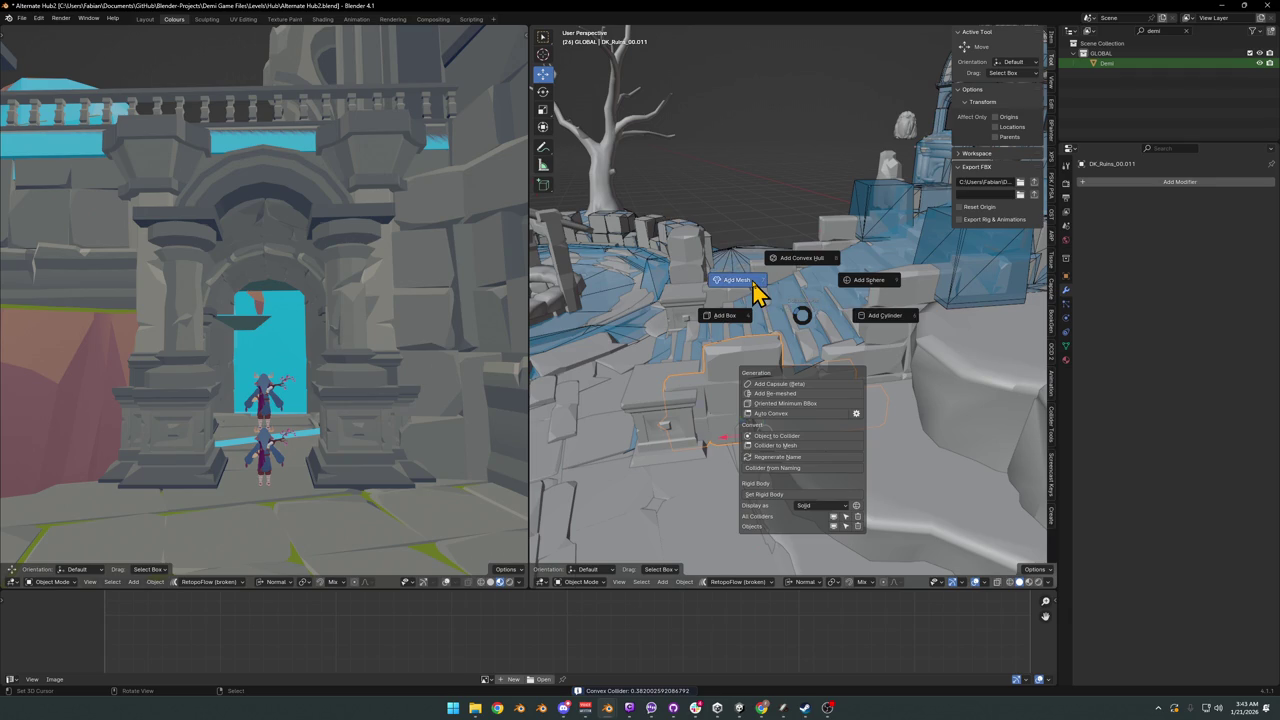
pyautogui.click(738, 282)
pyautogui.press('d')
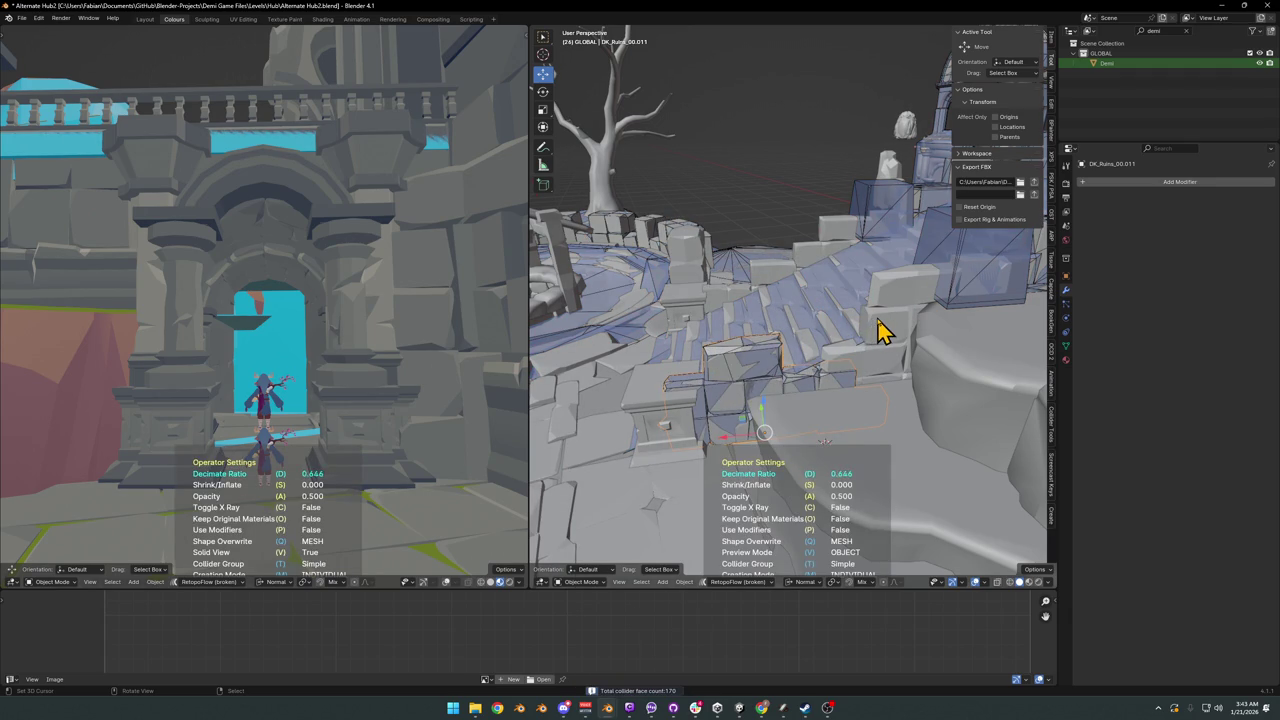
pyautogui.click(877, 330)
# Step: Convert the selected ruin piece into a collider and save the file
pyautogui.hotkey('shift', 'c')
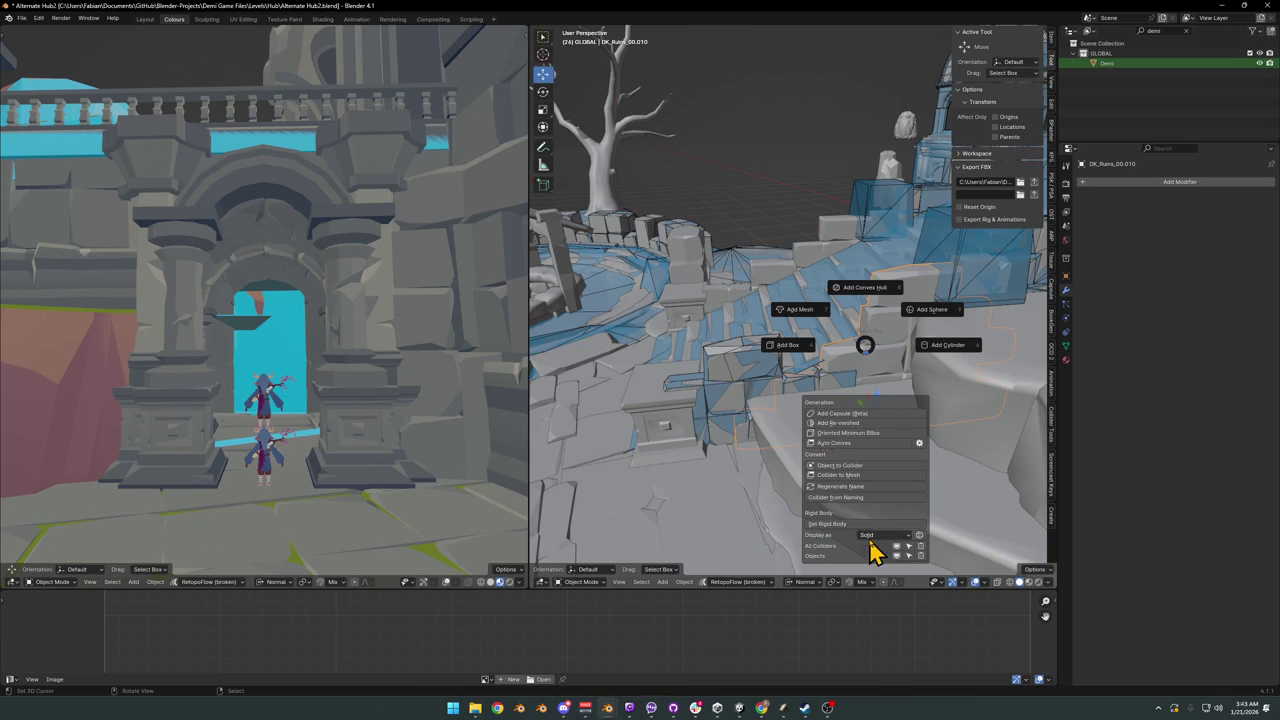
pyautogui.click(870, 470)
pyautogui.hotkey('ctrl', 's')
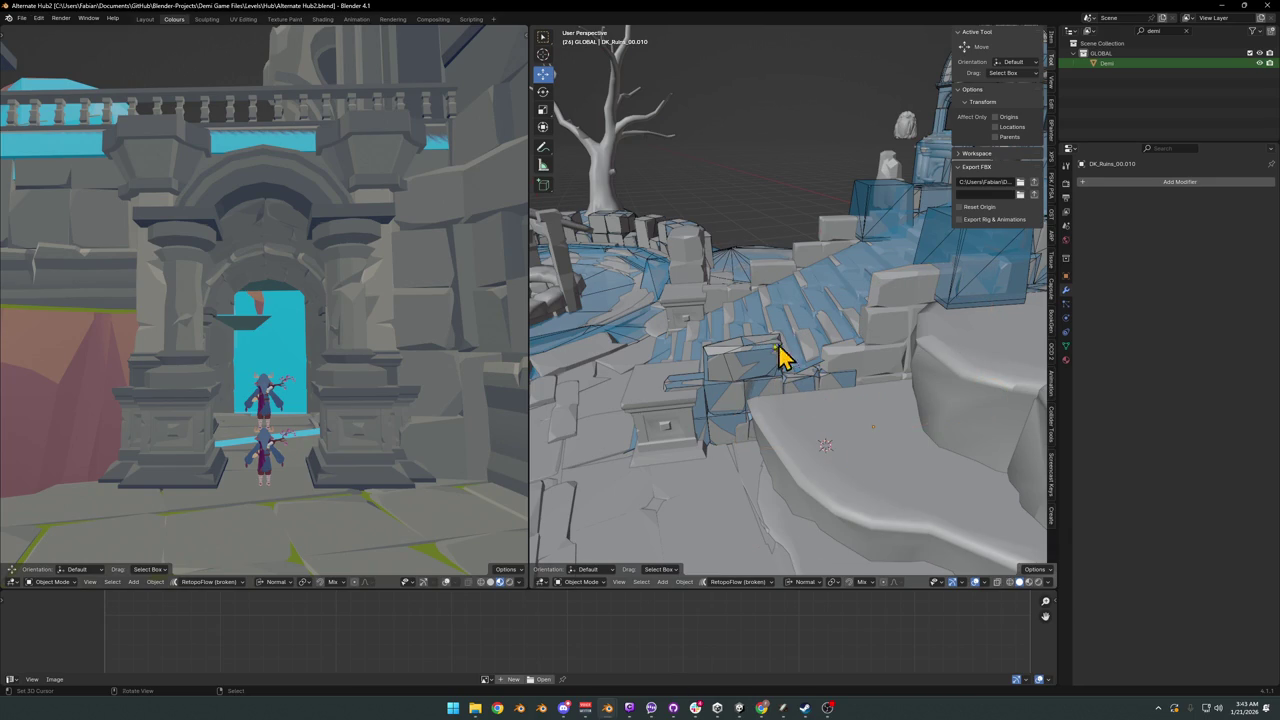
# Step: Open Preferences at the Add-ons list
pyautogui.click(38, 18)
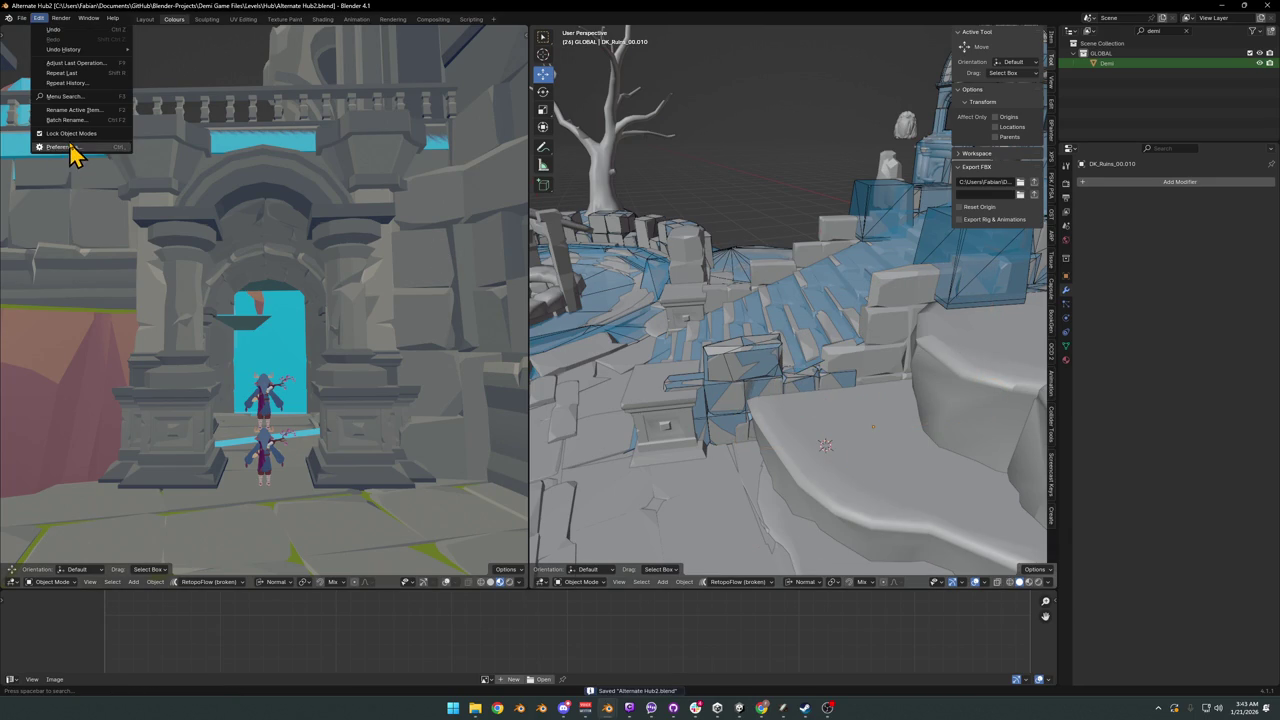
pyautogui.click(71, 149)
pyautogui.click(45, 108)
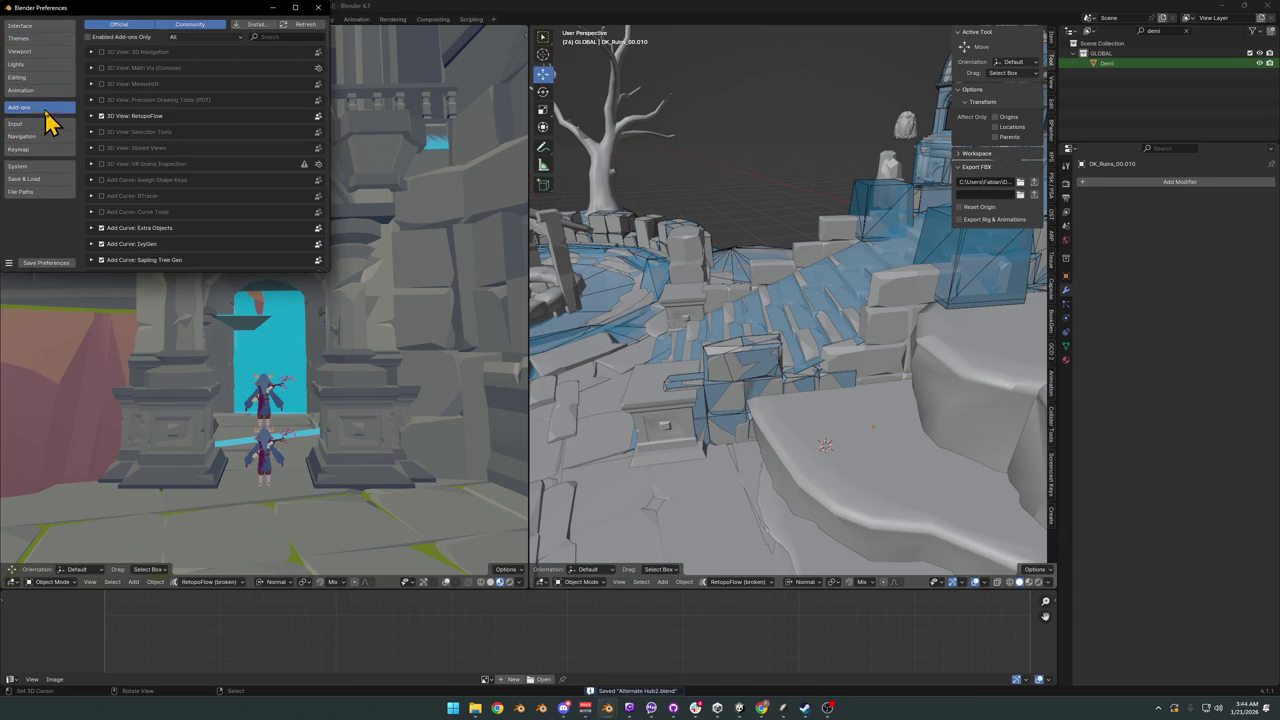
# Step: Filter the add-ons by 'col' and expand Collider Tools to review its settings
pyautogui.click(268, 38)
pyautogui.write('col')
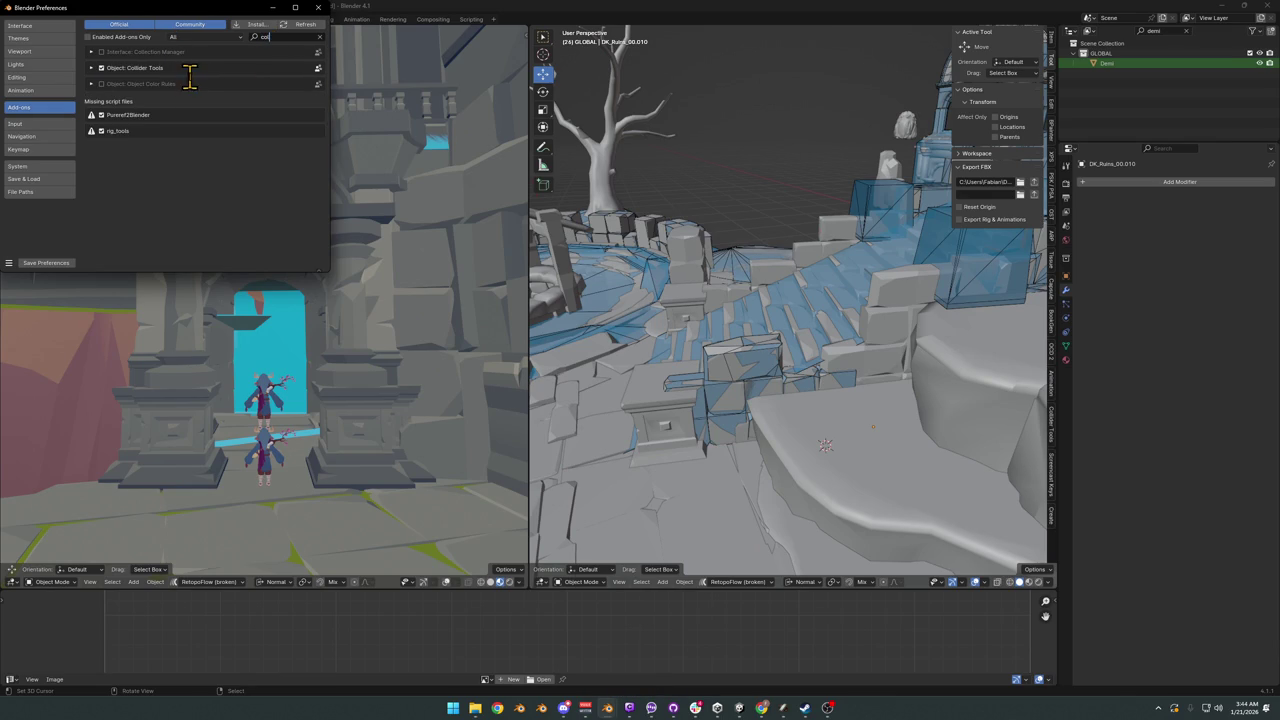
pyautogui.click(93, 70)
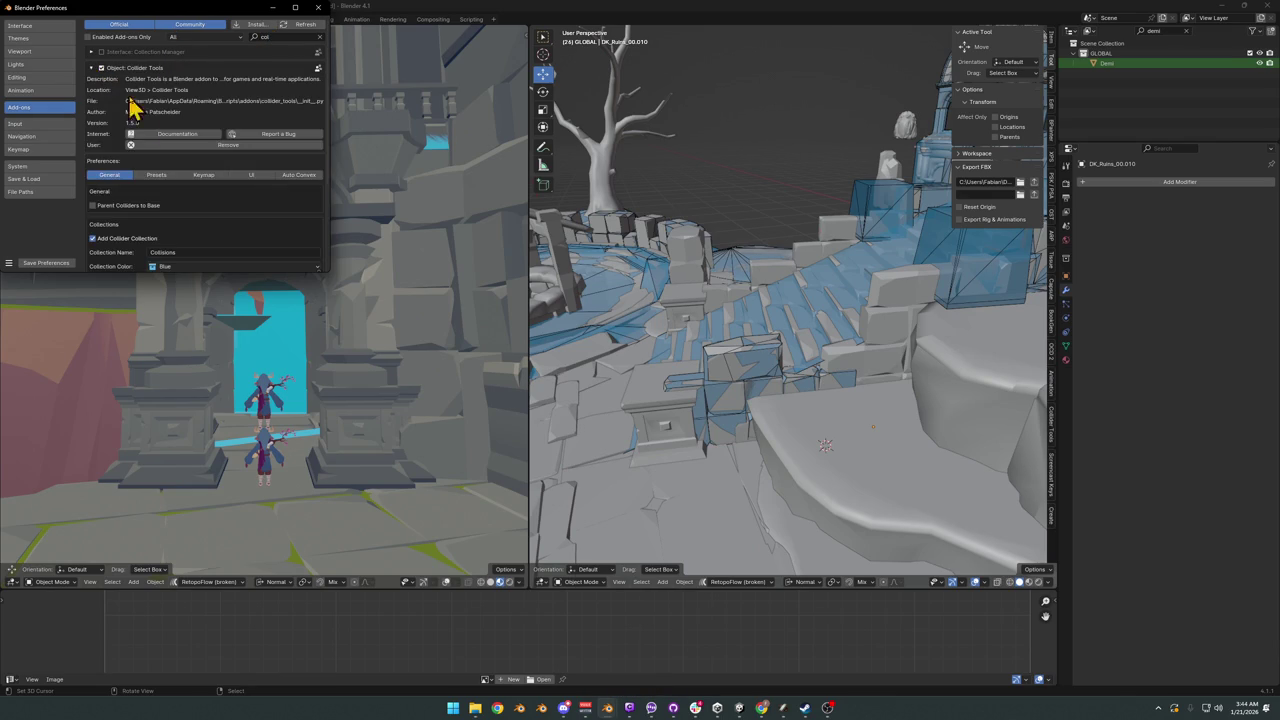
pyautogui.scroll(-2, 165, 235)
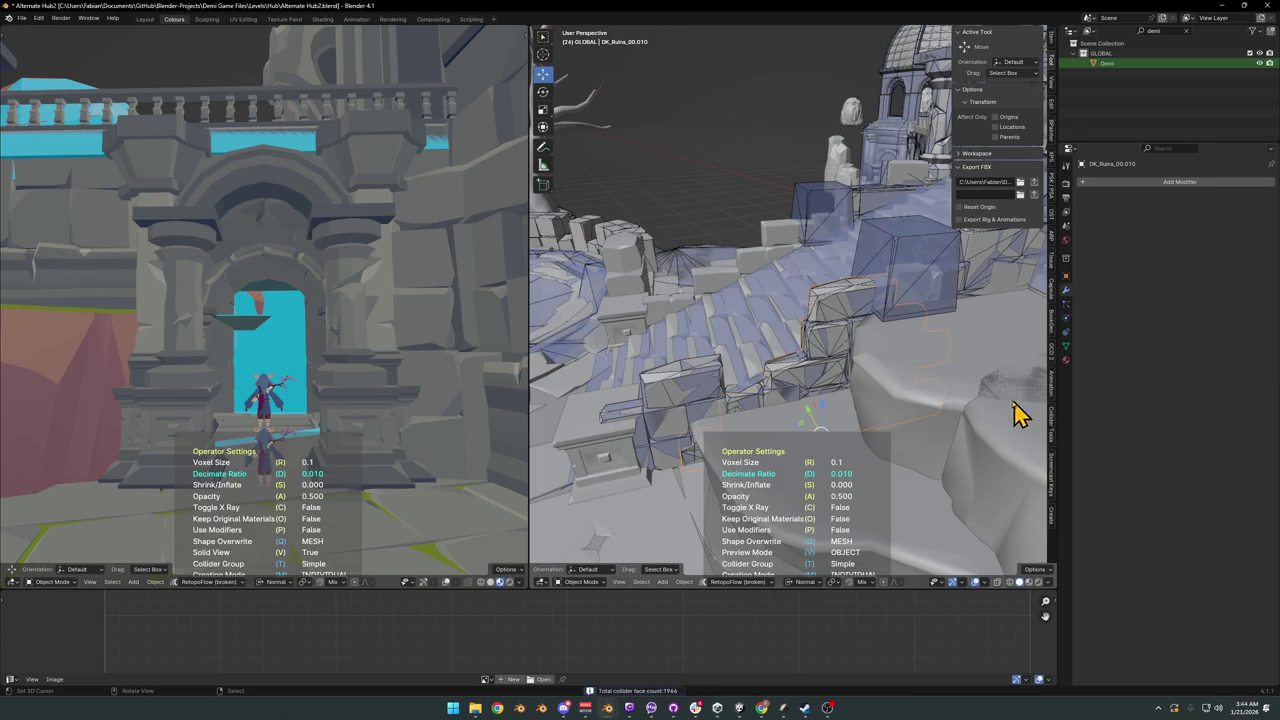
# Step: Confirm the pending collider, then give the larger ruined wall section a re-meshed collider
pyautogui.click(995, 404)
pyautogui.click(824, 368)
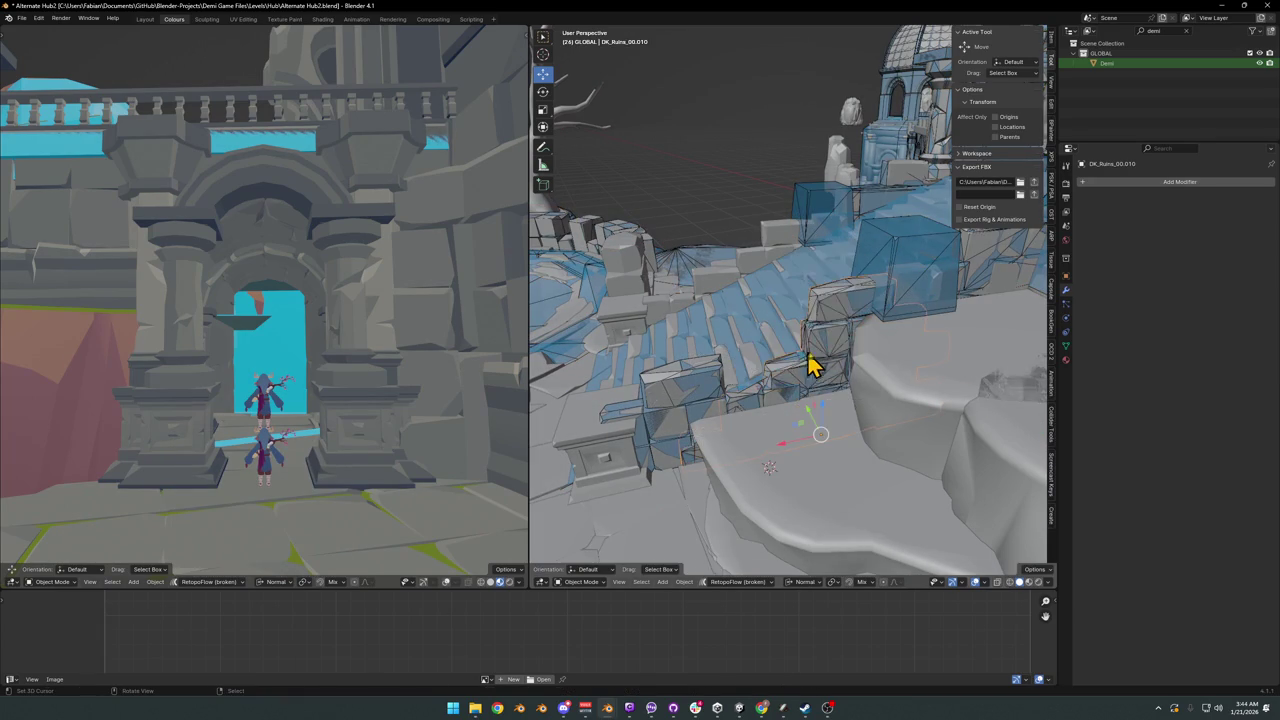
pyautogui.click(808, 370)
pyautogui.moveTo(808, 370)
pyautogui.mouseDown(button='middle')
pyautogui.moveTo(757, 329)
pyautogui.moveTo(723, 266)
pyautogui.moveTo(800, 329)
pyautogui.moveTo(734, 371)
pyautogui.moveTo(757, 352)
pyautogui.moveTo(914, 337)
pyautogui.moveTo(820, 363)
pyautogui.moveTo(686, 363)
pyautogui.moveTo(851, 354)
pyautogui.moveTo(811, 391)
pyautogui.moveTo(650, 352)
pyautogui.moveTo(889, 371)
pyautogui.moveTo(866, 386)
pyautogui.moveTo(831, 337)
pyautogui.moveTo(849, 371)
pyautogui.moveTo(840, 400)
pyautogui.mouseUp(button='middle')
pyautogui.click(663, 320)
pyautogui.click(873, 387)
pyautogui.click(840, 400)
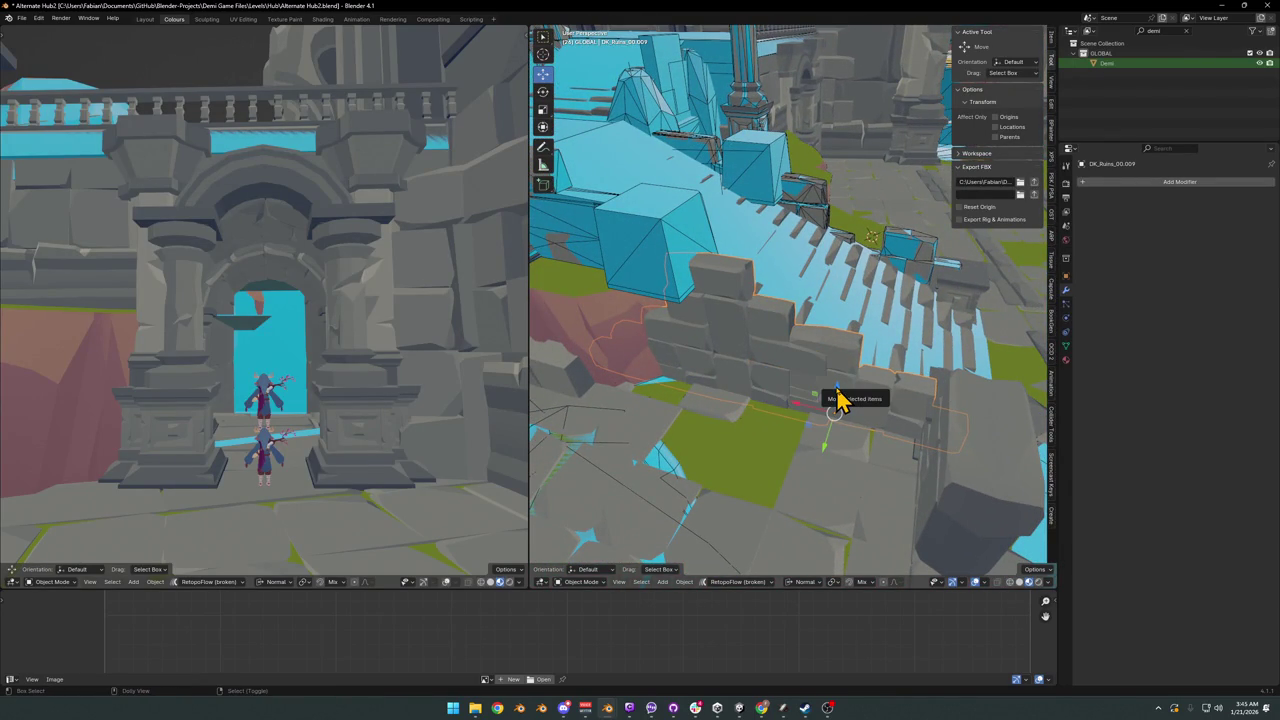
pyautogui.hotkey('shift', 'alt', 'c')
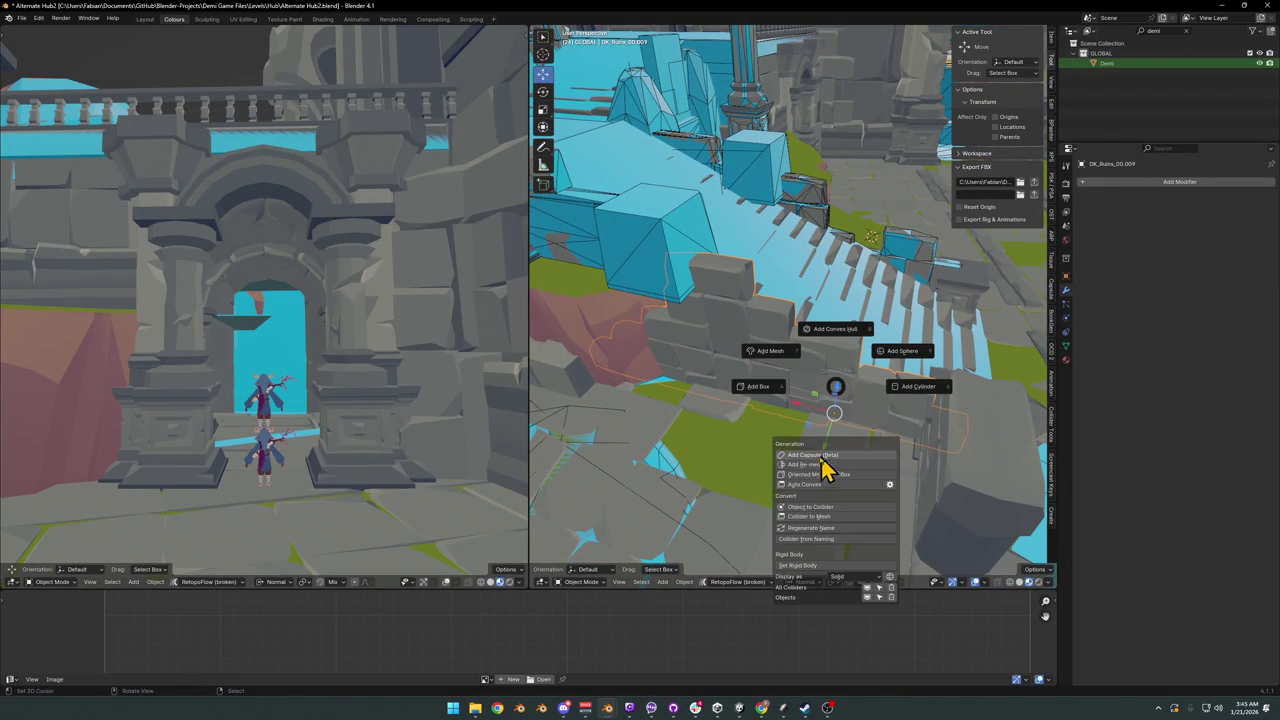
pyautogui.press('Return')
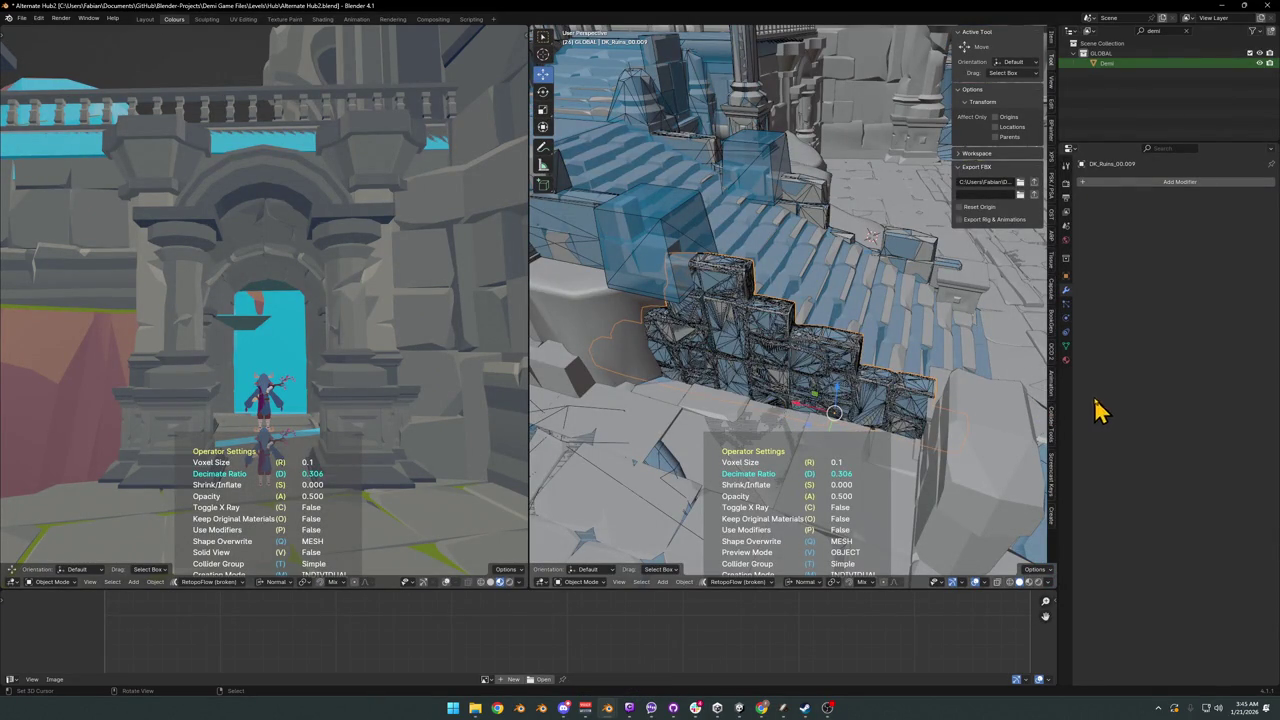
# Step: Add a re-meshed collider to the rock pieces DK_Ruins_00.014 and DK_Ruins_00.012
pyautogui.moveTo(680, 366)
pyautogui.mouseDown(button='middle')
pyautogui.moveTo(800, 414)
pyautogui.moveTo(872, 393)
pyautogui.mouseUp(button='middle')
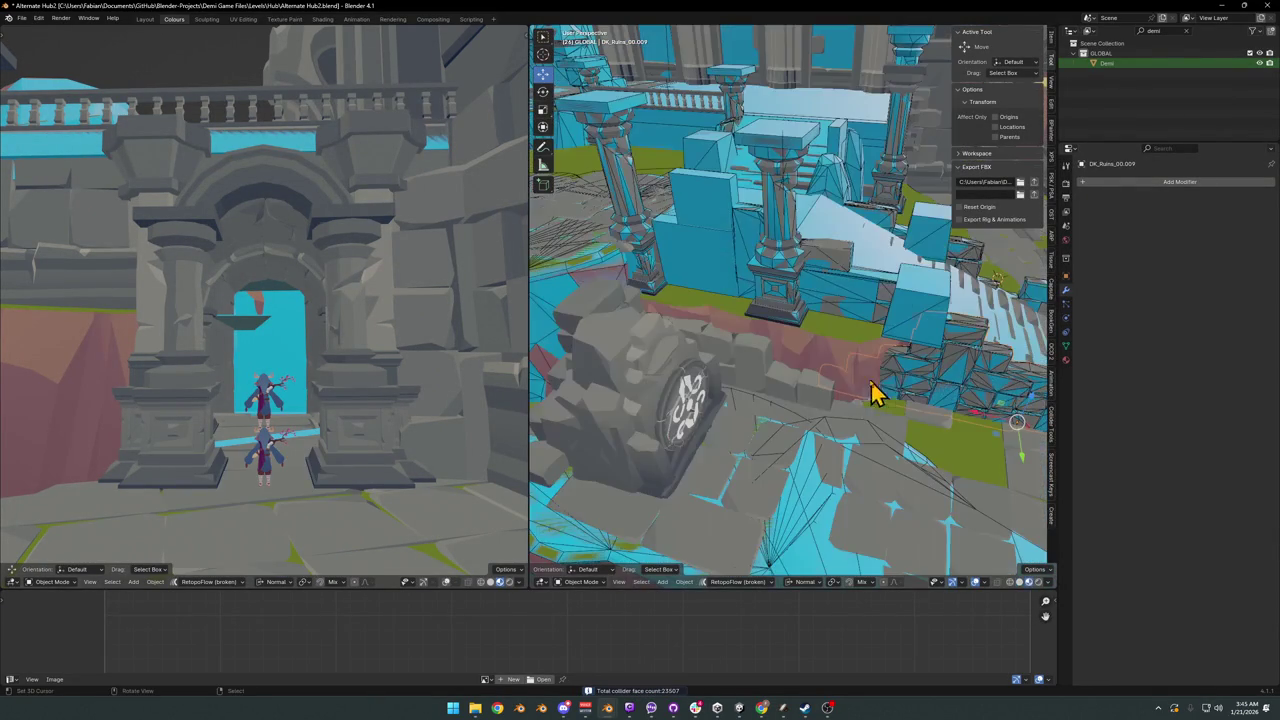
pyautogui.click(712, 324)
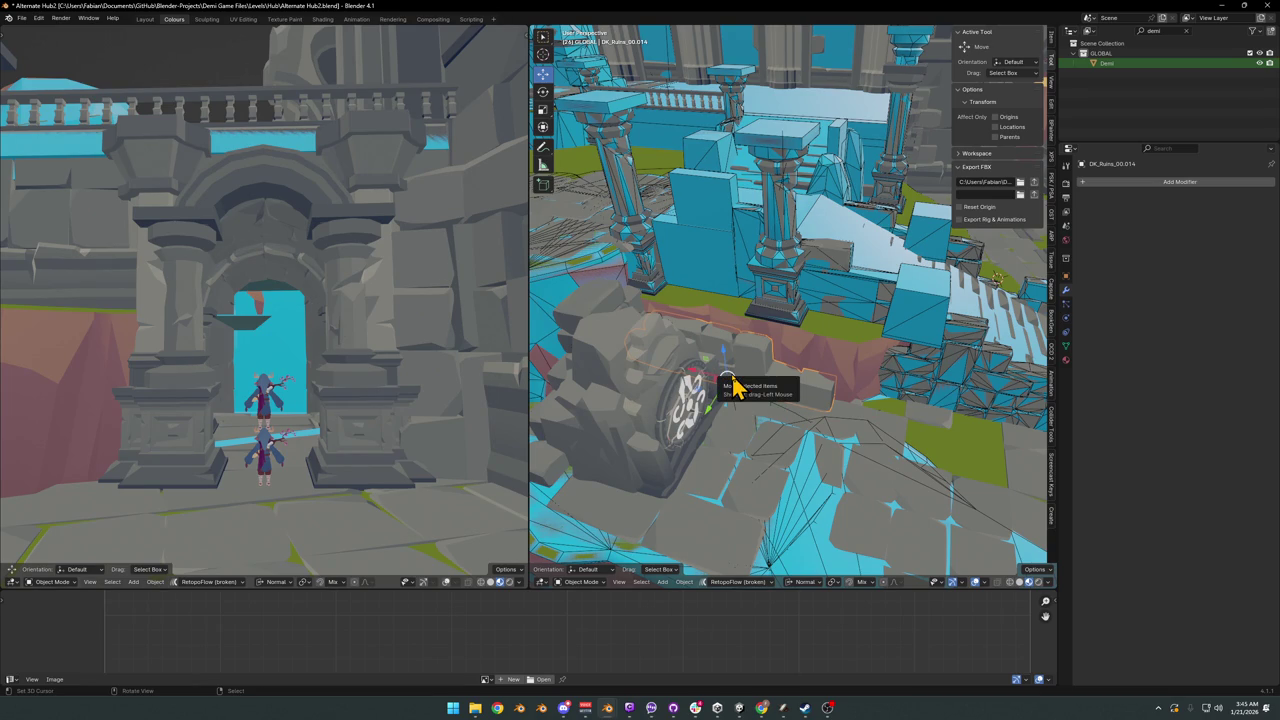
pyautogui.moveTo(831, 346)
pyautogui.mouseDown(button='middle')
pyautogui.moveTo(888, 380)
pyautogui.moveTo(845, 372)
pyautogui.moveTo(780, 397)
pyautogui.moveTo(800, 388)
pyautogui.mouseUp(button='middle')
pyautogui.click(670, 398)
pyautogui.moveTo(670, 398); pyautogui.dragTo(722, 390, button='middle')
pyautogui.hotkey('shift', 'c')
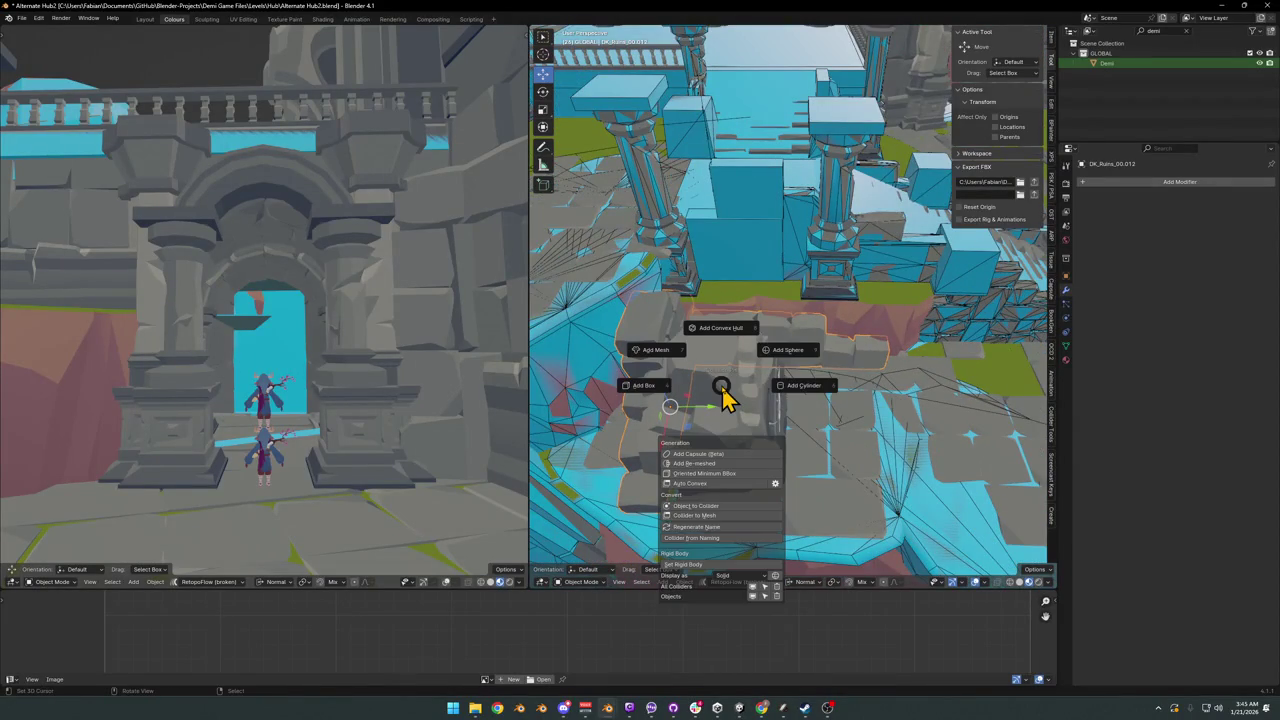
pyautogui.click(716, 460)
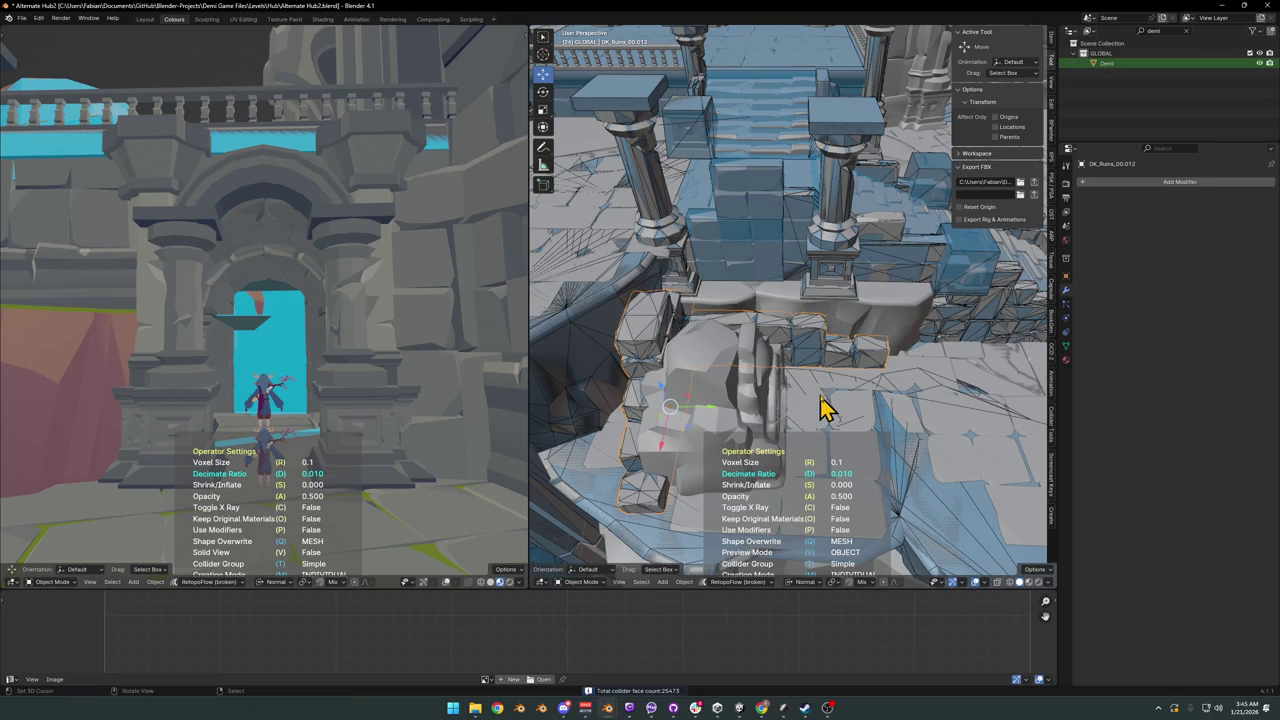
pyautogui.click(815, 400)
# Step: Select the carved stone tablet and bring up the collider options
pyautogui.moveTo(806, 394)
pyautogui.mouseDown(button='middle')
pyautogui.moveTo(777, 385)
pyautogui.moveTo(731, 400)
pyautogui.moveTo(700, 371)
pyautogui.moveTo(843, 371)
pyautogui.moveTo(791, 357)
pyautogui.moveTo(826, 357)
pyautogui.moveTo(803, 417)
pyautogui.moveTo(734, 409)
pyautogui.moveTo(836, 400)
pyautogui.moveTo(846, 383)
pyautogui.moveTo(800, 395)
pyautogui.moveTo(757, 380)
pyautogui.moveTo(751, 354)
pyautogui.moveTo(783, 415)
pyautogui.mouseUp(button='middle')
pyautogui.click(686, 386)
pyautogui.hotkey('shift', 'c')
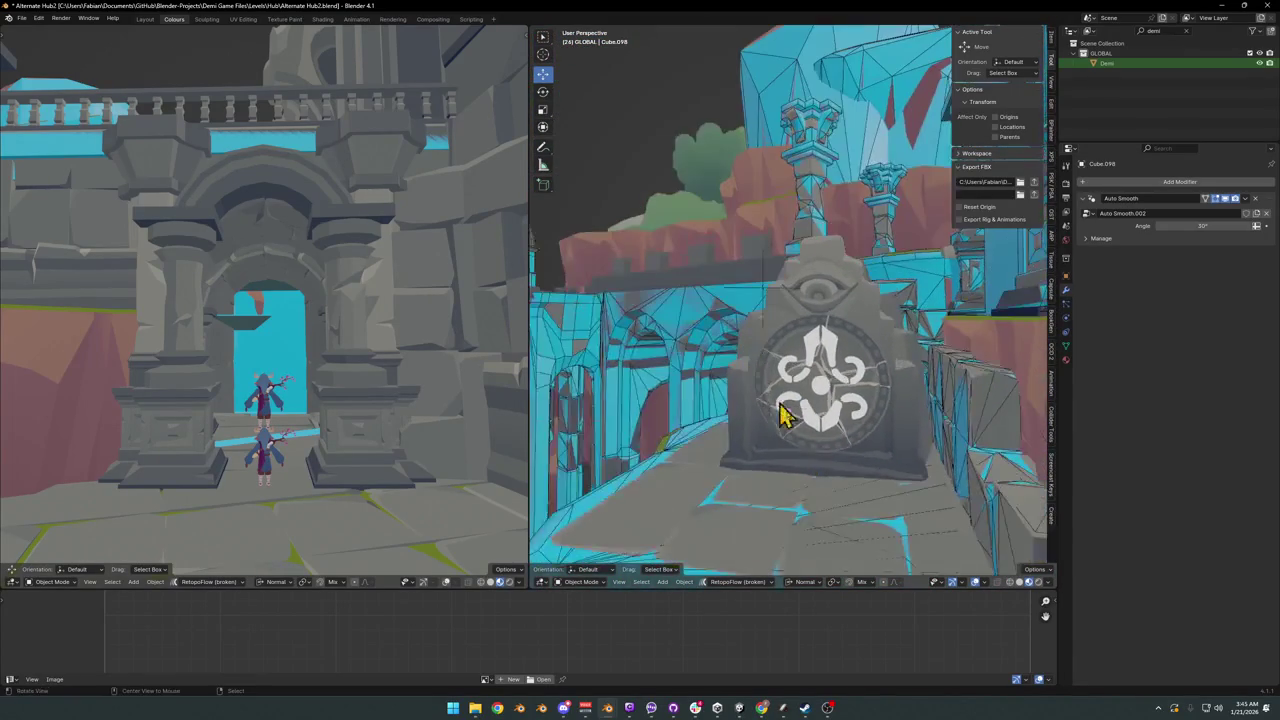
# Step: Set the stone tablet's origin to its geometry and clear its rotation
pyautogui.click(785, 468)
pyautogui.press('q')
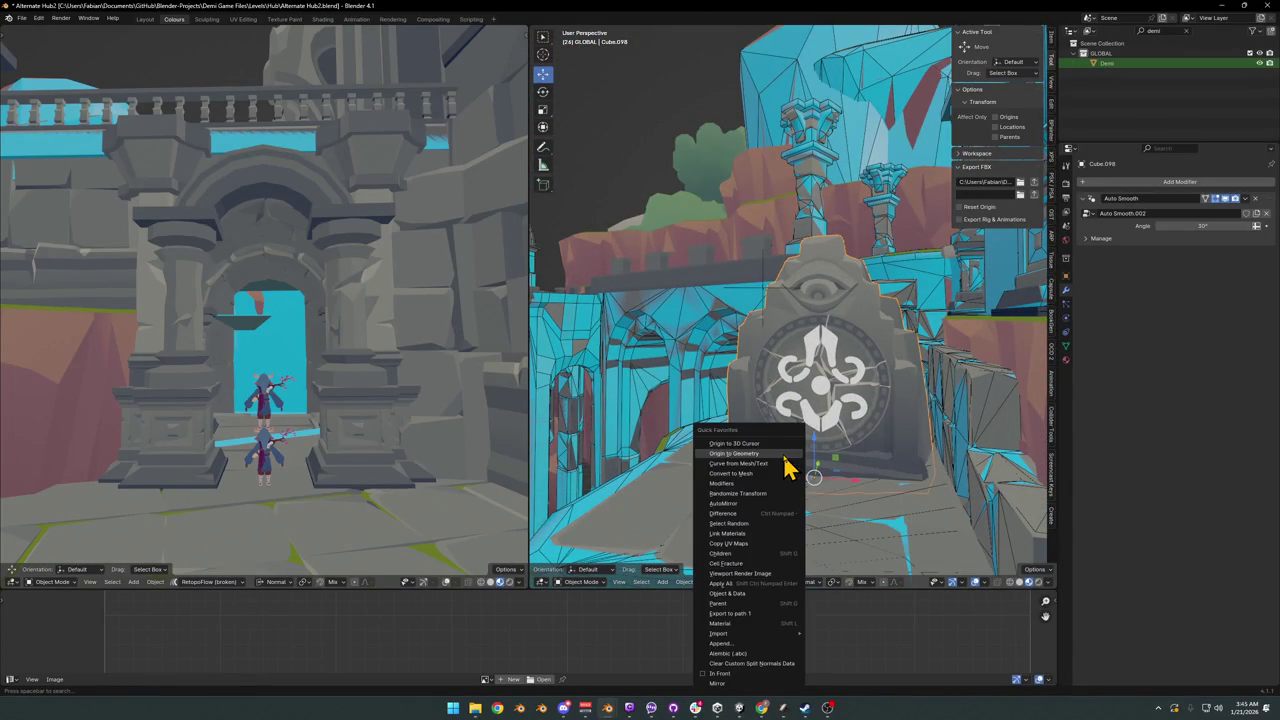
pyautogui.click(766, 446)
pyautogui.moveTo(766, 451)
pyautogui.mouseDown(button='middle')
pyautogui.moveTo(871, 451)
pyautogui.moveTo(895, 468)
pyautogui.mouseUp(button='middle')
pyautogui.moveTo(800, 466)
pyautogui.mouseDown(button='middle')
pyautogui.moveTo(797, 455)
pyautogui.moveTo(829, 480)
pyautogui.moveTo(797, 434)
pyautogui.moveTo(840, 402)
pyautogui.mouseUp(button='middle')
pyautogui.hotkey('alt', 'r')
pyautogui.hotkey('alt', 'r')
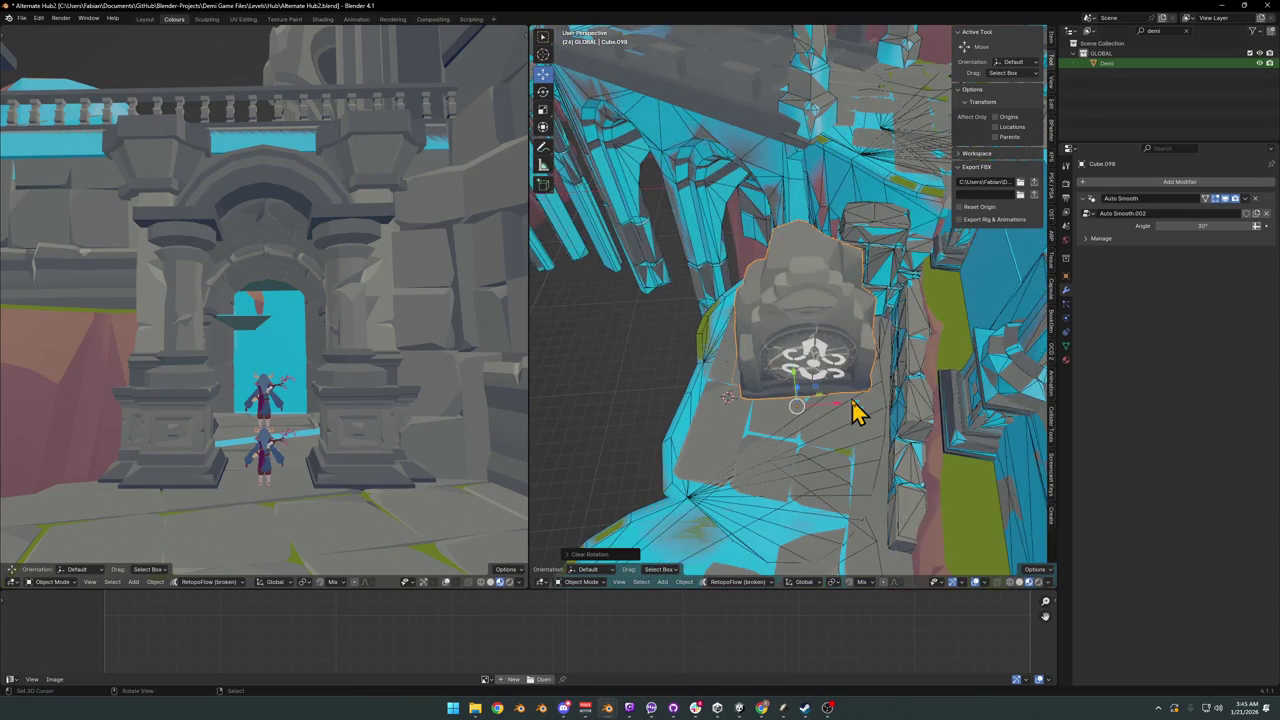
# Step: Rename the tablet Asset_IncompleteStone_00 and enter edit mode on its mesh
pyautogui.press('KP_7')
pyautogui.press('KP_Divide')
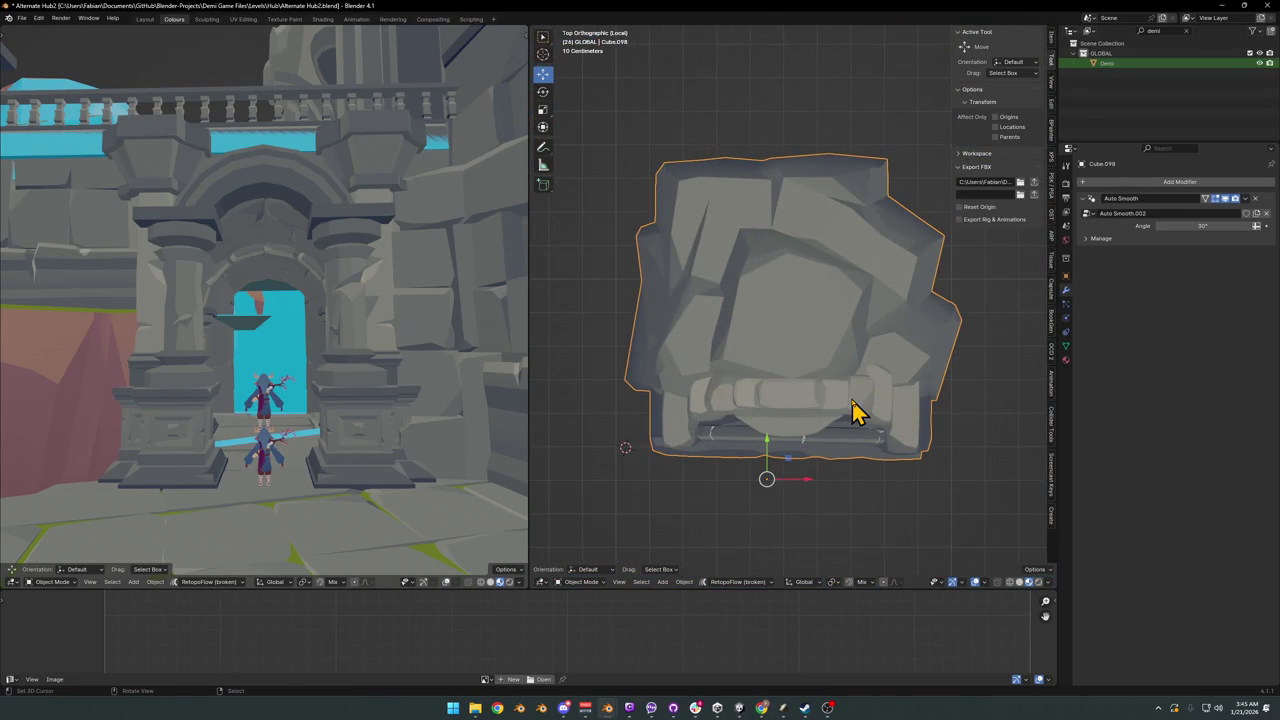
pyautogui.press('KP_Divide')
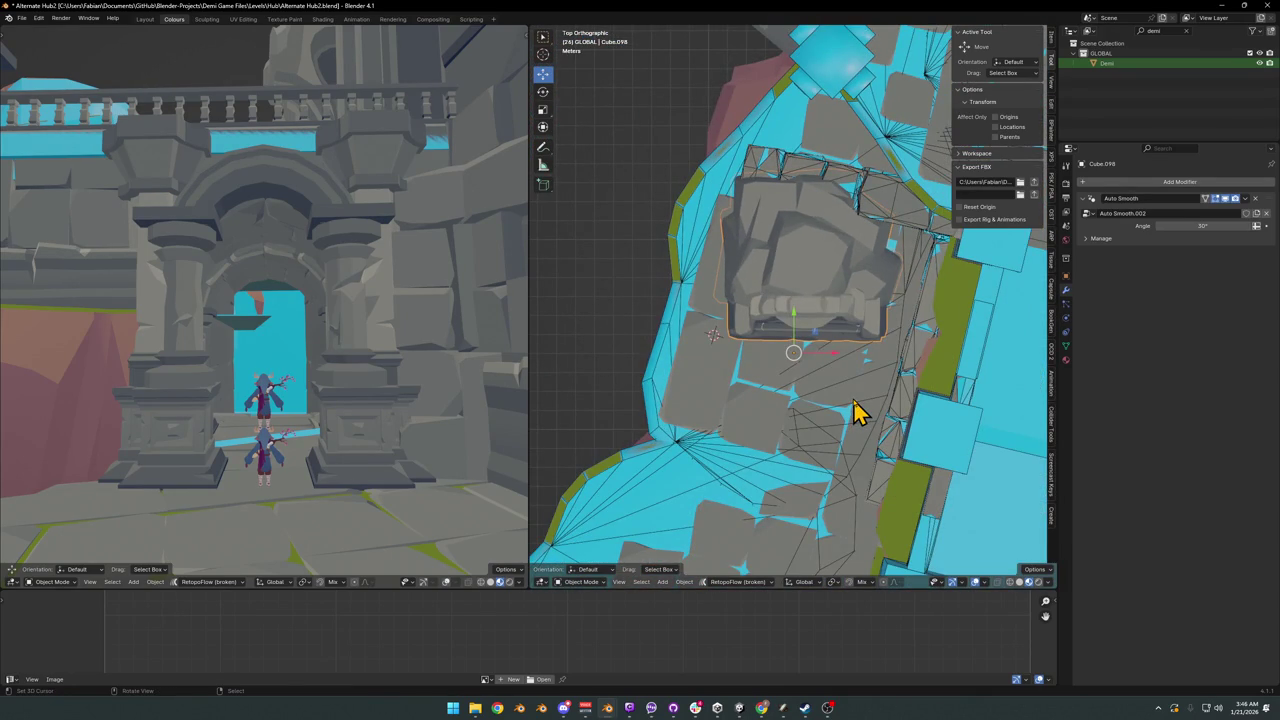
pyautogui.scroll(4, 790, 330)
pyautogui.moveTo(811, 366)
pyautogui.mouseDown(button='middle')
pyautogui.moveTo(800, 490)
pyautogui.moveTo(780, 449)
pyautogui.mouseUp(button='middle')
pyautogui.press('F2')
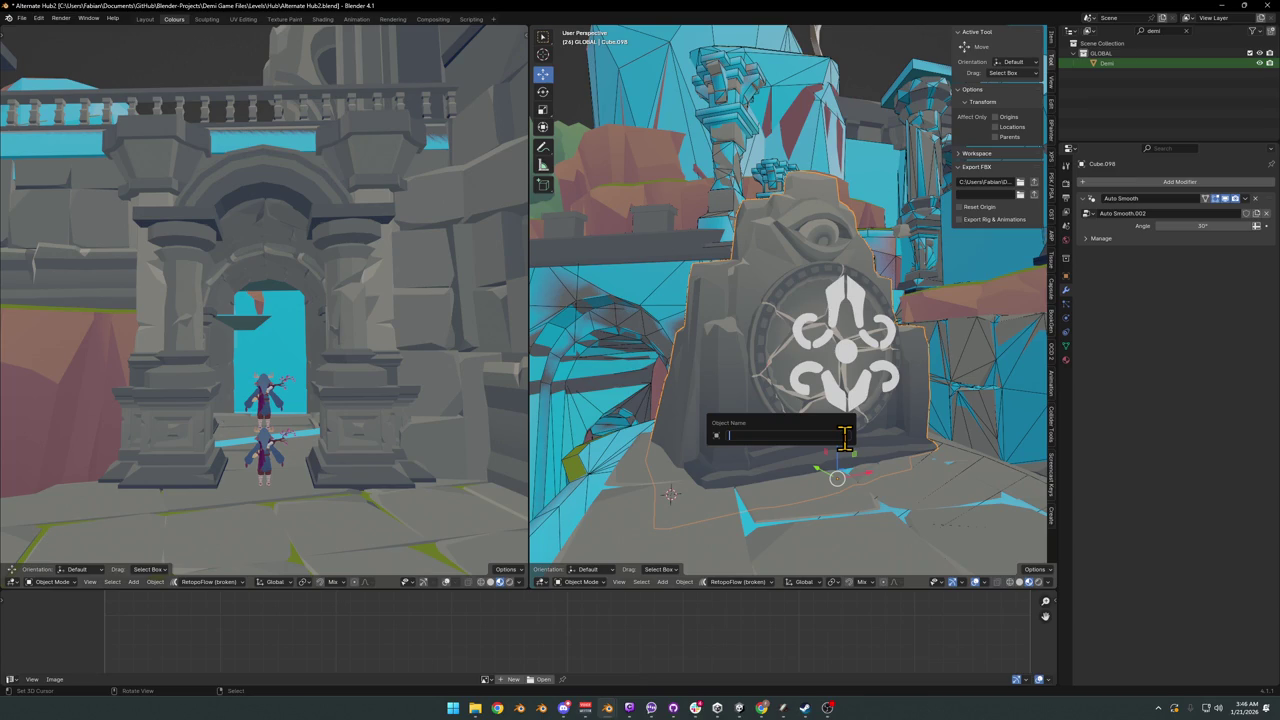
pyautogui.write('Asset_IncompleteStone_00')
pyautogui.press('Return')
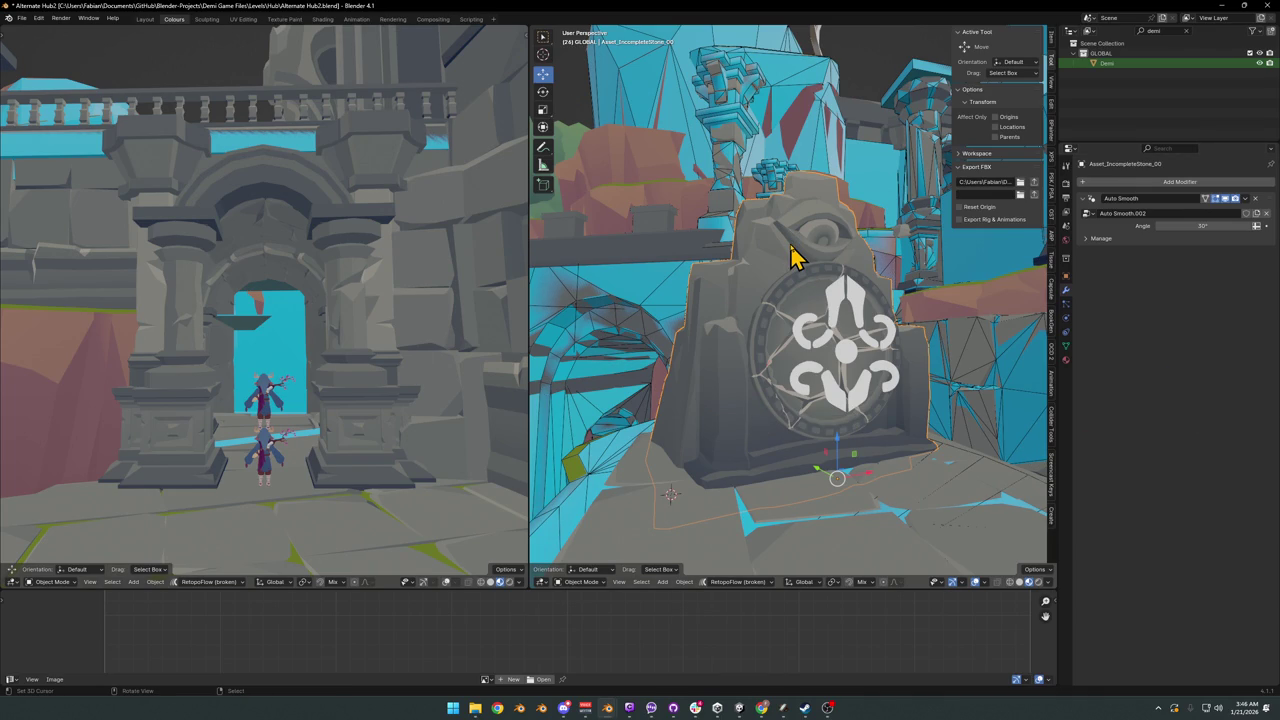
pyautogui.moveTo(754, 406)
pyautogui.mouseDown(button='middle')
pyautogui.moveTo(780, 372)
pyautogui.moveTo(920, 357)
pyautogui.moveTo(786, 354)
pyautogui.moveTo(791, 337)
pyautogui.moveTo(818, 338)
pyautogui.mouseUp(button='middle')
pyautogui.press('Tab')
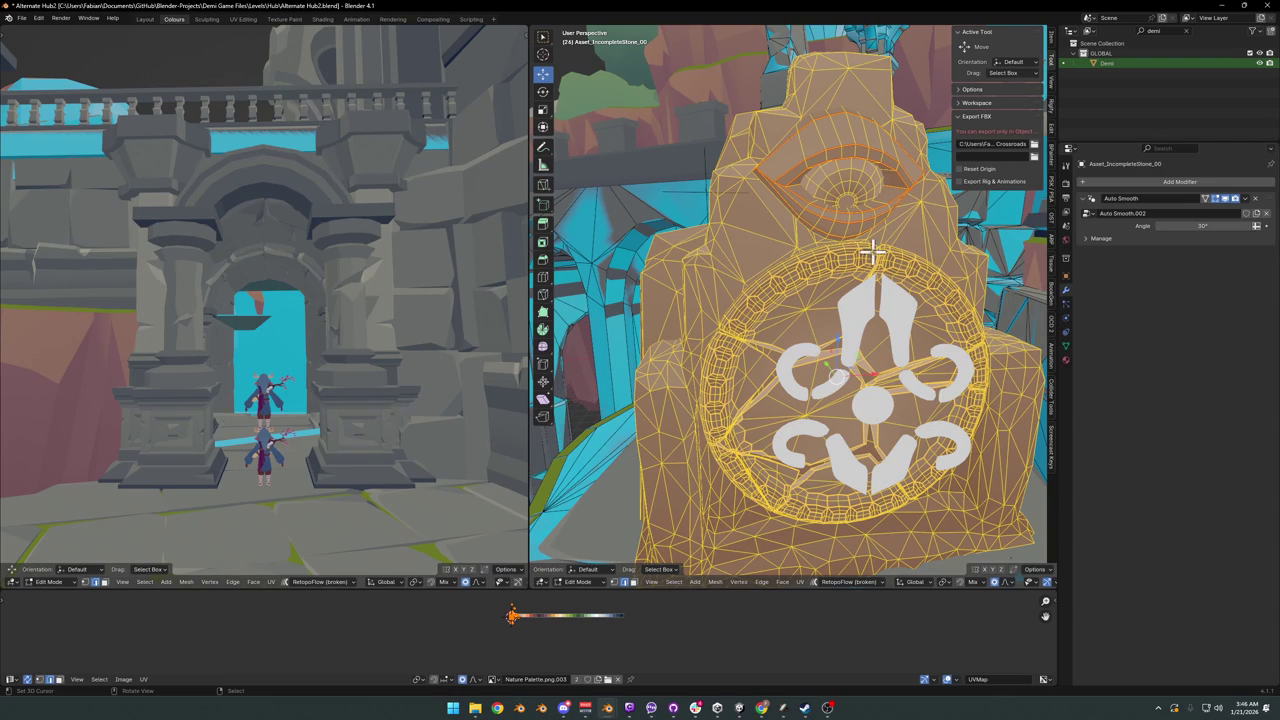
# Step: Frame the stone tablet in the left view and save Alternate Hub2.blend
pyautogui.scroll(-3, 666, 352)
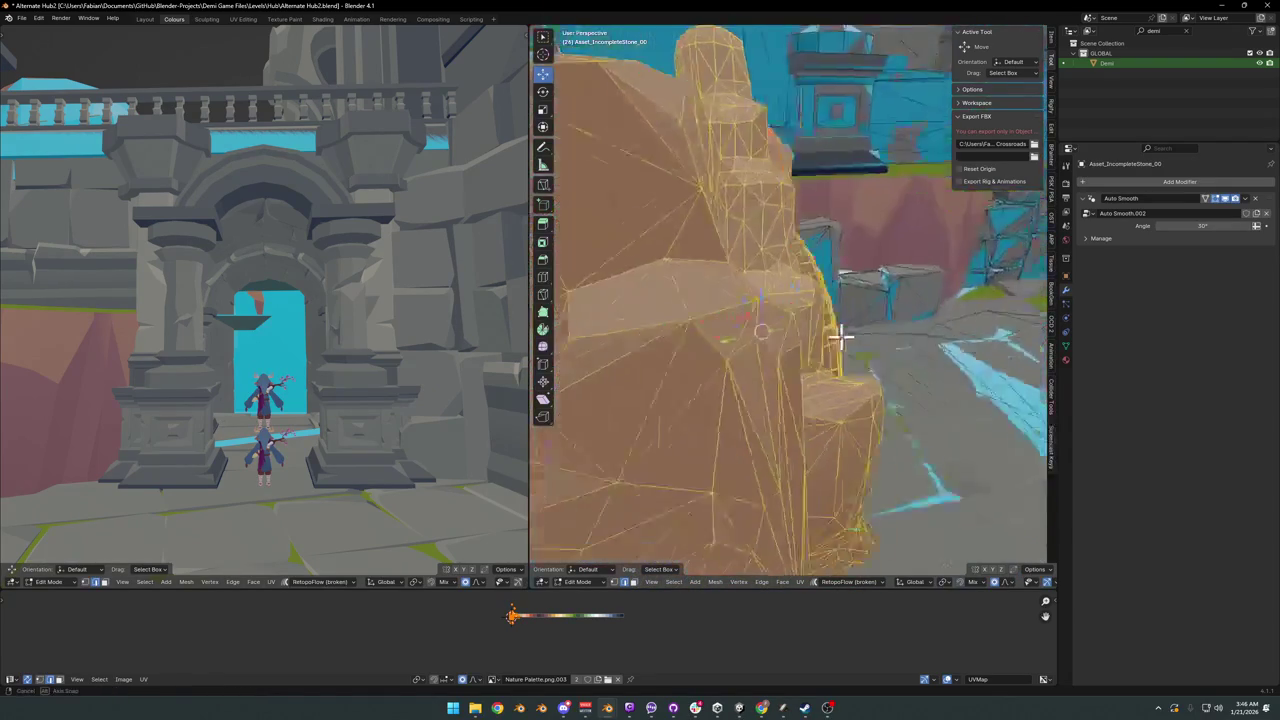
pyautogui.moveTo(666, 352); pyautogui.dragTo(777, 322, button='middle')
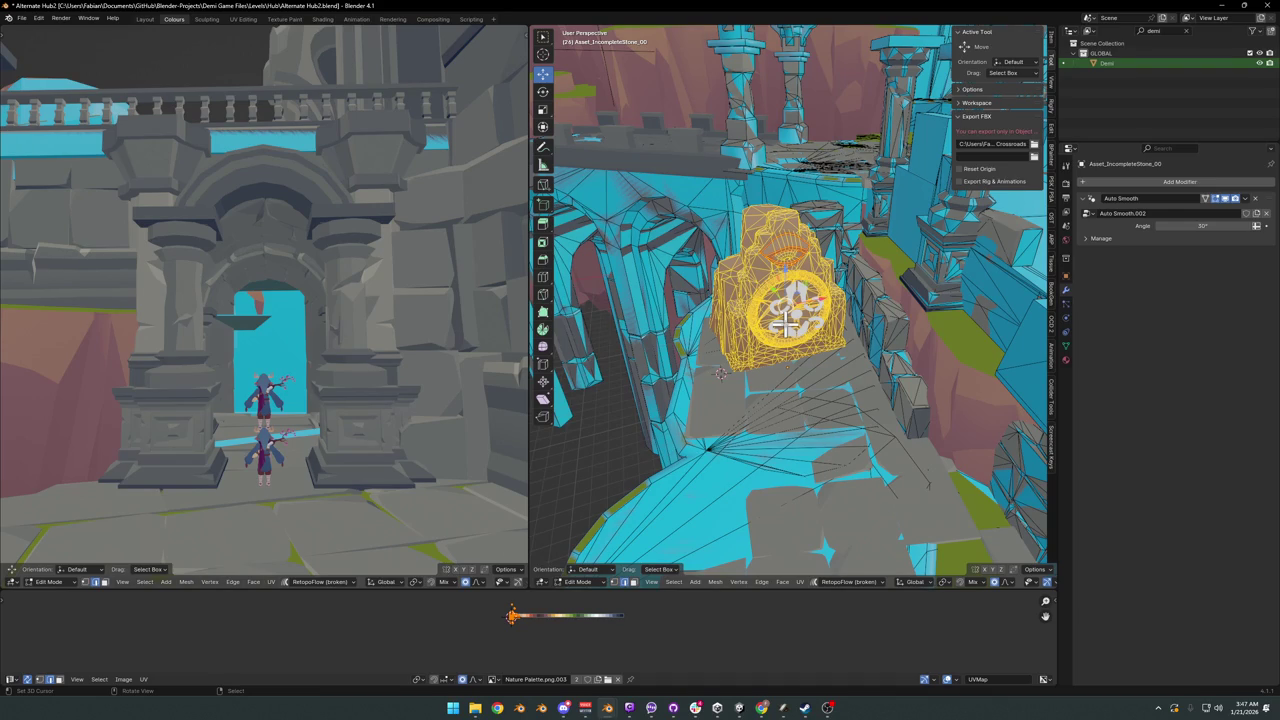
pyautogui.scroll(2, 918, 238)
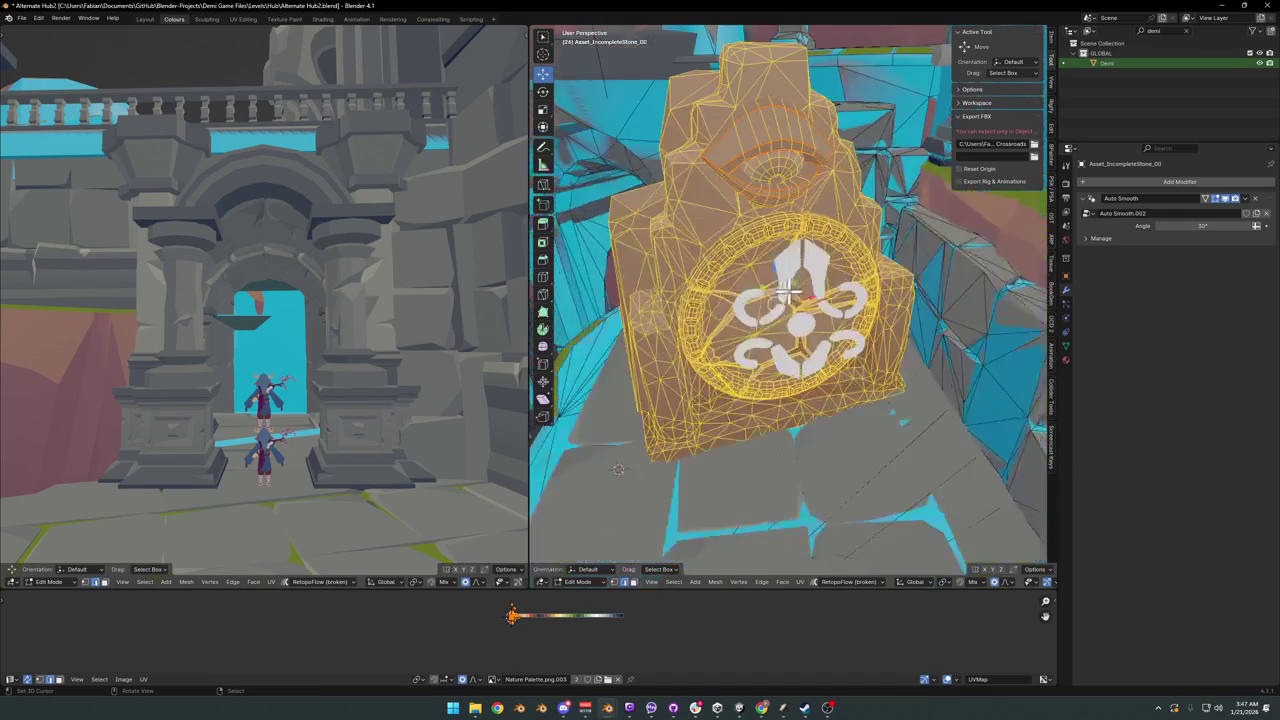
pyautogui.scroll(1, 766, 322)
pyautogui.scroll(1, 653, 312)
pyautogui.press('KP_Decimal')
pyautogui.moveTo(180, 329)
pyautogui.mouseDown(button='middle')
pyautogui.moveTo(217, 320)
pyautogui.moveTo(236, 352)
pyautogui.mouseUp(button='middle')
pyautogui.hotkey('ctrl', 's')
# Step: Return to object mode and select the flag SD_Flag_00.002
pyautogui.press('Tab')
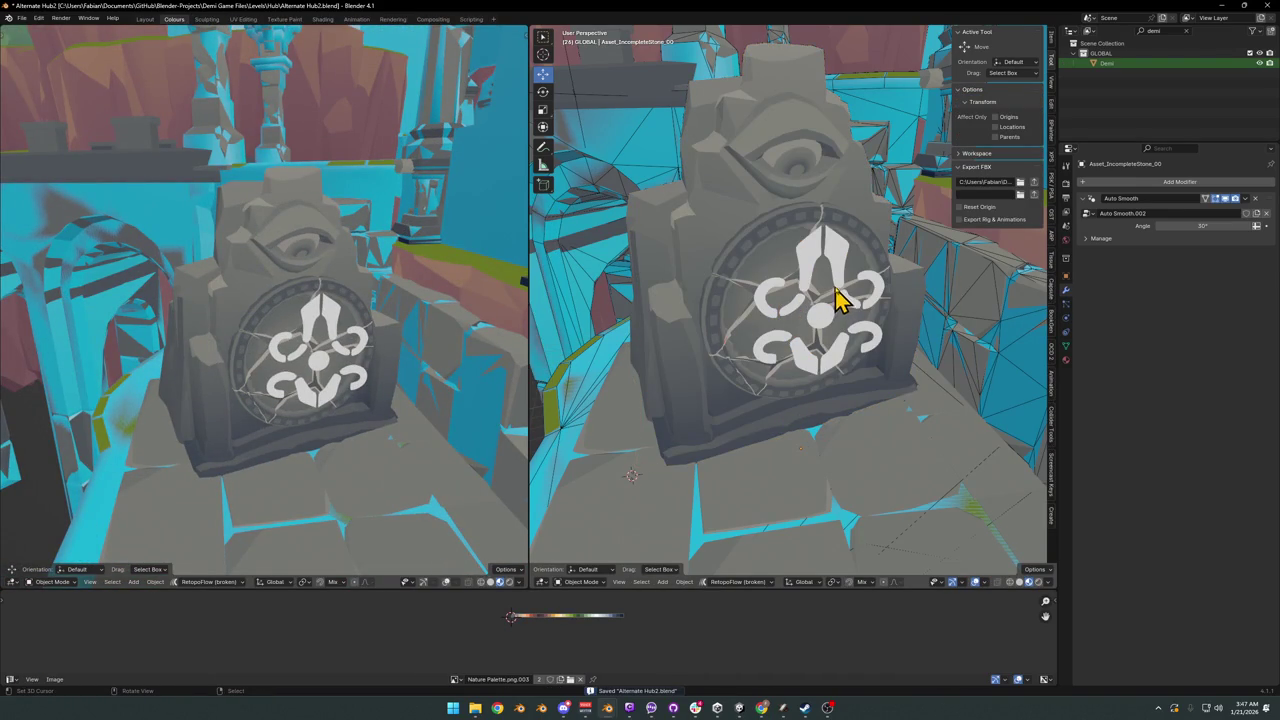
pyautogui.click(838, 298)
pyautogui.moveTo(806, 314)
pyautogui.mouseDown(button='middle')
pyautogui.moveTo(735, 355)
pyautogui.moveTo(751, 363)
pyautogui.moveTo(777, 323)
pyautogui.moveTo(826, 320)
pyautogui.moveTo(772, 343)
pyautogui.moveTo(846, 314)
pyautogui.mouseUp(button='middle')
pyautogui.scroll(2, 838, 315)
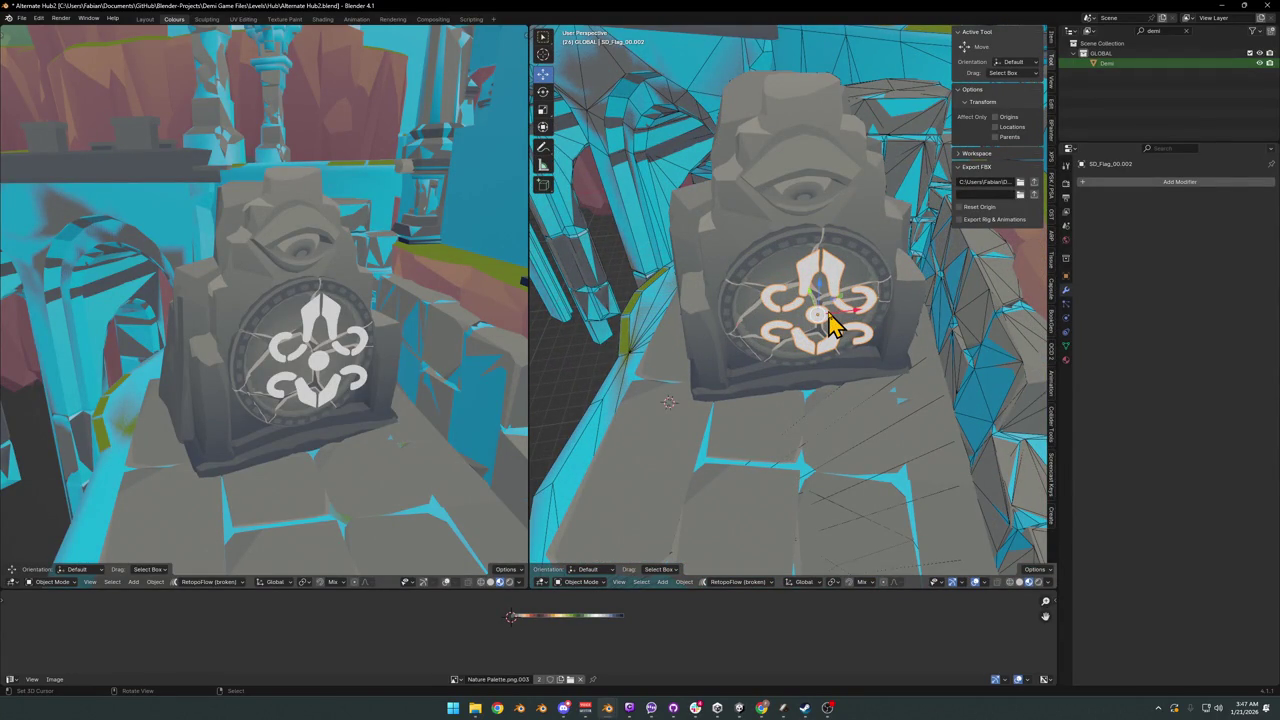
pyautogui.moveTo(607, 708)
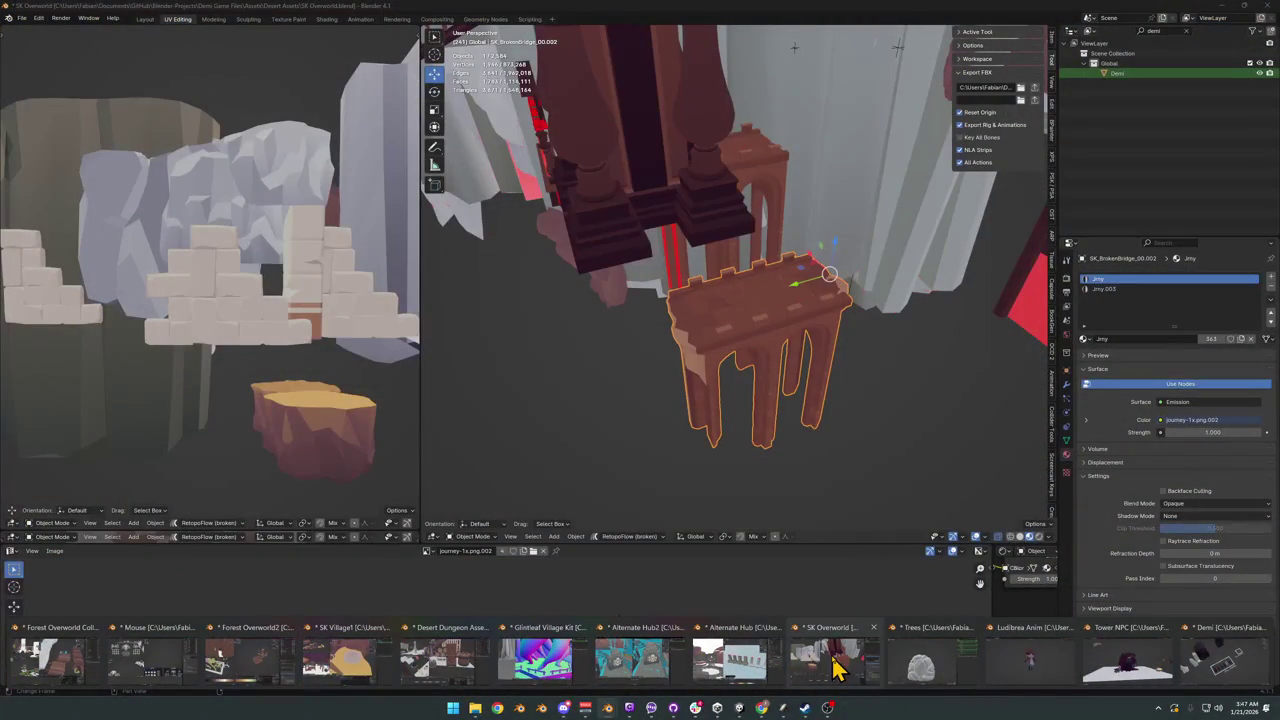
# Step: In the SK Overworld window, inspect the tower Dng1_Wall_C2.003, then deselect it
pyautogui.click(838, 668)
pyautogui.moveTo(829, 271); pyautogui.dragTo(718, 256, button='middle')
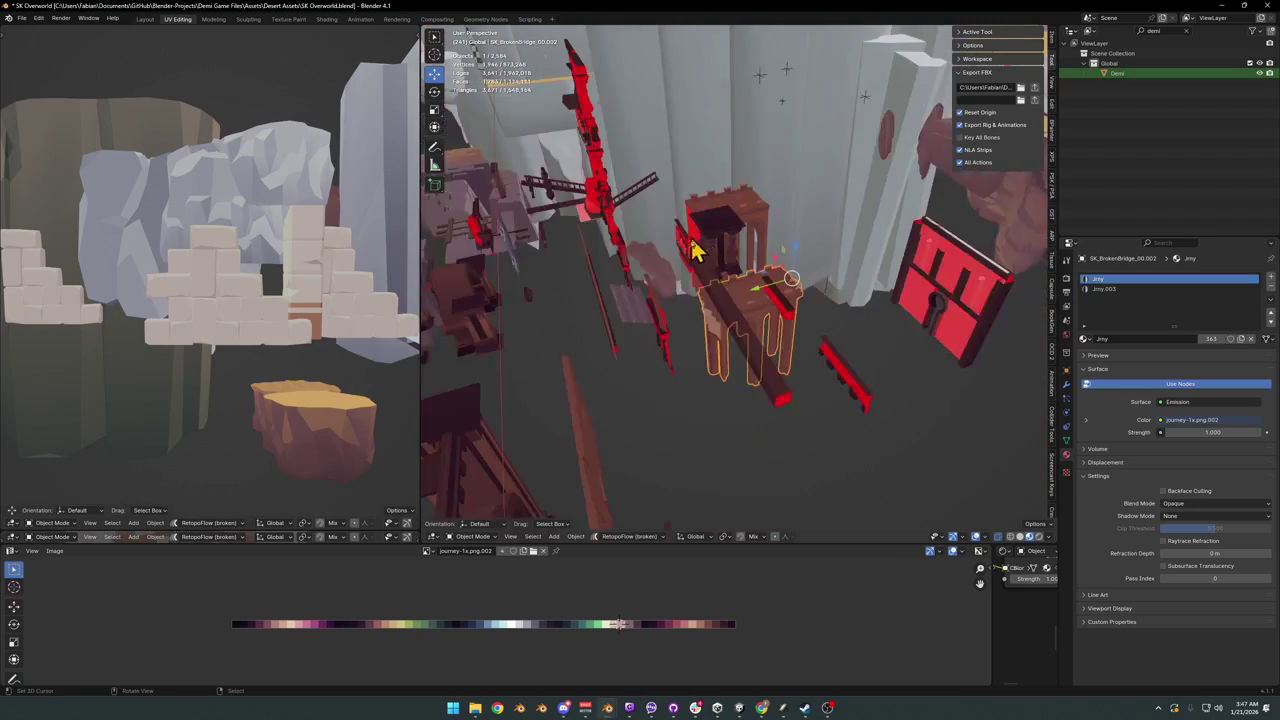
pyautogui.click(718, 256)
pyautogui.moveTo(786, 291); pyautogui.dragTo(777, 300, button='middle')
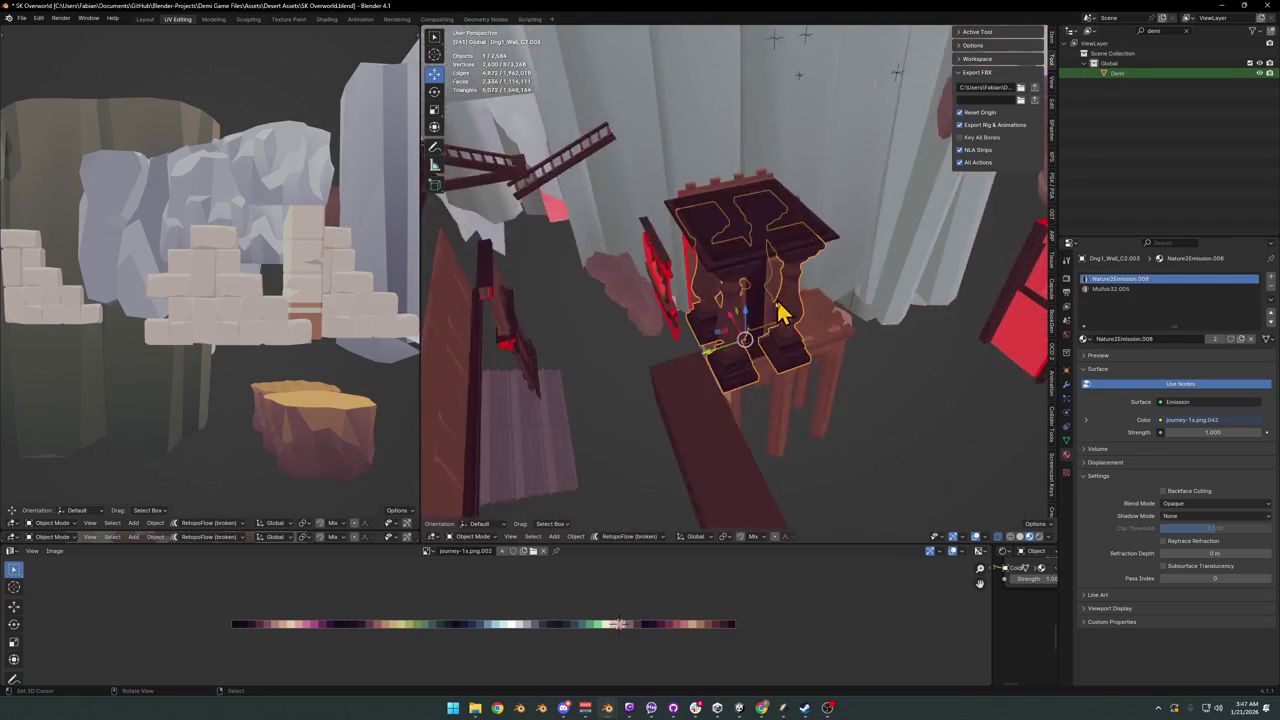
pyautogui.scroll(5, 777, 300)
pyautogui.moveTo(829, 334)
pyautogui.mouseDown(button='middle')
pyautogui.moveTo(835, 311)
pyautogui.moveTo(743, 314)
pyautogui.moveTo(708, 300)
pyautogui.moveTo(754, 357)
pyautogui.moveTo(686, 343)
pyautogui.moveTo(797, 354)
pyautogui.moveTo(700, 312)
pyautogui.moveTo(751, 309)
pyautogui.moveTo(748, 330)
pyautogui.moveTo(694, 286)
pyautogui.moveTo(717, 431)
pyautogui.moveTo(737, 314)
pyautogui.moveTo(722, 368)
pyautogui.mouseUp(button='middle')
pyautogui.scroll(-5, 835, 311)
pyautogui.hotkey('alt', 'a')
# Step: Select the red gate object Circle and survey the cliffs and palm-tree rock
pyautogui.scroll(5, 705, 310)
pyautogui.scroll(-3, 720, 350)
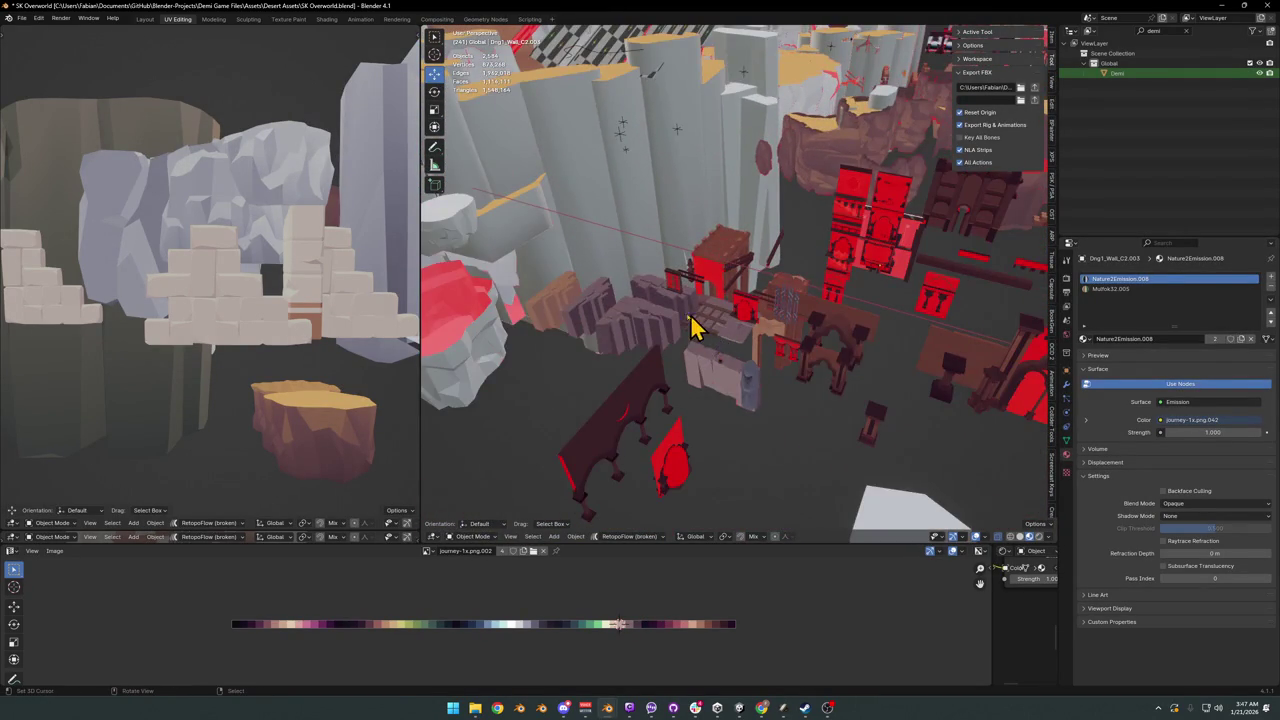
pyautogui.scroll(-2, 688, 327)
pyautogui.moveTo(677, 323)
pyautogui.keyDown('shift'); pyautogui.mouseDown(button='middle')
pyautogui.moveTo(766, 500)
pyautogui.moveTo(686, 371)
pyautogui.mouseUp(button='middle'); pyautogui.keyUp('shift')
pyautogui.click(705, 370)
pyautogui.moveTo(906, 290)
pyautogui.mouseDown(button='middle')
pyautogui.moveTo(863, 320)
pyautogui.moveTo(808, 323)
pyautogui.moveTo(603, 291)
pyautogui.moveTo(826, 366)
pyautogui.moveTo(806, 338)
pyautogui.moveTo(680, 394)
pyautogui.mouseUp(button='middle')
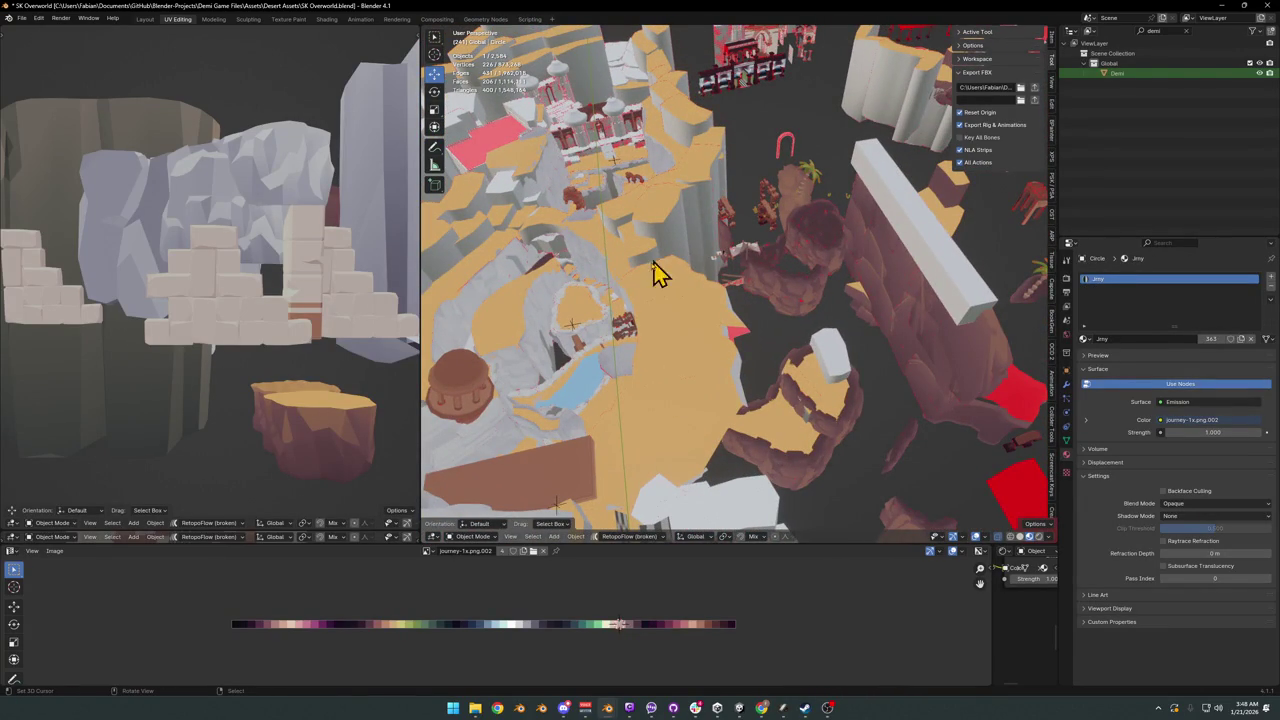
pyautogui.scroll(5, 812, 193)
pyautogui.moveTo(806, 246)
pyautogui.mouseDown(button='middle')
pyautogui.moveTo(749, 294)
pyautogui.moveTo(766, 257)
pyautogui.mouseUp(button='middle')
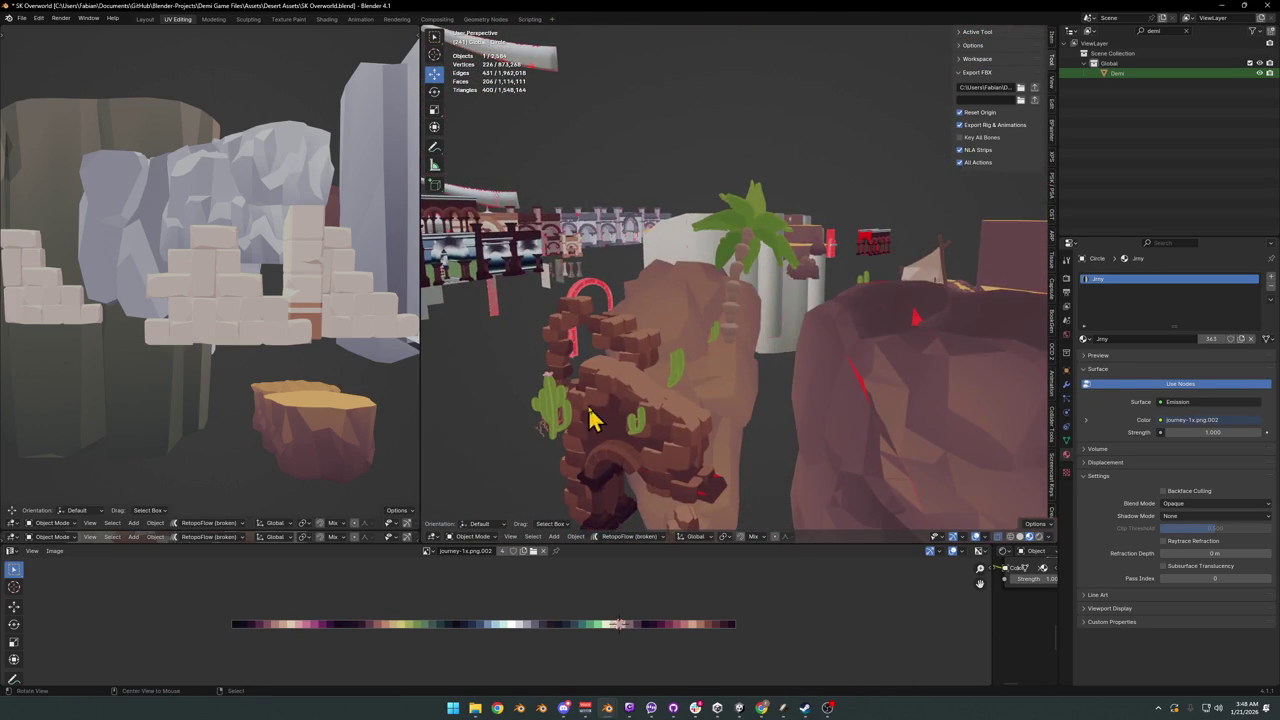
pyautogui.scroll(3, 609, 394)
pyautogui.scroll(2, 780, 322)
pyautogui.moveTo(780, 322)
pyautogui.mouseDown(button='middle')
pyautogui.moveTo(771, 351)
pyautogui.moveTo(820, 357)
pyautogui.moveTo(810, 322)
pyautogui.moveTo(777, 320)
pyautogui.moveTo(843, 294)
pyautogui.moveTo(740, 349)
pyautogui.moveTo(700, 334)
pyautogui.moveTo(751, 480)
pyautogui.moveTo(671, 331)
pyautogui.moveTo(683, 305)
pyautogui.moveTo(677, 323)
pyautogui.moveTo(797, 391)
pyautogui.moveTo(674, 363)
pyautogui.moveTo(765, 318)
pyautogui.moveTo(650, 345)
pyautogui.moveTo(663, 366)
pyautogui.moveTo(683, 335)
pyautogui.moveTo(574, 343)
pyautogui.moveTo(703, 309)
pyautogui.moveTo(669, 334)
pyautogui.moveTo(768, 333)
pyautogui.moveTo(786, 294)
pyautogui.moveTo(700, 363)
pyautogui.moveTo(677, 257)
pyautogui.moveTo(806, 314)
pyautogui.moveTo(835, 300)
pyautogui.moveTo(760, 400)
pyautogui.moveTo(631, 434)
pyautogui.moveTo(880, 338)
pyautogui.mouseUp(button='middle')
pyautogui.scroll(-3, 785, 360)
pyautogui.scroll(3, 808, 320)
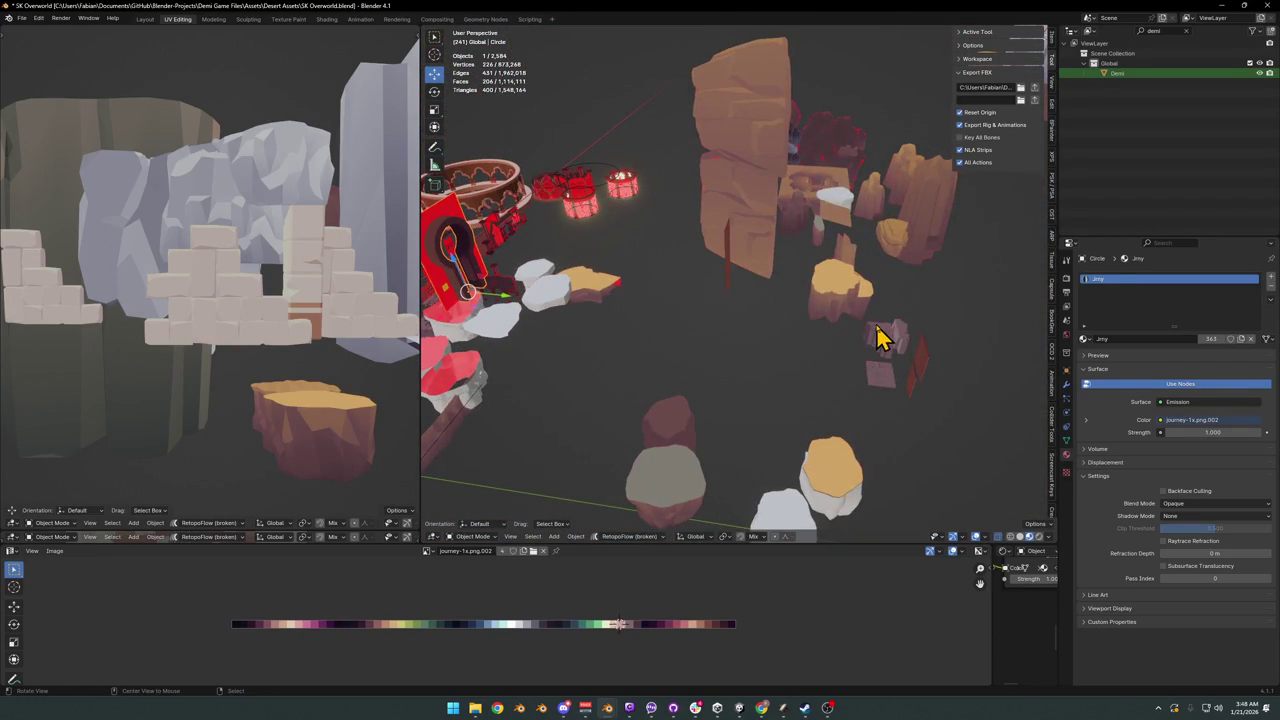
# Step: View the white castle gate, select the tree-textured plane, and minimize the SK Overworld window
pyautogui.keyDown('alt'); pyautogui.middleClick(830, 208); pyautogui.keyUp('alt')
pyautogui.moveTo(793, 262)
pyautogui.mouseDown(button='middle')
pyautogui.moveTo(720, 371)
pyautogui.moveTo(811, 286)
pyautogui.moveTo(729, 441)
pyautogui.moveTo(938, 235)
pyautogui.moveTo(957, 240)
pyautogui.moveTo(834, 325)
pyautogui.moveTo(773, 280)
pyautogui.moveTo(617, 331)
pyautogui.moveTo(617, 320)
pyautogui.moveTo(631, 337)
pyautogui.moveTo(757, 325)
pyautogui.moveTo(751, 289)
pyautogui.moveTo(720, 323)
pyautogui.moveTo(723, 429)
pyautogui.moveTo(851, 258)
pyautogui.mouseUp(button='middle')
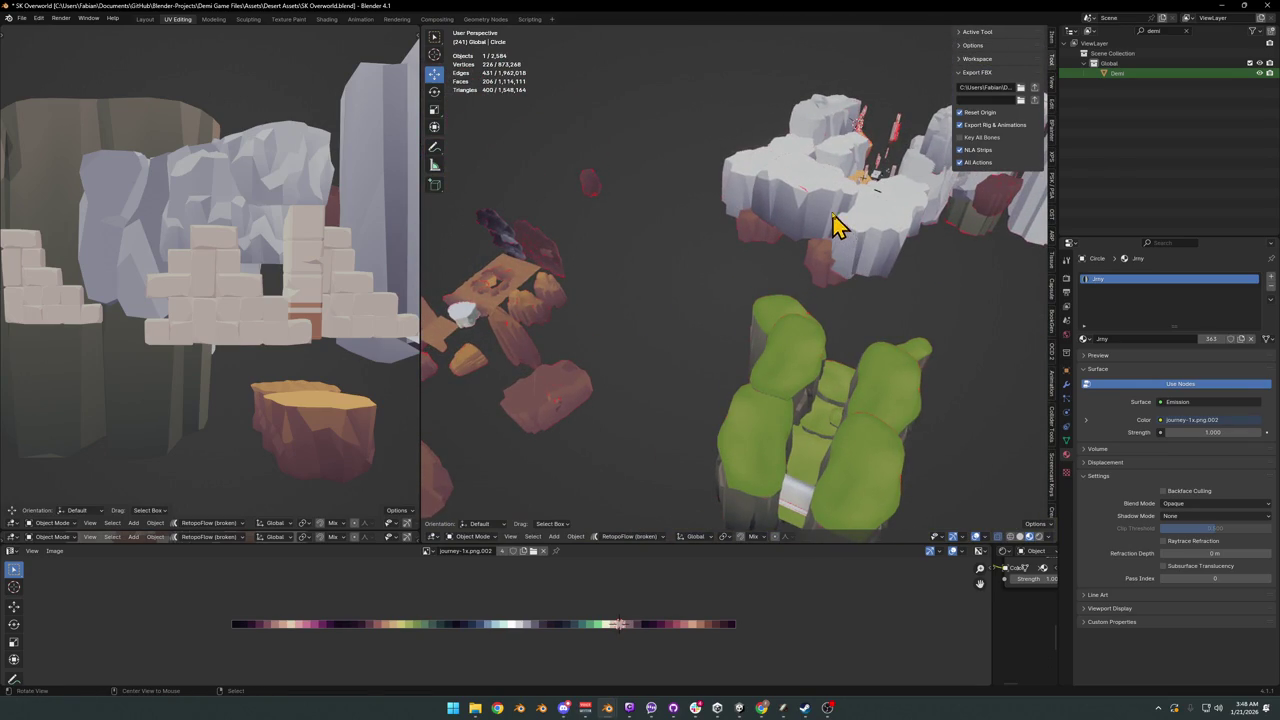
pyautogui.scroll(3, 845, 220)
pyautogui.scroll(2, 835, 236)
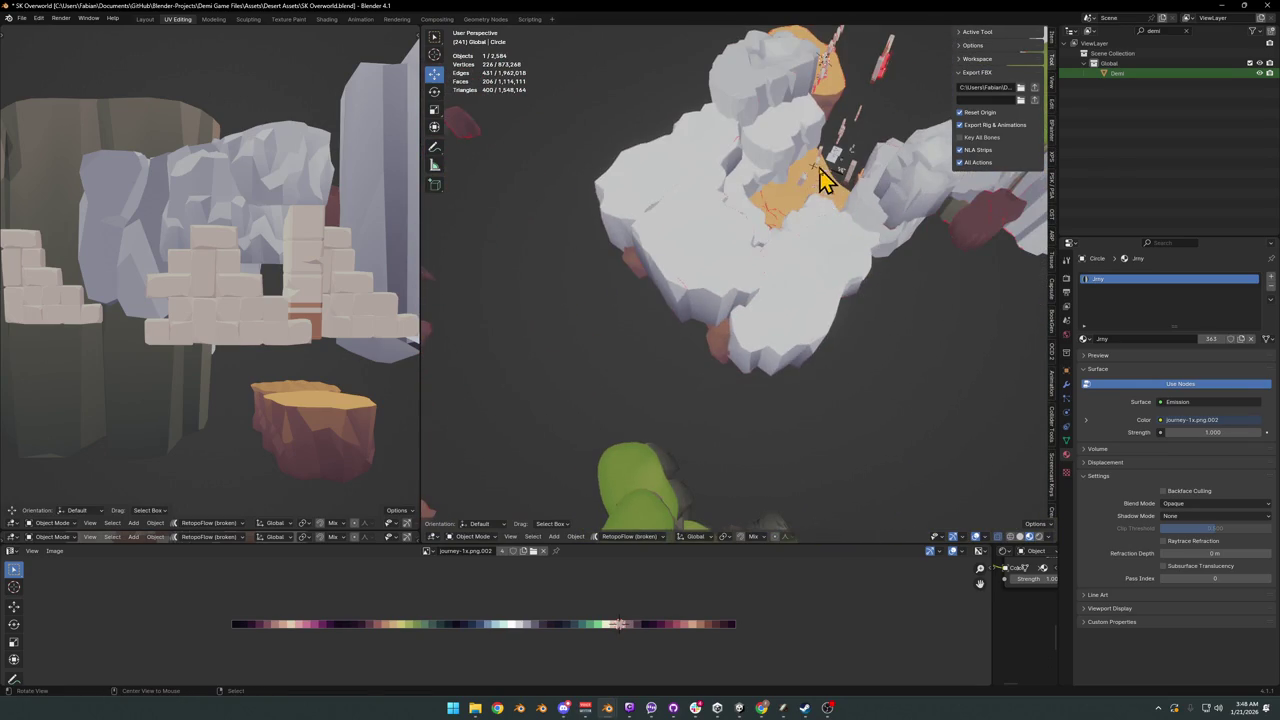
pyautogui.scroll(4, 855, 230)
pyautogui.moveTo(886, 286)
pyautogui.mouseDown(button='middle')
pyautogui.moveTo(751, 251)
pyautogui.moveTo(752, 265)
pyautogui.mouseUp(button='middle')
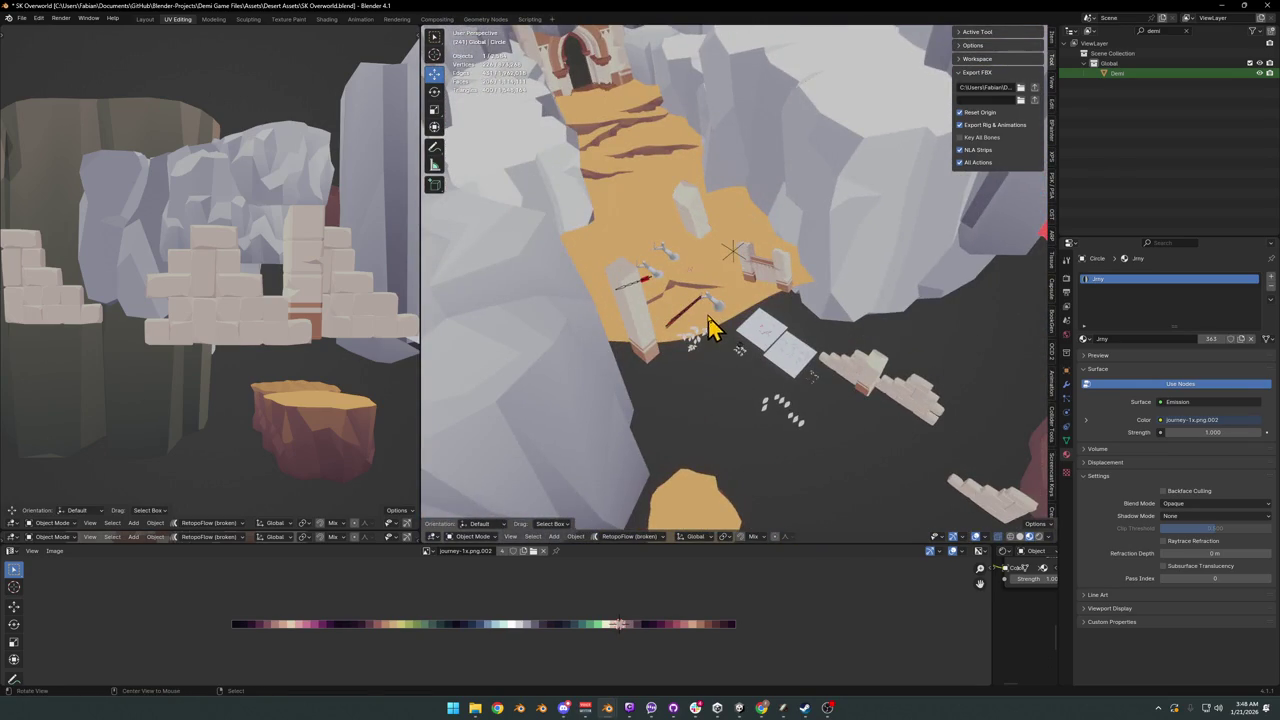
pyautogui.scroll(2, 712, 327)
pyautogui.scroll(3, 808, 330)
pyautogui.moveTo(846, 357)
pyautogui.keyDown('shift'); pyautogui.mouseDown(button='middle')
pyautogui.moveTo(774, 323)
pyautogui.moveTo(846, 354)
pyautogui.moveTo(743, 357)
pyautogui.moveTo(738, 325)
pyautogui.moveTo(643, 271)
pyautogui.moveTo(726, 286)
pyautogui.moveTo(700, 280)
pyautogui.mouseUp(button='middle'); pyautogui.keyUp('shift')
pyautogui.click(632, 266)
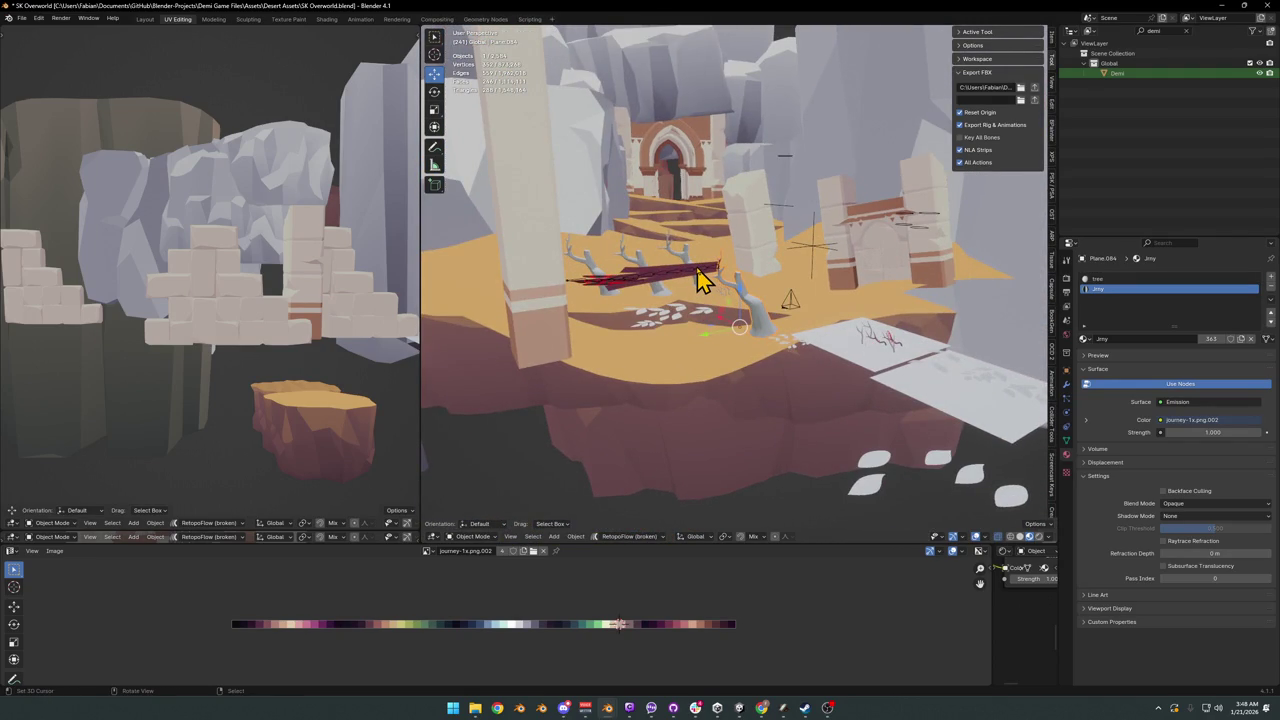
pyautogui.click(1228, 8)
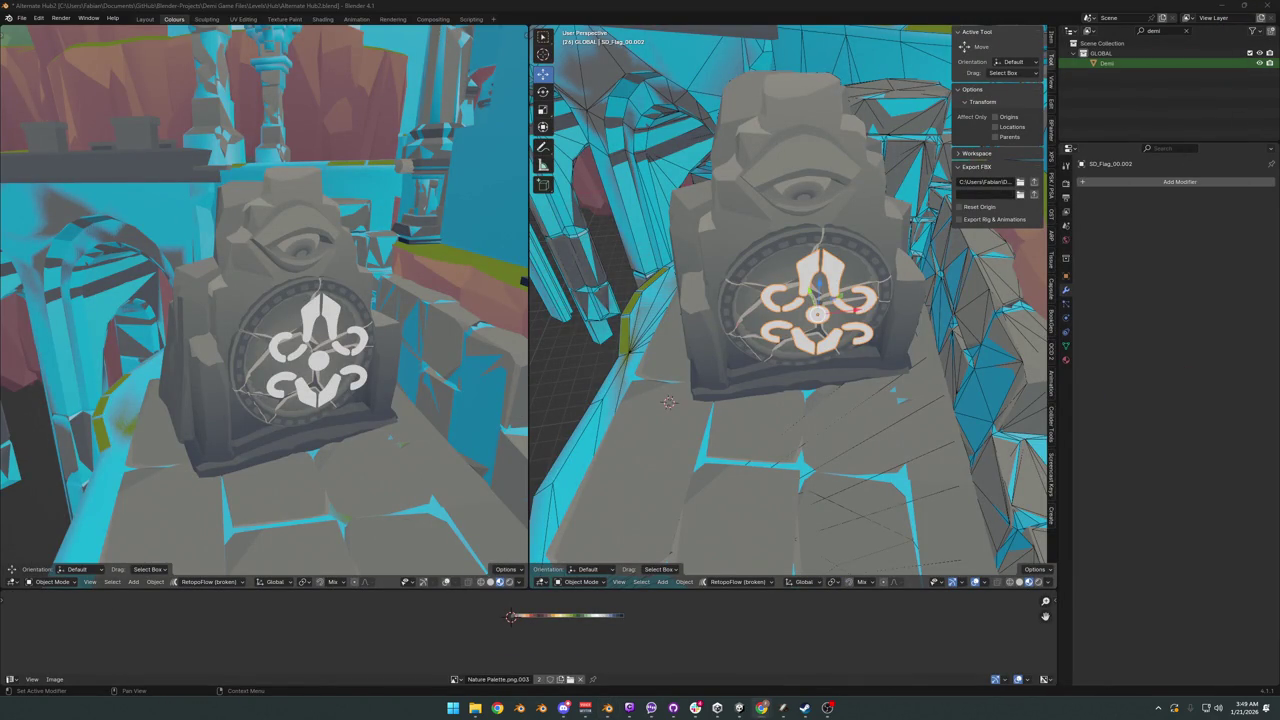
# Step: Select the carved stone tablet and save the hub file
pyautogui.click(807, 297)
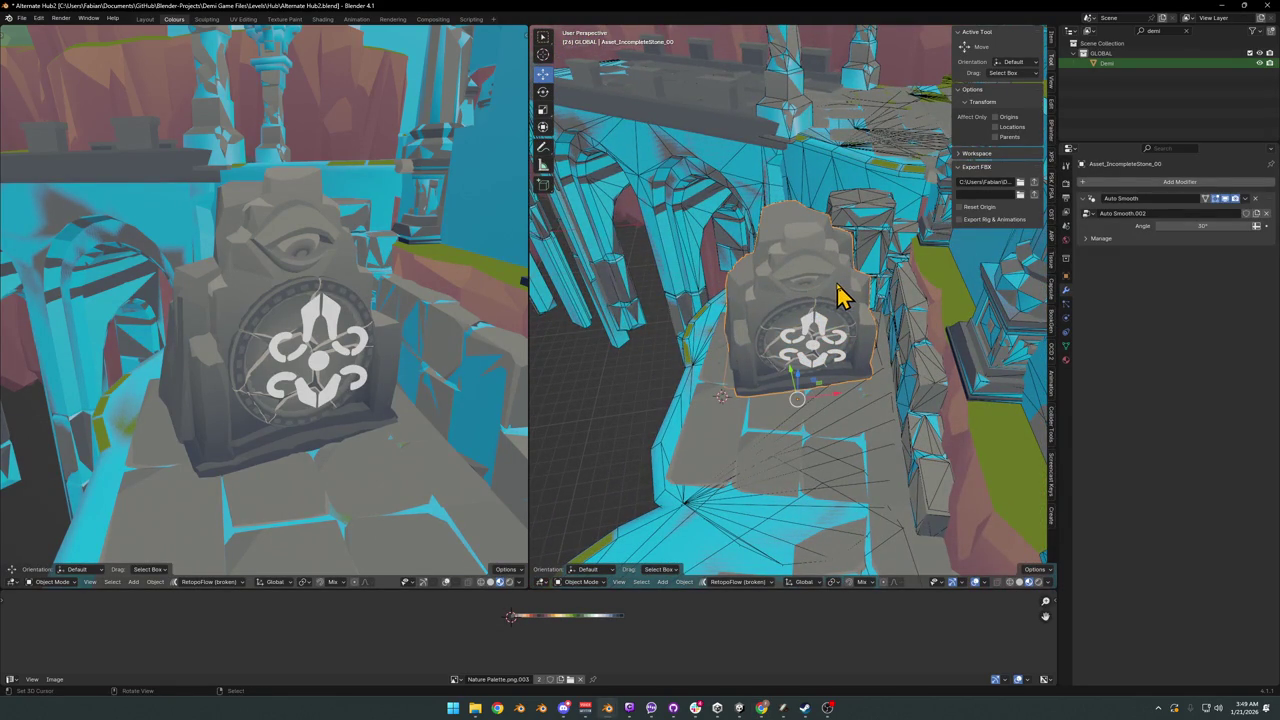
pyautogui.press('h')
pyautogui.hotkey('alt', 'h')
pyautogui.hotkey('ctrl', 's')
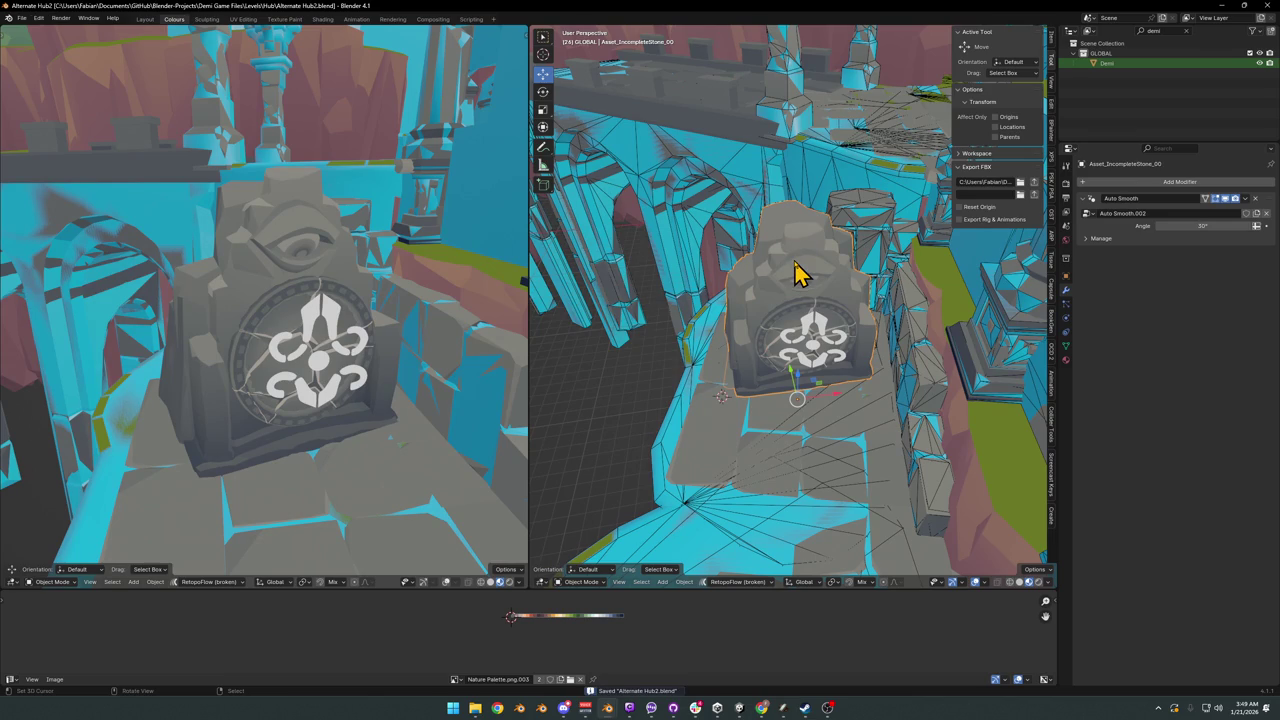
# Step: Clear the stone tablet's rotation and apply all its transforms
pyautogui.hotkey('alt', 'r')
pyautogui.press('h')
pyautogui.hotkey('alt', 'h')
pyautogui.hotkey('ctrl', 'a')
pyautogui.click(820, 257)
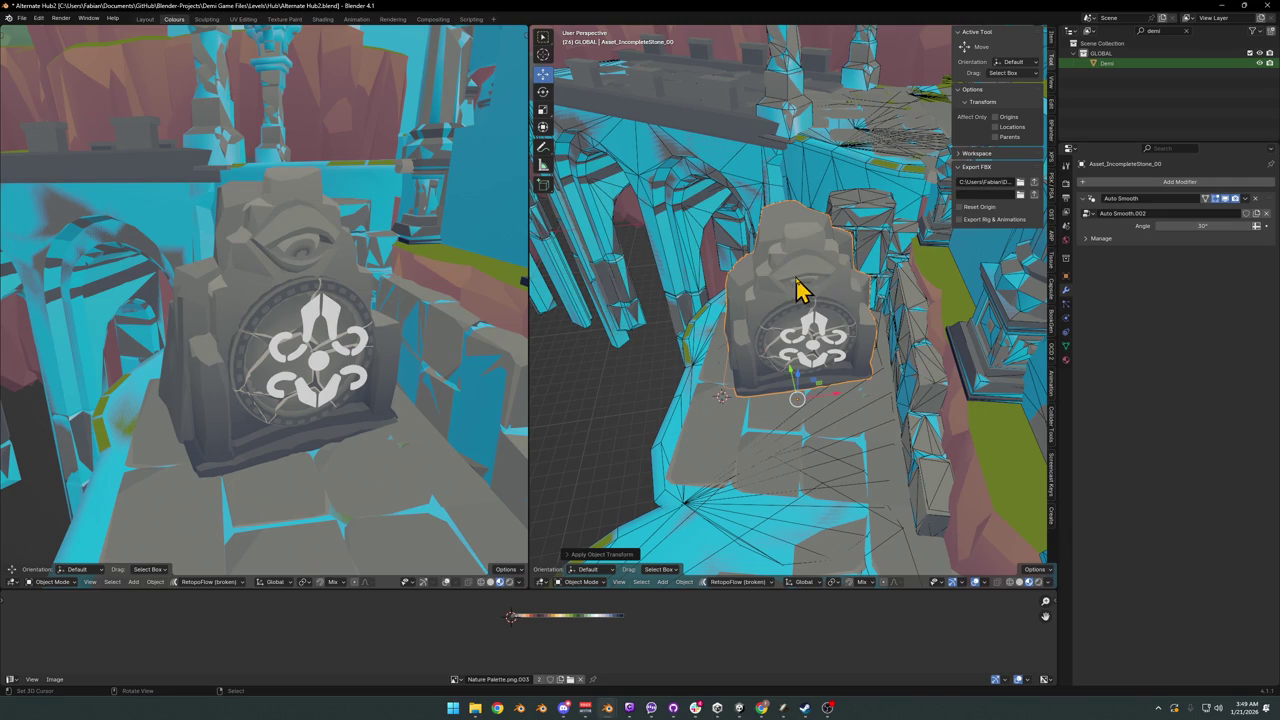
# Step: Copy the stone tablet object and bring up the Forest Overworld Collision Pass file
pyautogui.moveTo(837, 289); pyautogui.dragTo(845, 280, button='middle')
pyautogui.rightClick(845, 280)
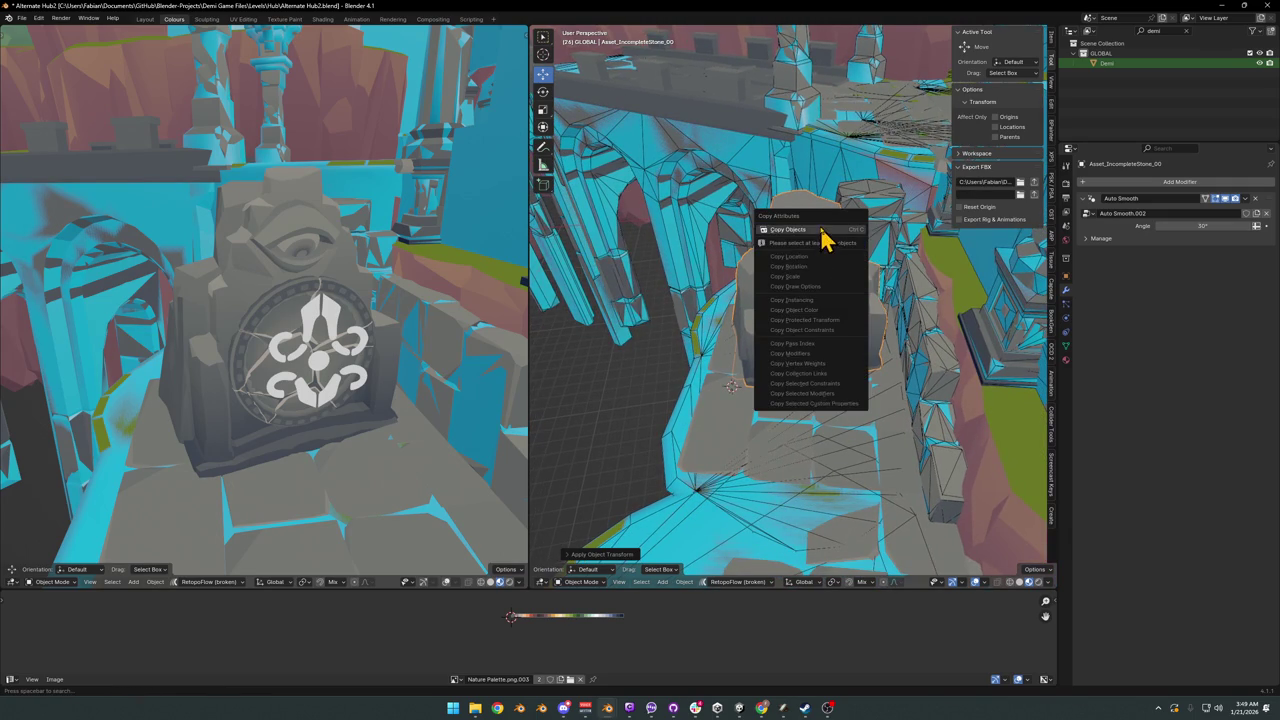
pyautogui.click(823, 234)
pyautogui.moveTo(607, 708)
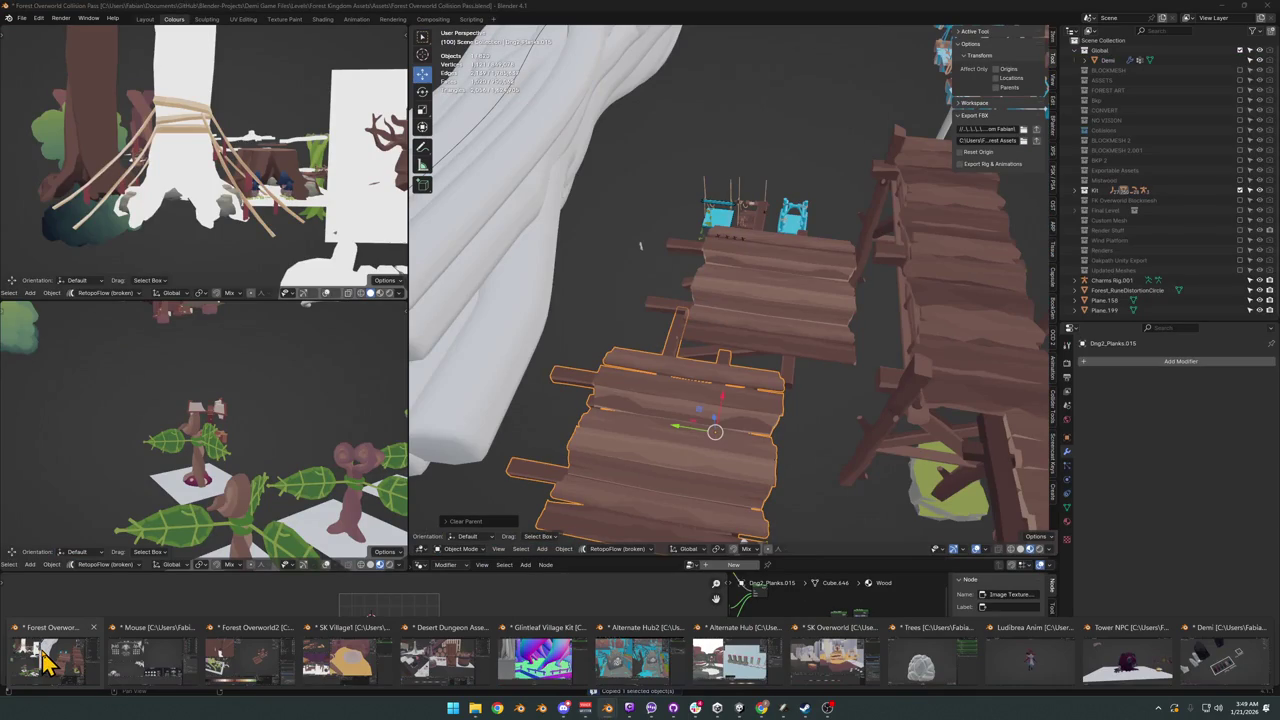
pyautogui.click(45, 660)
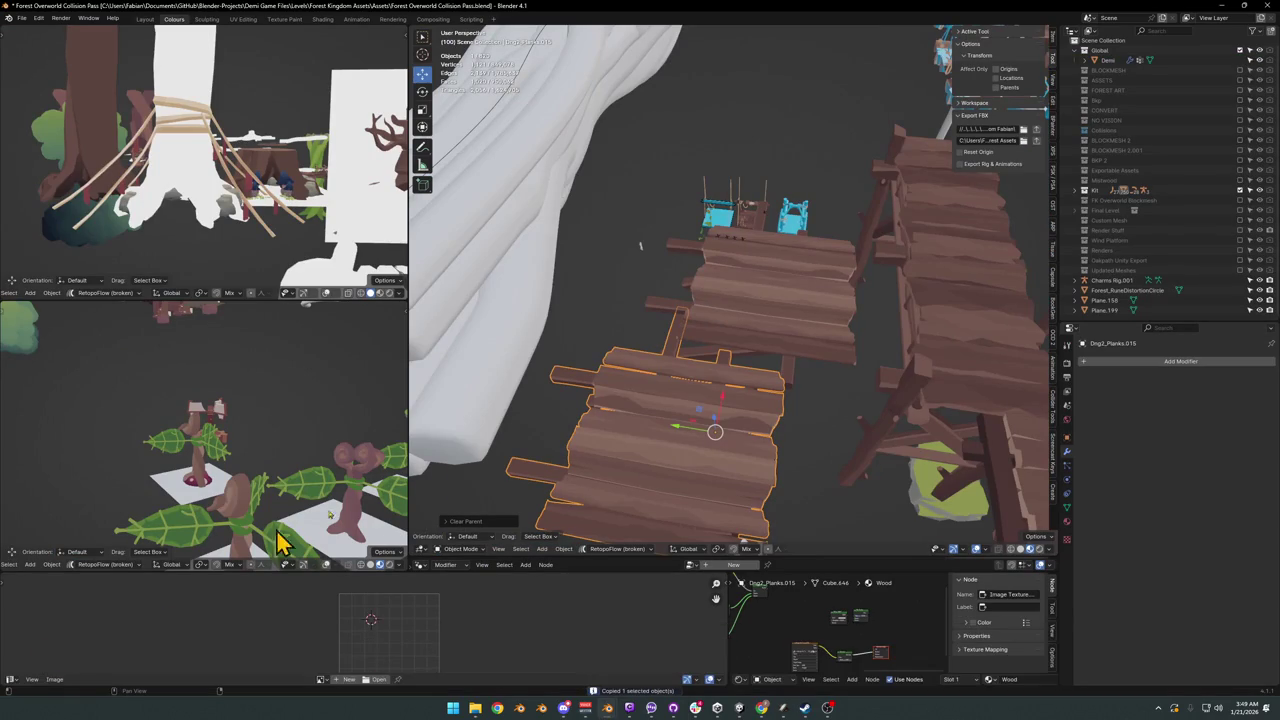
# Step: Paste the stone tablet into the forest file and move it beside the plank walkways
pyautogui.moveTo(720, 300)
pyautogui.mouseDown(button='middle')
pyautogui.moveTo(757, 314)
pyautogui.moveTo(770, 372)
pyautogui.moveTo(868, 323)
pyautogui.moveTo(808, 340)
pyautogui.mouseUp(button='middle')
pyautogui.scroll(-3, 865, 323)
pyautogui.scroll(2, 808, 338)
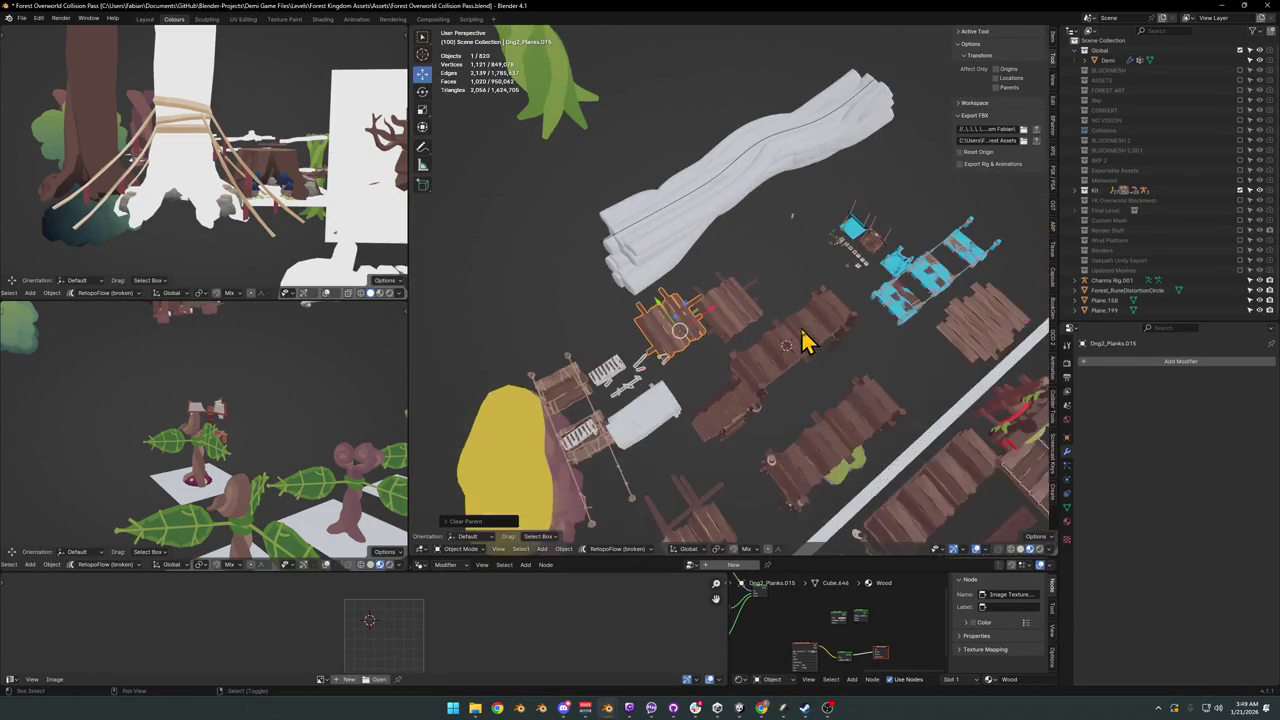
pyautogui.scroll(2, 790, 360)
pyautogui.scroll(-1, 790, 340)
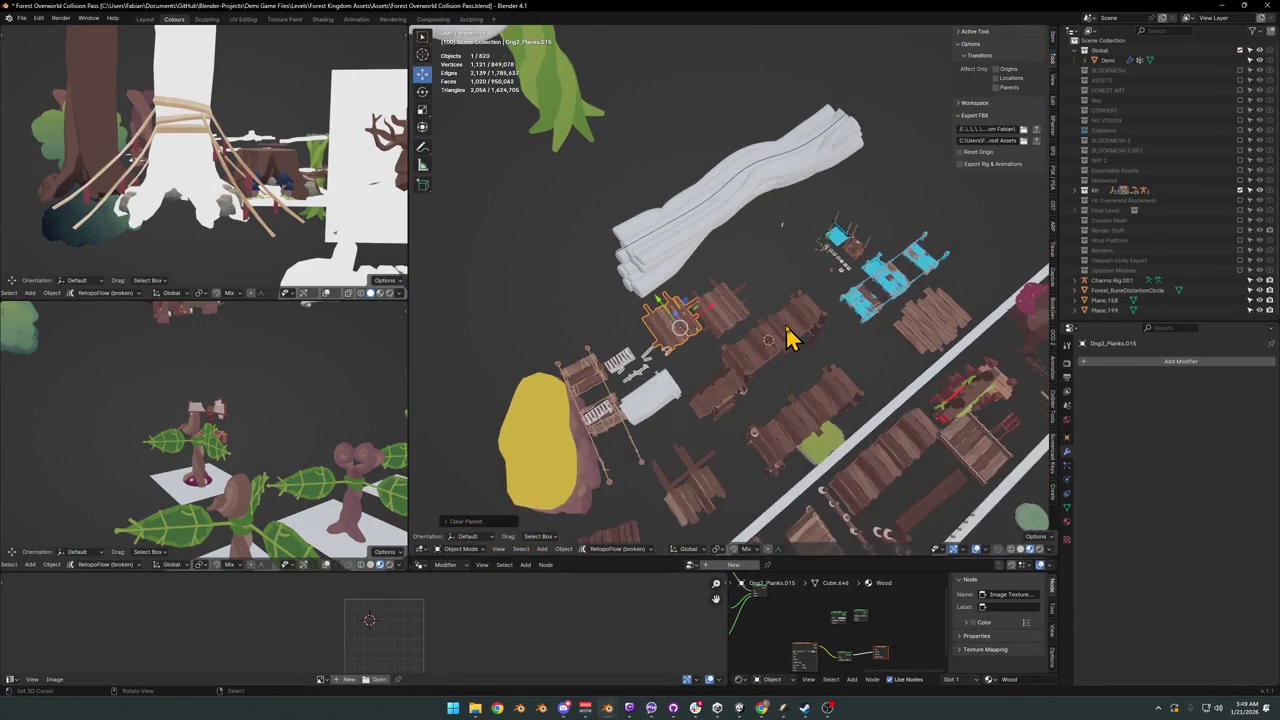
pyautogui.hotkey('ctrl', 'v')
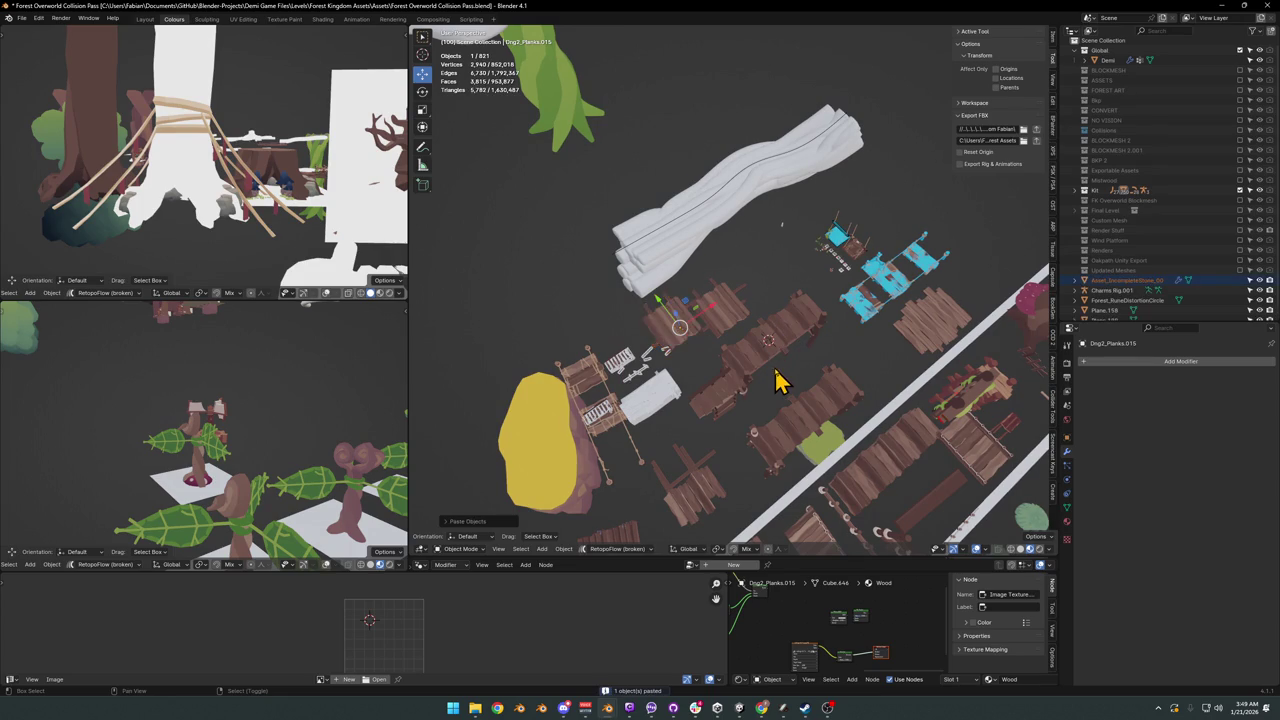
pyautogui.hotkey('shift', 's')
pyautogui.click(786, 323)
pyautogui.scroll(3, 786, 323)
pyautogui.moveTo(800, 349)
pyautogui.mouseDown(button='middle')
pyautogui.moveTo(786, 306)
pyautogui.moveTo(795, 372)
pyautogui.mouseUp(button='middle')
pyautogui.press('g')
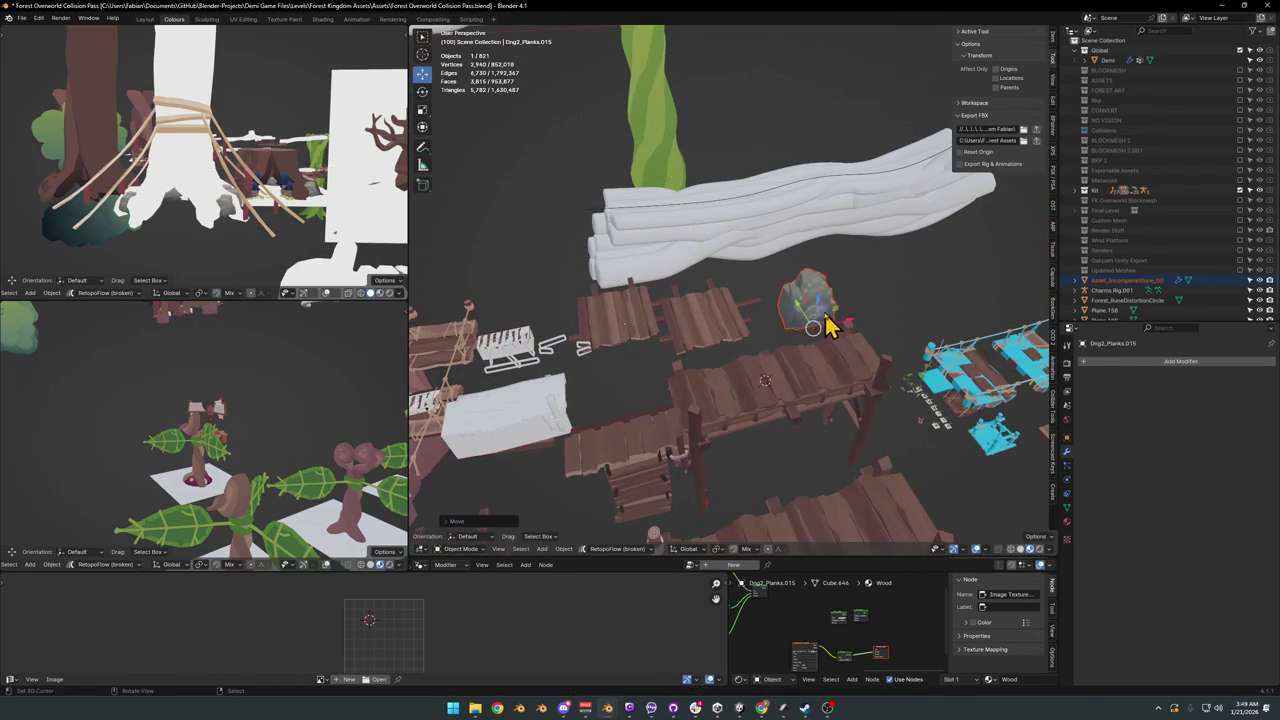
pyautogui.click(829, 323)
# Step: Select the pasted tablet and frame it in the view beside the wooden bridges
pyautogui.scroll(4, 790, 330)
pyautogui.moveTo(790, 330)
pyautogui.mouseDown(button='middle')
pyautogui.moveTo(834, 300)
pyautogui.moveTo(851, 320)
pyautogui.moveTo(674, 317)
pyautogui.moveTo(640, 297)
pyautogui.mouseUp(button='middle')
pyautogui.click(768, 327)
pyautogui.scroll(-4, 766, 289)
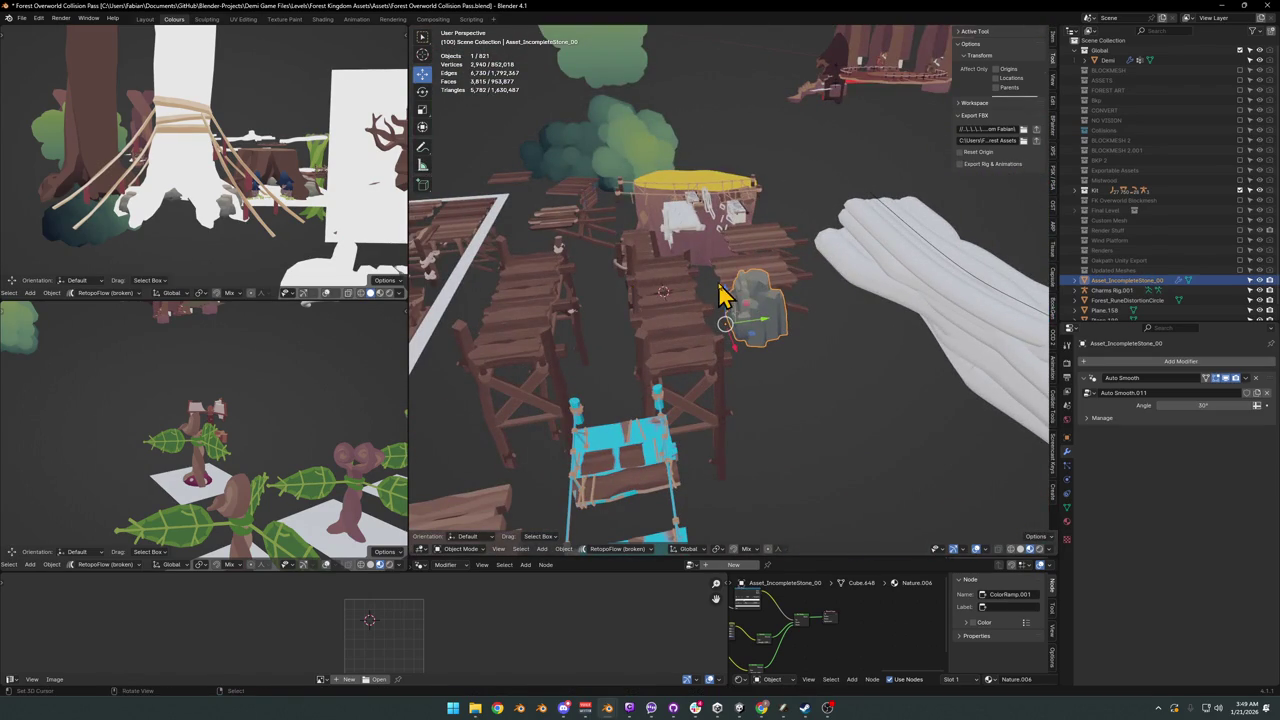
pyautogui.scroll(-3, 786, 320)
pyautogui.moveTo(786, 320)
pyautogui.mouseDown(button='middle')
pyautogui.moveTo(706, 347)
pyautogui.moveTo(851, 329)
pyautogui.moveTo(789, 320)
pyautogui.mouseUp(button='middle')
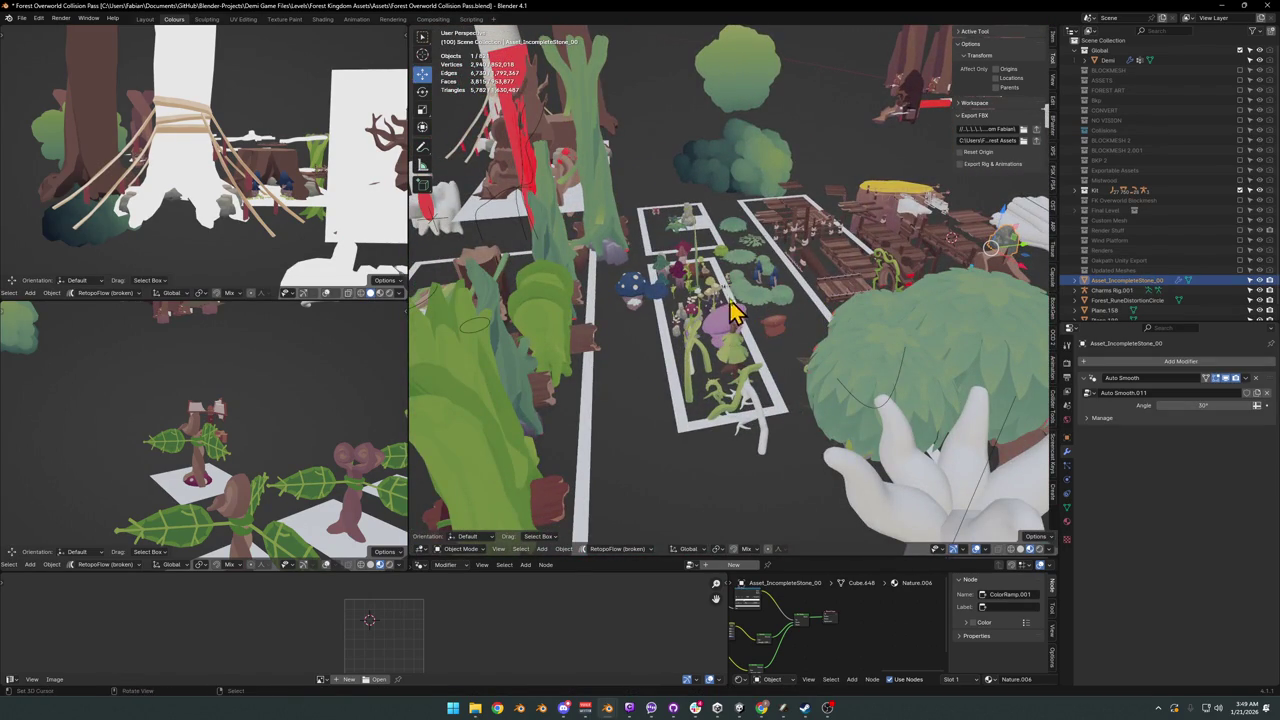
pyautogui.moveTo(823, 286); pyautogui.dragTo(789, 330, button='middle')
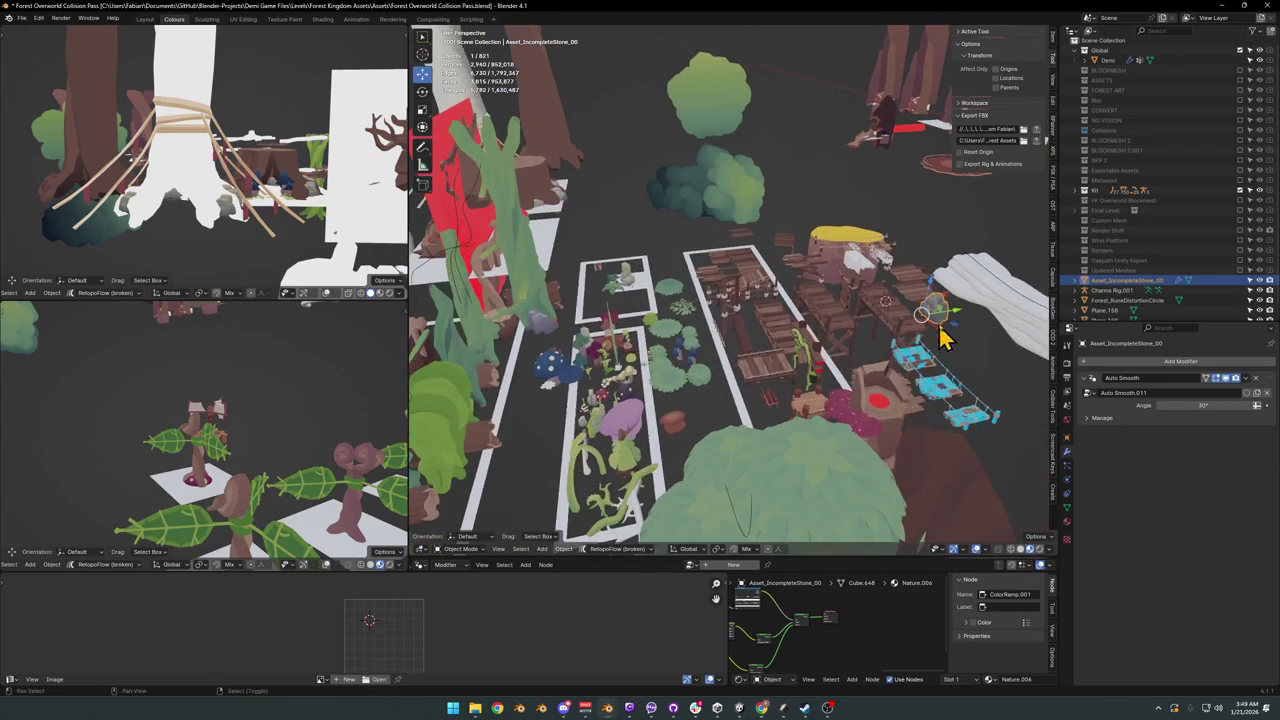
pyautogui.press('KP_Decimal')
pyautogui.moveTo(886, 320)
pyautogui.mouseDown(button='middle')
pyautogui.moveTo(800, 330)
pyautogui.moveTo(823, 317)
pyautogui.moveTo(803, 320)
pyautogui.mouseUp(button='middle')
pyautogui.scroll(4, 823, 317)
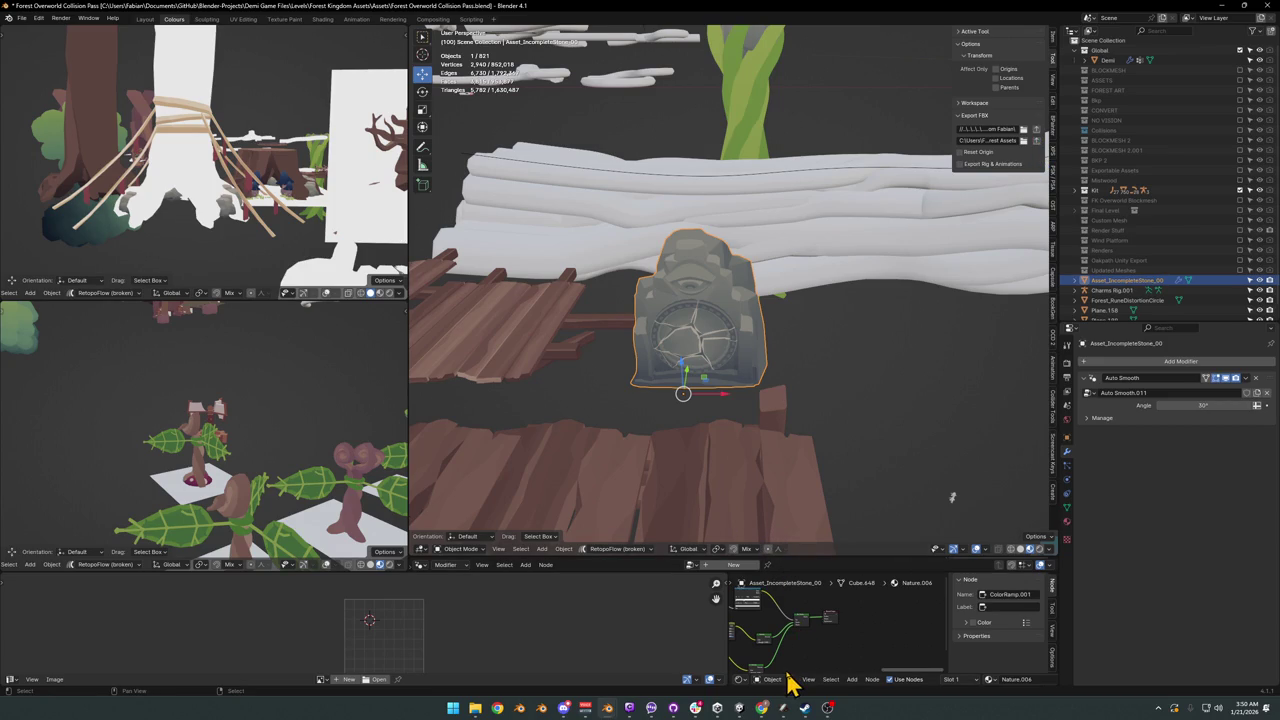
pyautogui.click(607, 708)
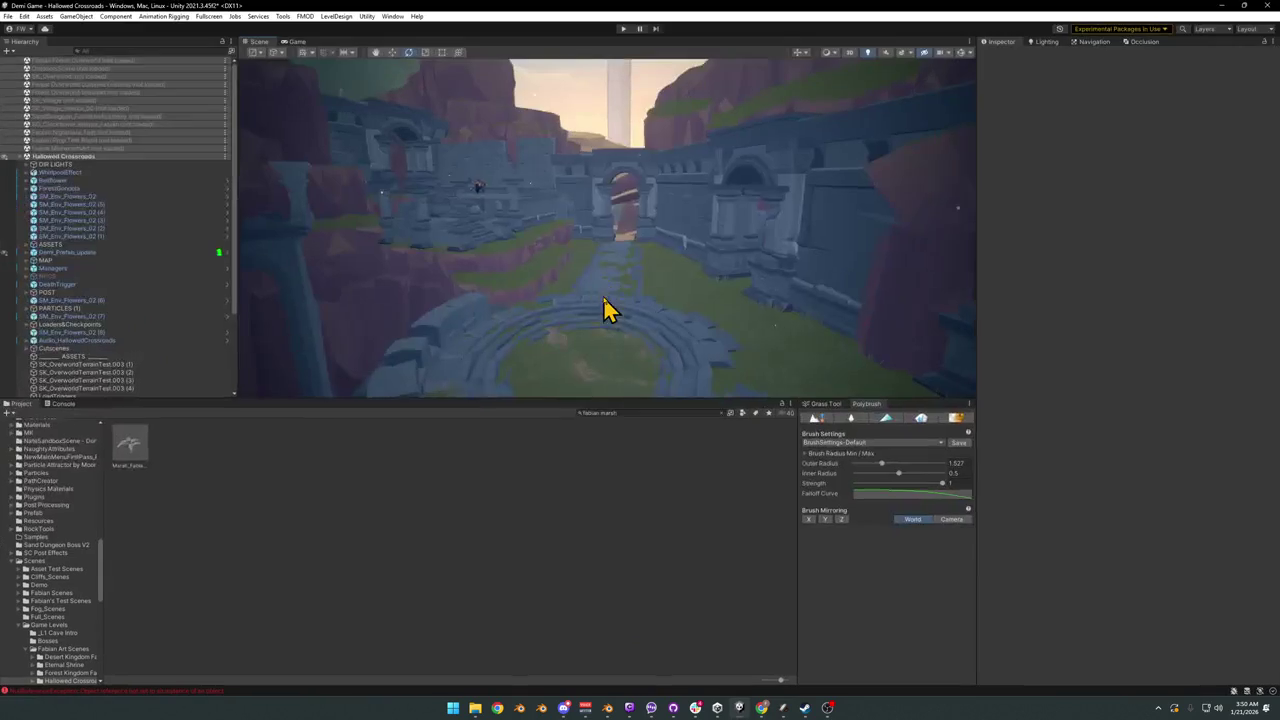
# Step: Clear the old Project search and drag Asset_IncompleteStone_00 into the Hallowed Crossroads scene
pyautogui.moveTo(665, 272); pyautogui.dragTo(505, 260, button='right')
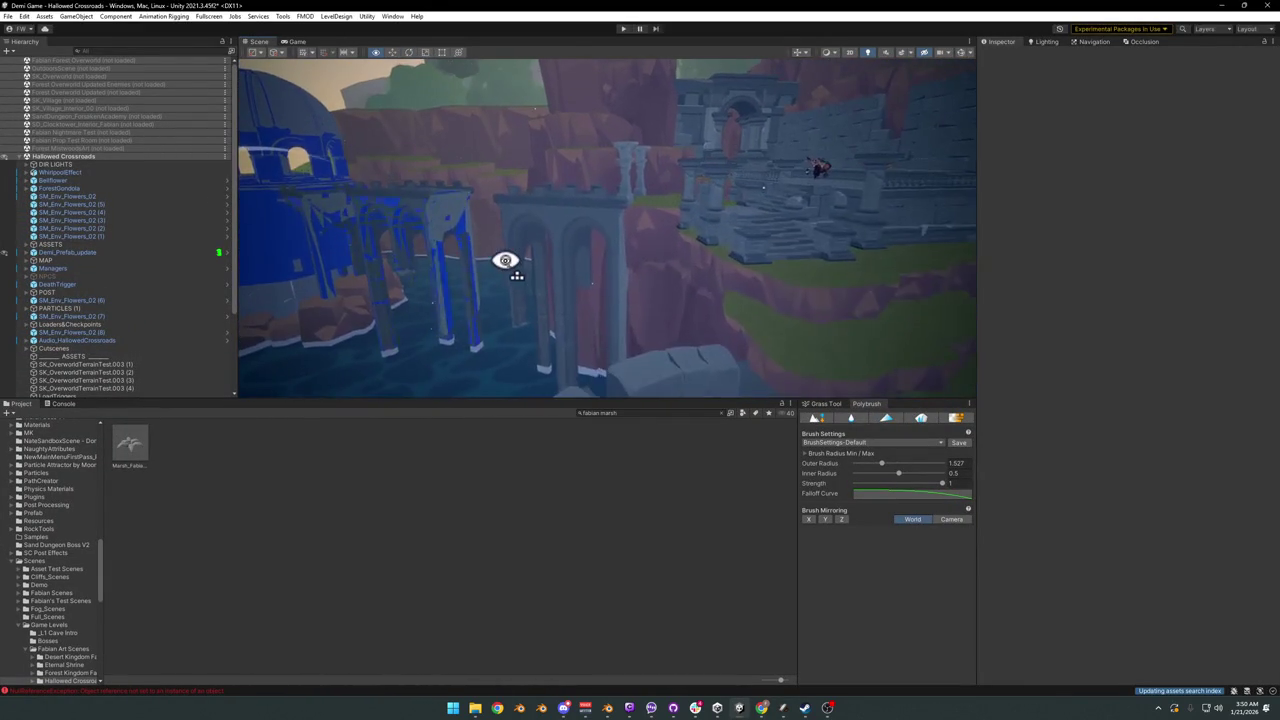
pyautogui.moveTo(505, 260); pyautogui.dragTo(512, 262, button='right')
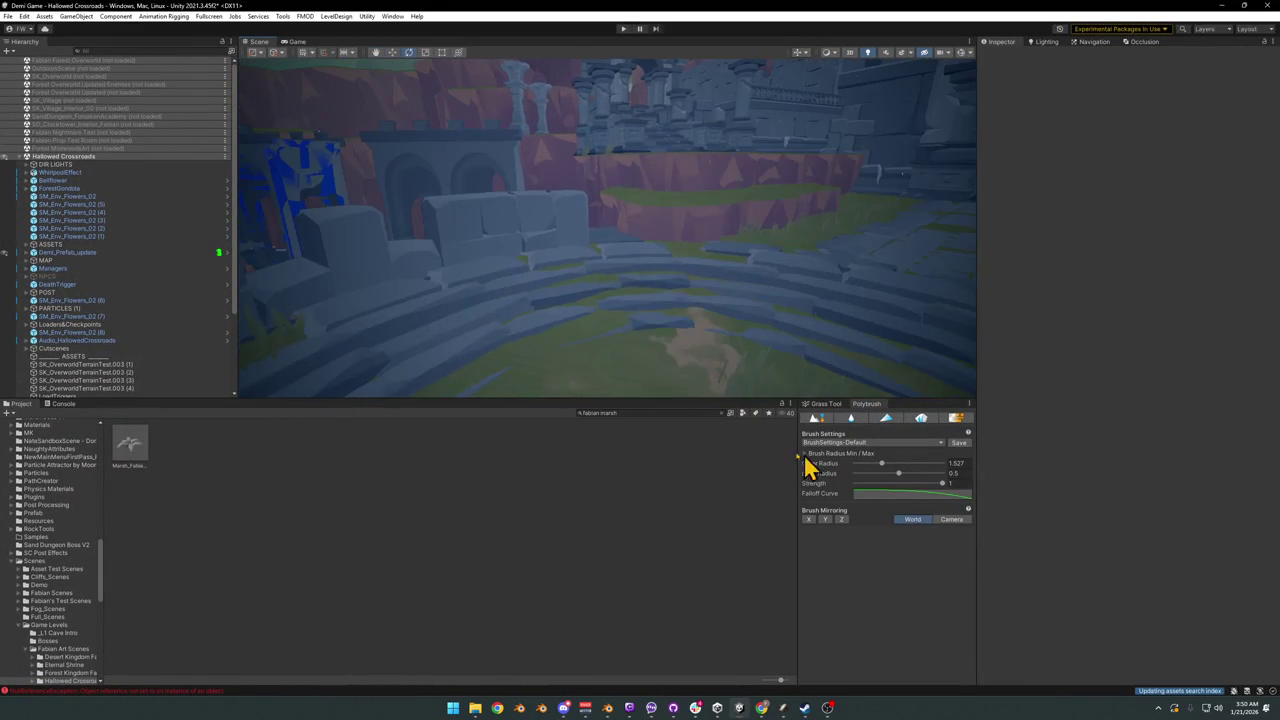
pyautogui.click(624, 419)
pyautogui.write('Incom')
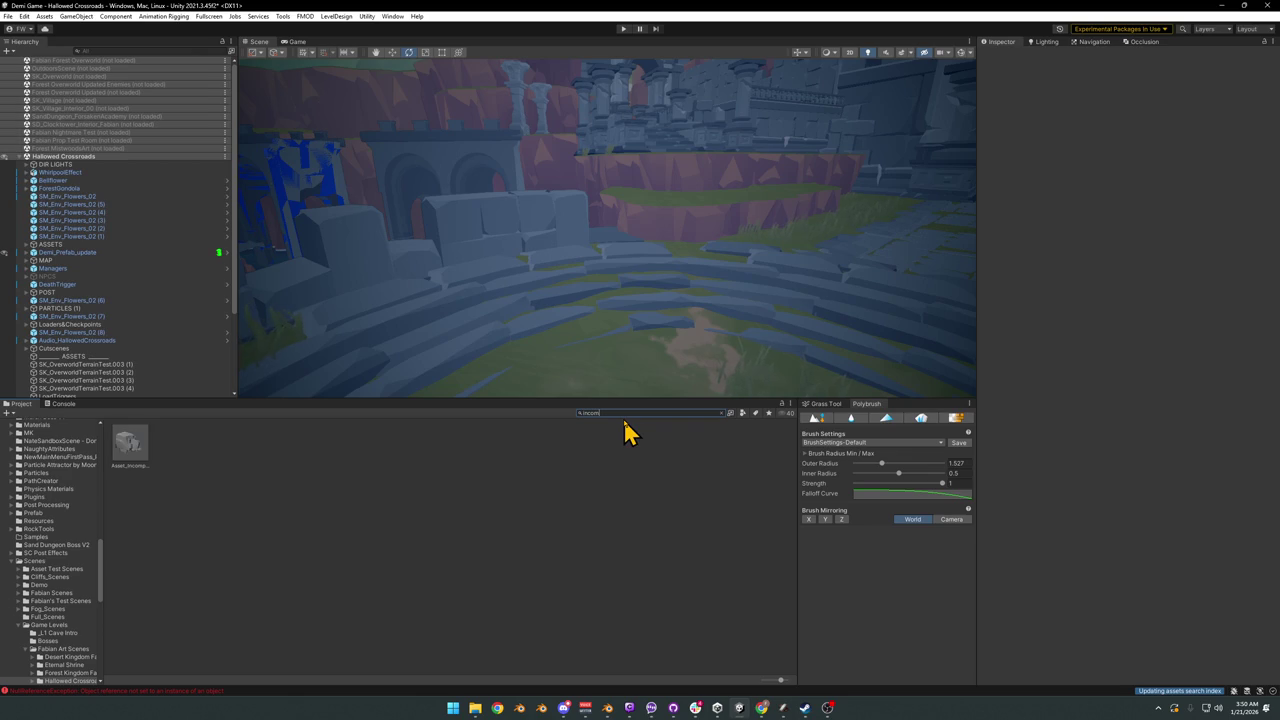
pyautogui.press('BackSpace')
pyautogui.press('BackSpace')
pyautogui.press('BackSpace')
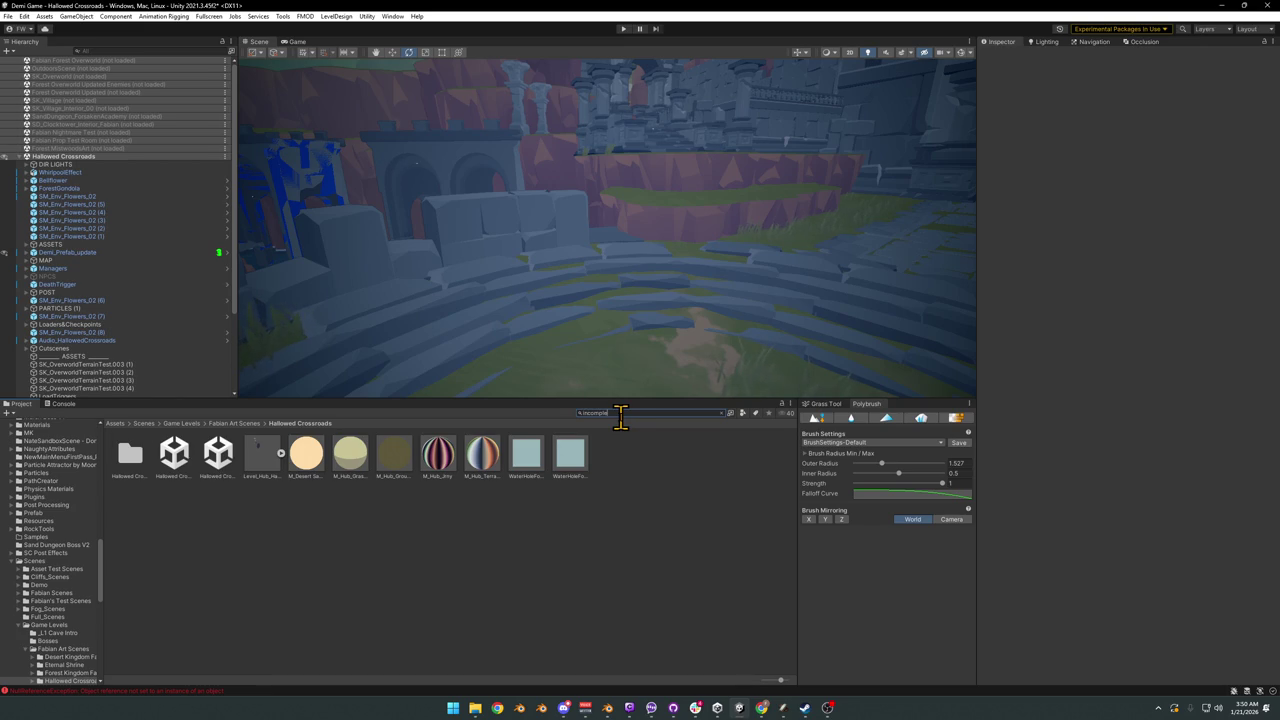
pyautogui.moveTo(127, 458); pyautogui.dragTo(660, 340)
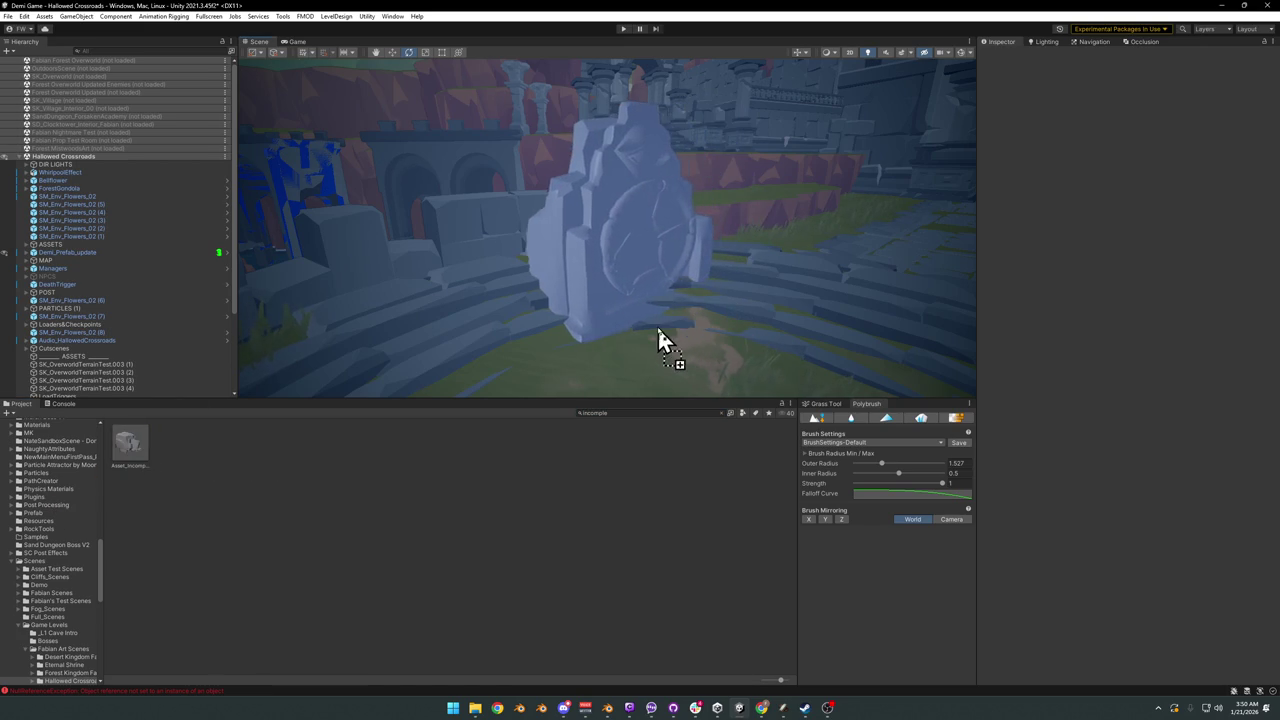
# Step: Move the stone tablet onto the centre of the circular arena floor
pyautogui.click(456, 297)
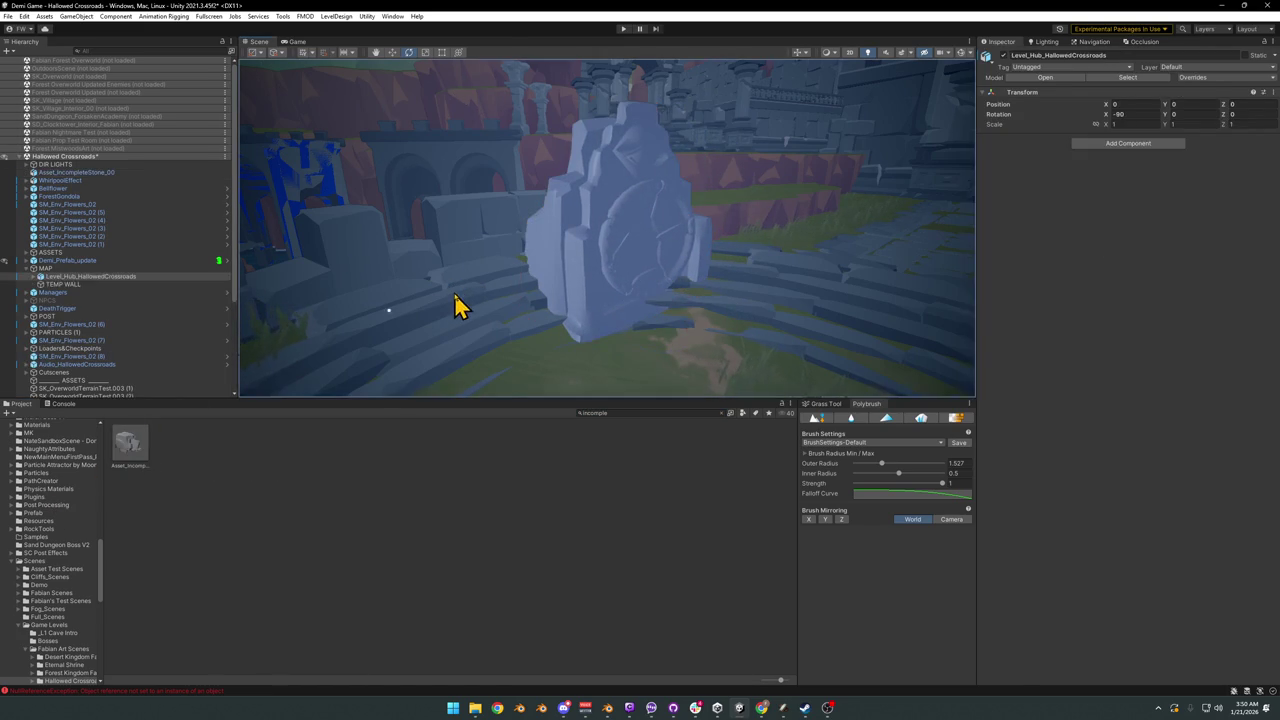
pyautogui.click(843, 303)
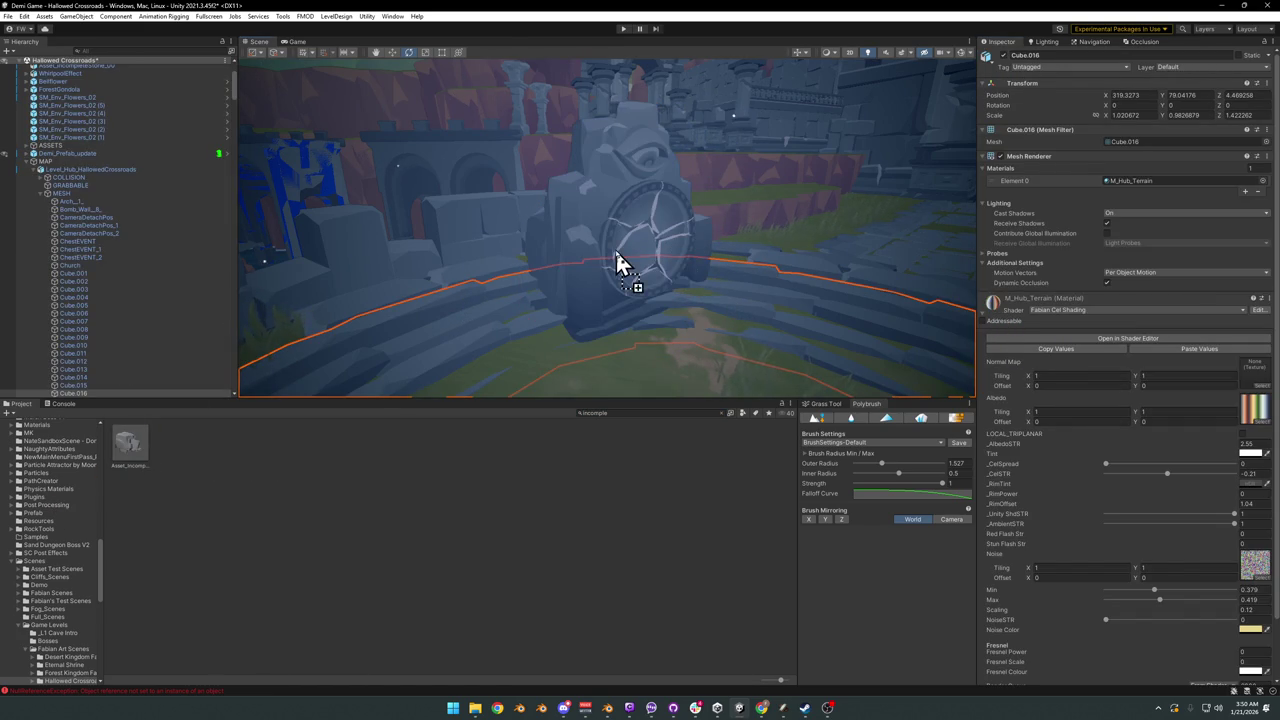
pyautogui.moveTo(660, 236)
pyautogui.keyDown('alt'); pyautogui.mouseDown()
pyautogui.moveTo(642, 273)
pyautogui.moveTo(623, 231)
pyautogui.moveTo(664, 224)
pyautogui.mouseUp(); pyautogui.keyUp('alt')
pyautogui.click(520, 294)
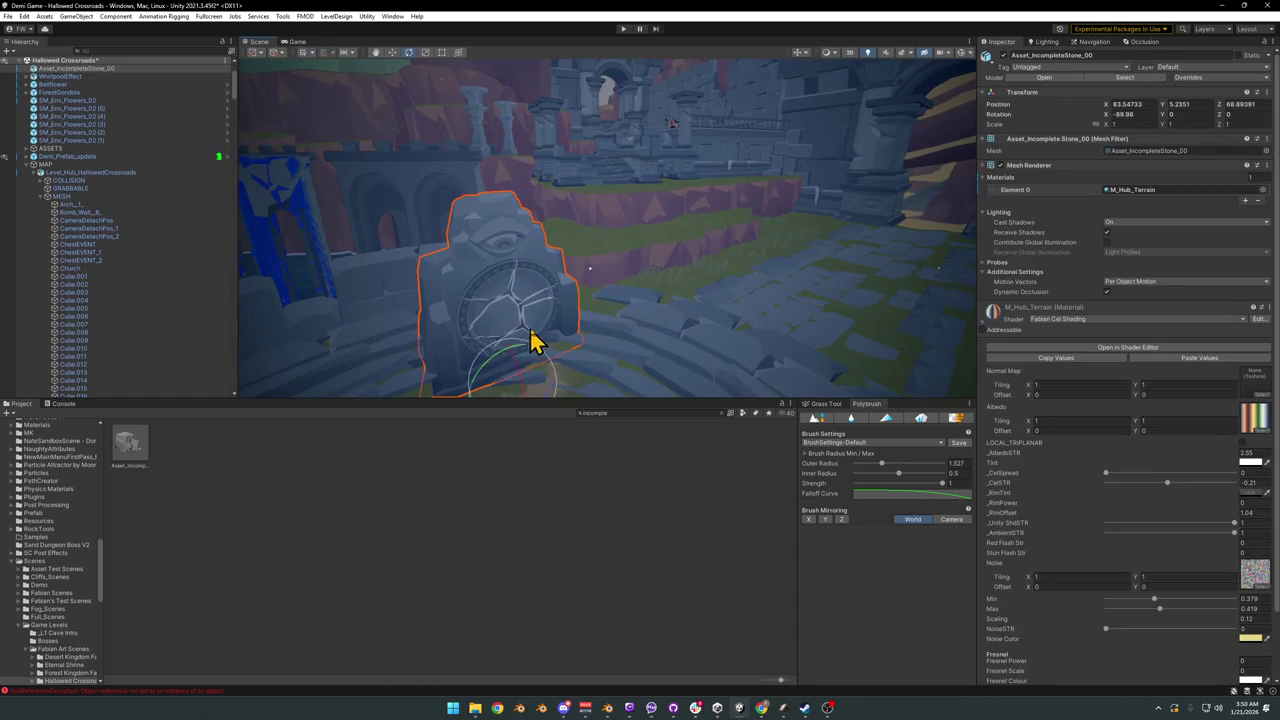
pyautogui.moveTo(517, 391)
pyautogui.mouseDown()
pyautogui.moveTo(766, 294)
pyautogui.moveTo(877, 306)
pyautogui.moveTo(843, 294)
pyautogui.moveTo(863, 291)
pyautogui.moveTo(705, 290)
pyautogui.mouseUp()
pyautogui.click(566, 503)
pyautogui.keyDown('alt'); pyautogui.moveTo(640, 323); pyautogui.dragTo(608, 434); pyautogui.keyUp('alt')
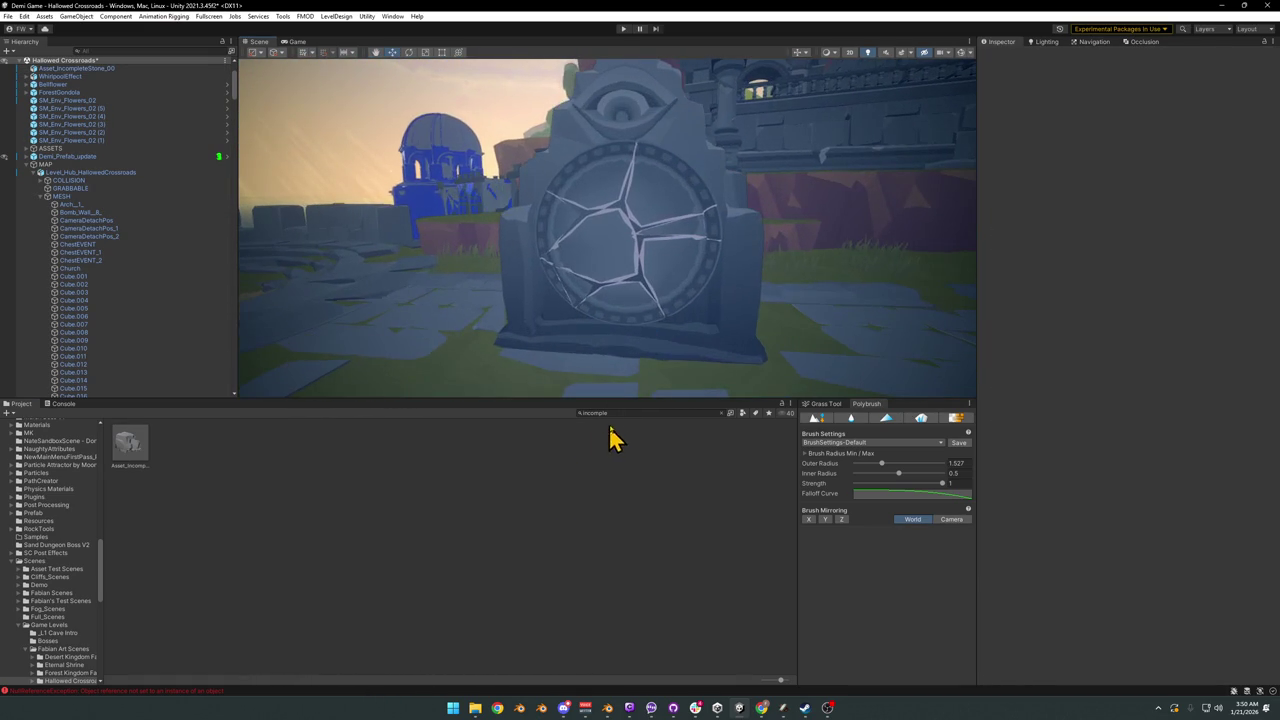
pyautogui.click(1222, 6)
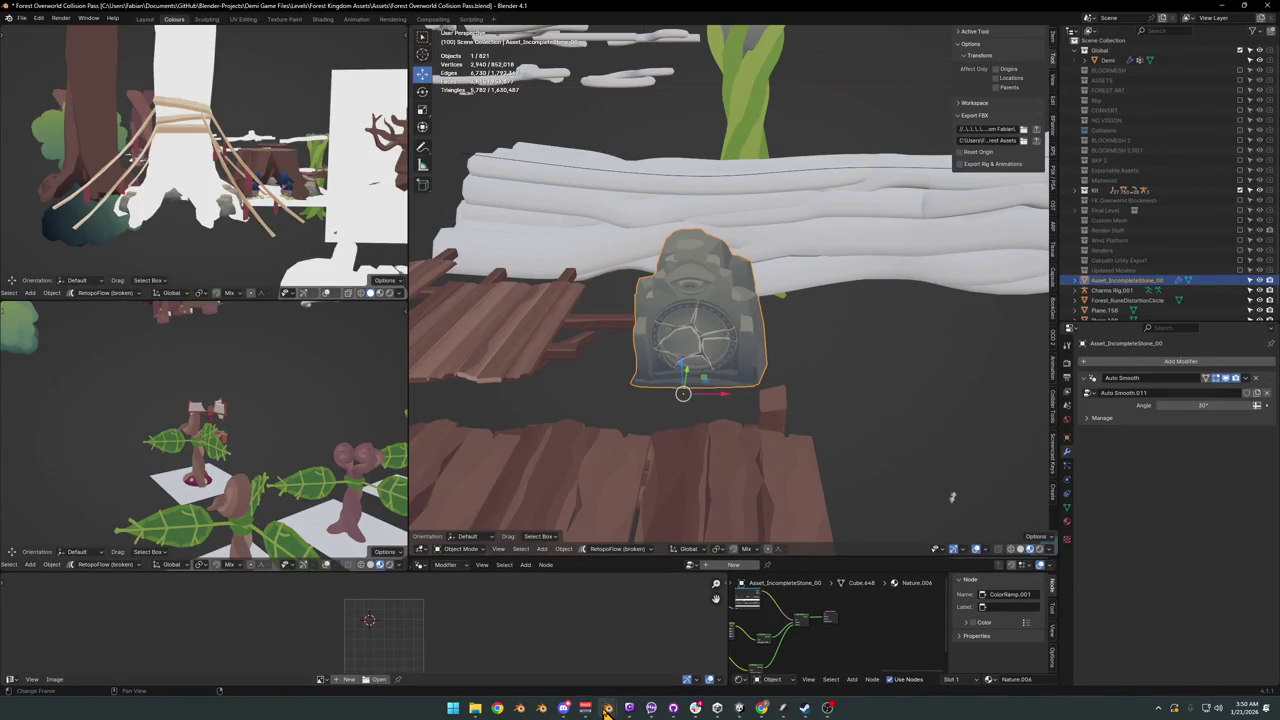
pyautogui.moveTo(632, 660)
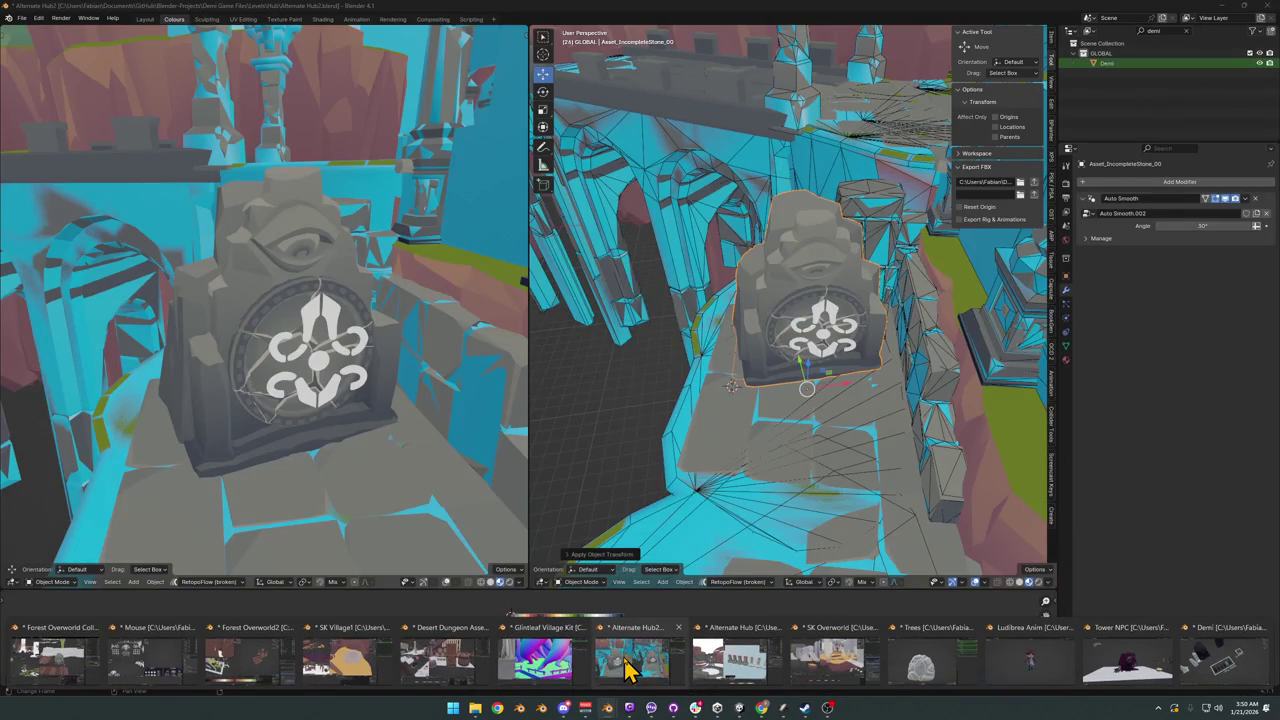
# Step: In the Alternate Hub2 file, clear the glyph's rotation, rename it Asset_VoidSymbom_00, and copy it
pyautogui.click(627, 668)
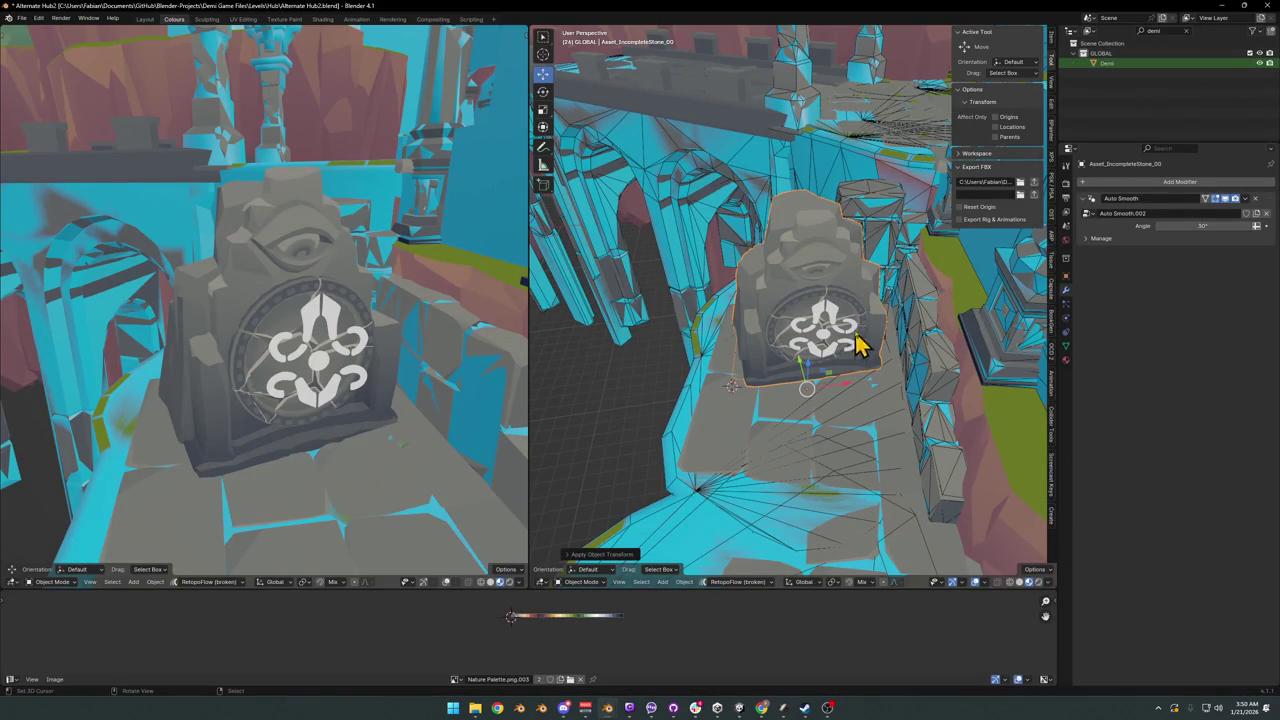
pyautogui.click(838, 332)
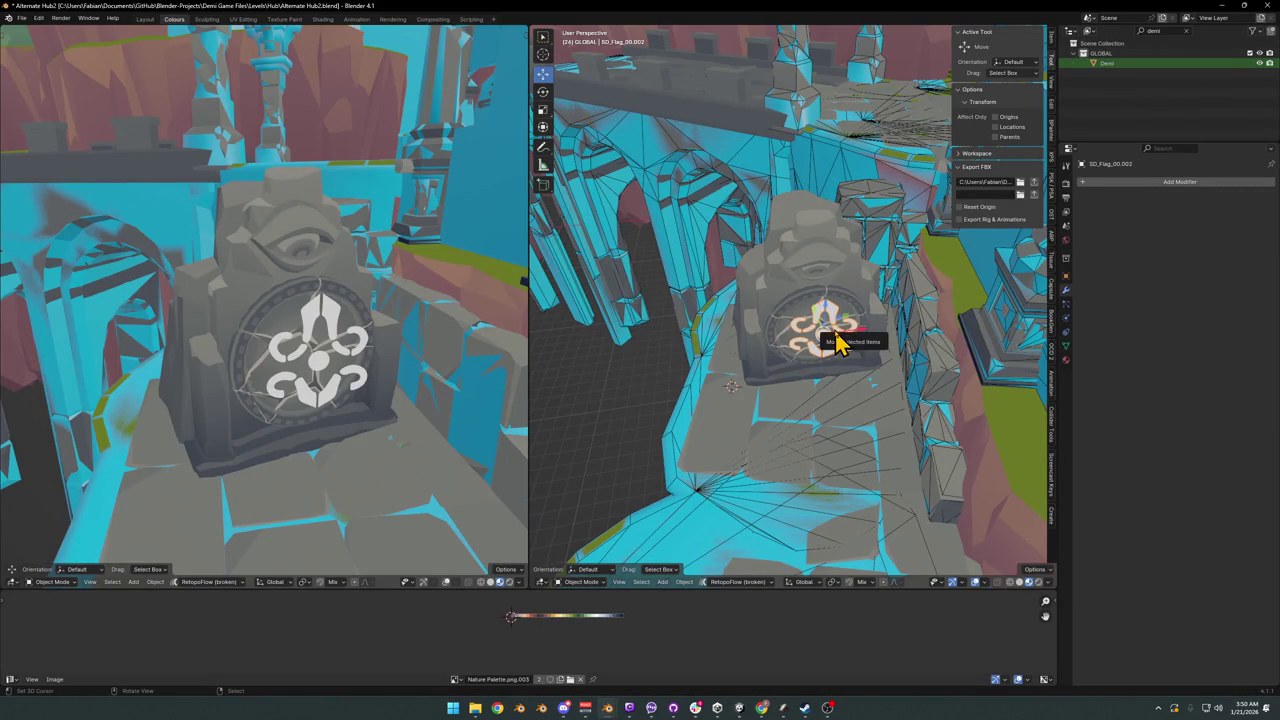
pyautogui.hotkey('alt', 'r')
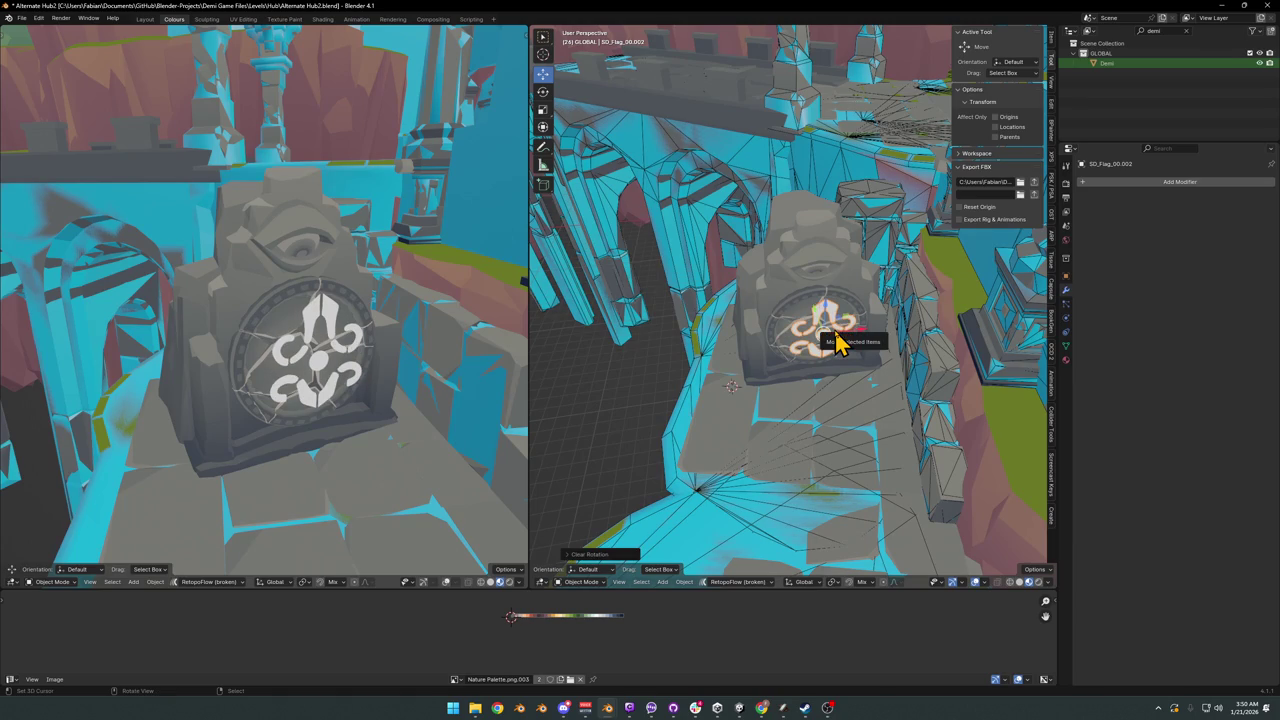
pyautogui.press('F2')
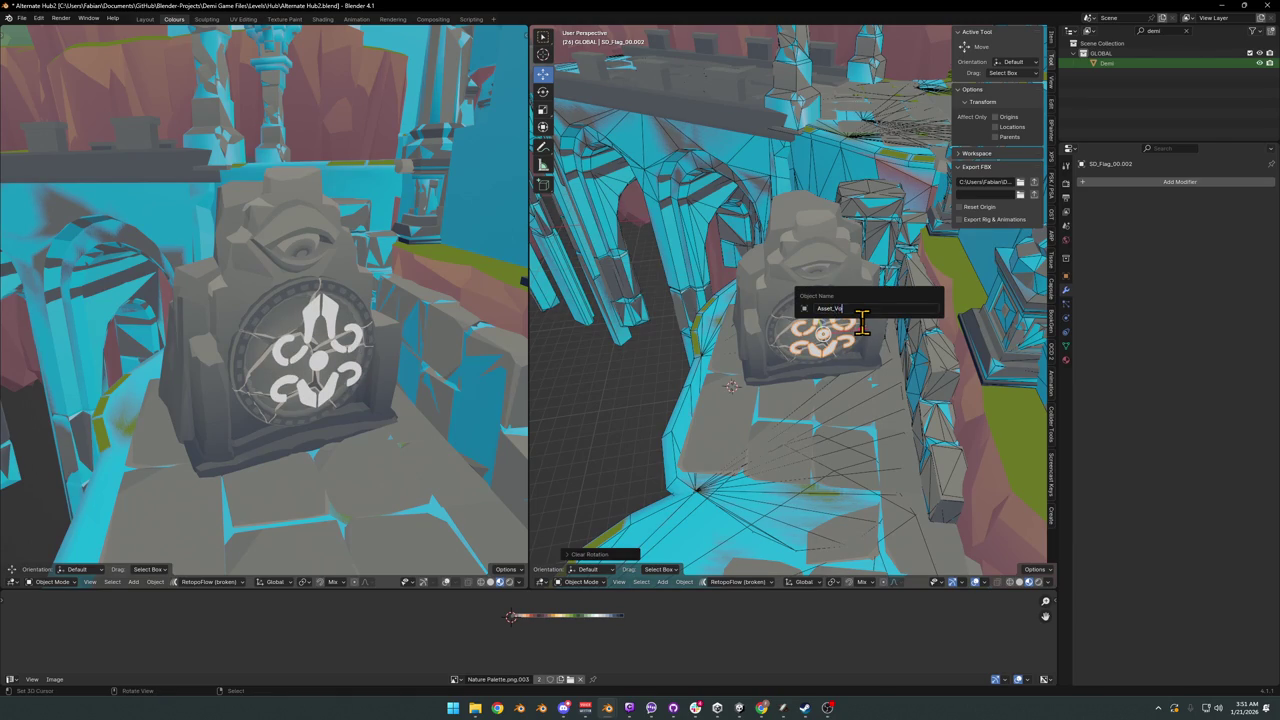
pyautogui.write('Asset_VoidSymbom_00')
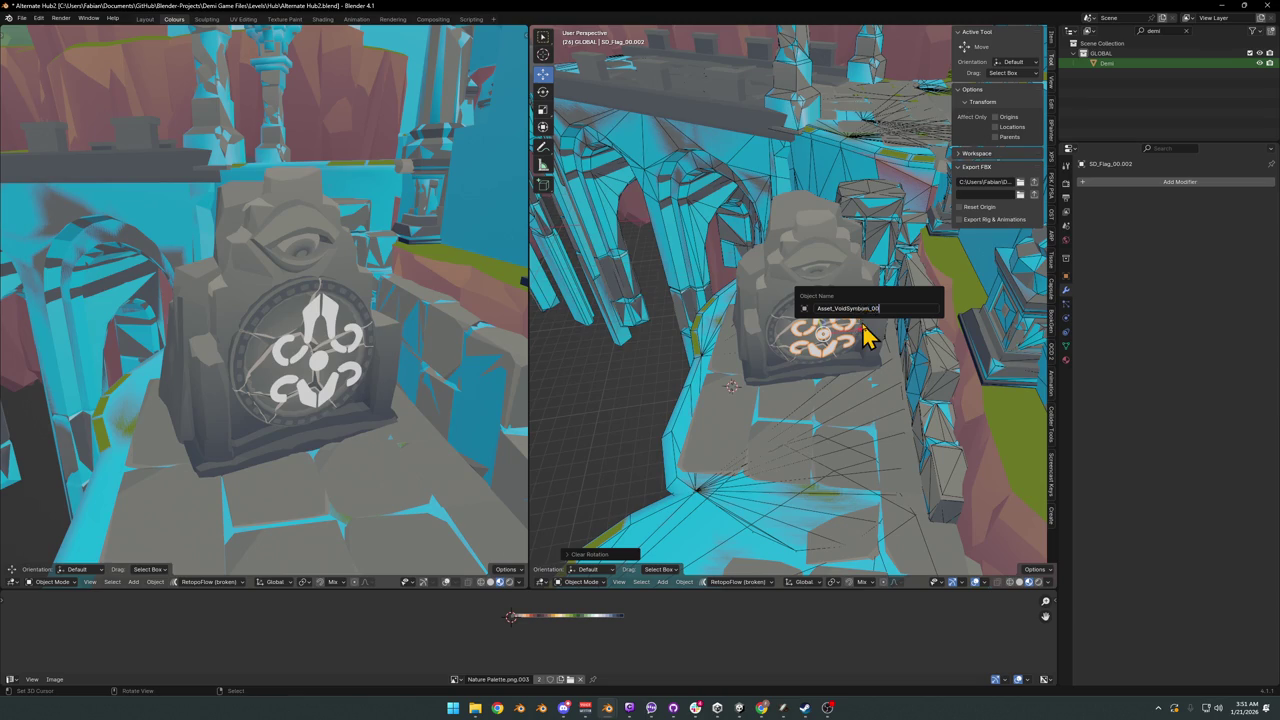
pyautogui.press('Return')
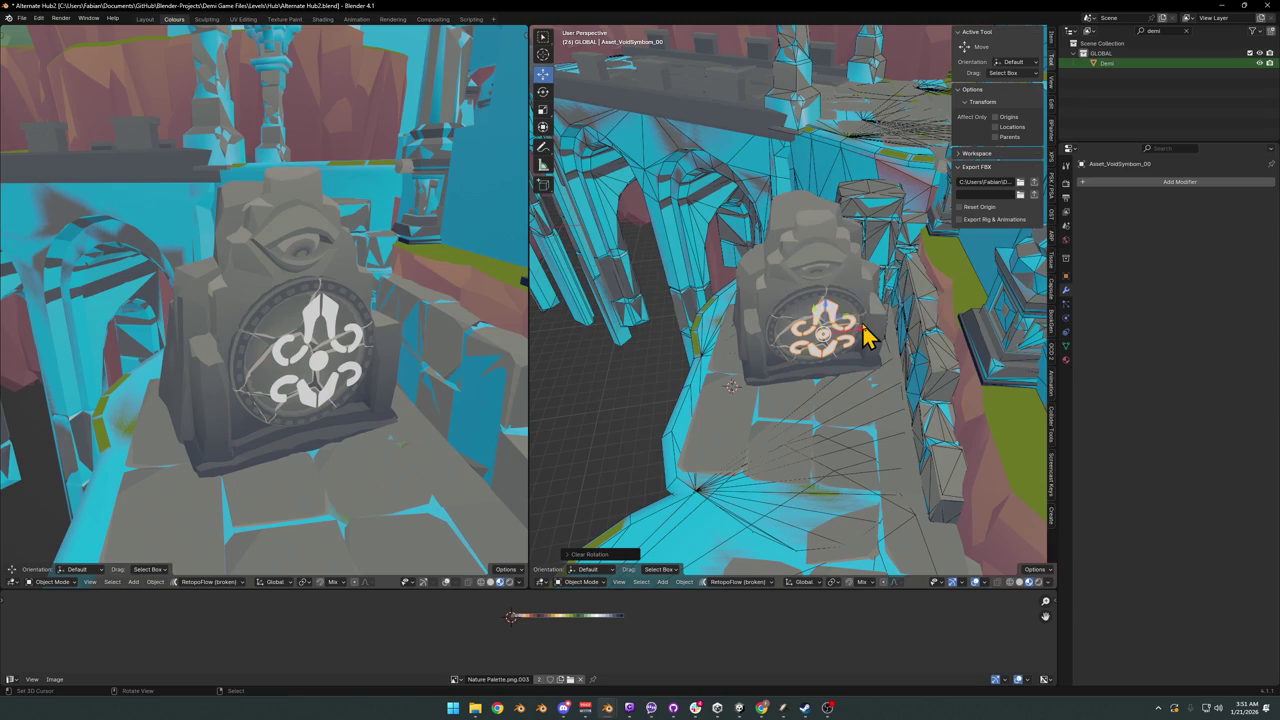
pyautogui.rightClick(848, 315)
pyautogui.click(829, 303)
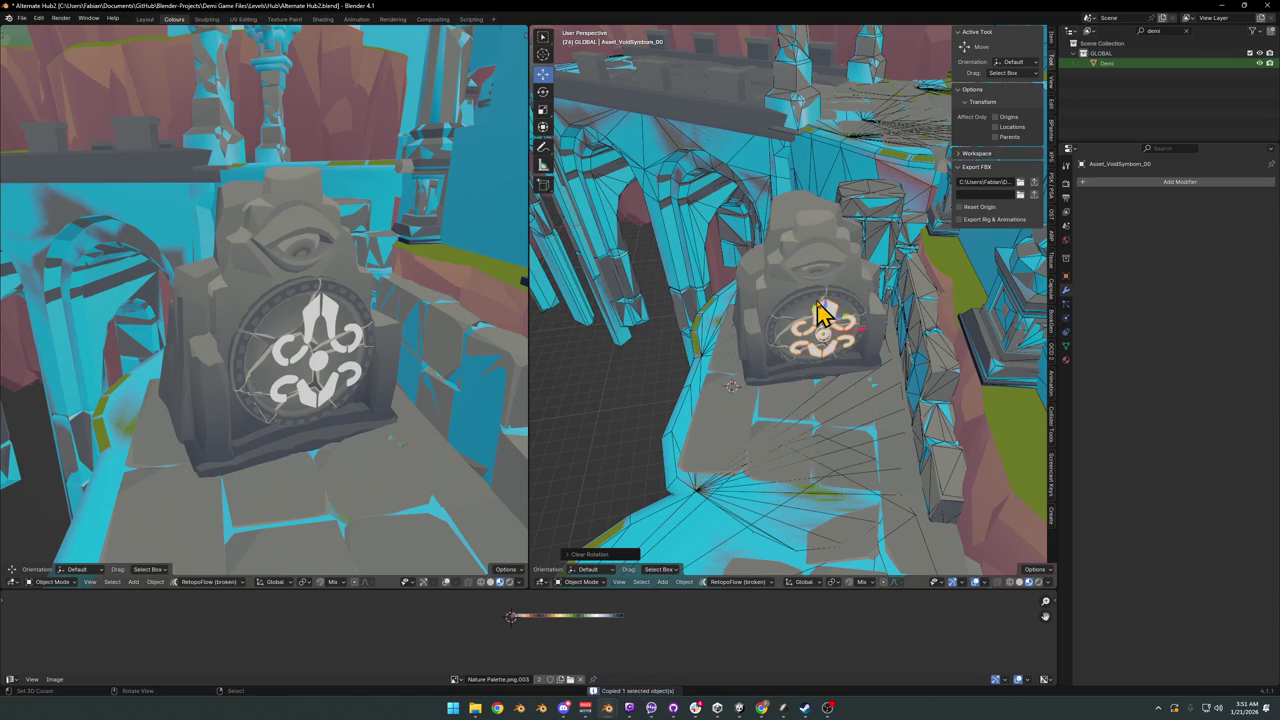
pyautogui.click(1222, 5)
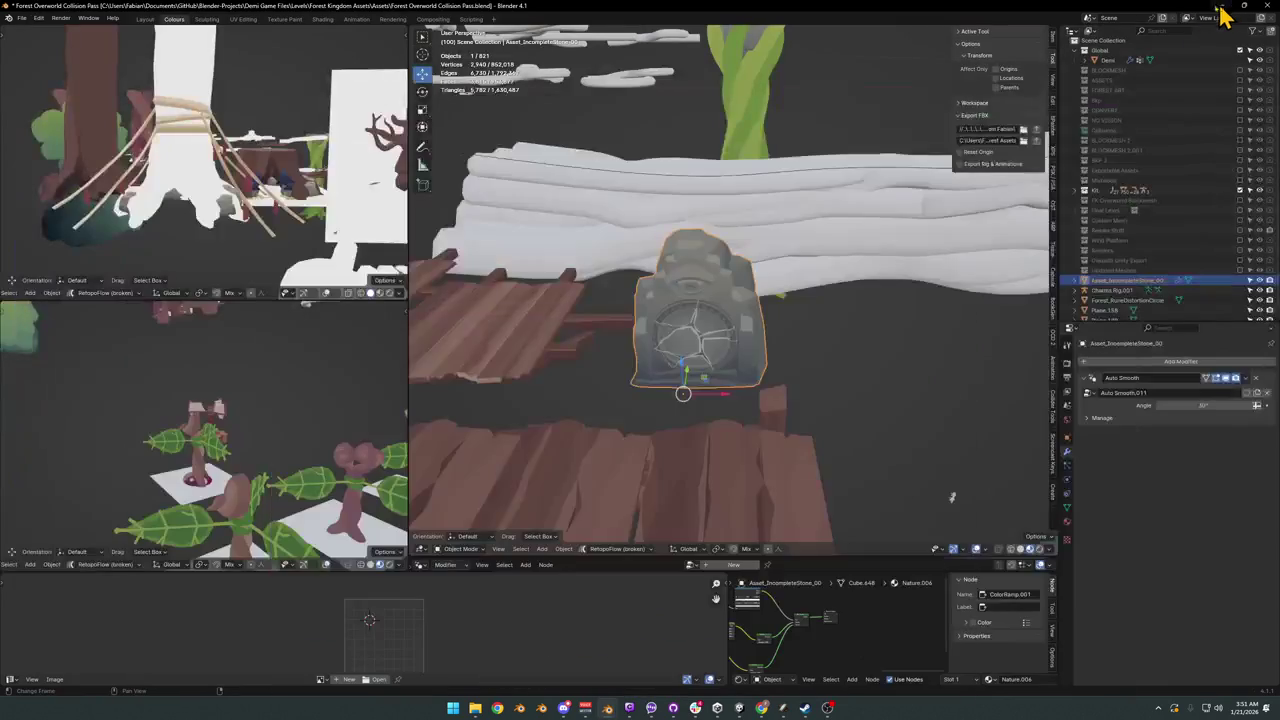
# Step: Paste the glyph at the 3D cursor, place it right of the stone tablet, and export FBX
pyautogui.hotkey('ctrl', 'v')
pyautogui.hotkey('shift', 's')
pyautogui.click(743, 337)
pyautogui.press('KP_Decimal')
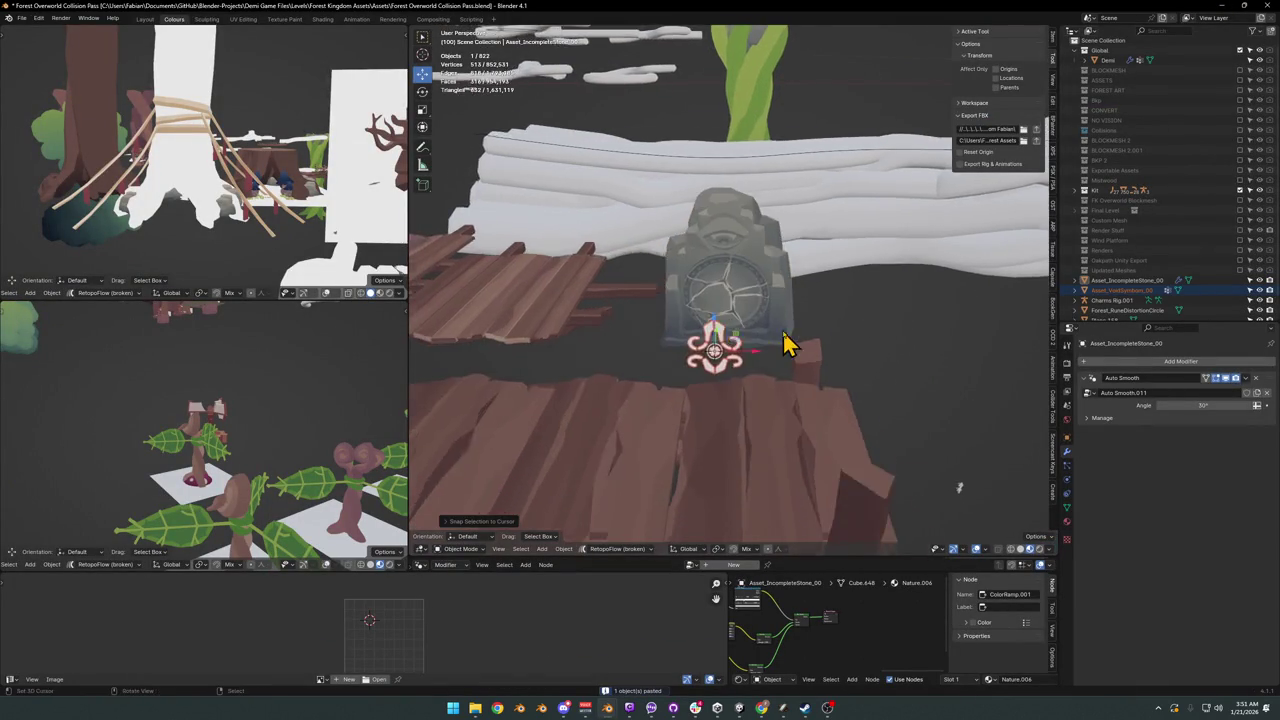
pyautogui.press('g')
pyautogui.hotkey('shift', 'z')
pyautogui.click(960, 385)
pyautogui.hotkey('alt', 'r')
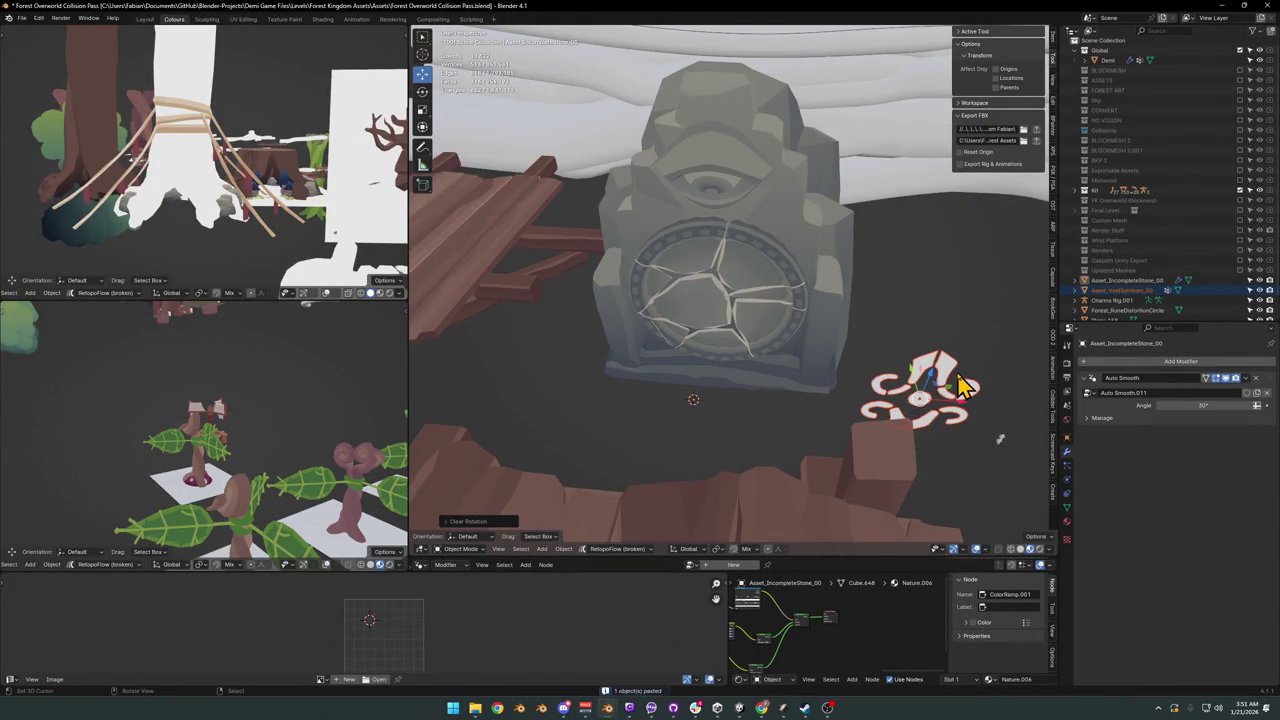
pyautogui.click(1036, 140)
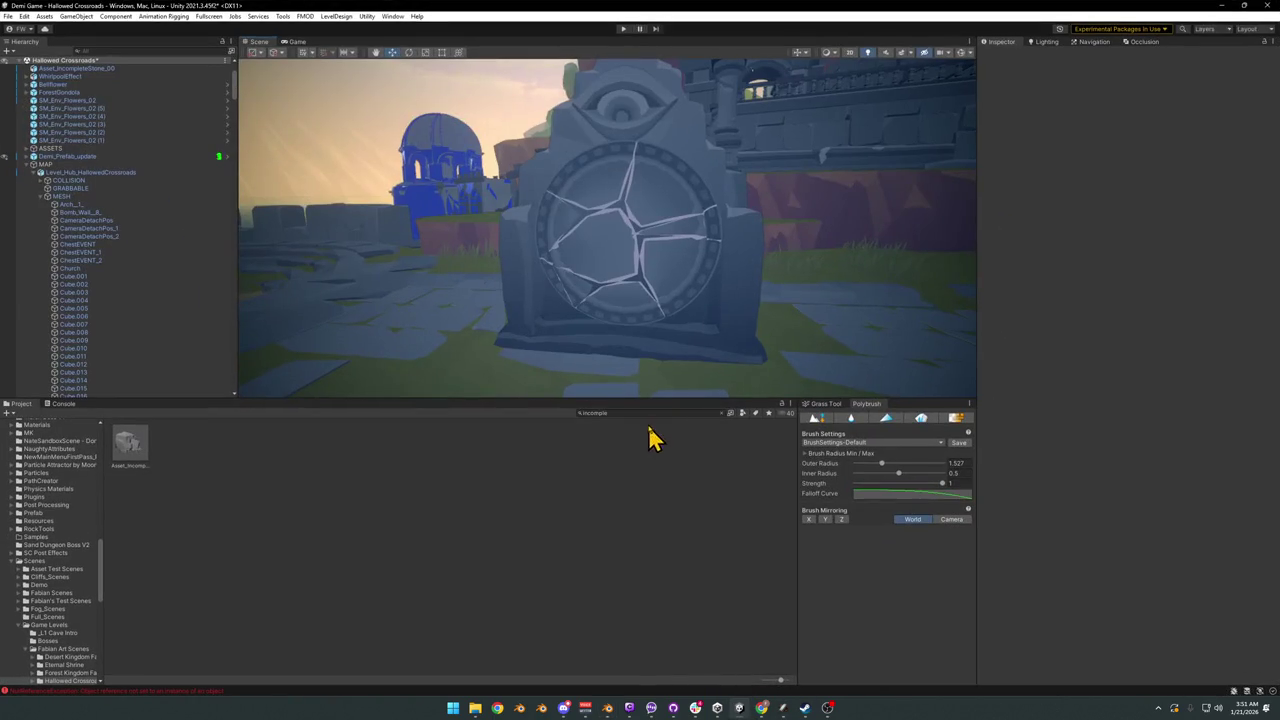
pyautogui.click(652, 413)
# Step: Search the Project for '_voidsym' and drop Asset_VoidSymbom_00 at the stone tablet's base
pyautogui.write('_voidsym')
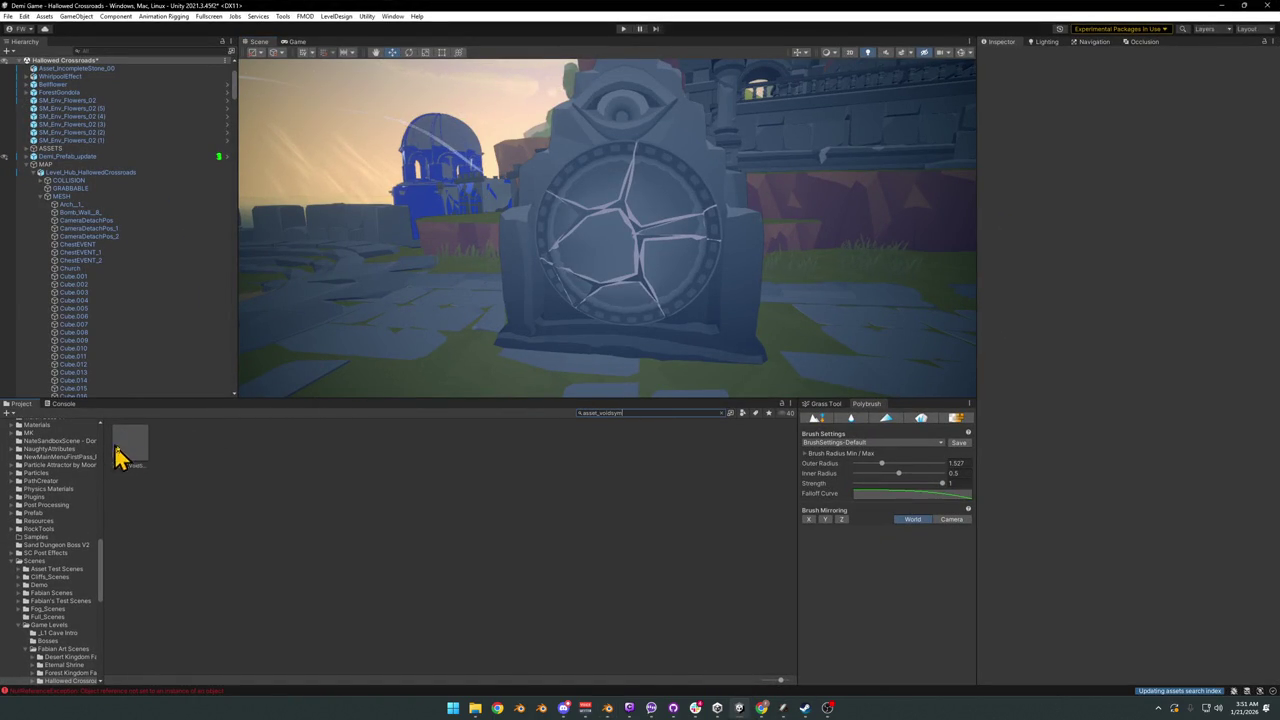
pyautogui.moveTo(128, 445); pyautogui.dragTo(632, 342)
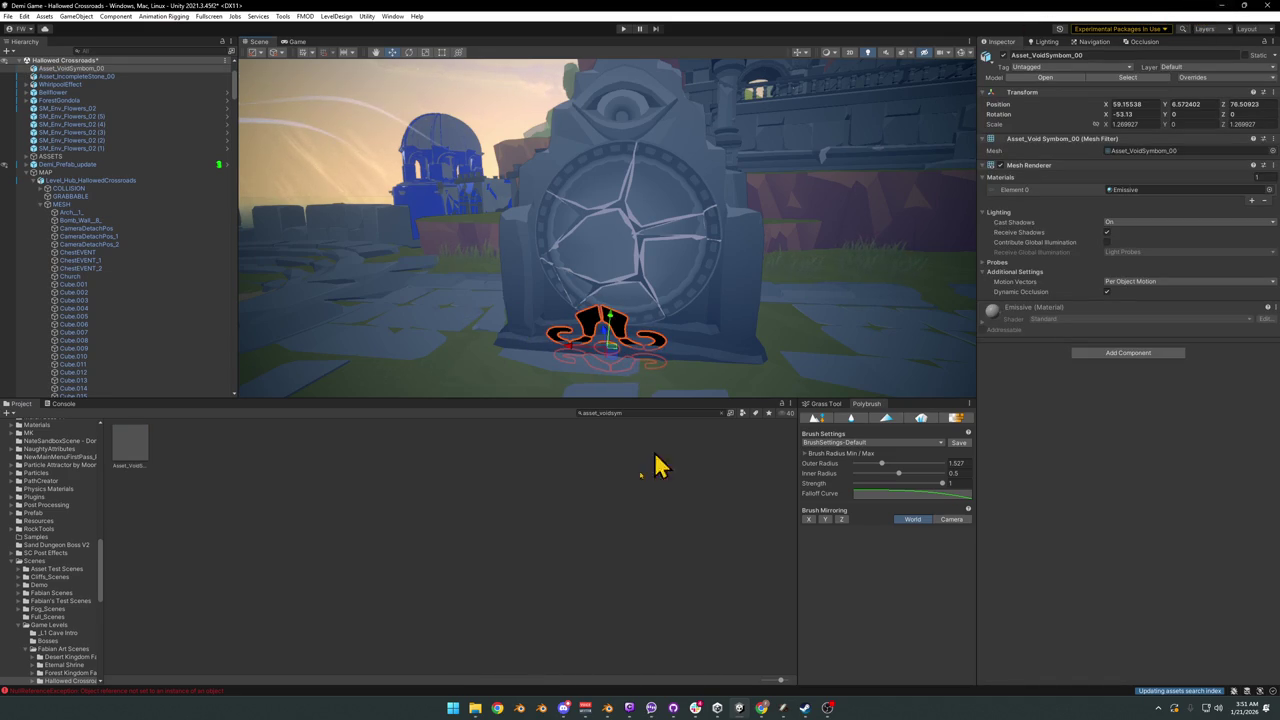
pyautogui.click(1197, 668)
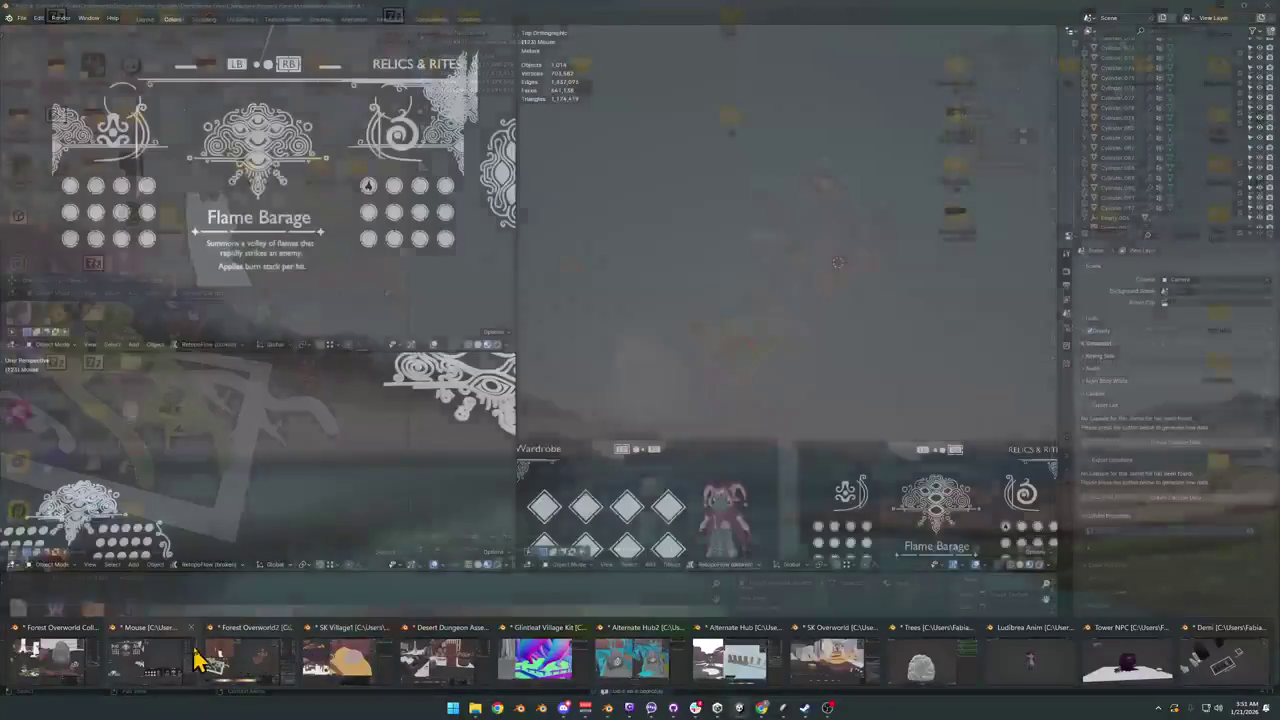
pyautogui.moveTo(739, 708)
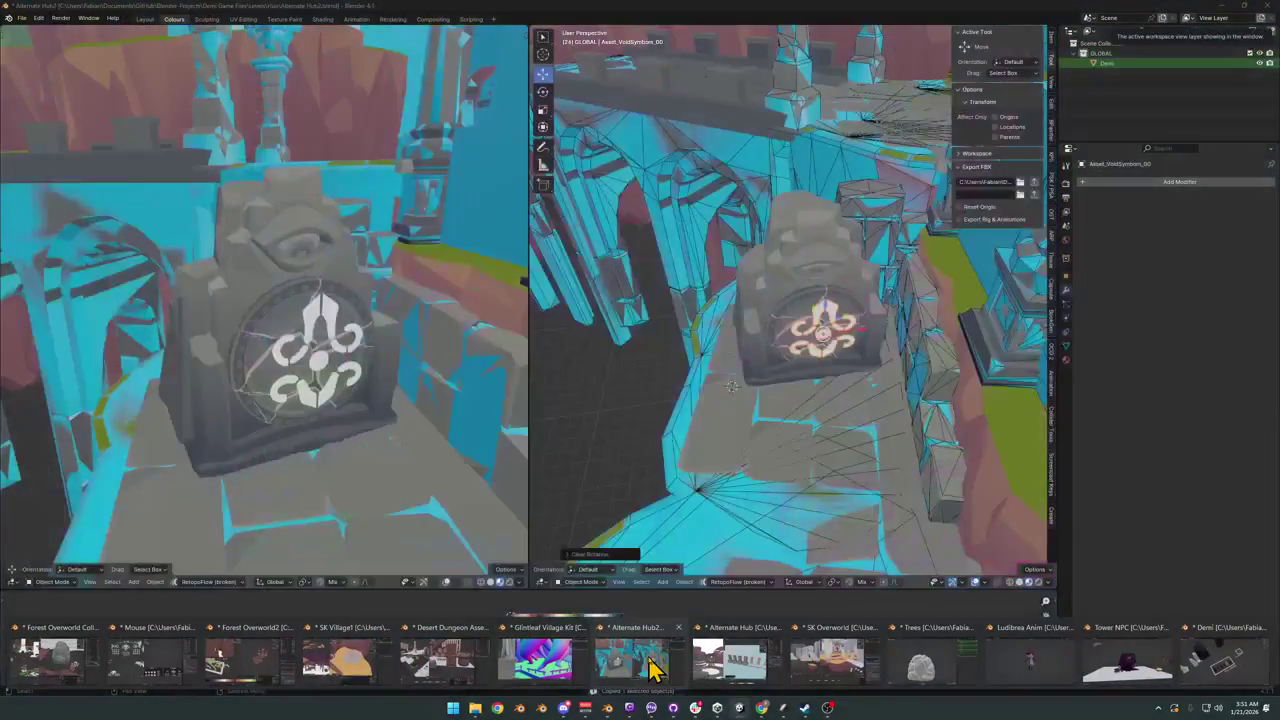
# Step: In the Forest Overworld file, apply the void glyph's transforms, clear its scale, and re-export it
pyautogui.click(652, 668)
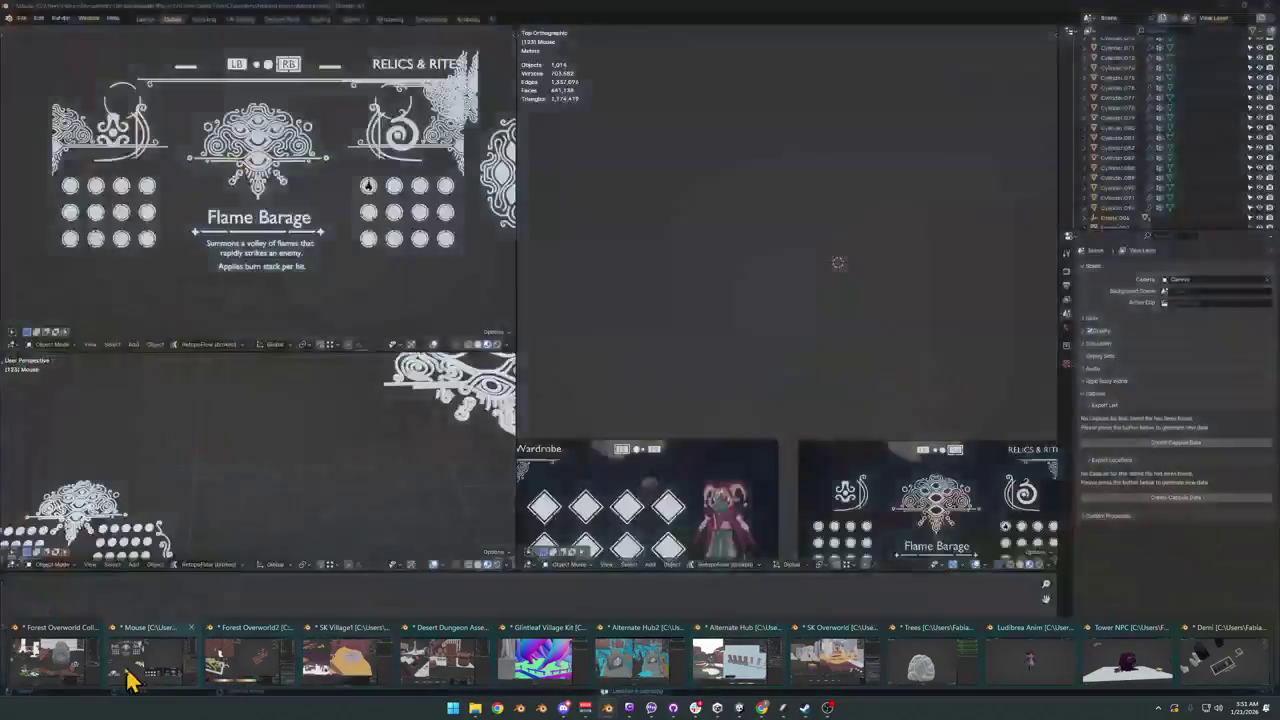
pyautogui.click(63, 668)
pyautogui.moveTo(886, 409); pyautogui.dragTo(757, 428, button='middle')
pyautogui.hotkey('ctrl', 'a')
pyautogui.click(805, 408)
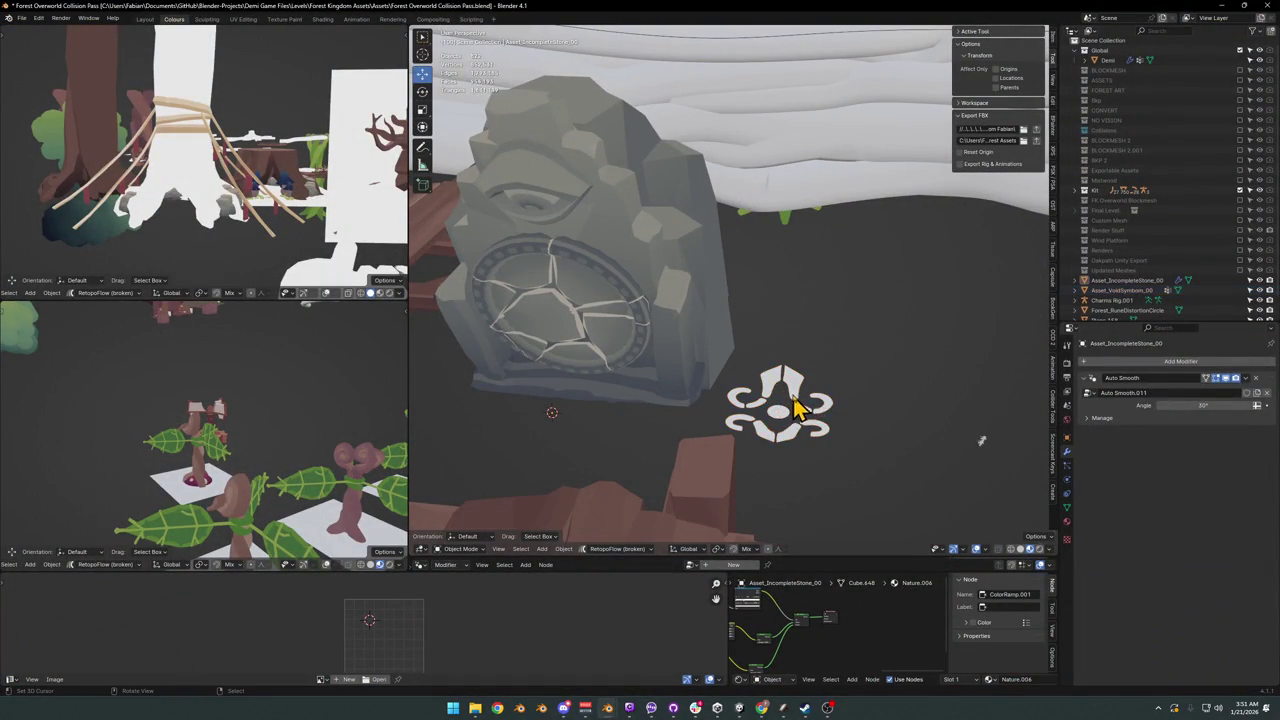
pyautogui.click(800, 402)
pyautogui.hotkey('ctrl', 'a')
pyautogui.click(801, 401)
pyautogui.hotkey('alt', 's')
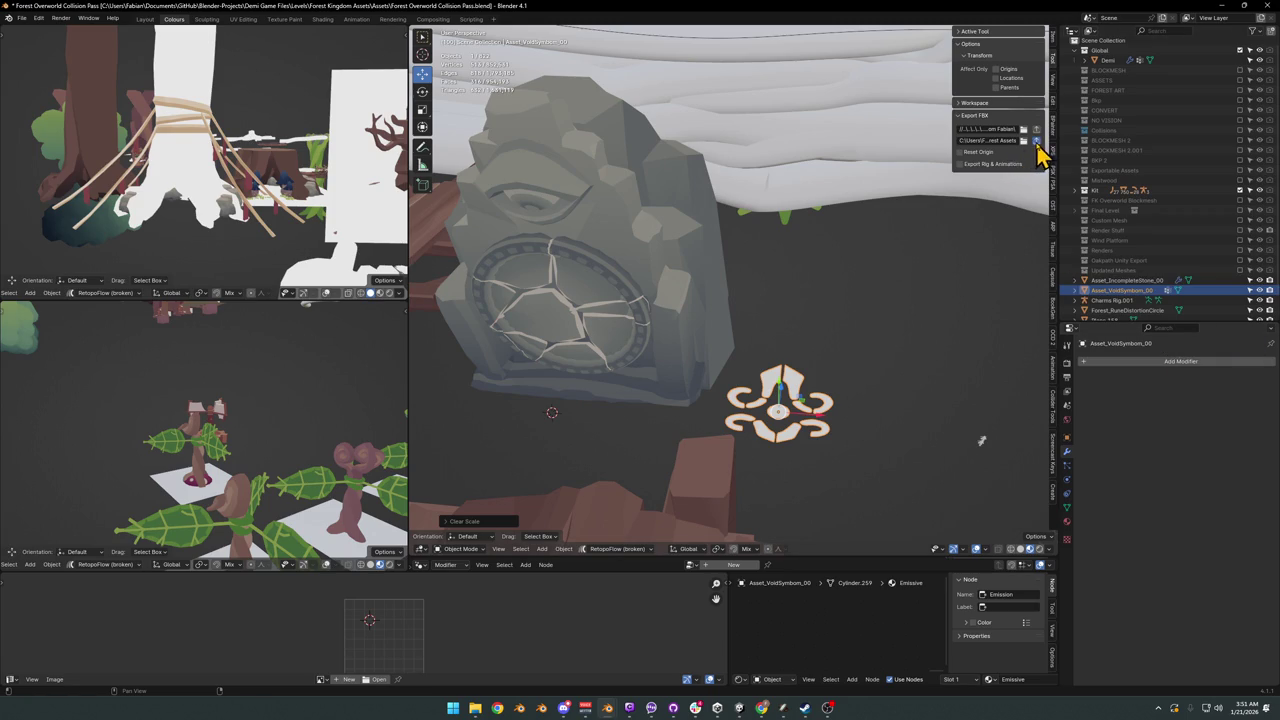
pyautogui.click(740, 708)
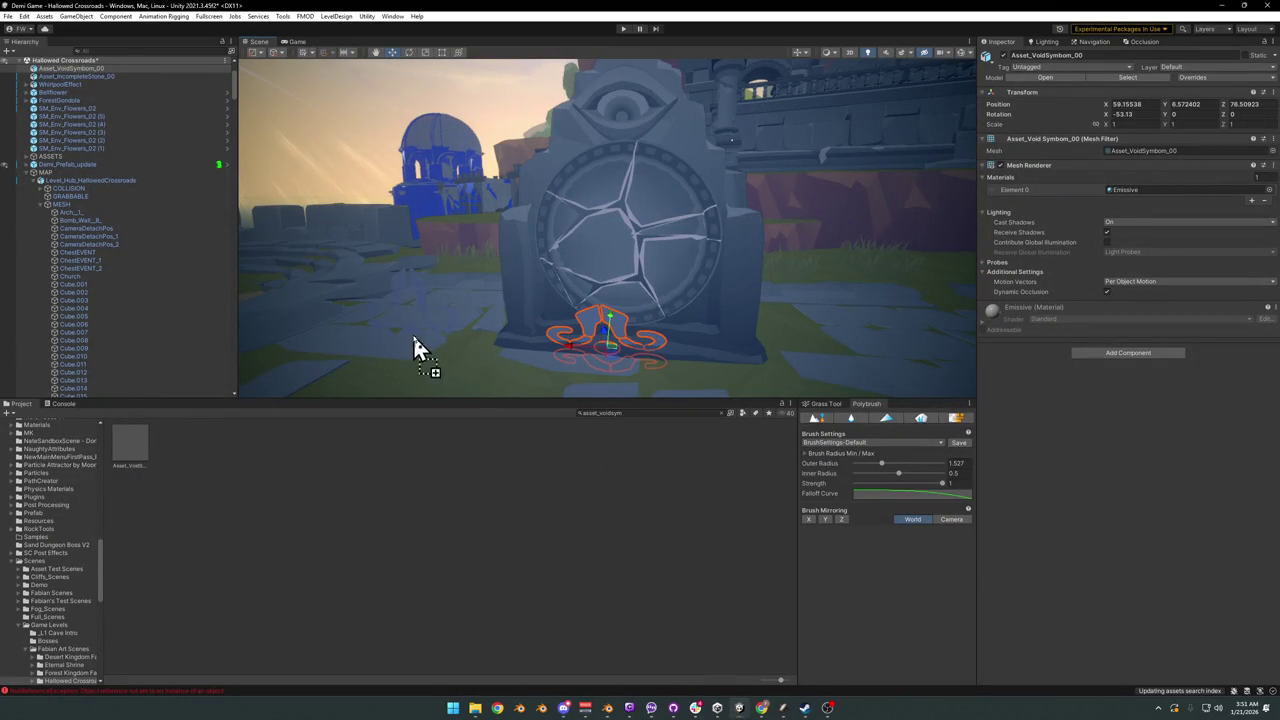
# Step: Add the re-exported Asset_VoidSymbom_00, delete the old glyph, and move the new one onto the tablet
pyautogui.moveTo(414, 345); pyautogui.dragTo(410, 348)
pyautogui.click(605, 330)
pyautogui.click(620, 334)
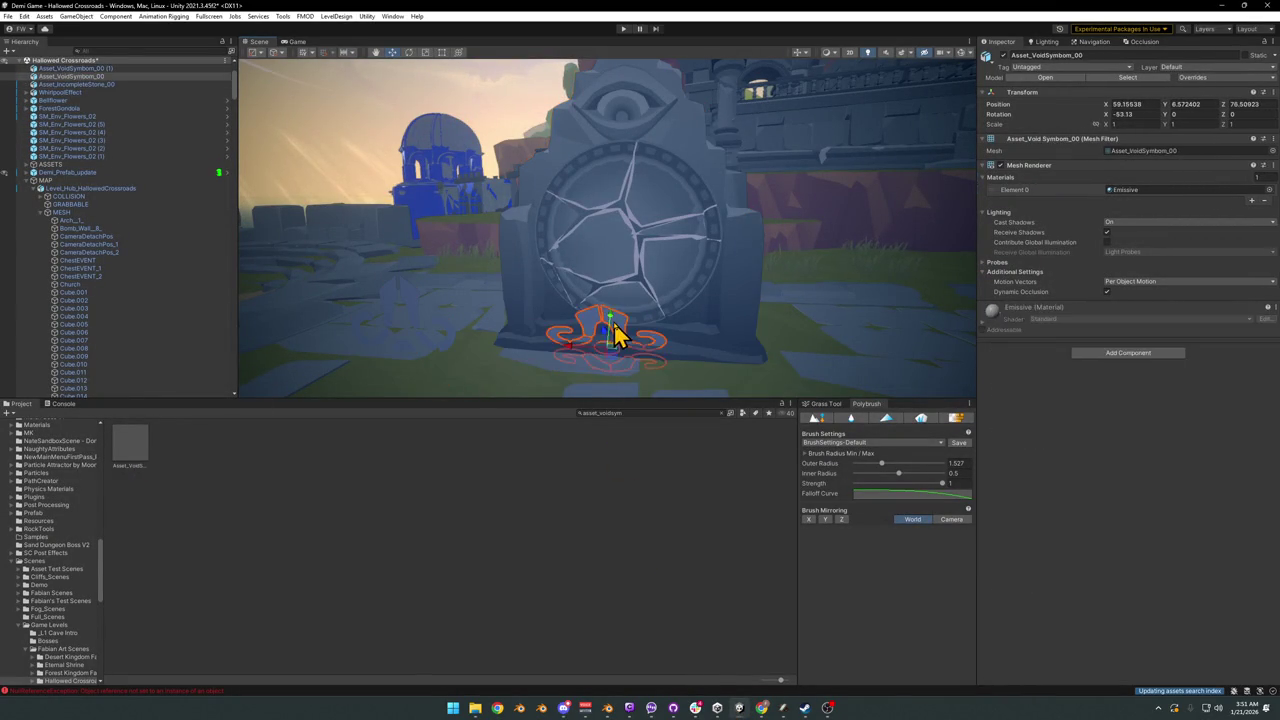
pyautogui.press('Delete')
pyautogui.click(415, 318)
pyautogui.moveTo(406, 362)
pyautogui.mouseDown()
pyautogui.moveTo(617, 310)
pyautogui.moveTo(623, 222)
pyautogui.mouseUp()
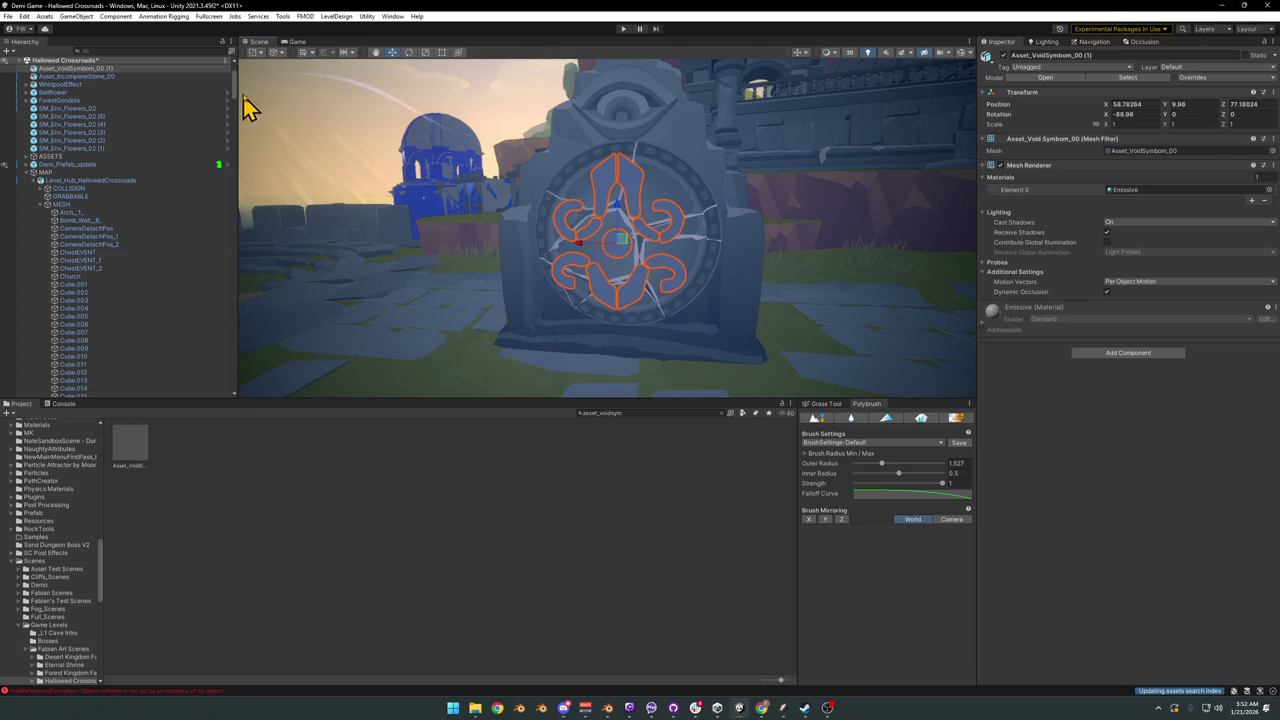
pyautogui.click(96, 70)
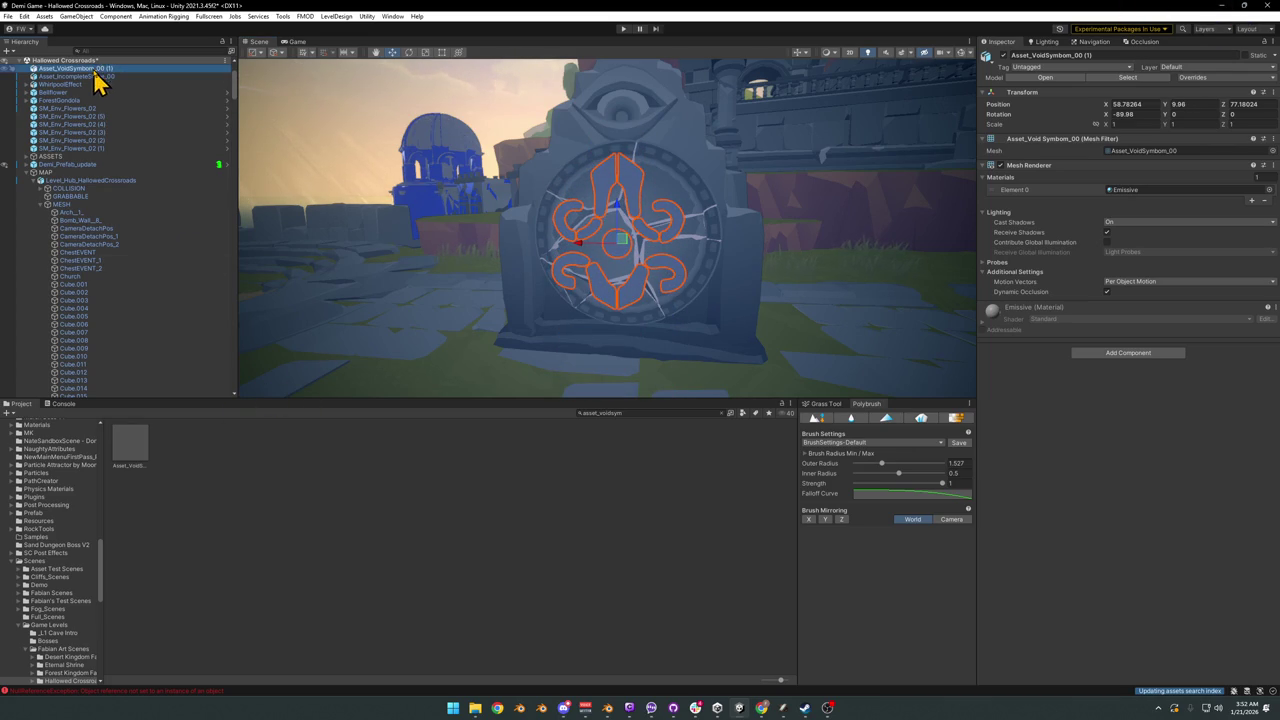
pyautogui.doubleClick(130, 445)
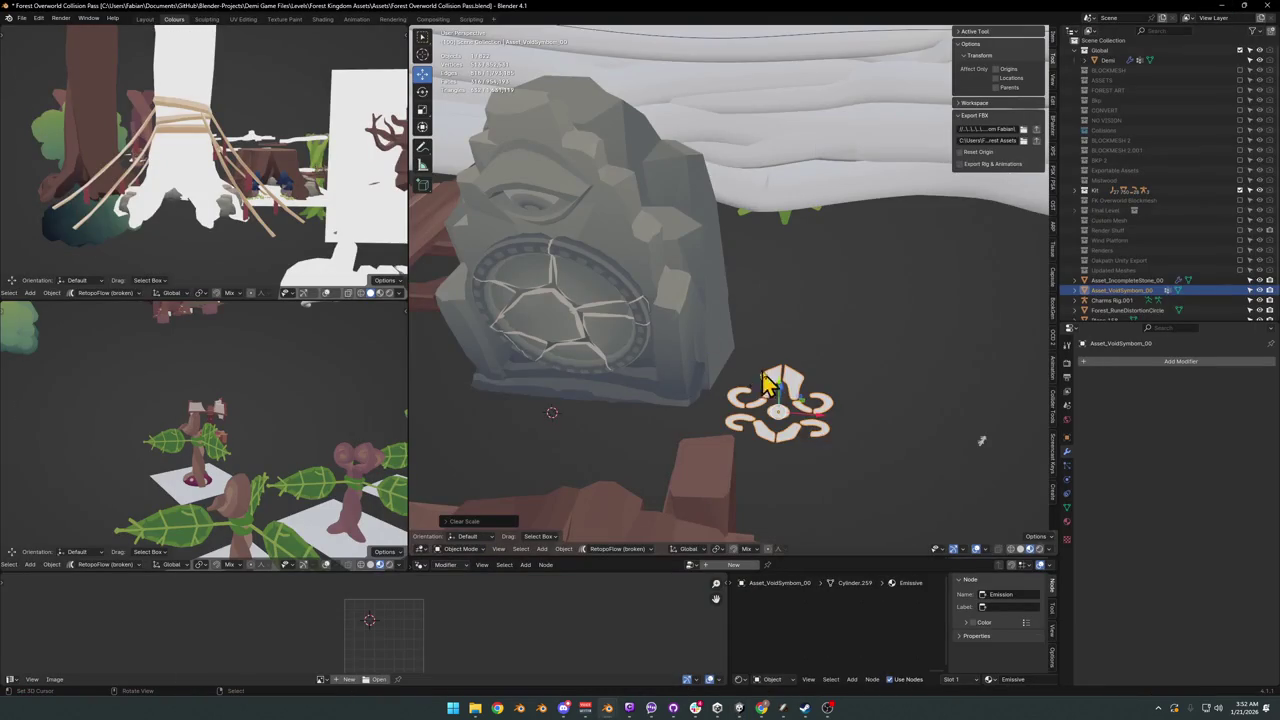
# Step: Rename the void glyph object to Asset_VoidGlyph_00 and head back to Unity
pyautogui.press('F2')
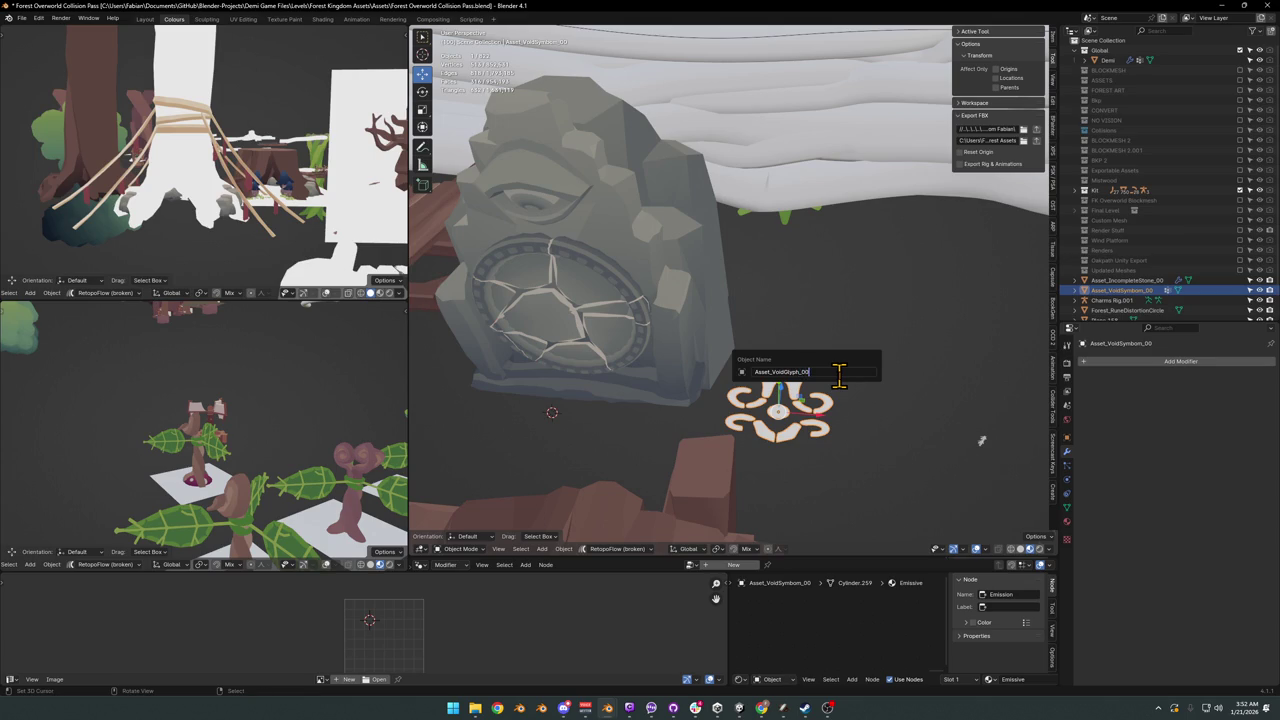
pyautogui.press('Return')
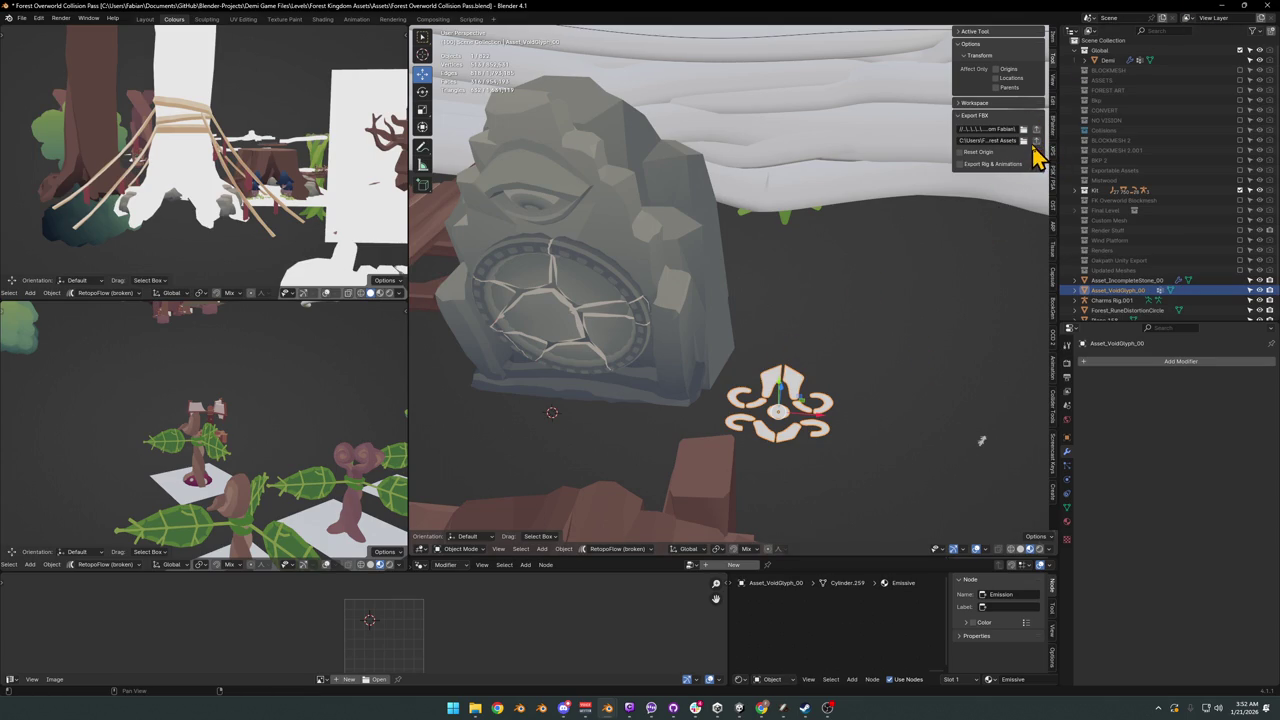
pyautogui.click(1217, 6)
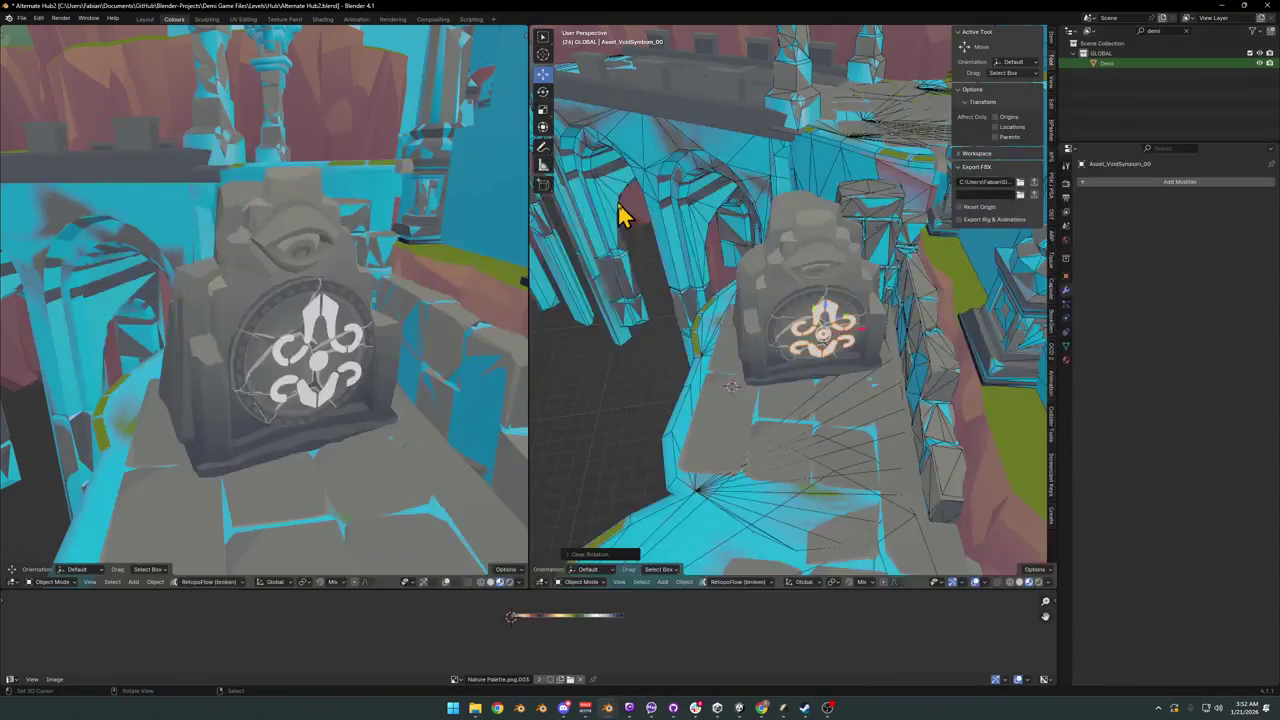
pyautogui.click(737, 708)
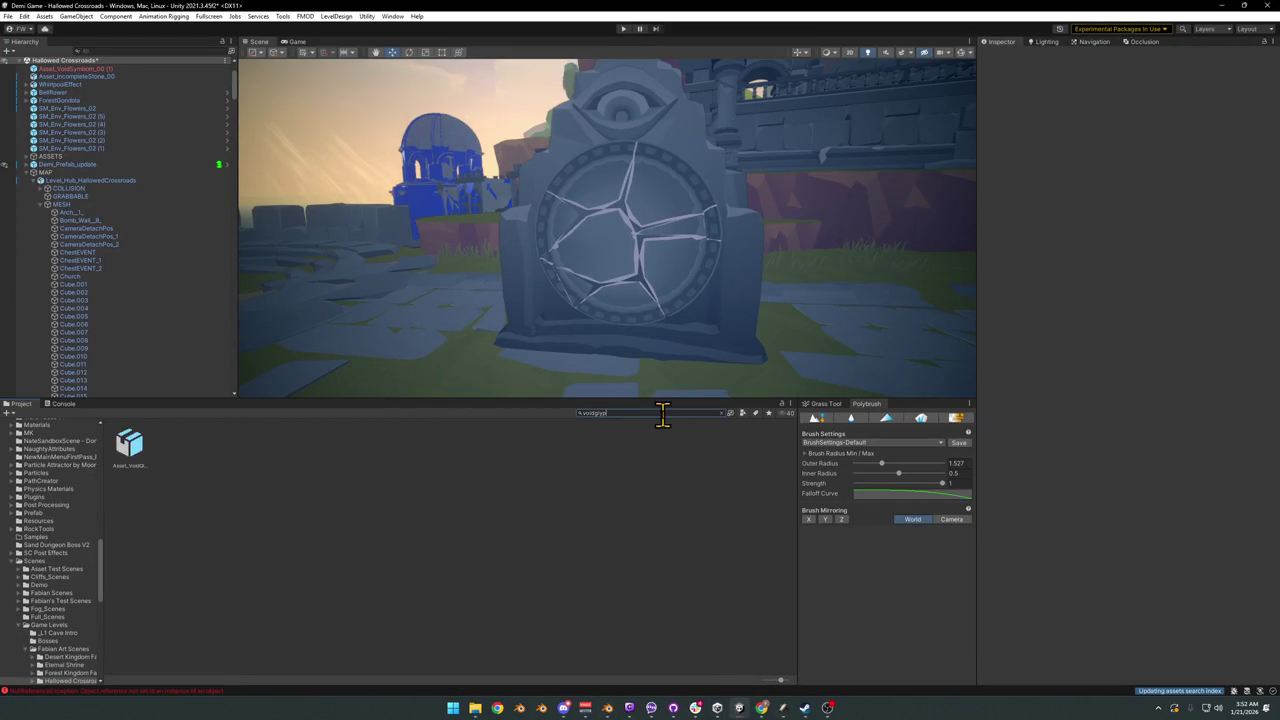
# Step: Place Asset_VoidGlyph_00 on the tablet's circular door, delete the leftover copy, and search the Project for '_hoss'
pyautogui.moveTo(135, 458)
pyautogui.mouseDown()
pyautogui.moveTo(520, 366)
pyautogui.moveTo(557, 380)
pyautogui.moveTo(560, 232)
pyautogui.moveTo(623, 251)
pyautogui.moveTo(634, 297)
pyautogui.moveTo(608, 370)
pyautogui.moveTo(624, 360)
pyautogui.mouseUp()
pyautogui.moveTo(615, 273)
pyautogui.mouseDown()
pyautogui.moveTo(621, 204)
pyautogui.moveTo(620, 263)
pyautogui.mouseUp()
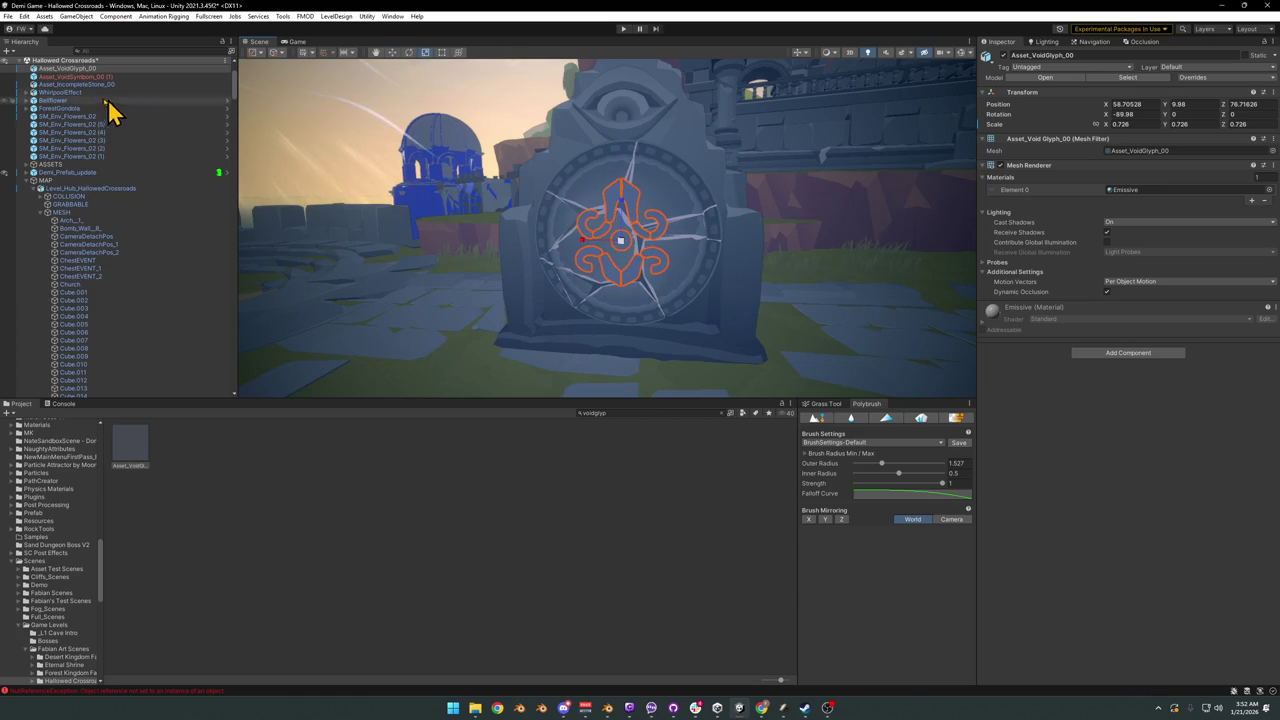
pyautogui.press('Delete')
pyautogui.click(624, 413)
pyautogui.write('prefab')
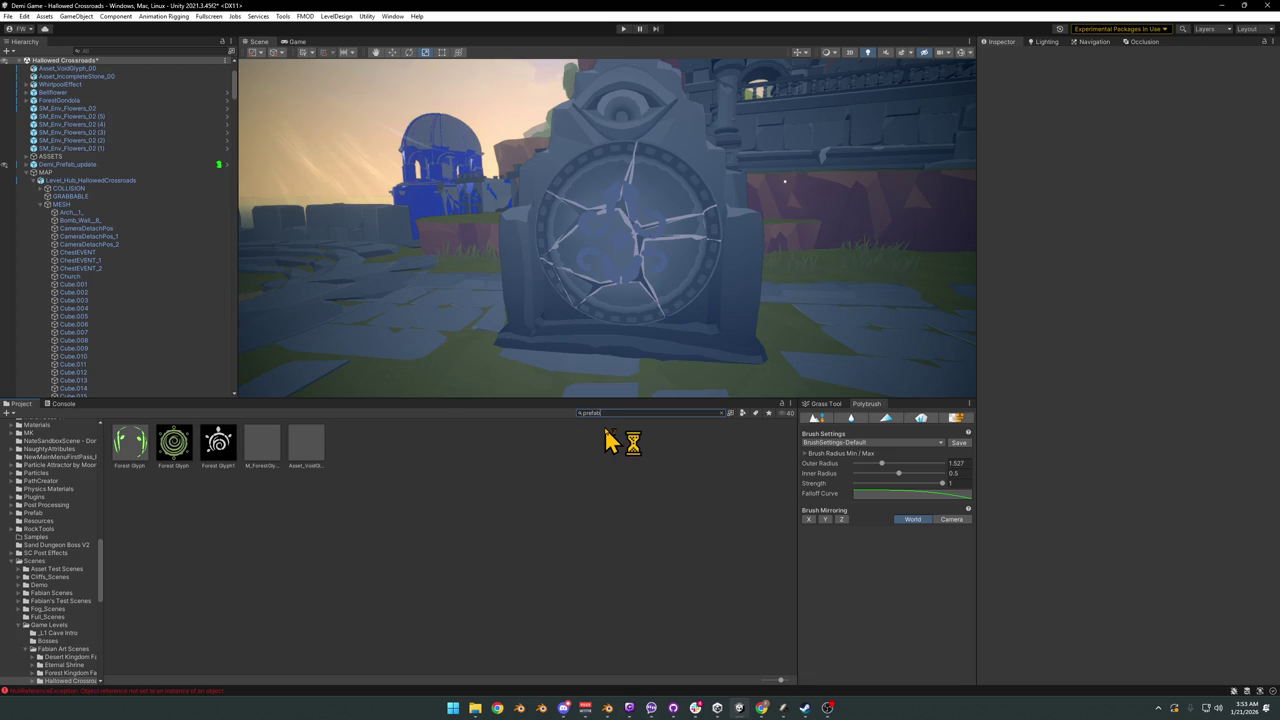
pyautogui.write('_hoss')
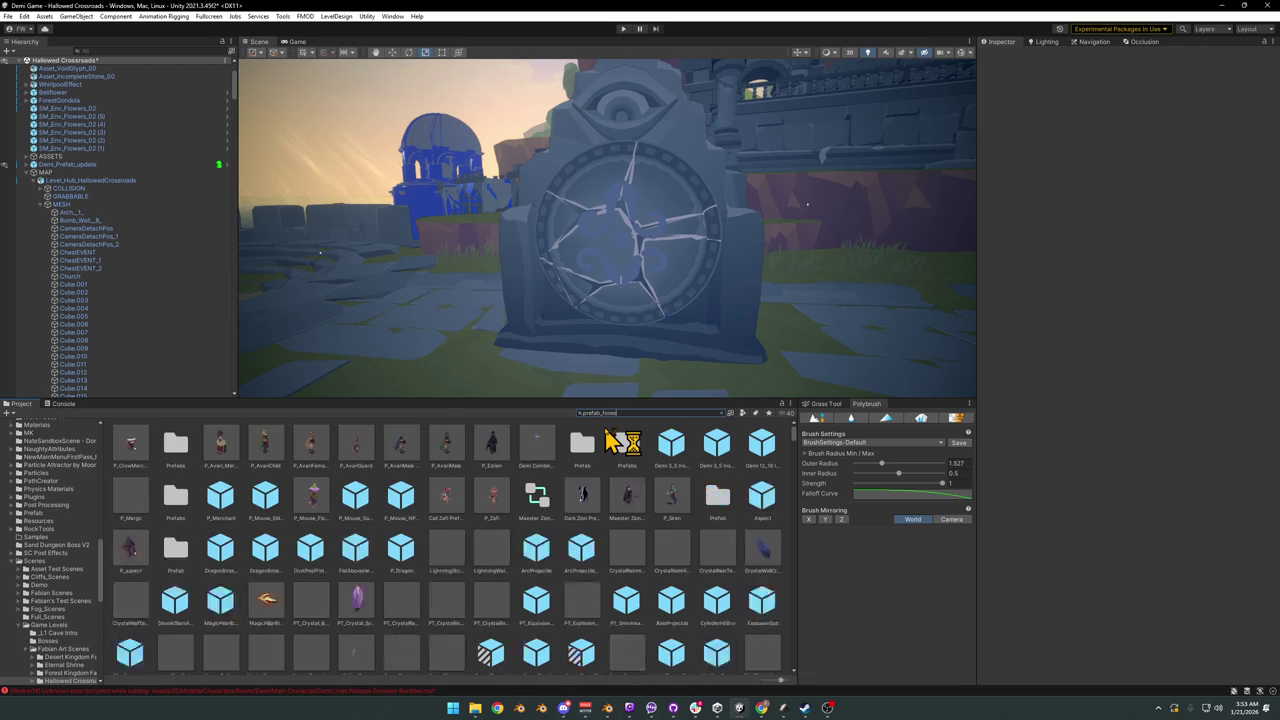
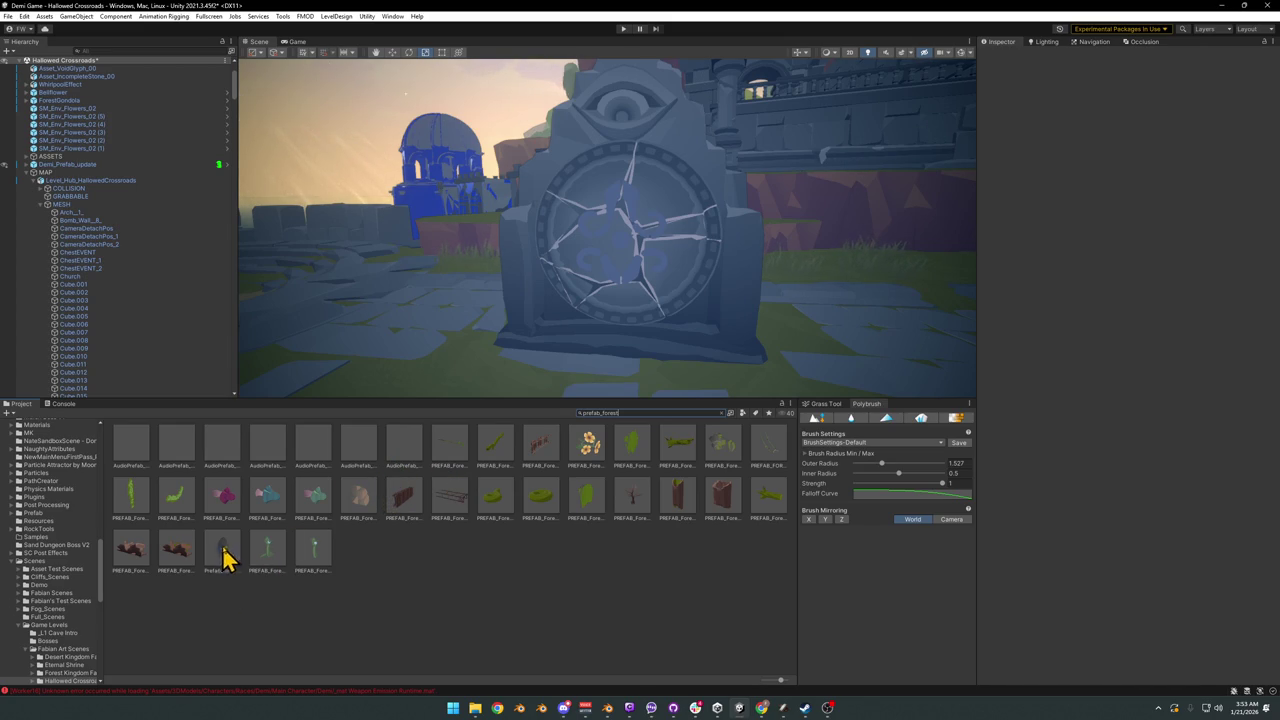
# Step: Place the ForestRune prefab beside the carved stone, rotated and raised above the ground
pyautogui.moveTo(225, 558)
pyautogui.mouseDown()
pyautogui.moveTo(440, 378)
pyautogui.moveTo(528, 351)
pyautogui.moveTo(472, 358)
pyautogui.moveTo(497, 332)
pyautogui.moveTo(497, 175)
pyautogui.moveTo(589, 187)
pyautogui.moveTo(580, 240)
pyautogui.moveTo(606, 240)
pyautogui.mouseUp()
pyautogui.press('e')
pyautogui.press('w')
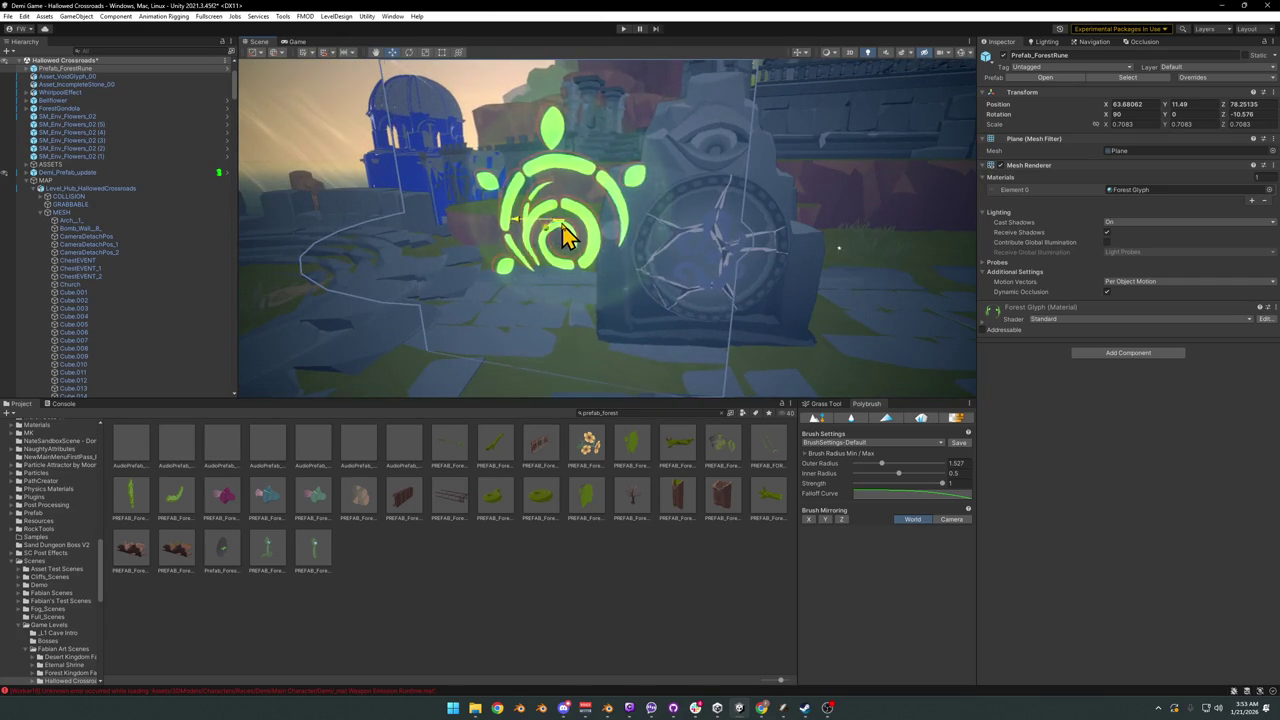
pyautogui.click(569, 523)
pyautogui.moveTo(612, 245)
pyautogui.keyDown('alt'); pyautogui.mouseDown()
pyautogui.moveTo(617, 234)
pyautogui.moveTo(569, 205)
pyautogui.mouseUp(); pyautogui.keyUp('alt')
pyautogui.scroll(3, 574, 271)
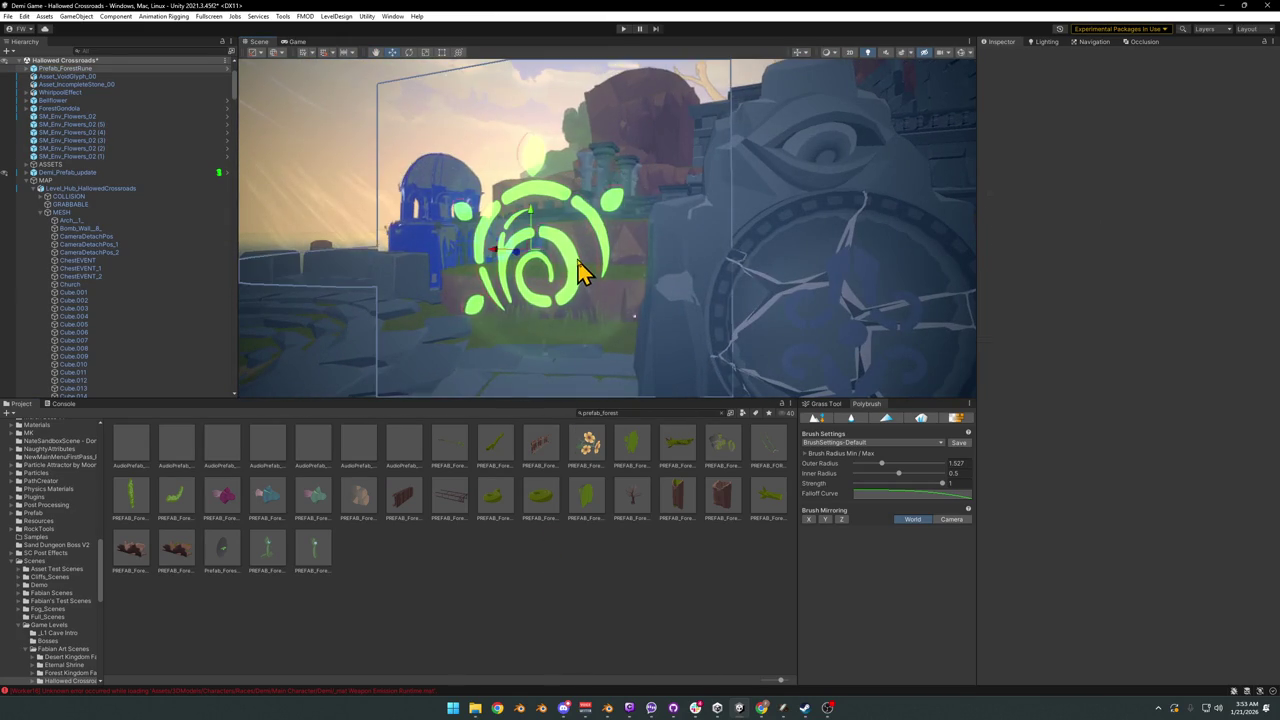
pyautogui.click(579, 271)
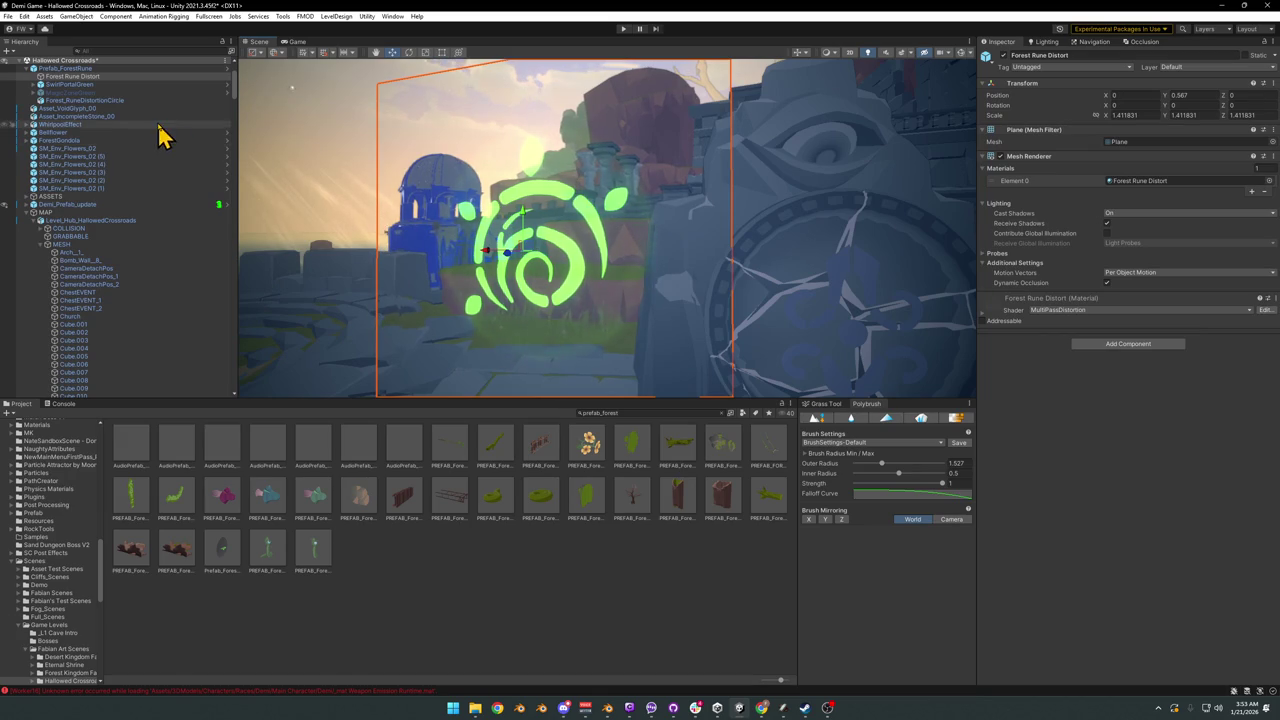
pyautogui.click(62, 68)
pyautogui.moveTo(610, 215)
pyautogui.keyDown('alt'); pyautogui.mouseDown()
pyautogui.moveTo(623, 220)
pyautogui.moveTo(634, 283)
pyautogui.mouseUp(); pyautogui.keyUp('alt')
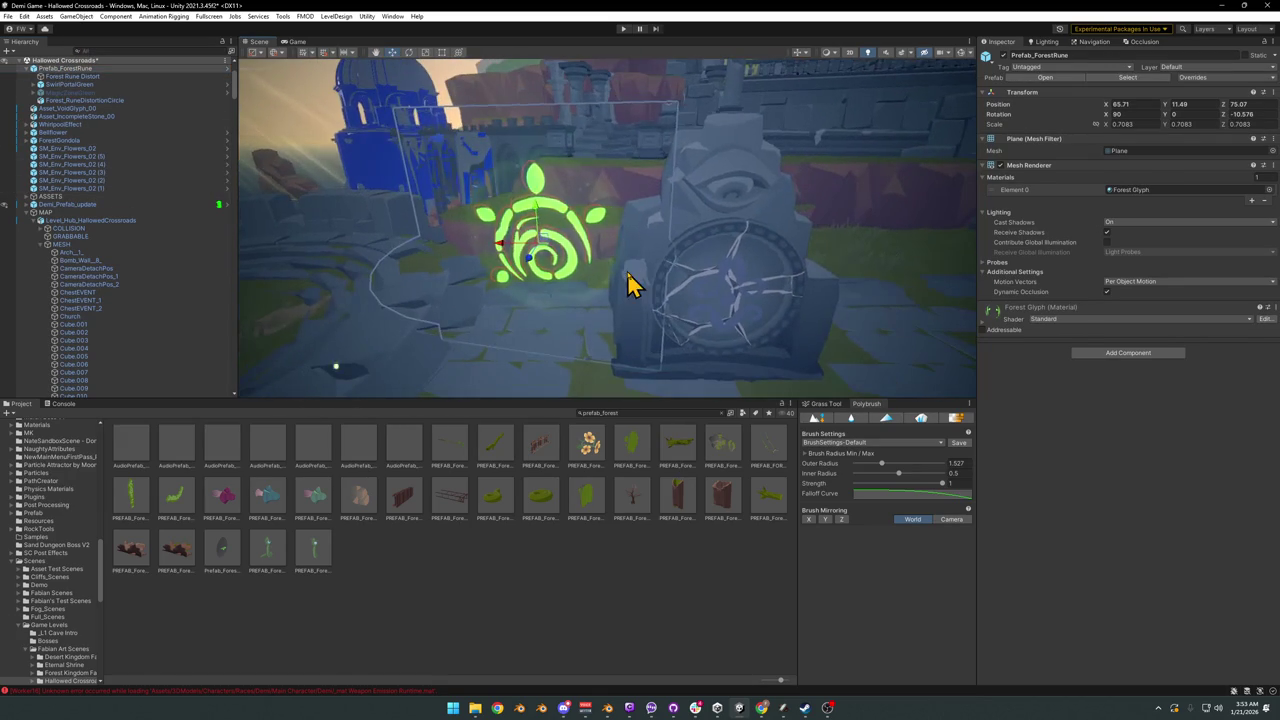
# Step: Duplicate the Forest Rune as Prefab_ForestRune (1) at 64.42, 11.49, 78.55
pyautogui.hotkey('ctrl', 'd')
pyautogui.moveTo(548, 252); pyautogui.dragTo(563, 289)
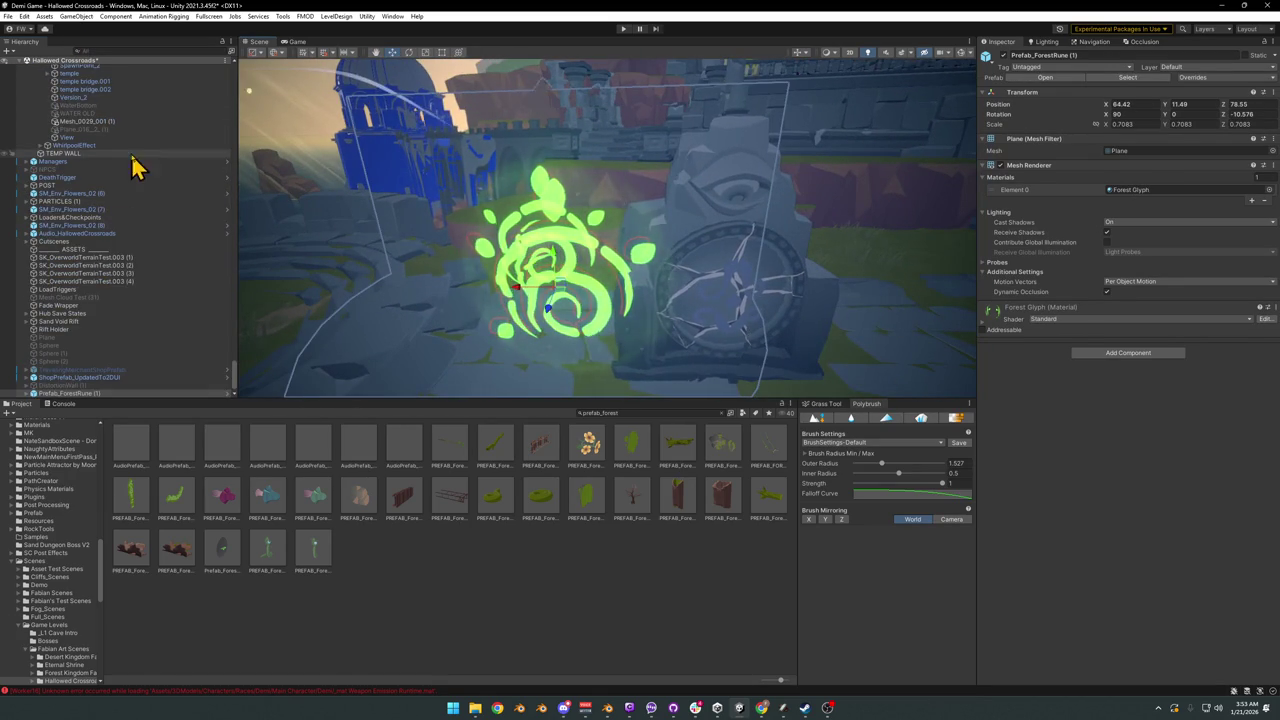
pyautogui.scroll(5, 136, 160)
pyautogui.scroll(5, 142, 143)
pyautogui.press('f')
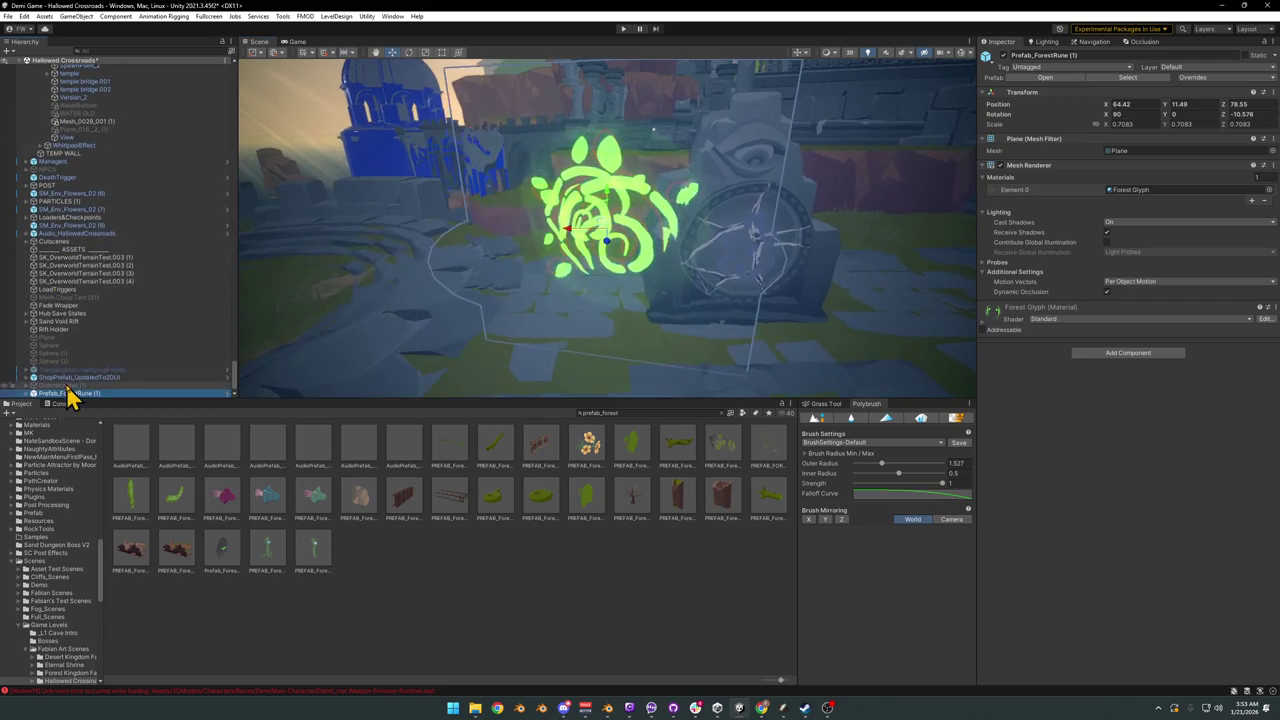
pyautogui.rightClick(86, 394)
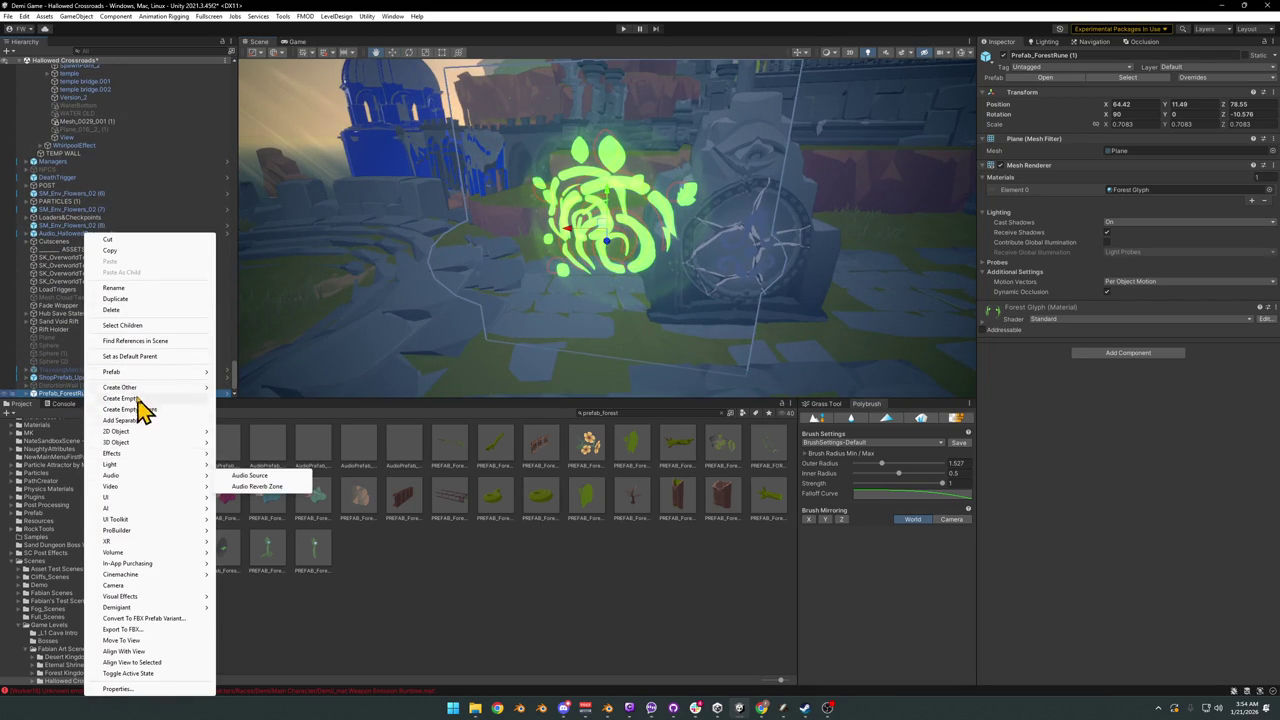
pyautogui.moveTo(112, 372)
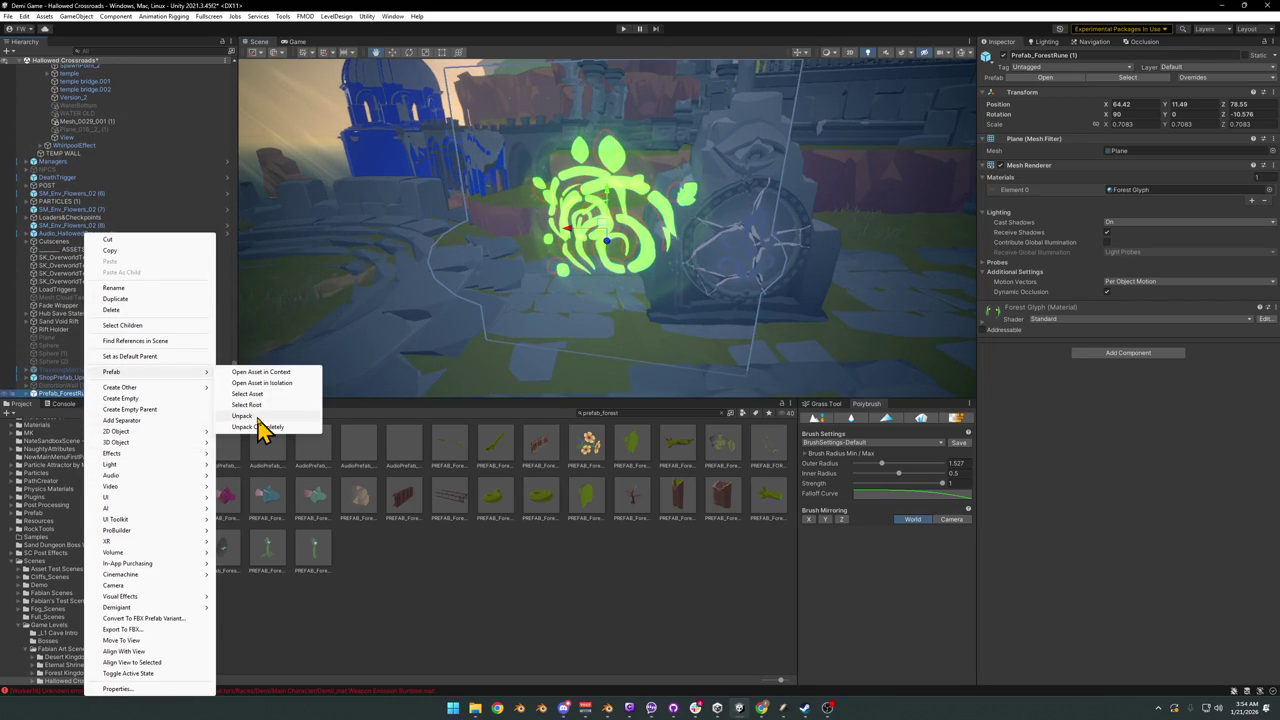
# Step: Unpack Prefab_ForestRune (1) into plain objects and delete the original Forest Rune group
pyautogui.click(258, 418)
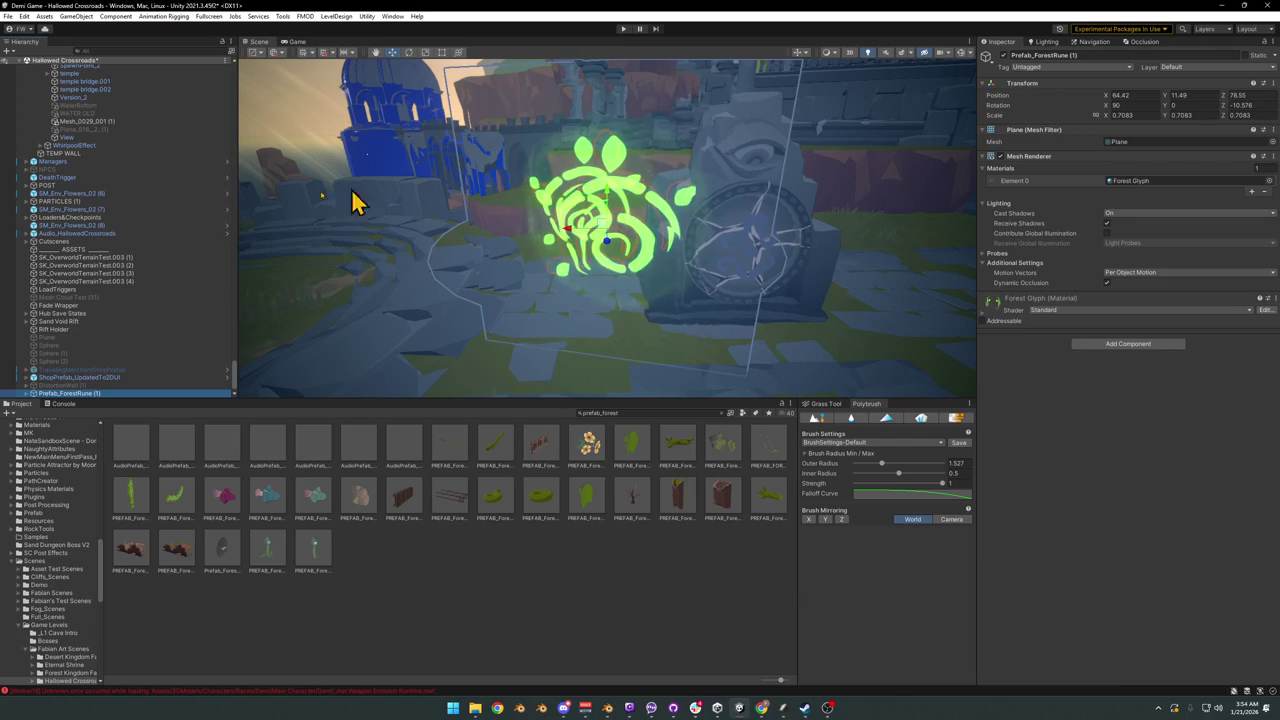
pyautogui.moveTo(236, 388); pyautogui.dragTo(246, 78)
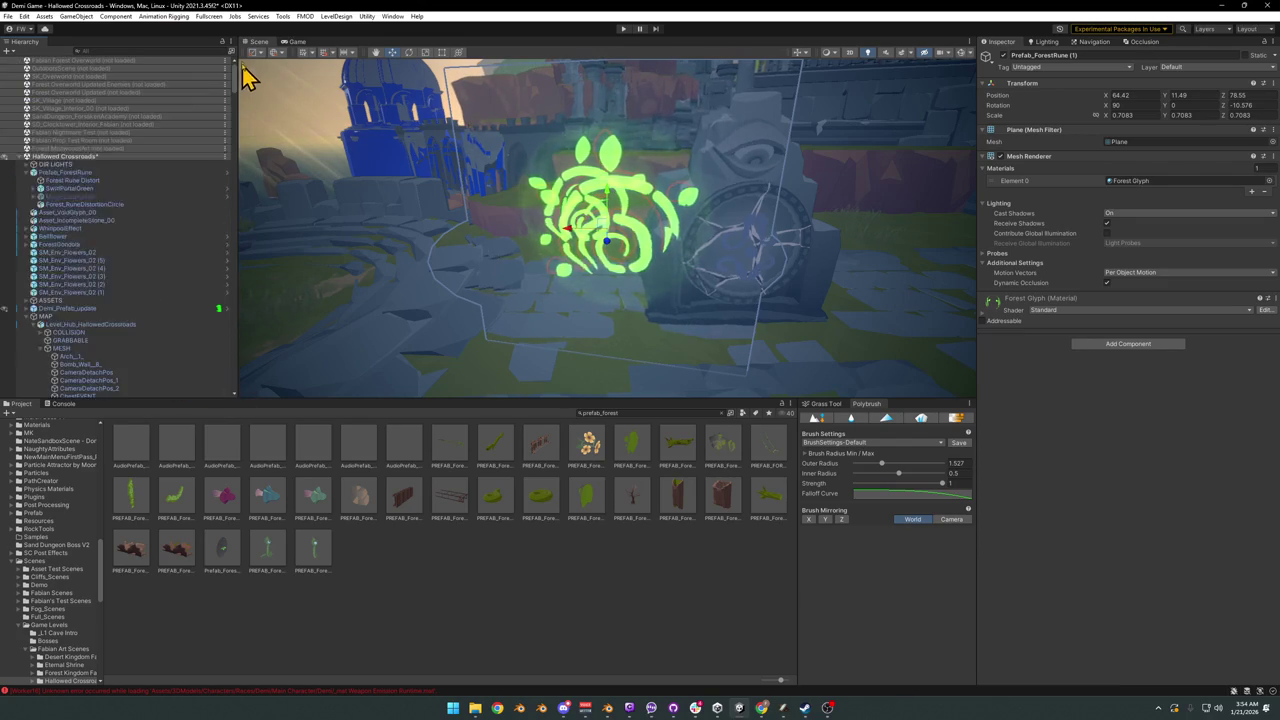
pyautogui.press('Delete')
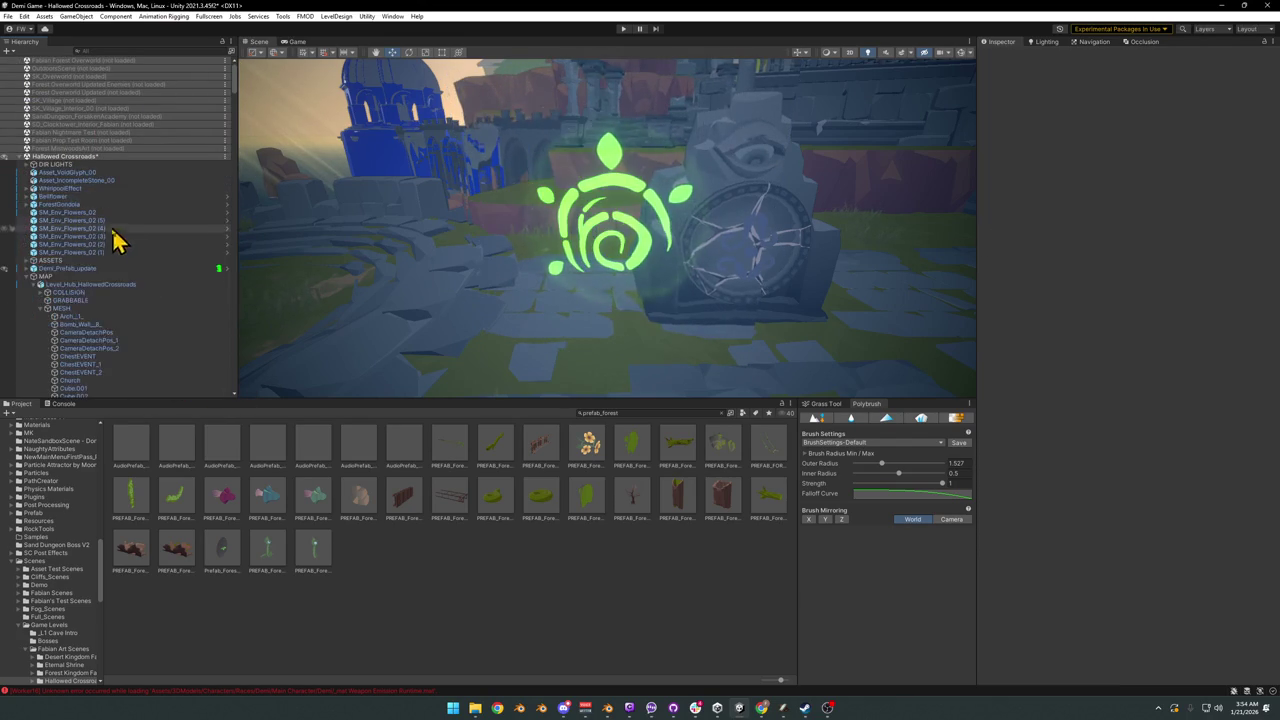
pyautogui.scroll(-2, 117, 298)
# Step: Move Asset_VoidGlyph_00 directly after Prefab_ForestRune (1) and select the Void Glyph on the stone
pyautogui.moveTo(238, 94); pyautogui.dragTo(208, 397)
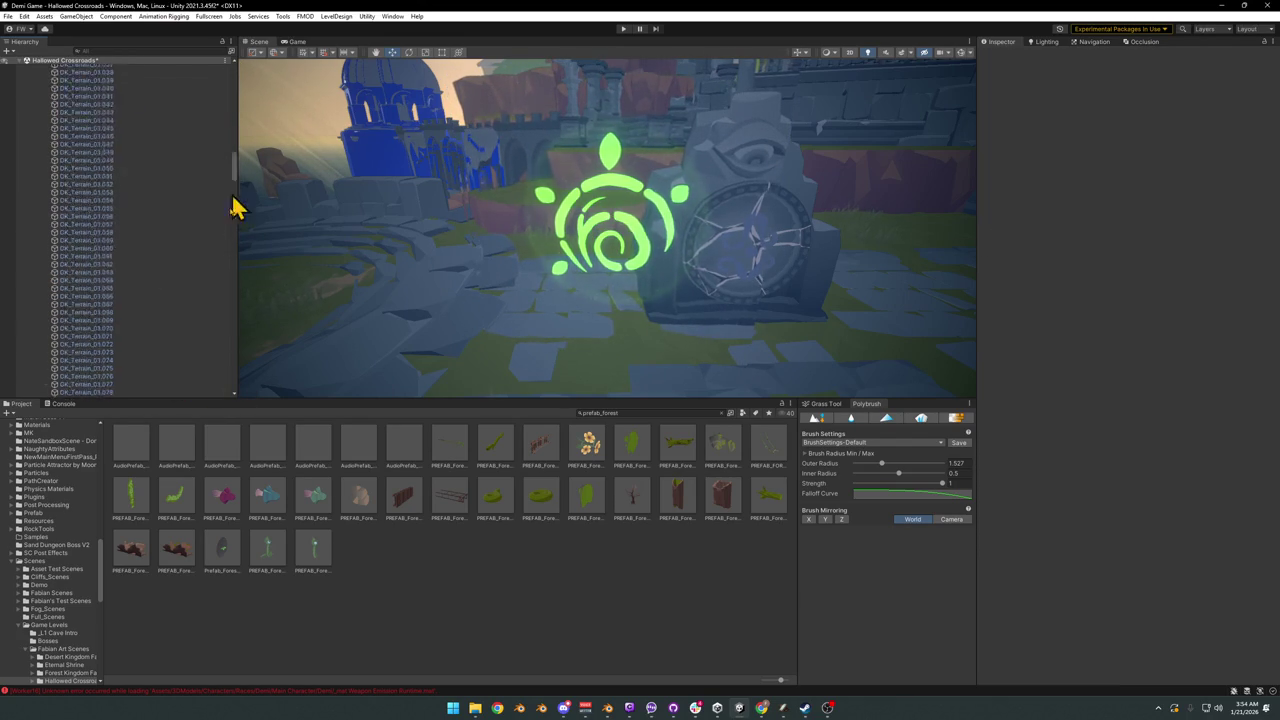
pyautogui.click(36, 386)
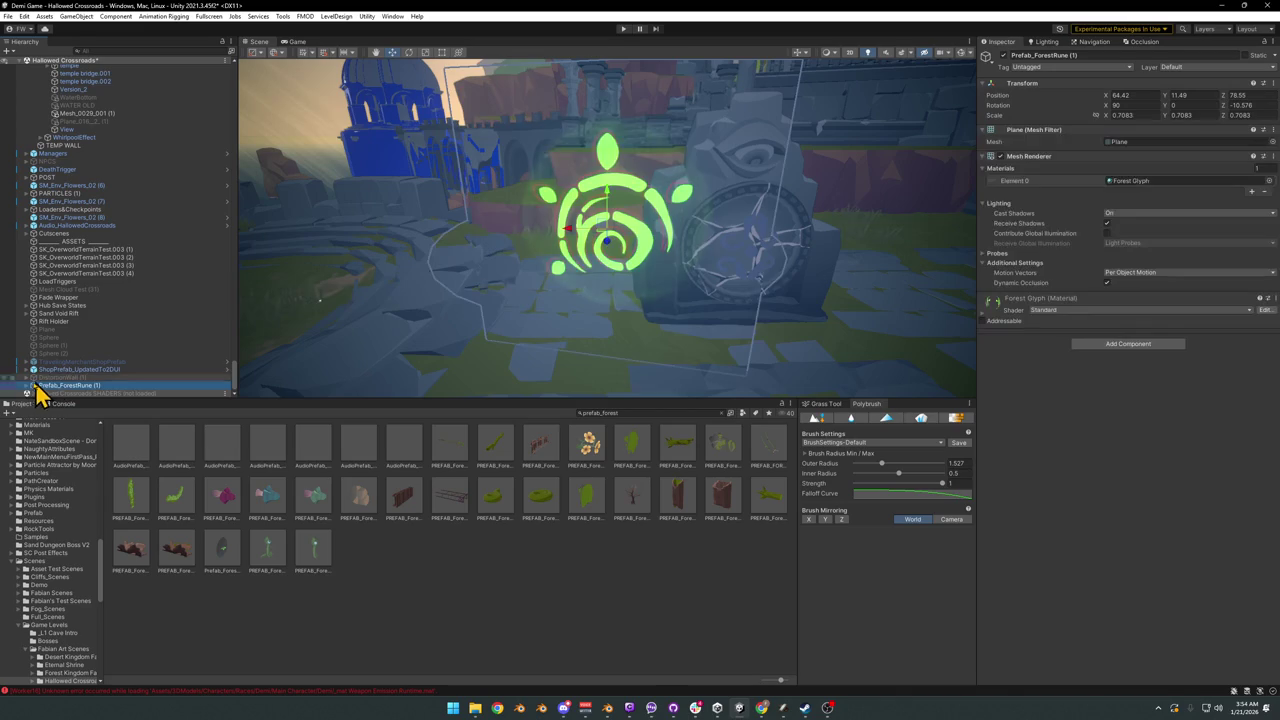
pyautogui.click(27, 387)
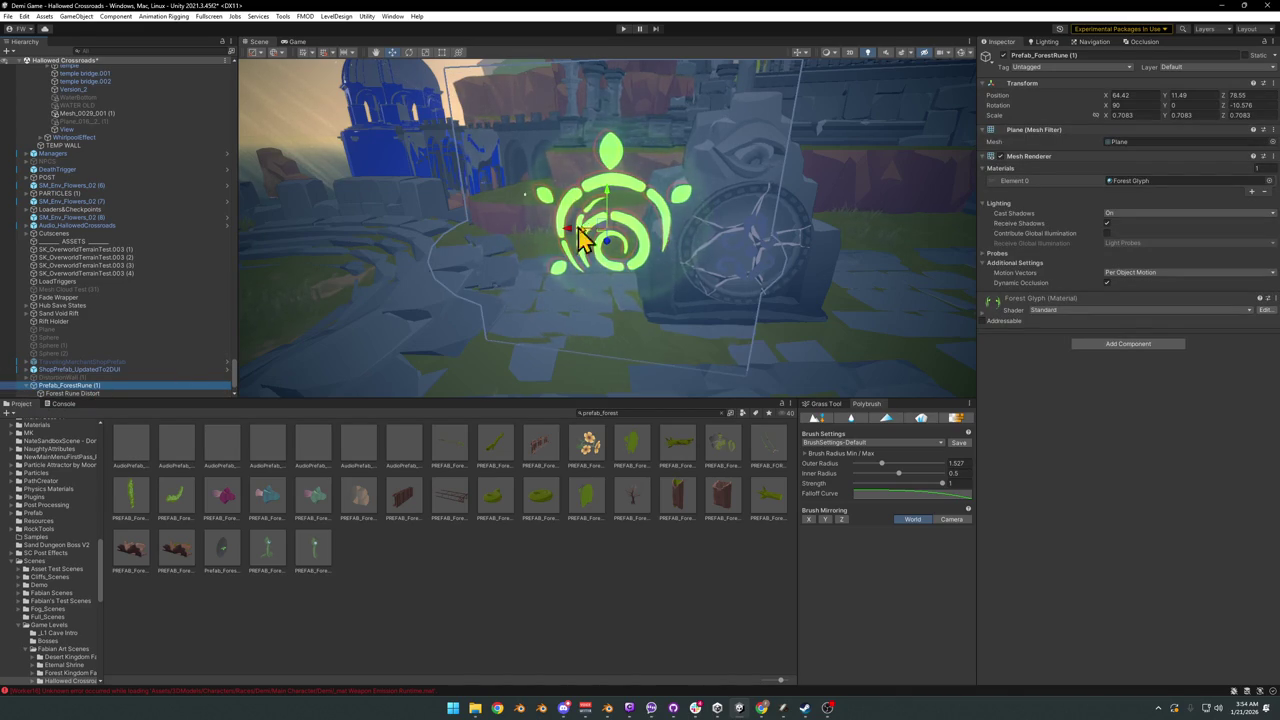
pyautogui.keyDown('alt'); pyautogui.moveTo(755, 285); pyautogui.dragTo(731, 274); pyautogui.keyUp('alt')
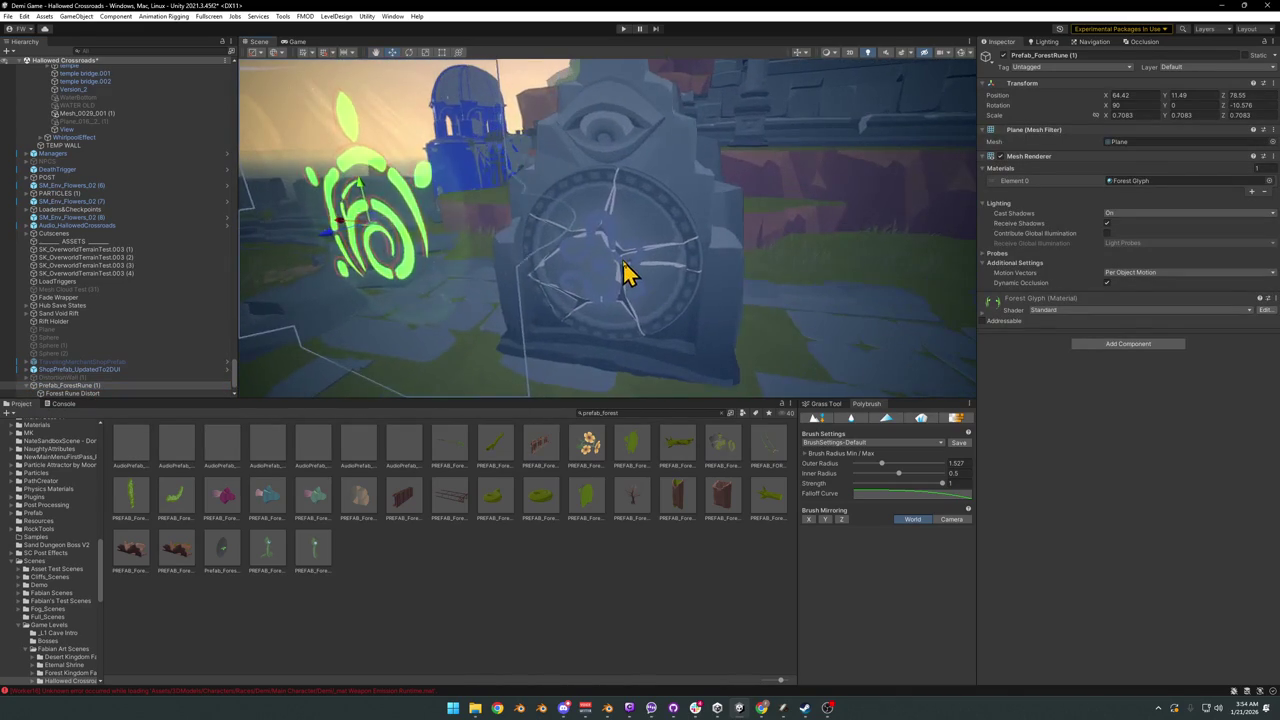
pyautogui.click(622, 268)
pyautogui.click(623, 270)
# Step: Collapse the MAP group and reselect Prefab_ForestRune (1) in the Hierarchy
pyautogui.keyDown('alt'); pyautogui.moveTo(586, 294); pyautogui.dragTo(528, 294); pyautogui.keyUp('alt')
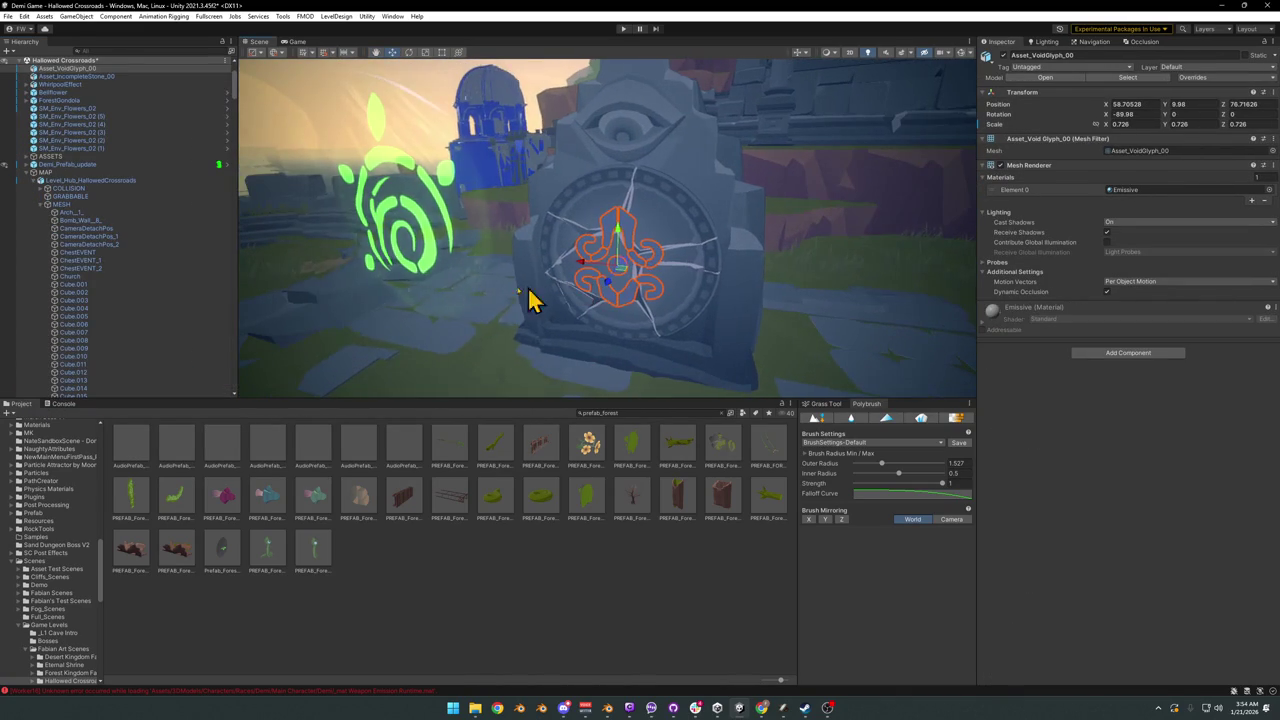
pyautogui.scroll(1, 129, 283)
pyautogui.scroll(1, 129, 277)
pyautogui.scroll(1, 149, 260)
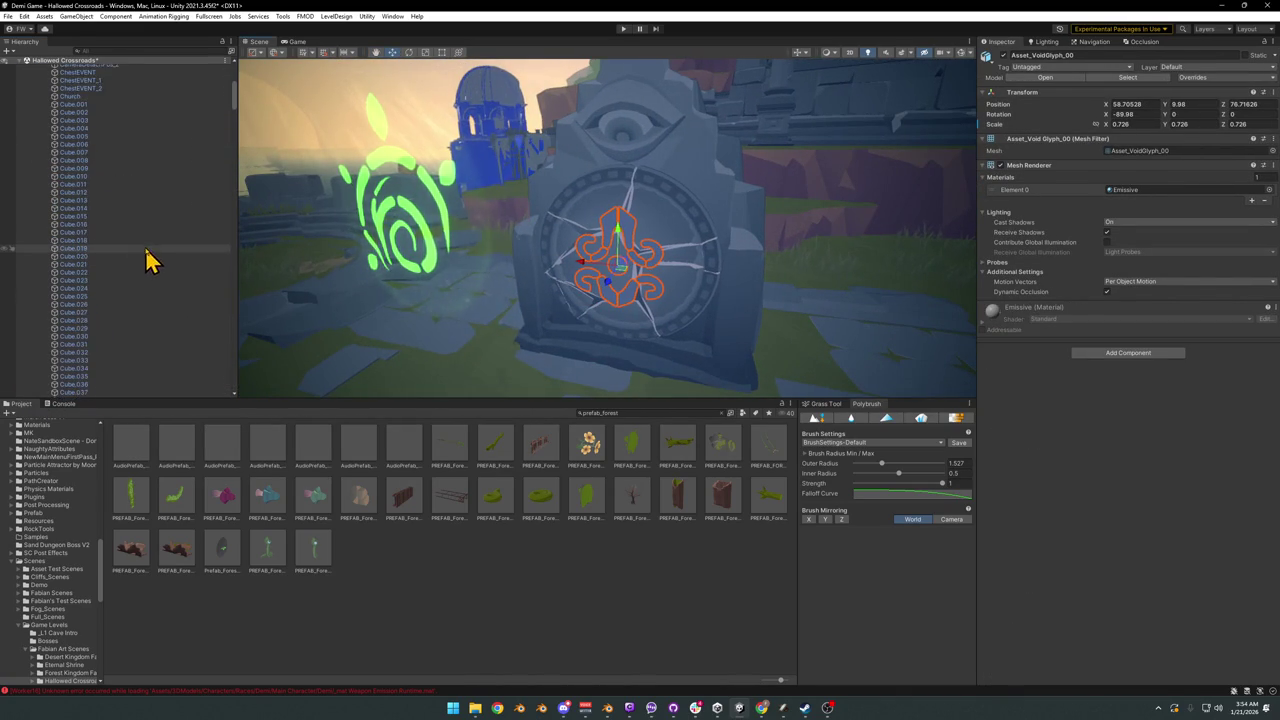
pyautogui.scroll(1, 160, 253)
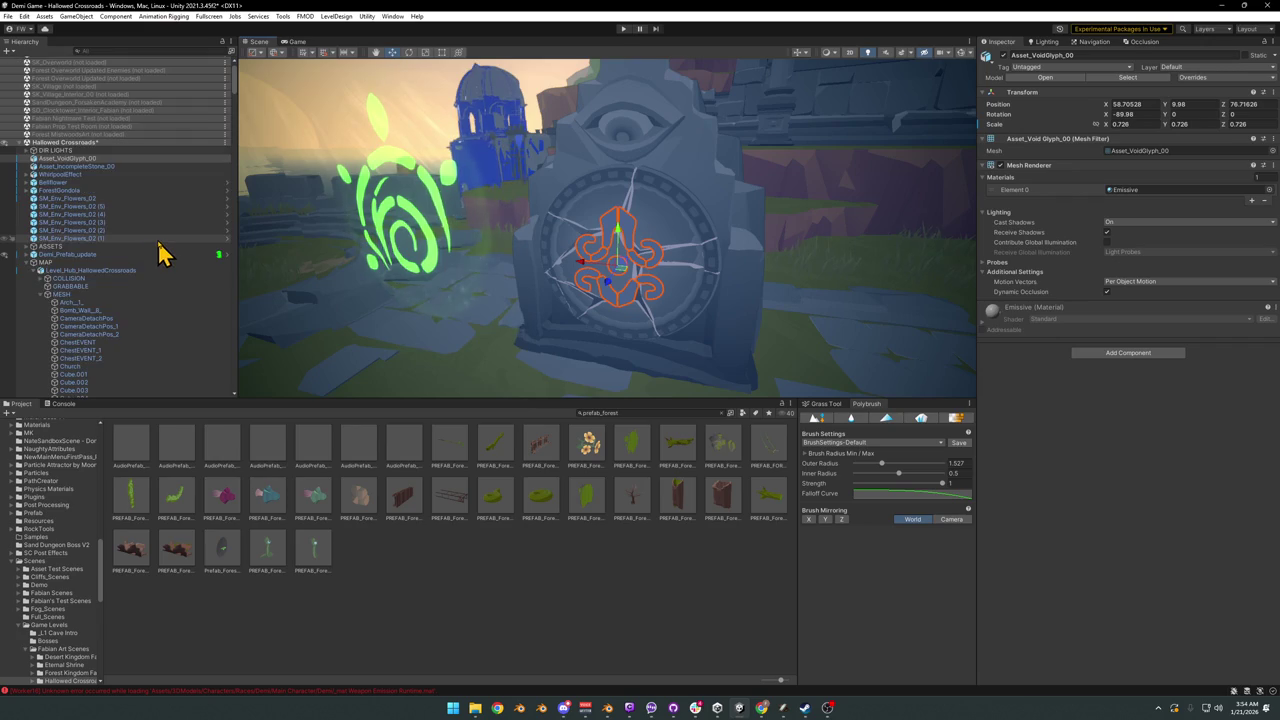
pyautogui.click(27, 263)
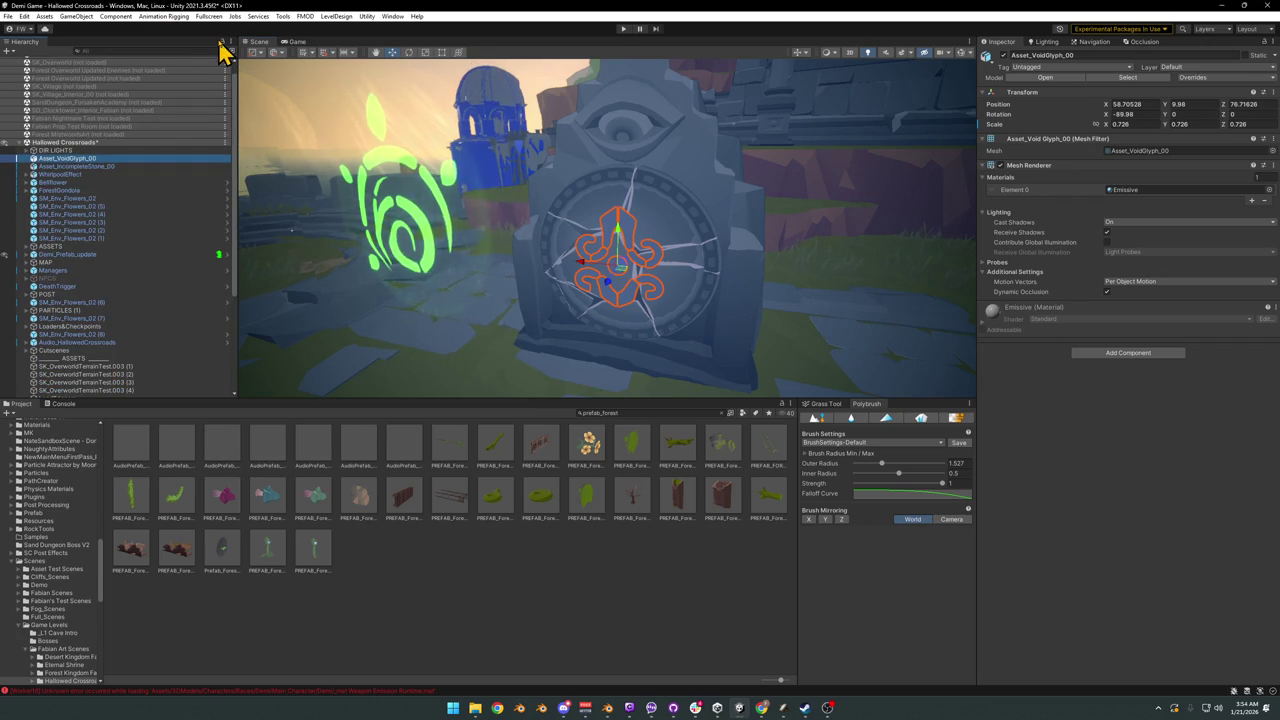
pyautogui.scroll(-5, 120, 283)
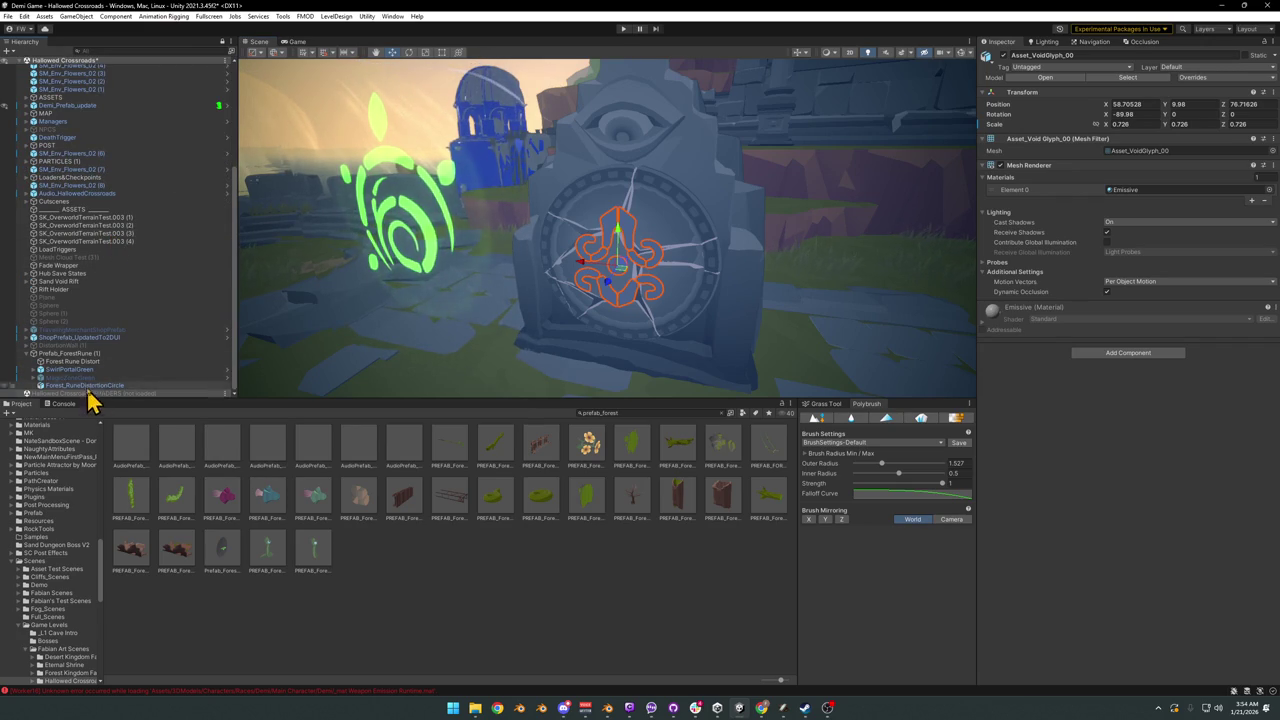
pyautogui.click(85, 354)
# Step: Put a Void Glyph copy under Prefab_ForestRune (1) at position 0,0,0 with Z rotation 0, scaled to about 1.17
pyautogui.hotkey('ctrl', 'z')
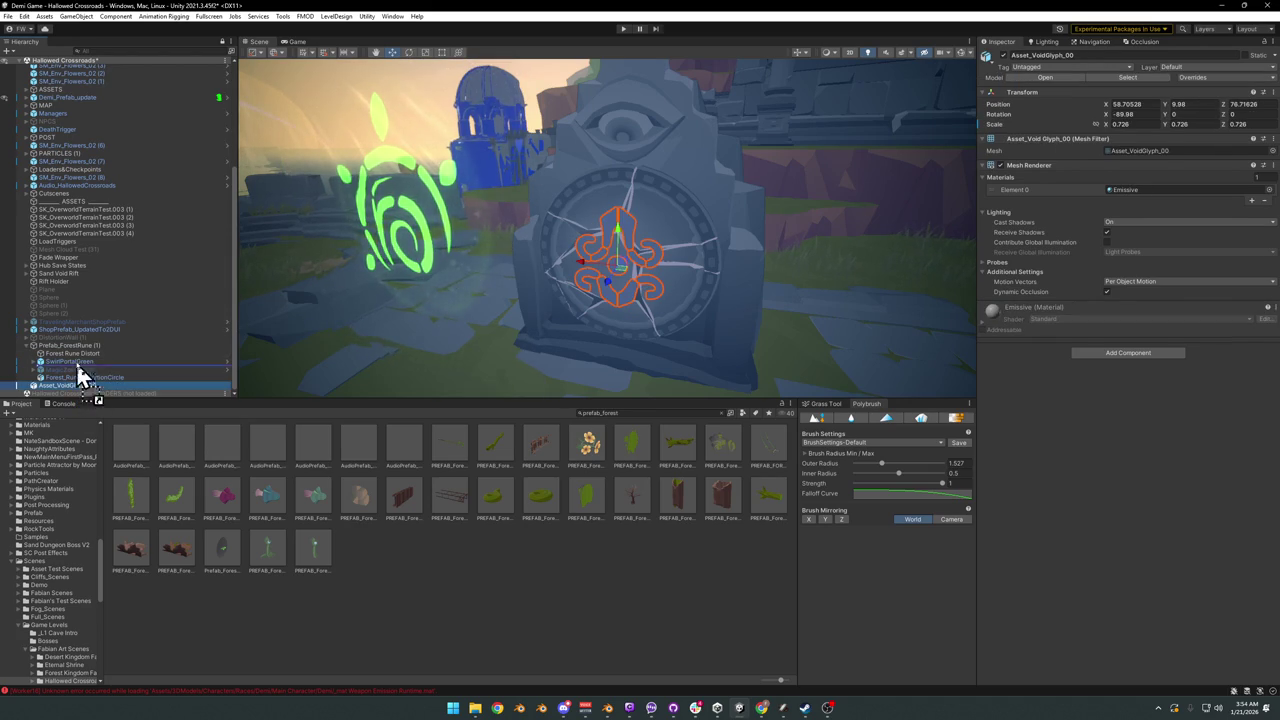
pyautogui.moveTo(80, 386); pyautogui.dragTo(82, 350)
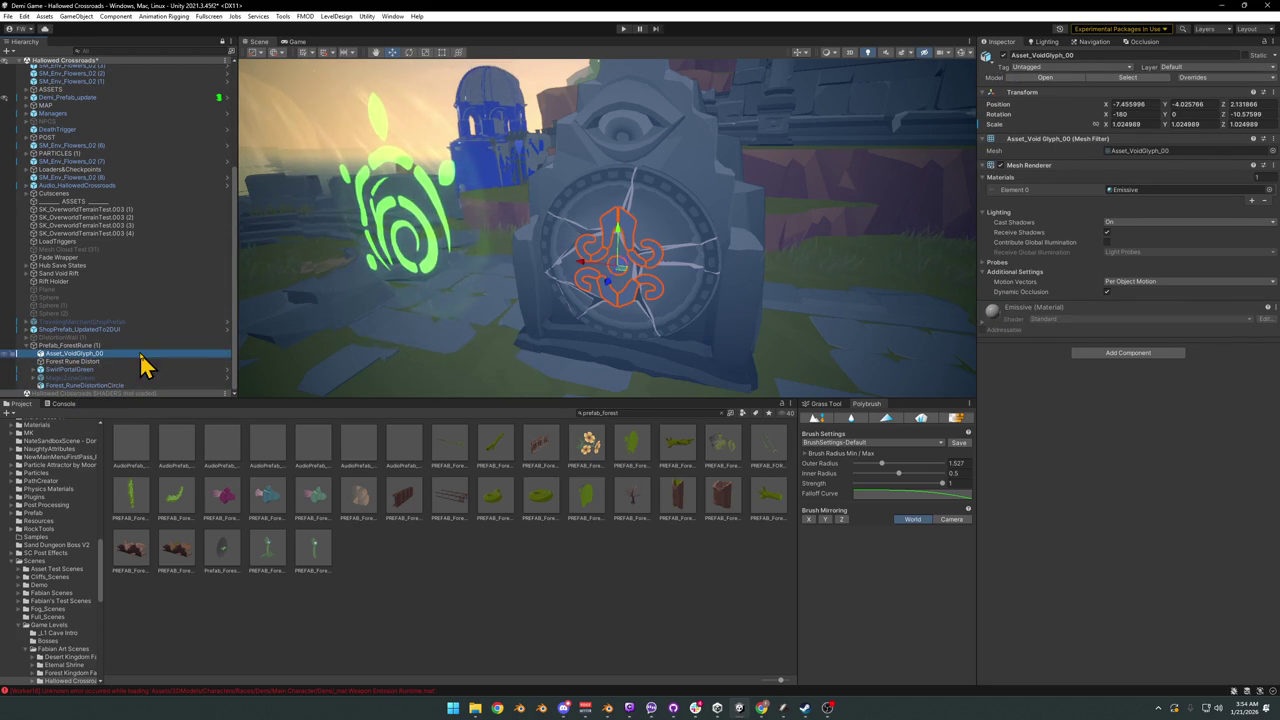
pyautogui.click(1130, 104)
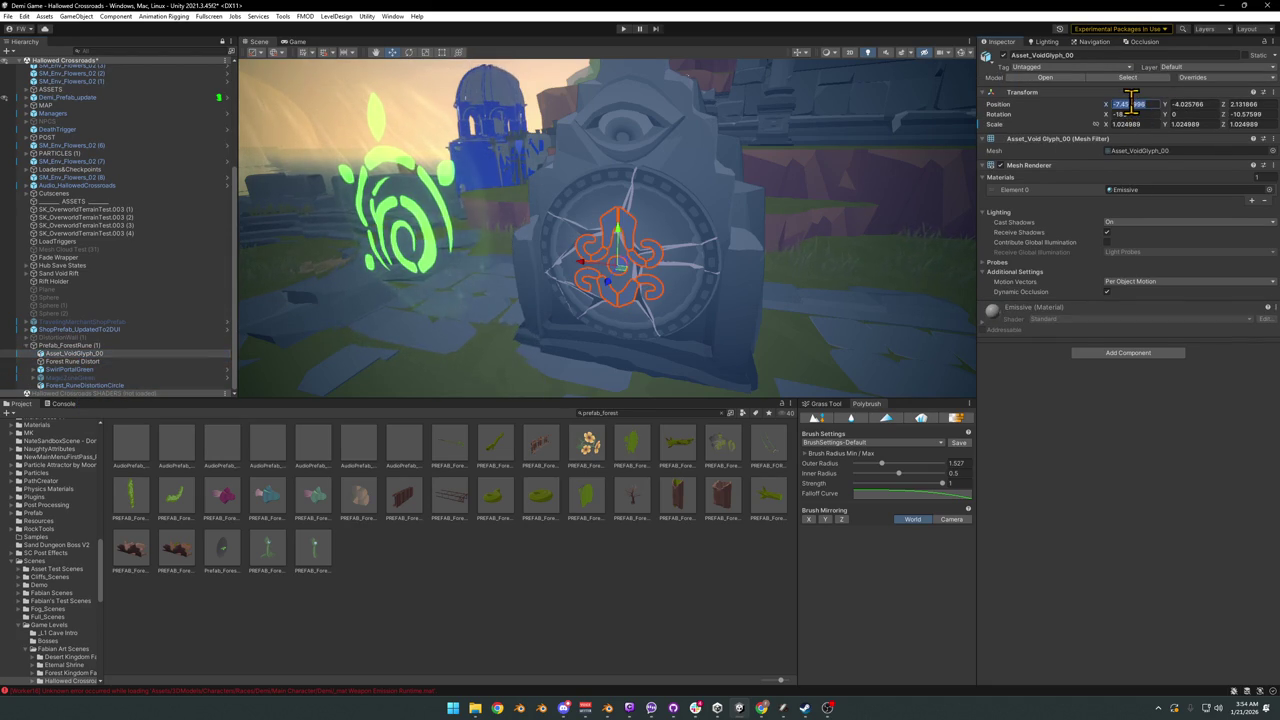
pyautogui.write('0\t0')
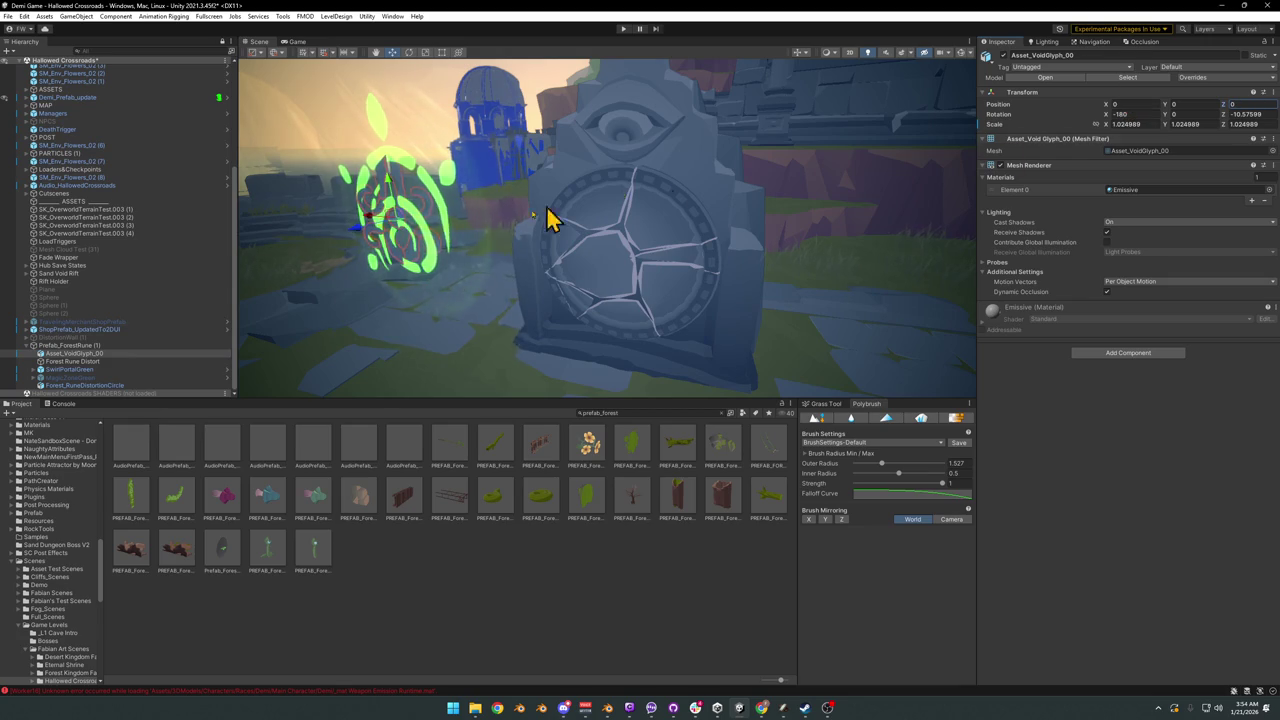
pyautogui.keyDown('alt'); pyautogui.moveTo(548, 218); pyautogui.dragTo(591, 243); pyautogui.keyUp('alt')
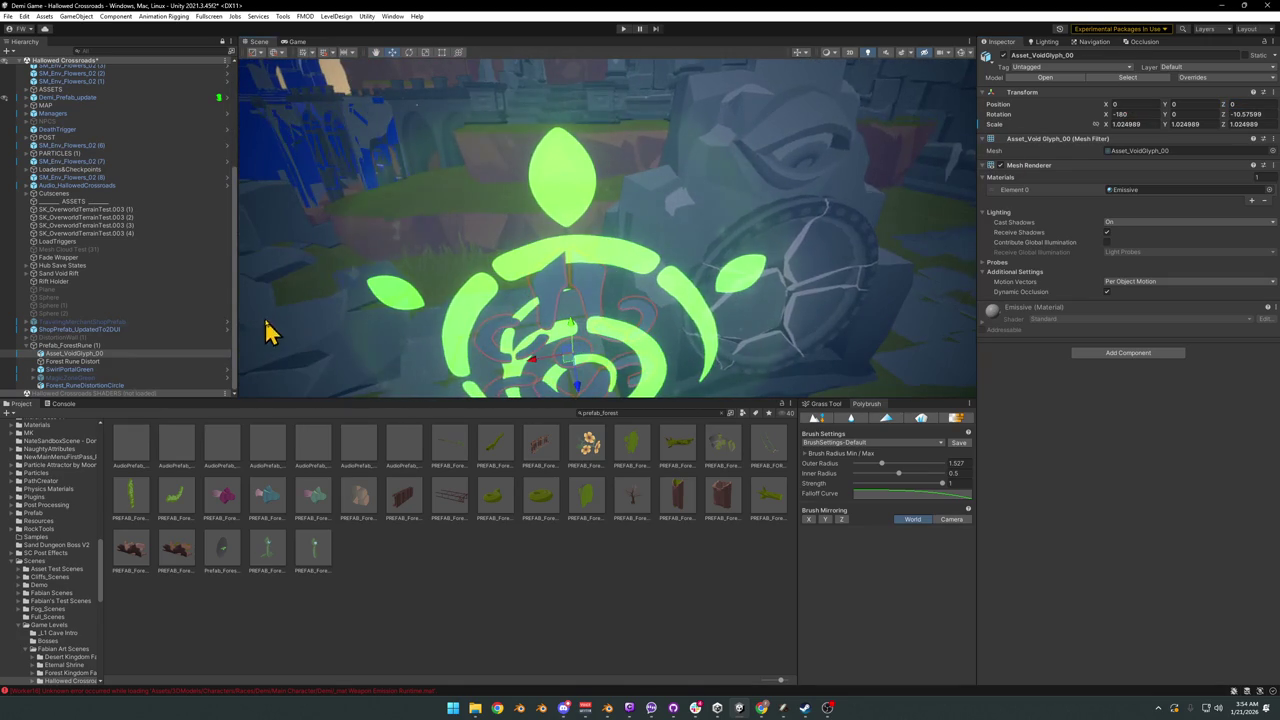
pyautogui.click(1240, 114)
pyautogui.write('0')
pyautogui.press('Return')
pyautogui.moveTo(684, 233)
pyautogui.keyDown('alt'); pyautogui.mouseDown()
pyautogui.moveTo(660, 218)
pyautogui.moveTo(640, 230)
pyautogui.mouseUp(); pyautogui.keyUp('alt')
pyautogui.press('r')
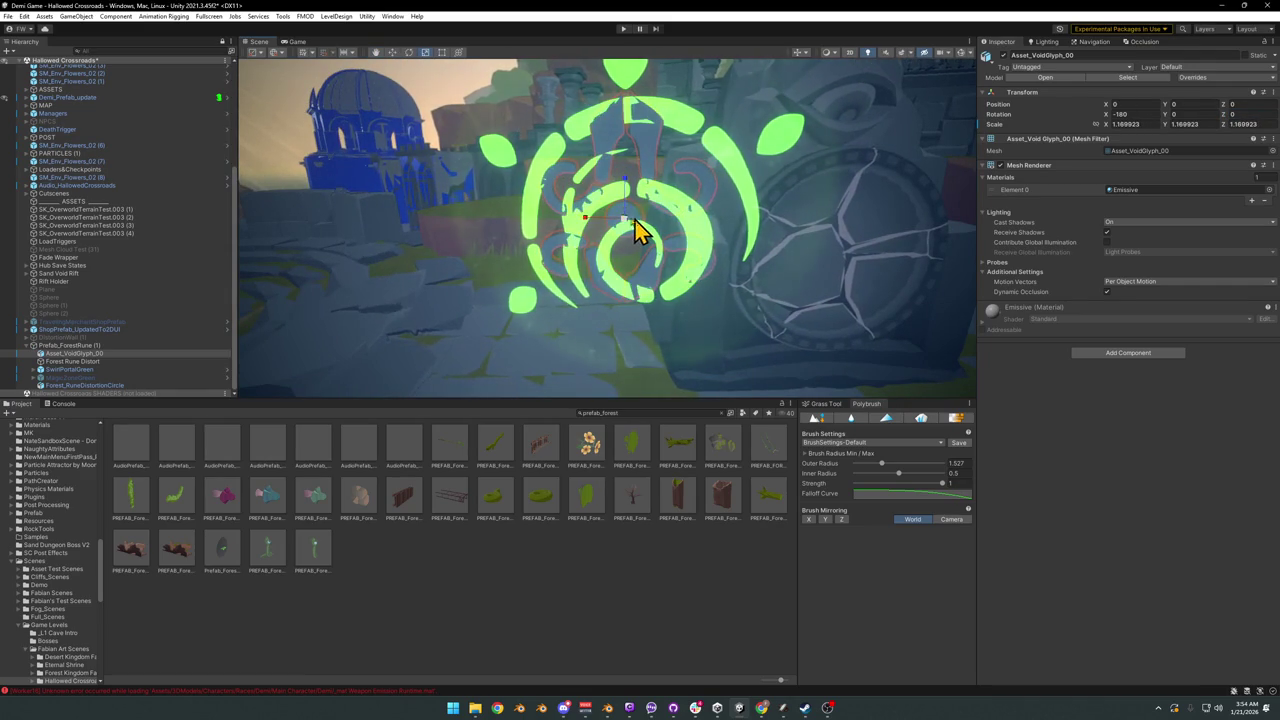
# Step: Select Prefab_ForestRune (1) and toggle its green glyph renderer off and back on
pyautogui.click(86, 362)
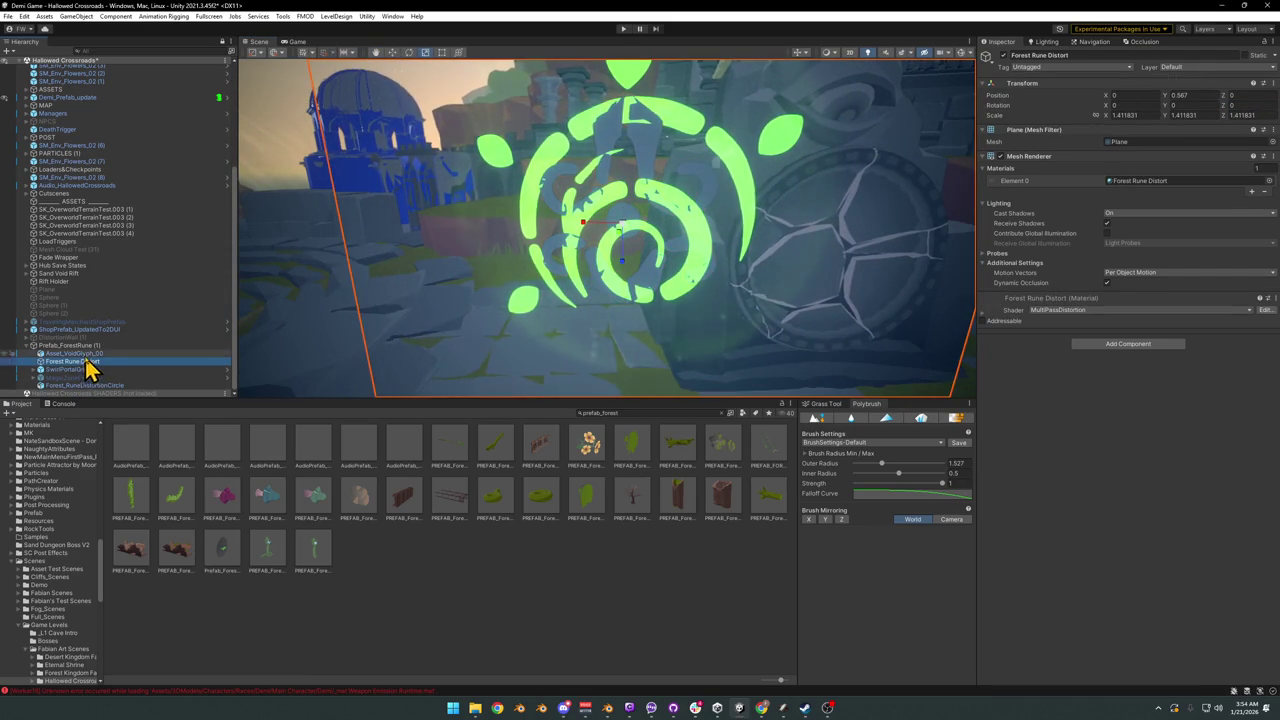
pyautogui.click(86, 347)
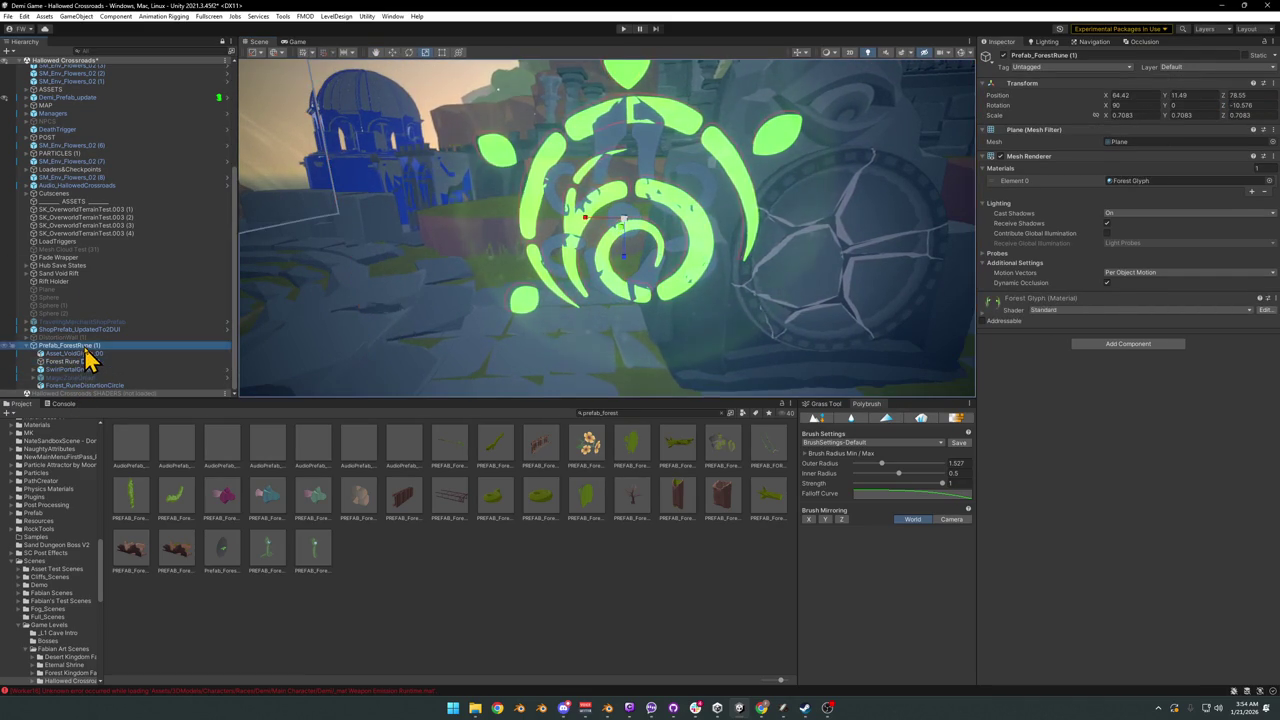
pyautogui.click(1005, 160)
pyautogui.click(1002, 157)
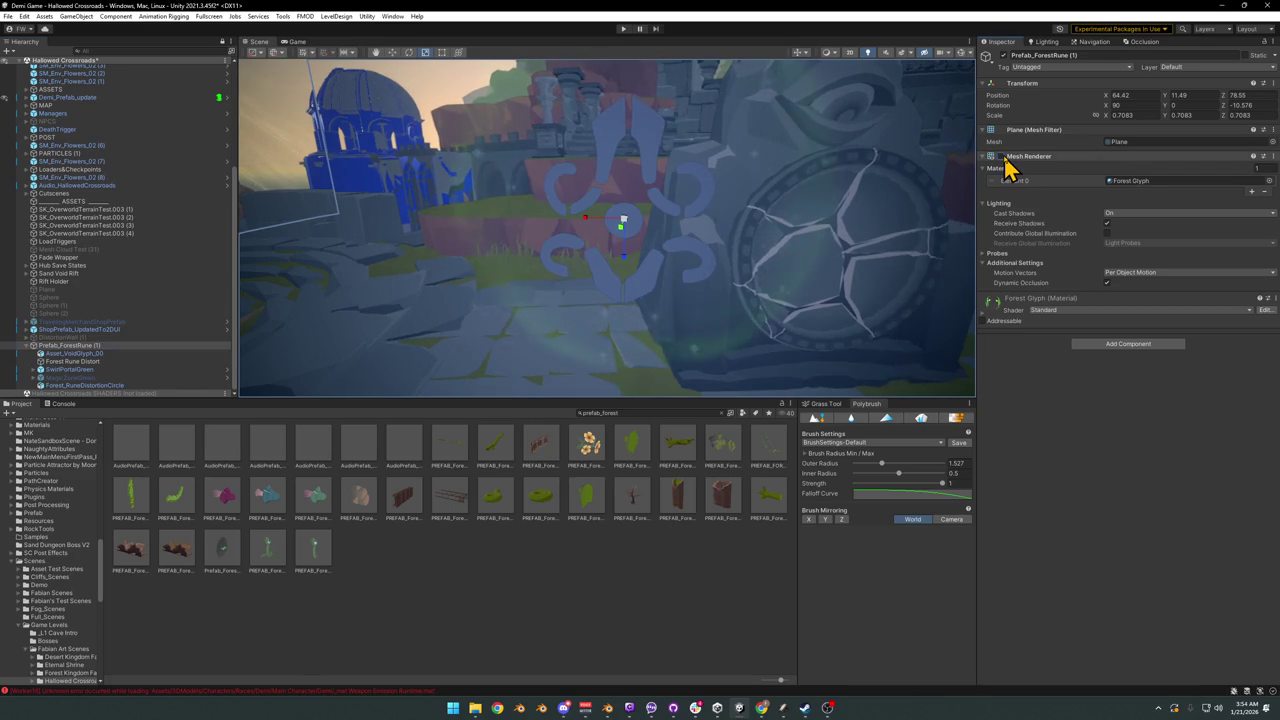
pyautogui.click(1002, 157)
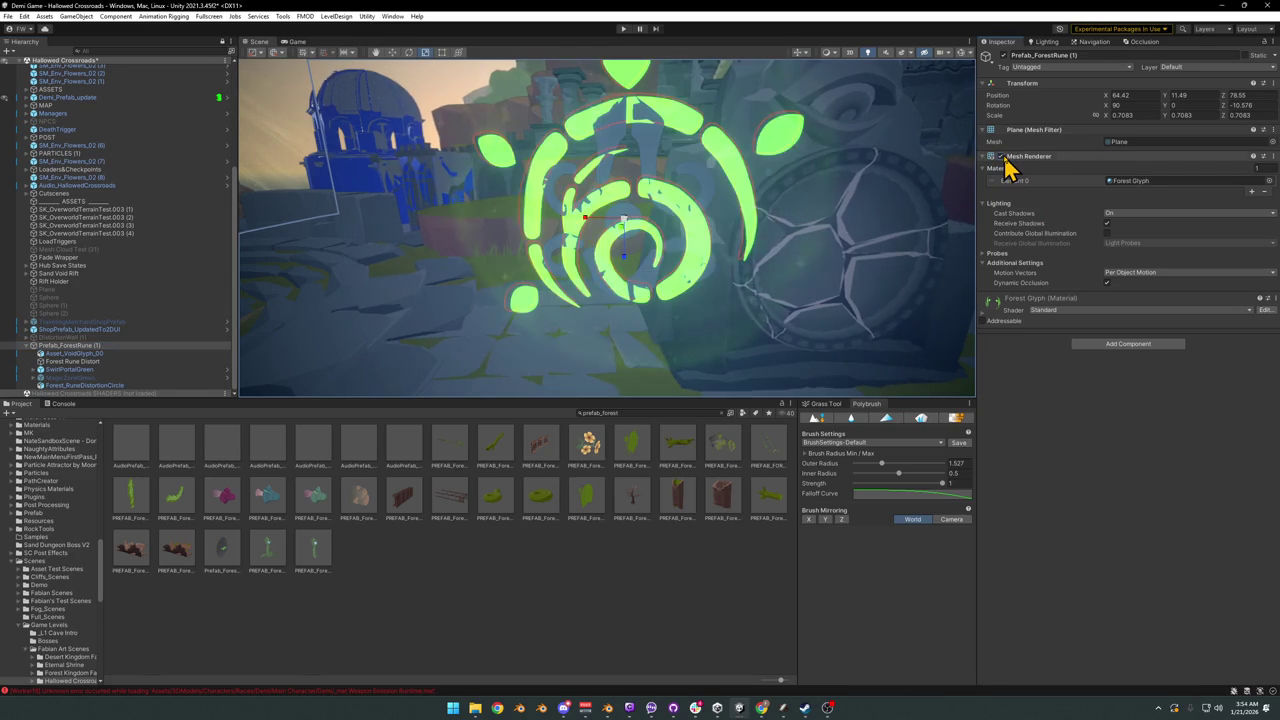
# Step: Locate the Forest Glyph material and bring up its Void Glyph copy in Kingdom1_Desert Materials
pyautogui.click(985, 318)
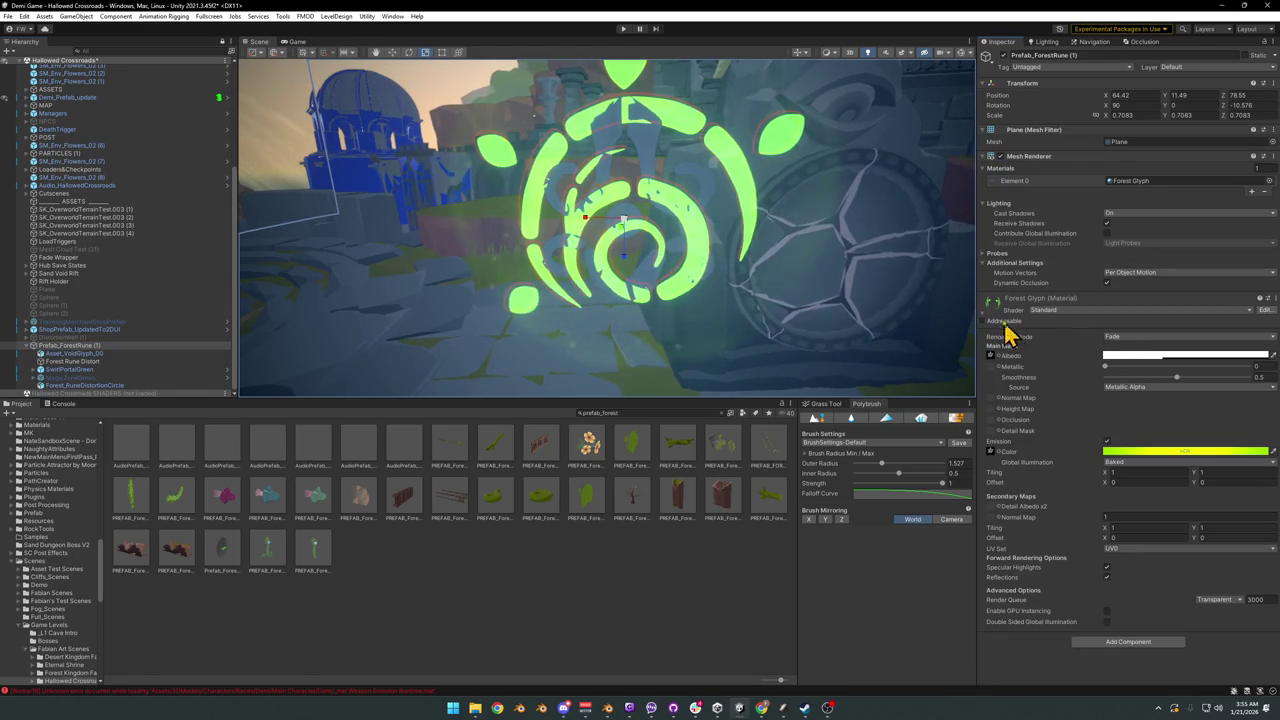
pyautogui.rightClick(1000, 313)
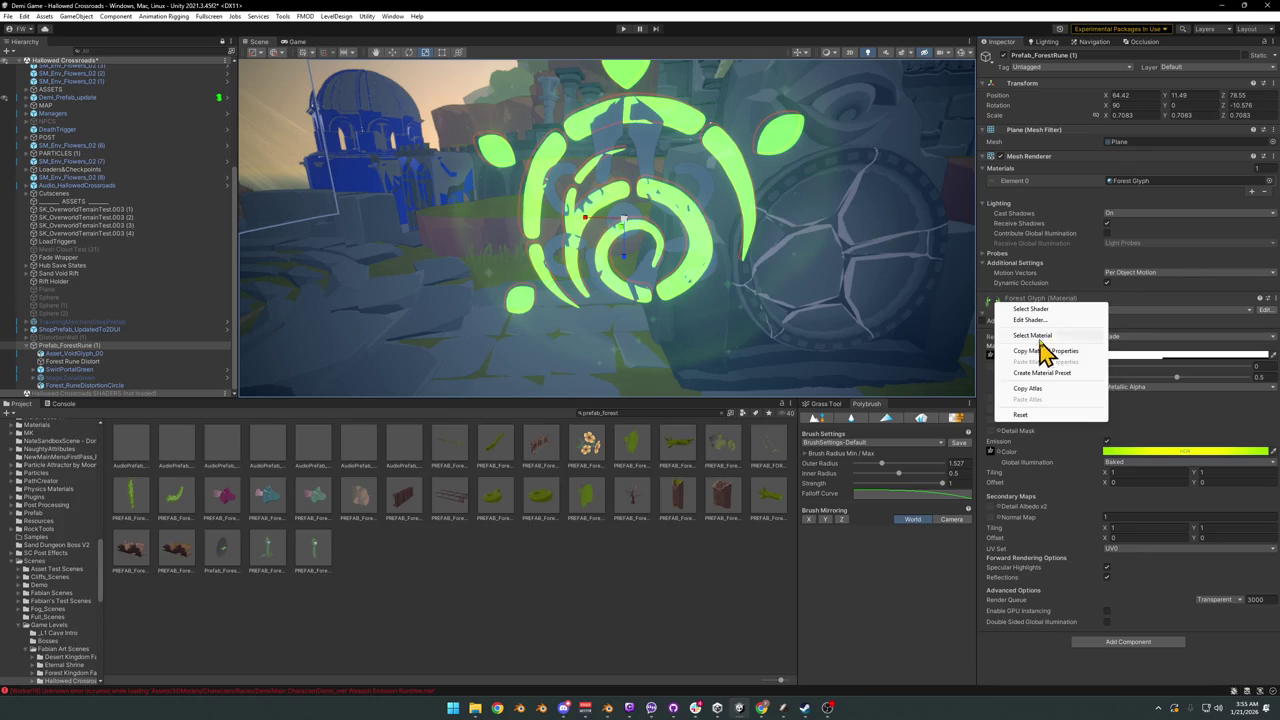
pyautogui.click(1040, 337)
pyautogui.click(148, 461)
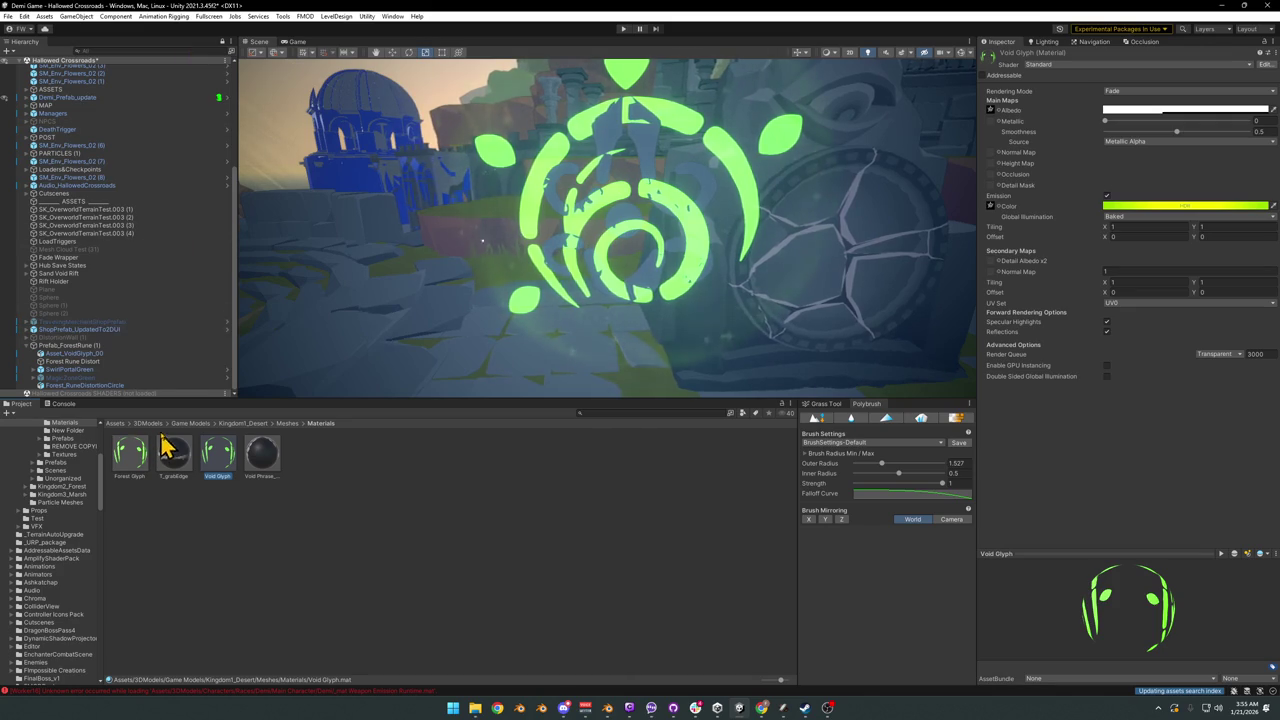
pyautogui.click(90, 345)
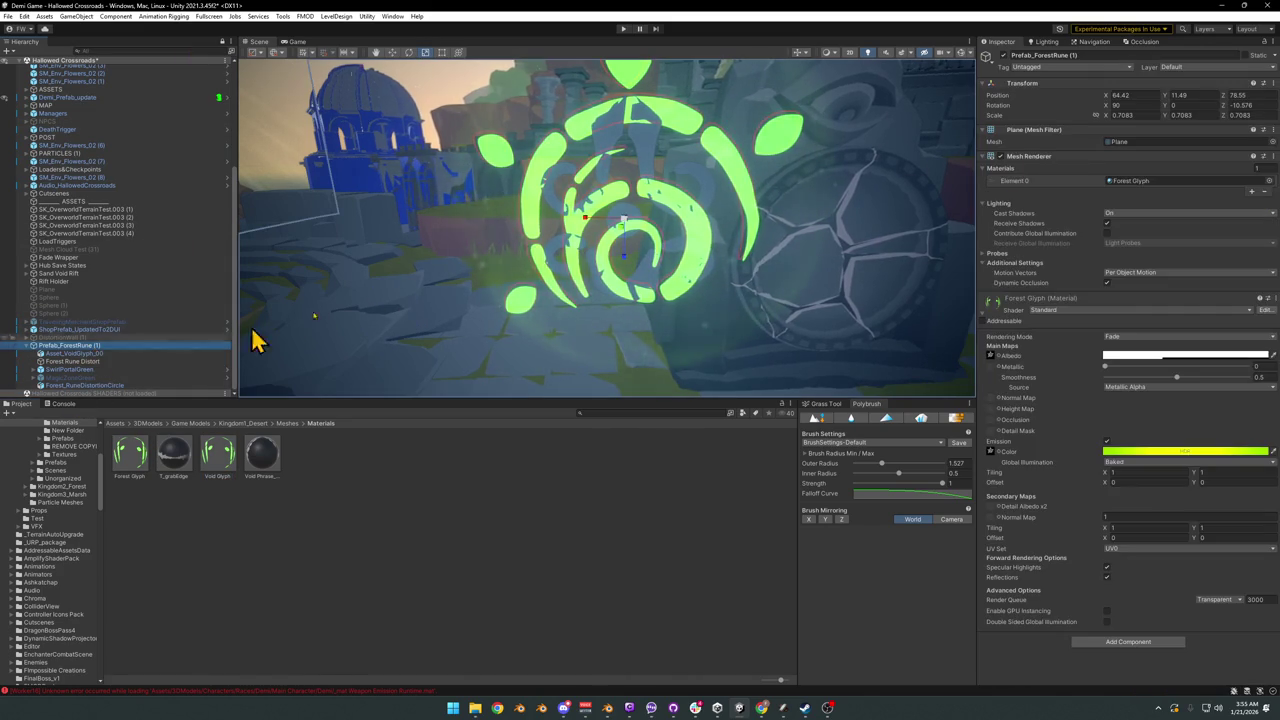
# Step: Disable the green rune's Mesh Renderer and rename the object Prefab_VoidGlyph
pyautogui.click(999, 157)
pyautogui.click(986, 157)
pyautogui.click(97, 346)
pyautogui.write('Prefab_VoidGlyp')
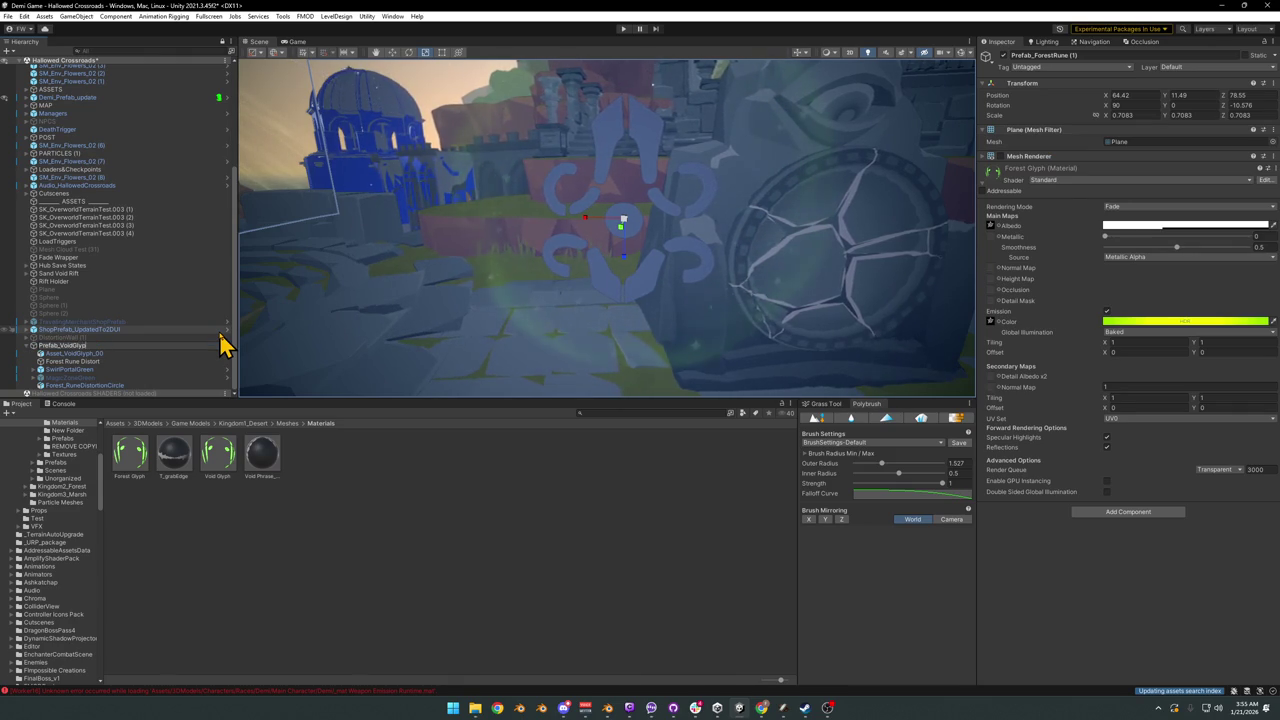
pyautogui.write('h')
pyautogui.press('Return')
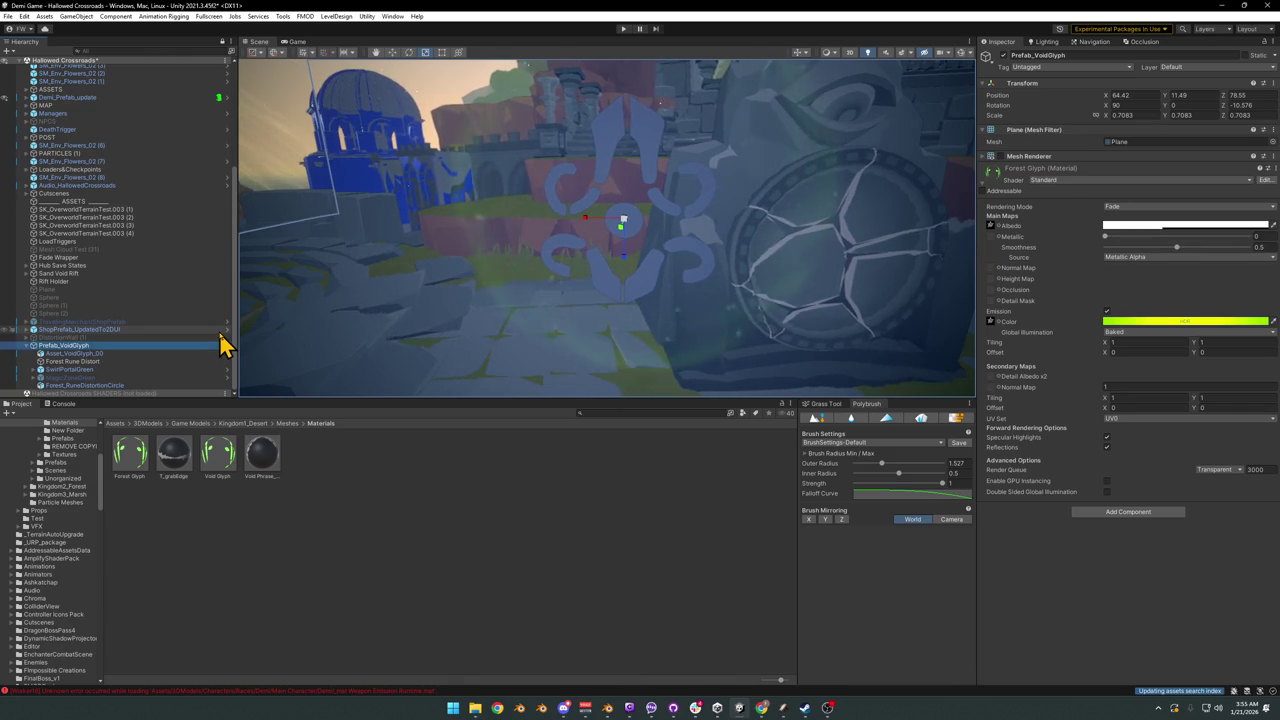
# Step: Try the Void Glyph material on the glyph plane, cancel it, and select Asset_VoidGlyph_00
pyautogui.moveTo(229, 487); pyautogui.dragTo(586, 258)
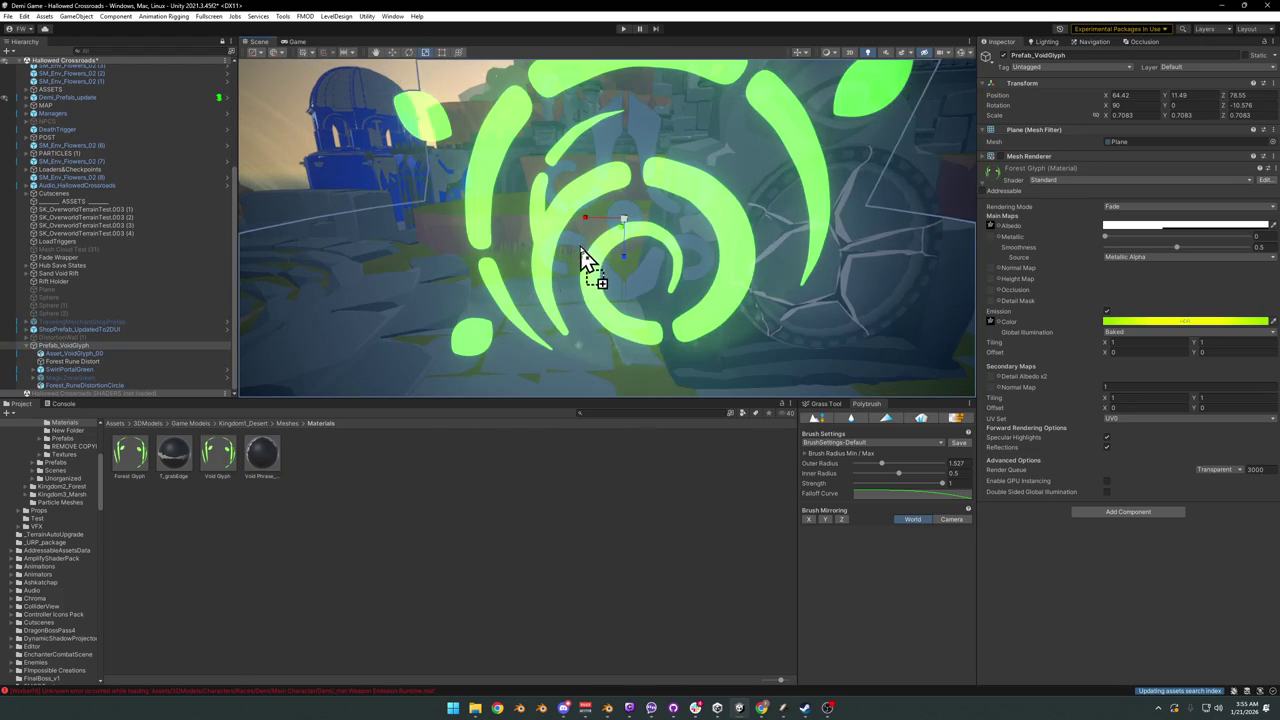
pyautogui.press('Escape')
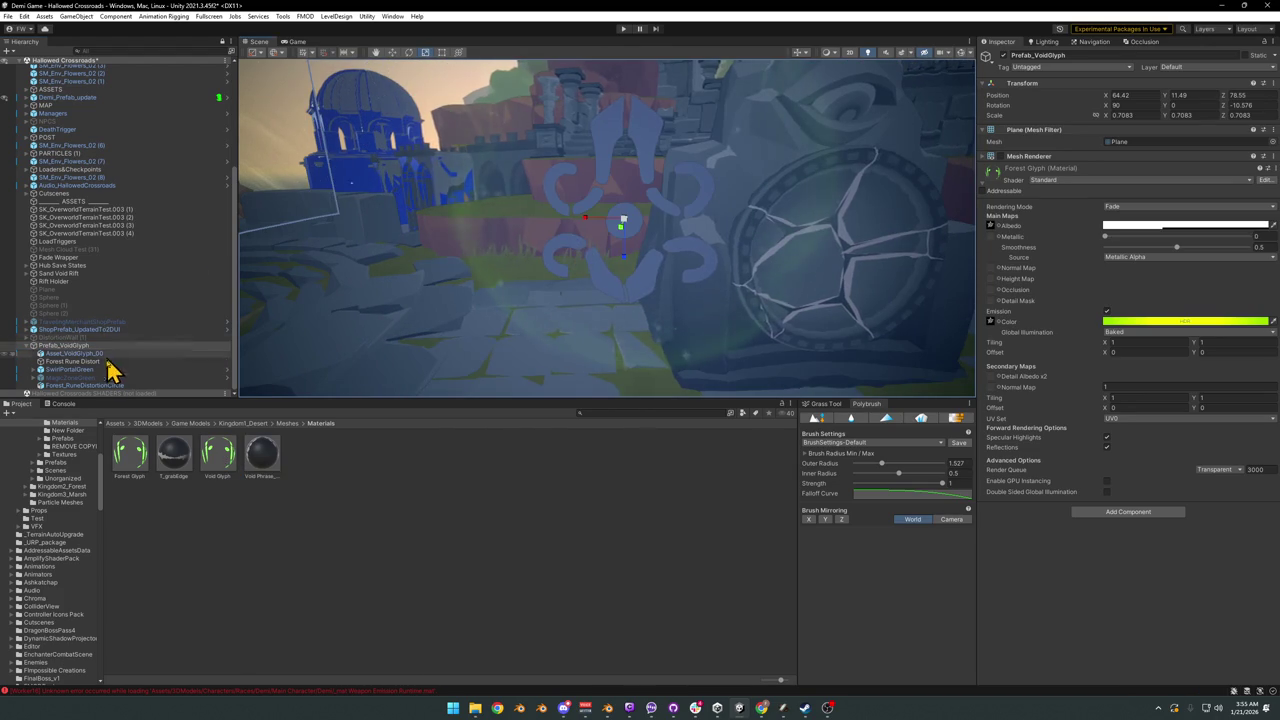
pyautogui.click(97, 376)
pyautogui.click(98, 355)
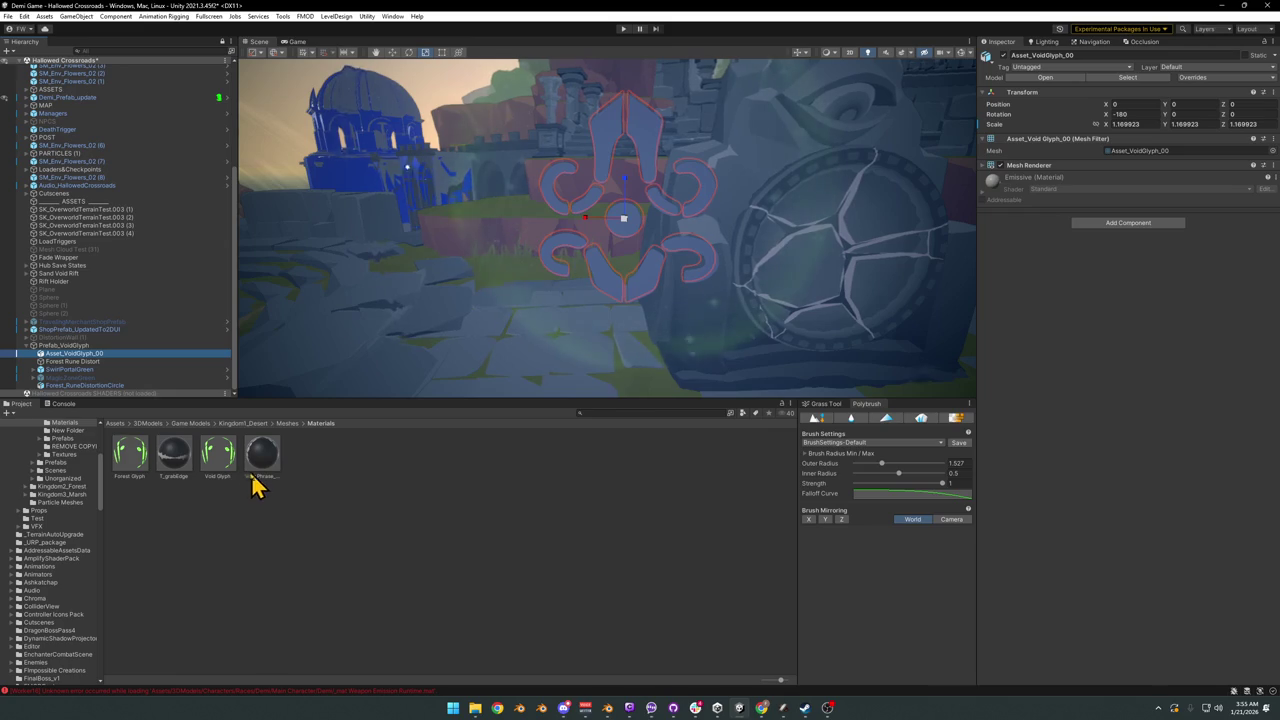
# Step: Apply the Void Glyph material to the fleur glyph and set its texture to Forest Glyph1
pyautogui.moveTo(218, 475); pyautogui.dragTo(1133, 368)
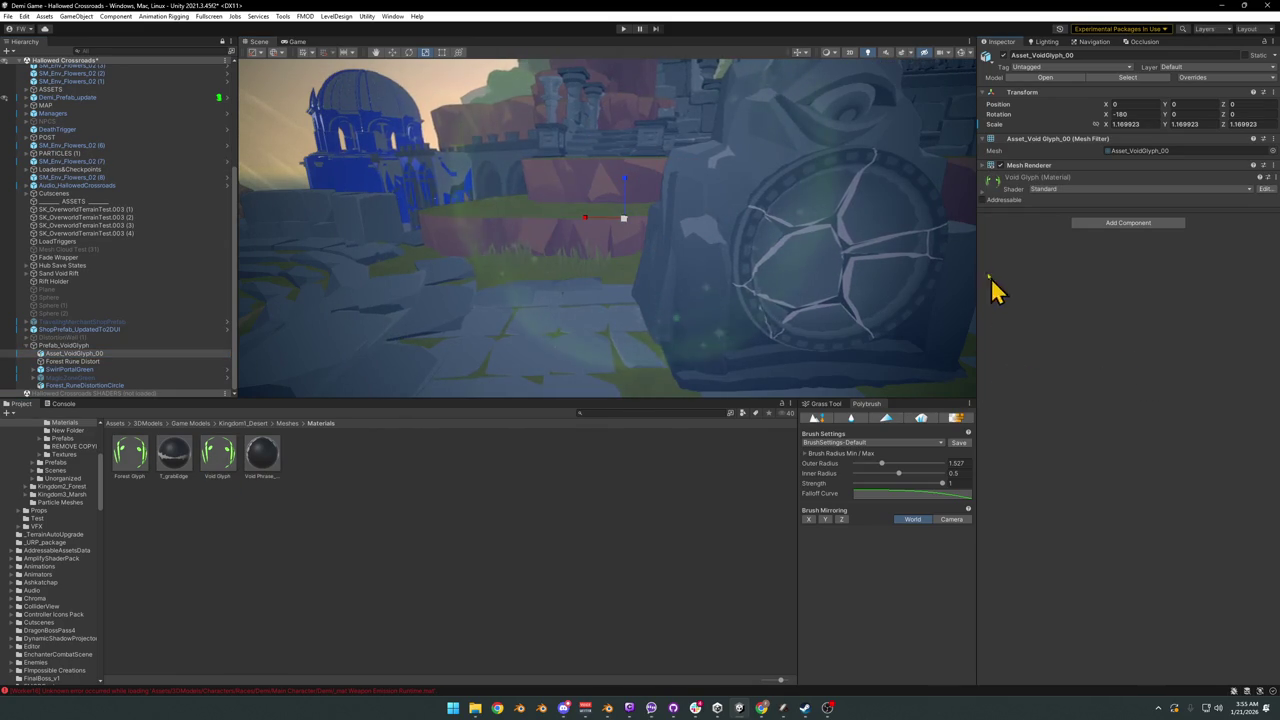
pyautogui.click(990, 186)
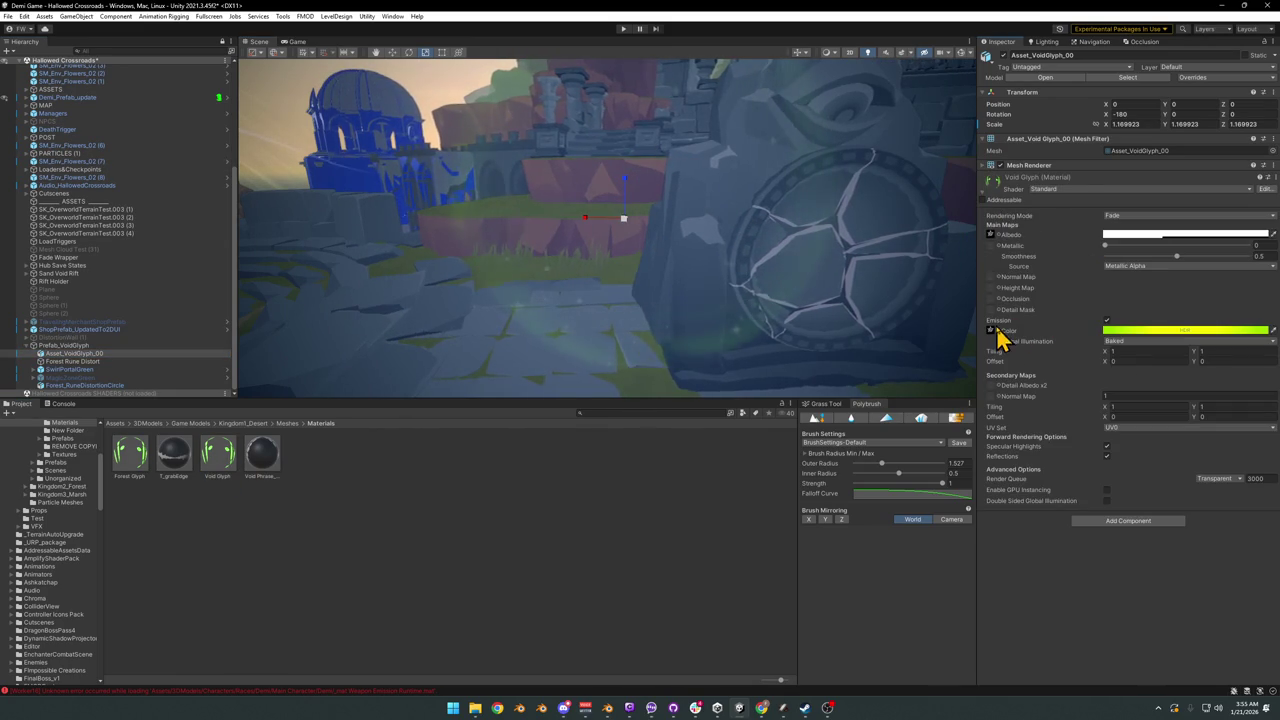
pyautogui.click(992, 331)
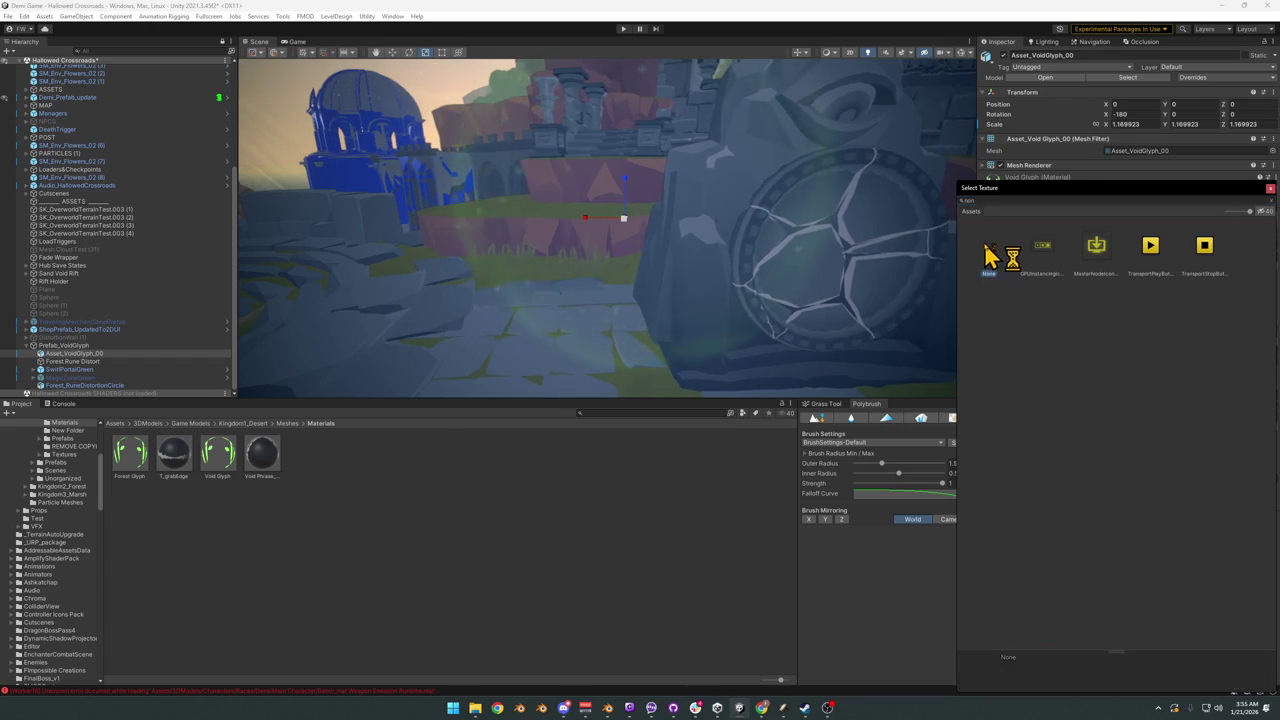
pyautogui.doubleClick(1002, 258)
pyautogui.click(997, 246)
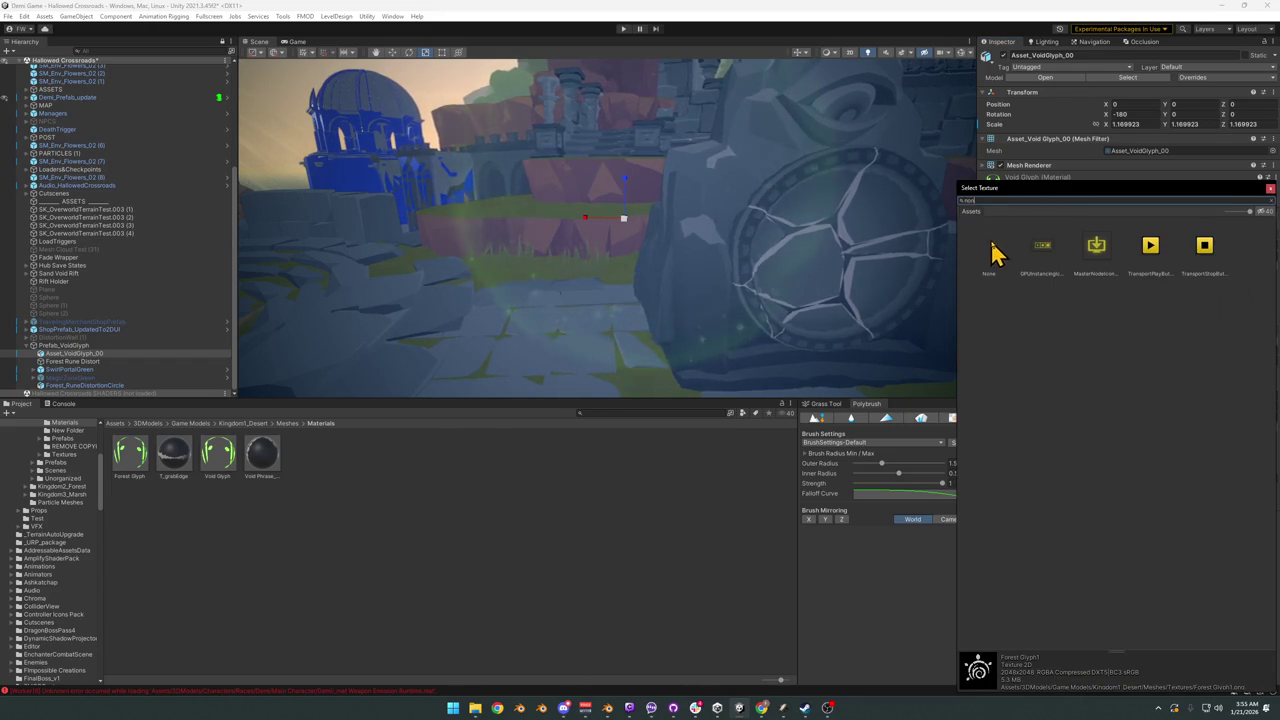
pyautogui.doubleClick(991, 250)
# Step: Delete the Forest_RuneDistortionCircle object from under Prefab_VoidGlyph
pyautogui.press('q')
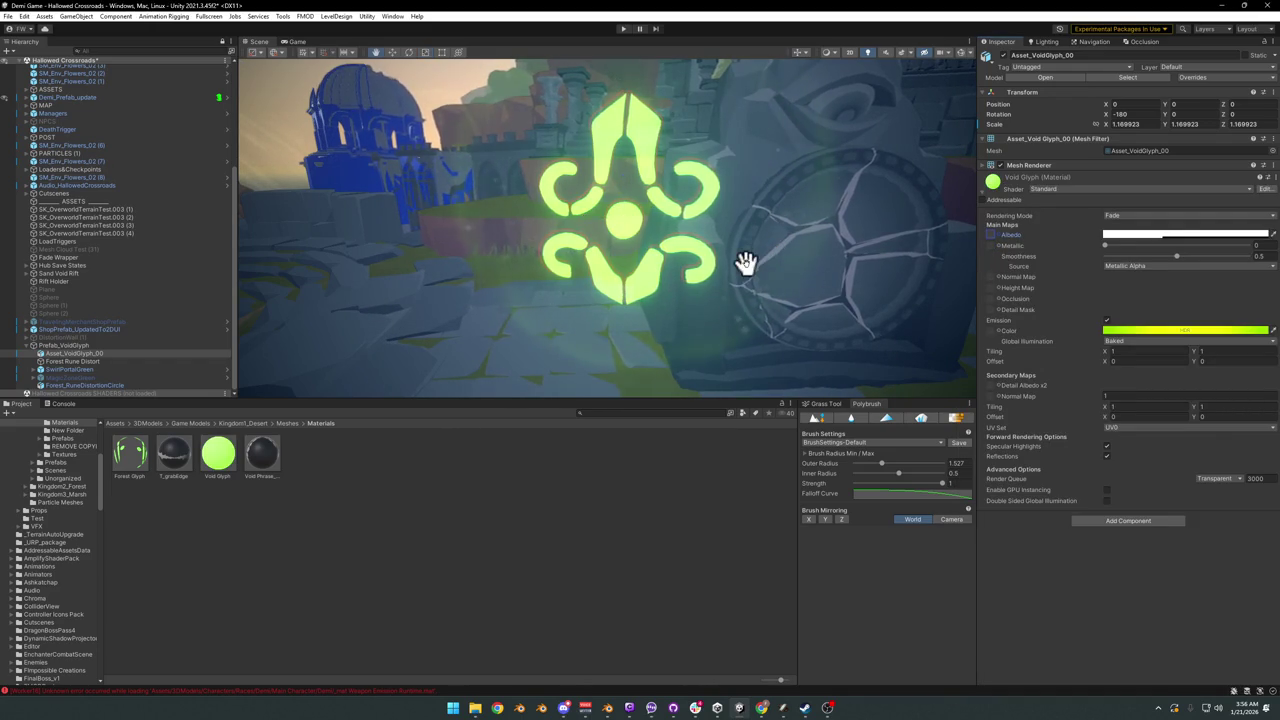
pyautogui.moveTo(724, 302)
pyautogui.keyDown('alt'); pyautogui.mouseDown()
pyautogui.moveTo(749, 277)
pyautogui.moveTo(737, 194)
pyautogui.mouseUp(); pyautogui.keyUp('alt')
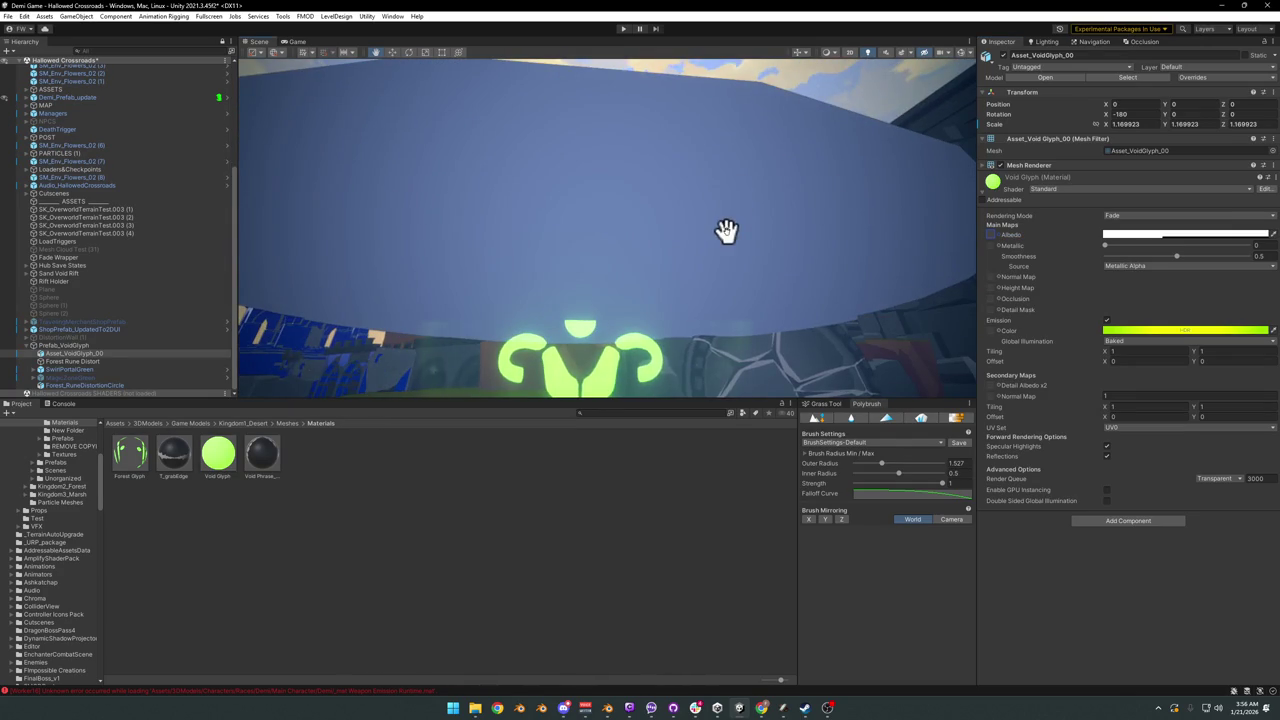
pyautogui.press('w')
pyautogui.click(726, 266)
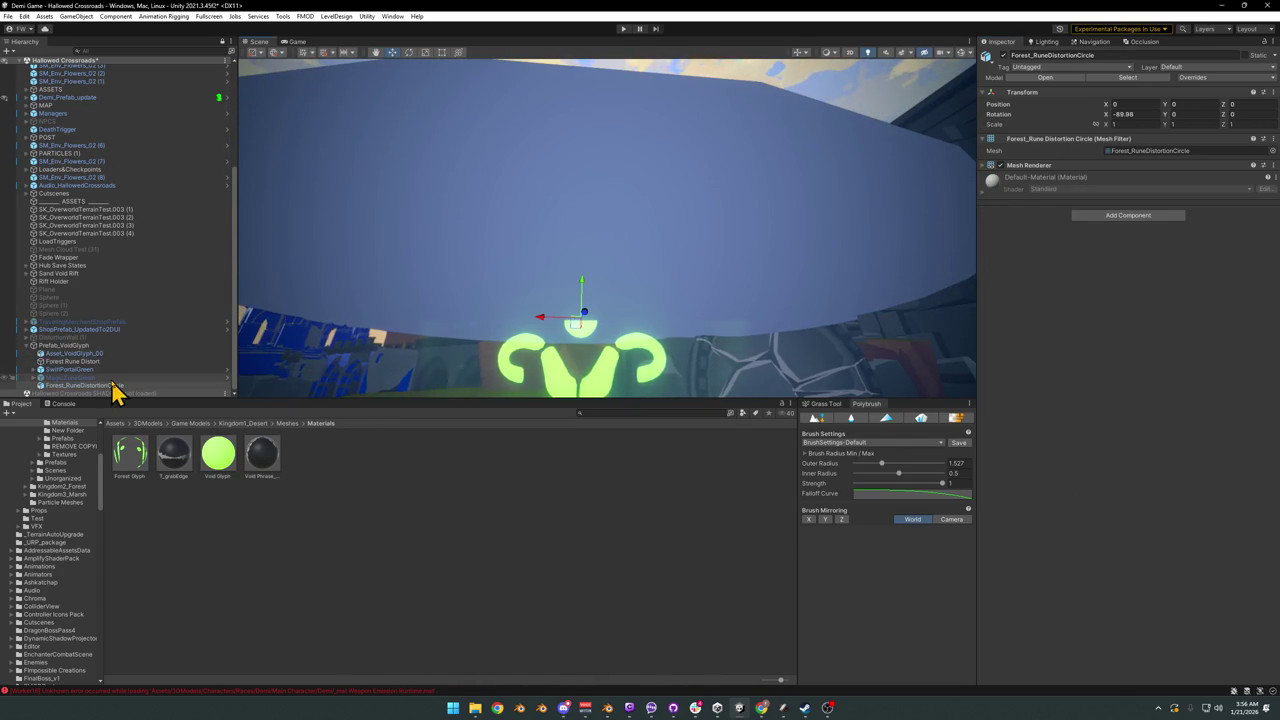
pyautogui.click(97, 379)
pyautogui.click(96, 386)
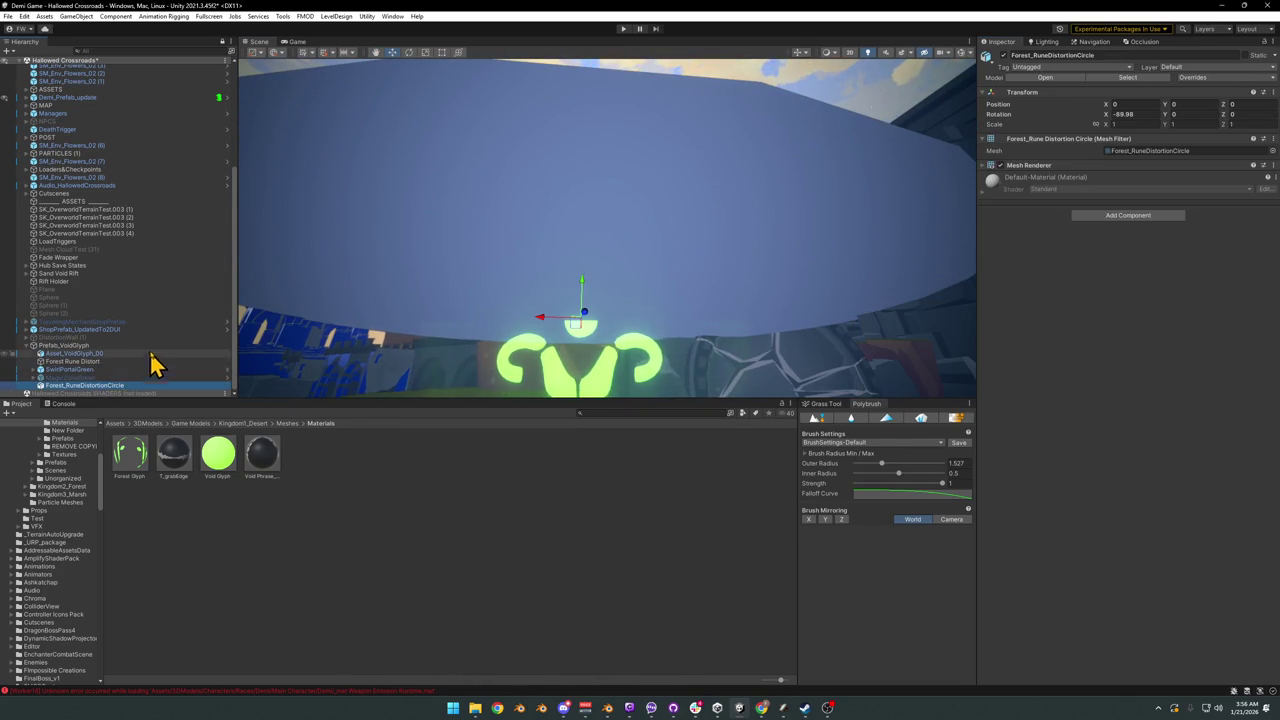
pyautogui.press('Delete')
# Step: Select the incomplete stone portal beside the glowing glyph
pyautogui.moveTo(709, 346); pyautogui.dragTo(712, 360, button='right')
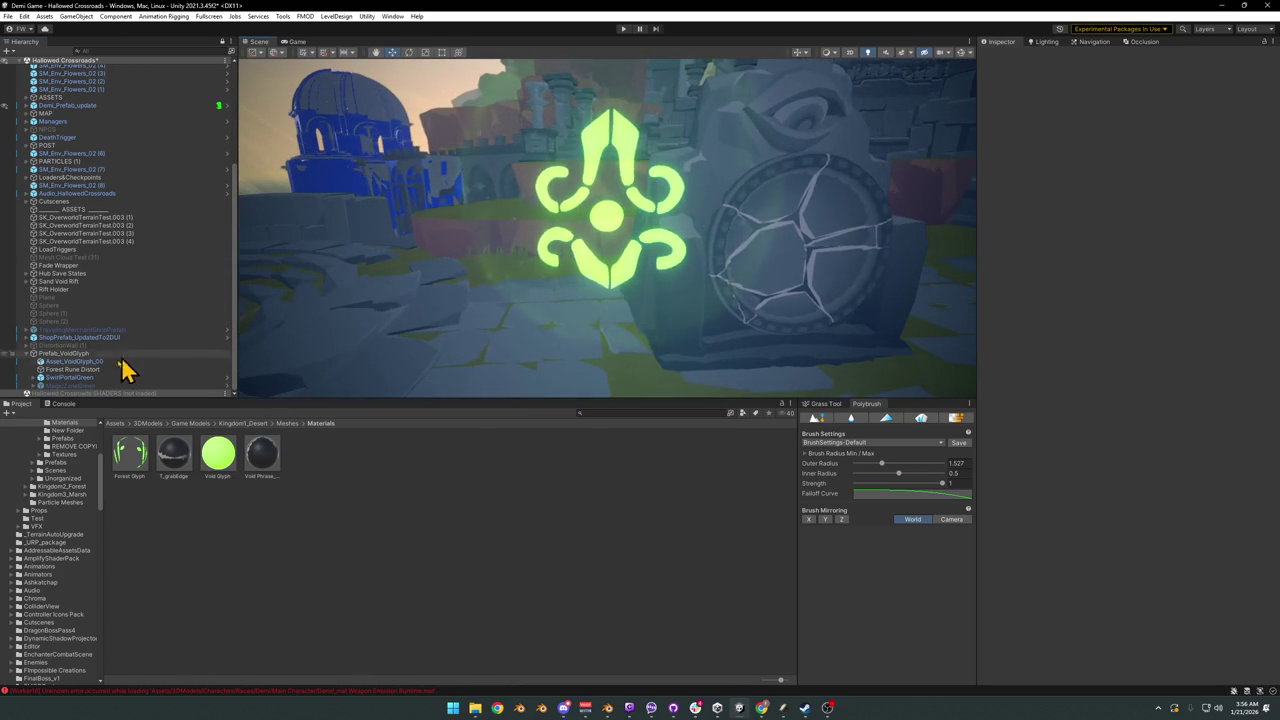
pyautogui.click(73, 355)
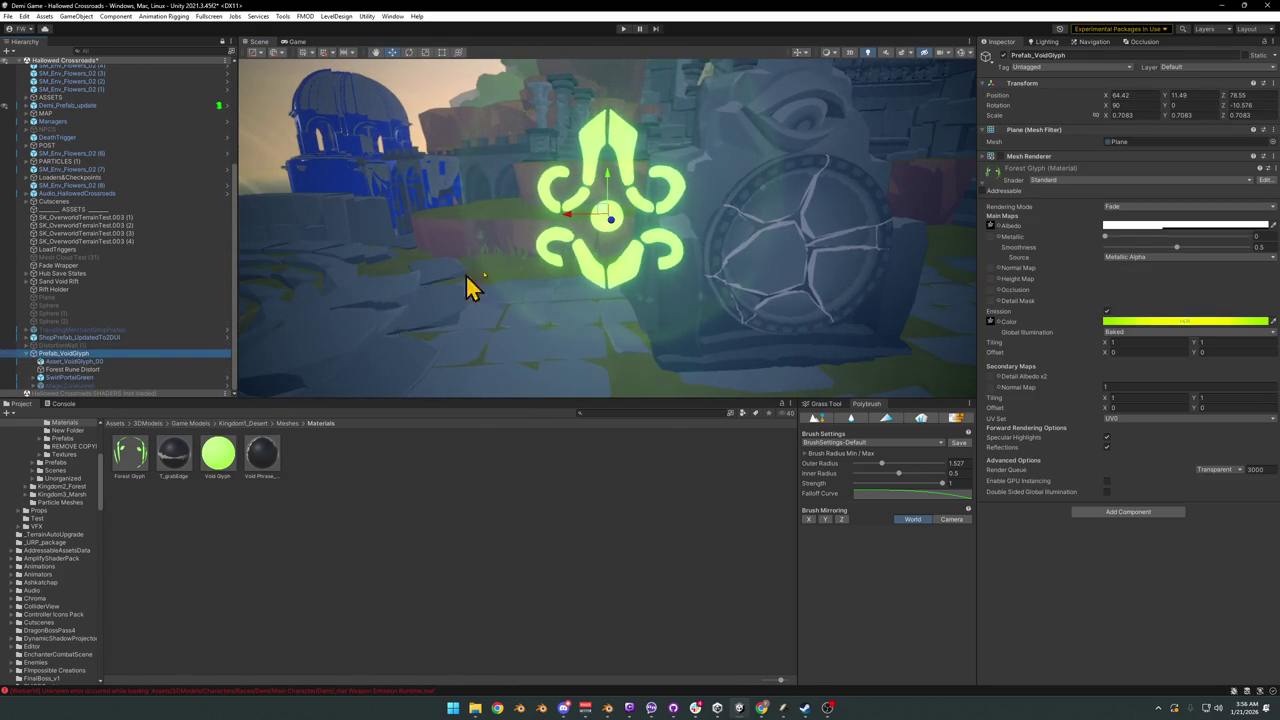
pyautogui.moveTo(586, 251); pyautogui.dragTo(512, 228, button='right')
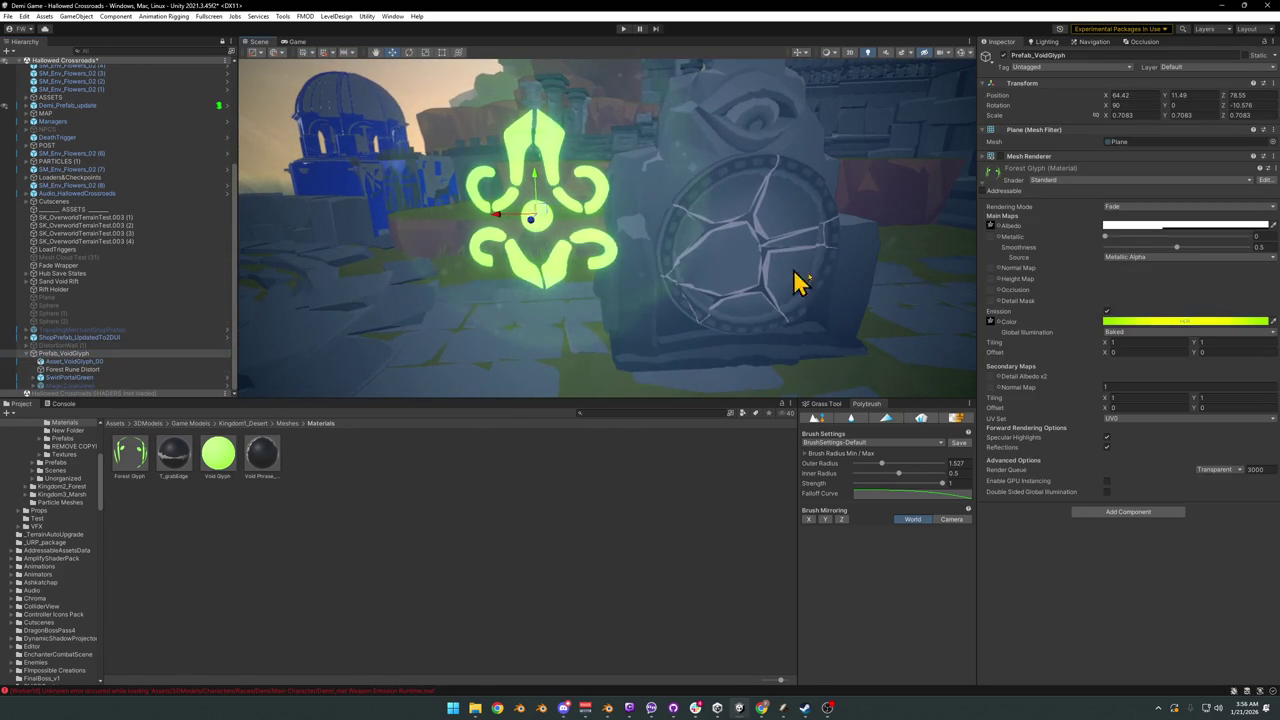
pyautogui.click(836, 300)
pyautogui.moveTo(868, 298); pyautogui.dragTo(723, 337, button='right')
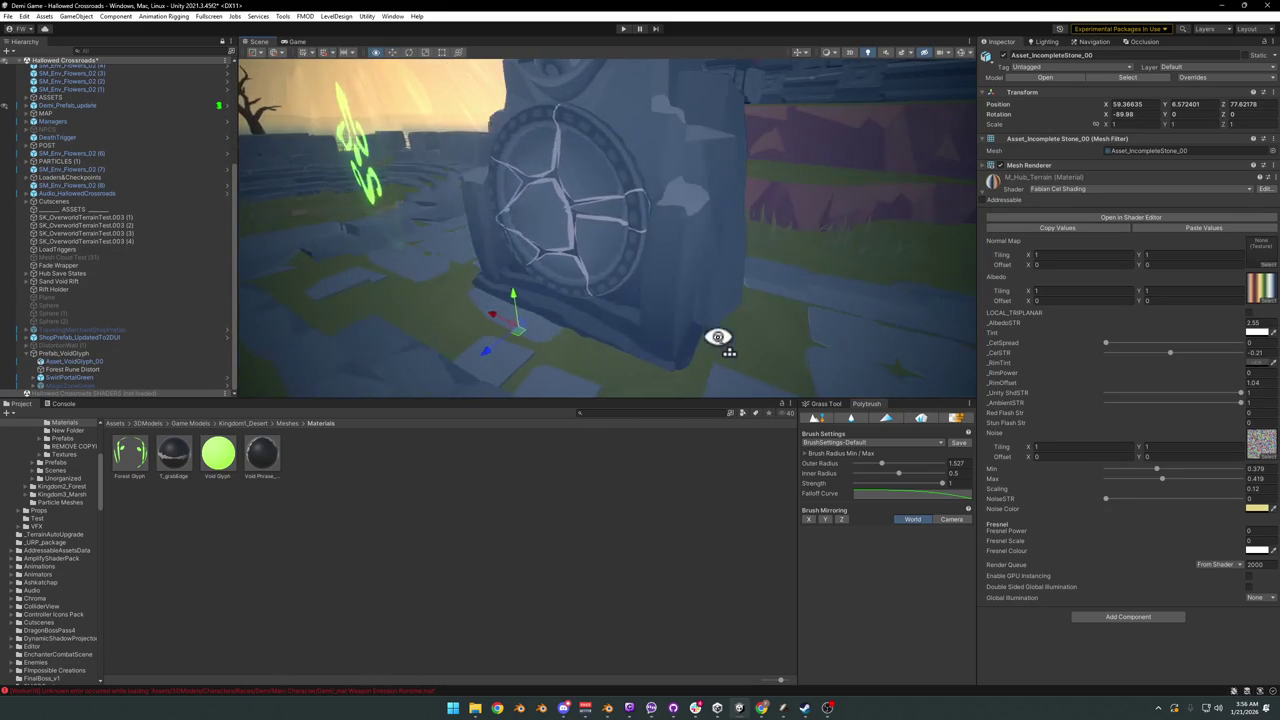
# Step: Add a Mesh Collider to Asset_IncompleteStone_00 through the 'mesh' component search
pyautogui.click(1110, 617)
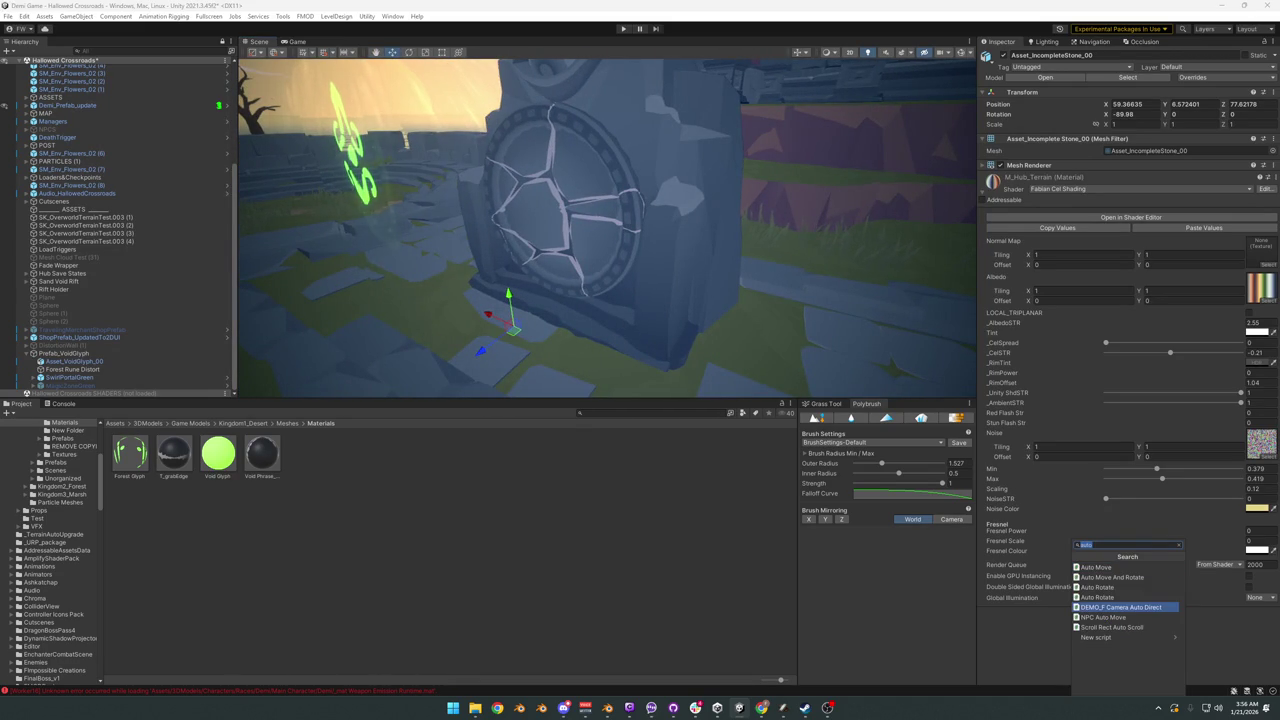
pyautogui.press('Escape')
pyautogui.click(1130, 618)
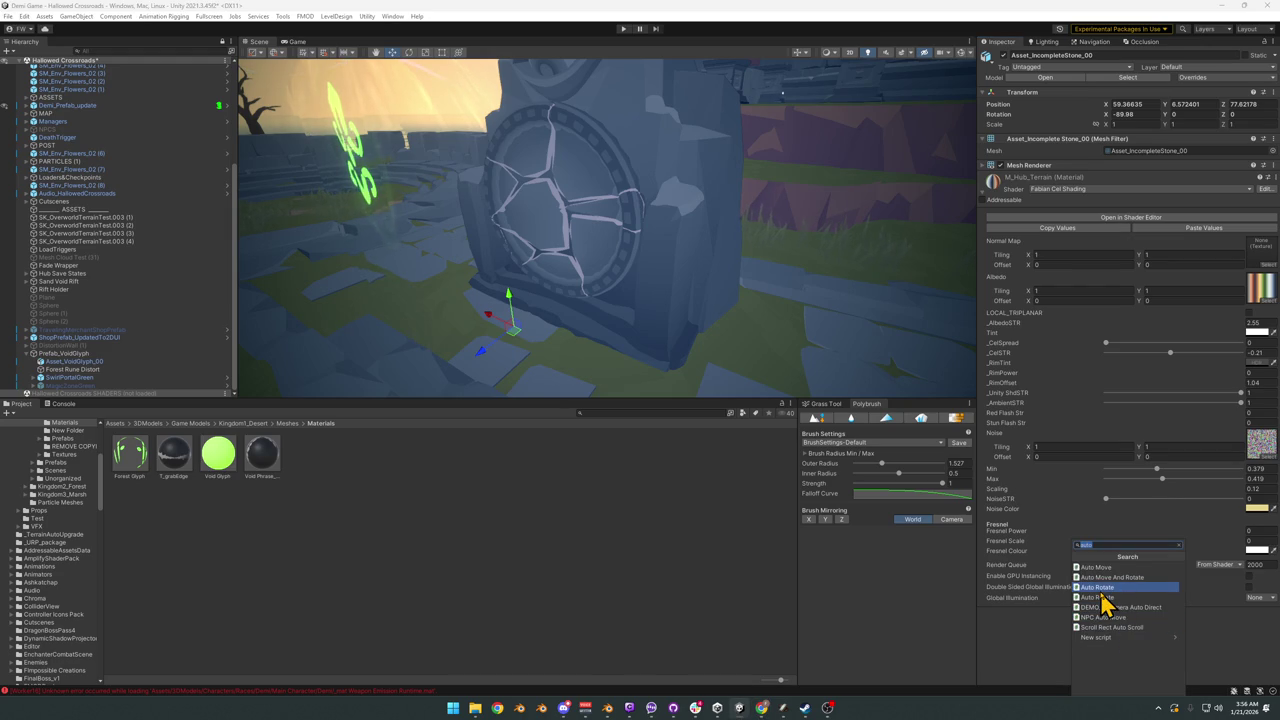
pyautogui.write('mesh')
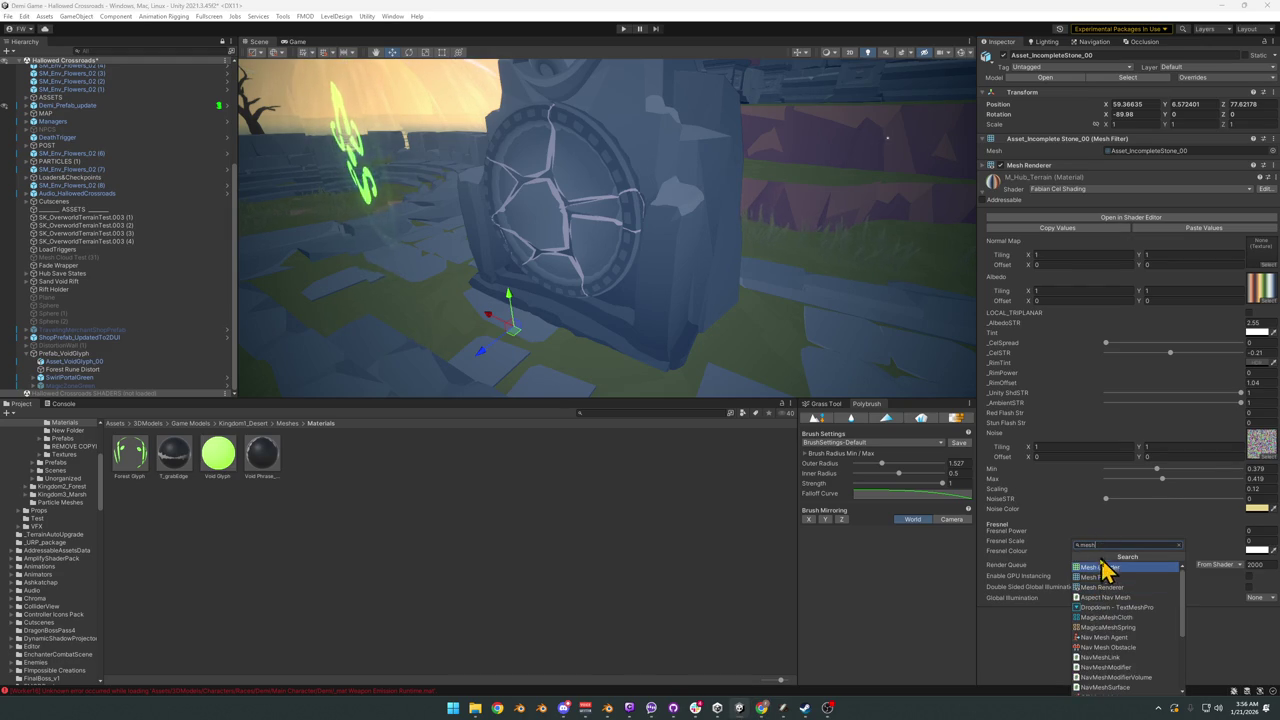
pyautogui.click(1100, 567)
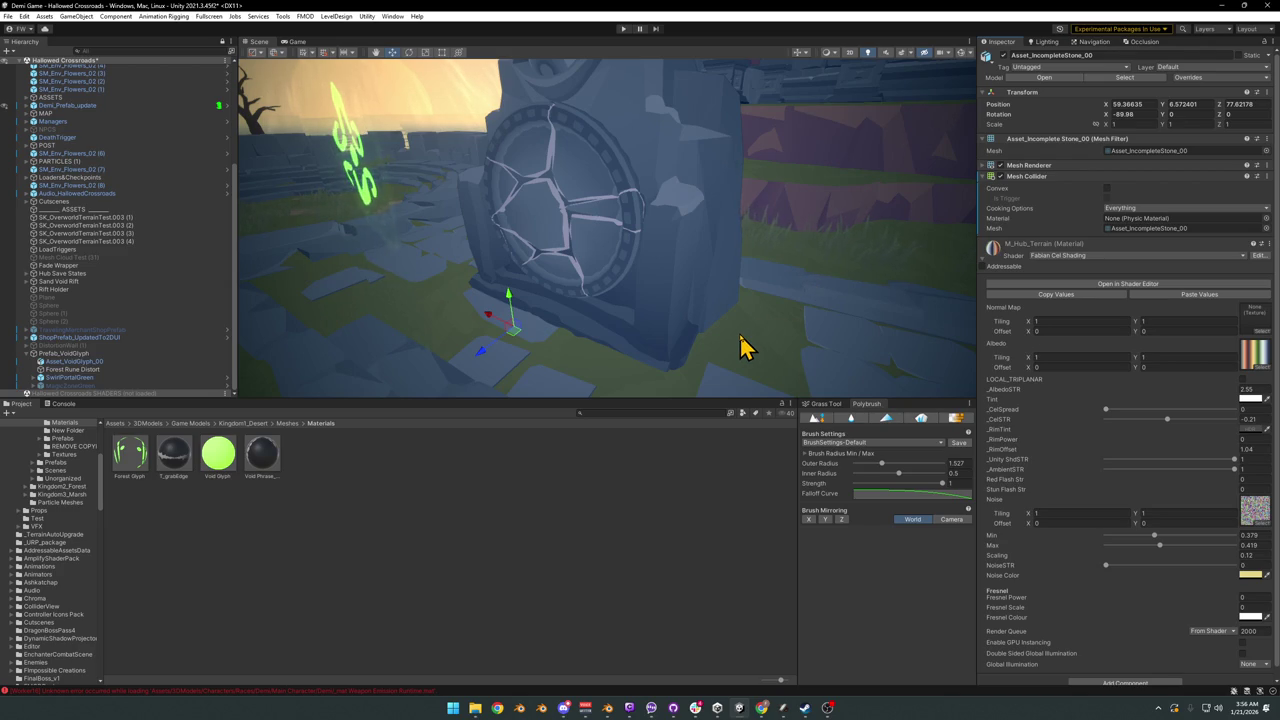
pyautogui.moveTo(741, 347)
pyautogui.mouseDown(button='right')
pyautogui.moveTo(741, 284)
pyautogui.moveTo(523, 280)
pyautogui.moveTo(603, 294)
pyautogui.moveTo(552, 292)
pyautogui.moveTo(800, 296)
pyautogui.moveTo(271, 329)
pyautogui.mouseUp(button='right')
pyautogui.click(484, 288)
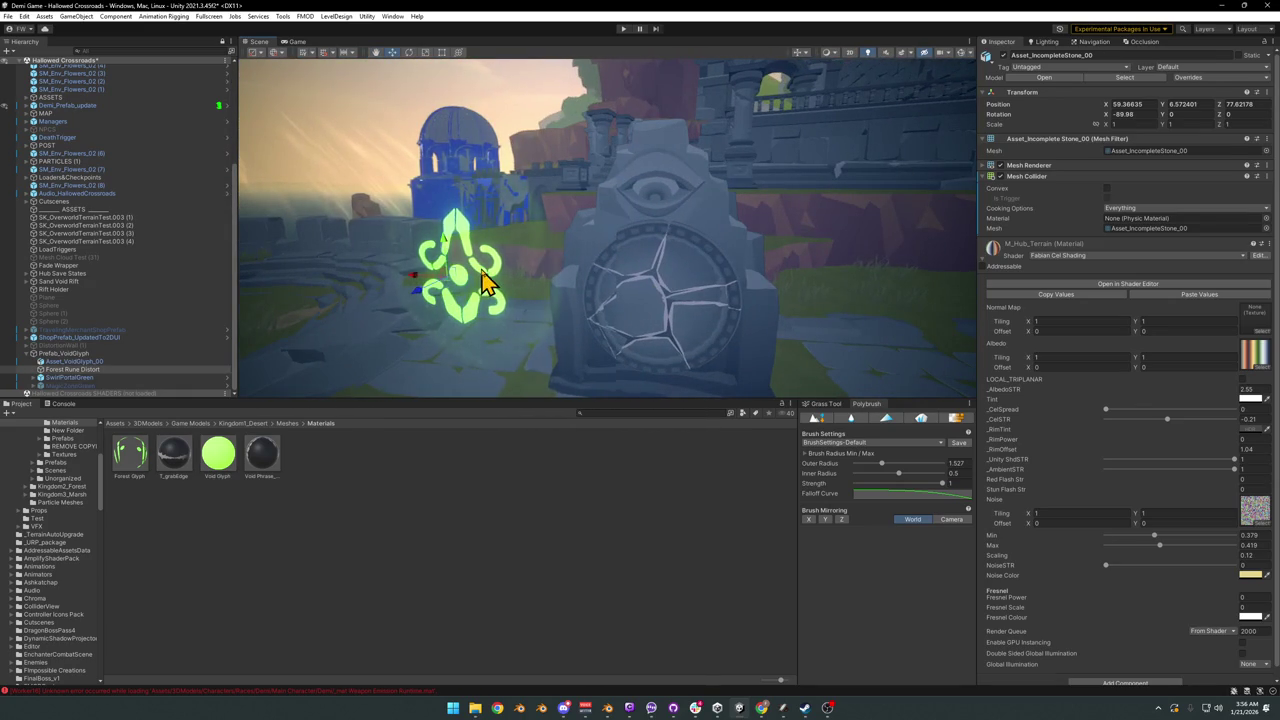
# Step: Center Prefab_VoidGlyph in the portal ring at 58.56, 10.035, 76.72, scaled to about 0.51
pyautogui.click(94, 355)
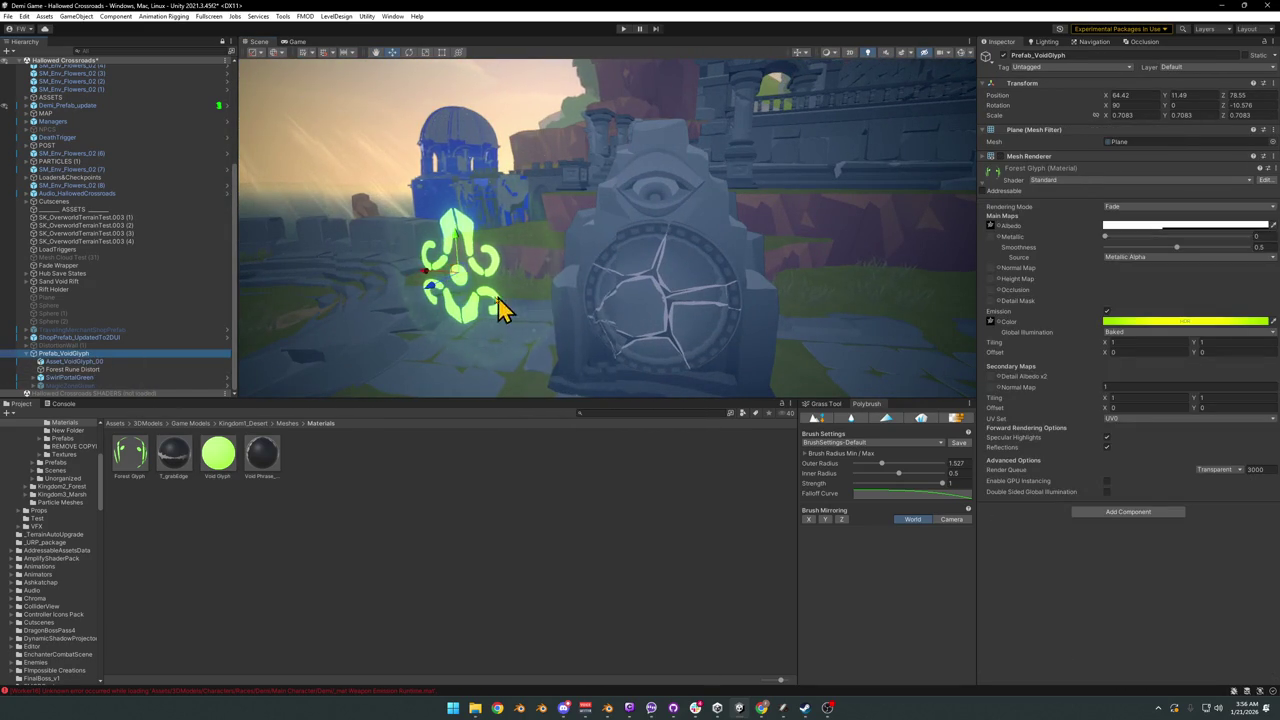
pyautogui.moveTo(460, 287)
pyautogui.mouseDown()
pyautogui.moveTo(677, 349)
pyautogui.moveTo(668, 333)
pyautogui.mouseUp()
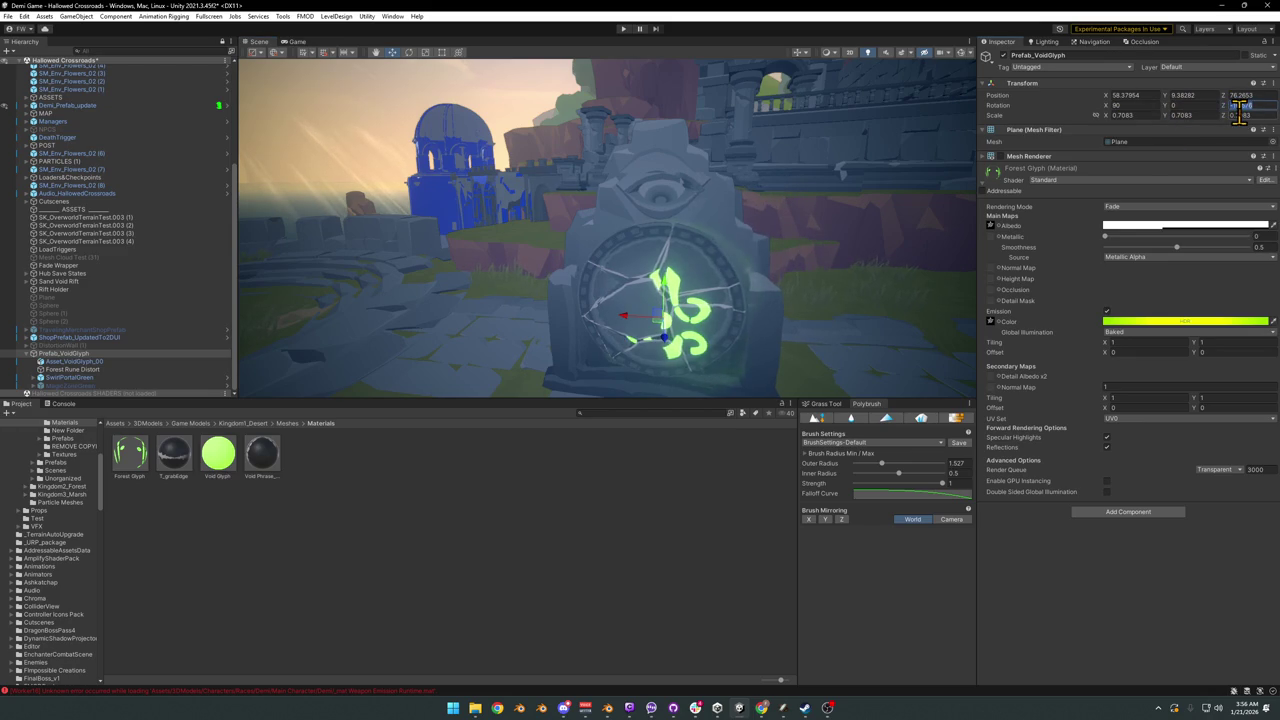
pyautogui.press('f')
pyautogui.moveTo(697, 337); pyautogui.dragTo(662, 300)
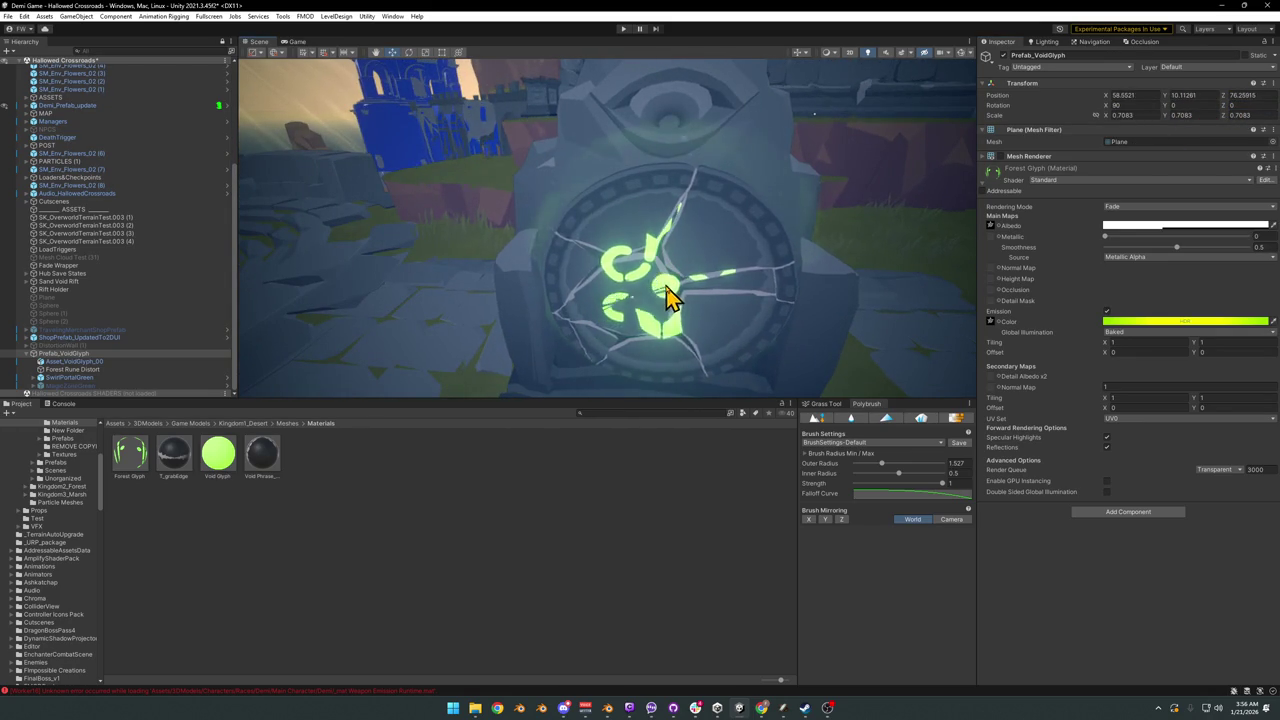
pyautogui.moveTo(674, 337)
pyautogui.keyDown('alt'); pyautogui.mouseDown()
pyautogui.moveTo(706, 246)
pyautogui.moveTo(595, 295)
pyautogui.mouseUp(); pyautogui.keyUp('alt')
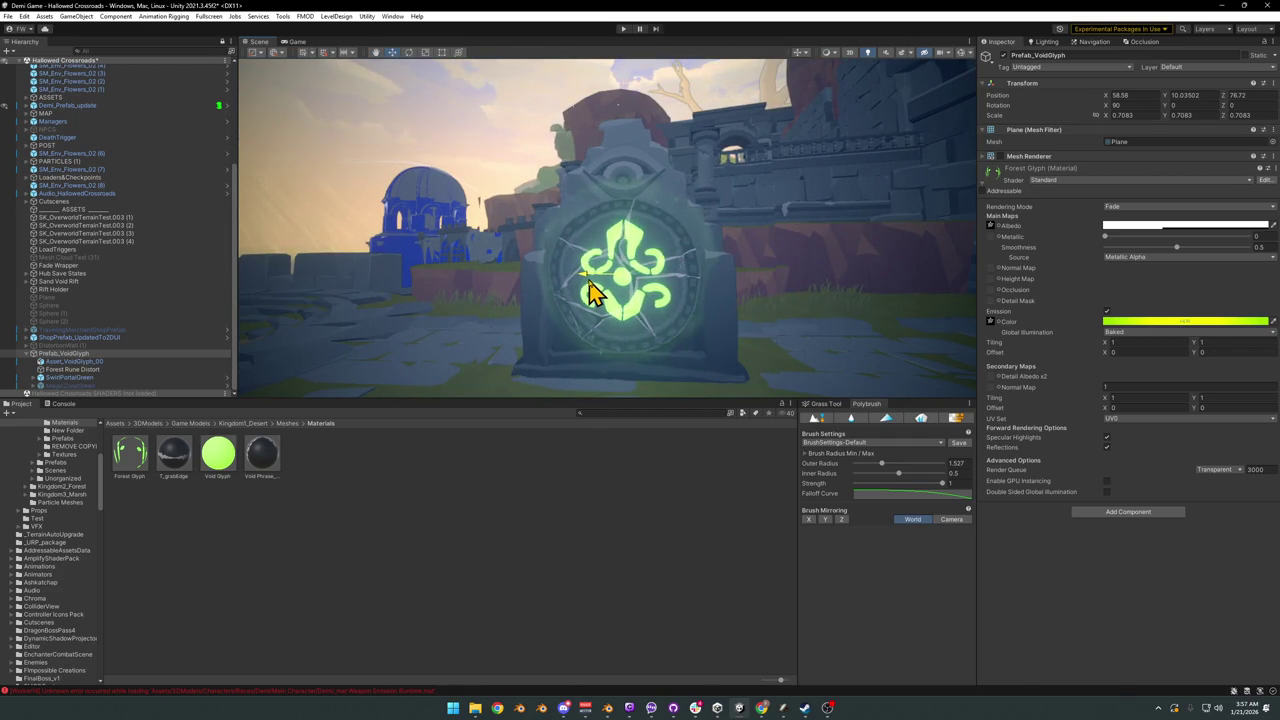
pyautogui.moveTo(627, 290); pyautogui.dragTo(620, 289)
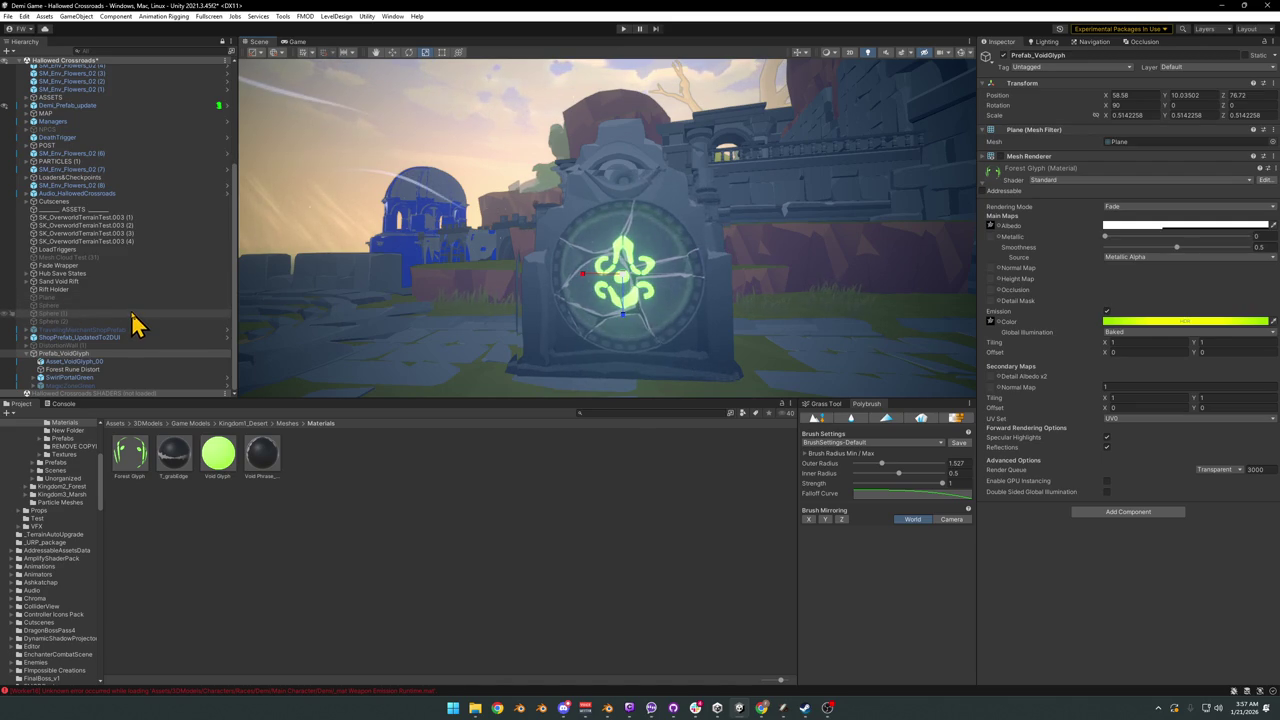
pyautogui.moveTo(640, 288)
pyautogui.mouseDown(button='right')
pyautogui.moveTo(716, 289)
pyautogui.moveTo(647, 285)
pyautogui.moveTo(650, 300)
pyautogui.moveTo(671, 282)
pyautogui.mouseUp(button='right')
pyautogui.press('s')
pyautogui.press('w')
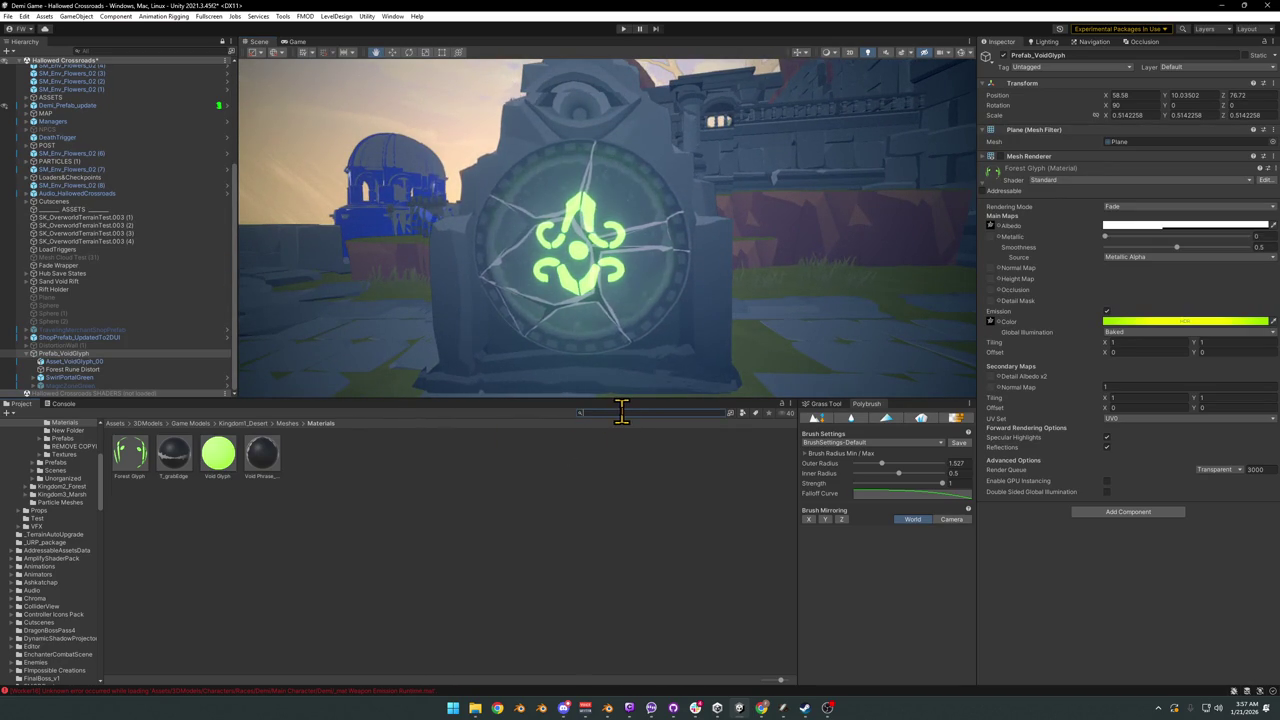
# Step: Add Forest_RuneDistortionCircle under Prefab_VoidGlyph at zero position, with rotation X 0 and Z 180
pyautogui.write('distort cli')
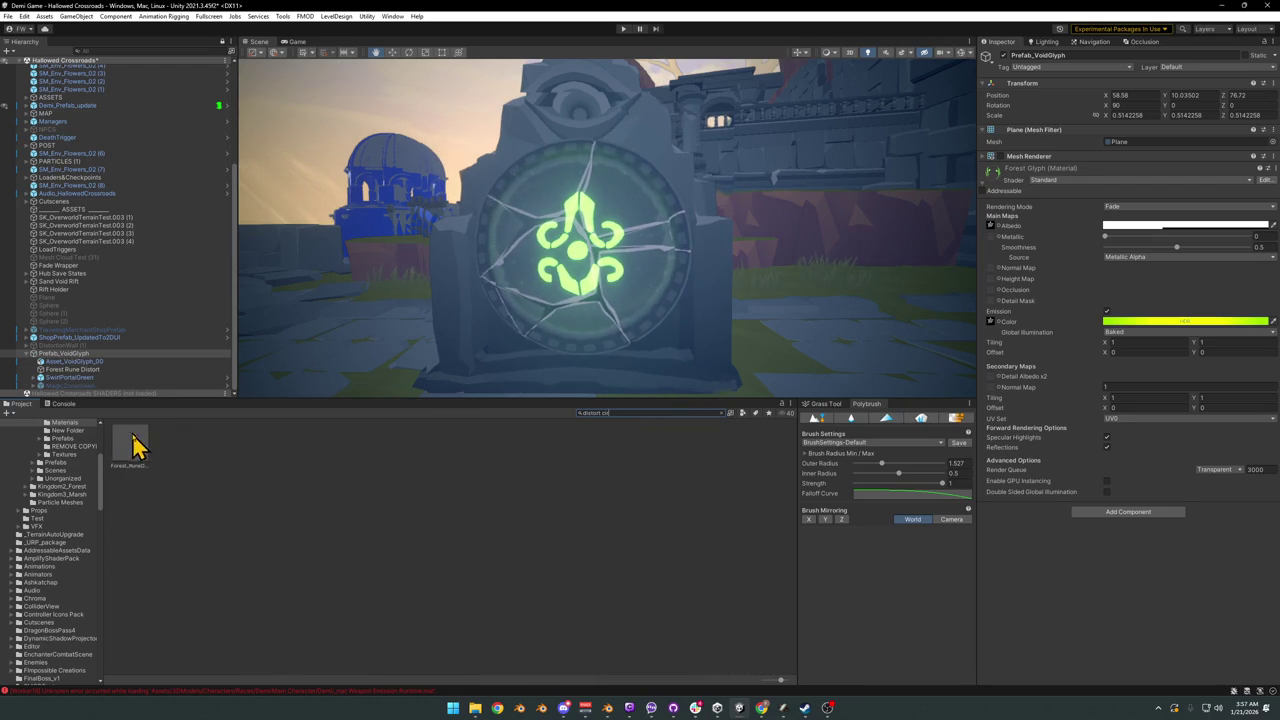
pyautogui.moveTo(134, 443); pyautogui.dragTo(81, 361)
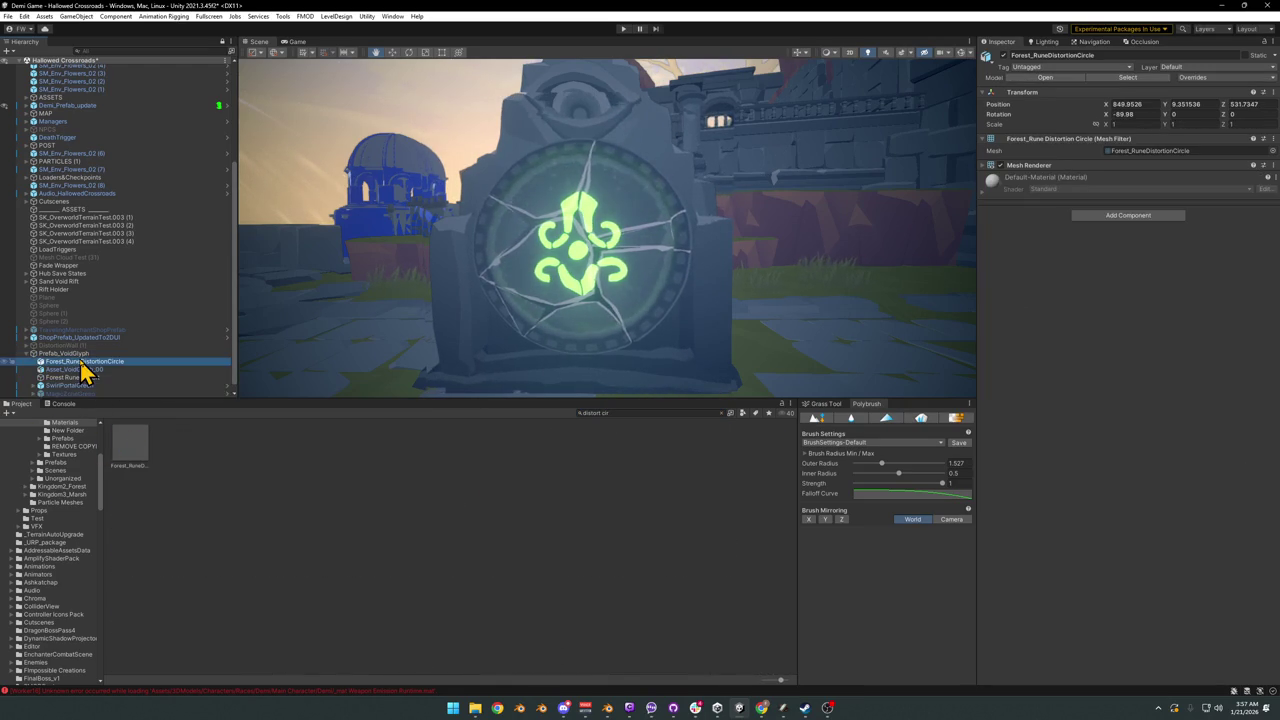
pyautogui.click(1134, 104)
pyautogui.write('0')
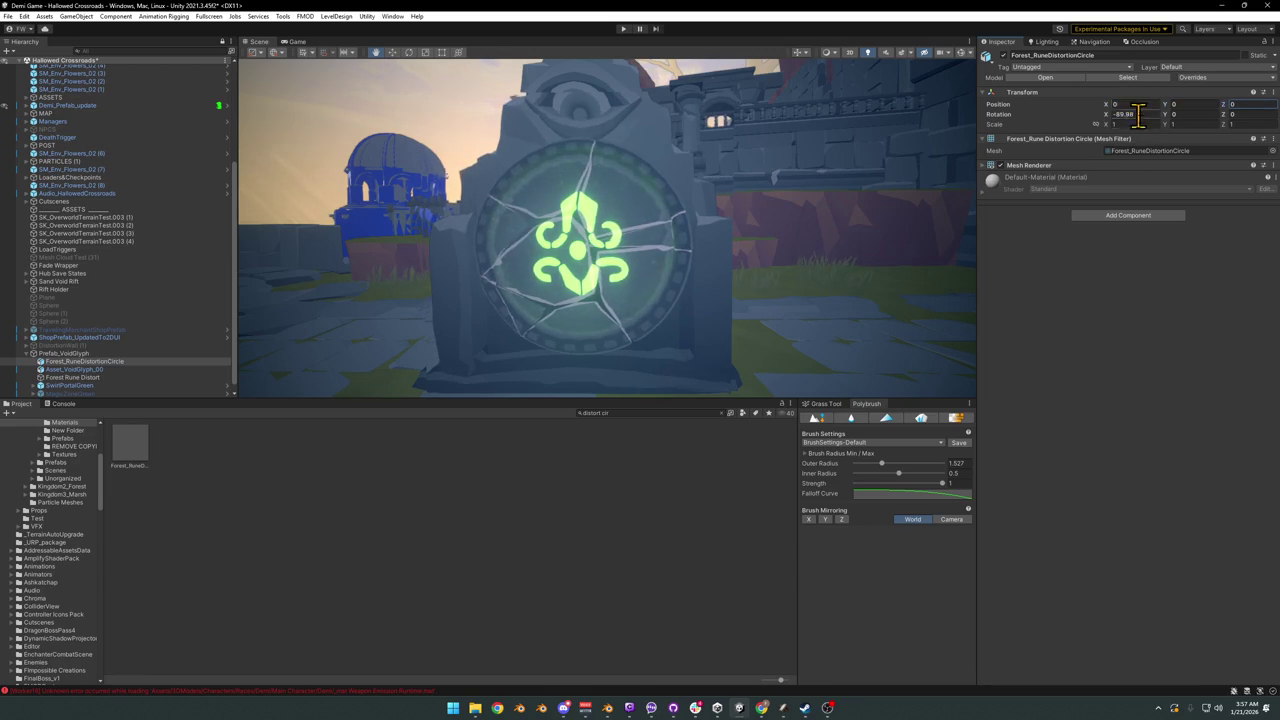
pyautogui.scroll(-5, 682, 175)
pyautogui.scroll(-5, 600, 137)
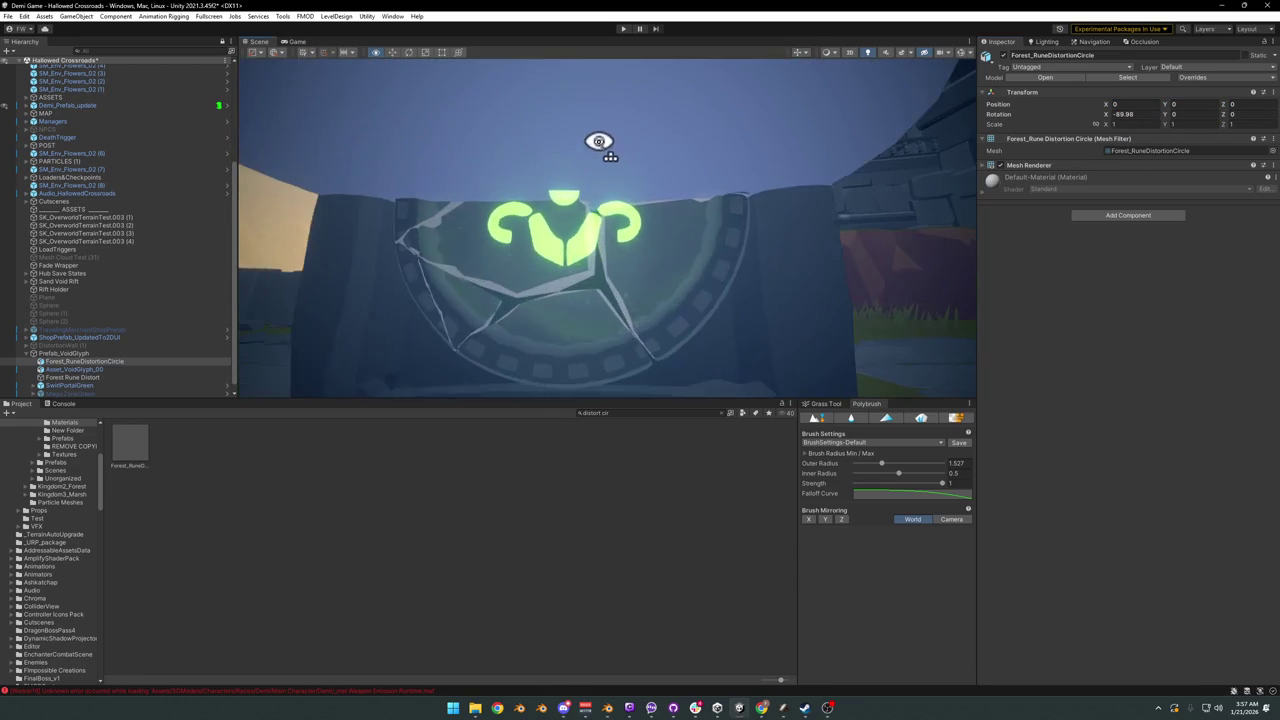
pyautogui.click(1130, 113)
pyautogui.write('0')
pyautogui.moveTo(823, 240)
pyautogui.mouseDown(button='right')
pyautogui.moveTo(511, 250)
pyautogui.moveTo(748, 286)
pyautogui.moveTo(823, 280)
pyautogui.moveTo(743, 286)
pyautogui.moveTo(1050, 140)
pyautogui.mouseUp(button='right')
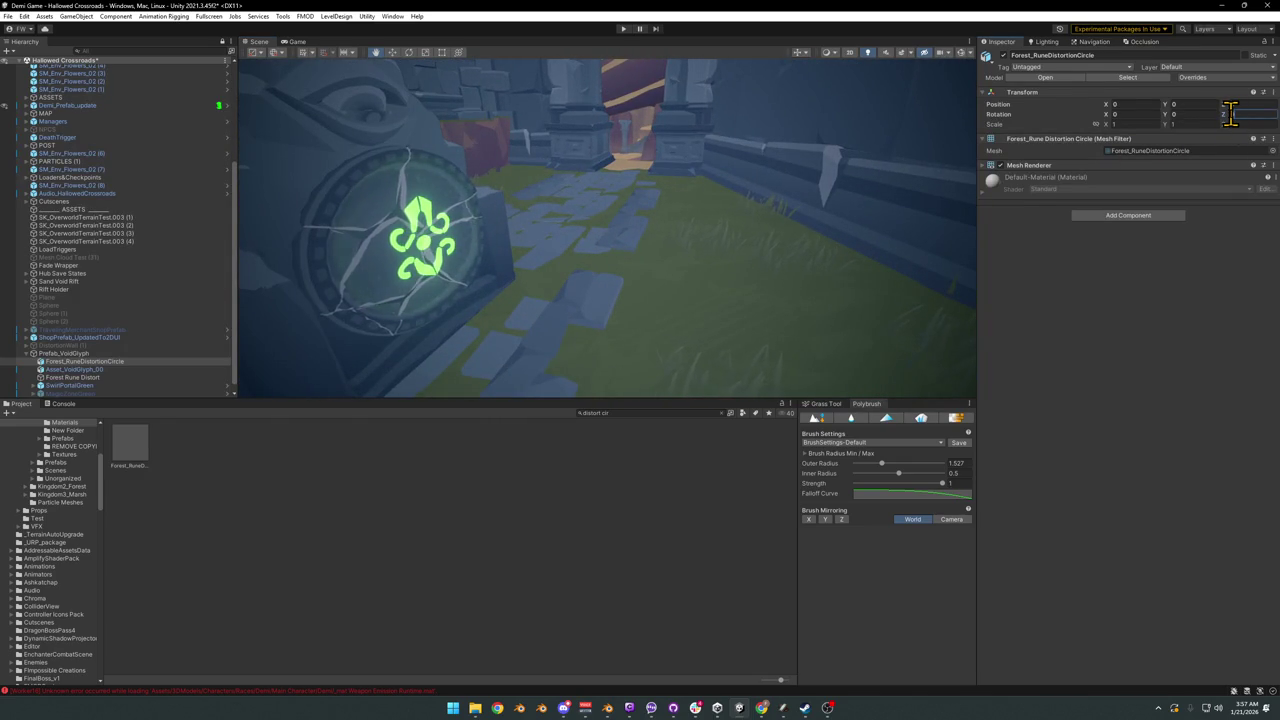
pyautogui.write('80')
pyautogui.moveTo(320, 214)
pyautogui.mouseDown(button='right')
pyautogui.moveTo(557, 177)
pyautogui.moveTo(557, 229)
pyautogui.mouseUp(button='right')
# Step: Scale the distortion circle to 0.58457 and raise it slightly to fit the stone's ring
pyautogui.press('t')
pyautogui.moveTo(530, 300); pyautogui.dragTo(523, 309)
pyautogui.moveTo(523, 309)
pyautogui.mouseDown(button='right')
pyautogui.moveTo(586, 294)
pyautogui.moveTo(569, 277)
pyautogui.mouseUp(button='right')
pyautogui.press('w')
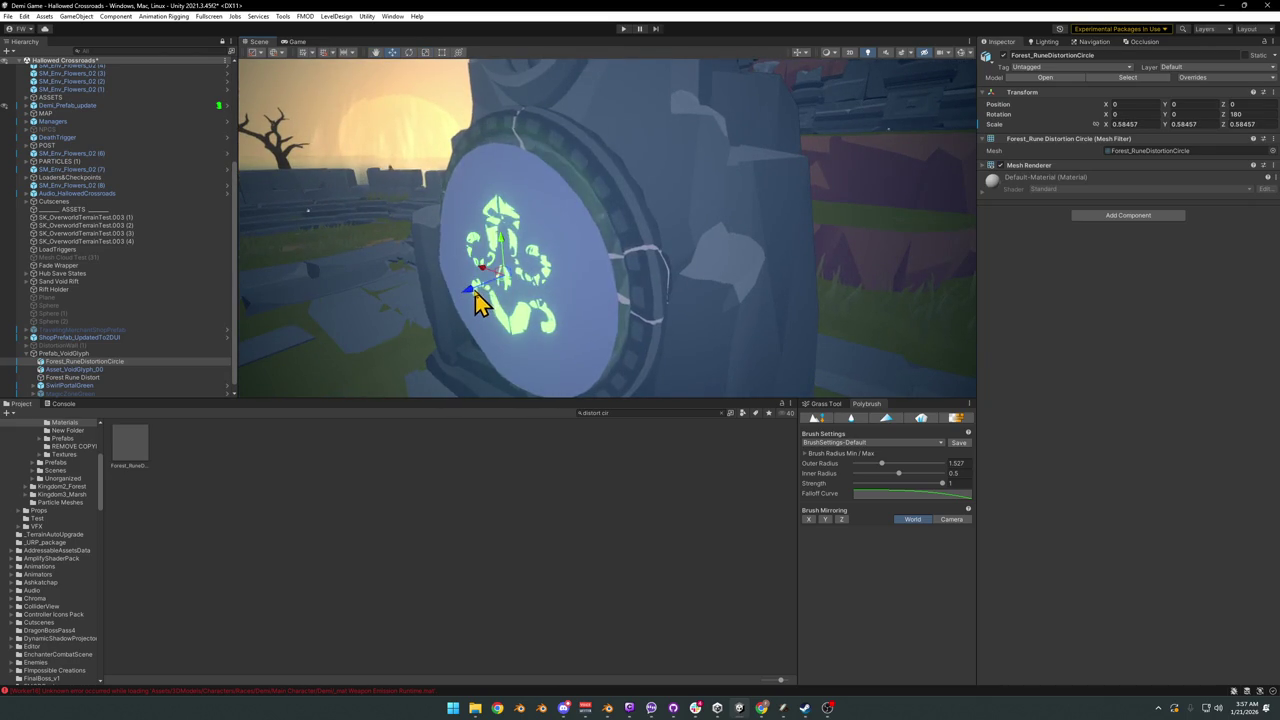
pyautogui.moveTo(476, 296); pyautogui.dragTo(472, 296)
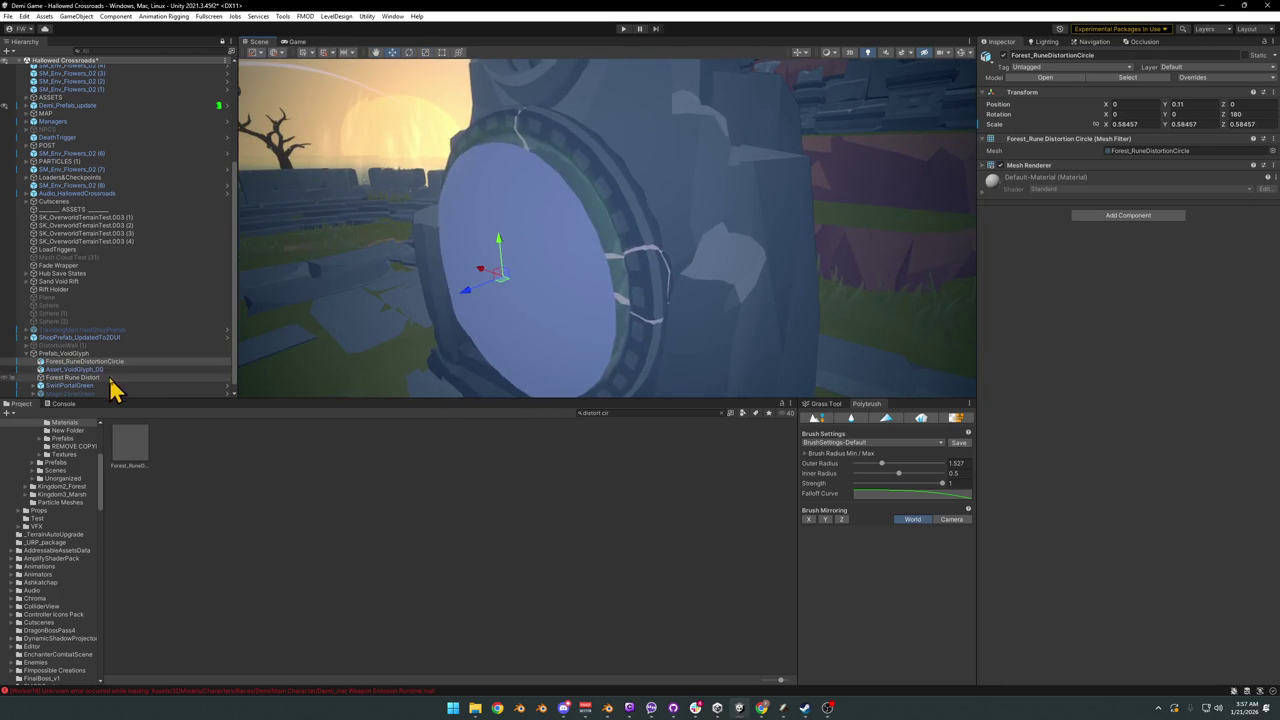
pyautogui.scroll(-1, 100, 376)
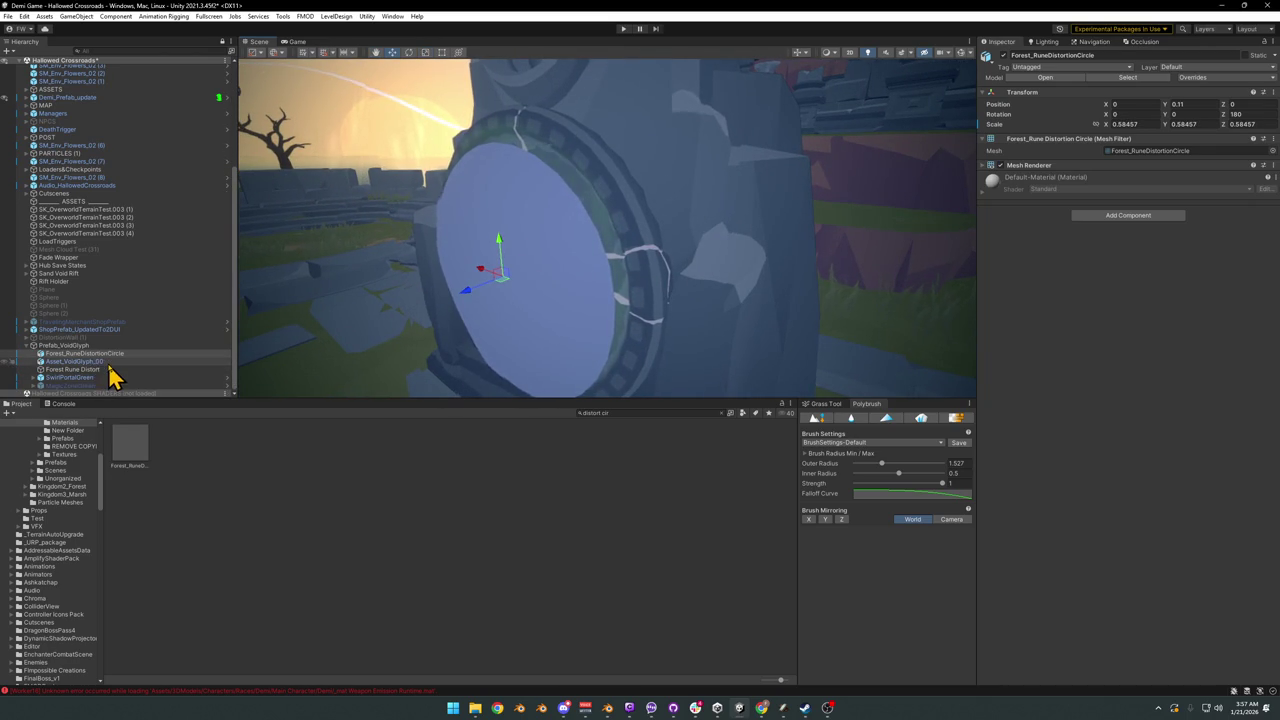
pyautogui.click(33, 380)
pyautogui.click(33, 379)
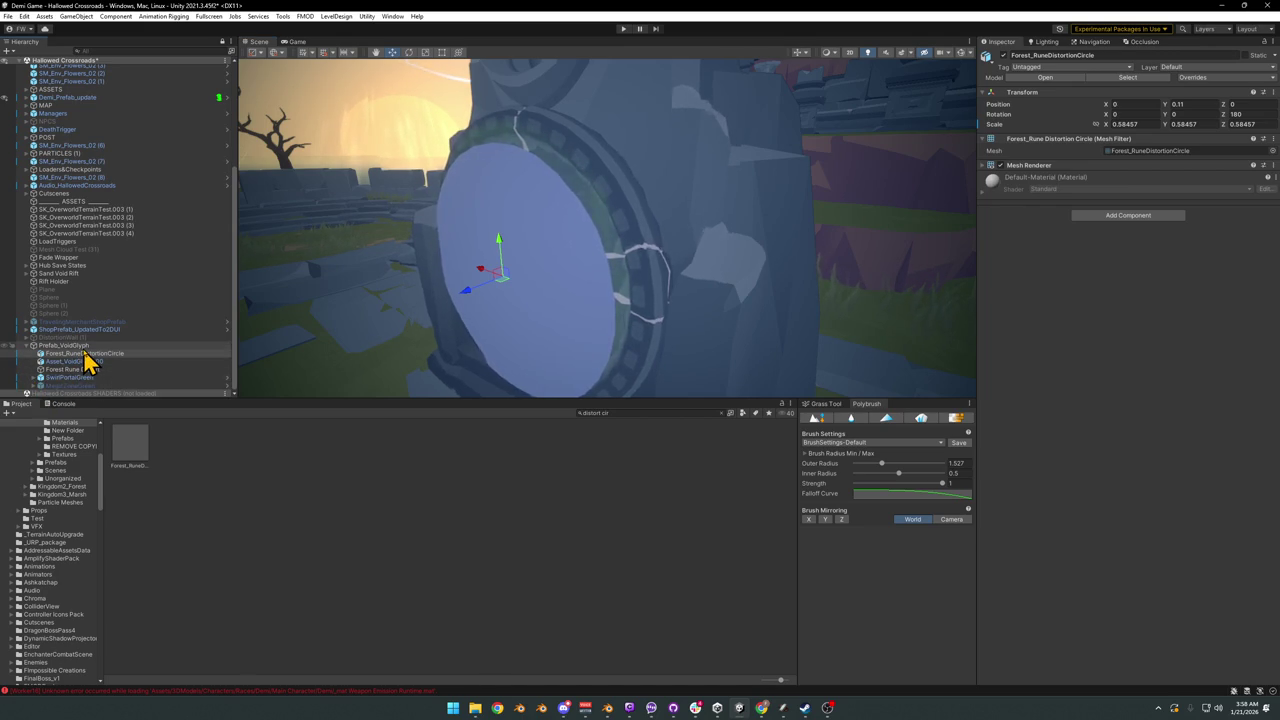
pyautogui.moveTo(70, 377)
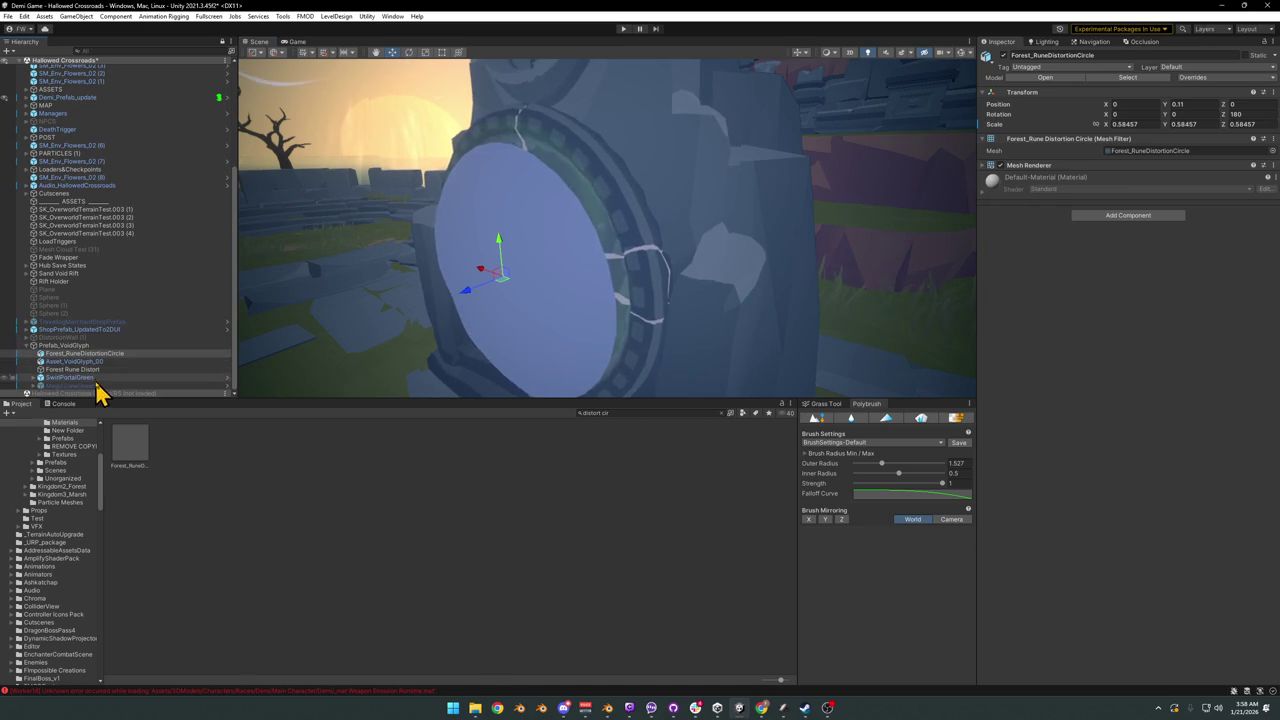
pyautogui.click(94, 369)
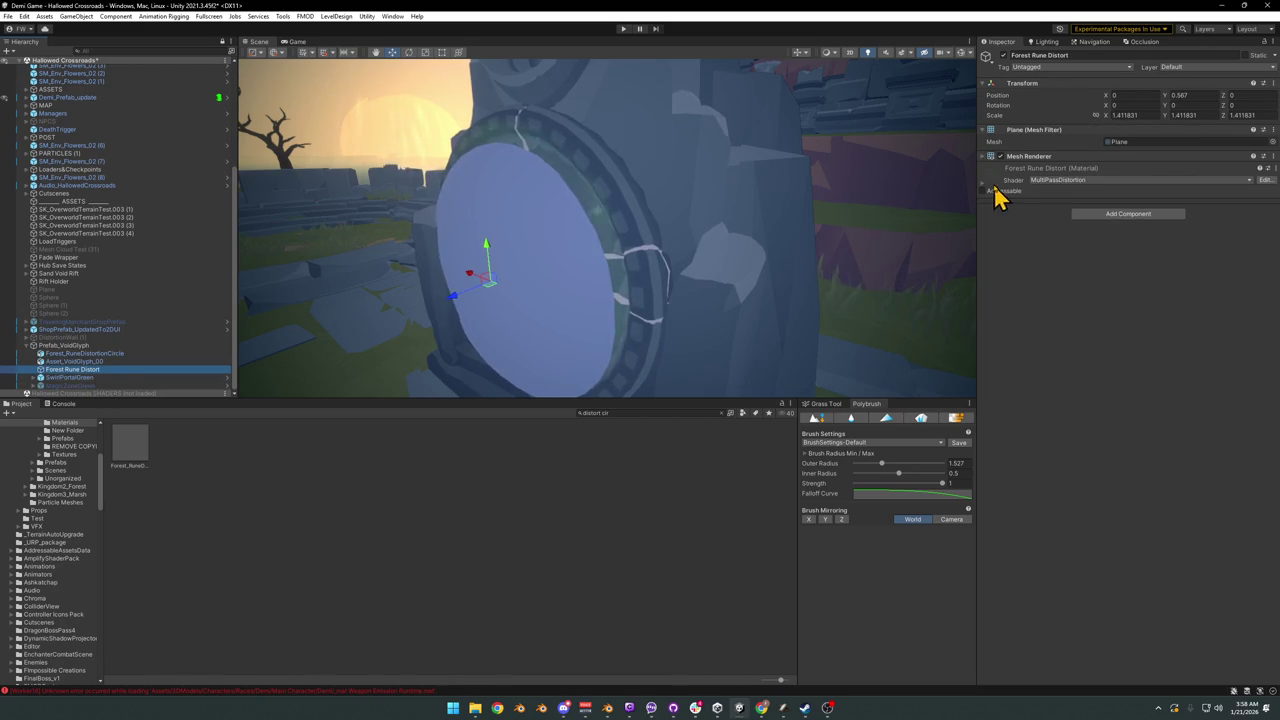
# Step: Deactivate the old Forest Rune Distort object, leaving only the new distortion circle behind the glyph
pyautogui.click(988, 184)
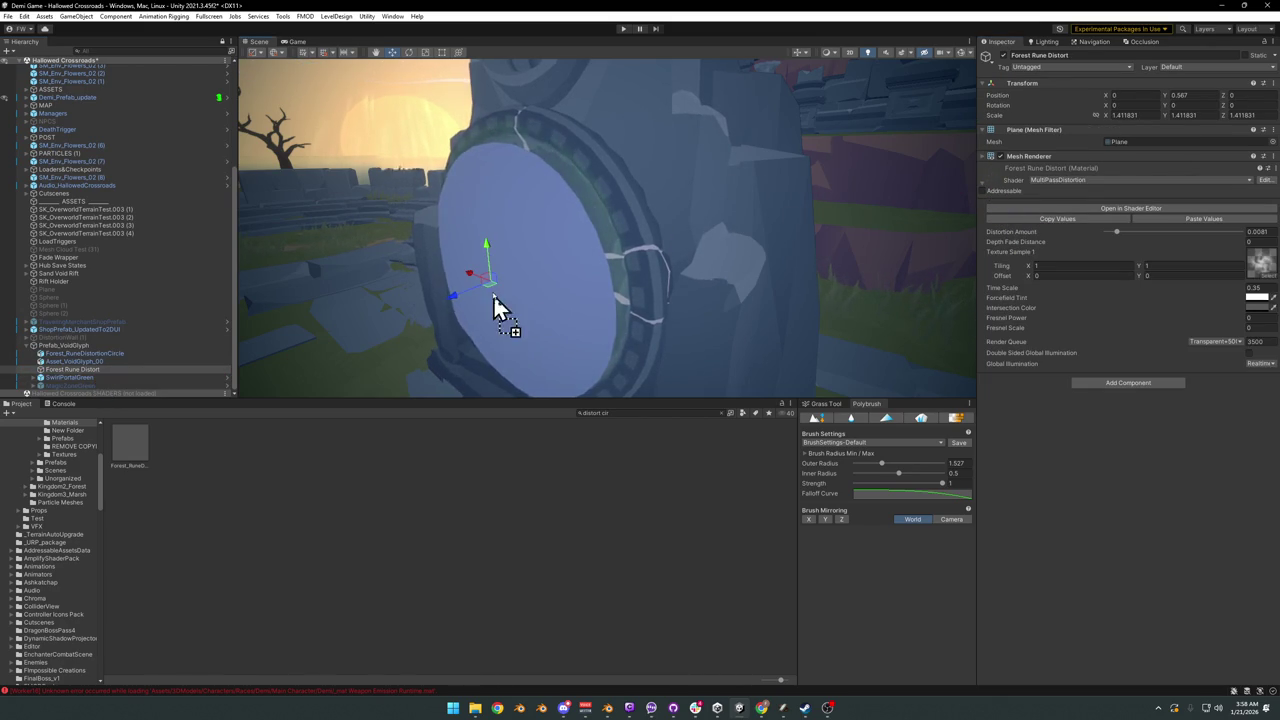
pyautogui.click(1005, 56)
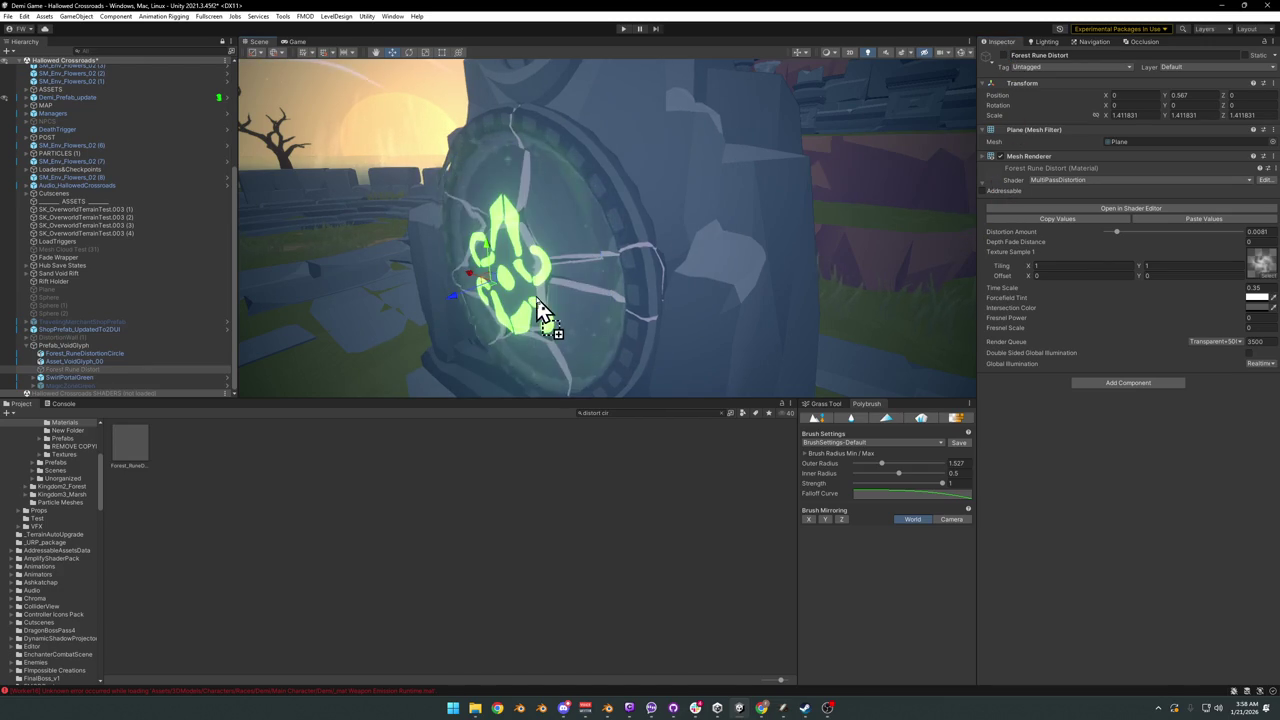
pyautogui.moveTo(595, 325)
pyautogui.keyDown('alt'); pyautogui.mouseDown()
pyautogui.moveTo(666, 320)
pyautogui.moveTo(731, 289)
pyautogui.moveTo(737, 300)
pyautogui.mouseUp(); pyautogui.keyUp('alt')
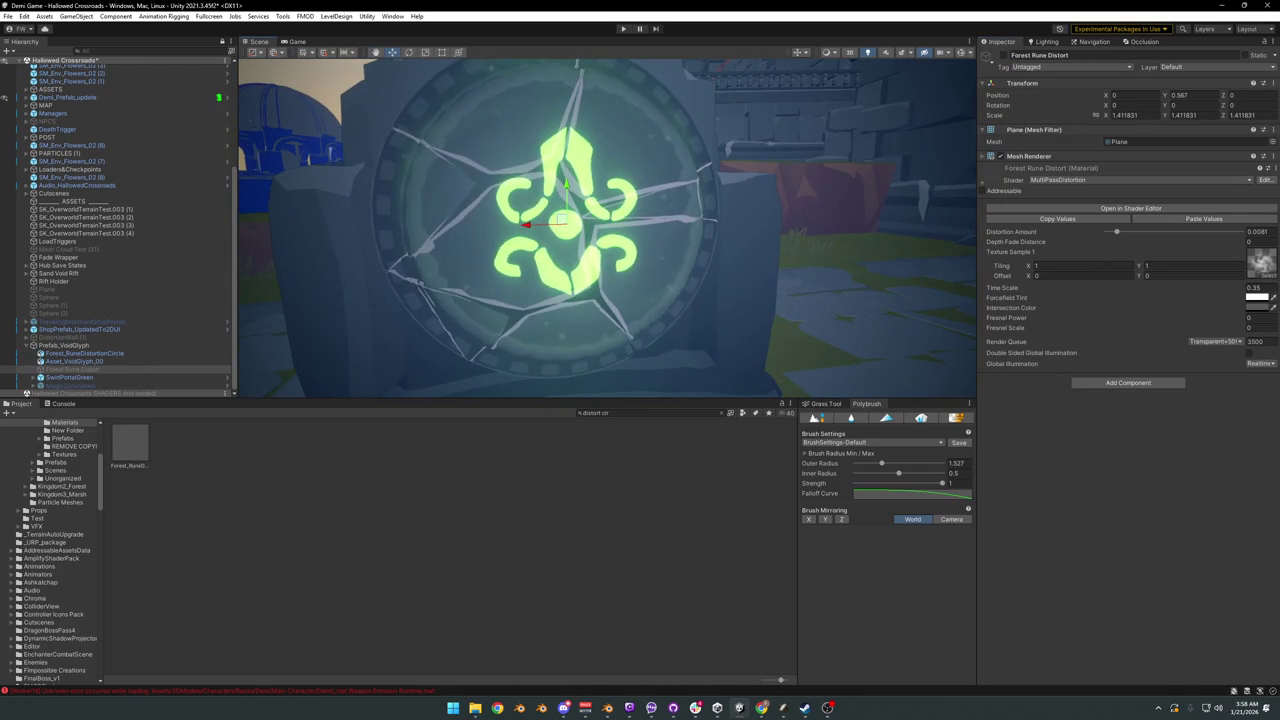
pyautogui.moveTo(585, 370)
pyautogui.keyDown('alt'); pyautogui.mouseDown()
pyautogui.moveTo(611, 286)
pyautogui.moveTo(671, 262)
pyautogui.mouseUp(); pyautogui.keyUp('alt')
pyautogui.scroll(-3, 614, 296)
pyautogui.click(66, 354)
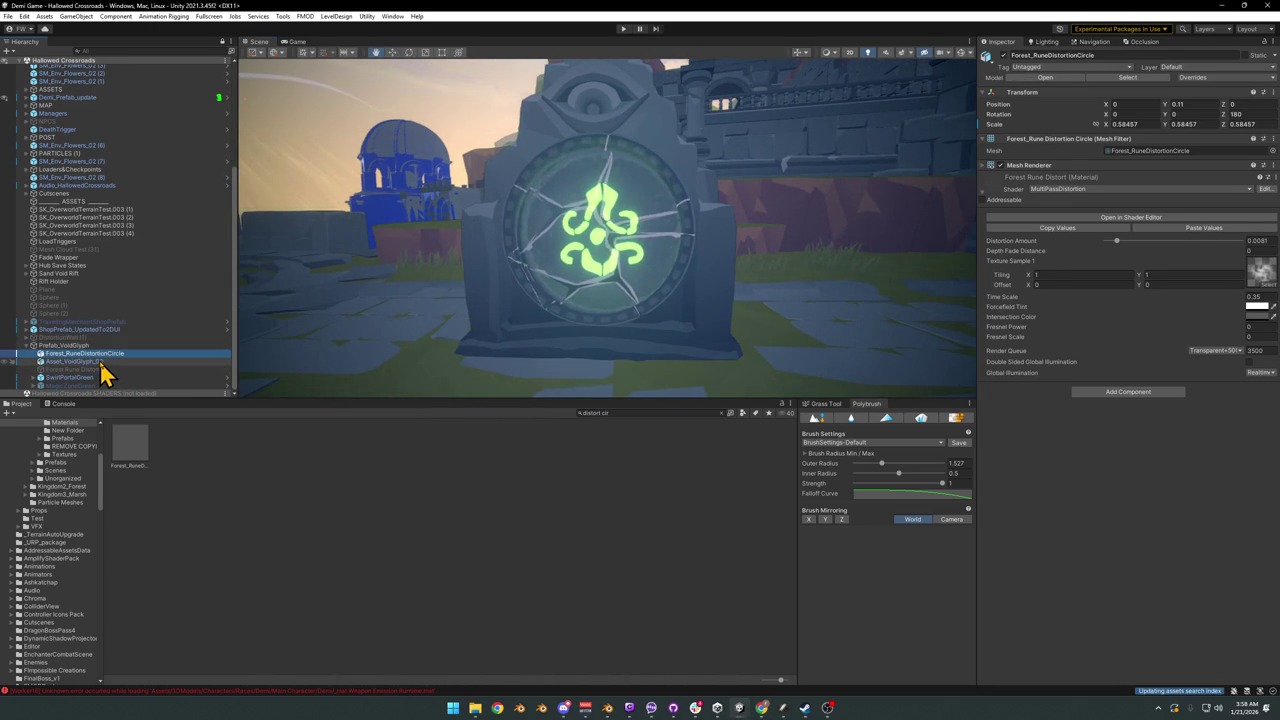
pyautogui.click(100, 362)
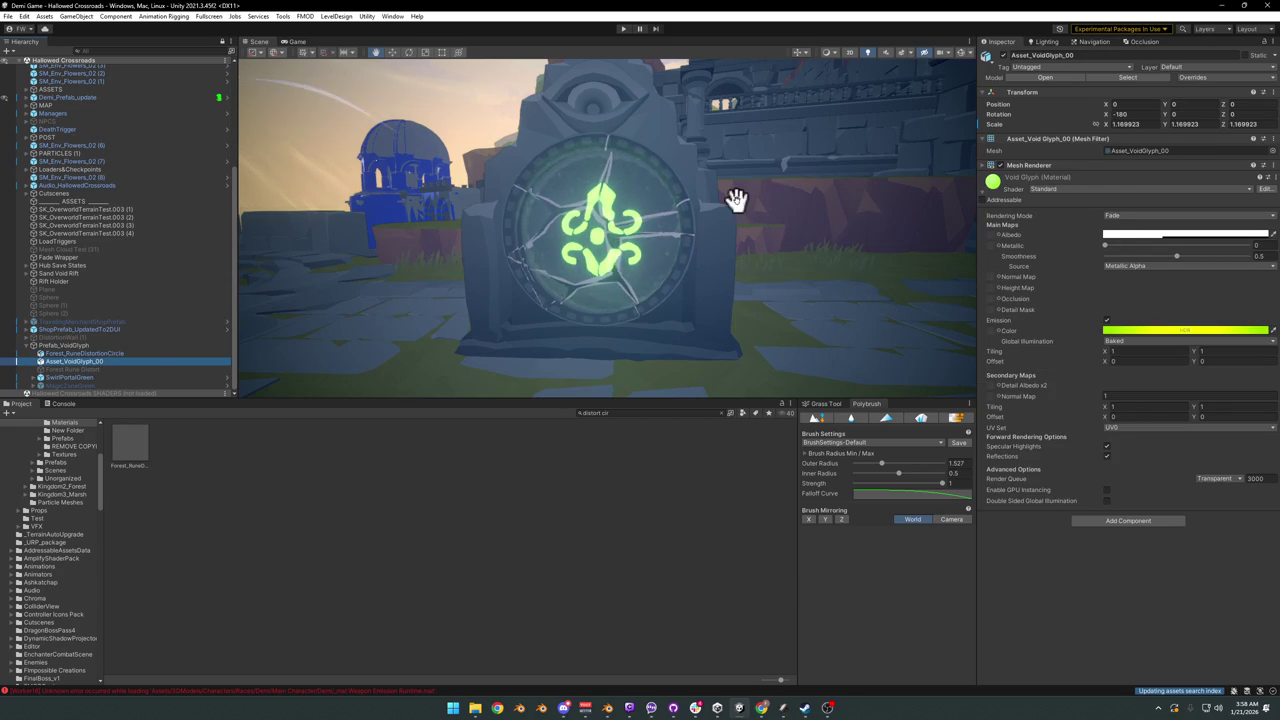
# Step: Scale Forest_RuneDistortionCircle uniformly to about 0.46 and view the whole stone gate
pyautogui.click(98, 355)
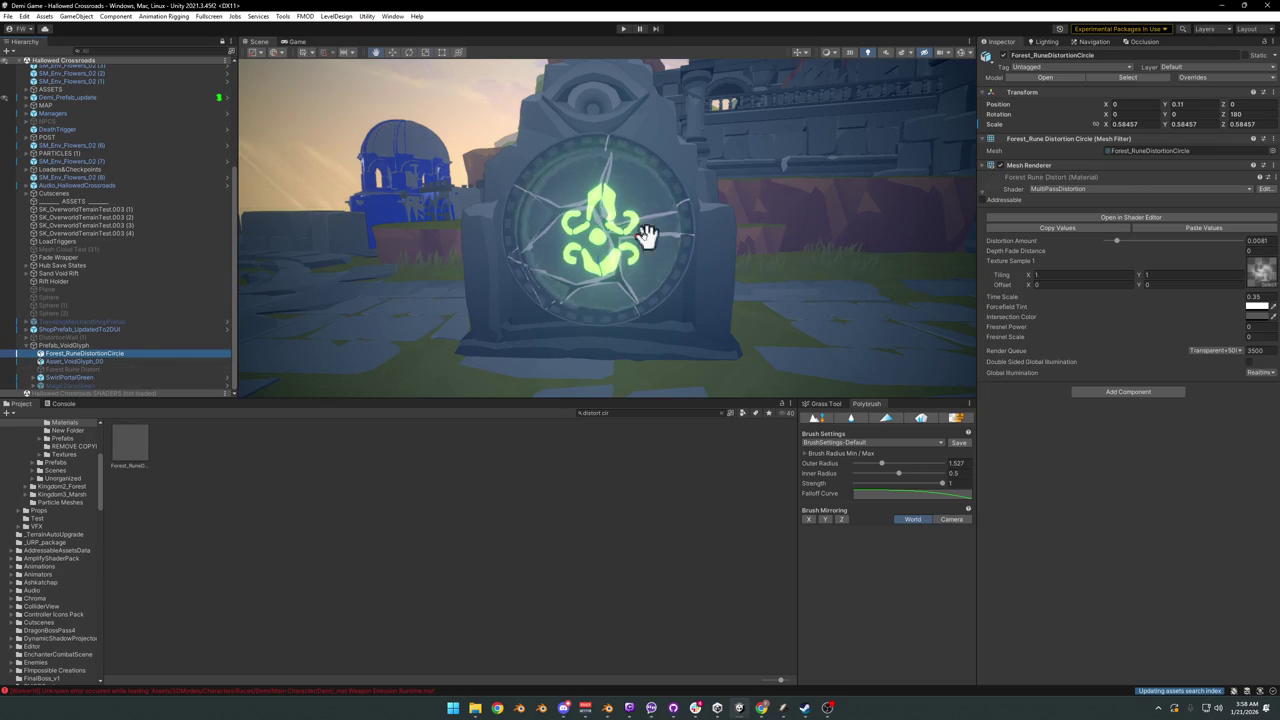
pyautogui.moveTo(604, 245); pyautogui.dragTo(620, 247)
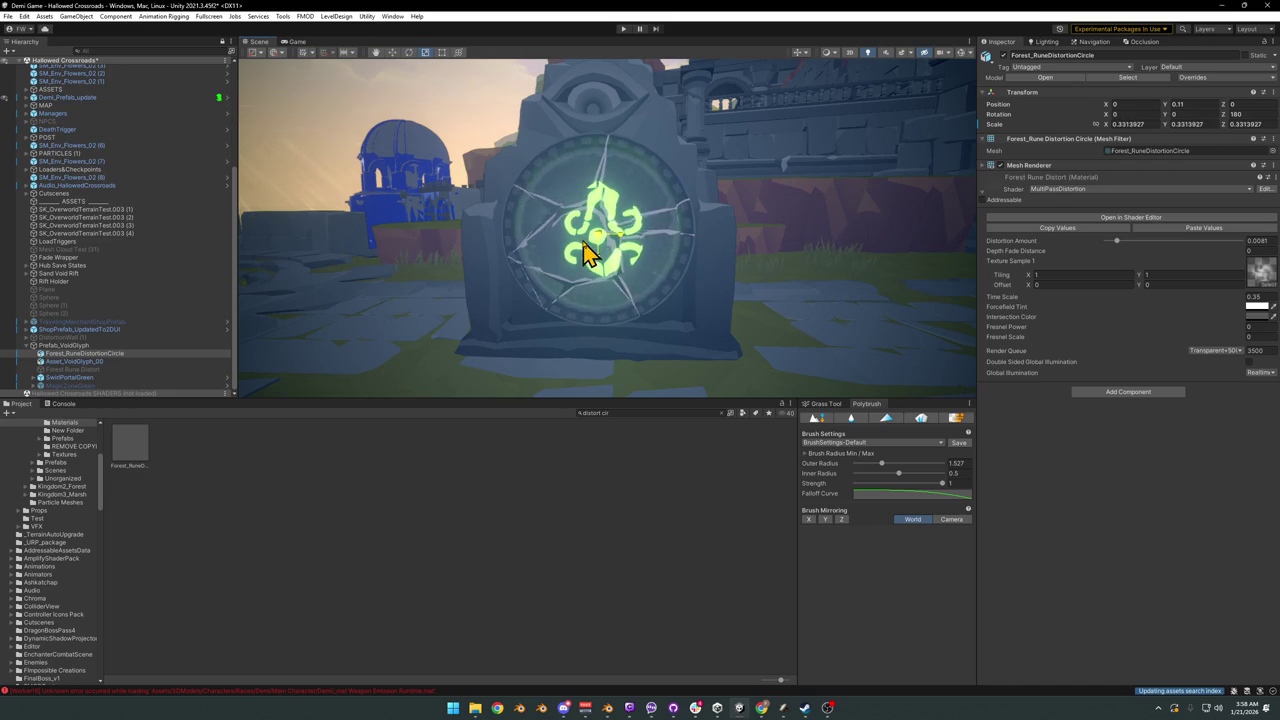
pyautogui.scroll(3, 600, 252)
pyautogui.scroll(3, 623, 246)
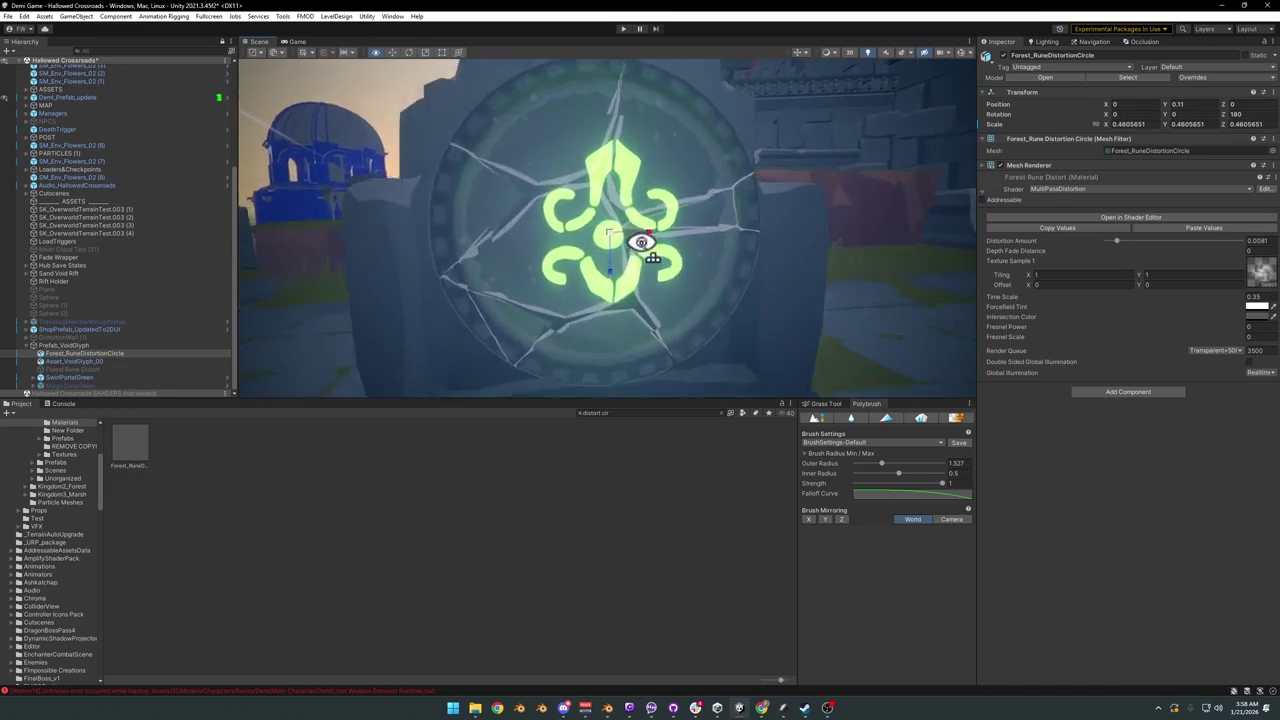
pyautogui.scroll(3, 629, 246)
pyautogui.scroll(3, 643, 251)
pyautogui.scroll(-5, 661, 234)
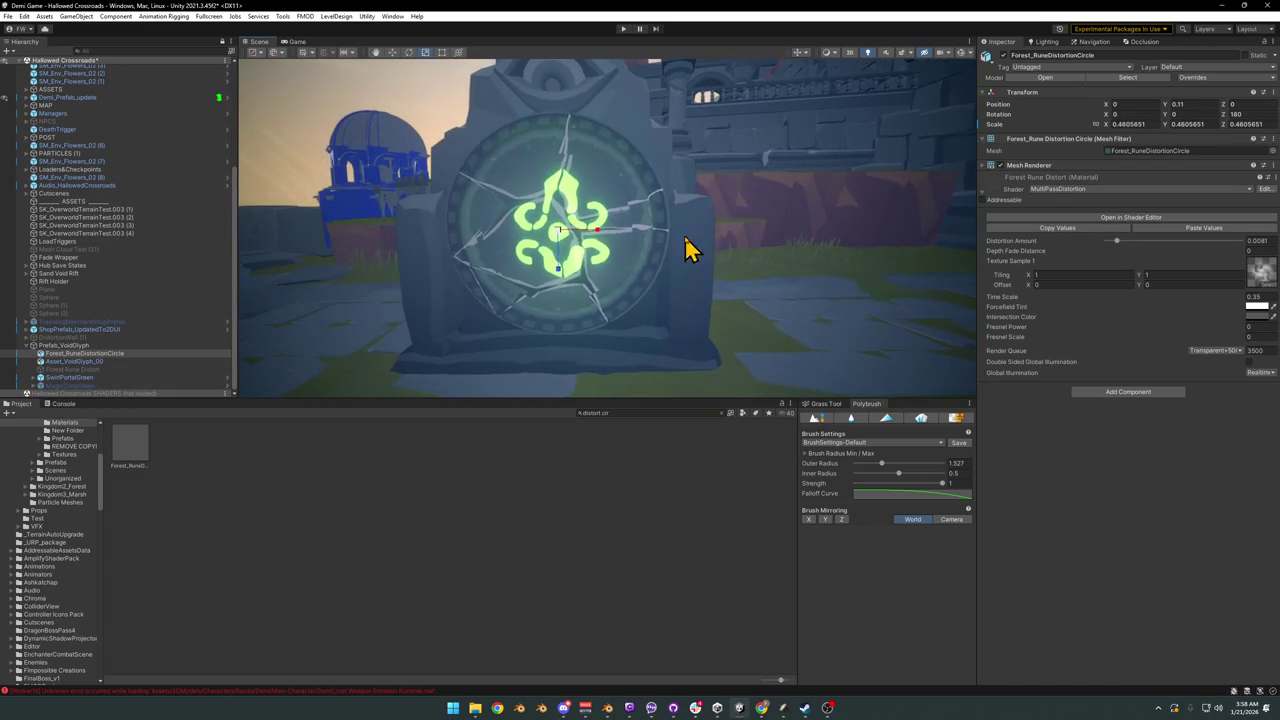
pyautogui.scroll(5, 690, 244)
pyautogui.moveTo(756, 234)
pyautogui.keyDown('alt'); pyautogui.mouseDown()
pyautogui.moveTo(843, 223)
pyautogui.moveTo(674, 214)
pyautogui.moveTo(752, 209)
pyautogui.mouseUp(); pyautogui.keyUp('alt')
pyautogui.scroll(-3, 749, 195)
# Step: Scale Prefab_VoidGlyph up uniformly to about 0.58
pyautogui.click(70, 345)
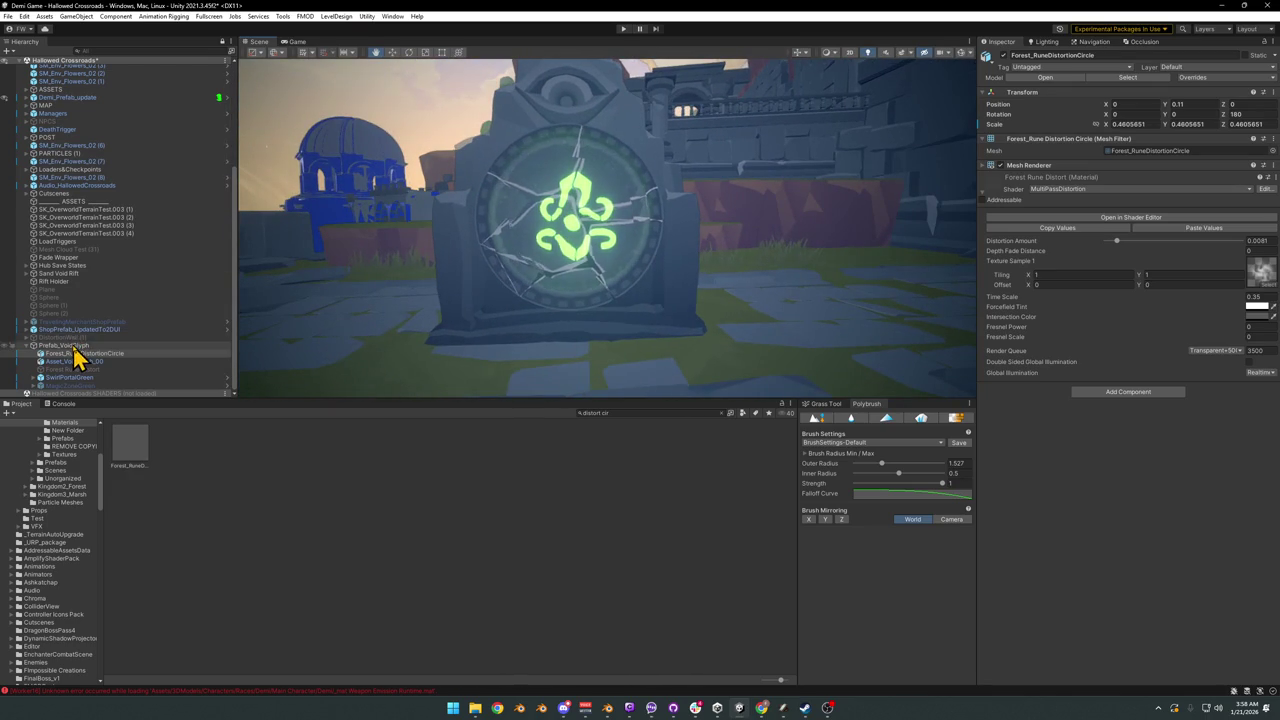
pyautogui.moveTo(575, 237); pyautogui.dragTo(590, 237)
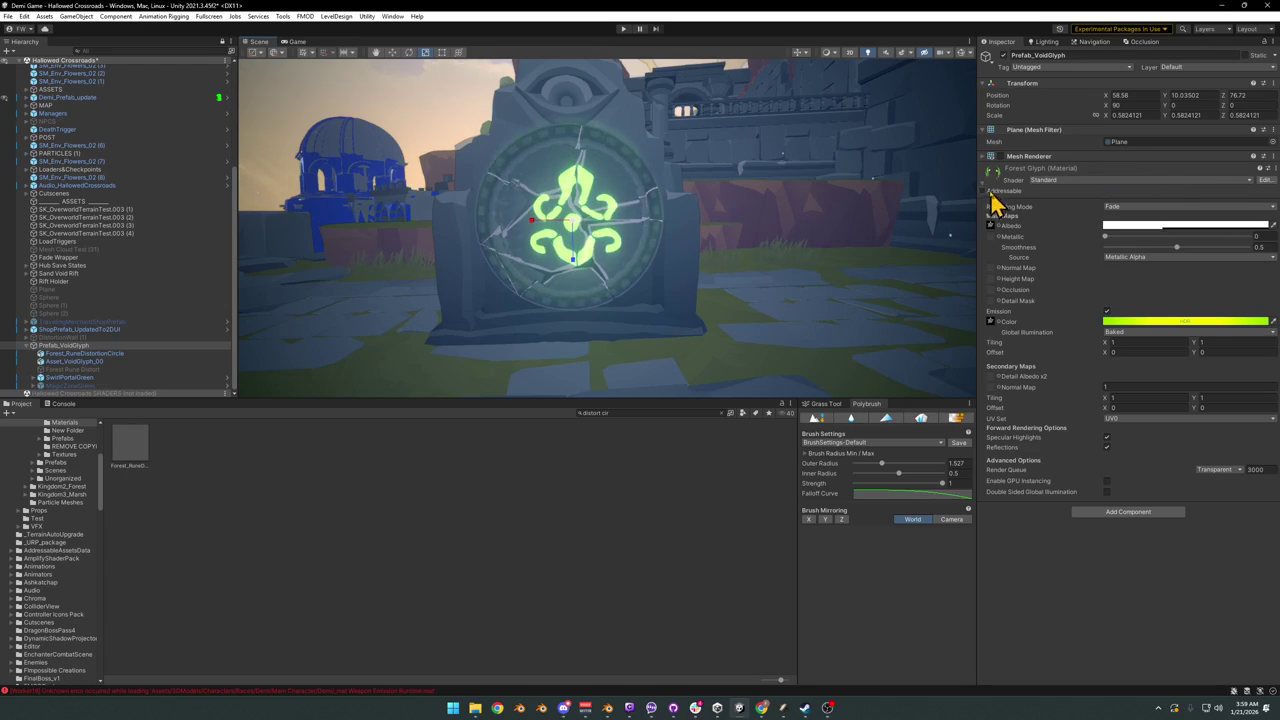
pyautogui.rightClick(1167, 168)
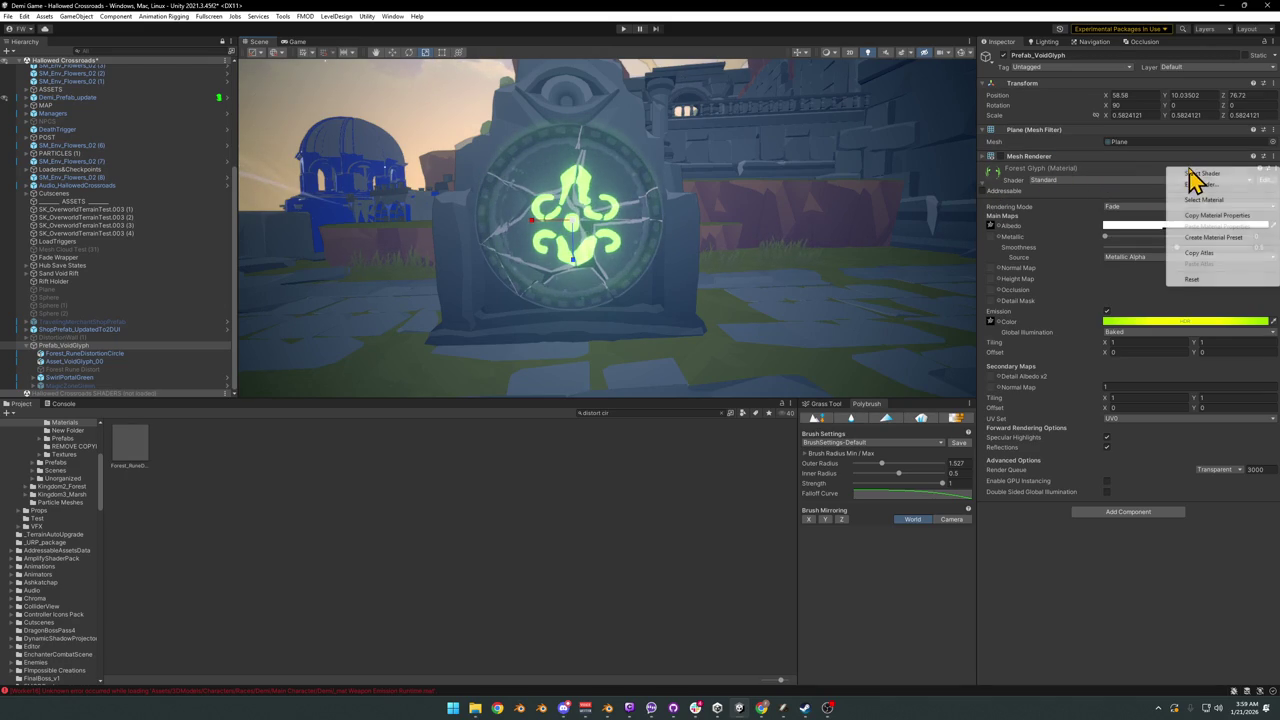
# Step: Remove the Forest Glyph material from Prefab_VoidGlyph's Mesh Renderer material list
pyautogui.rightClick(1100, 158)
pyautogui.click(1064, 155)
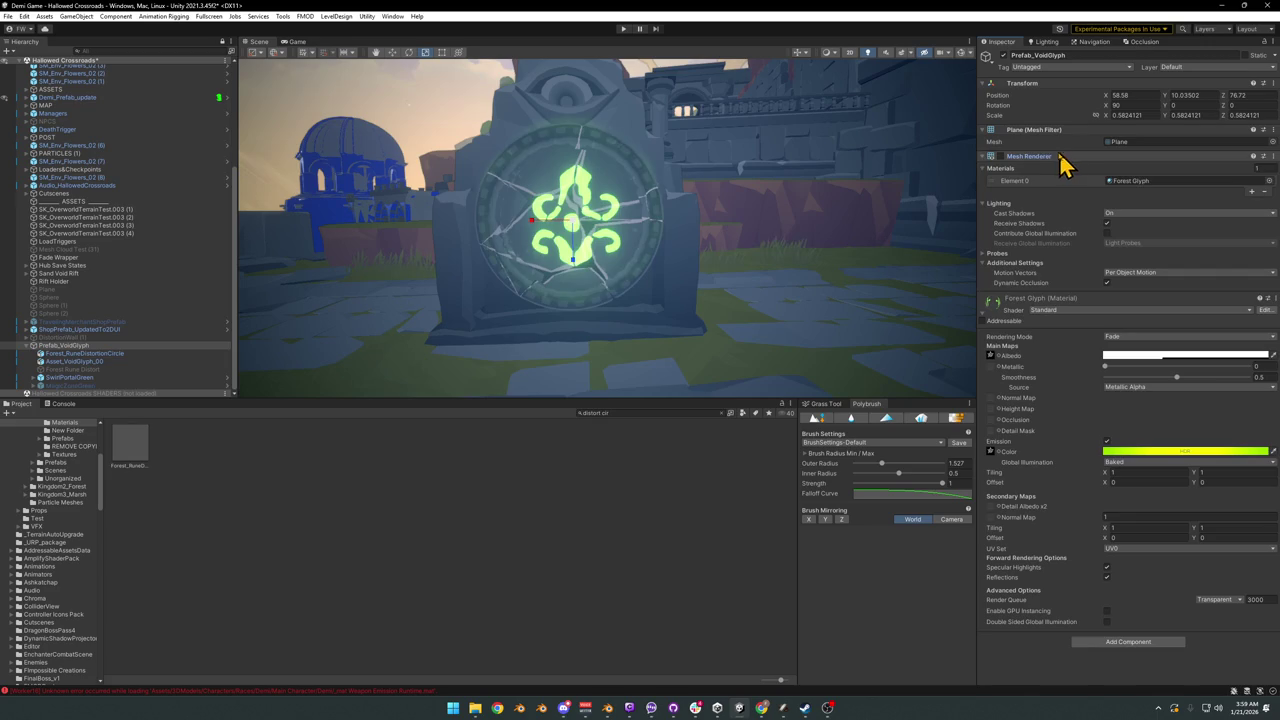
pyautogui.click(1264, 193)
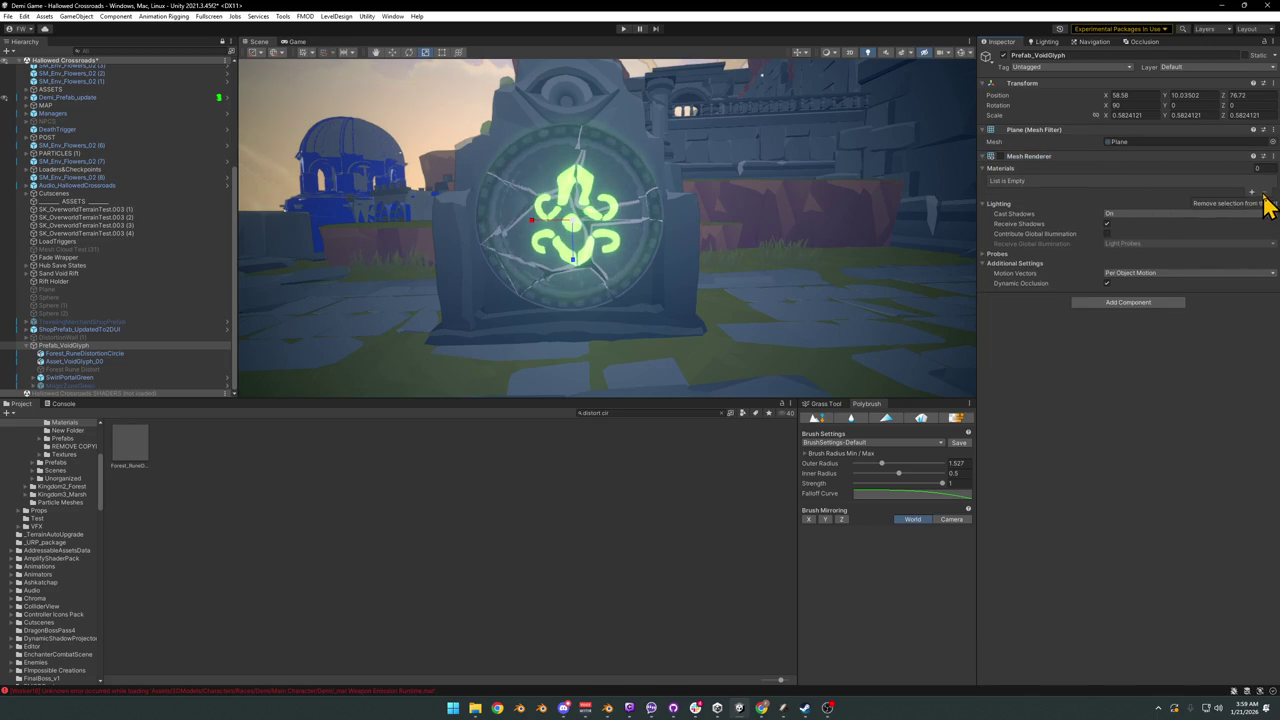
# Step: Remove the Mesh Renderer and Plane Mesh Filter components from Prefab_VoidGlyph
pyautogui.rightClick(1059, 159)
pyautogui.click(1114, 176)
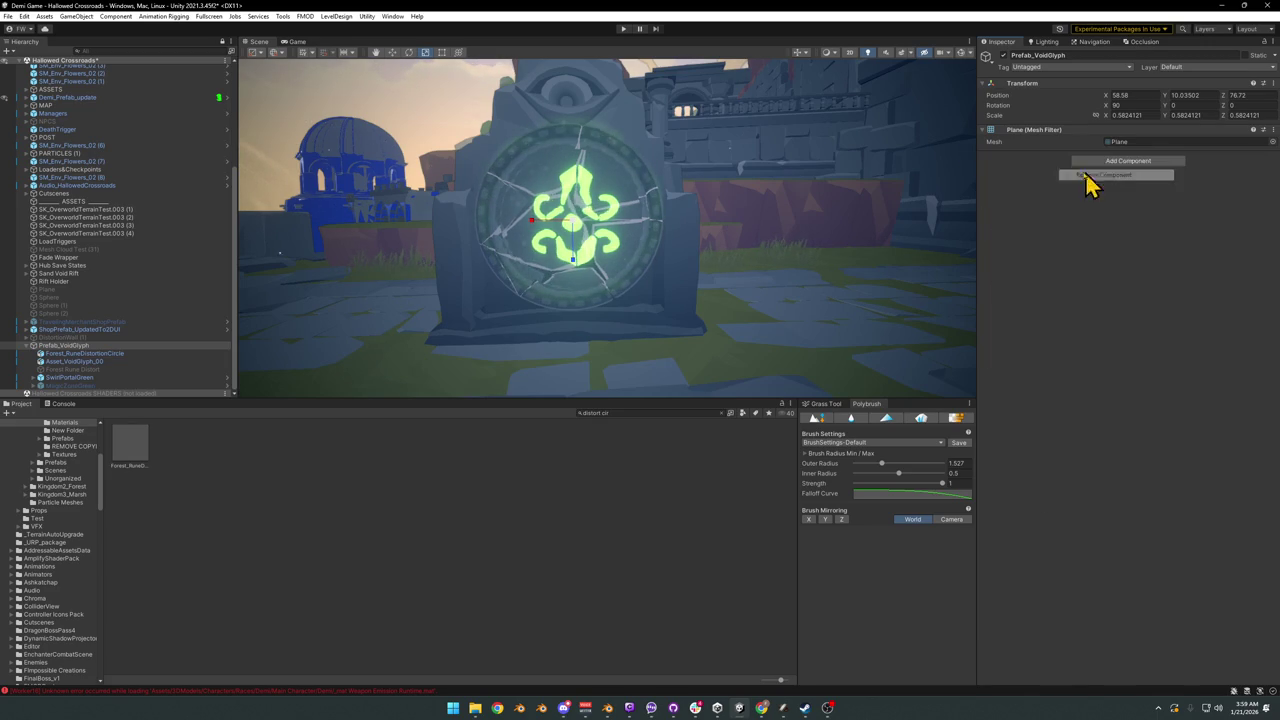
pyautogui.rightClick(1055, 131)
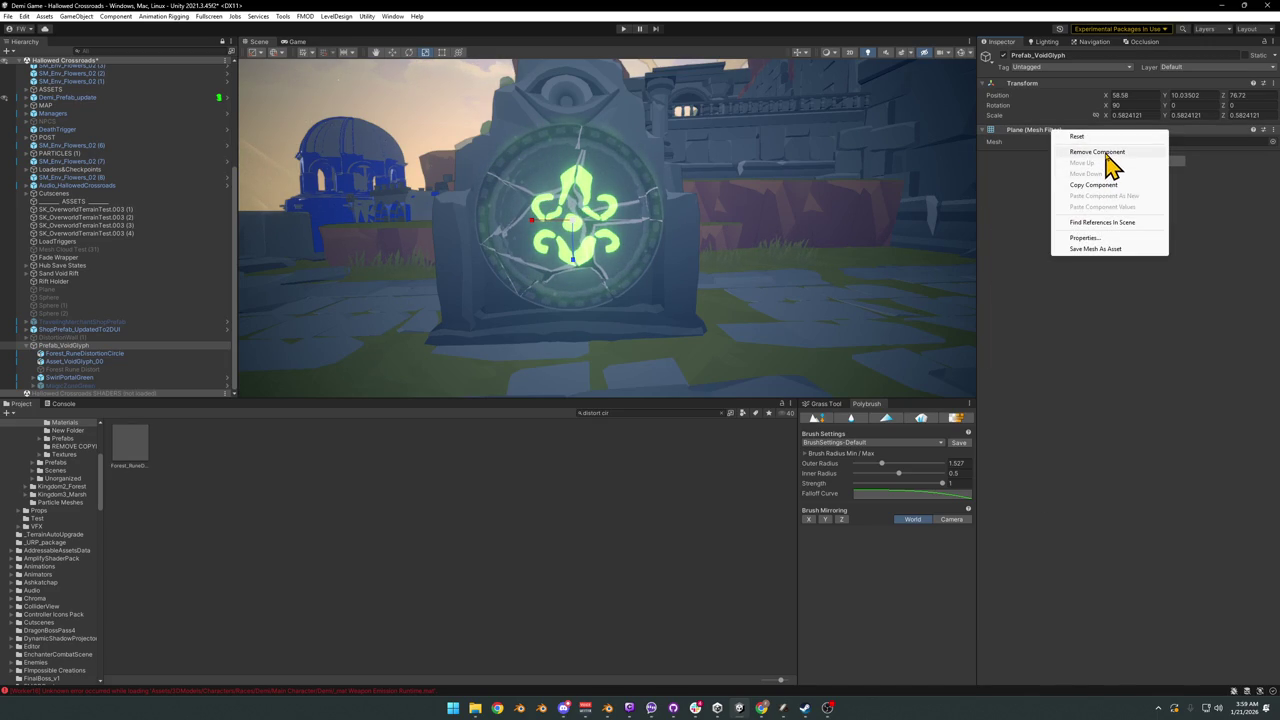
pyautogui.click(1097, 152)
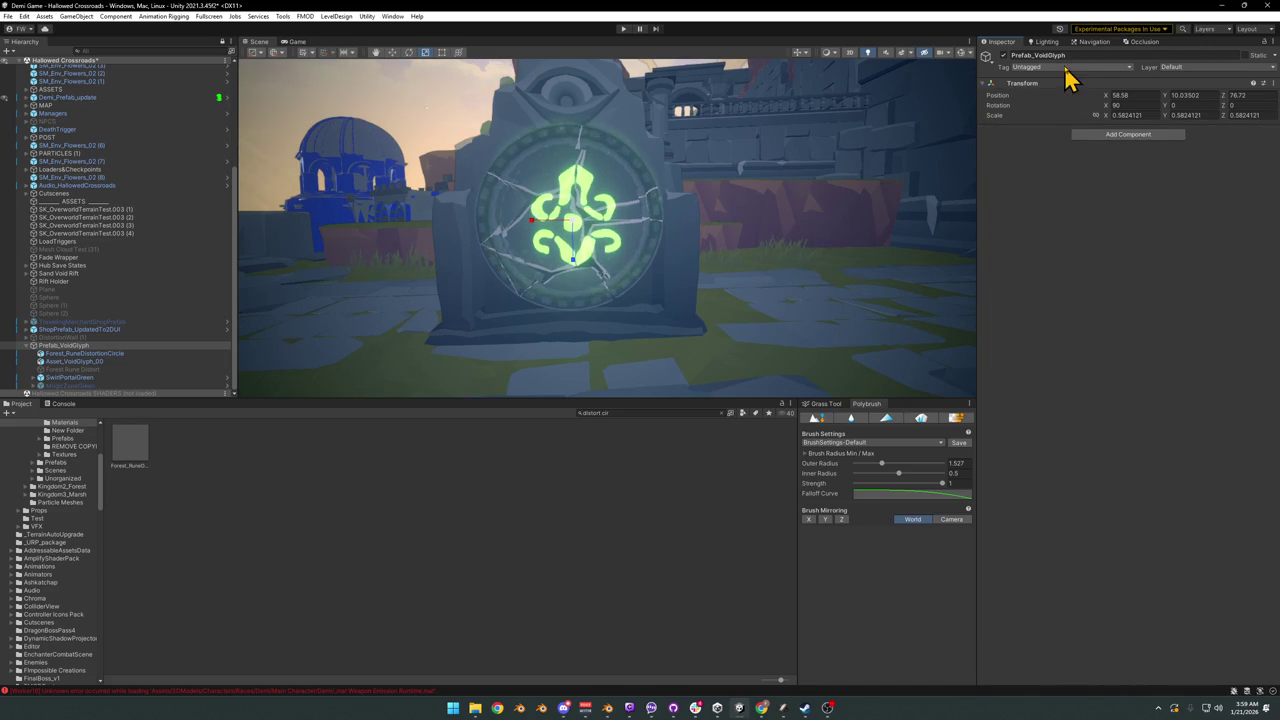
pyautogui.click(82, 354)
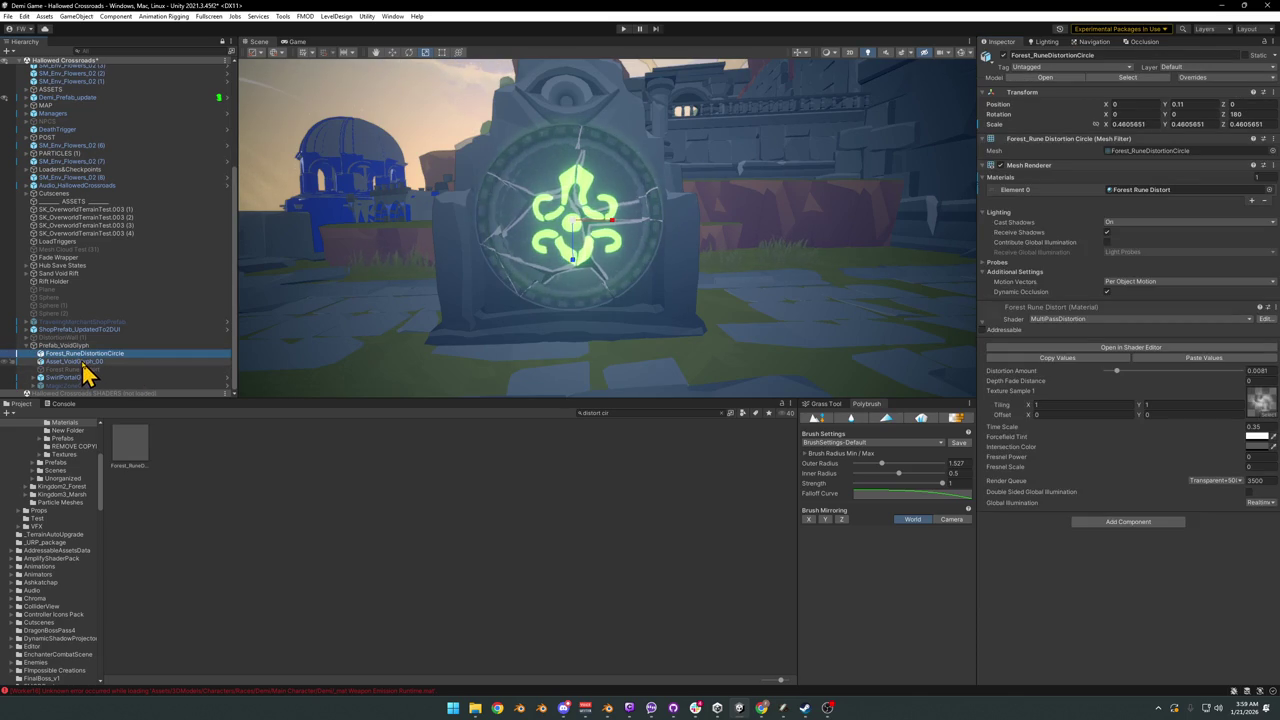
# Step: Rename Forest_RuneDistortionCircle to DistortionCircle
pyautogui.press('F2')
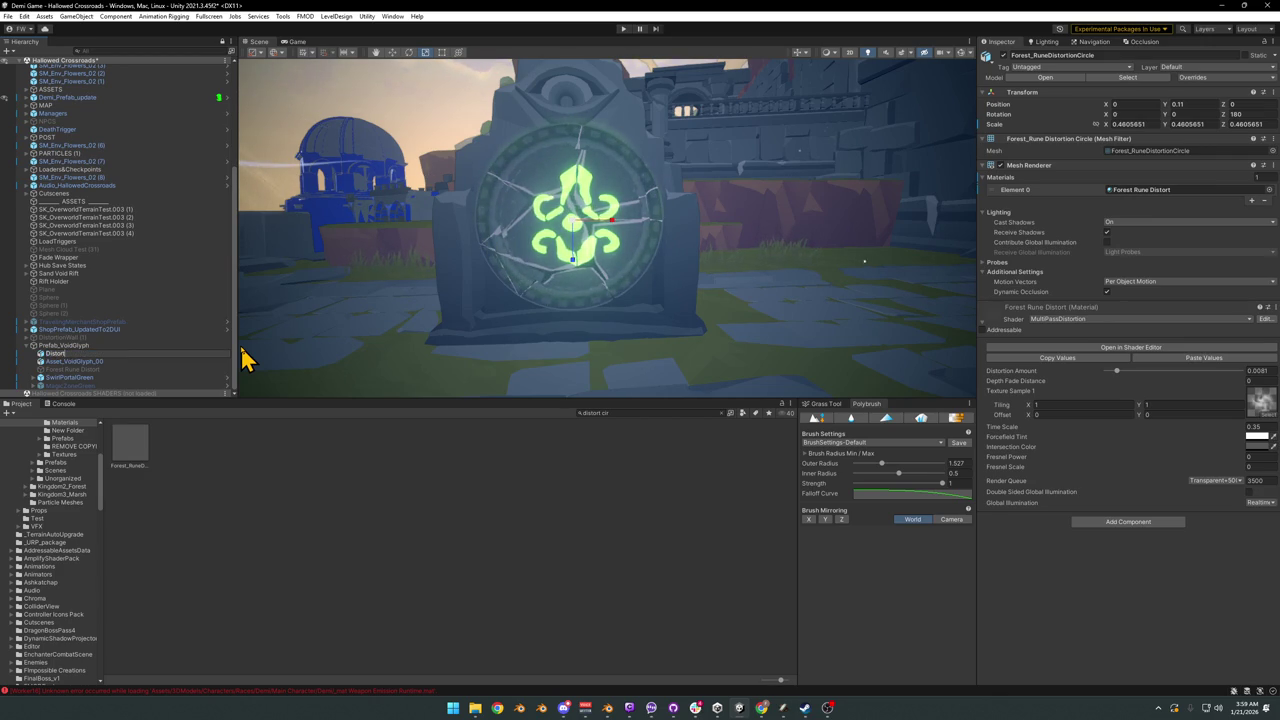
pyautogui.write('ionCircle')
pyautogui.press('Return')
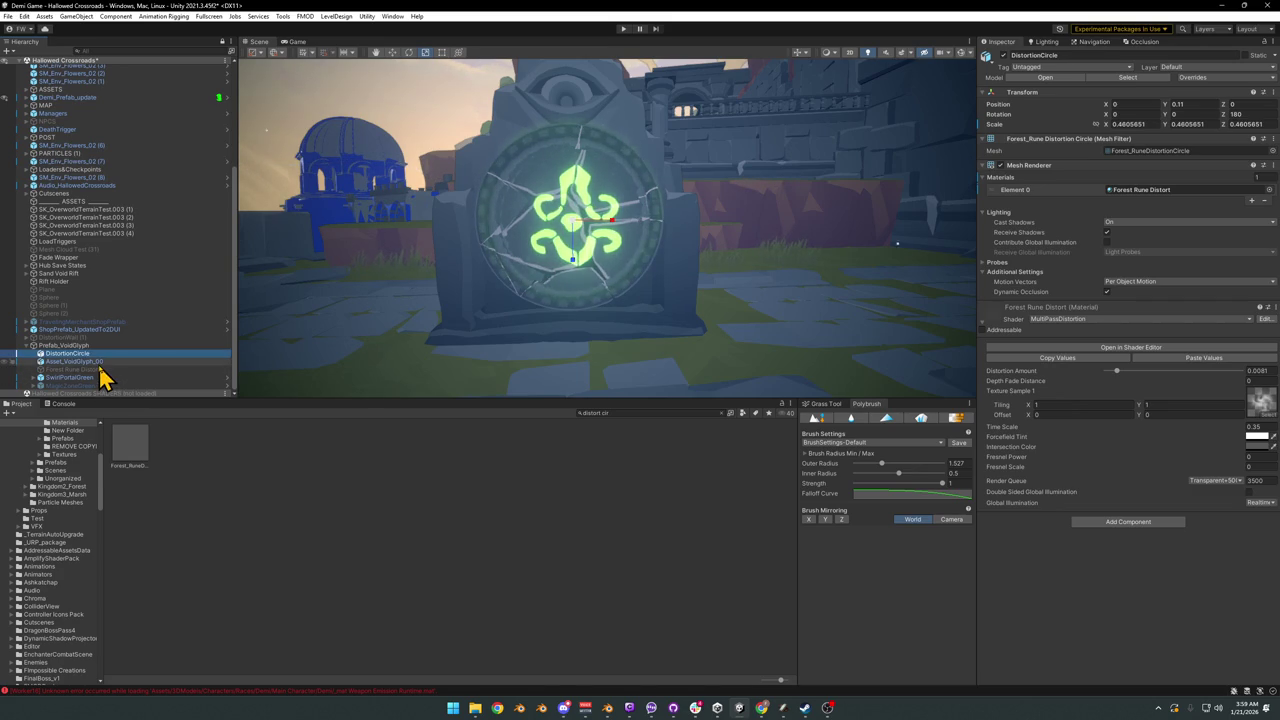
# Step: Rename Asset_VoidGlyph_00 to Void Glyph and enable the Forest Rune Distort object
pyautogui.click(101, 362)
pyautogui.click(100, 362)
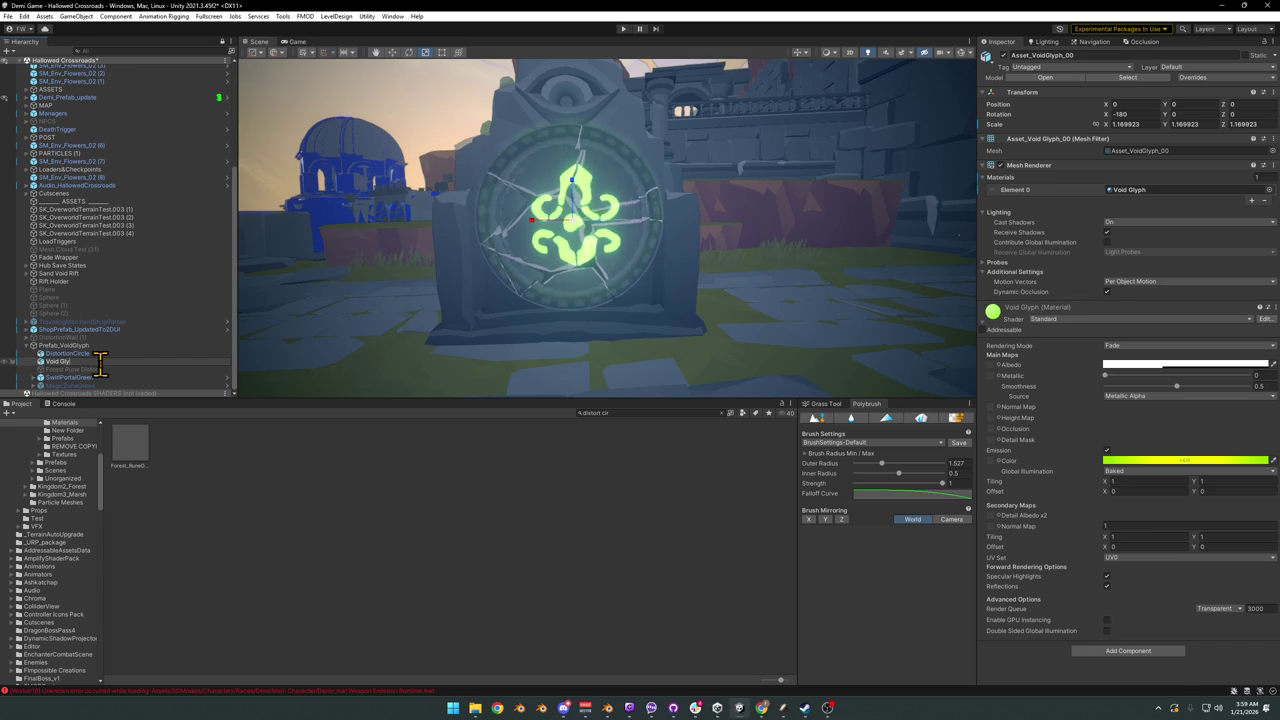
pyautogui.press('Return')
pyautogui.click(88, 369)
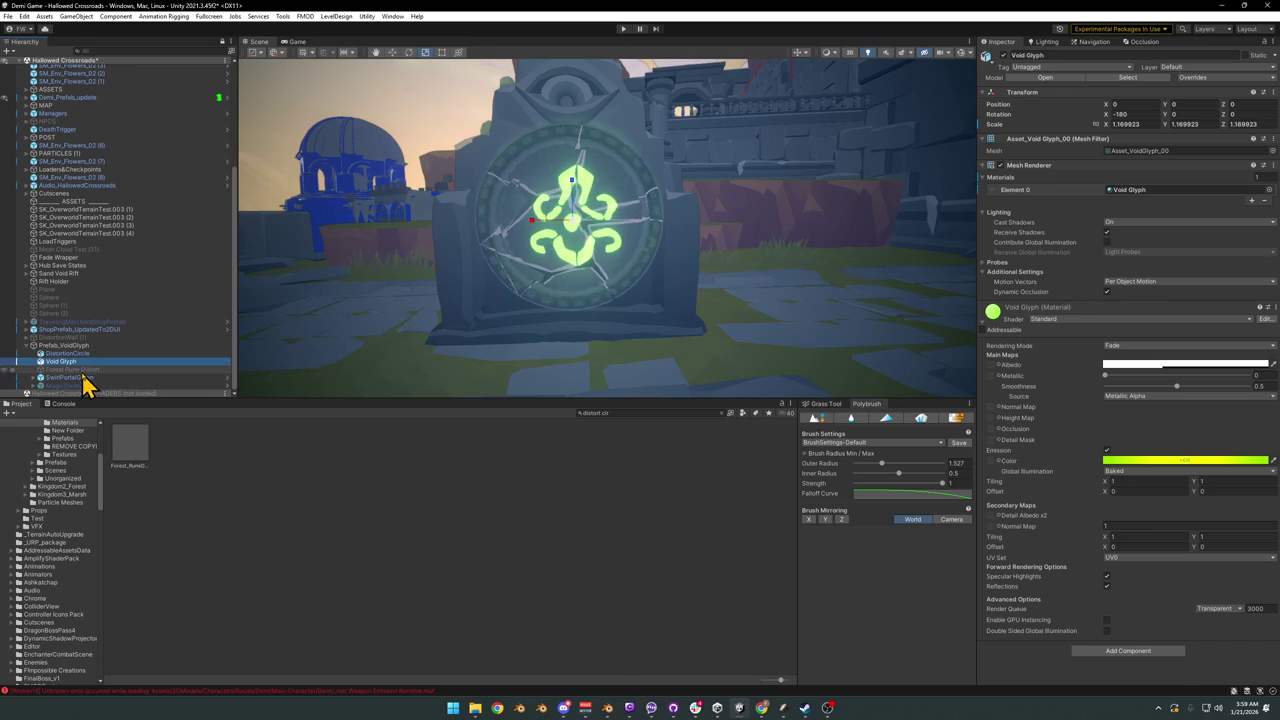
pyautogui.click(1004, 56)
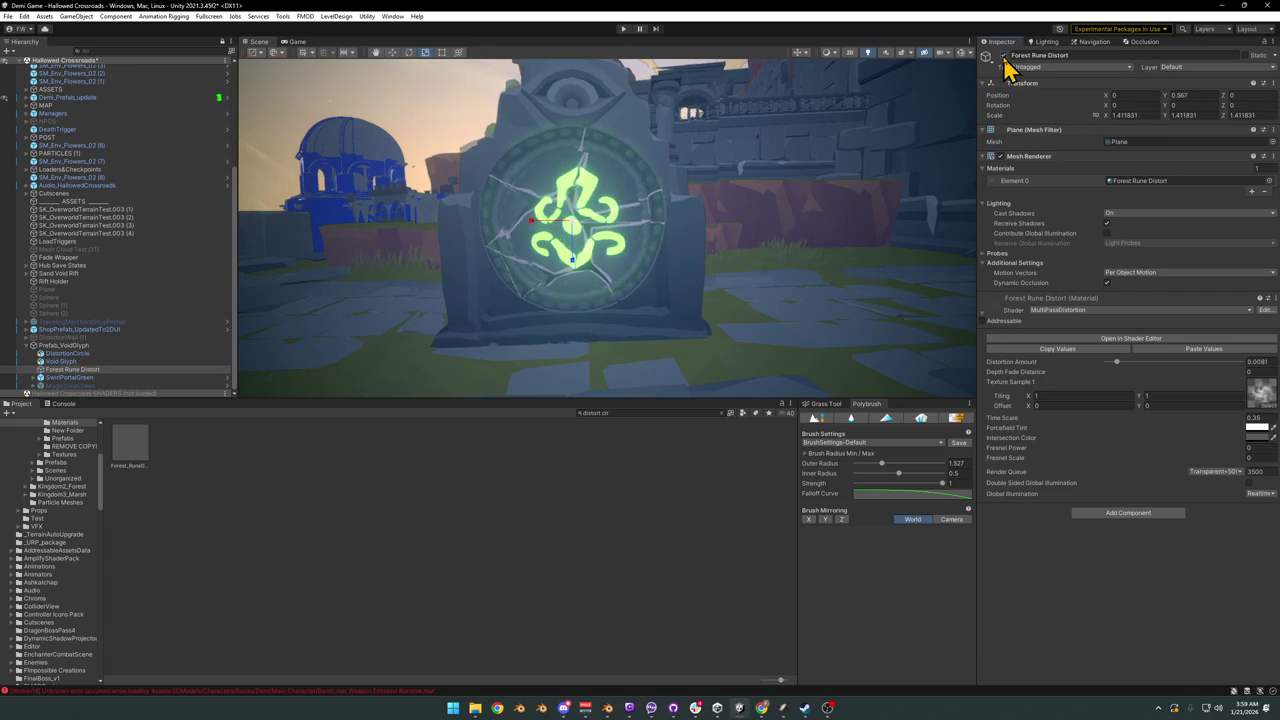
# Step: Disable Forest Rune Distort, then toggle MagicZoneGreen's particles on, inspect them, and switch them off
pyautogui.click(1005, 57)
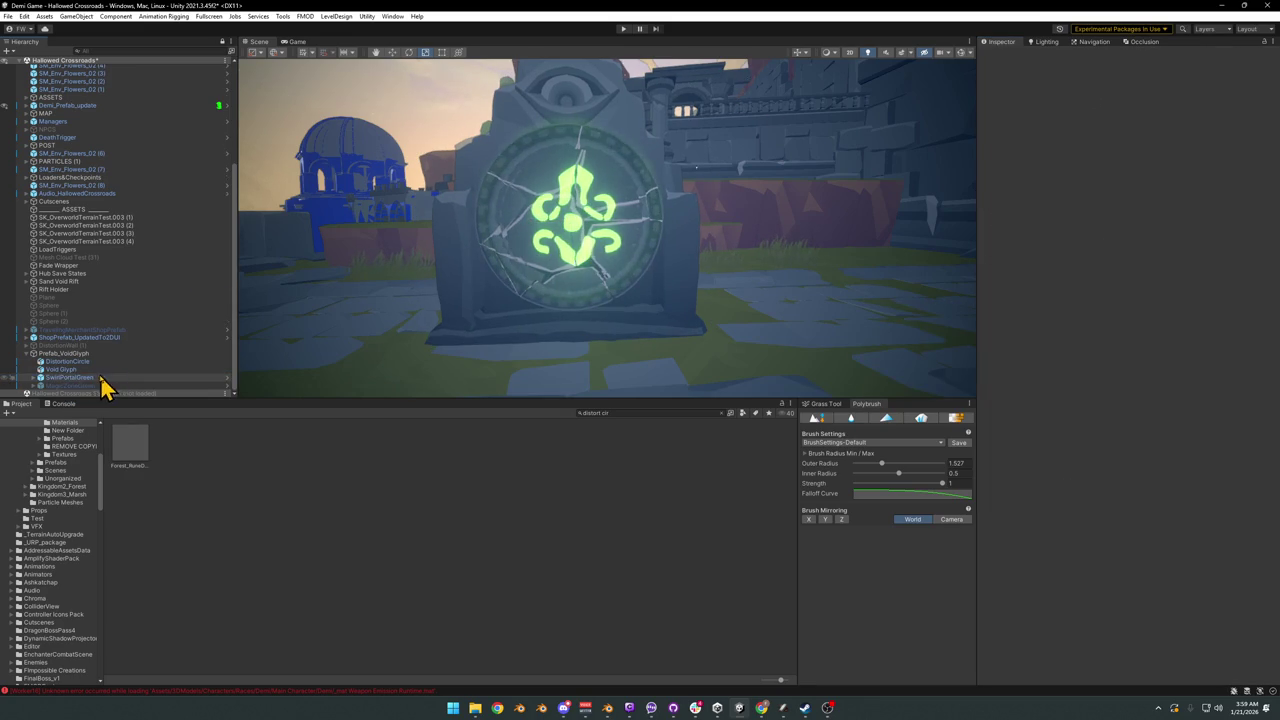
pyautogui.click(108, 387)
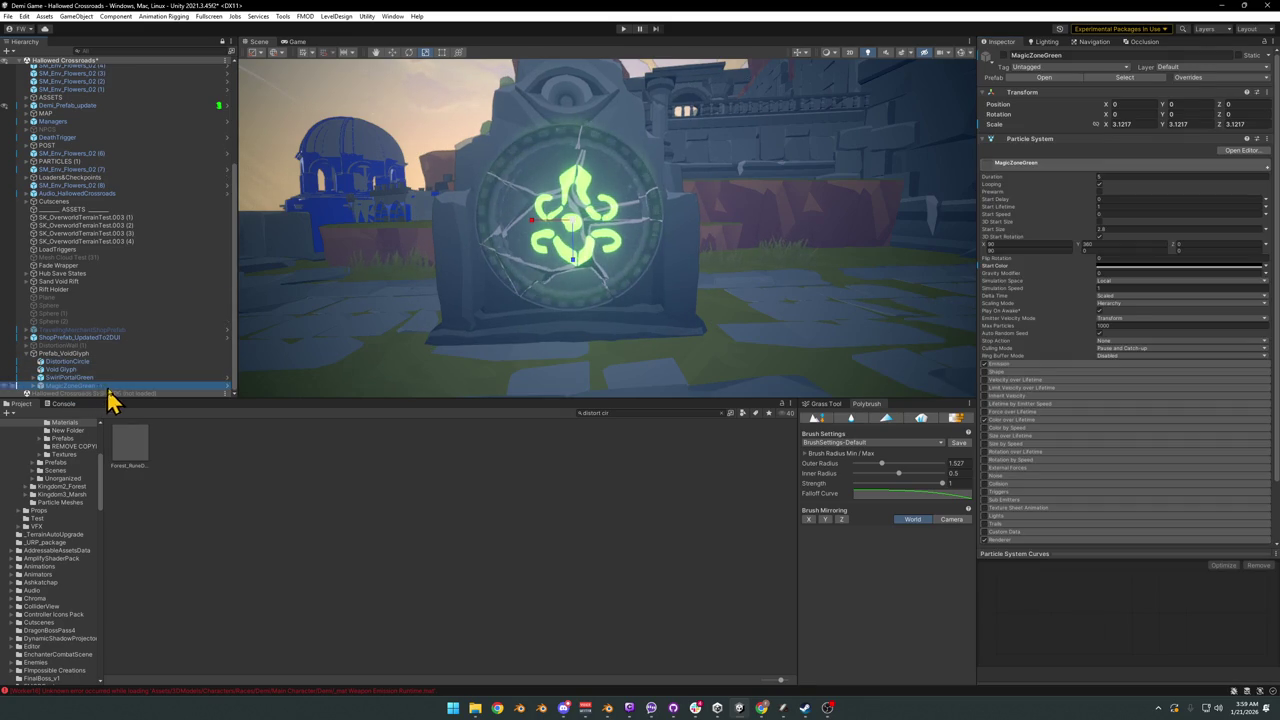
pyautogui.click(1005, 57)
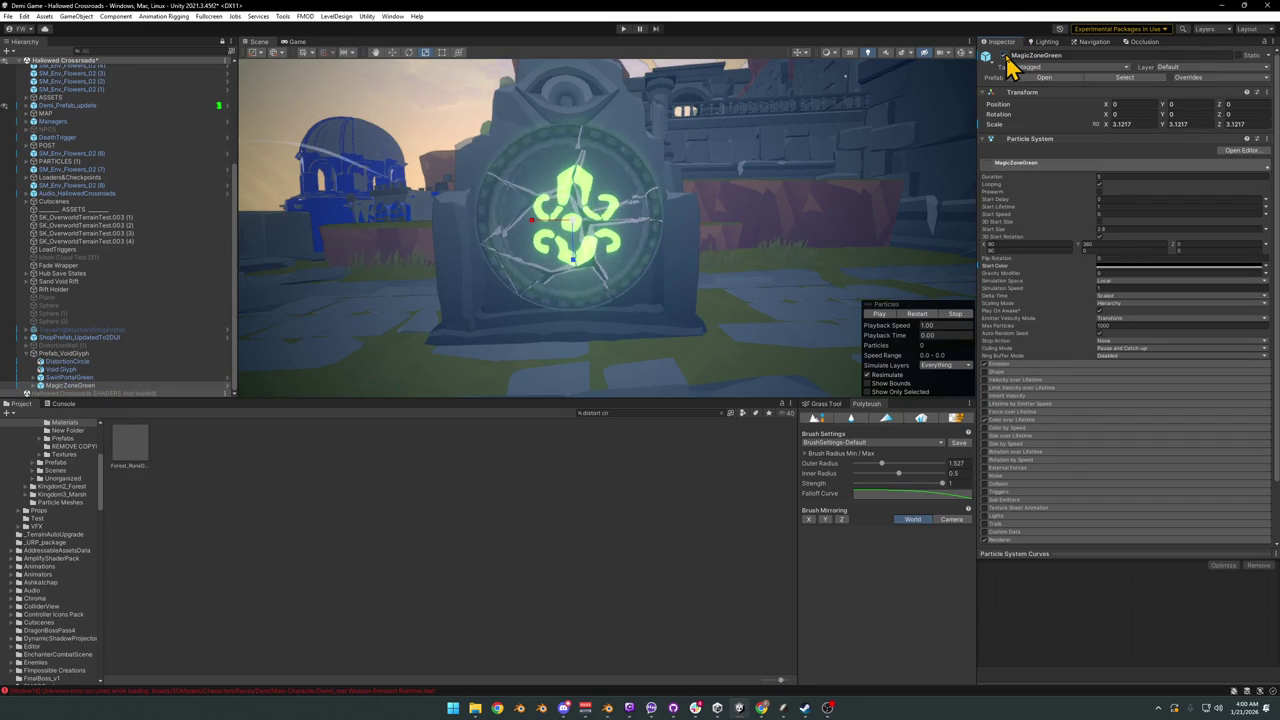
pyautogui.click(1006, 57)
pyautogui.hotkey('alt', 'shift', 'a')
pyautogui.hotkey('alt', 'shift', 'a')
pyautogui.hotkey('alt', 'shift', 'a')
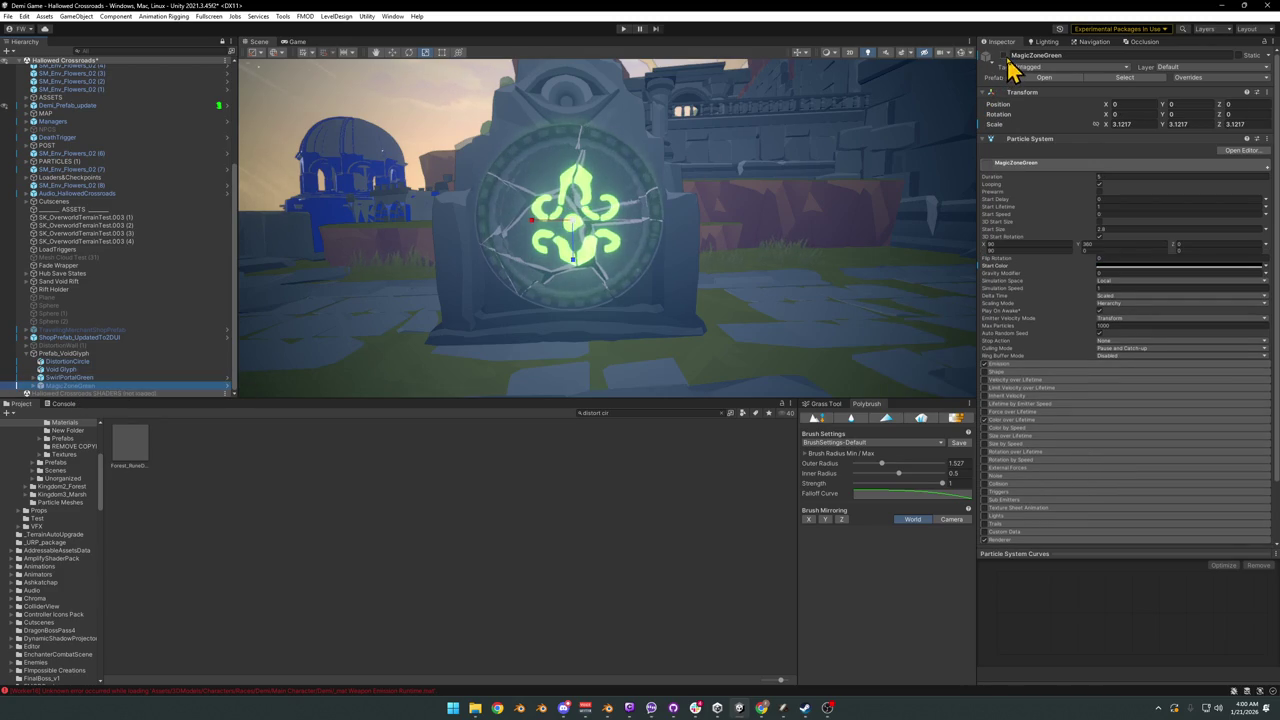
pyautogui.click(1006, 57)
pyautogui.moveTo(623, 243)
pyautogui.mouseDown(button='right')
pyautogui.moveTo(685, 231)
pyautogui.moveTo(671, 237)
pyautogui.moveTo(757, 243)
pyautogui.moveTo(749, 257)
pyautogui.moveTo(769, 263)
pyautogui.moveTo(600, 257)
pyautogui.moveTo(677, 255)
pyautogui.mouseUp(button='right')
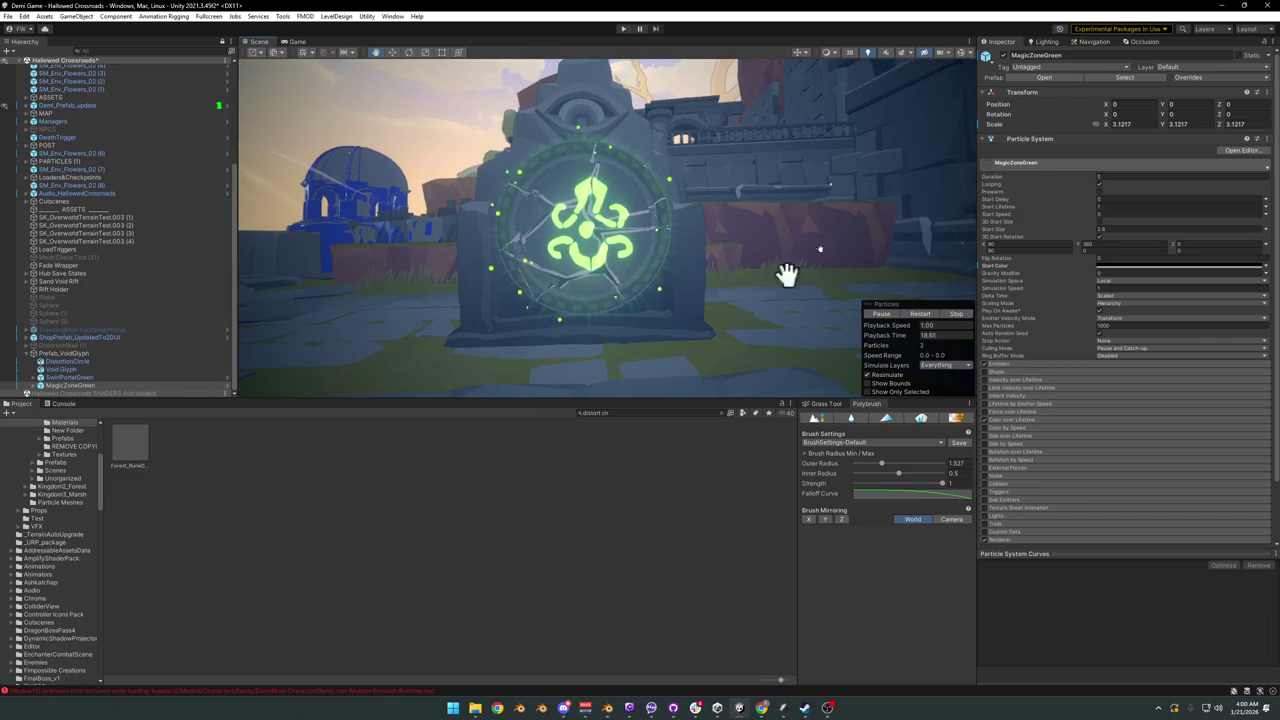
pyautogui.click(1002, 56)
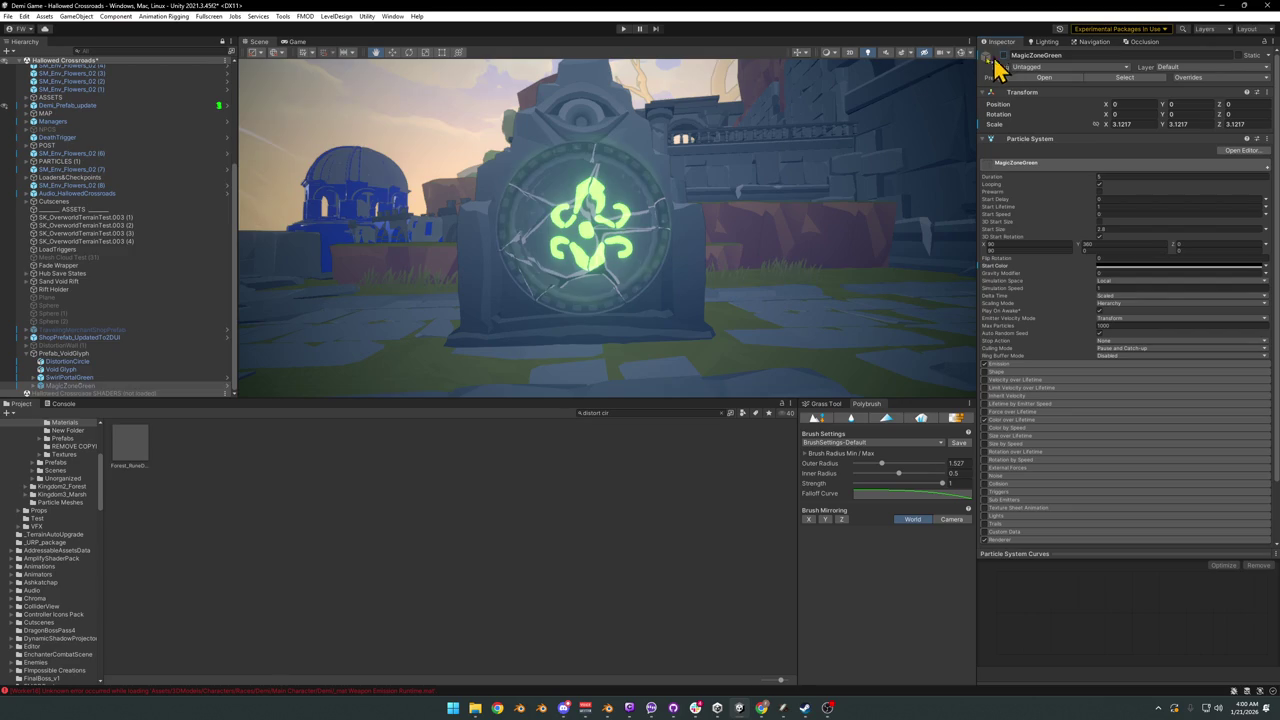
# Step: Shift the Void Glyph's emission colour hue toward cyan
pyautogui.click(99, 369)
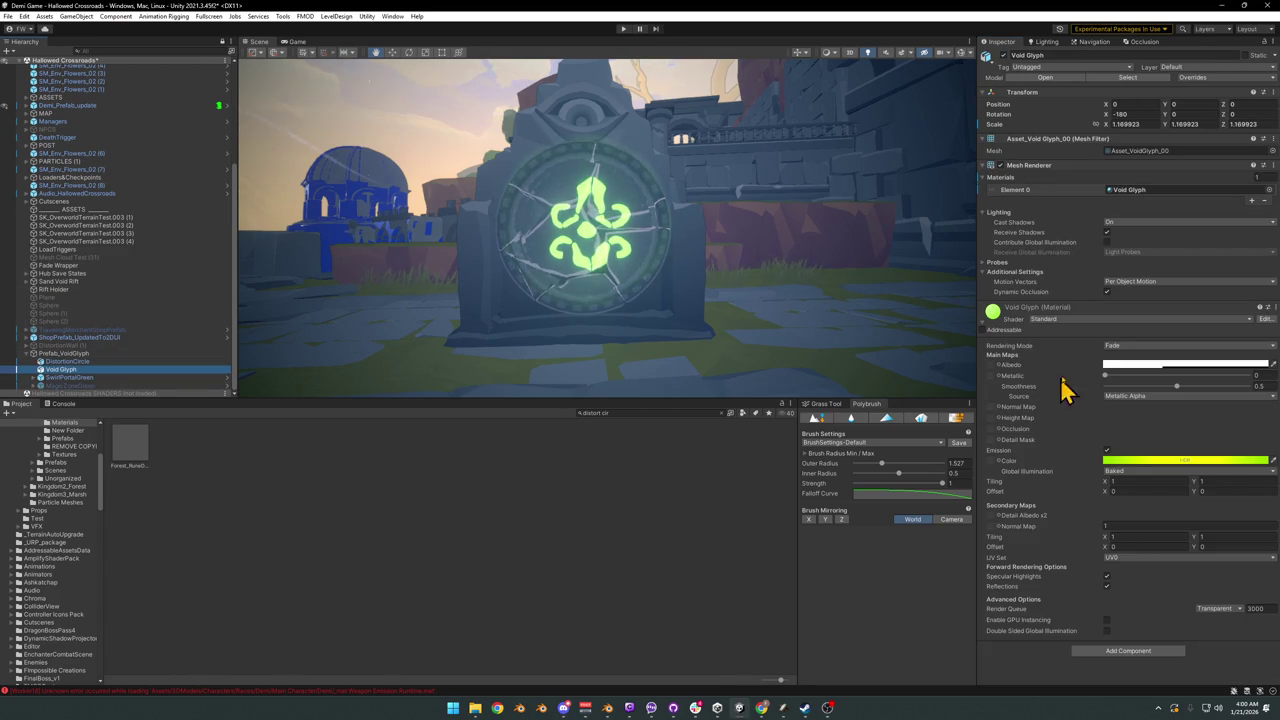
pyautogui.click(1170, 462)
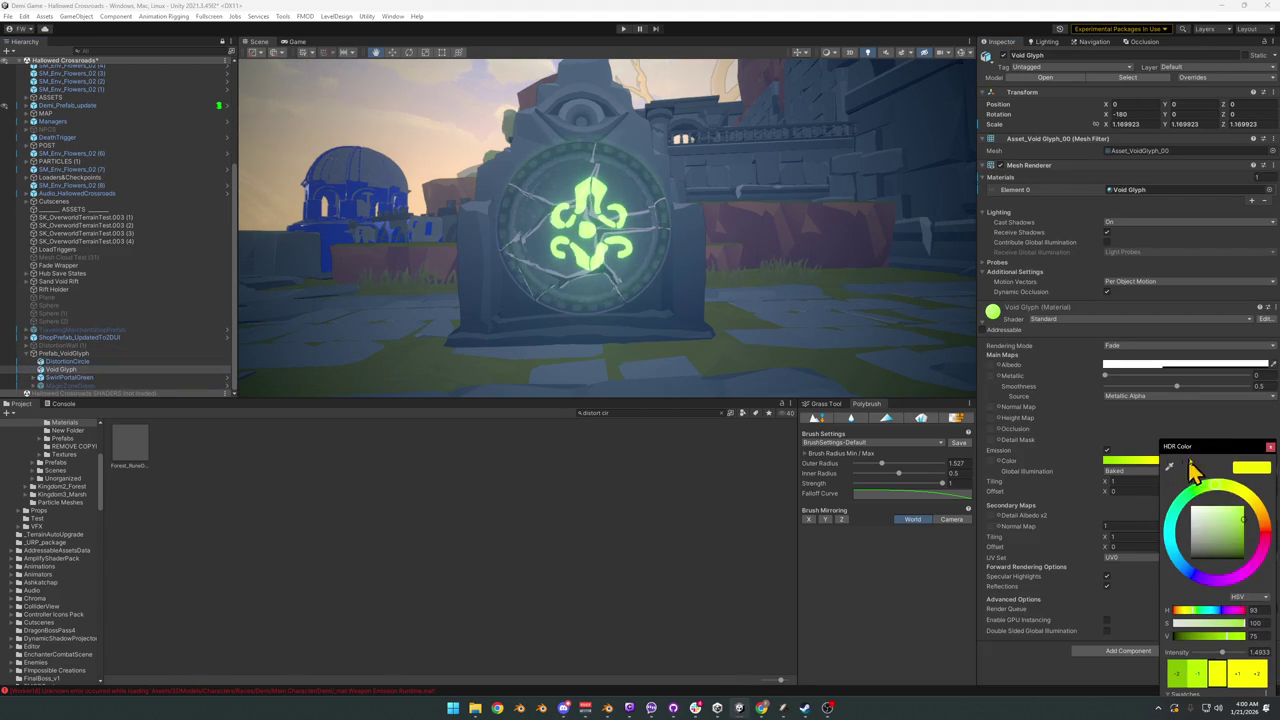
pyautogui.moveTo(1222, 496)
pyautogui.mouseDown()
pyautogui.moveTo(1175, 511)
pyautogui.moveTo(1146, 575)
pyautogui.moveTo(1143, 563)
pyautogui.mouseUp()
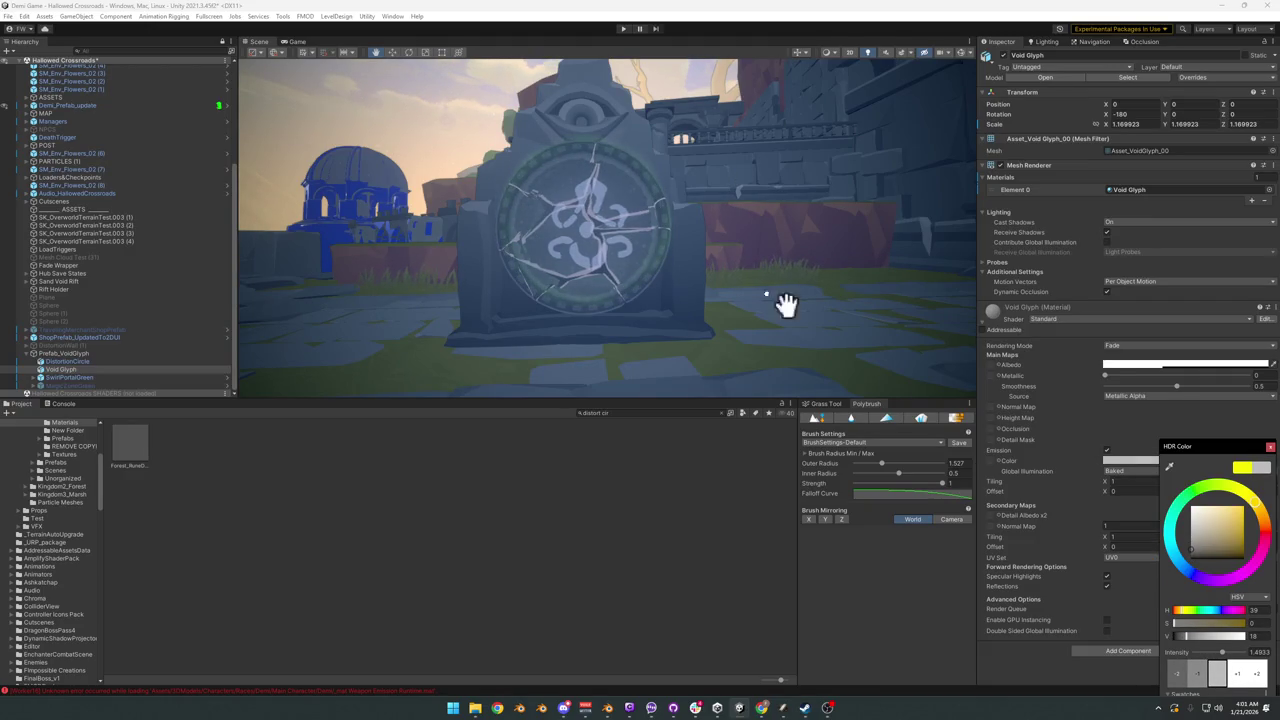
pyautogui.moveTo(702, 298)
pyautogui.mouseDown(button='right')
pyautogui.moveTo(777, 298)
pyautogui.moveTo(677, 291)
pyautogui.mouseUp(button='right')
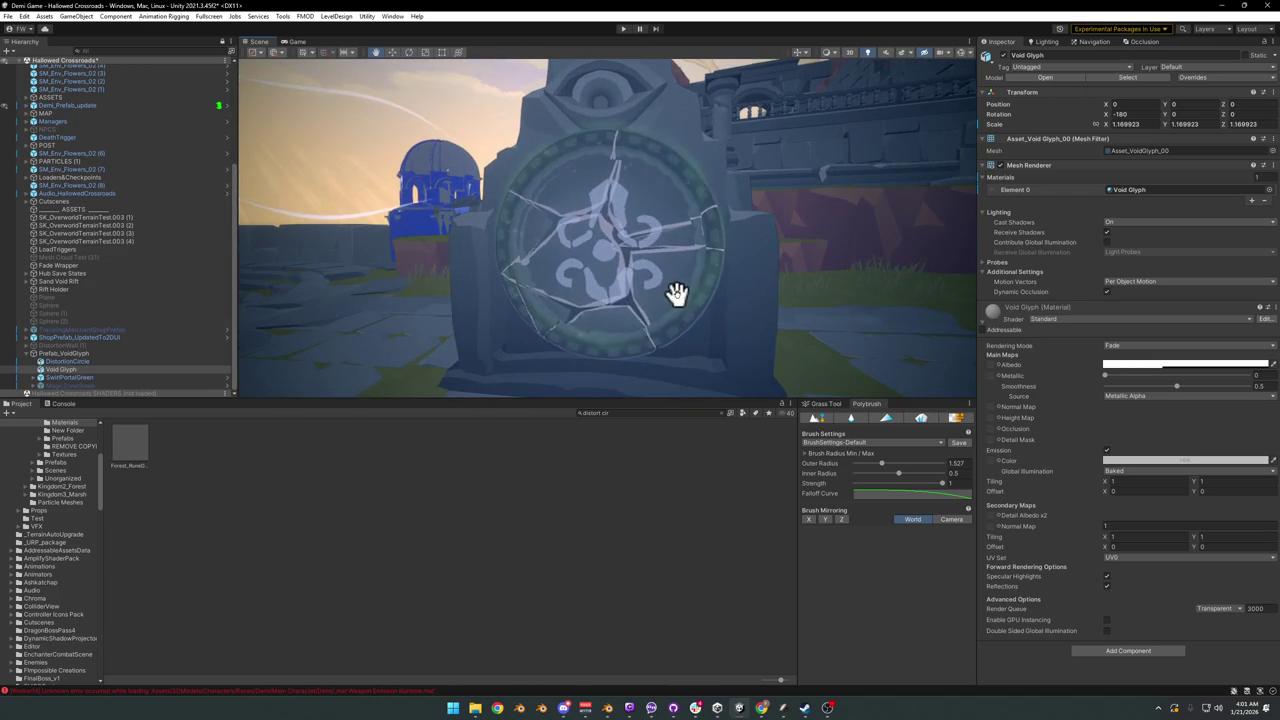
# Step: Desaturate SwirlPortalGreen's start colour to grey (saturation 0)
pyautogui.click(89, 377)
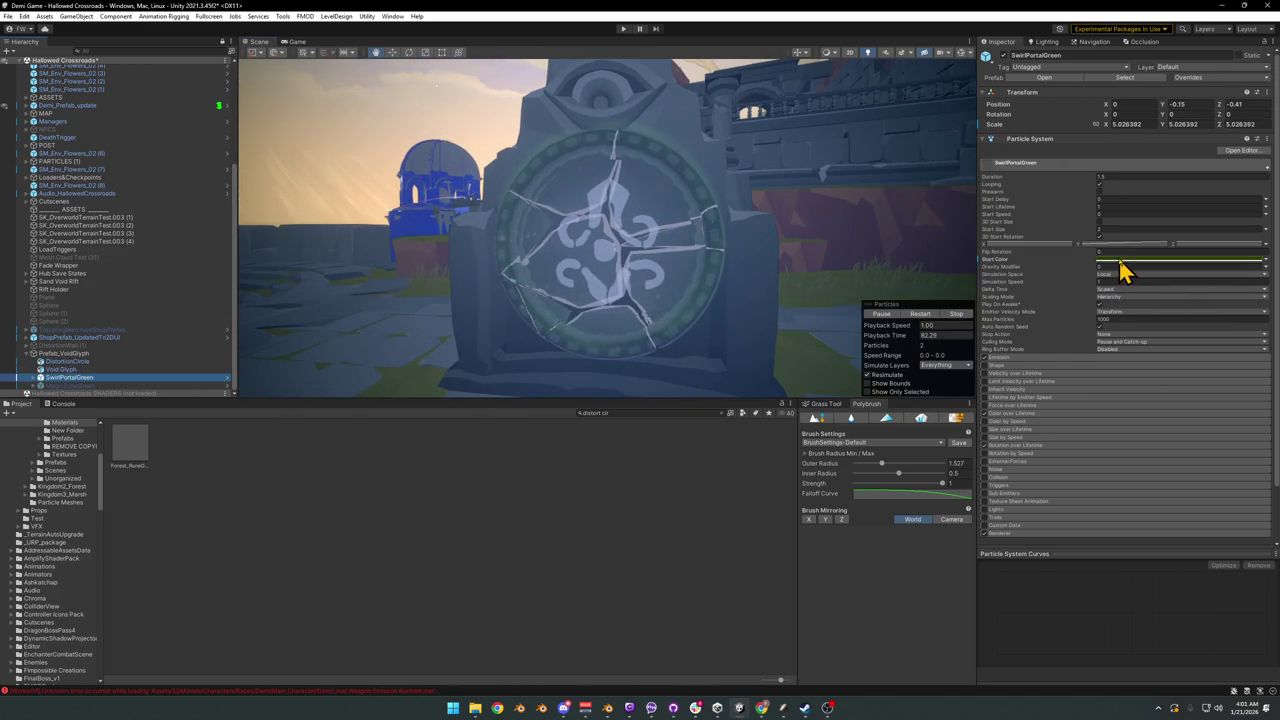
pyautogui.click(1120, 260)
pyautogui.moveTo(1171, 364)
pyautogui.mouseDown()
pyautogui.moveTo(1162, 344)
pyautogui.moveTo(1131, 355)
pyautogui.mouseUp()
pyautogui.moveTo(677, 248)
pyautogui.mouseDown(button='right')
pyautogui.moveTo(712, 245)
pyautogui.moveTo(686, 243)
pyautogui.mouseUp(button='right')
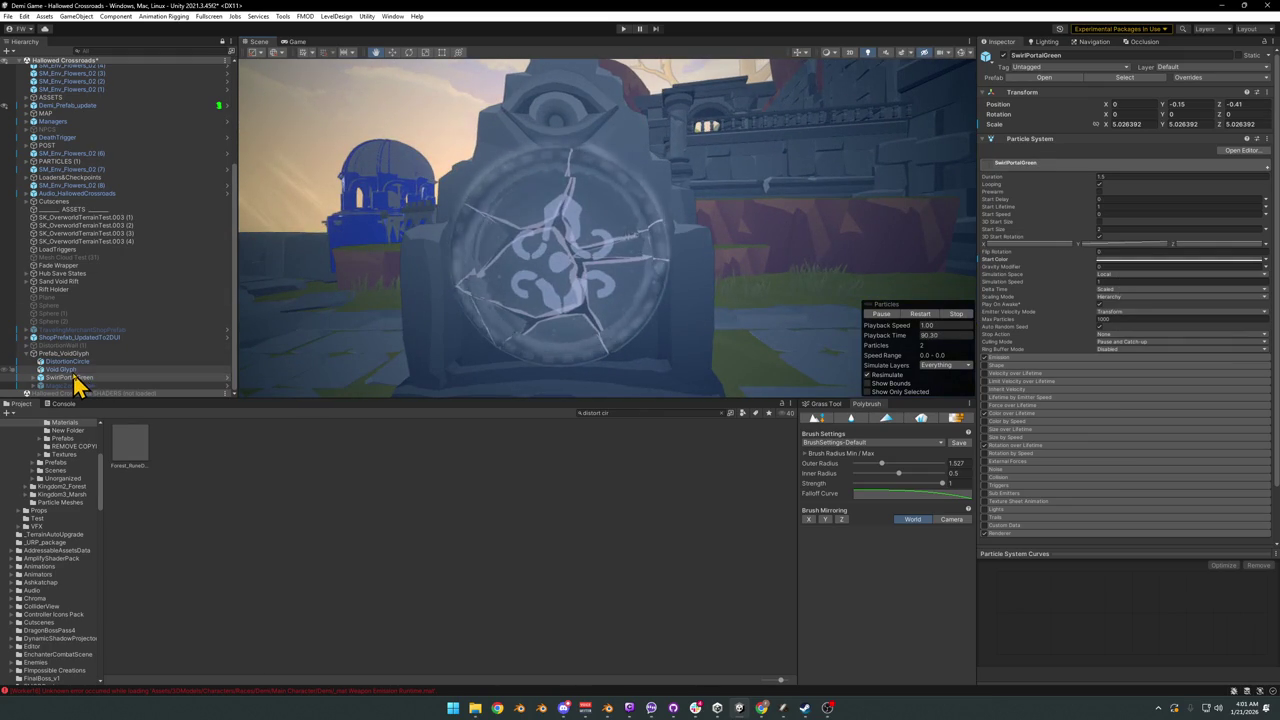
pyautogui.press('Up')
pyautogui.press('Up')
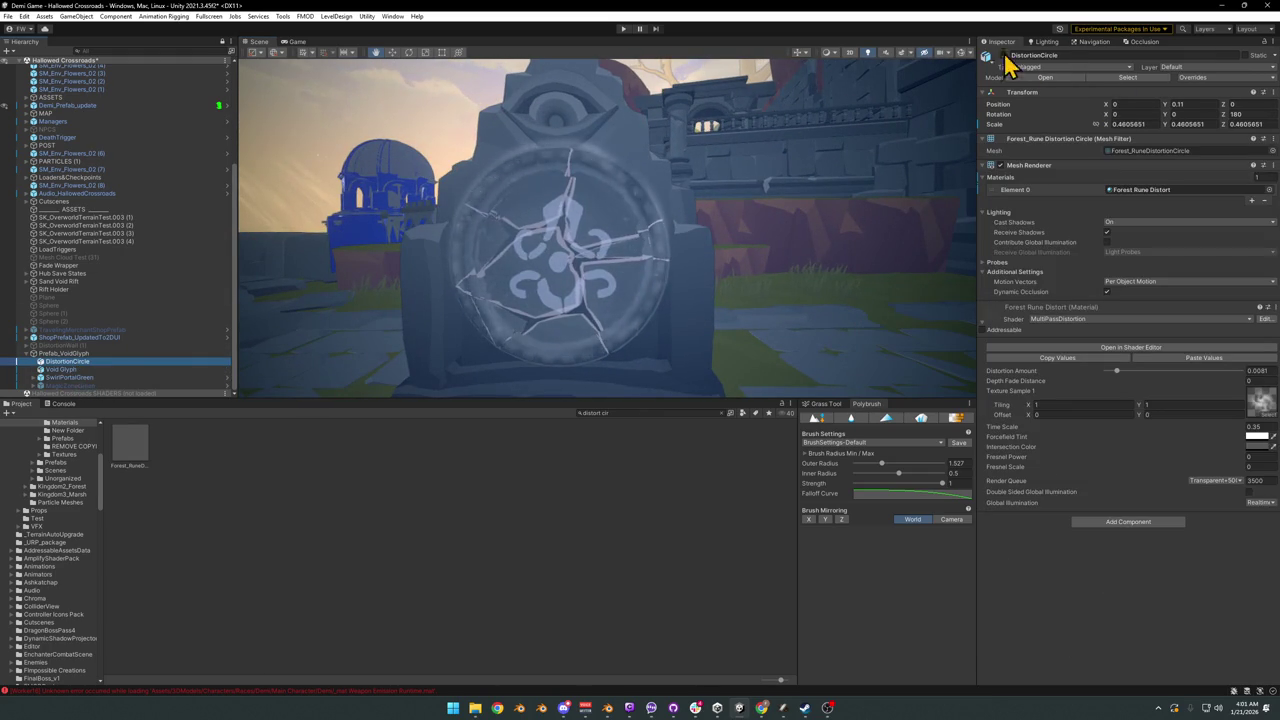
pyautogui.moveTo(729, 262)
pyautogui.mouseDown(button='right')
pyautogui.moveTo(900, 254)
pyautogui.moveTo(677, 258)
pyautogui.moveTo(720, 260)
pyautogui.moveTo(724, 247)
pyautogui.mouseUp(button='right')
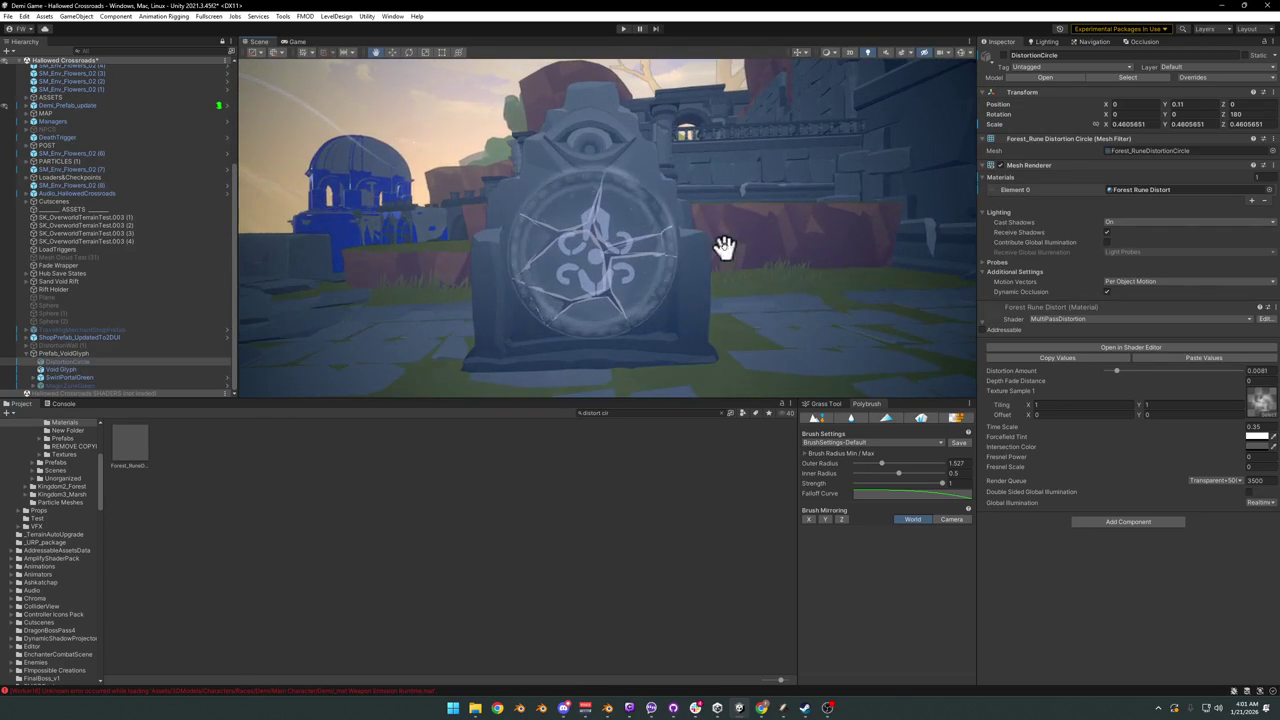
pyautogui.click(62, 369)
# Step: Set the Void Glyph emission to bright pink, V 100 and S 88, at intensity 1.4
pyautogui.click(1120, 366)
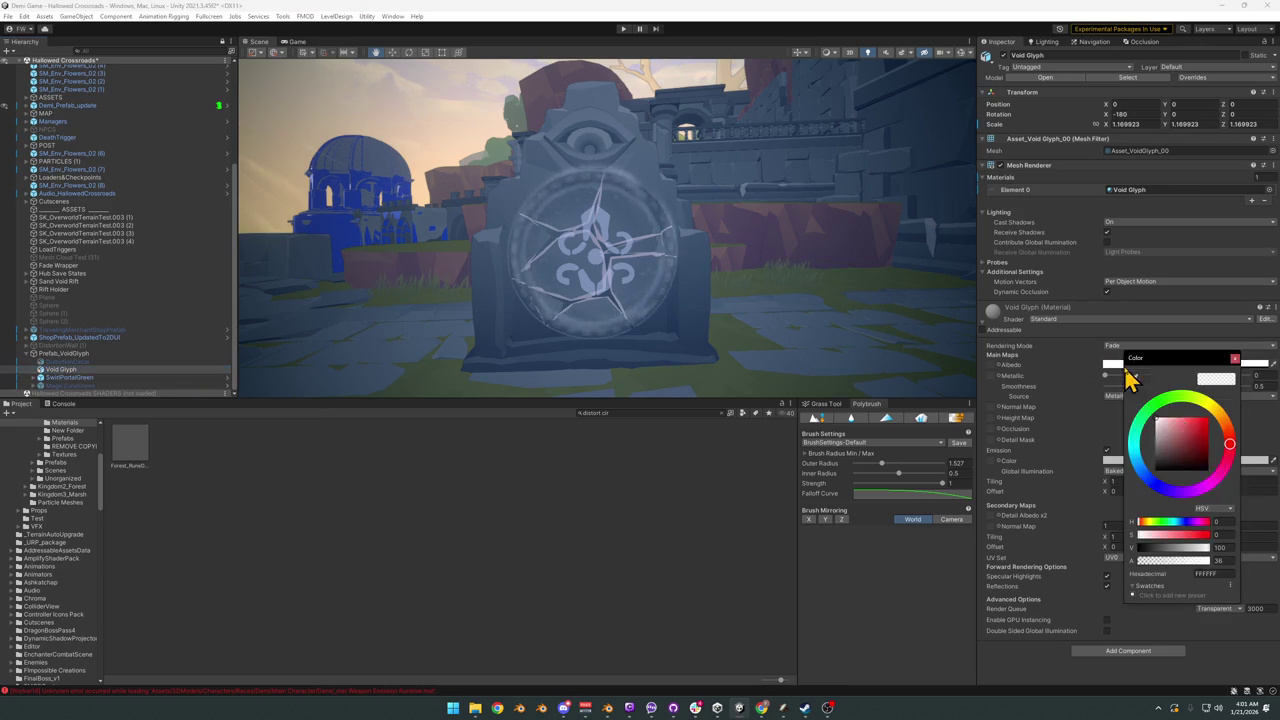
pyautogui.press('Escape')
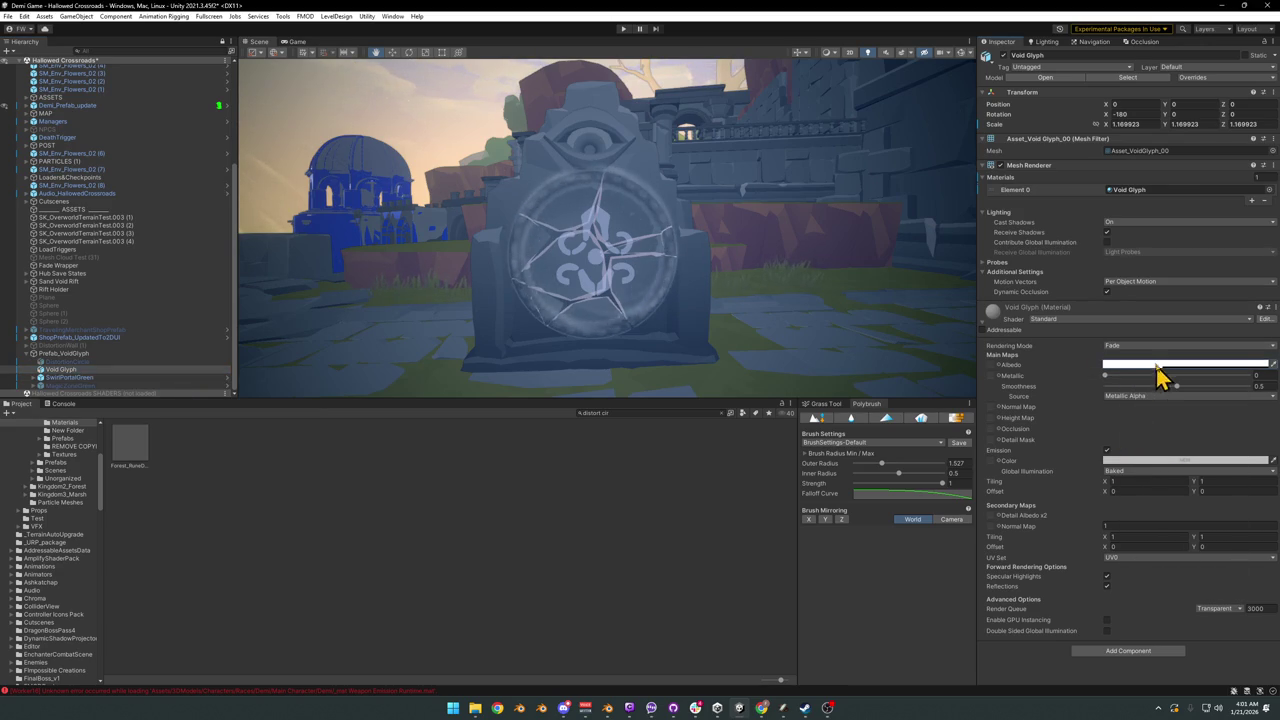
pyautogui.click(1163, 366)
pyautogui.click(1213, 437)
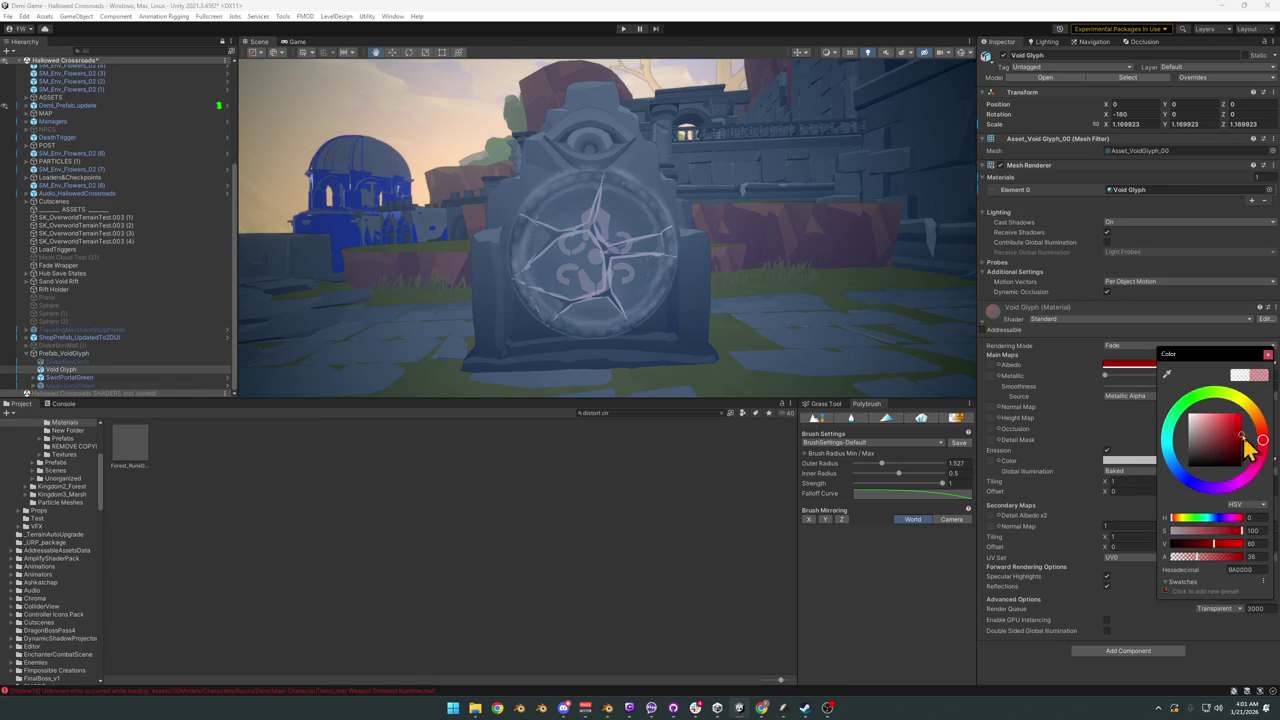
pyautogui.press('Escape')
pyautogui.click(1165, 461)
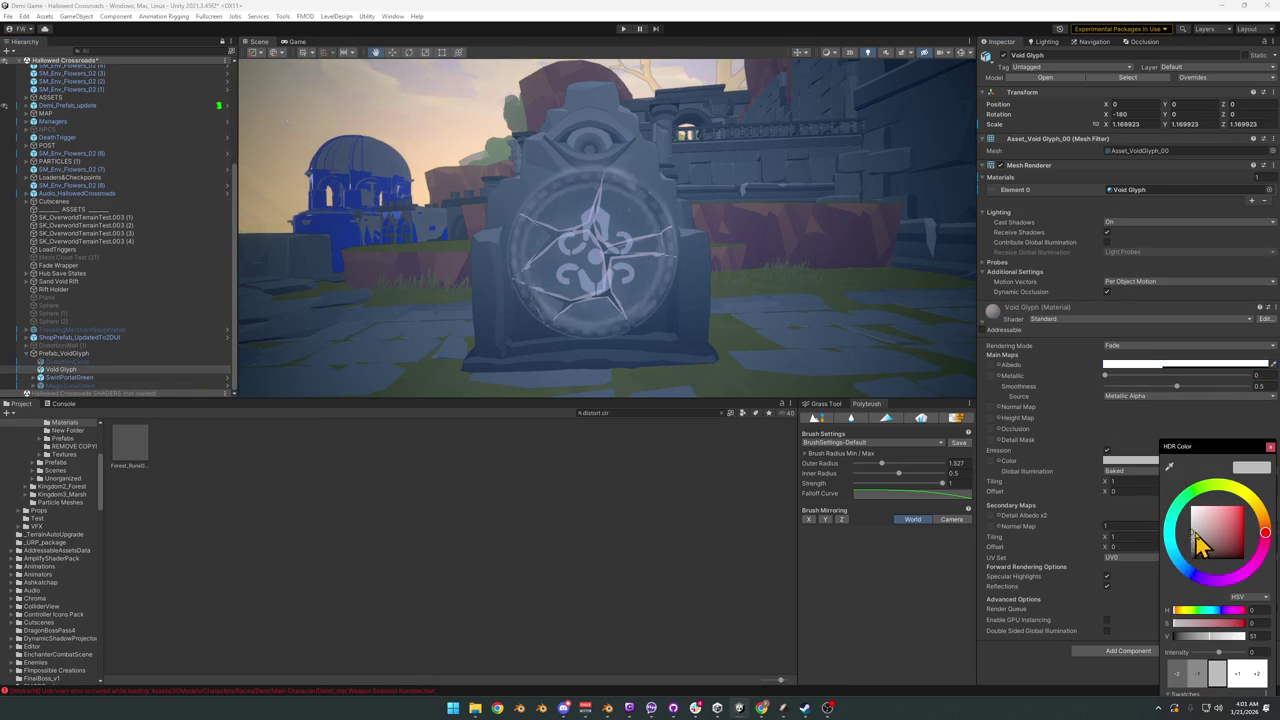
pyautogui.moveTo(1197, 540); pyautogui.dragTo(1183, 488)
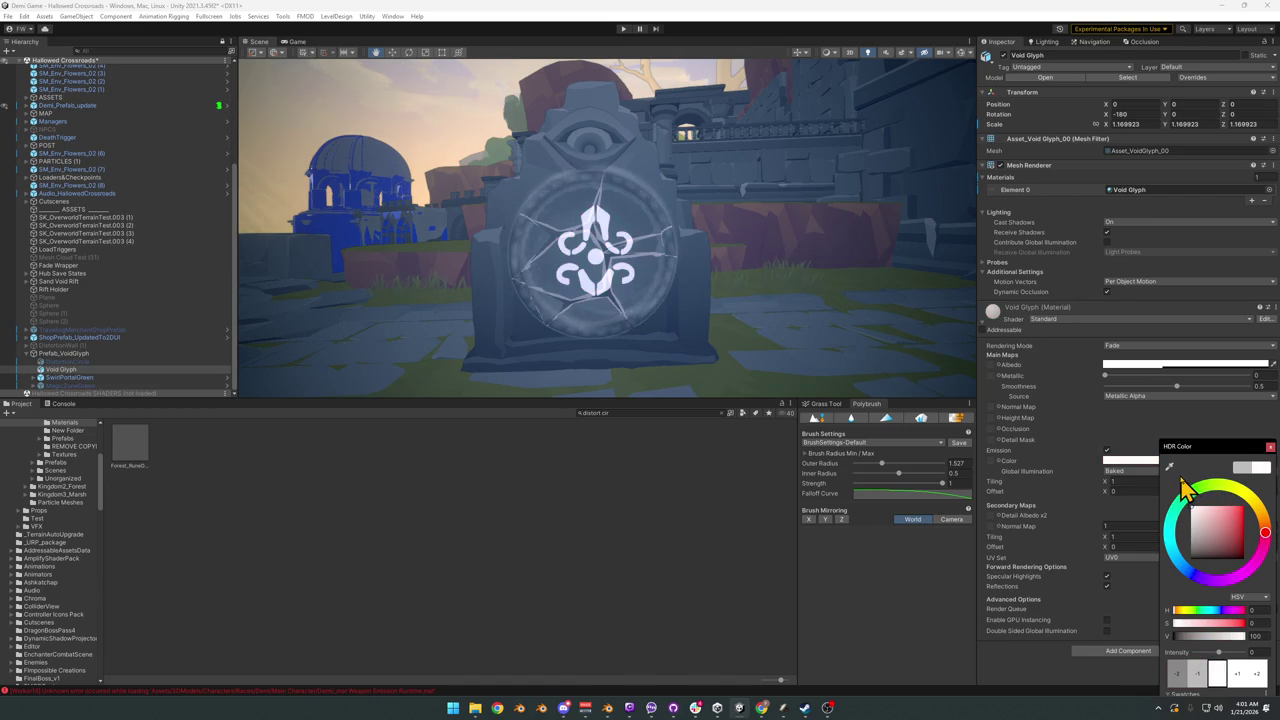
pyautogui.click(1238, 506)
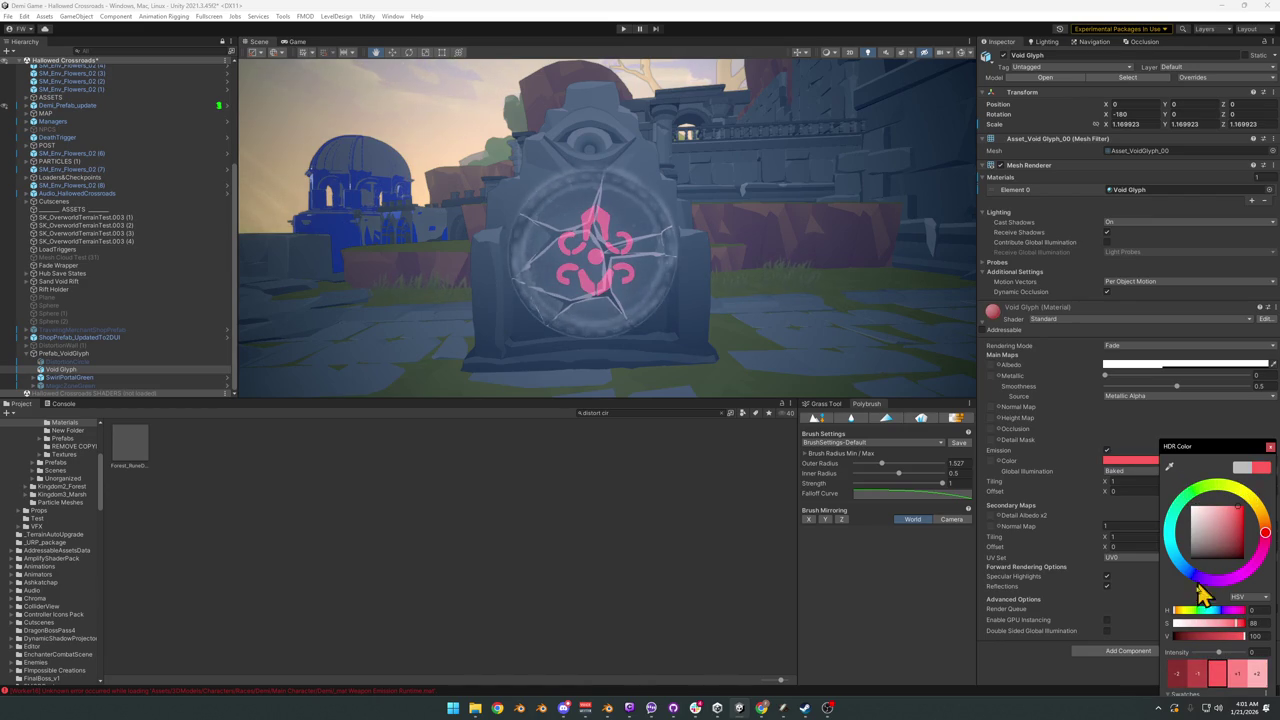
pyautogui.moveTo(1218, 656); pyautogui.dragTo(1224, 655)
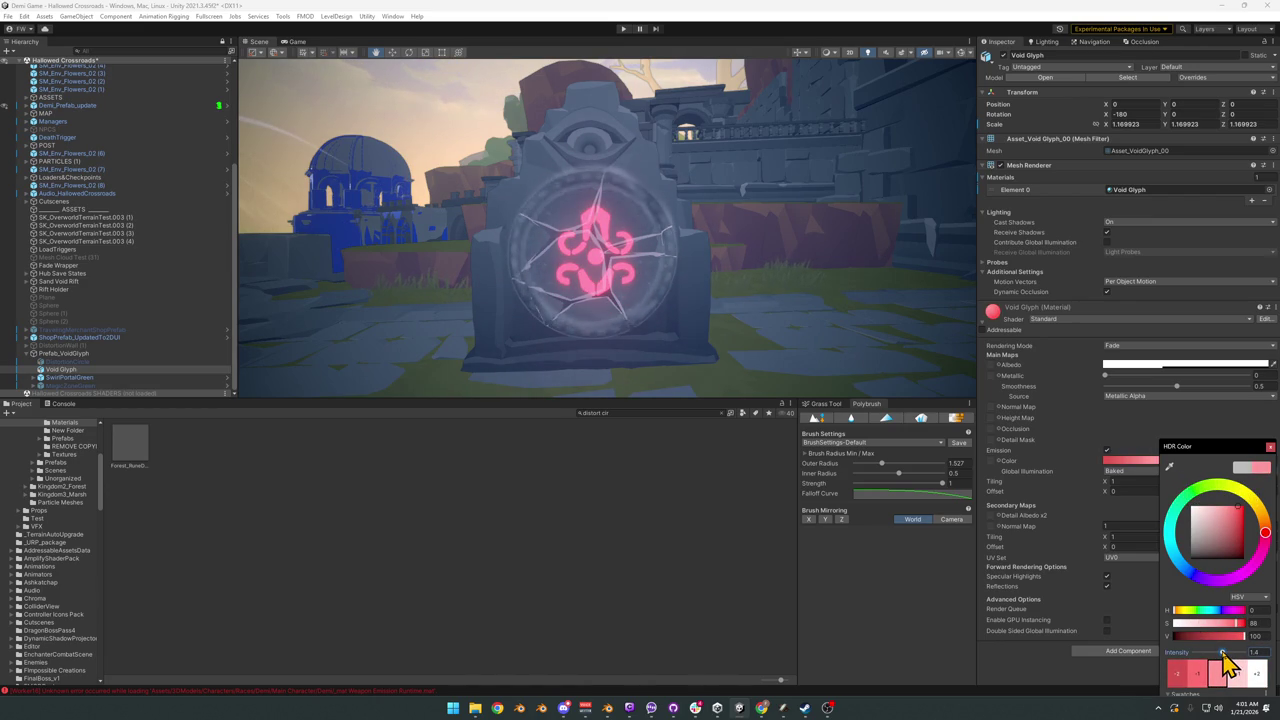
pyautogui.moveTo(708, 300)
pyautogui.keyDown('alt'); pyautogui.mouseDown()
pyautogui.moveTo(719, 296)
pyautogui.moveTo(690, 285)
pyautogui.mouseUp(); pyautogui.keyUp('alt')
pyautogui.scroll(3, 674, 280)
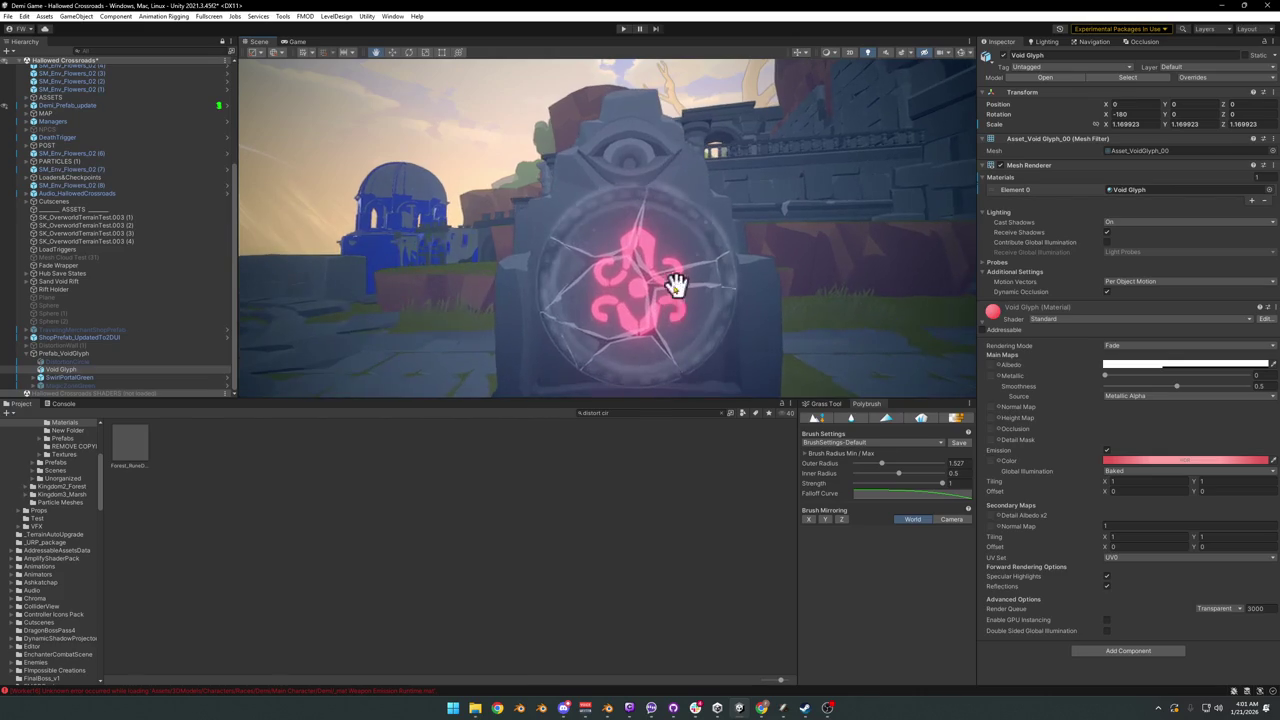
pyautogui.click(76, 355)
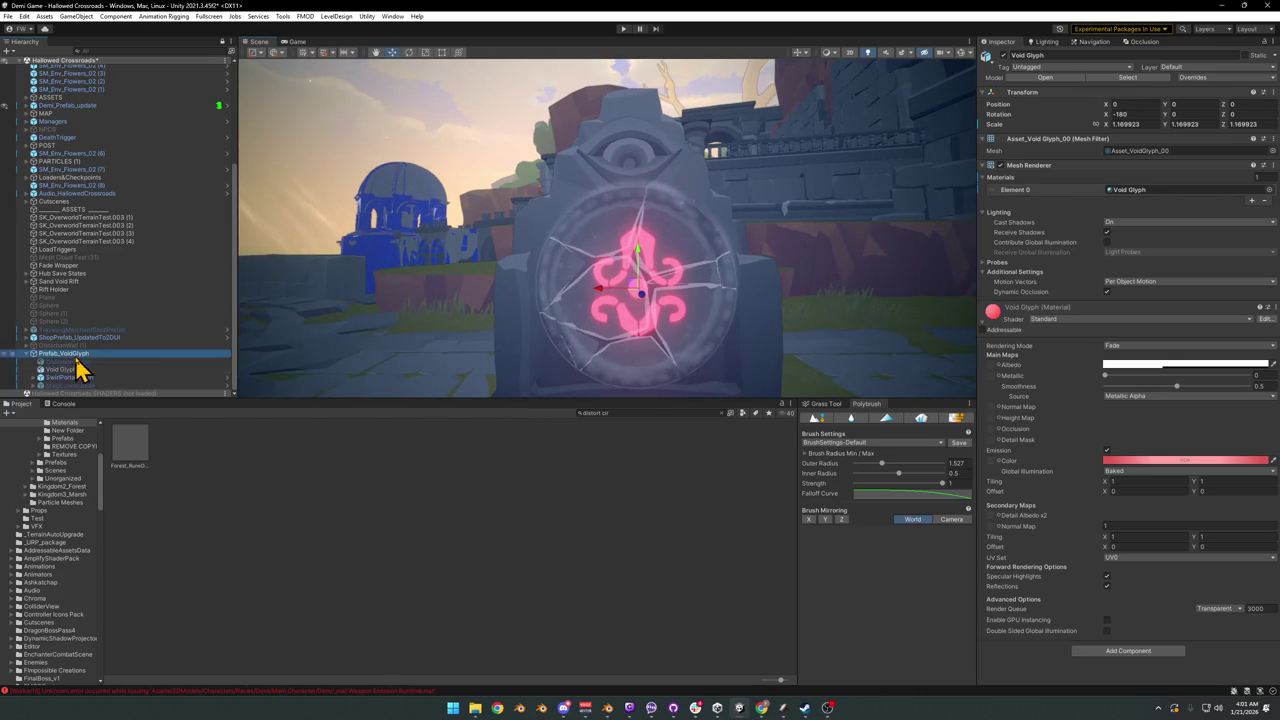
# Step: Orbit and zoom to view the glyph from the side of the stone
pyautogui.moveTo(651, 294)
pyautogui.keyDown('alt'); pyautogui.mouseDown()
pyautogui.moveTo(569, 320)
pyautogui.moveTo(437, 329)
pyautogui.moveTo(663, 331)
pyautogui.moveTo(648, 296)
pyautogui.moveTo(660, 280)
pyautogui.mouseUp(); pyautogui.keyUp('alt')
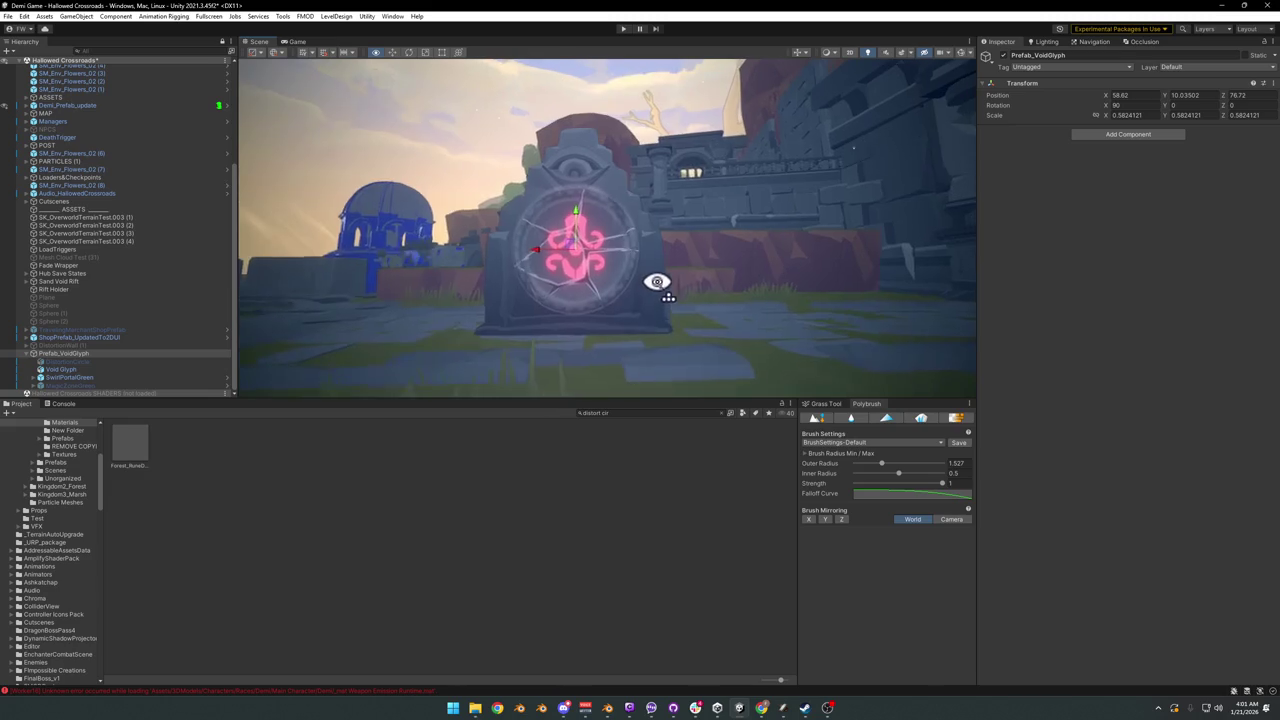
pyautogui.scroll(2, 663, 280)
pyautogui.scroll(3, 660, 280)
pyautogui.keyDown('alt'); pyautogui.moveTo(734, 251); pyautogui.dragTo(700, 257); pyautogui.keyUp('alt')
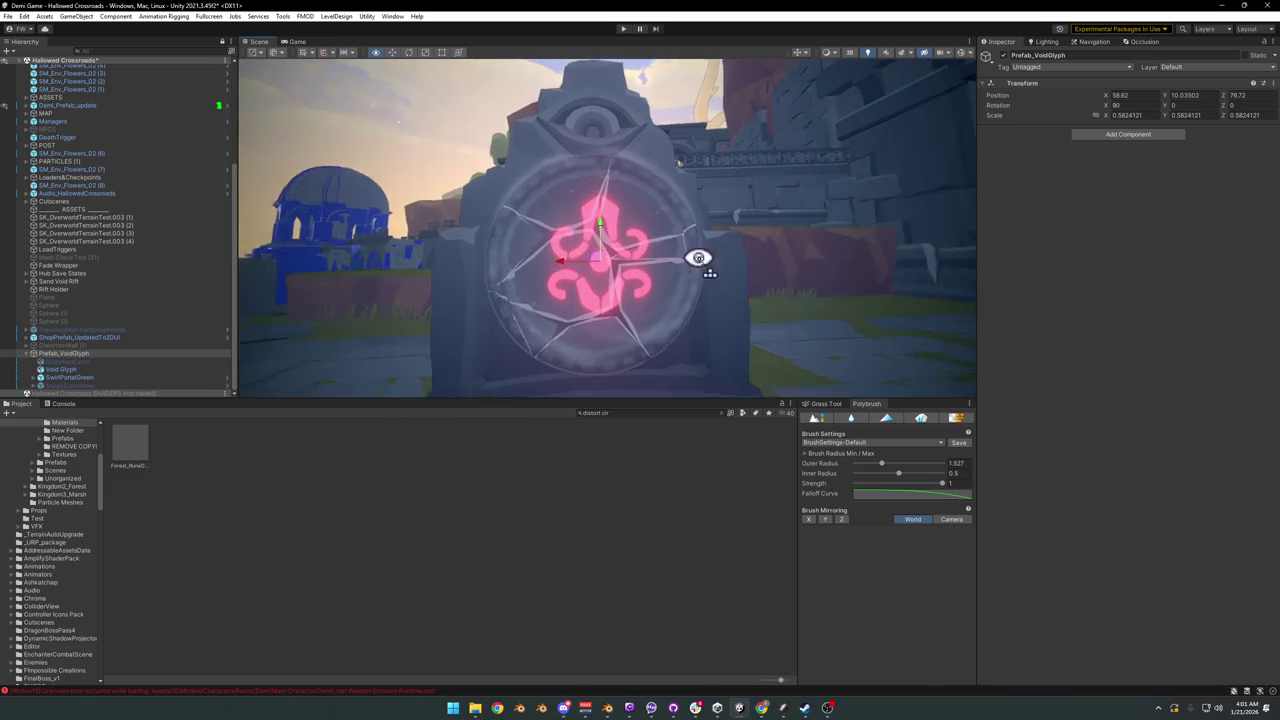
pyautogui.moveTo(700, 257); pyautogui.dragTo(706, 263, button='middle')
pyautogui.moveTo(706, 263)
pyautogui.keyDown('alt'); pyautogui.mouseDown()
pyautogui.moveTo(771, 254)
pyautogui.moveTo(789, 266)
pyautogui.mouseUp(); pyautogui.keyUp('alt')
pyautogui.moveTo(789, 266); pyautogui.dragTo(812, 265, button='middle')
pyautogui.keyDown('alt'); pyautogui.moveTo(812, 265); pyautogui.dragTo(740, 251); pyautogui.keyUp('alt')
pyautogui.scroll(2, 751, 249)
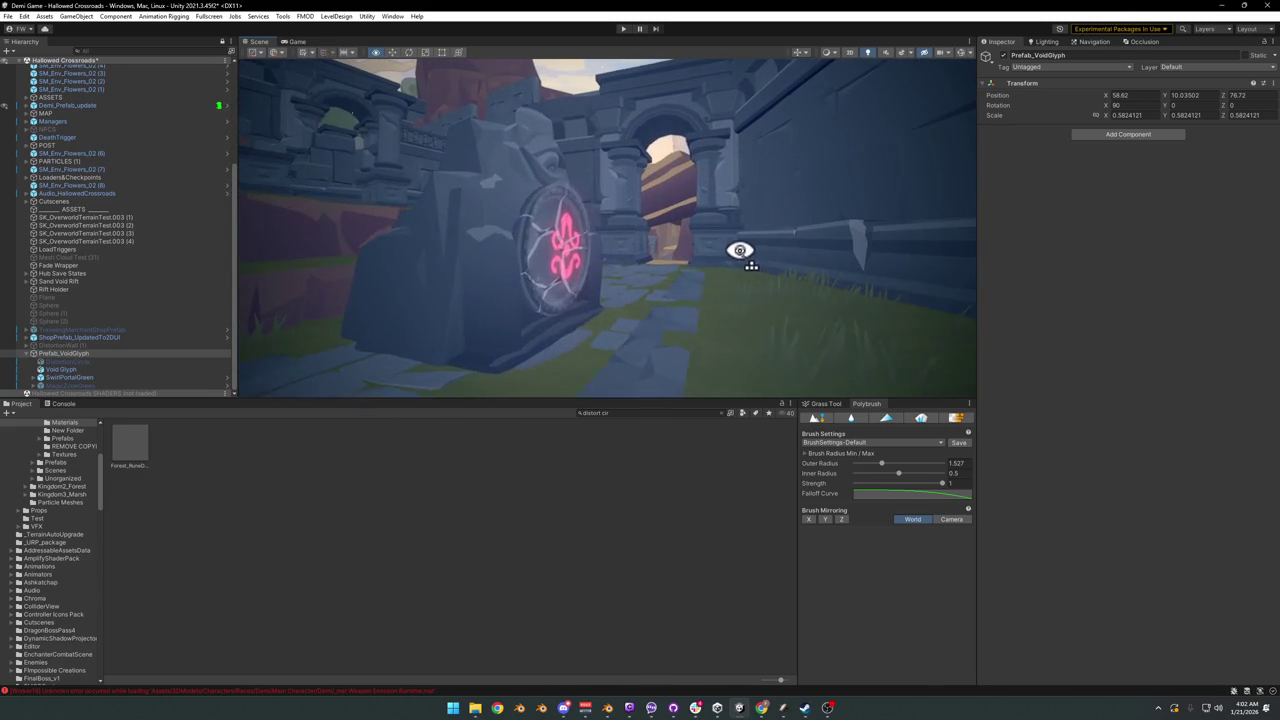
# Step: Parent Prefab_VoidGlyph under Asset_IncompleteStone_00 in the Hierarchy
pyautogui.click(27, 355)
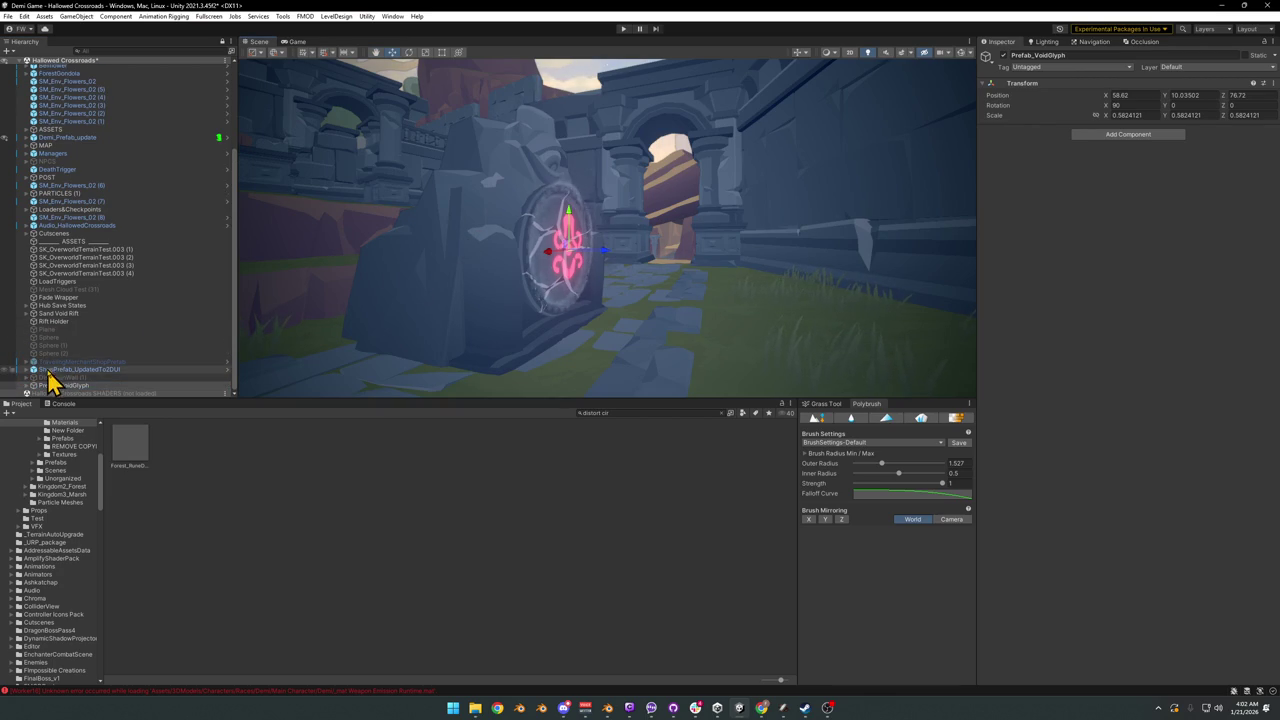
pyautogui.click(445, 279)
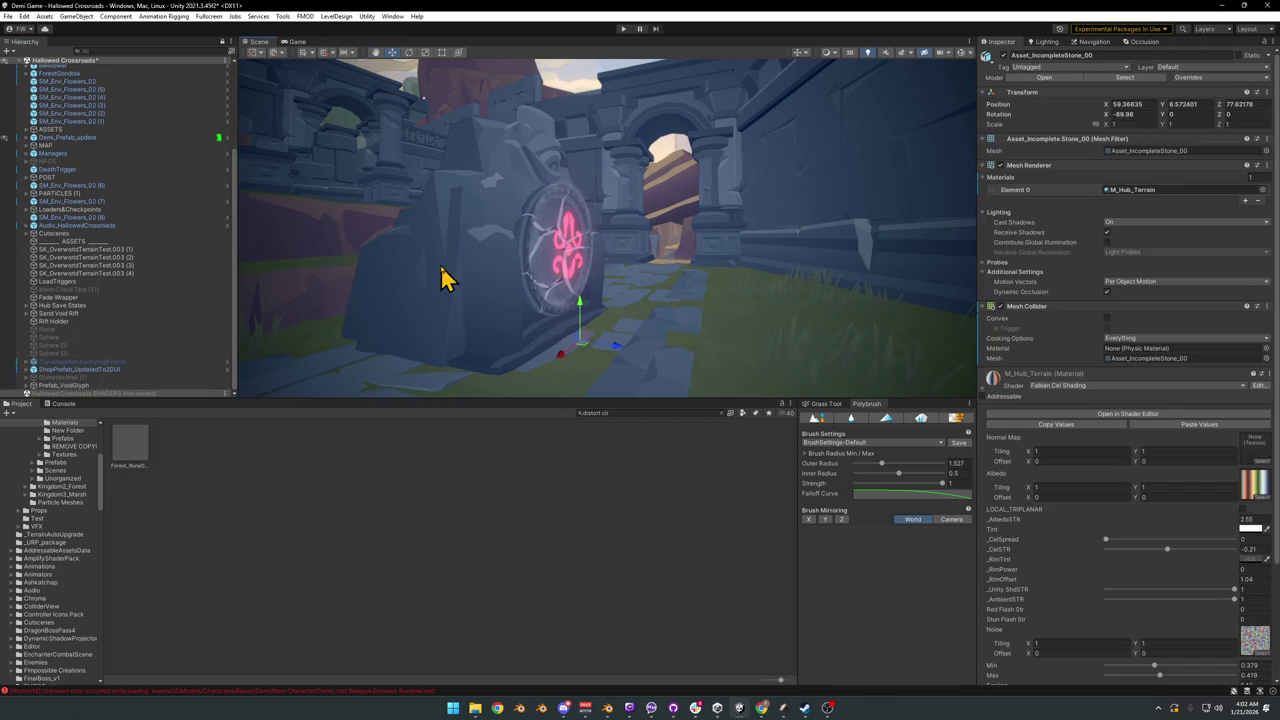
pyautogui.click(88, 386)
pyautogui.click(82, 386)
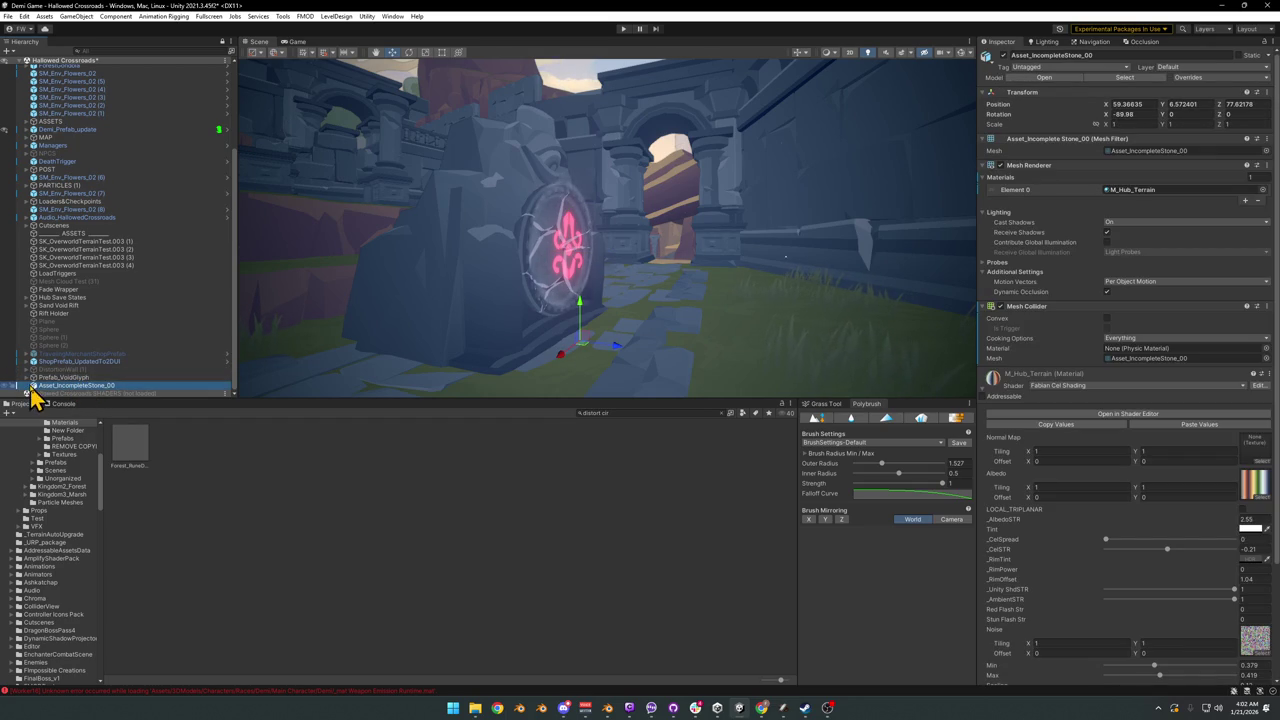
pyautogui.click(63, 385)
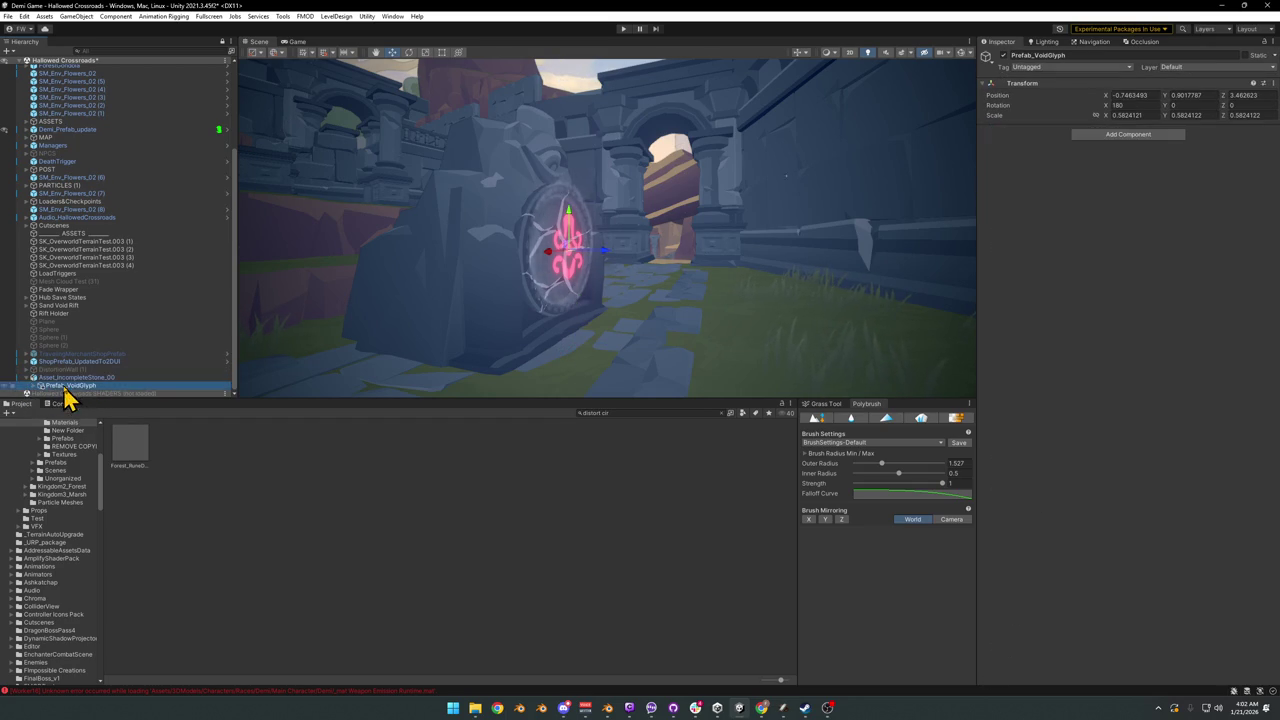
pyautogui.click(80, 378)
pyautogui.click(63, 385)
pyautogui.moveTo(666, 237)
pyautogui.keyDown('alt'); pyautogui.mouseDown()
pyautogui.moveTo(531, 240)
pyautogui.moveTo(603, 234)
pyautogui.moveTo(554, 231)
pyautogui.moveTo(552, 245)
pyautogui.mouseUp(); pyautogui.keyUp('alt')
# Step: Zoom in close to inspect the glowing glyph on the stone's face
pyautogui.click(77, 378)
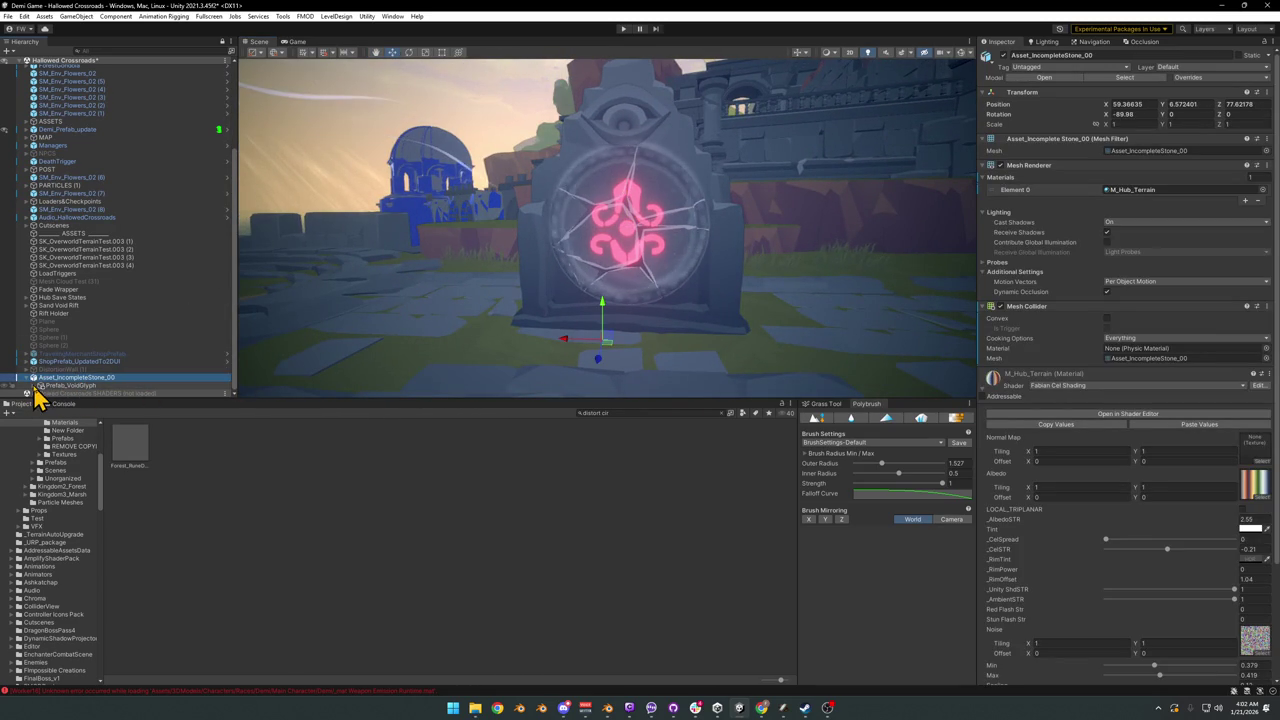
pyautogui.moveTo(737, 249)
pyautogui.keyDown('alt'); pyautogui.mouseDown()
pyautogui.moveTo(686, 243)
pyautogui.moveTo(691, 220)
pyautogui.mouseUp(); pyautogui.keyUp('alt')
pyautogui.scroll(5, 691, 238)
pyautogui.scroll(-4, 691, 238)
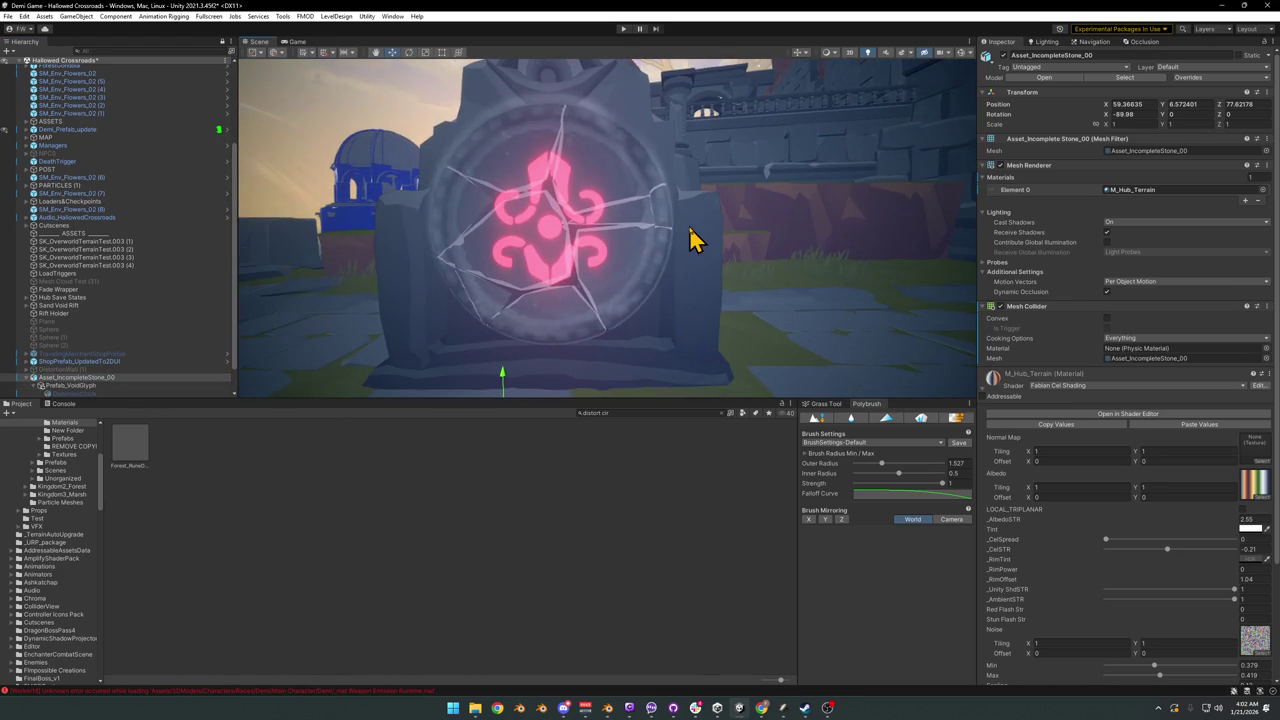
pyautogui.scroll(-3, 690, 215)
pyautogui.scroll(-2, 671, 220)
# Step: Recentre Prefab_VoidGlyph within the portal ring at X position -0.74
pyautogui.click(86, 386)
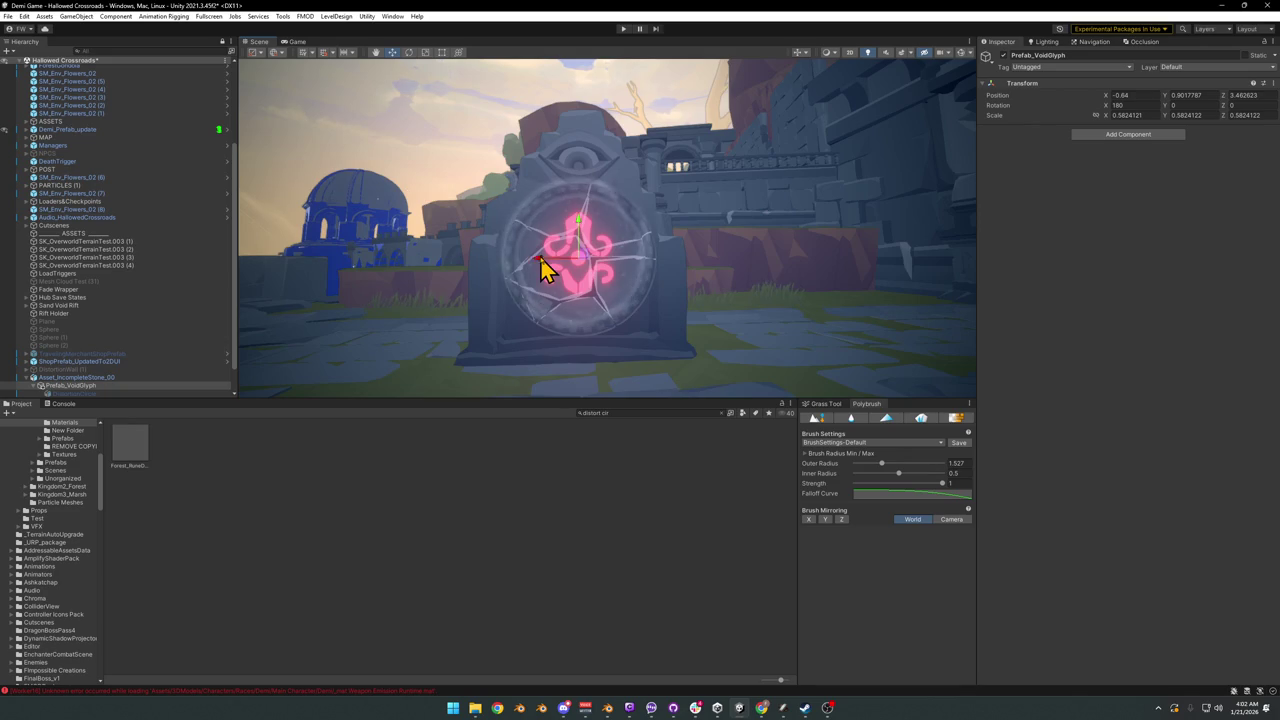
pyautogui.scroll(4, 540, 270)
pyautogui.keyDown('alt'); pyautogui.moveTo(600, 251); pyautogui.dragTo(598, 249); pyautogui.keyUp('alt')
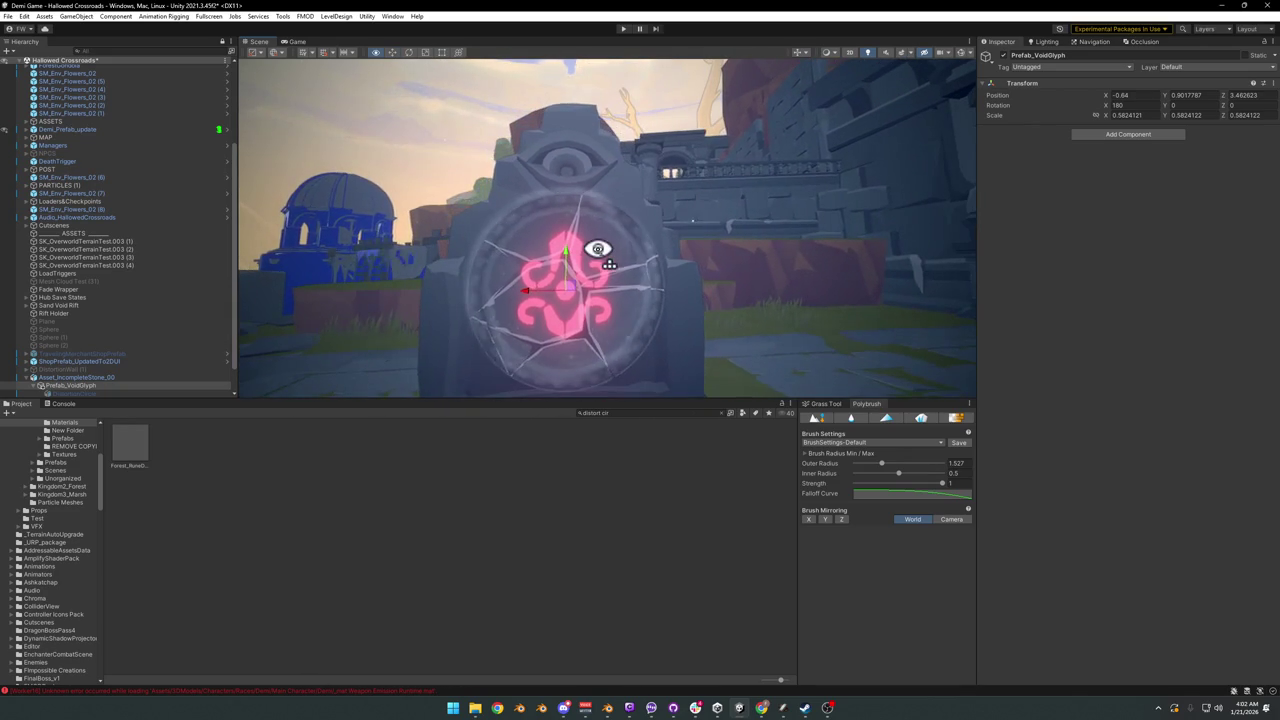
pyautogui.click(533, 296)
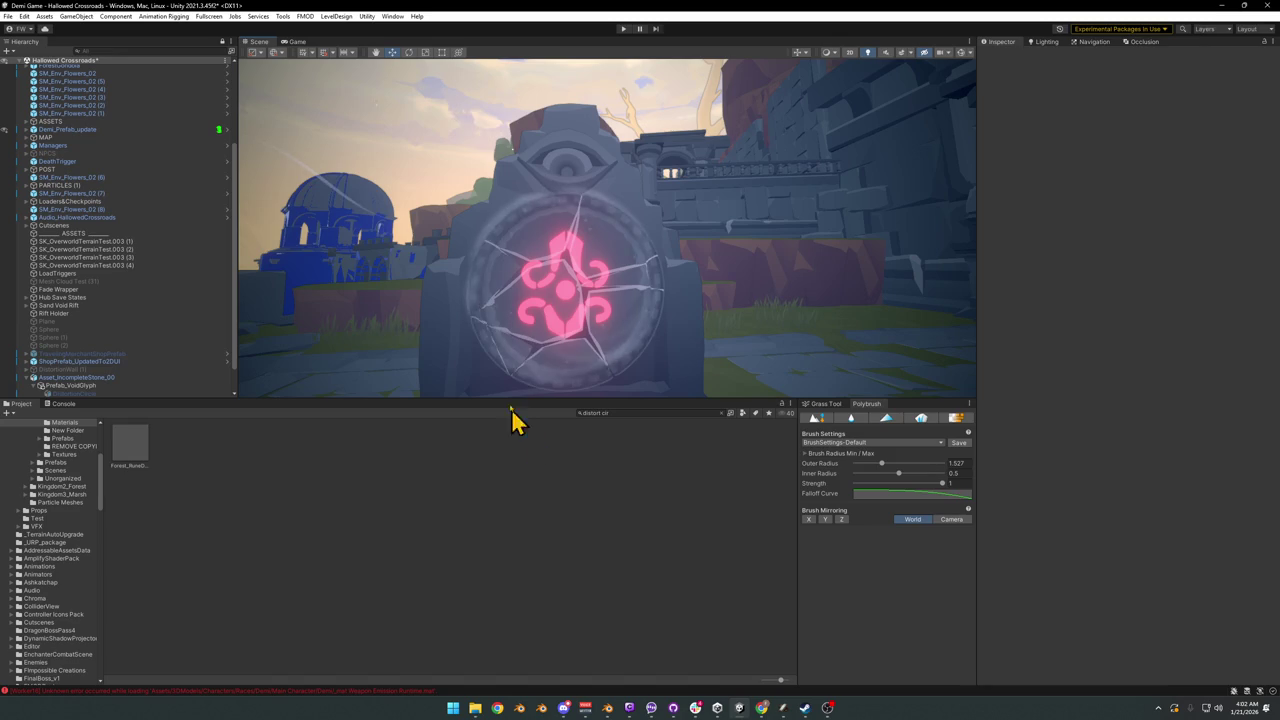
pyautogui.click(533, 333)
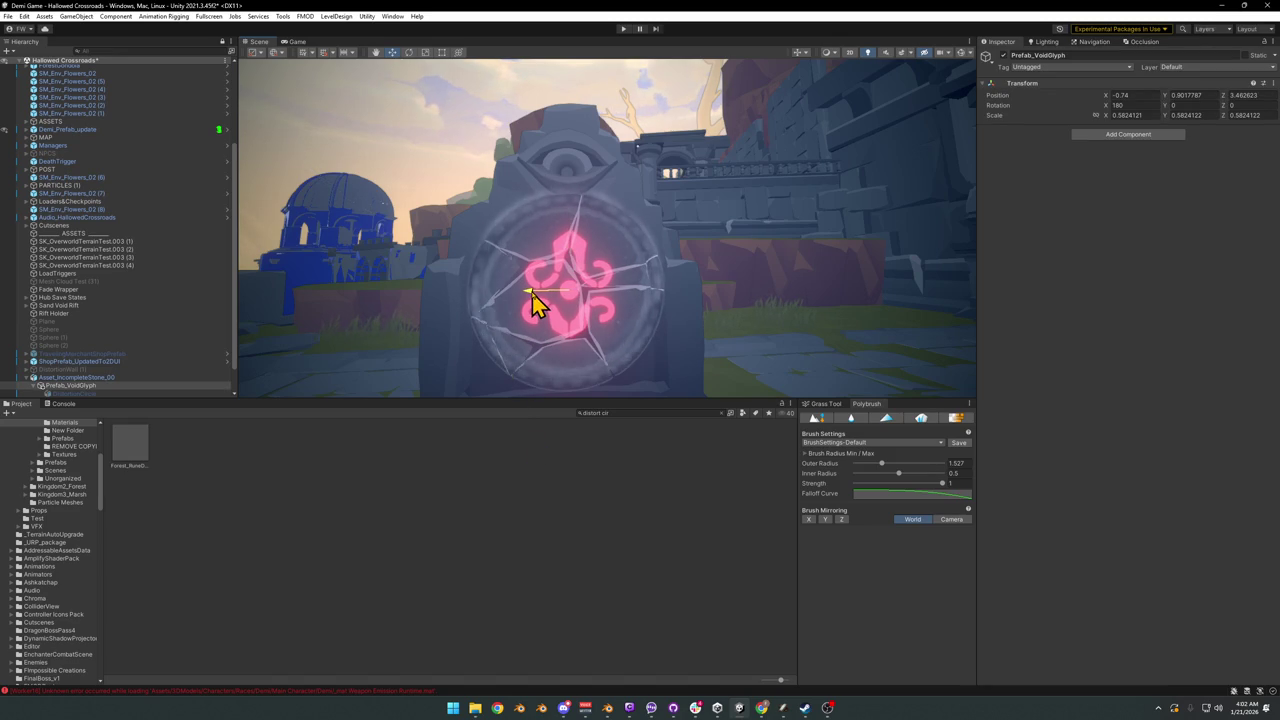
pyautogui.keyDown('alt'); pyautogui.moveTo(602, 296); pyautogui.dragTo(629, 306); pyautogui.keyUp('alt')
pyautogui.click(586, 423)
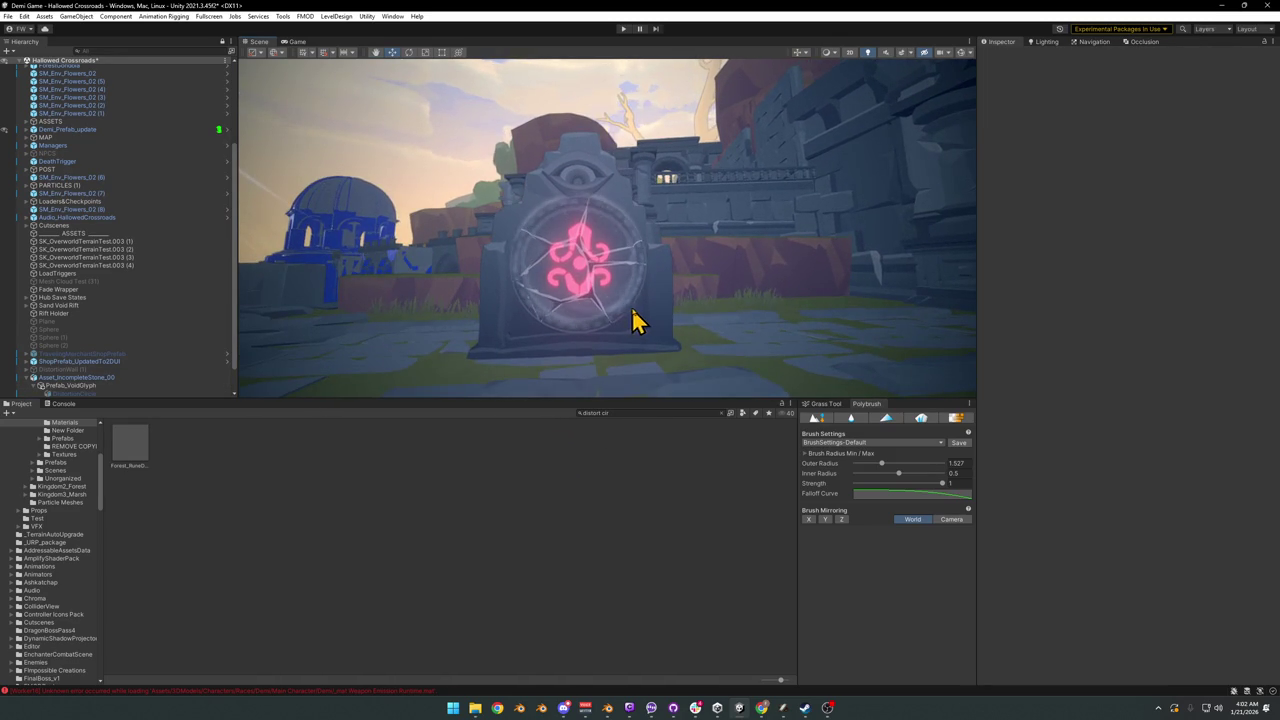
pyautogui.moveTo(637, 320); pyautogui.dragTo(637, 322, button='right')
pyautogui.scroll(-2, 100, 391)
pyautogui.click(95, 378)
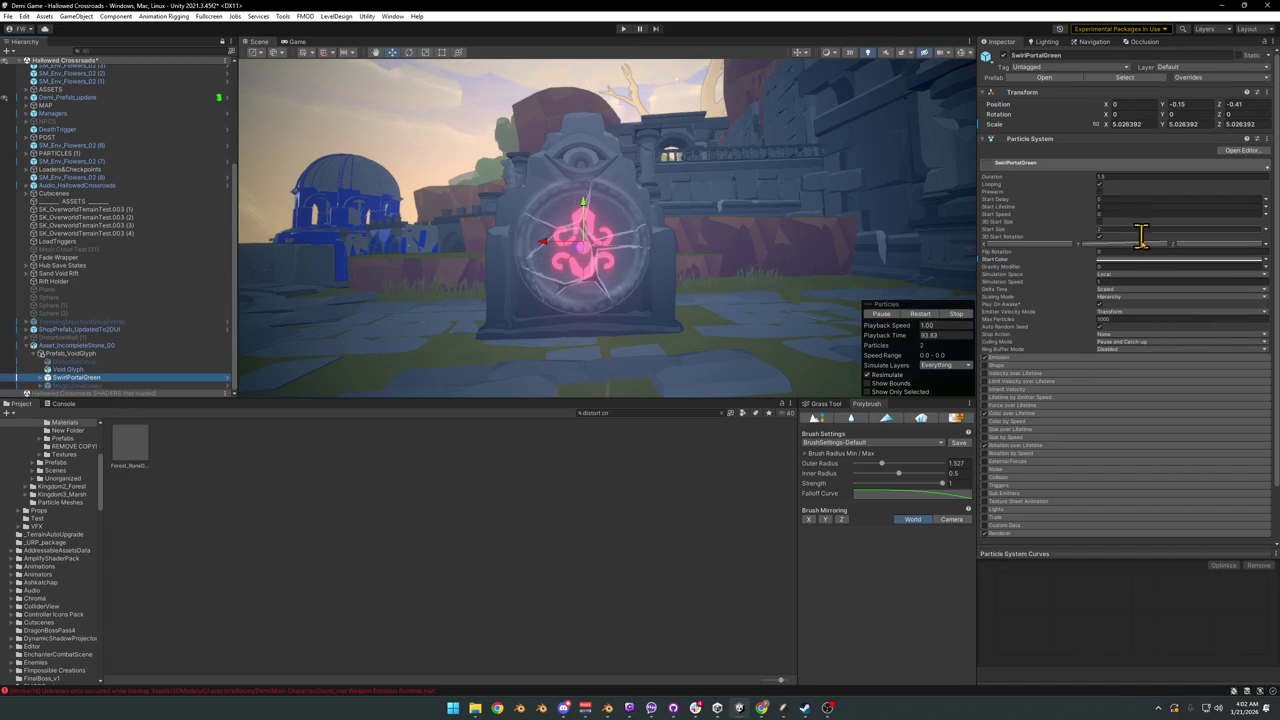
# Step: Deepen the swirl's start colour to a richer red and nudge the glyph forward off the stone
pyautogui.click(1142, 260)
pyautogui.moveTo(1188, 358)
pyautogui.mouseDown()
pyautogui.moveTo(1210, 346)
pyautogui.moveTo(1206, 334)
pyautogui.mouseUp()
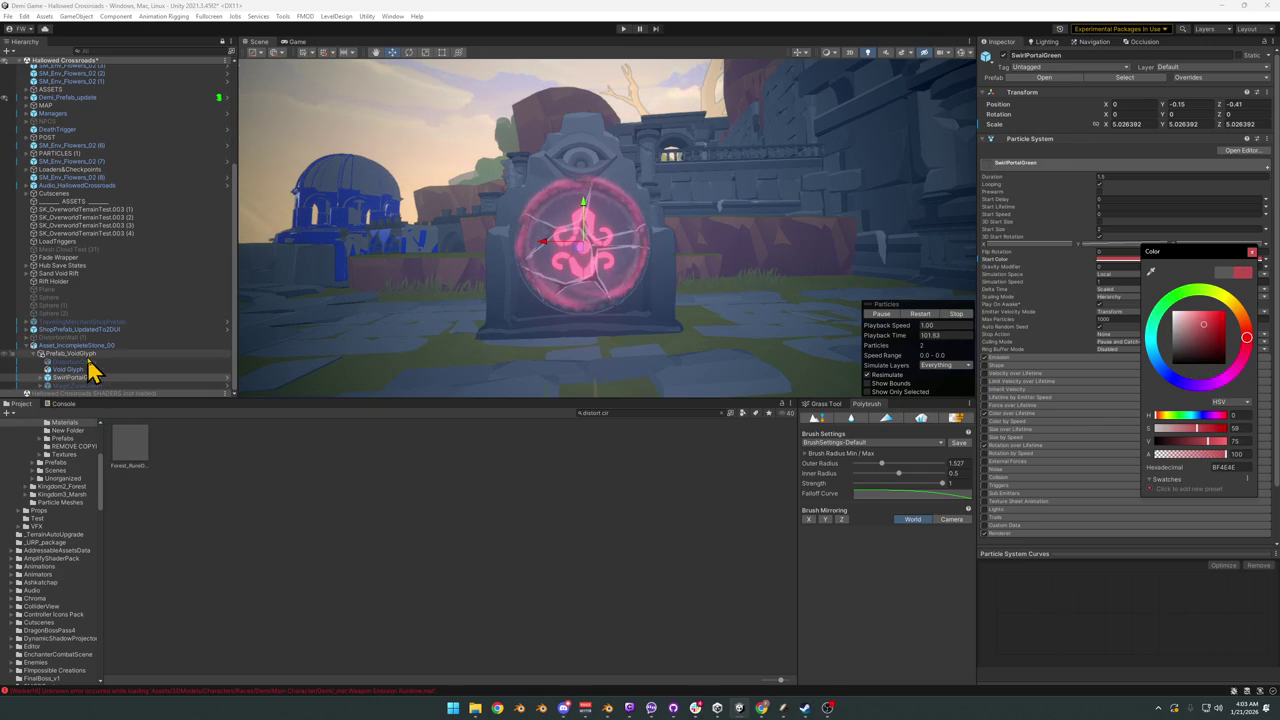
pyautogui.click(100, 355)
pyautogui.moveTo(588, 226); pyautogui.dragTo(590, 228)
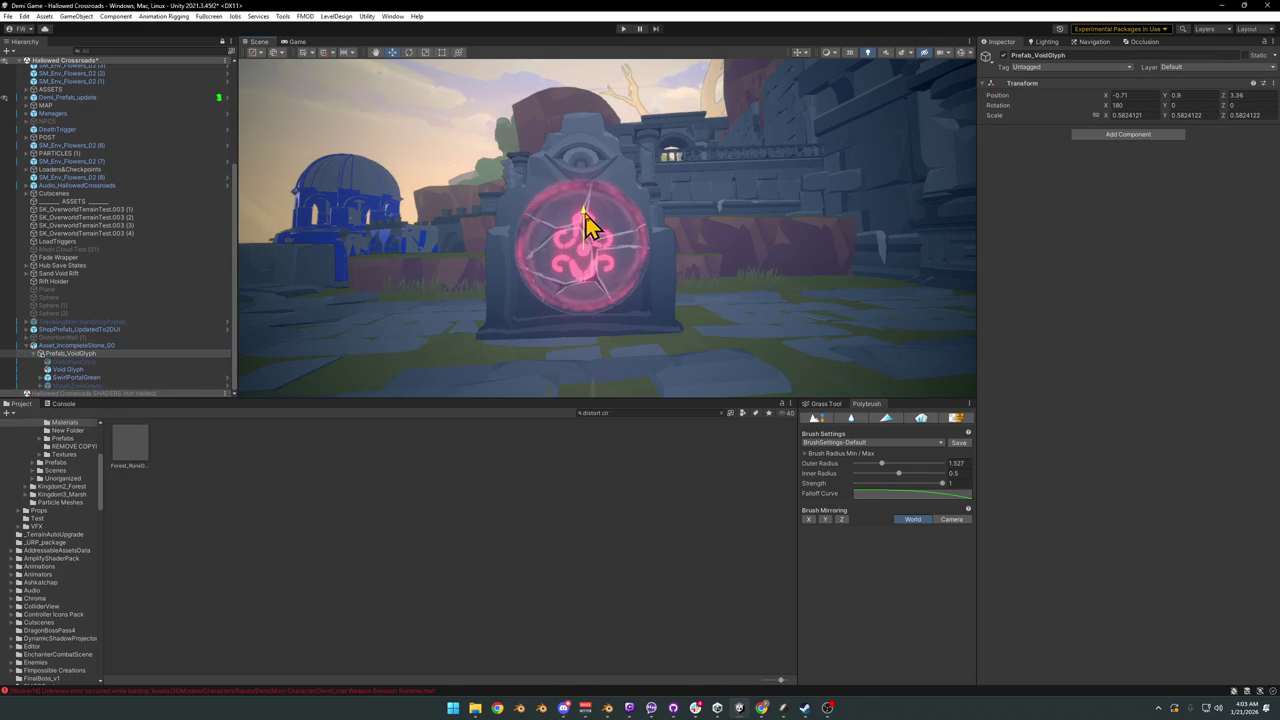
pyautogui.click(82, 370)
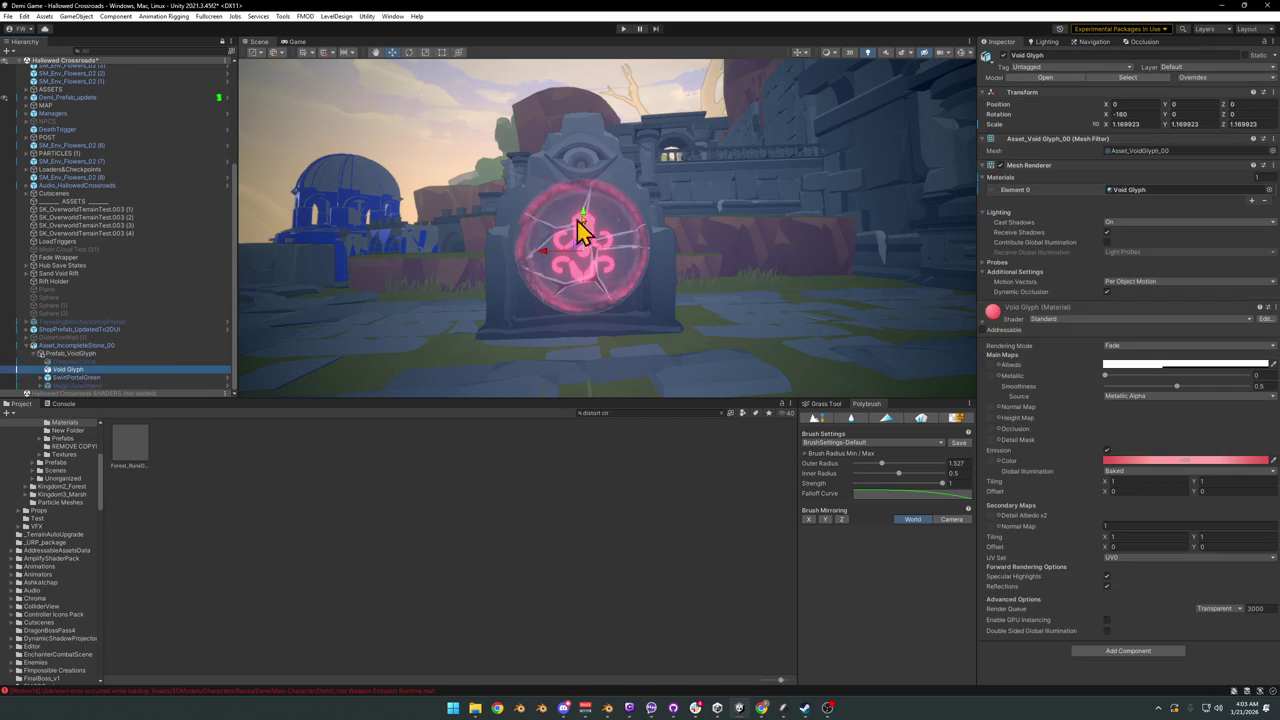
pyautogui.moveTo(585, 214); pyautogui.dragTo(586, 206)
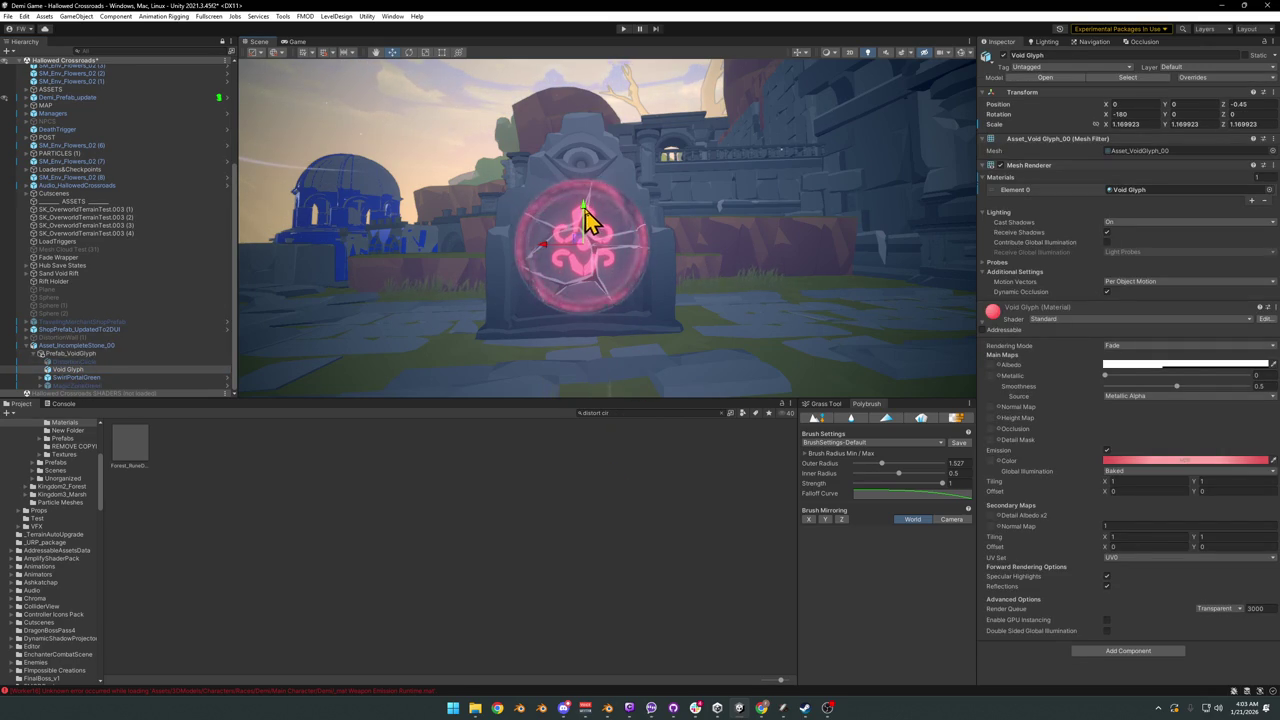
pyautogui.click(529, 566)
pyautogui.moveTo(640, 323)
pyautogui.mouseDown(button='right')
pyautogui.moveTo(694, 324)
pyautogui.moveTo(590, 322)
pyautogui.mouseUp(button='right')
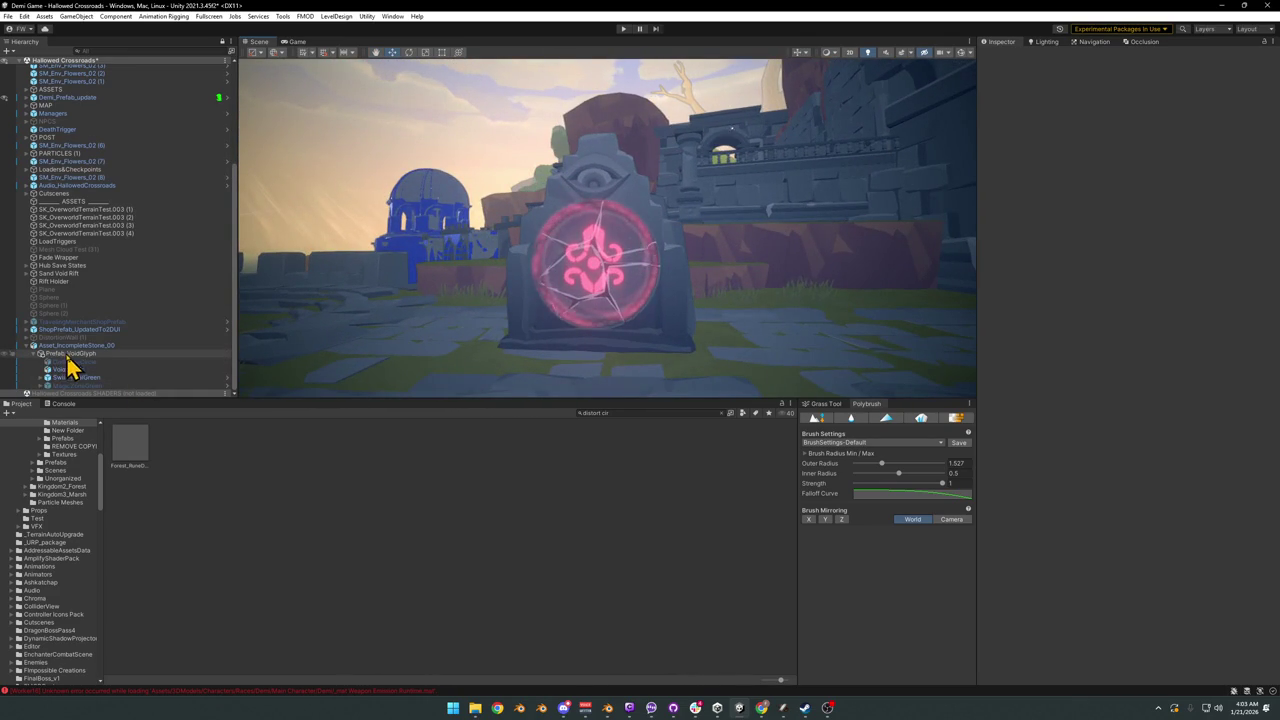
# Step: Shrink Prefab_VoidGlyph to about 0.45 and shift the glyph's emission hue to 185 cyan
pyautogui.click(74, 354)
pyautogui.moveTo(593, 270); pyautogui.dragTo(686, 337)
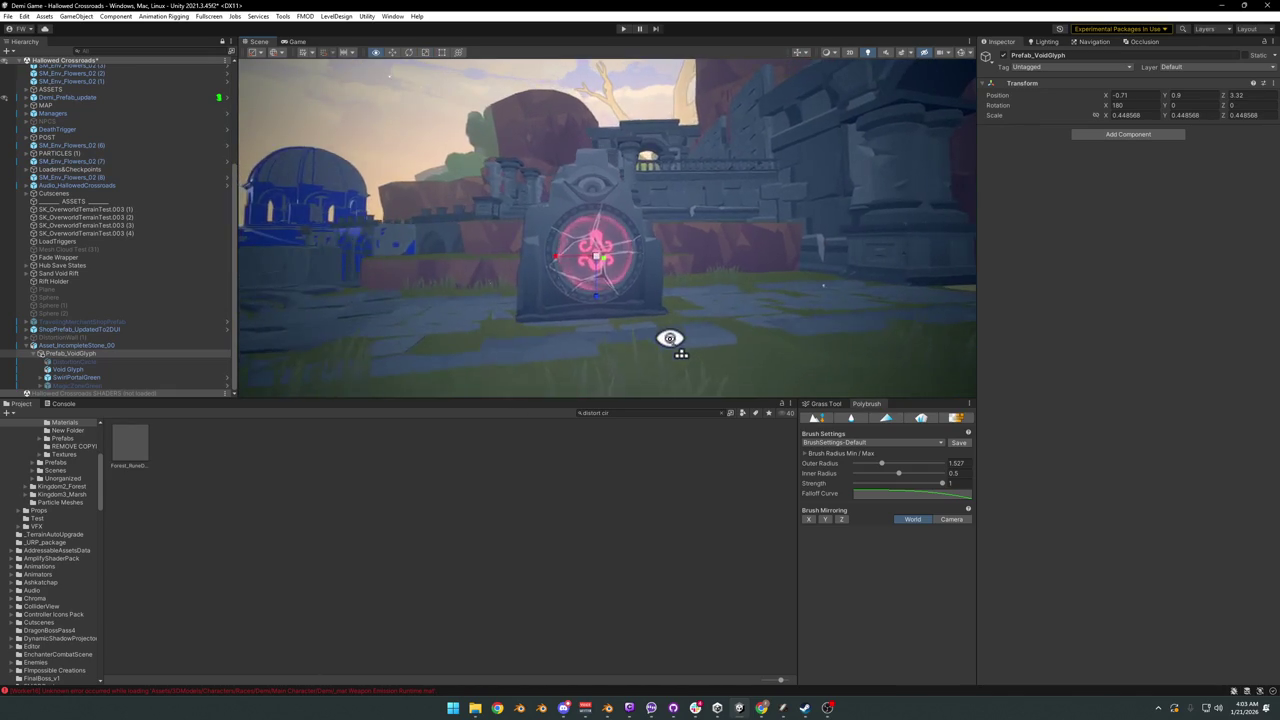
pyautogui.click(571, 563)
pyautogui.moveTo(770, 320)
pyautogui.keyDown('alt'); pyautogui.mouseDown()
pyautogui.moveTo(757, 271)
pyautogui.moveTo(651, 271)
pyautogui.moveTo(765, 273)
pyautogui.mouseUp(); pyautogui.keyUp('alt')
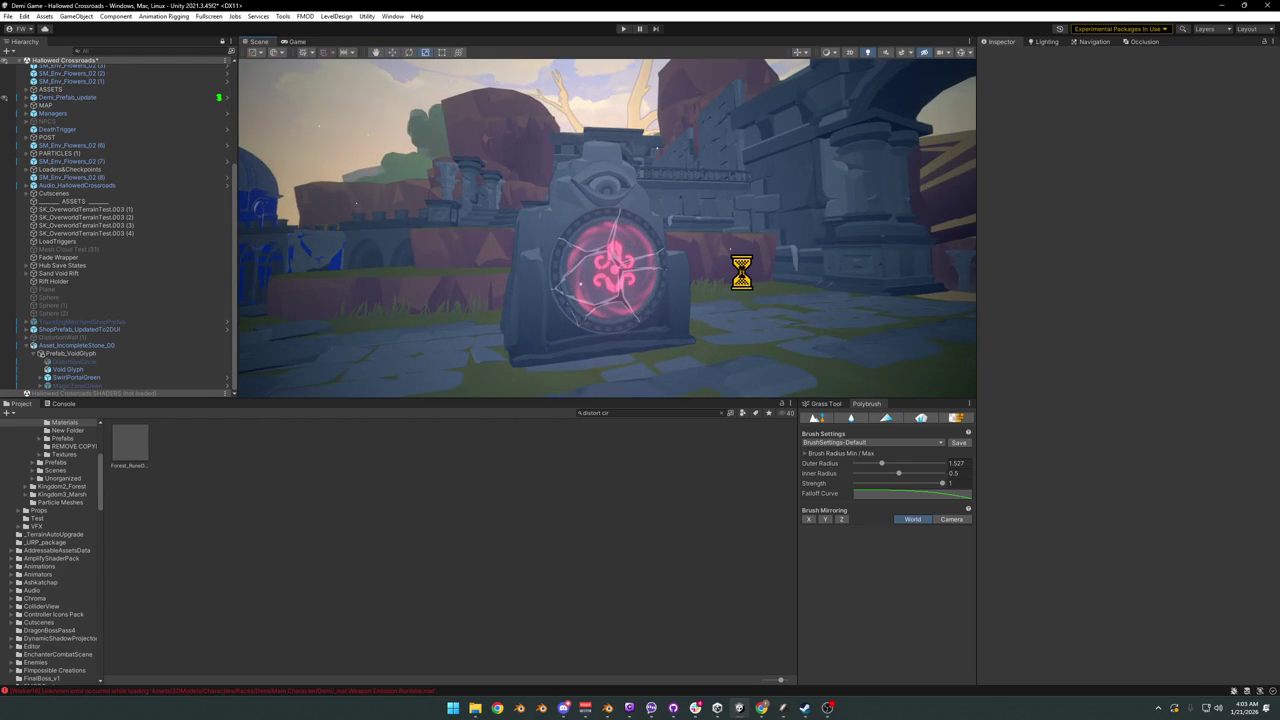
pyautogui.moveTo(737, 286)
pyautogui.keyDown('alt'); pyautogui.mouseDown()
pyautogui.moveTo(716, 292)
pyautogui.moveTo(752, 295)
pyautogui.moveTo(645, 289)
pyautogui.mouseUp(); pyautogui.keyUp('alt')
pyautogui.scroll(2, 655, 288)
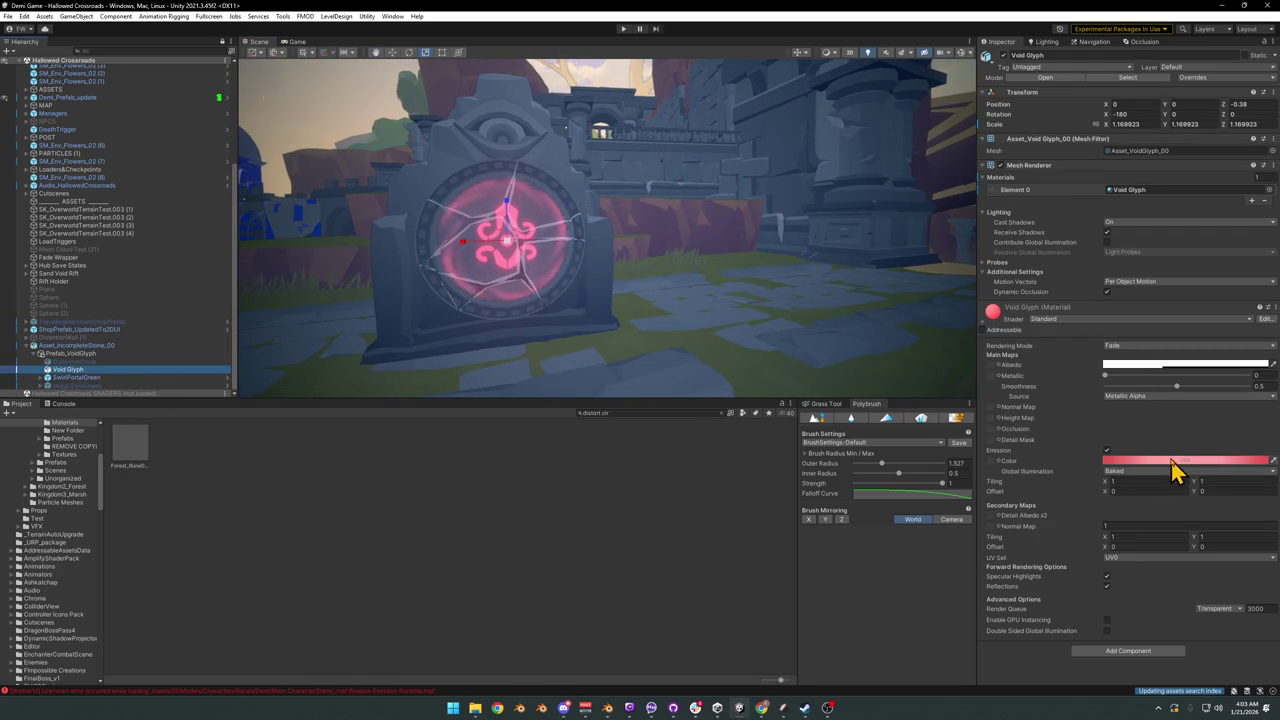
pyautogui.click(1170, 461)
pyautogui.moveTo(1193, 574); pyautogui.dragTo(1179, 542)
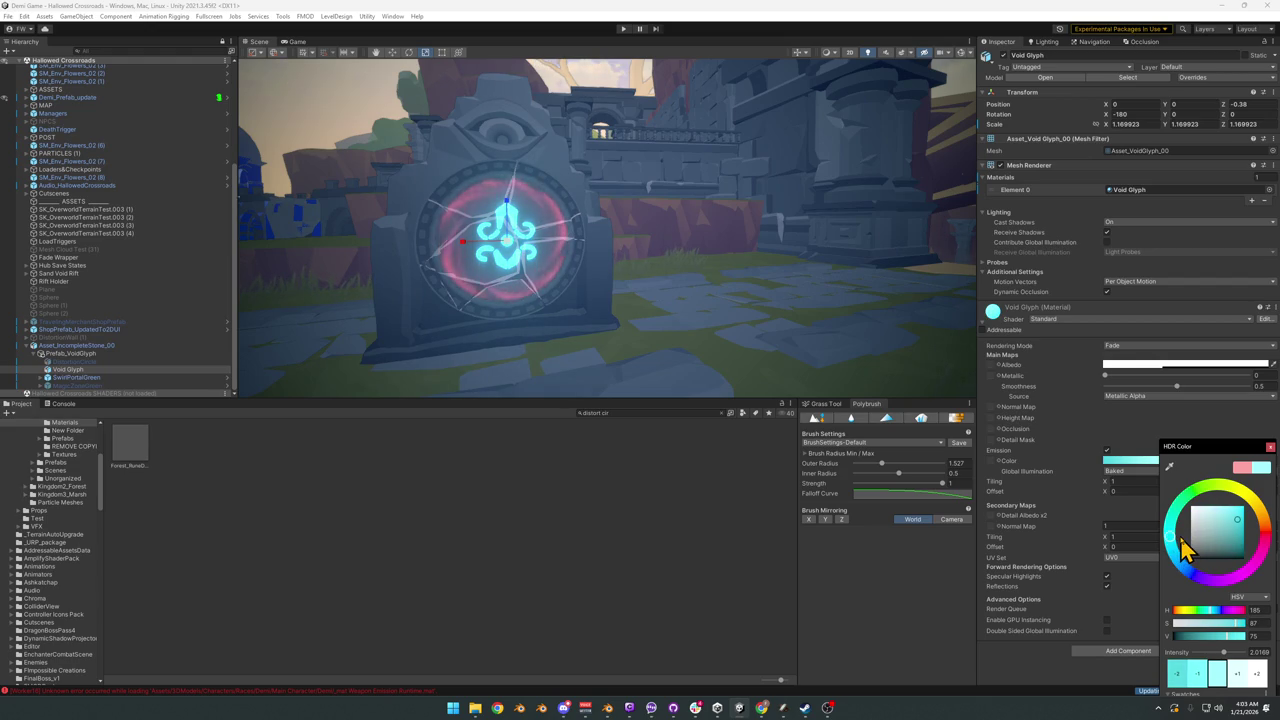
# Step: Lower the Void Glyph emission's saturation and value for a pale, nearly white cyan glow
pyautogui.moveTo(700, 300)
pyautogui.mouseDown(button='right')
pyautogui.moveTo(640, 266)
pyautogui.moveTo(571, 266)
pyautogui.moveTo(680, 277)
pyautogui.moveTo(745, 252)
pyautogui.moveTo(751, 266)
pyautogui.moveTo(774, 272)
pyautogui.moveTo(774, 260)
pyautogui.moveTo(814, 280)
pyautogui.mouseUp(button='right')
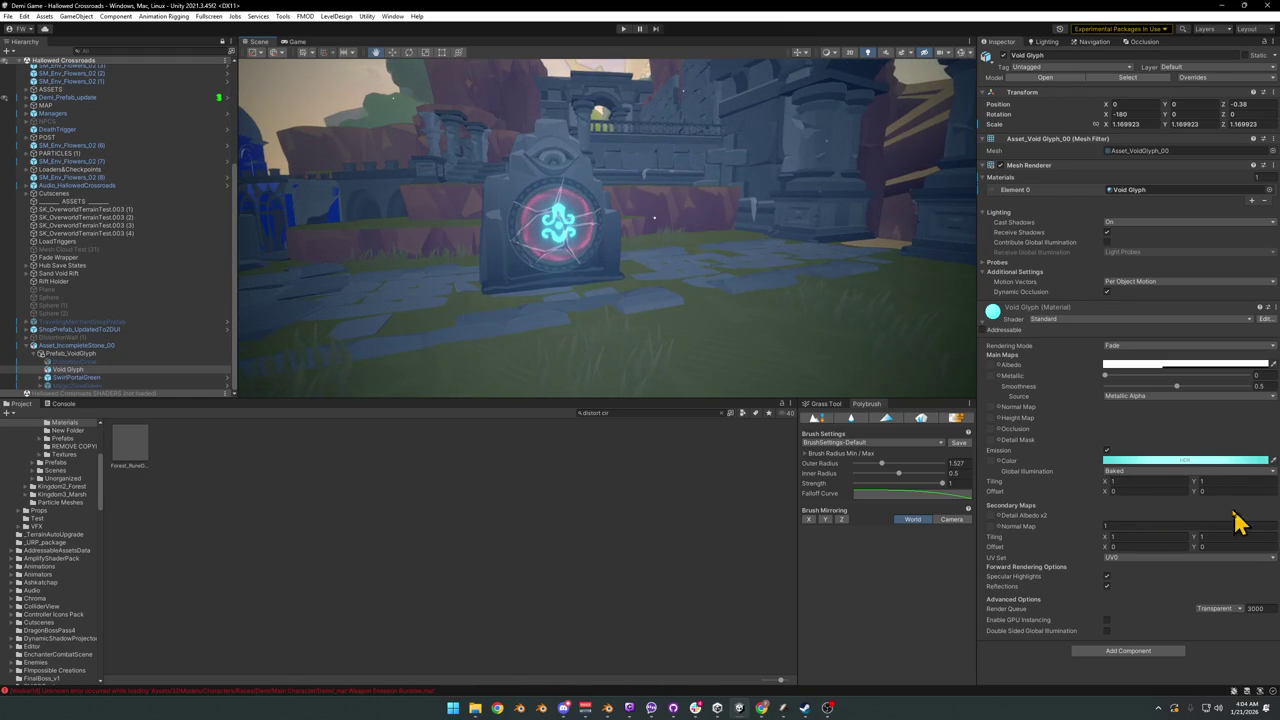
pyautogui.click(1168, 461)
pyautogui.moveTo(1231, 503)
pyautogui.mouseDown()
pyautogui.moveTo(1220, 527)
pyautogui.moveTo(1206, 510)
pyautogui.moveTo(1189, 514)
pyautogui.mouseUp()
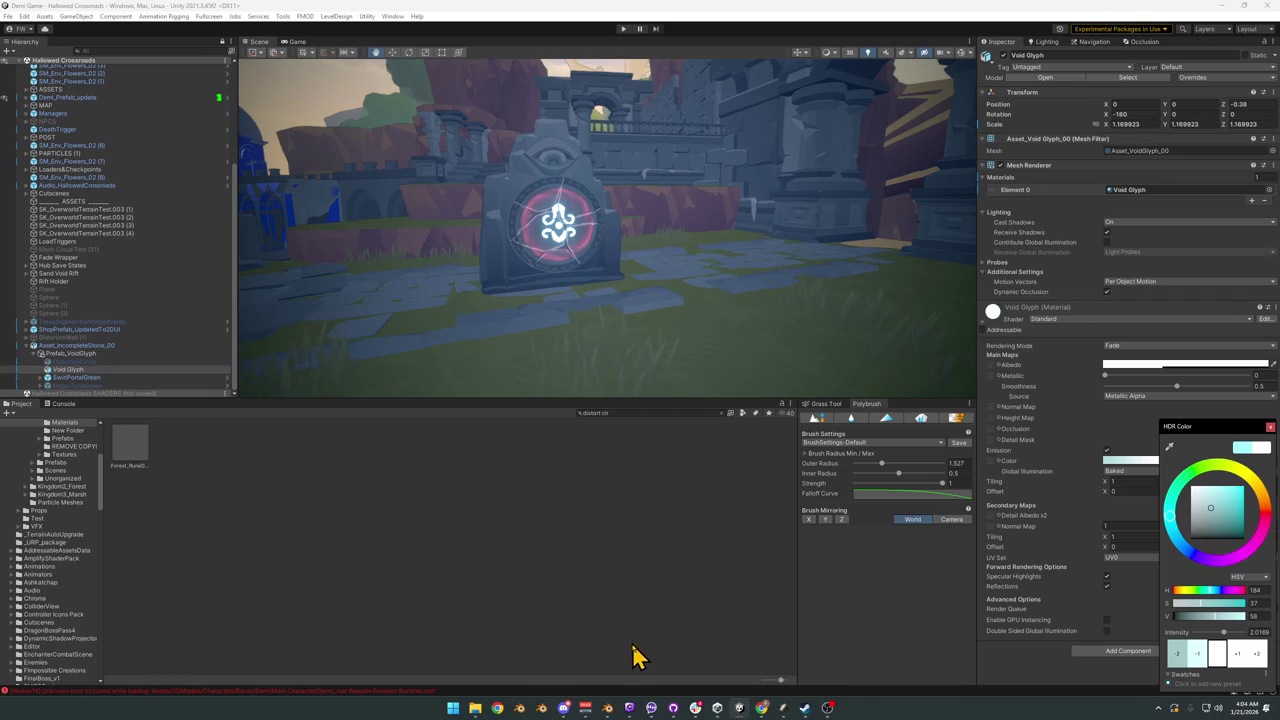
pyautogui.click(607, 710)
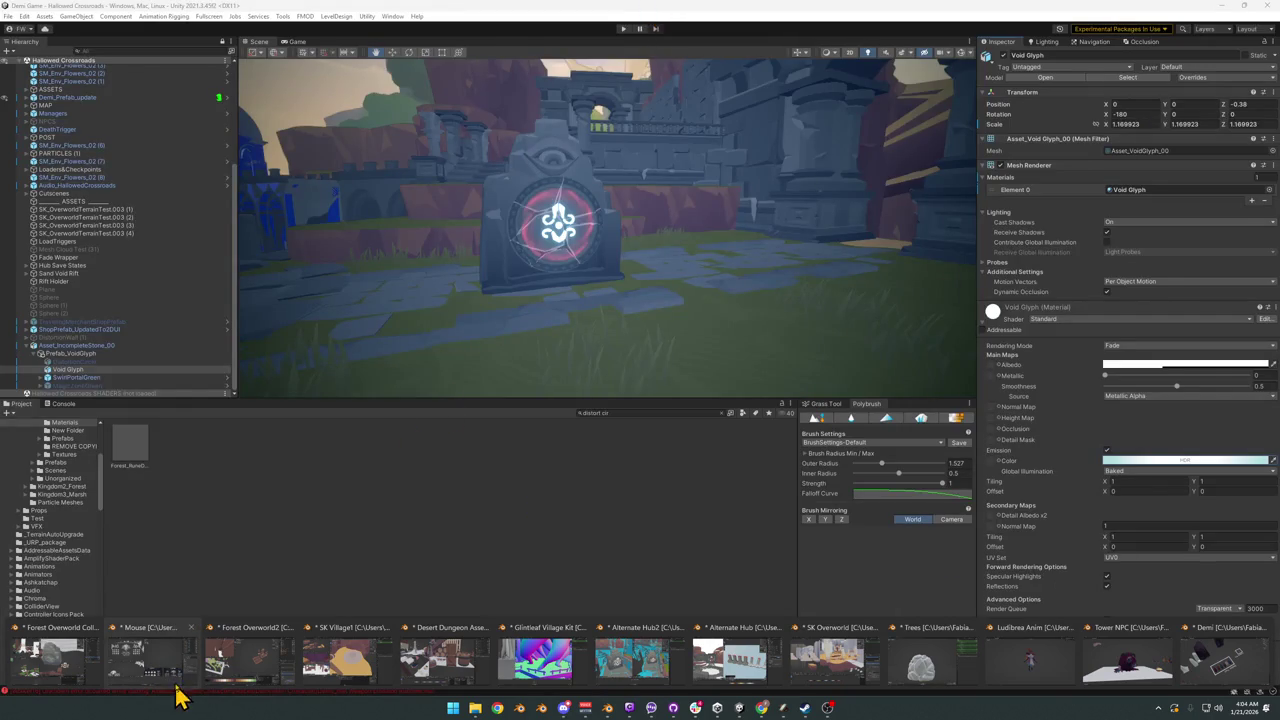
# Step: Minimise the Mouse.blend window and bring up Forest Overworld Collision Pass, zoomed onto Asset_VoidGlyph_00
pyautogui.click(150, 665)
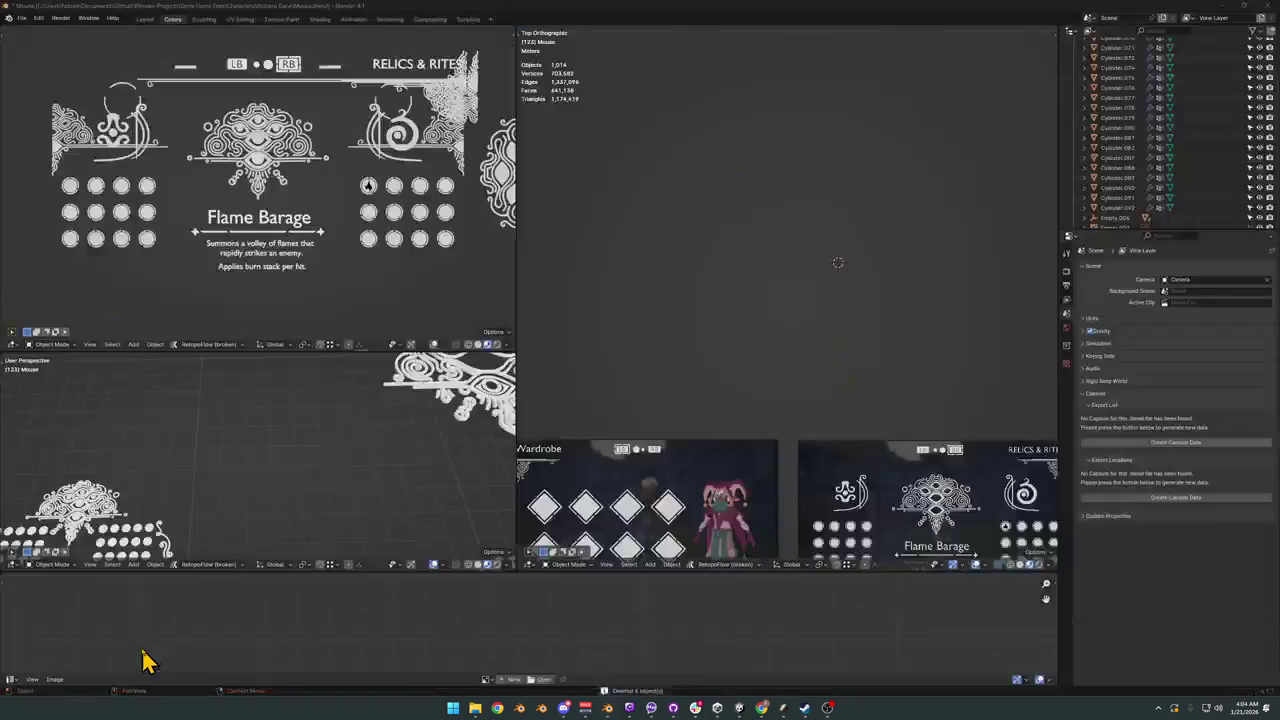
pyautogui.doubleClick(669, 5)
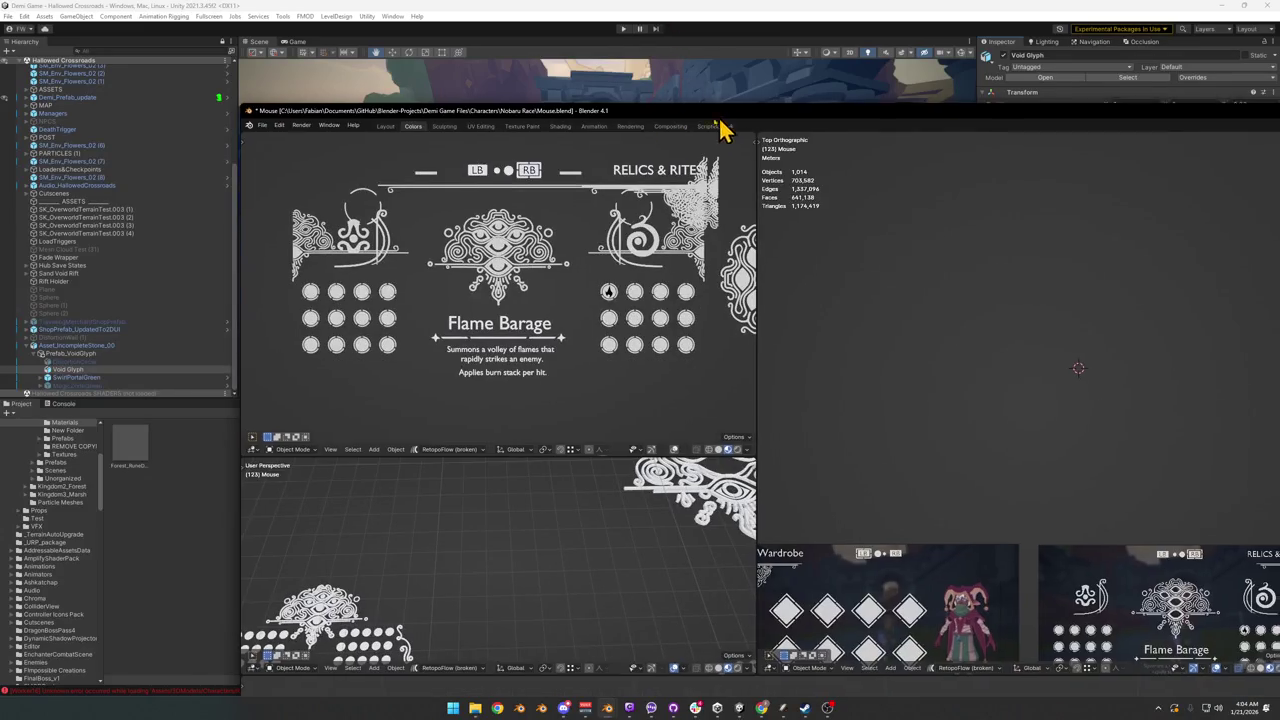
pyautogui.moveTo(723, 170); pyautogui.dragTo(26, 170)
pyautogui.click(521, 164)
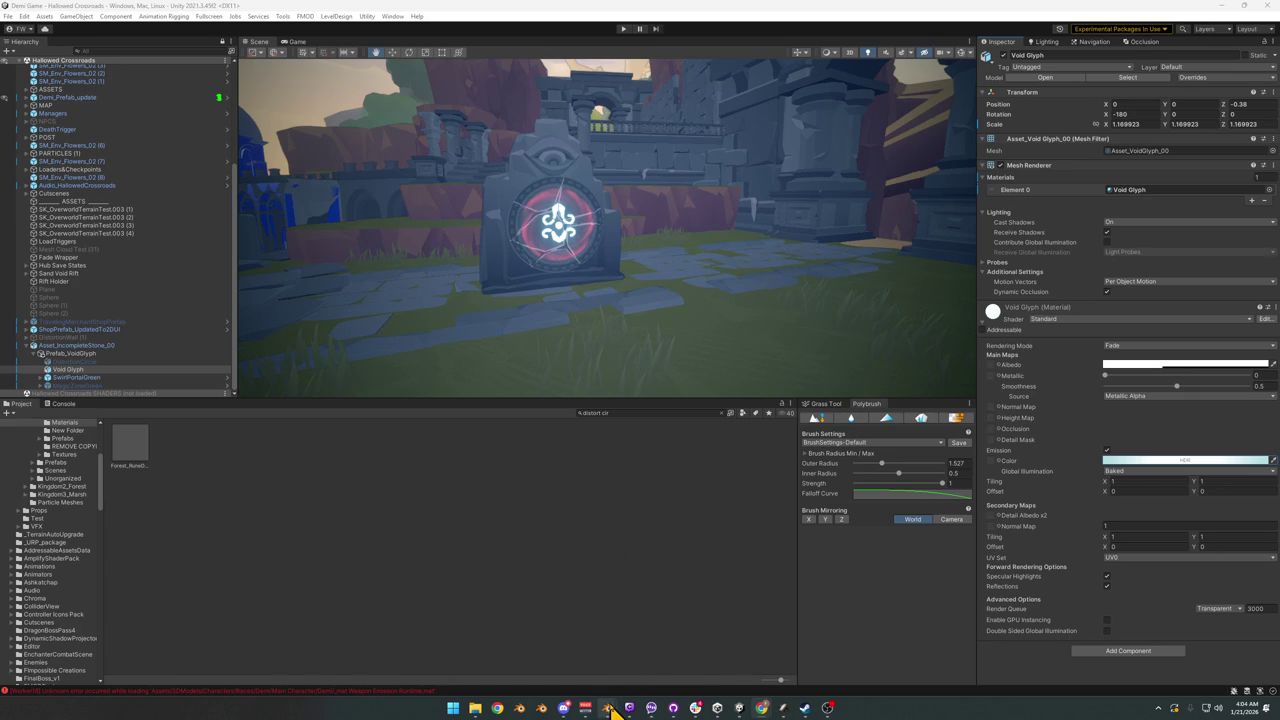
pyautogui.moveTo(607, 708)
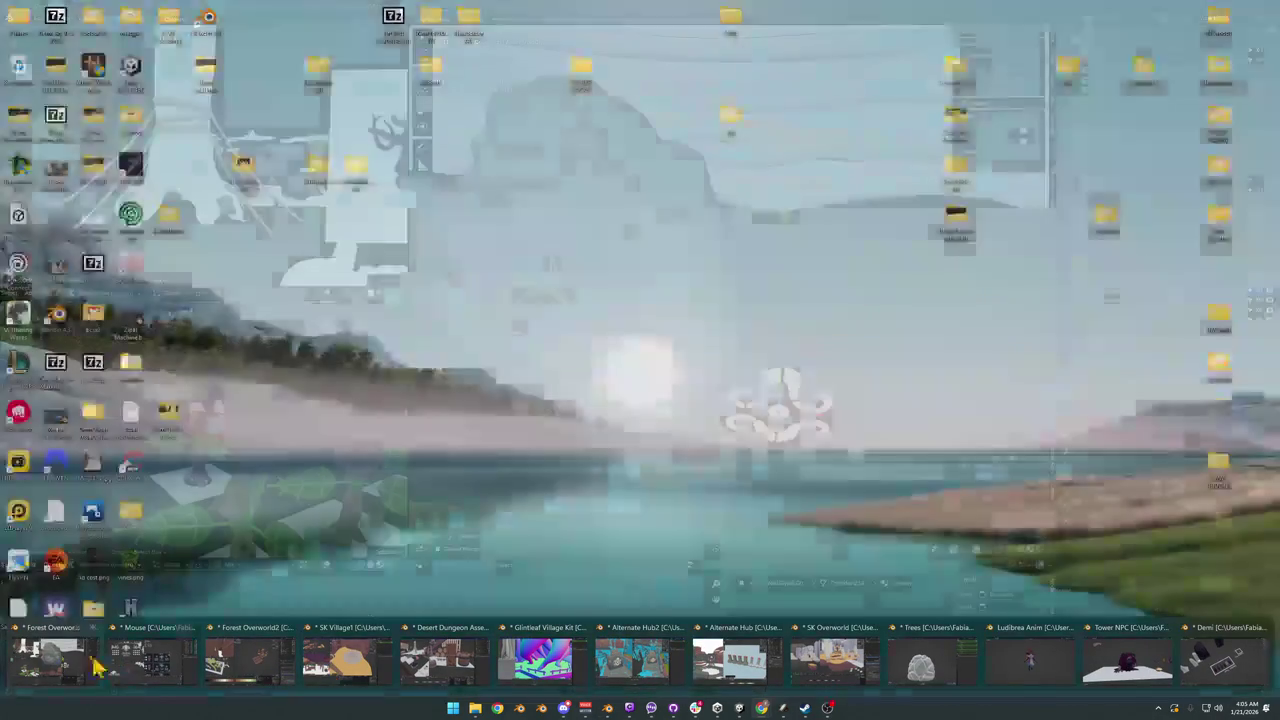
pyautogui.click(60, 660)
pyautogui.moveTo(818, 435)
pyautogui.mouseDown(button='middle')
pyautogui.moveTo(806, 366)
pyautogui.moveTo(760, 335)
pyautogui.mouseUp(button='middle')
pyautogui.scroll(3, 806, 366)
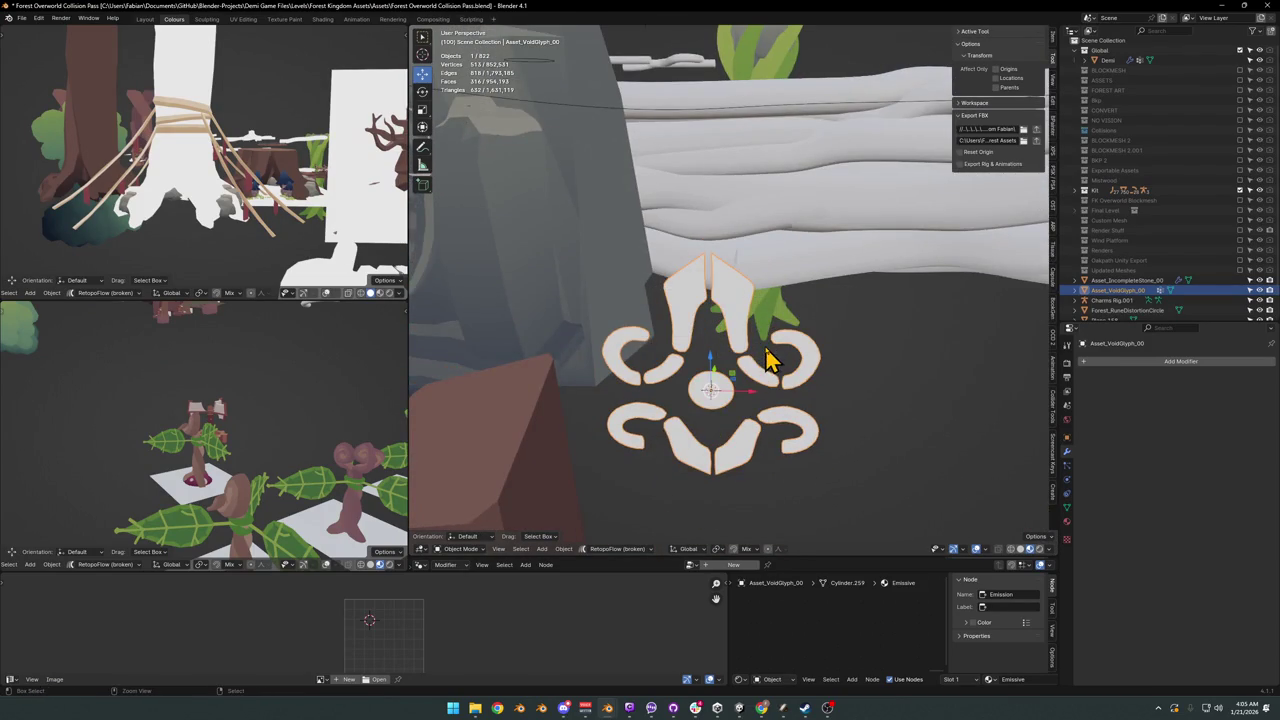
# Step: Paste the copied swirl crest, snap it to the glyph centre and rotate it on X
pyautogui.hotkey('ctrl', 'v')
pyautogui.hotkey('shift', 's')
pyautogui.moveTo(770, 356)
pyautogui.mouseDown(button='middle')
pyautogui.moveTo(755, 393)
pyautogui.moveTo(763, 345)
pyautogui.mouseUp(button='middle')
pyautogui.press('r')
pyautogui.press('x')
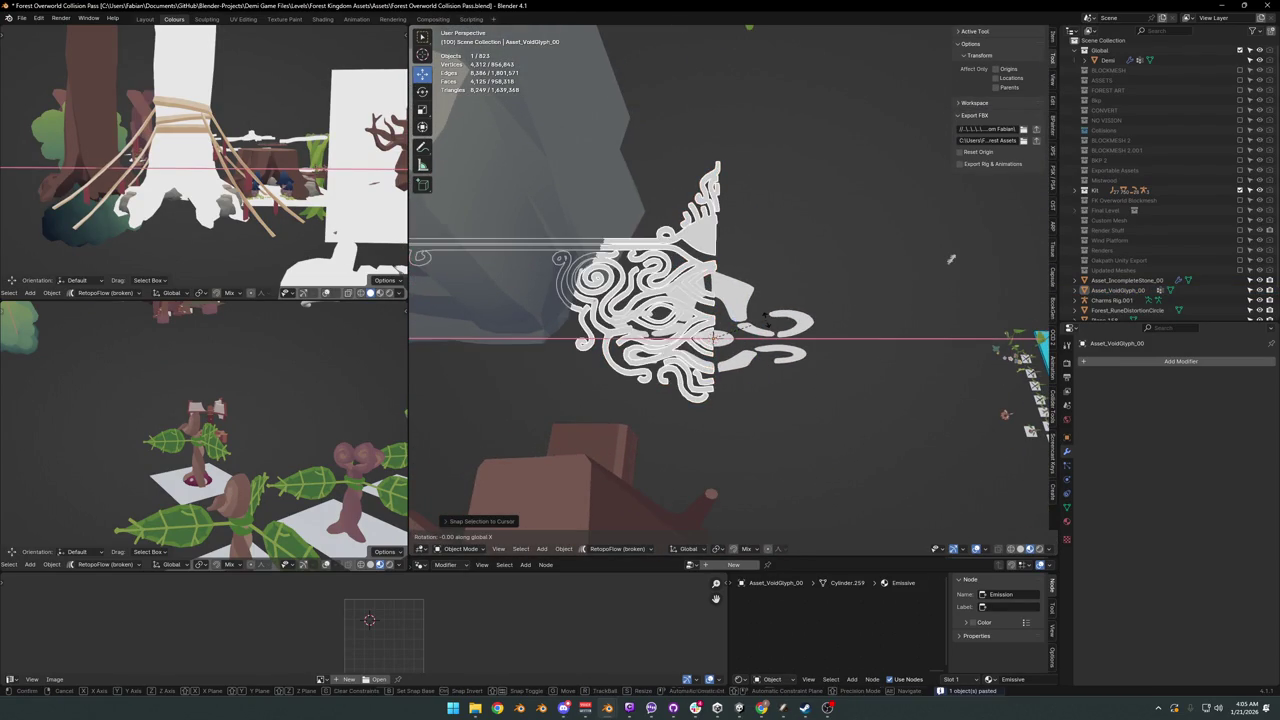
pyautogui.click(771, 334)
pyautogui.moveTo(705, 330); pyautogui.dragTo(760, 318, button='middle')
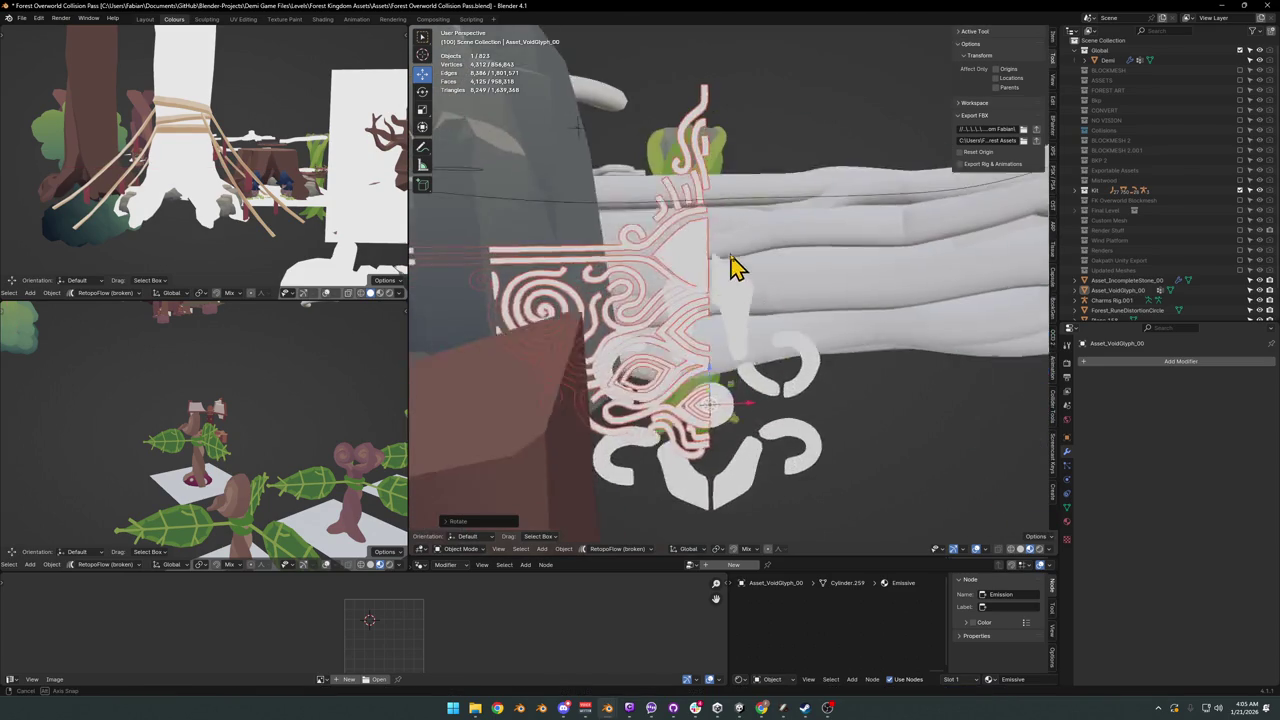
# Step: In isolated front view, duplicate the half swirl glyph and mirror the copy across X
pyautogui.press('KP_Divide')
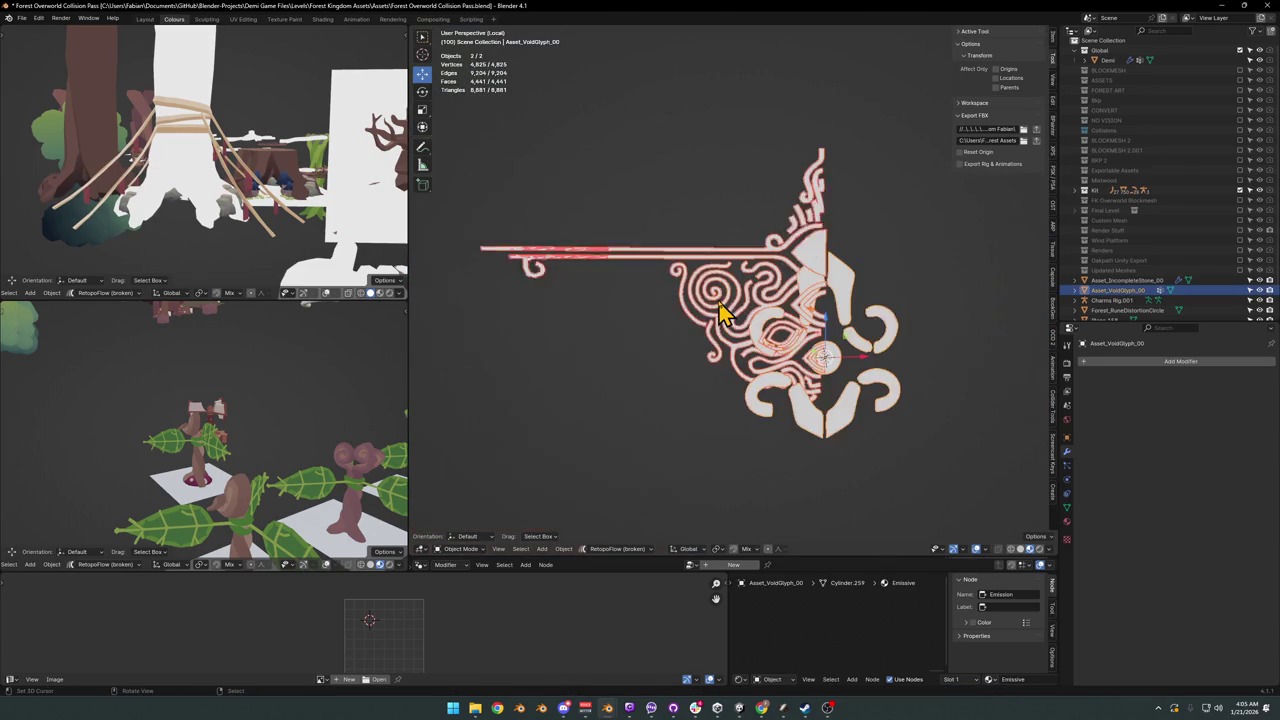
pyautogui.press('KP_1')
pyautogui.click(718, 278)
pyautogui.press('g')
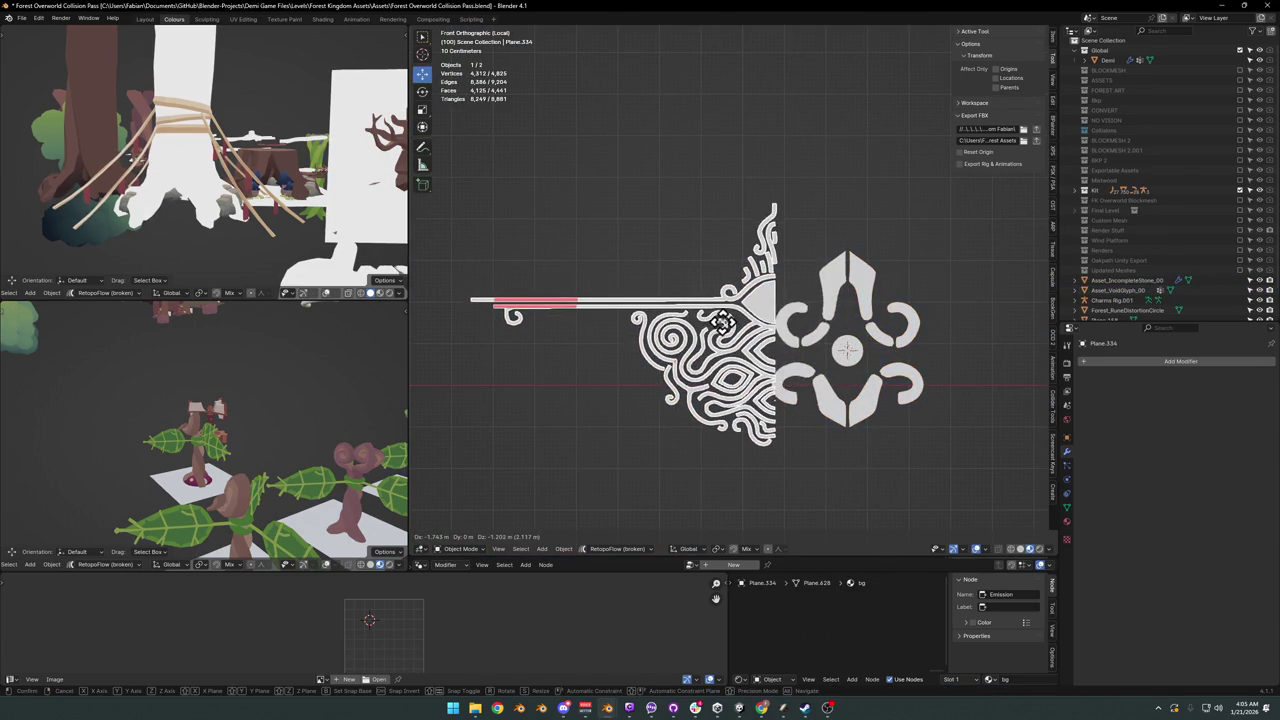
pyautogui.press('Escape')
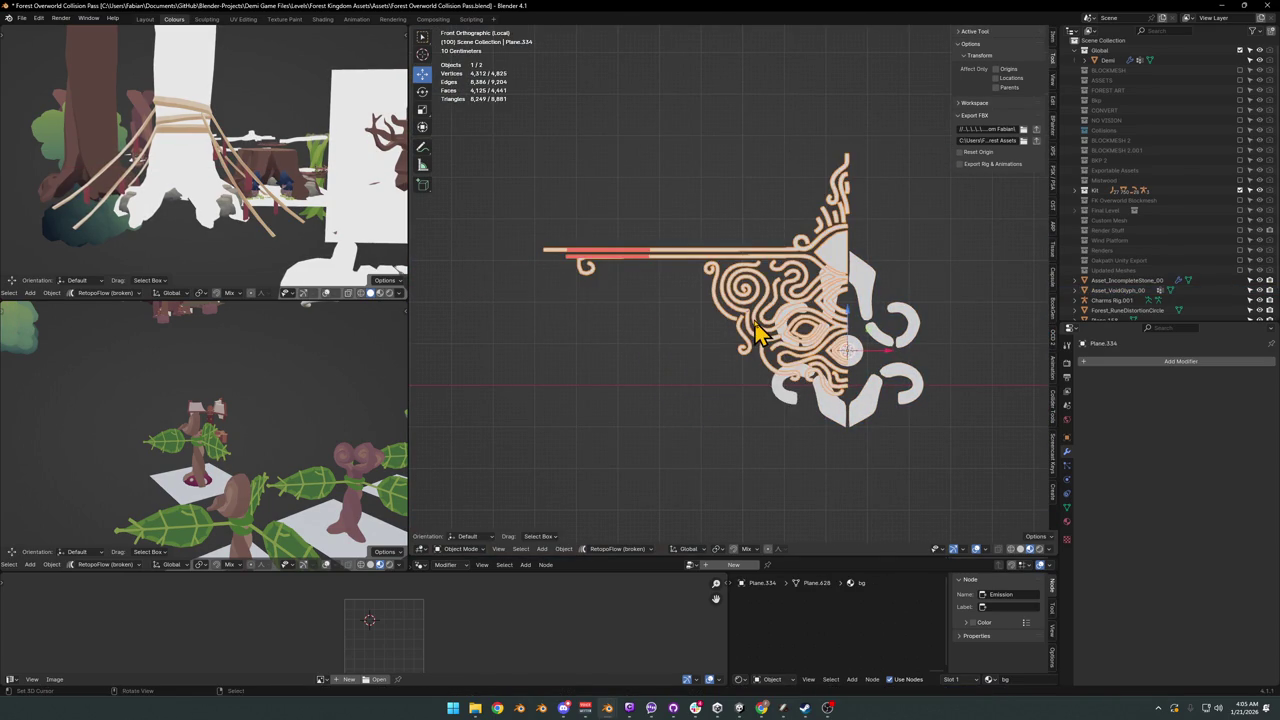
pyautogui.hotkey('shift', 'd')
pyautogui.press('Escape')
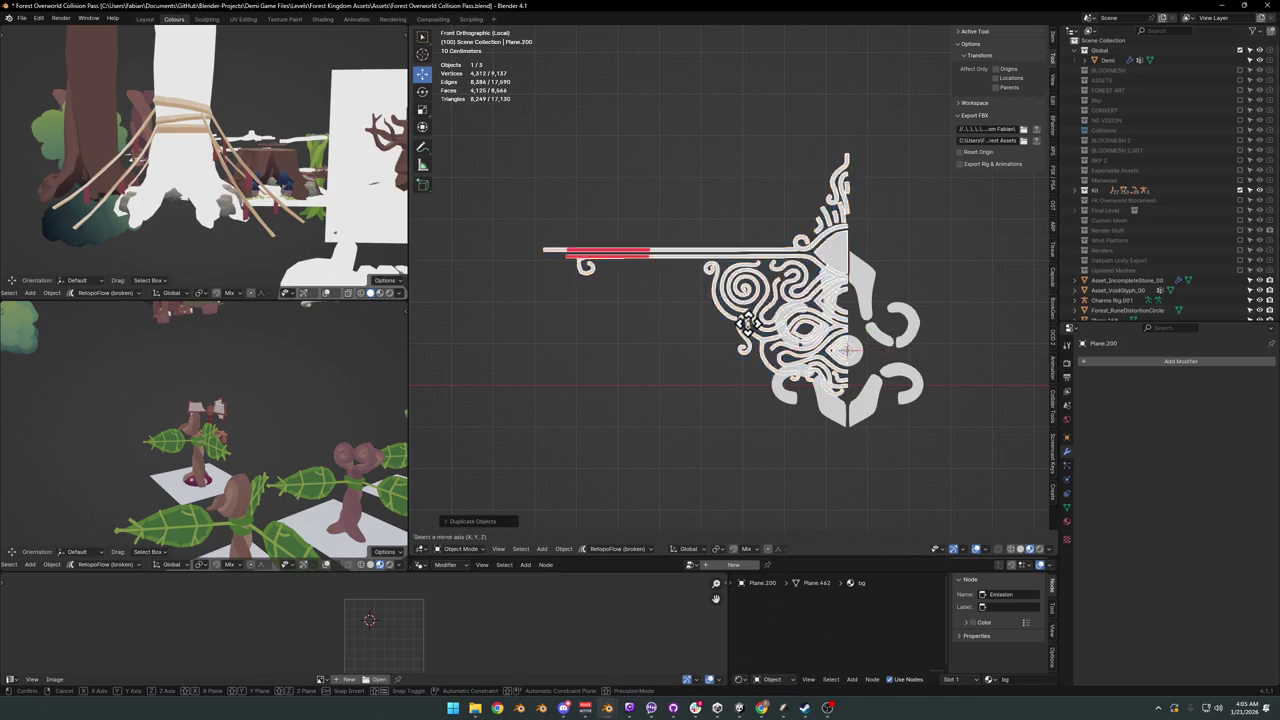
pyautogui.hotkey('ctrl', 'm')
pyautogui.press('x')
pyautogui.press('Return')
# Step: Raise both crest halves vertically so they sit above the fleur emblem
pyautogui.keyDown('shift'); pyautogui.click(805, 251); pyautogui.keyUp('shift')
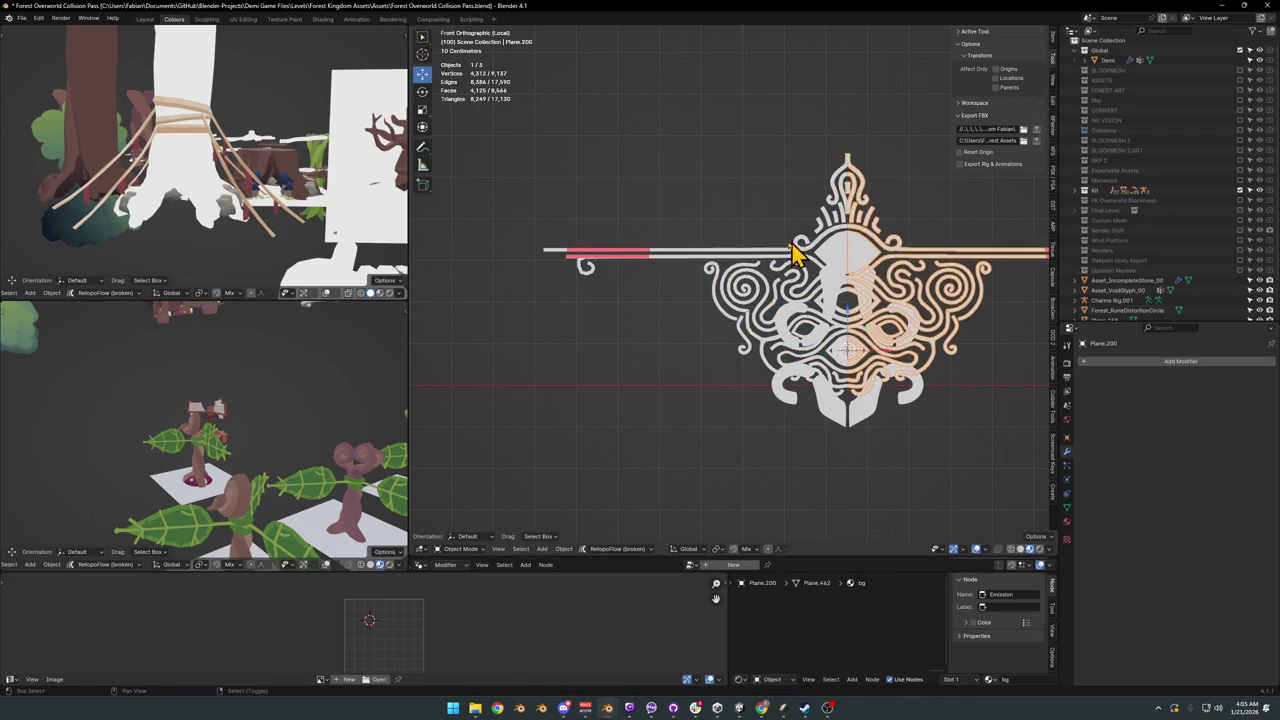
pyautogui.press('g')
pyautogui.press('z')
pyautogui.click(875, 288)
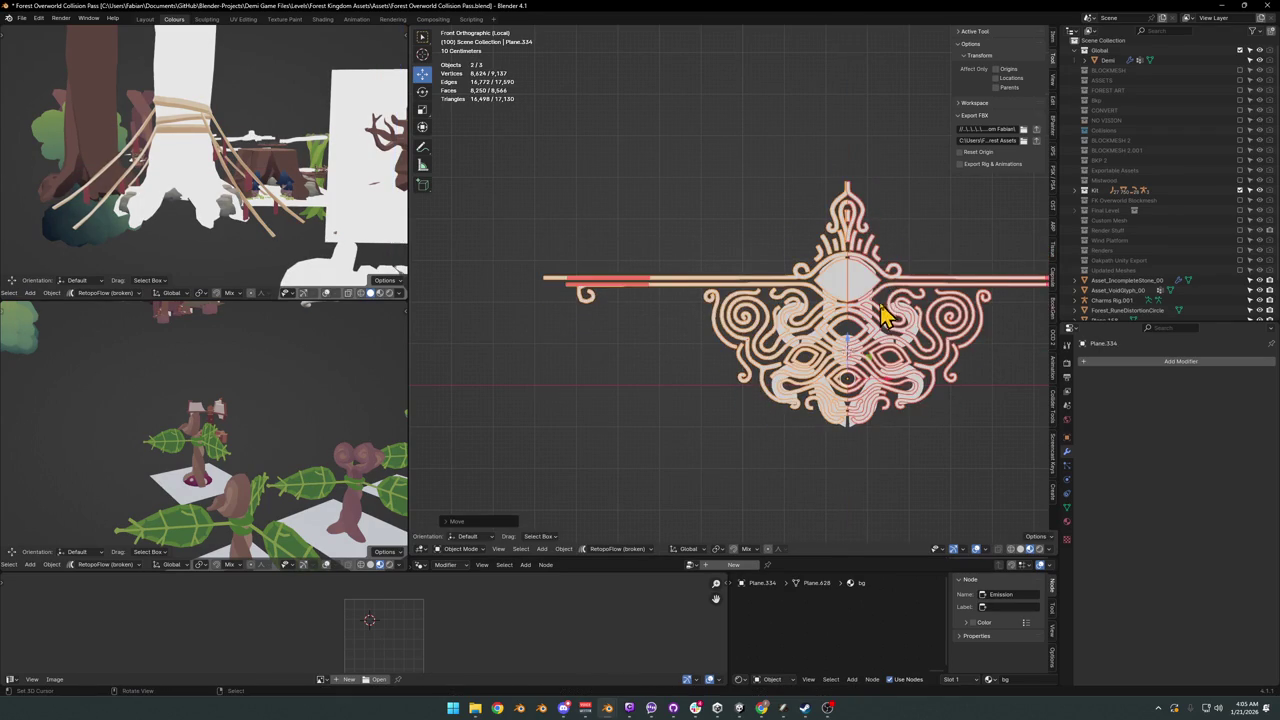
pyautogui.moveTo(894, 323)
pyautogui.mouseDown(button='middle')
pyautogui.moveTo(828, 343)
pyautogui.moveTo(840, 298)
pyautogui.mouseUp(button='middle')
pyautogui.hotkey('alt', 'a')
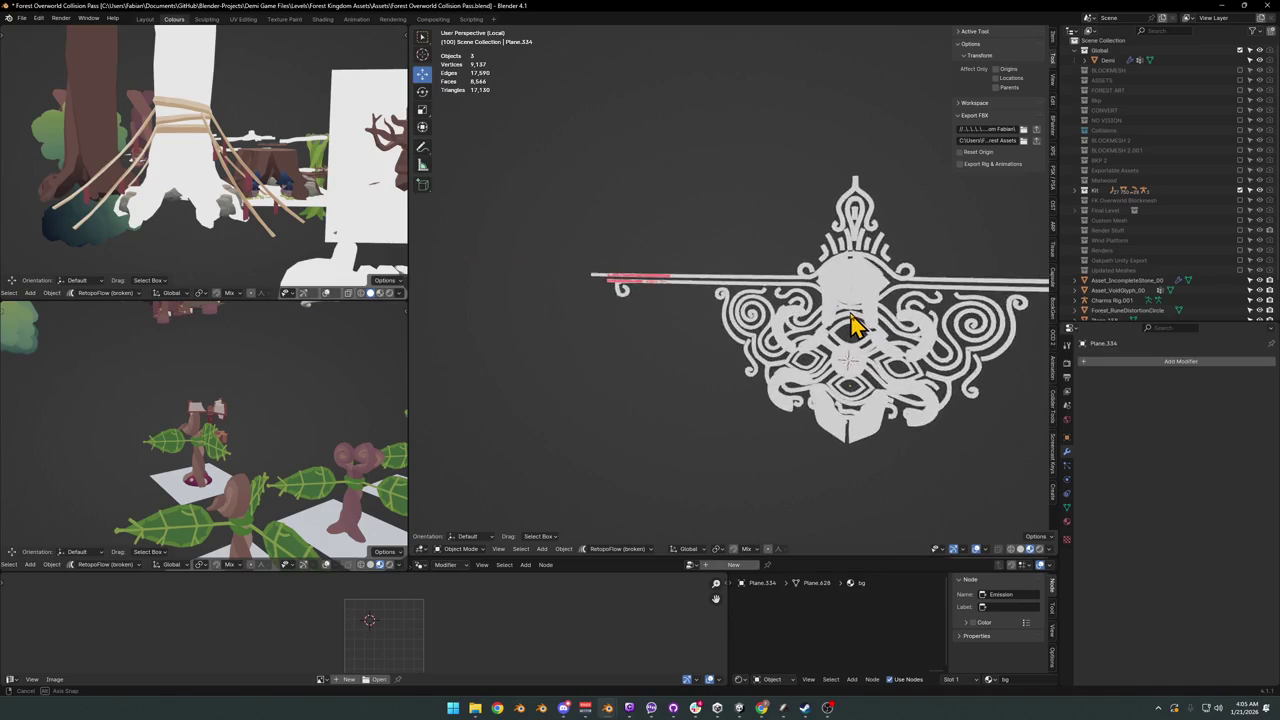
pyautogui.click(814, 294)
pyautogui.keyDown('shift'); pyautogui.click(949, 300); pyautogui.keyUp('shift')
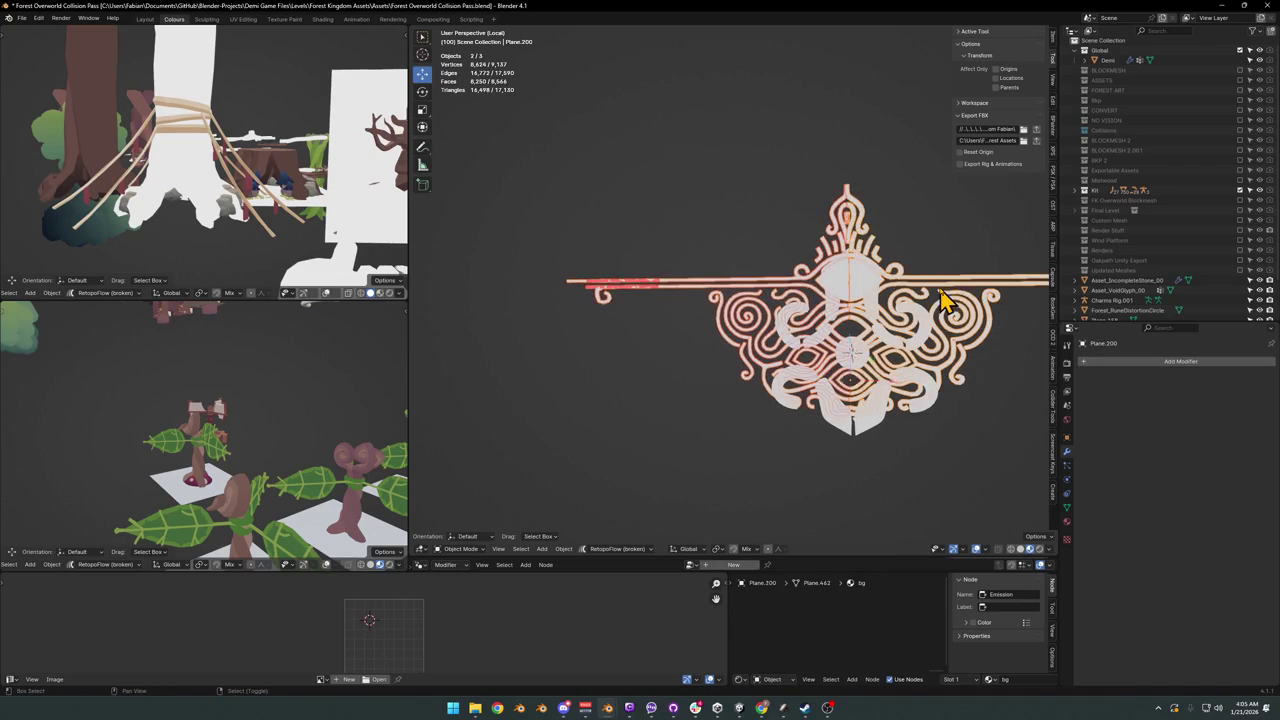
pyautogui.press('g')
pyautogui.press('z')
pyautogui.moveTo(873, 228); pyautogui.dragTo(876, 172)
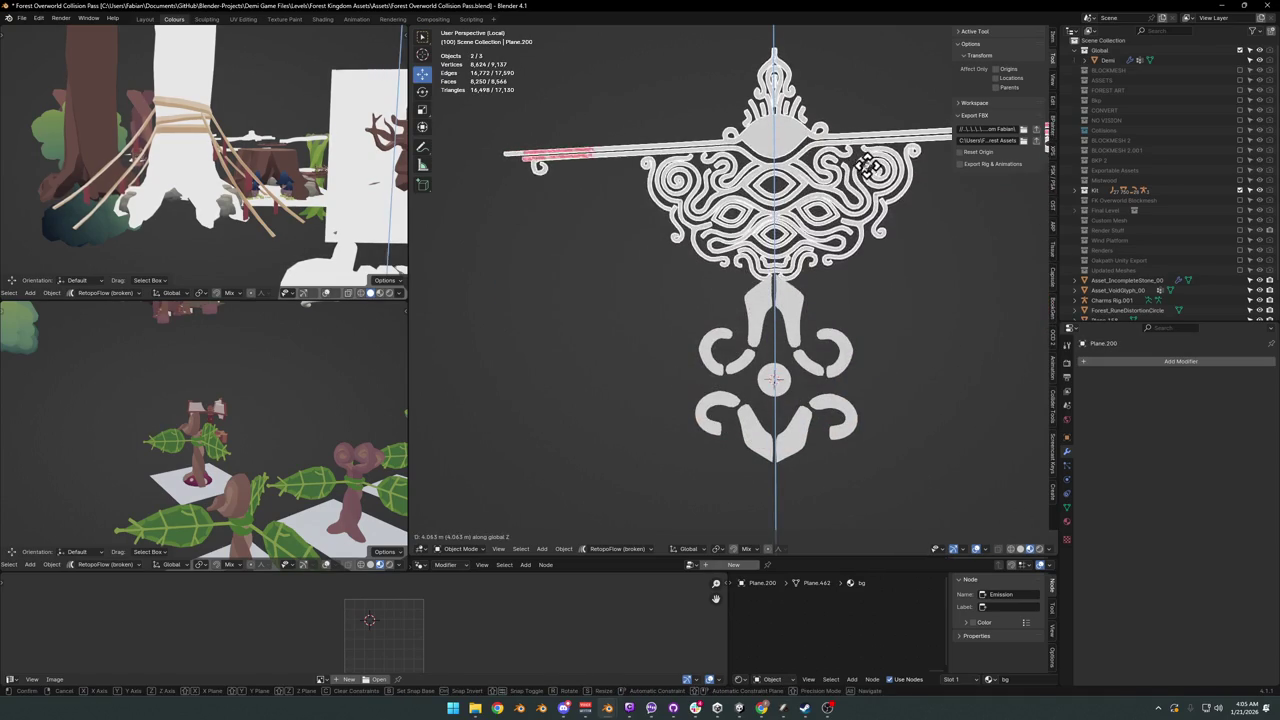
pyautogui.click(876, 172)
# Step: Scale the two crest halves down slightly
pyautogui.click(808, 298)
pyautogui.scroll(-2, 800, 290)
pyautogui.keyDown('shift'); pyautogui.moveTo(794, 277); pyautogui.dragTo(763, 340, button='middle'); pyautogui.keyUp('shift')
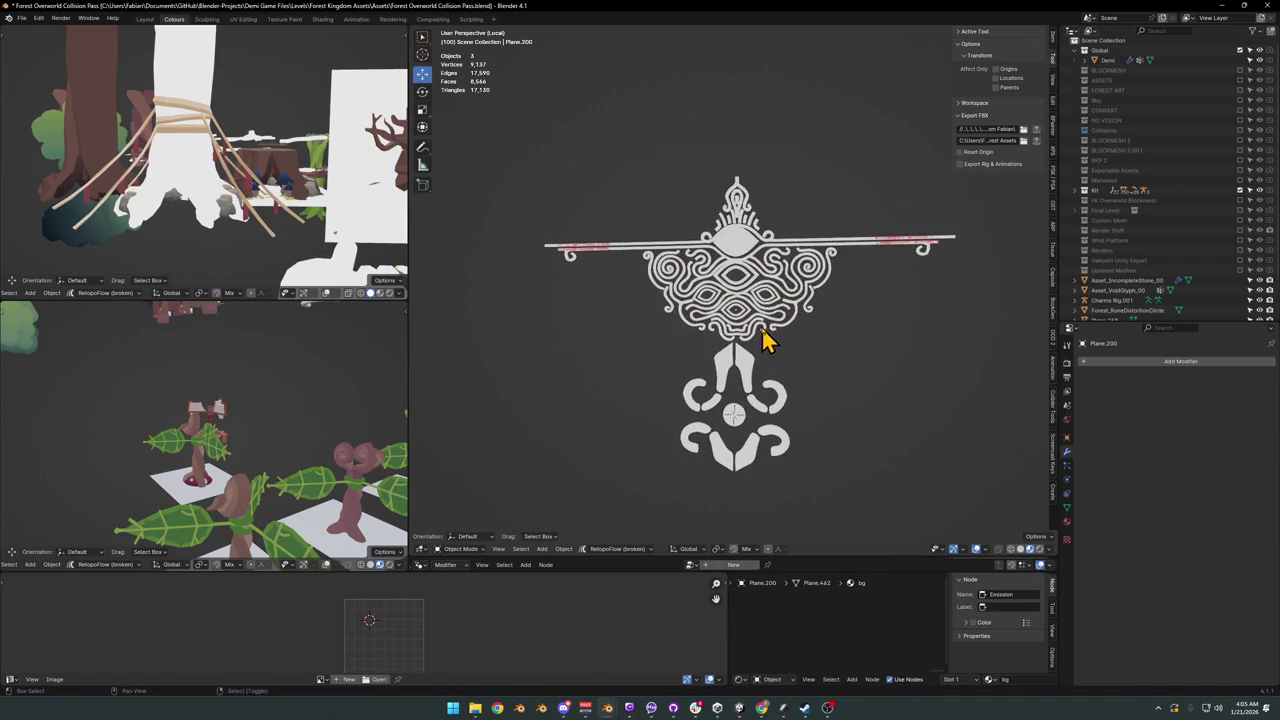
pyautogui.moveTo(778, 255)
pyautogui.mouseDown(button='middle')
pyautogui.moveTo(691, 289)
pyautogui.moveTo(766, 286)
pyautogui.mouseUp(button='middle')
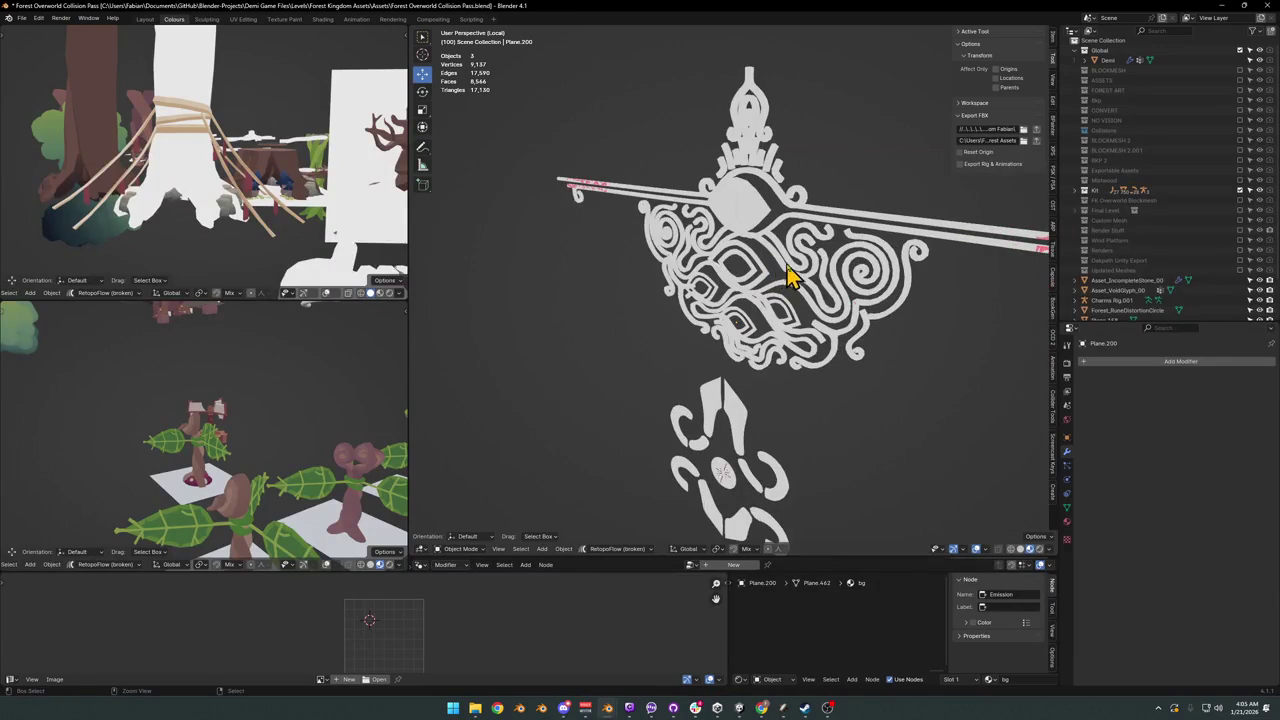
pyautogui.click(787, 280)
pyautogui.press('s')
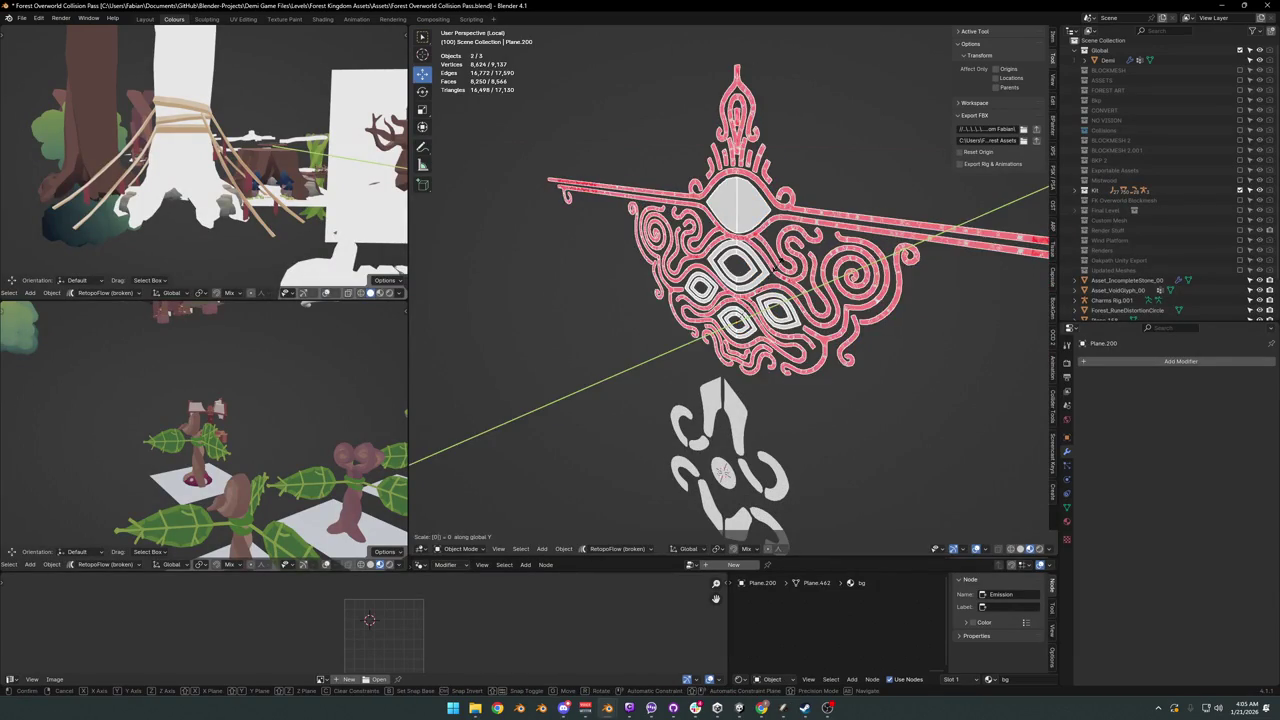
pyautogui.click(781, 278)
# Step: Inspect the finished crest from several angles and select its mirrored copy
pyautogui.moveTo(781, 278); pyautogui.dragTo(777, 263, button='middle')
pyautogui.scroll(-3, 806, 257)
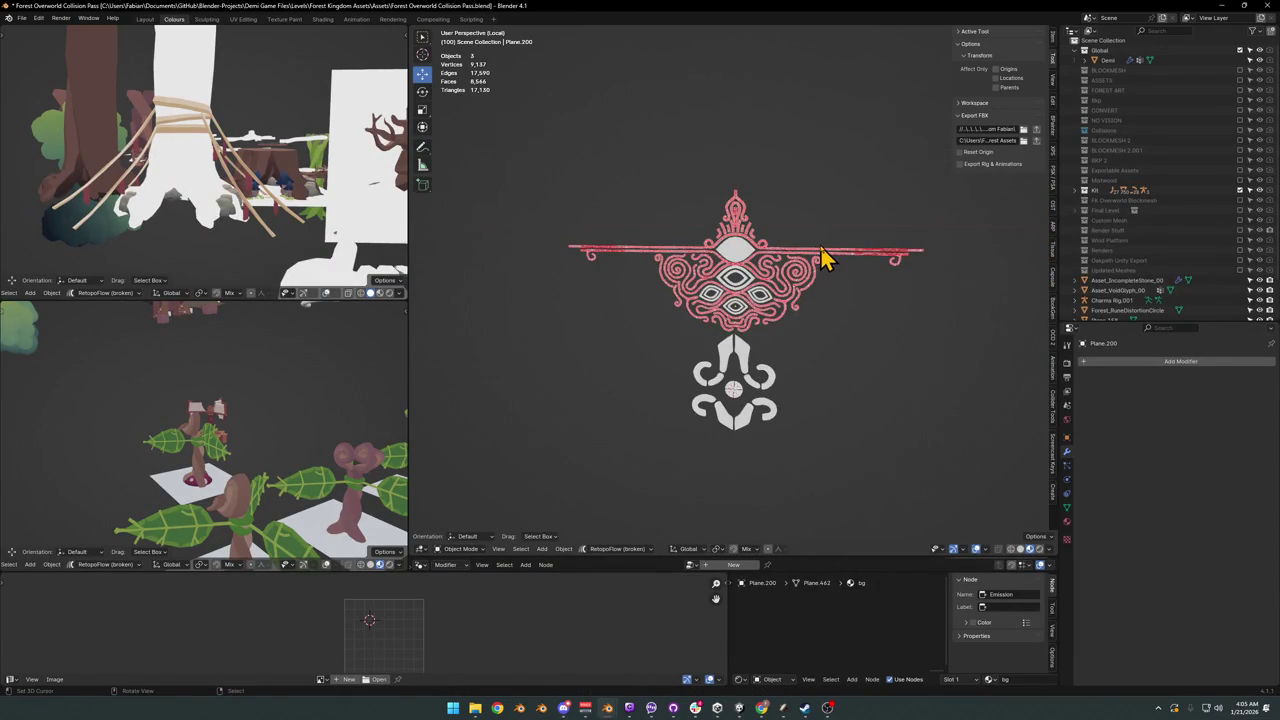
pyautogui.scroll(1, 822, 255)
pyautogui.scroll(2, 822, 253)
pyautogui.scroll(-4, 812, 270)
pyautogui.moveTo(811, 266)
pyautogui.mouseDown(button='middle')
pyautogui.moveTo(787, 283)
pyautogui.moveTo(760, 277)
pyautogui.mouseUp(button='middle')
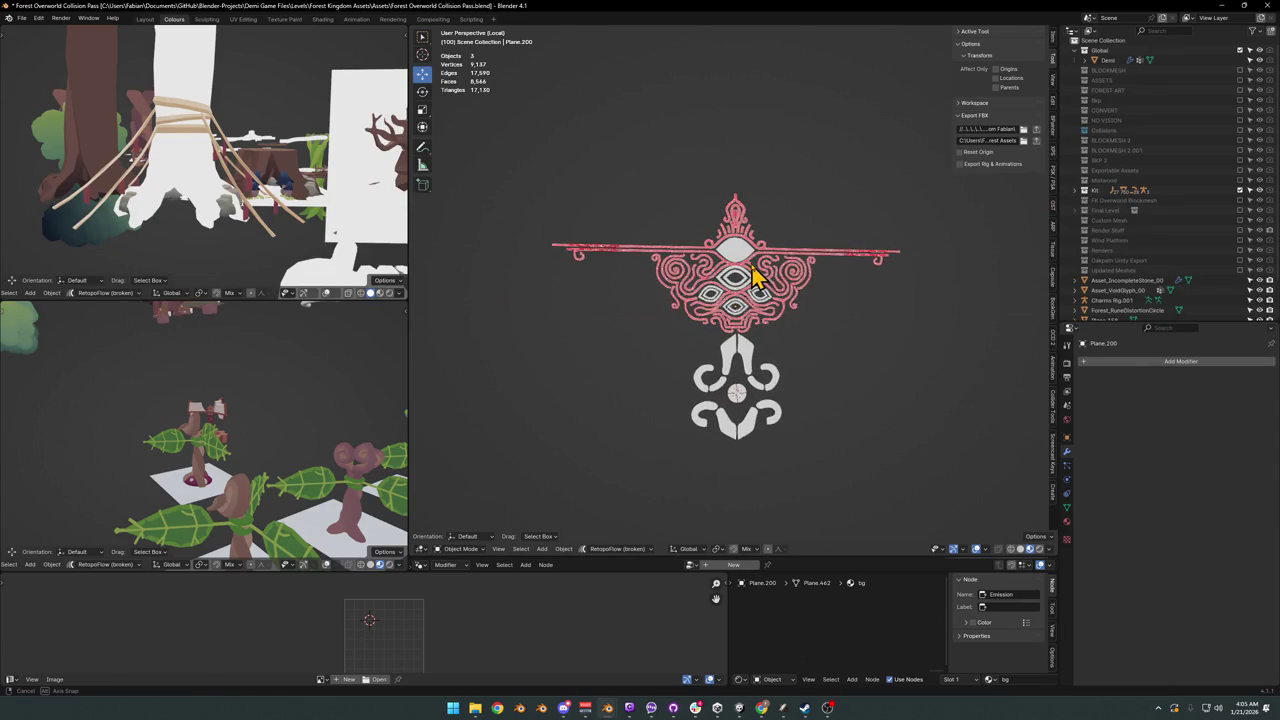
pyautogui.scroll(3, 815, 245)
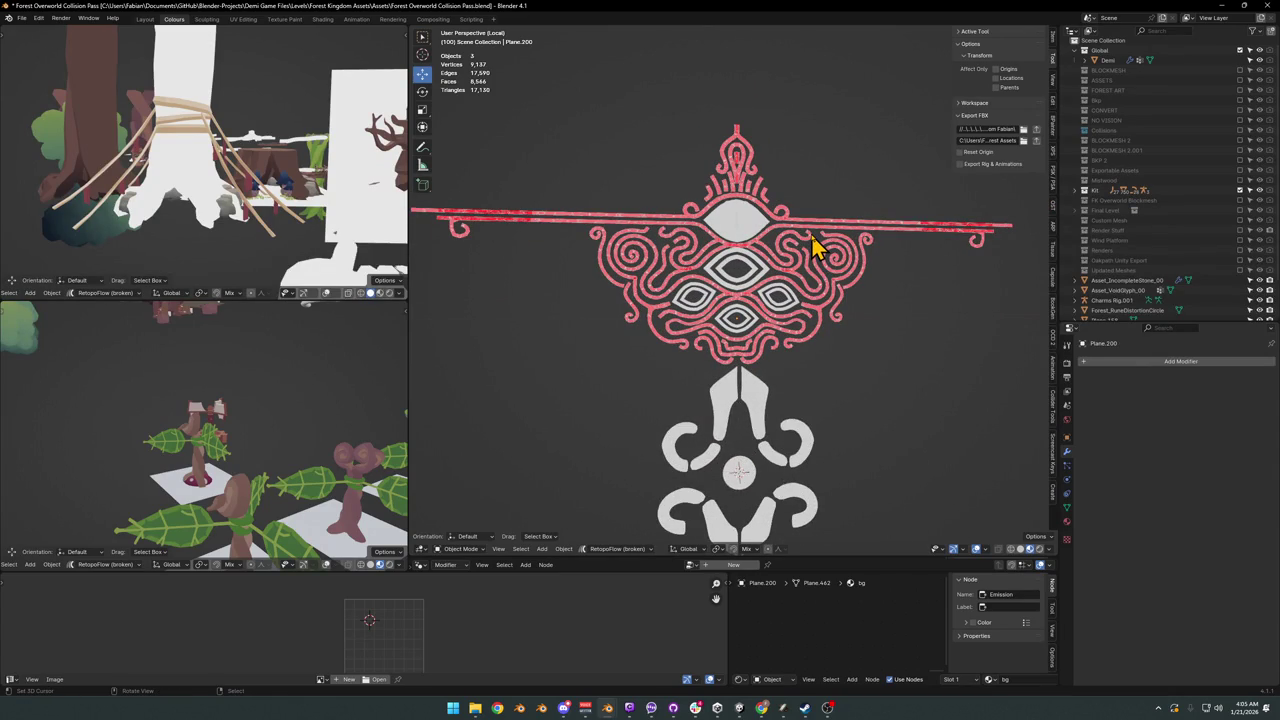
pyautogui.click(763, 275)
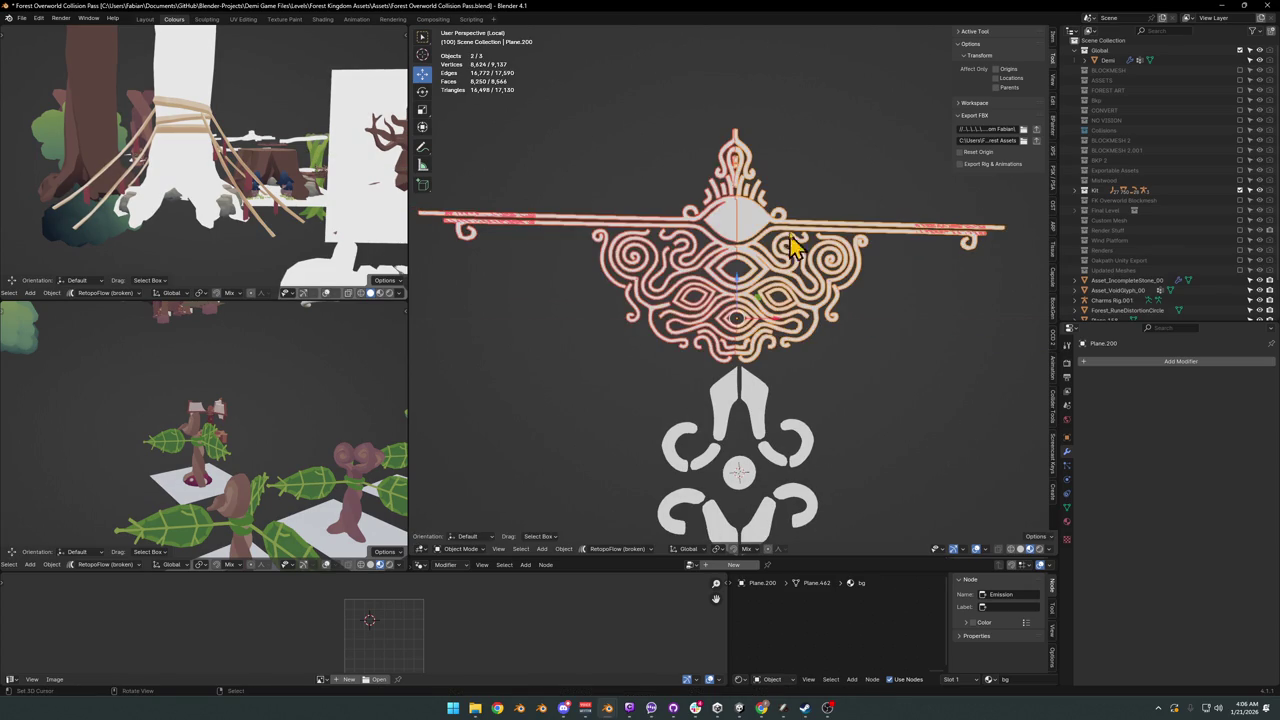
pyautogui.scroll(1, 775, 222)
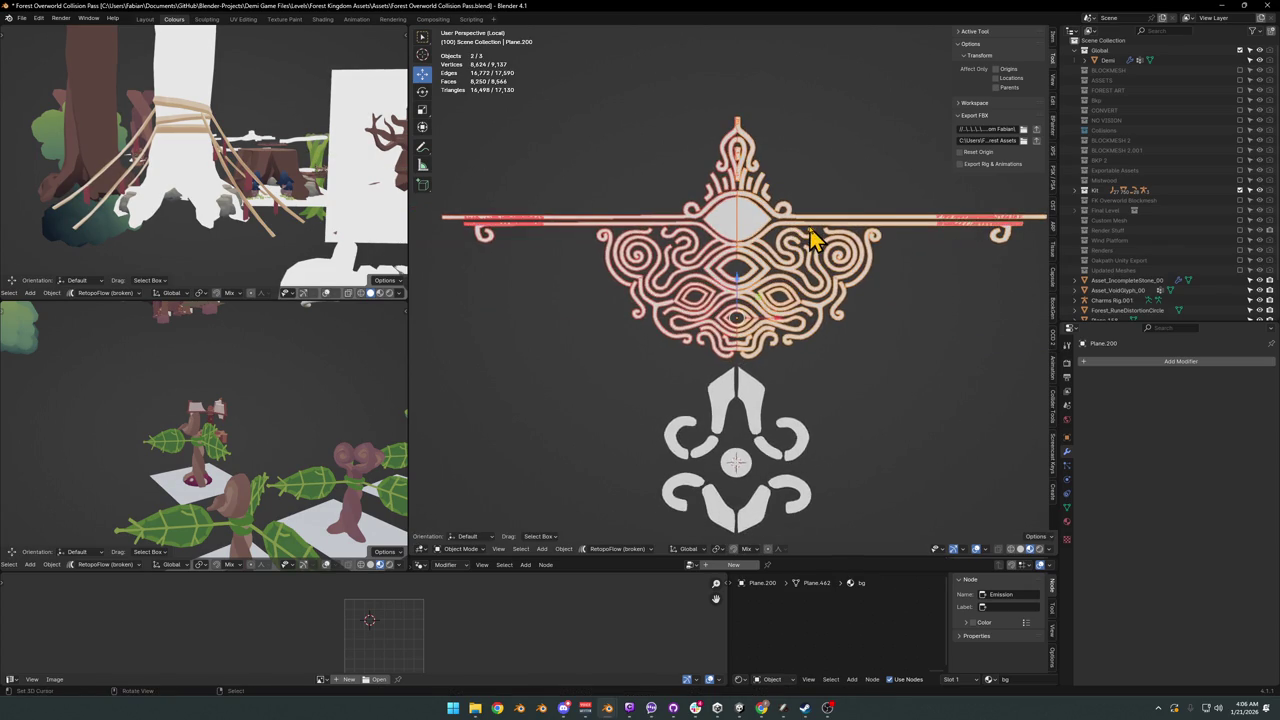
pyautogui.scroll(1, 788, 240)
pyautogui.moveTo(785, 240)
pyautogui.mouseDown(button='middle')
pyautogui.moveTo(843, 241)
pyautogui.moveTo(800, 243)
pyautogui.mouseUp(button='middle')
pyautogui.scroll(-2, 790, 243)
pyautogui.click(586, 251)
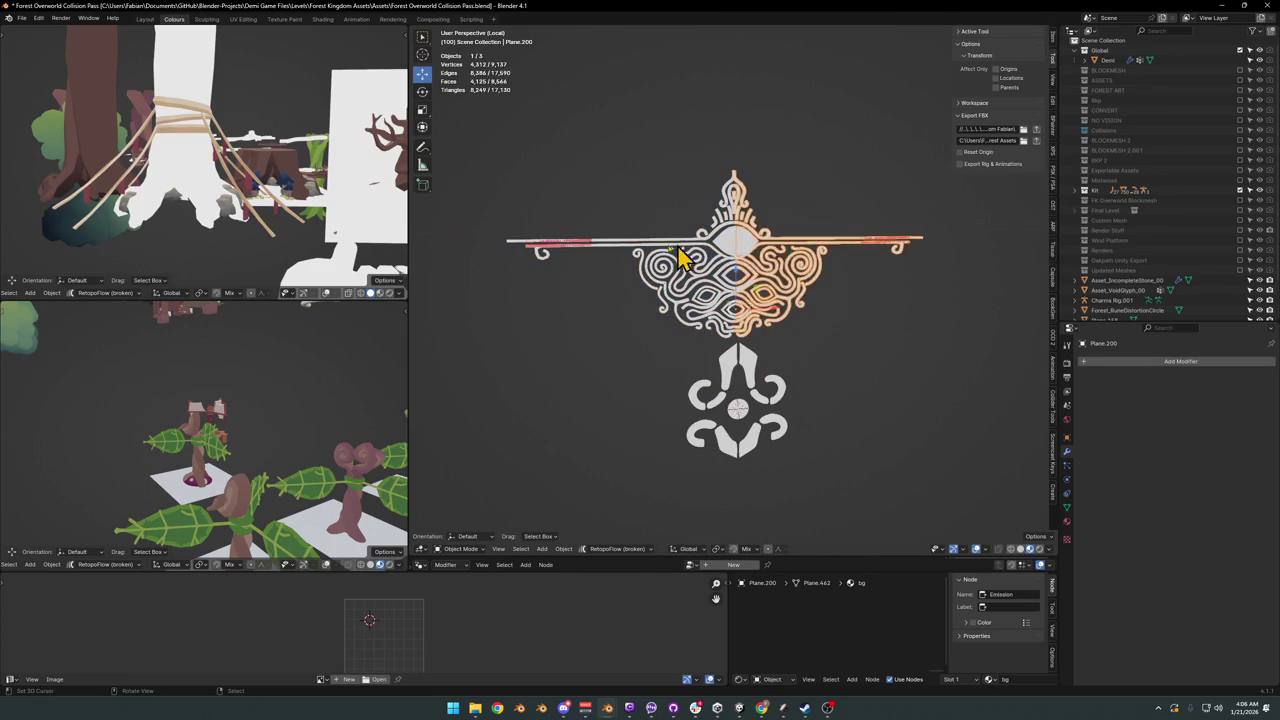
# Step: Delete the mirrored copy and enter Edit Mode on the remaining half crest
pyautogui.press('Delete')
pyautogui.press('Tab')
pyautogui.scroll(3, 720, 260)
pyautogui.scroll(3, 720, 260)
pyautogui.moveTo(720, 260)
pyautogui.mouseDown(button='middle')
pyautogui.moveTo(674, 311)
pyautogui.moveTo(766, 277)
pyautogui.moveTo(863, 320)
pyautogui.mouseUp(button='middle')
# Step: Delete the duplicate faces by selecting similar-normal faces and inverting the selection
pyautogui.press('q')
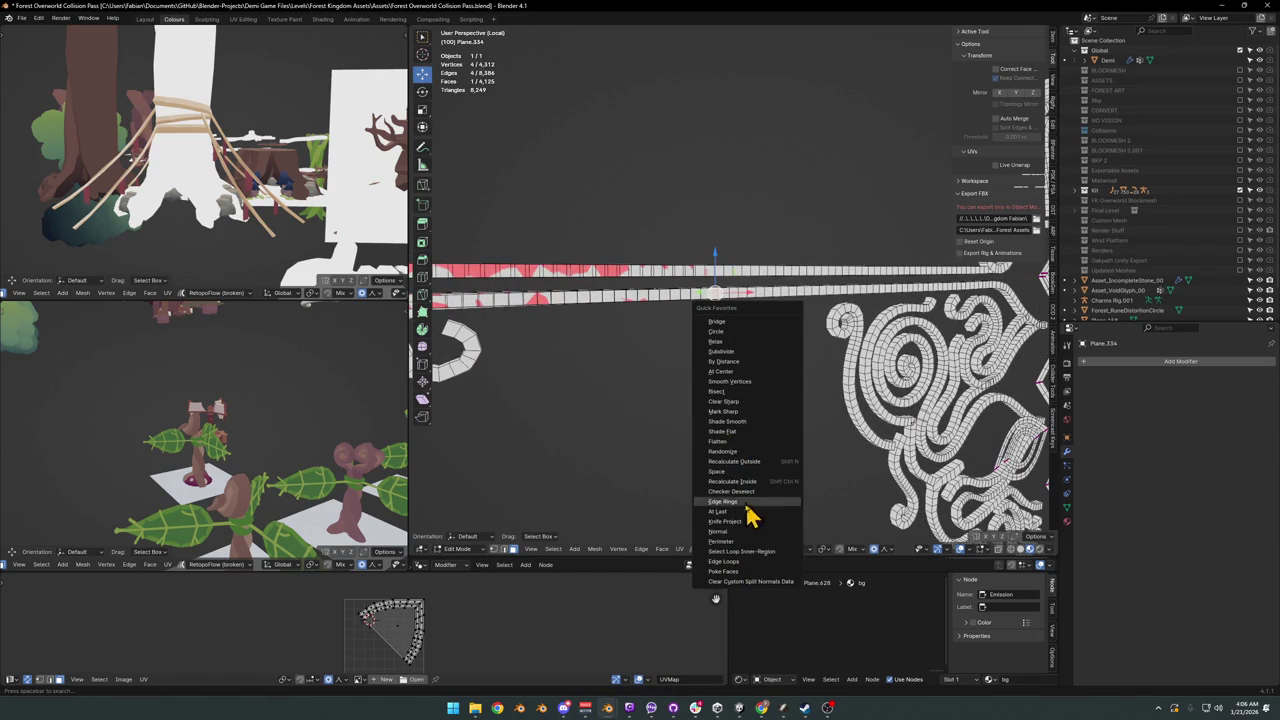
pyautogui.click(735, 531)
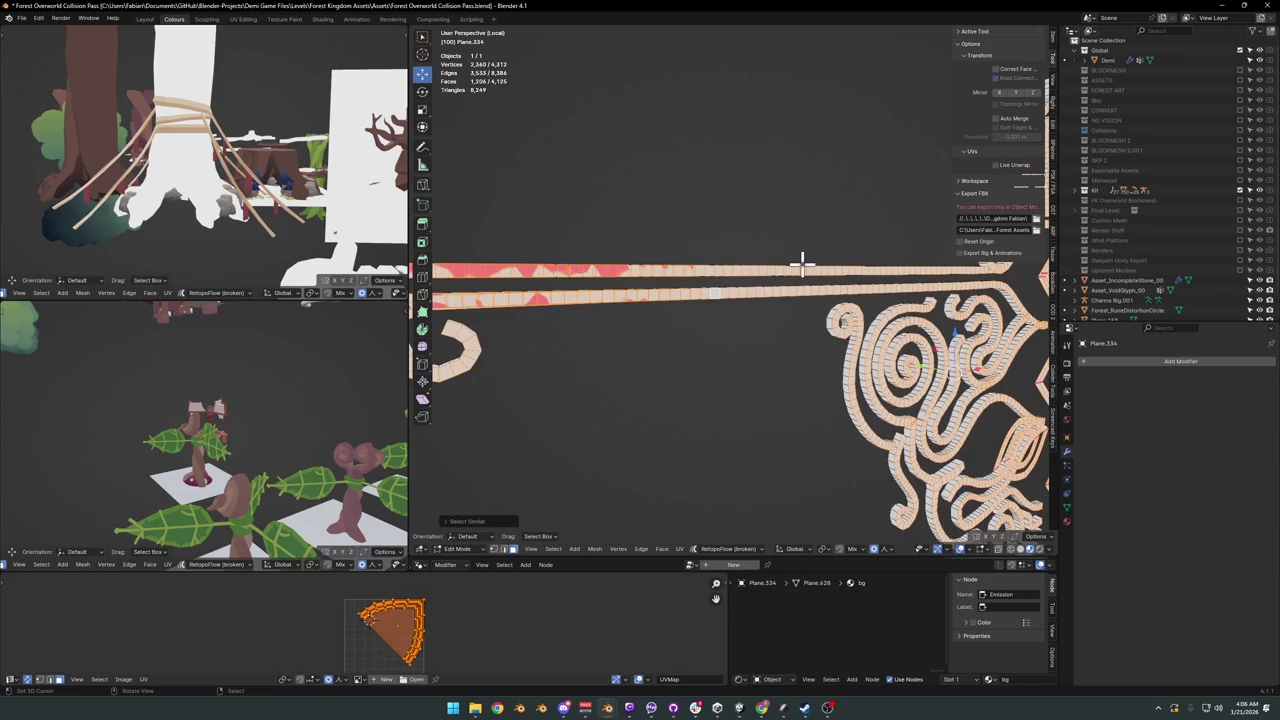
pyautogui.hotkey('ctrl', 'i')
pyautogui.press('x')
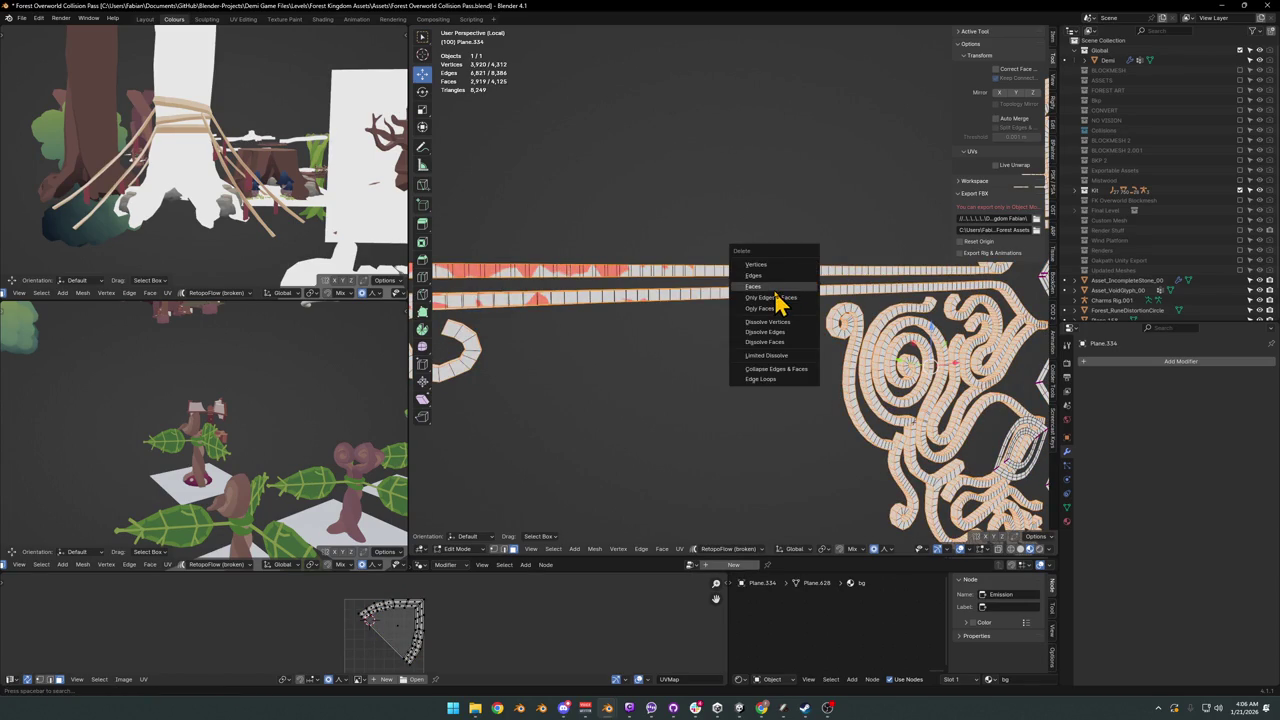
pyautogui.click(776, 288)
# Step: Delete the two remaining stray faces from the half crest mesh
pyautogui.moveTo(776, 290)
pyautogui.mouseDown(button='middle')
pyautogui.moveTo(792, 305)
pyautogui.moveTo(751, 329)
pyautogui.moveTo(803, 309)
pyautogui.moveTo(731, 334)
pyautogui.mouseUp(button='middle')
pyautogui.press('a')
pyautogui.hotkey('alt', 'a')
pyautogui.click(578, 416)
pyautogui.moveTo(578, 416)
pyautogui.mouseDown(button='middle')
pyautogui.moveTo(588, 332)
pyautogui.moveTo(680, 314)
pyautogui.moveTo(797, 338)
pyautogui.moveTo(754, 286)
pyautogui.mouseUp(button='middle')
pyautogui.keyDown('shift'); pyautogui.click(588, 332); pyautogui.keyUp('shift')
pyautogui.press('x')
pyautogui.click(624, 302)
pyautogui.scroll(3, 754, 286)
pyautogui.scroll(3, 700, 295)
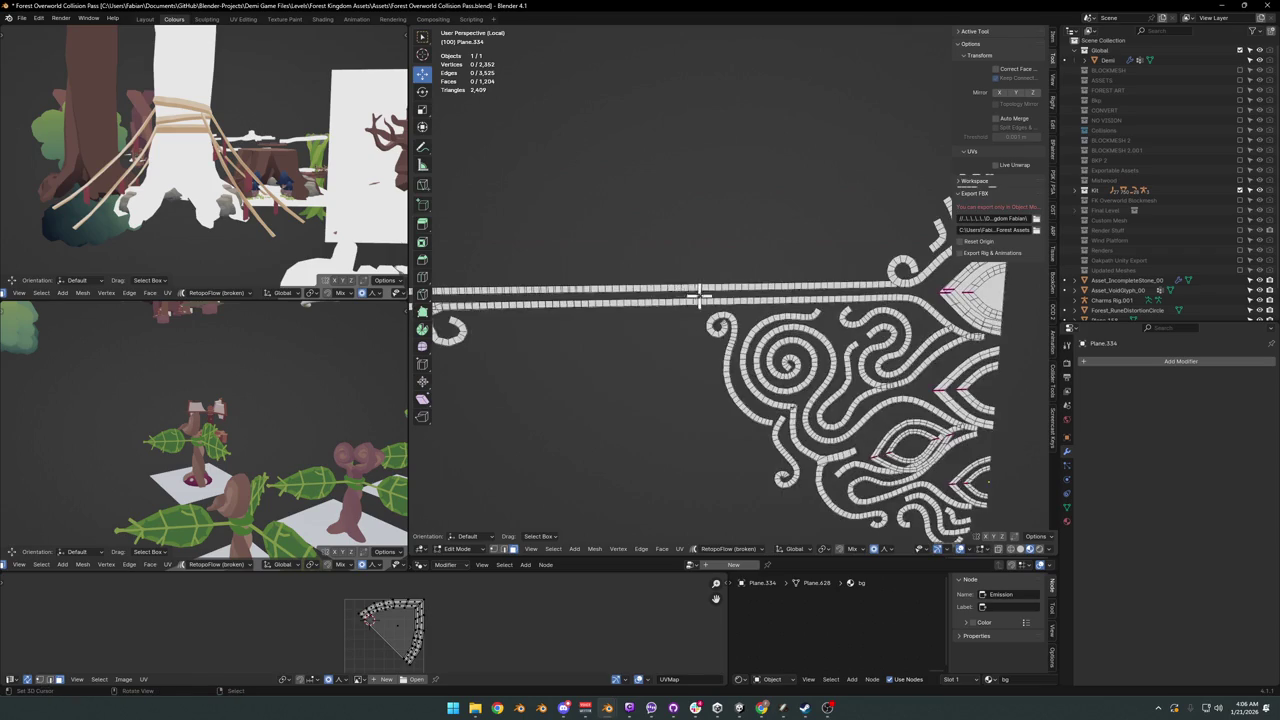
# Step: Duplicate and mirror the cleaned half across X, then delete that mirrored right half
pyautogui.press('Tab')
pyautogui.scroll(-3, 837, 371)
pyautogui.moveTo(837, 371)
pyautogui.mouseDown(button='middle')
pyautogui.moveTo(757, 374)
pyautogui.moveTo(755, 362)
pyautogui.mouseUp(button='middle')
pyautogui.hotkey('shift', 'd')
pyautogui.press('Escape')
pyautogui.hotkey('ctrl', 'm')
pyautogui.press('x')
pyautogui.press('Return')
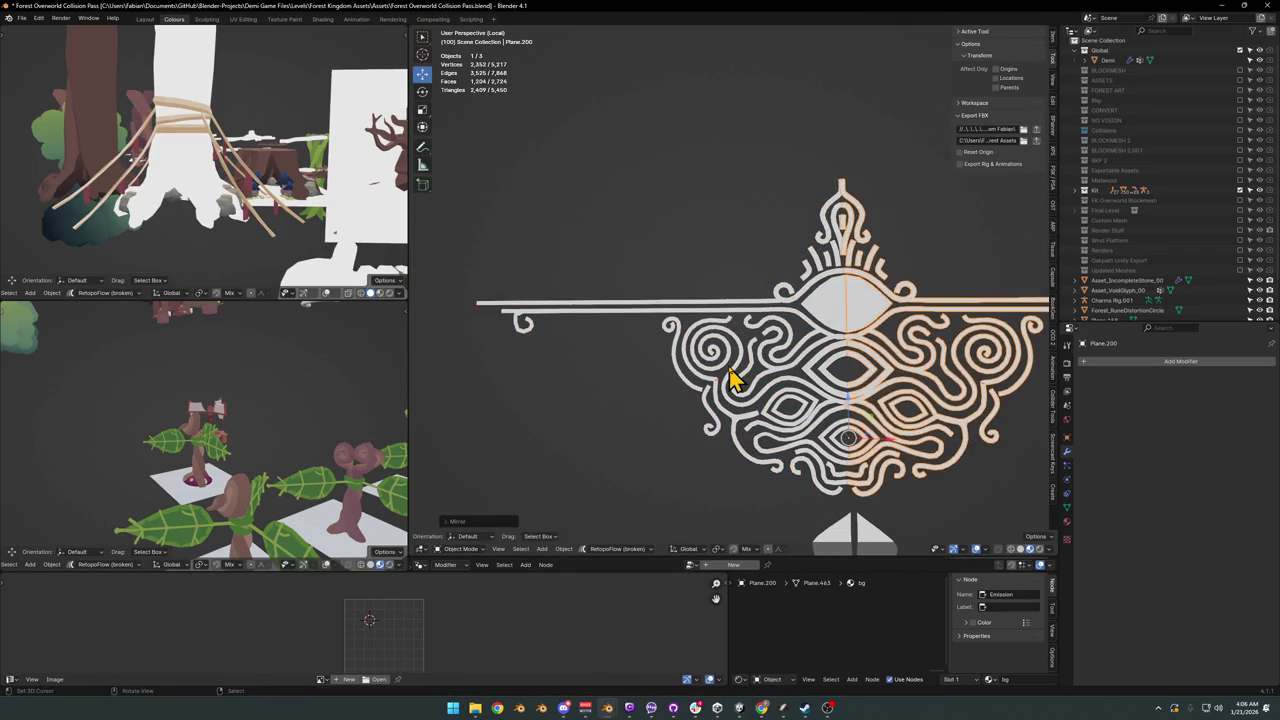
pyautogui.moveTo(790, 320)
pyautogui.mouseDown(button='middle')
pyautogui.moveTo(729, 286)
pyautogui.moveTo(835, 322)
pyautogui.moveTo(668, 340)
pyautogui.moveTo(808, 323)
pyautogui.moveTo(848, 334)
pyautogui.mouseUp(button='middle')
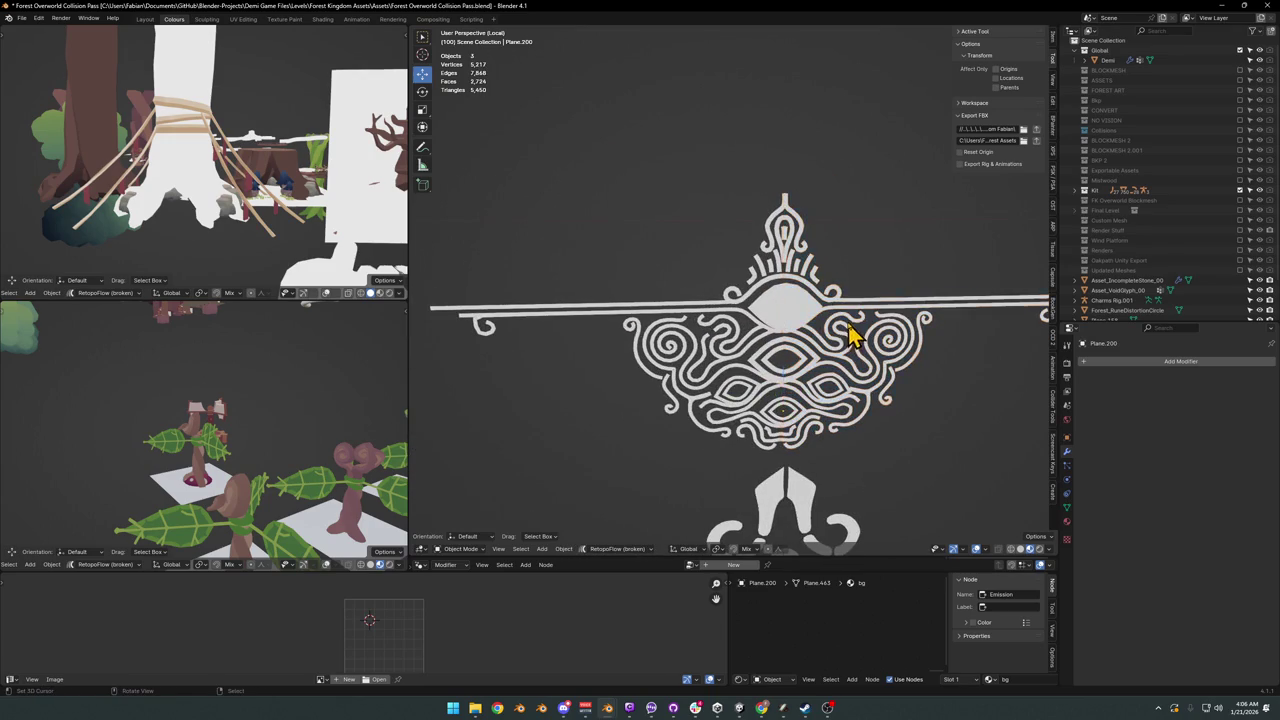
pyautogui.scroll(-2, 850, 335)
pyautogui.press('Delete')
# Step: Frame the left crest half and edit its mesh in face-select mode
pyautogui.click(663, 307)
pyautogui.press('KP_Decimal')
pyautogui.press('Tab')
pyautogui.moveTo(695, 295); pyautogui.dragTo(555, 296, button='middle')
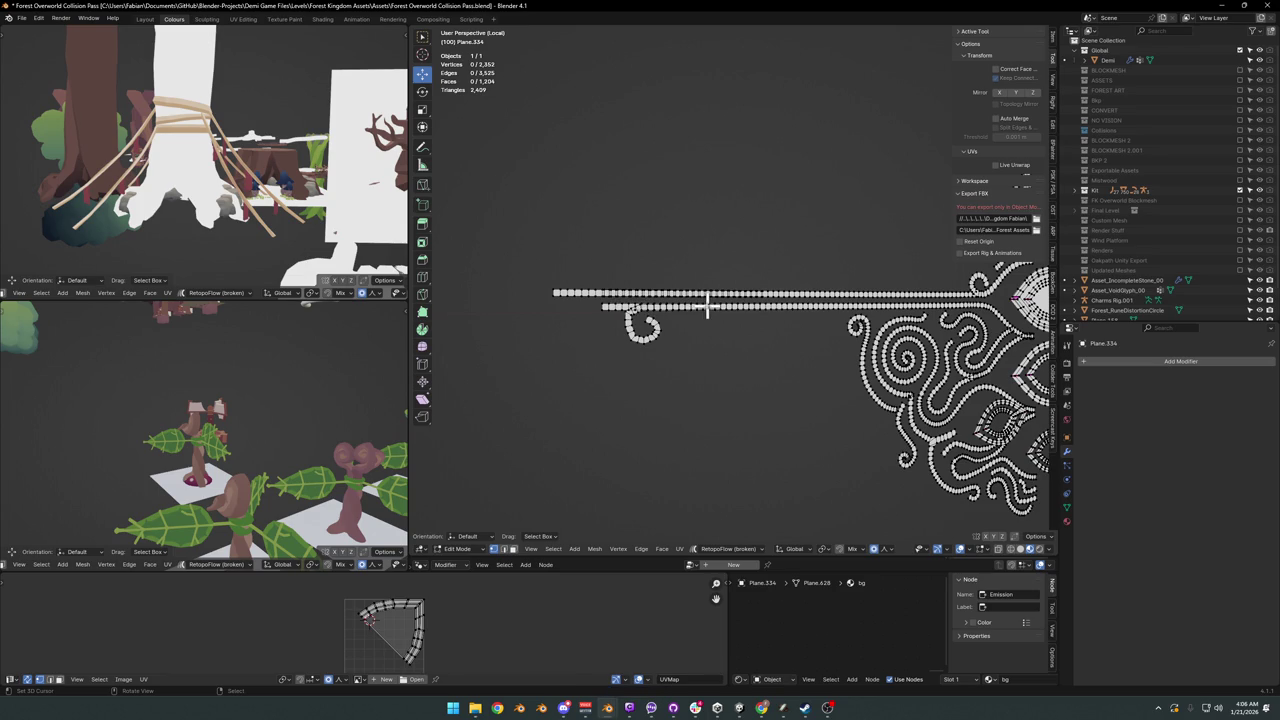
pyautogui.press('l')
pyautogui.press('l')
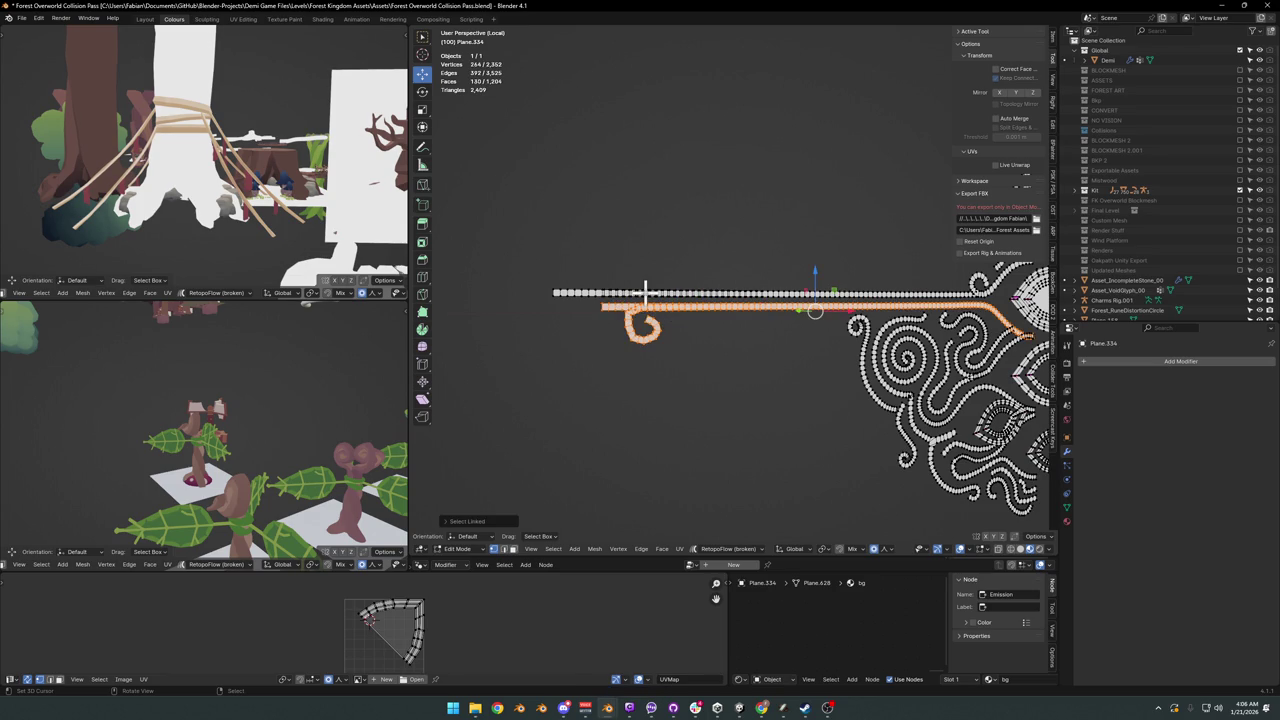
pyautogui.hotkey('alt', 'a')
pyautogui.press('3')
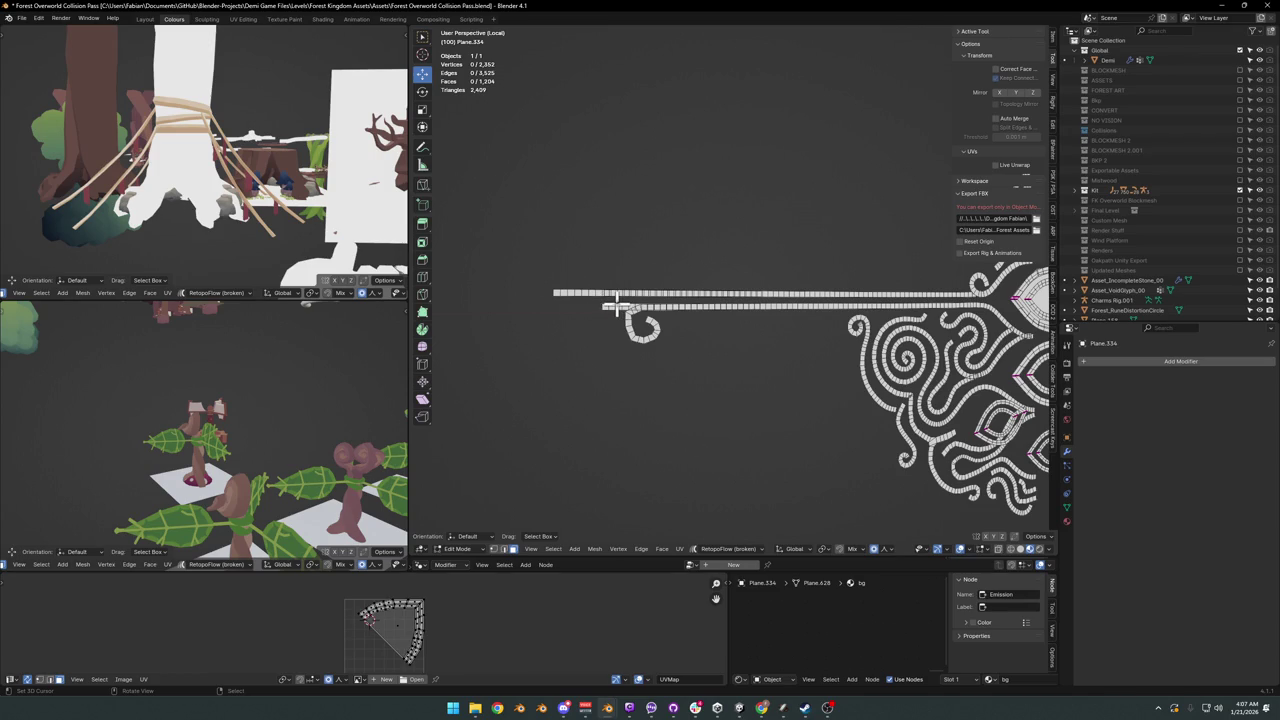
pyautogui.scroll(-1, 896, 290)
pyautogui.scroll(3, 794, 294)
pyautogui.scroll(-3, 777, 297)
pyautogui.scroll(-2, 684, 310)
pyautogui.keyDown('shift'); pyautogui.moveTo(684, 310); pyautogui.dragTo(786, 308, button='middle'); pyautogui.keyUp('shift')
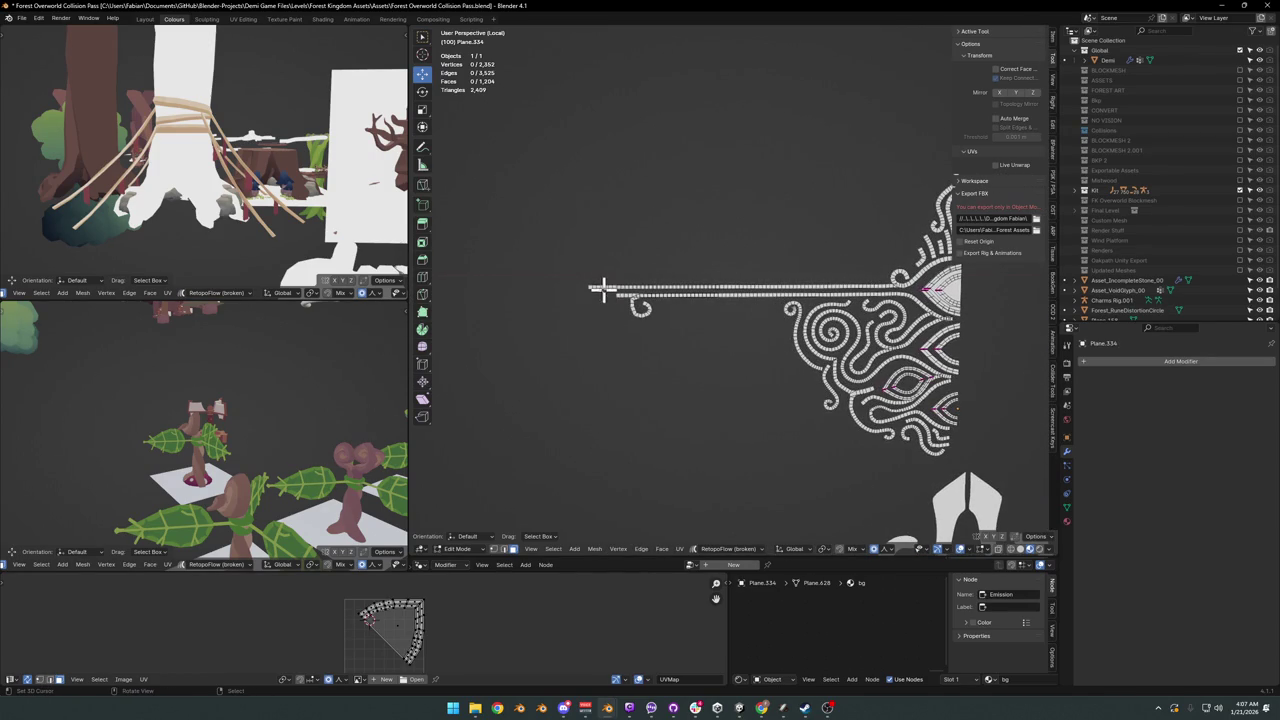
# Step: Select the strip's left end and trial proportional X moves, cancelling each attempt
pyautogui.moveTo(560, 278); pyautogui.dragTo(680, 325)
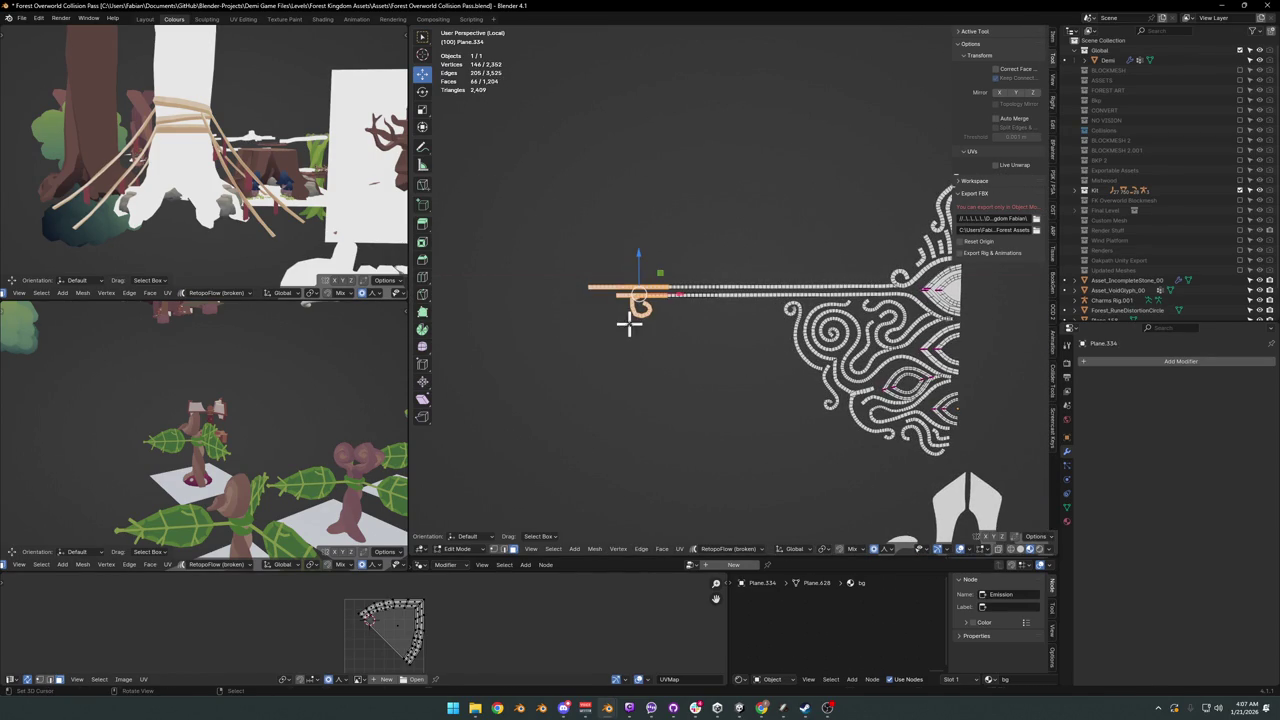
pyautogui.press('g')
pyautogui.press('x')
pyautogui.scroll(-5, 690, 307)
pyautogui.scroll(-3, 690, 307)
pyautogui.scroll(-3, 781, 300)
pyautogui.scroll(-1, 781, 300)
pyautogui.scroll(-2, 781, 300)
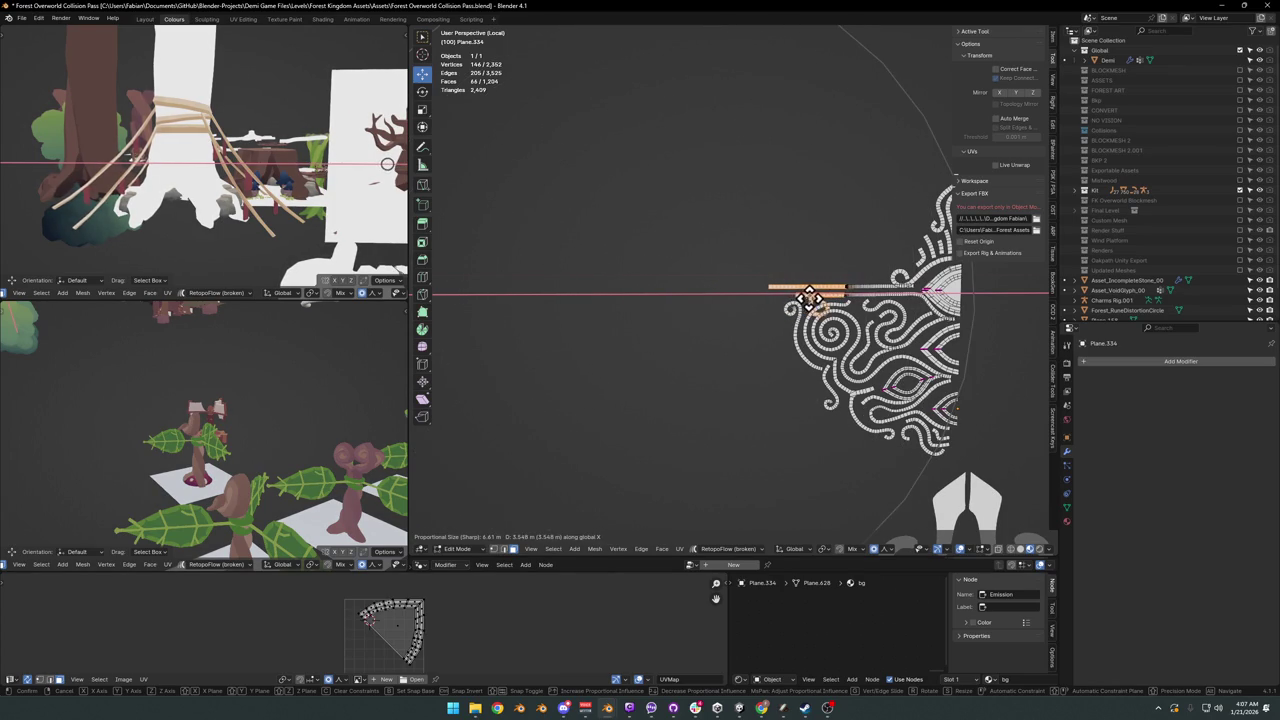
pyautogui.scroll(2, 808, 298)
pyautogui.scroll(4, 810, 296)
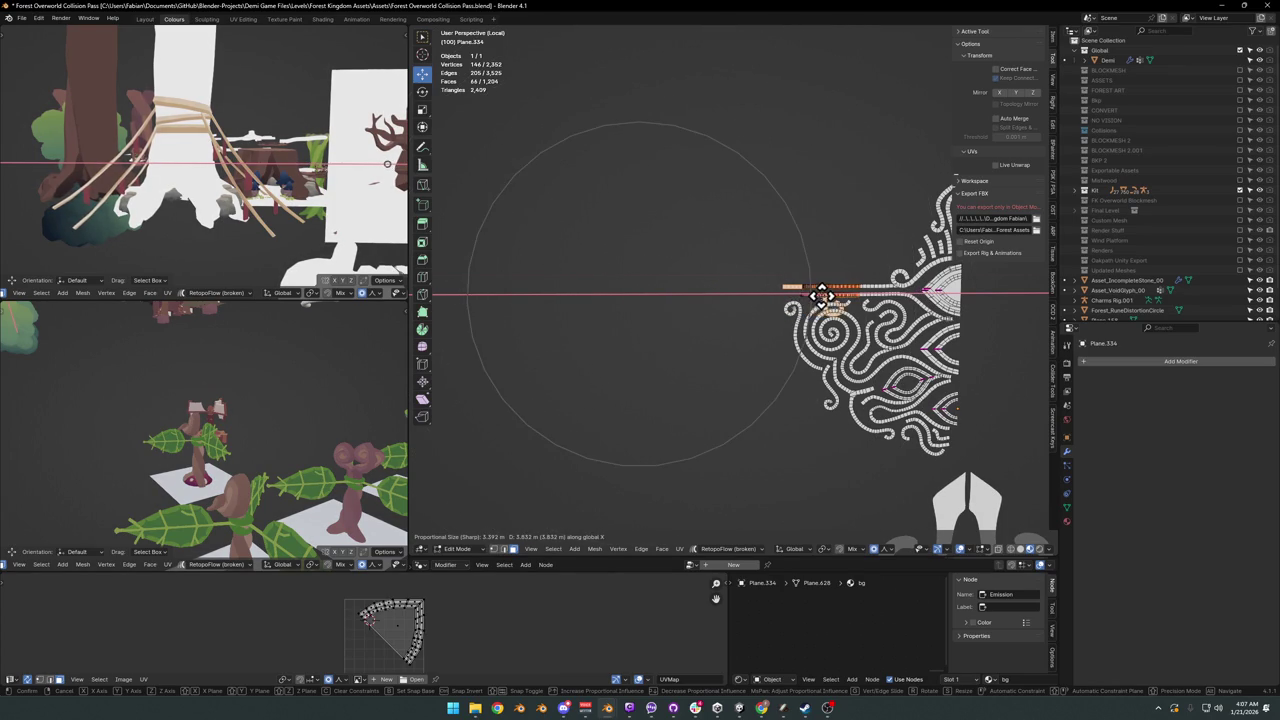
pyautogui.rightClick(842, 285)
pyautogui.press('g')
pyautogui.rightClick(842, 285)
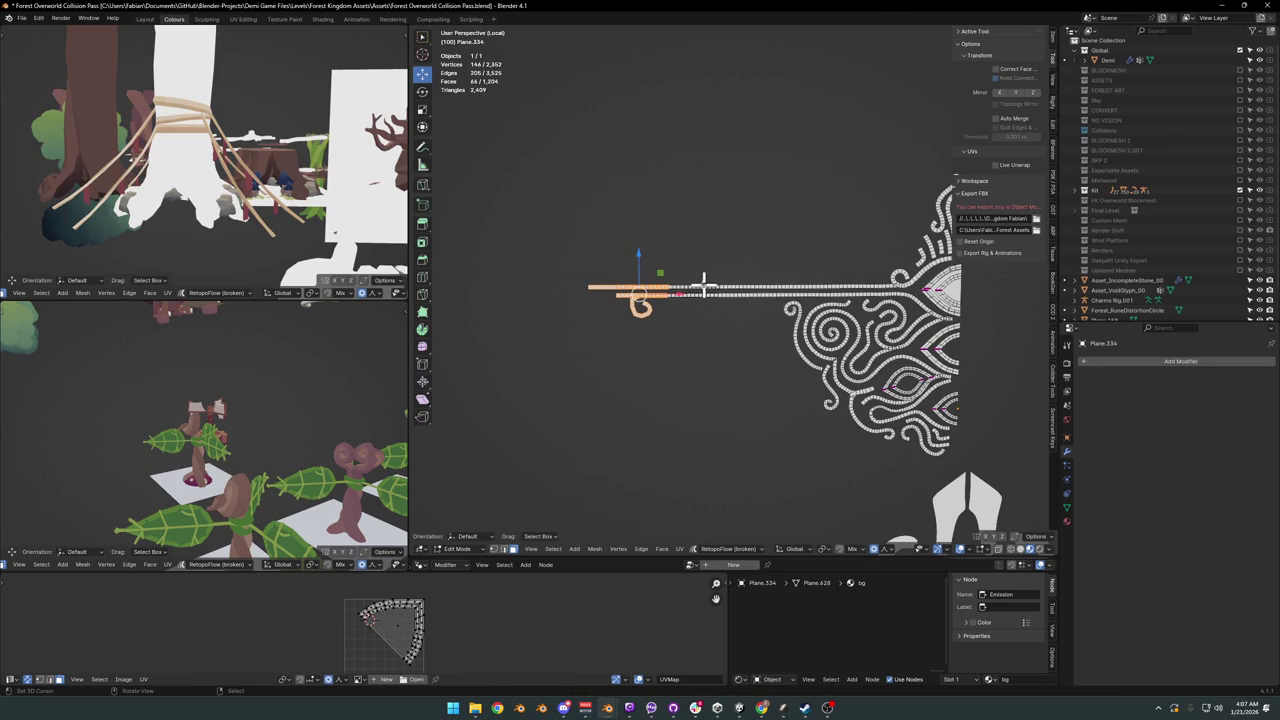
pyautogui.press('g')
pyautogui.press('x')
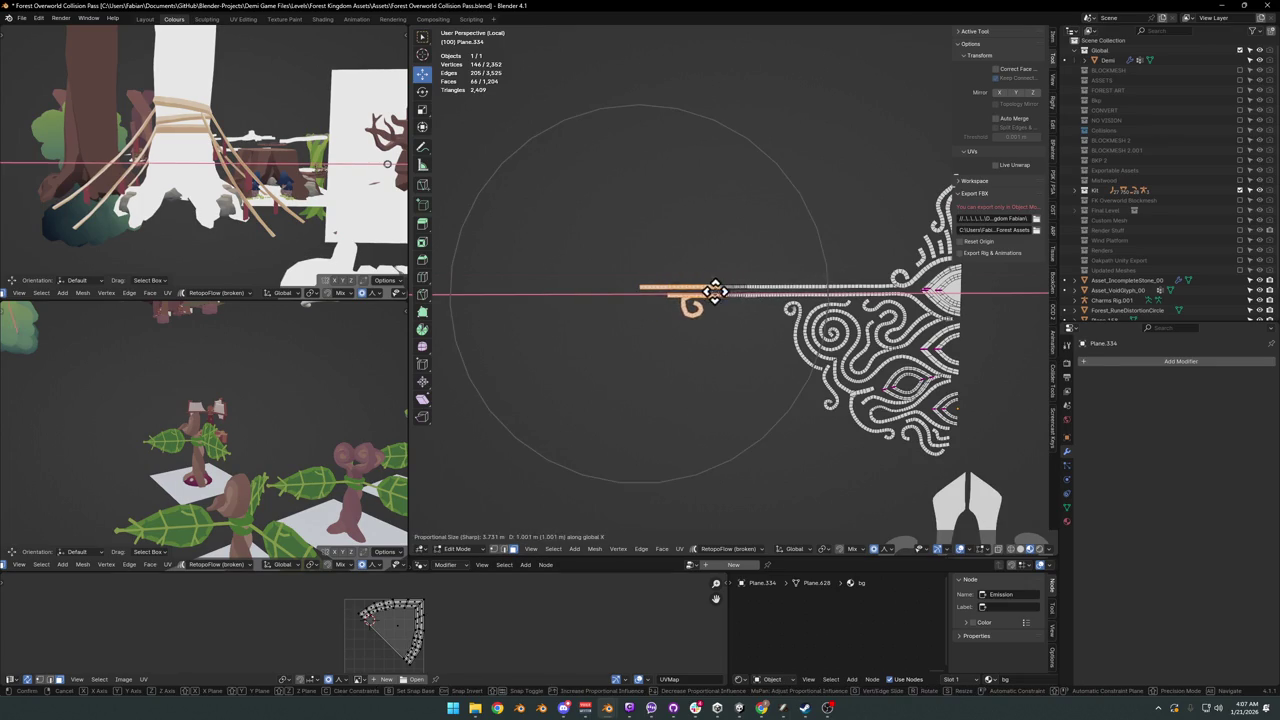
pyautogui.scroll(3, 700, 293)
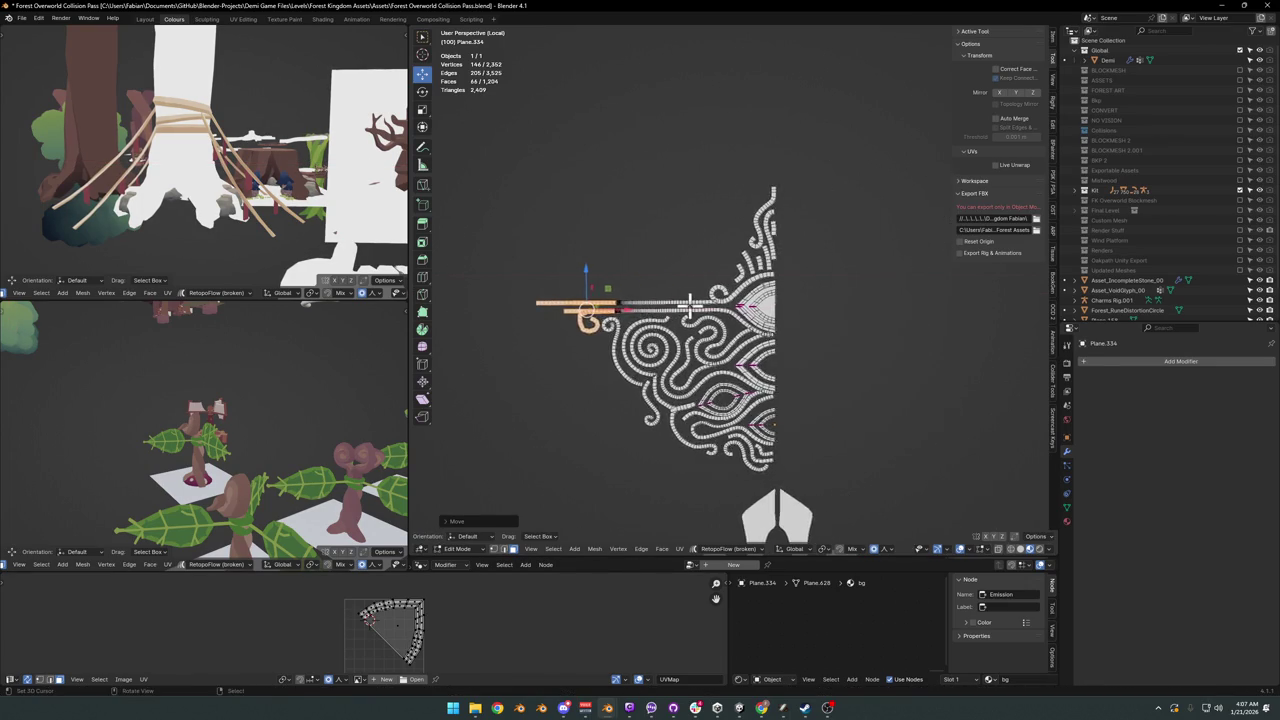
pyautogui.scroll(3, 750, 290)
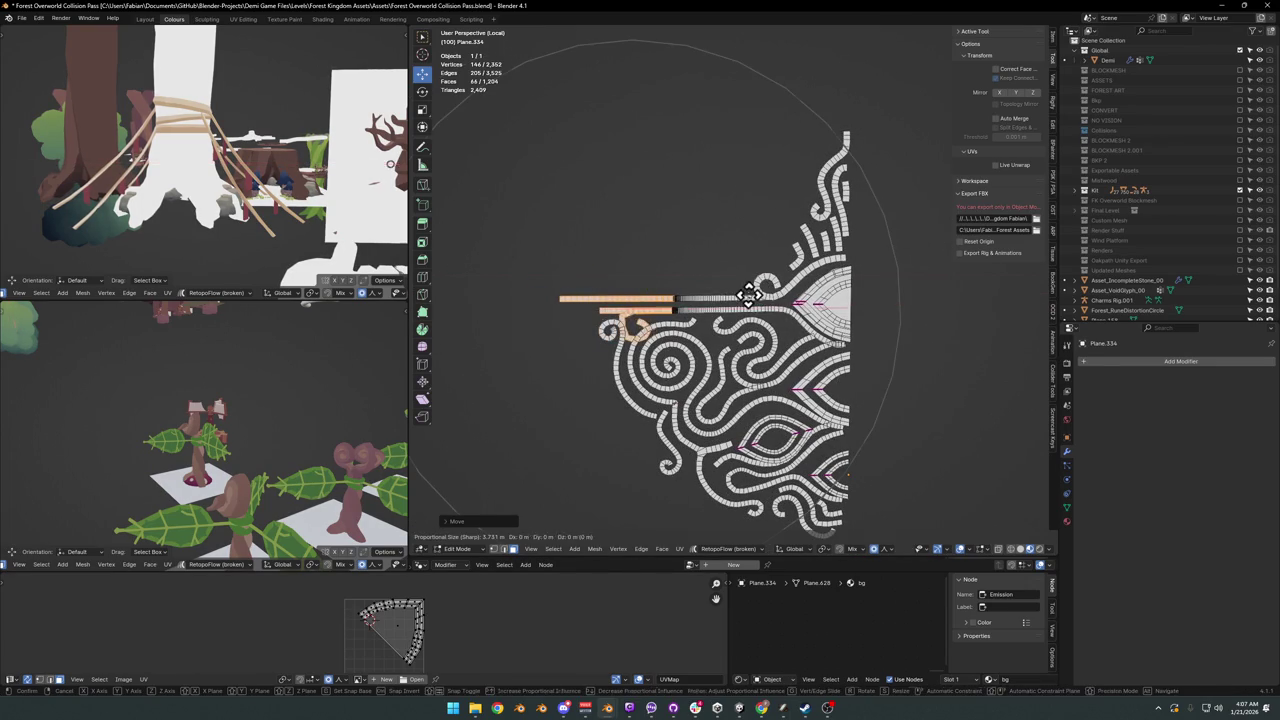
pyautogui.scroll(3, 780, 290)
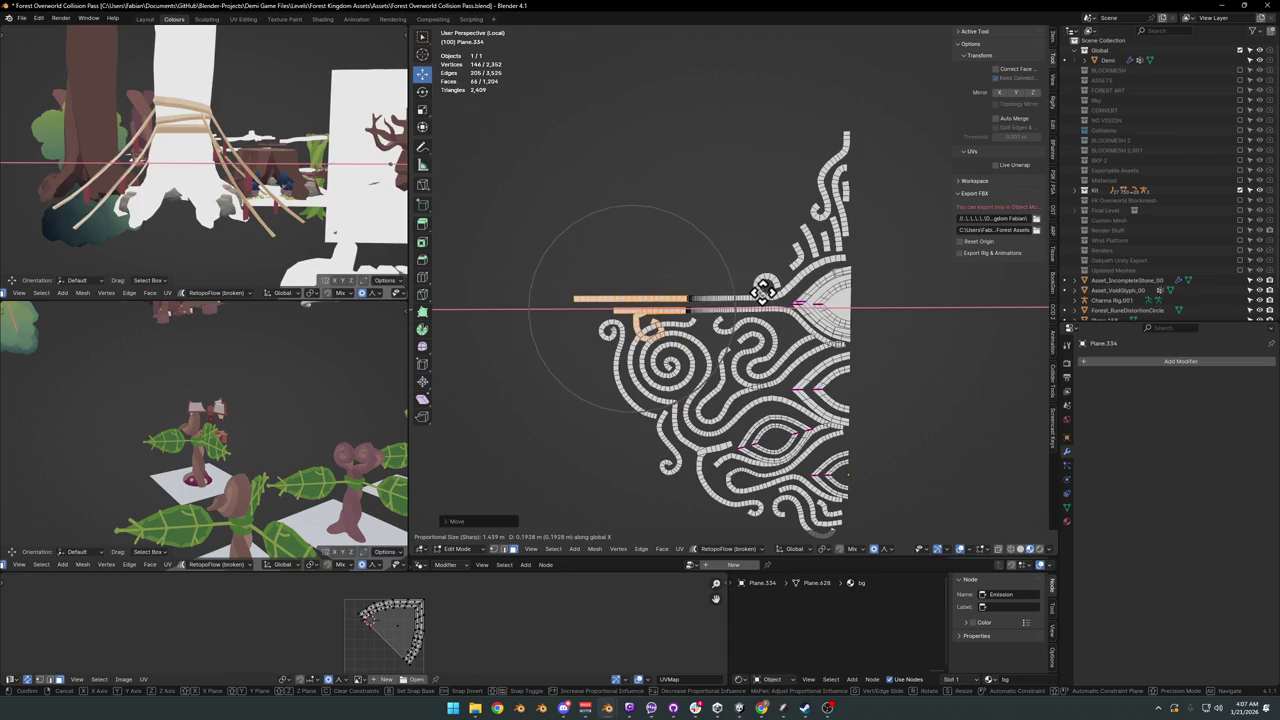
pyautogui.press('Escape')
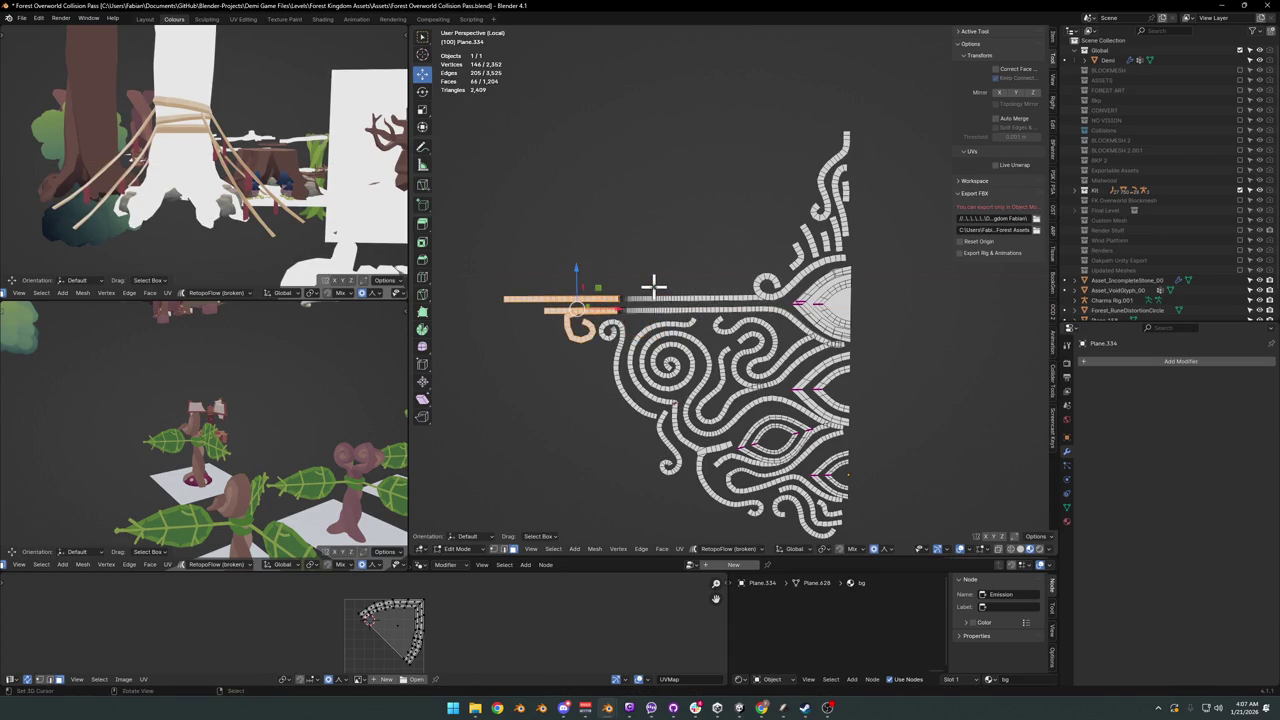
# Step: Stretch the horizontal arm's end further left along X with proportional editing
pyautogui.press('g')
pyautogui.press('x')
pyautogui.scroll(-2, 690, 281)
pyautogui.scroll(-2, 690, 281)
pyautogui.scroll(-2, 690, 281)
pyautogui.scroll(-2, 700, 280)
pyautogui.scroll(1, 705, 281)
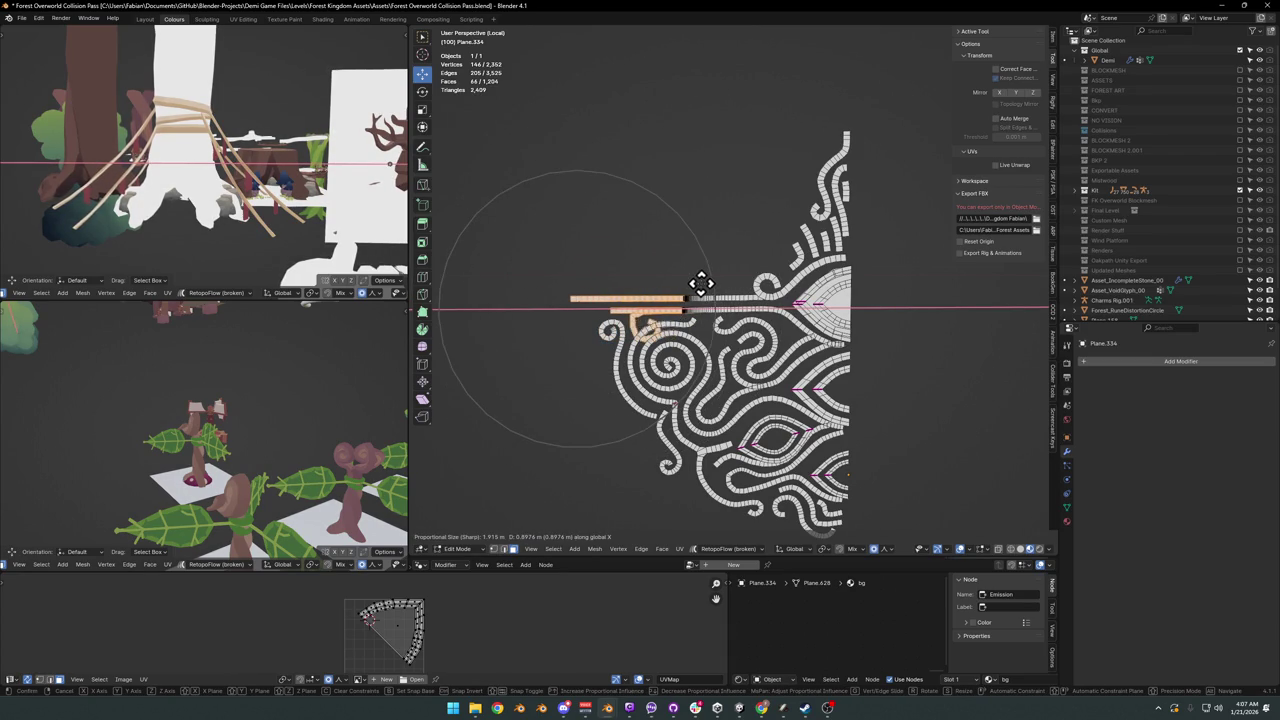
pyautogui.click(628, 278)
pyautogui.scroll(-3, 628, 278)
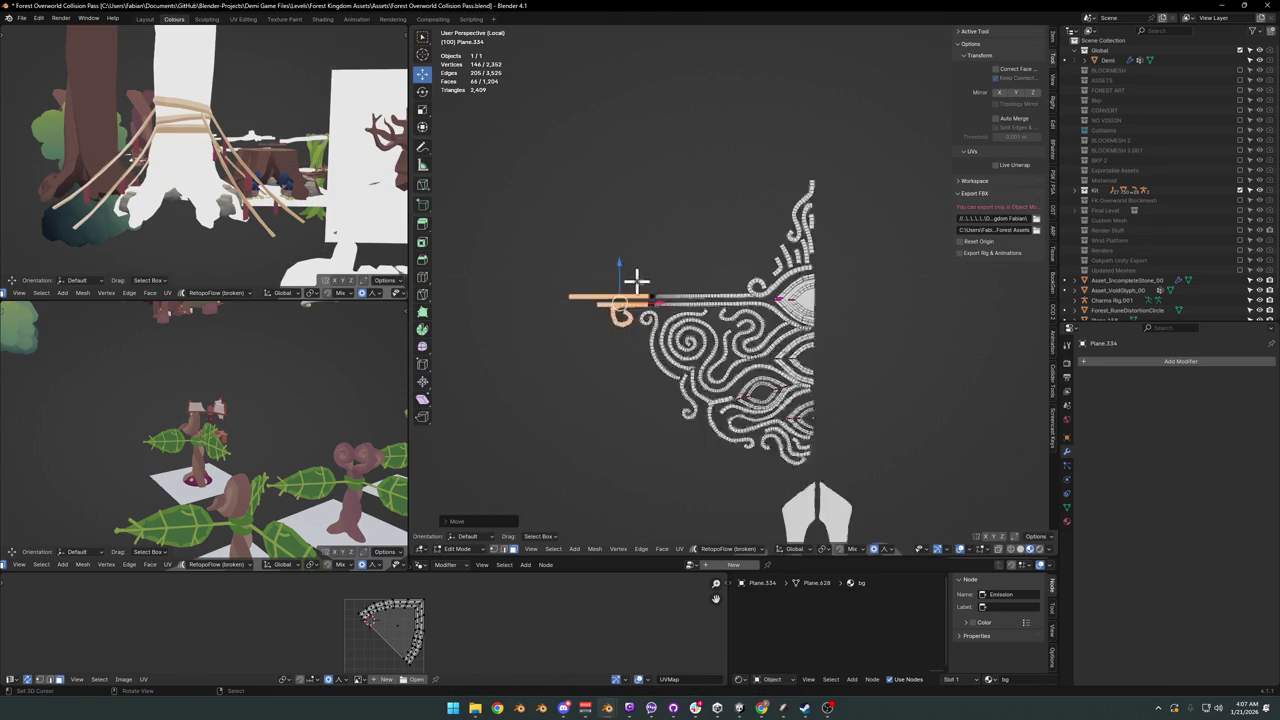
# Step: Leave Edit Mode and duplicate the half crest in place
pyautogui.press('Tab')
pyautogui.scroll(2, 712, 310)
pyautogui.press('Tab')
pyautogui.press('Tab')
pyautogui.hotkey('shift', 'd')
pyautogui.rightClick(724, 370)
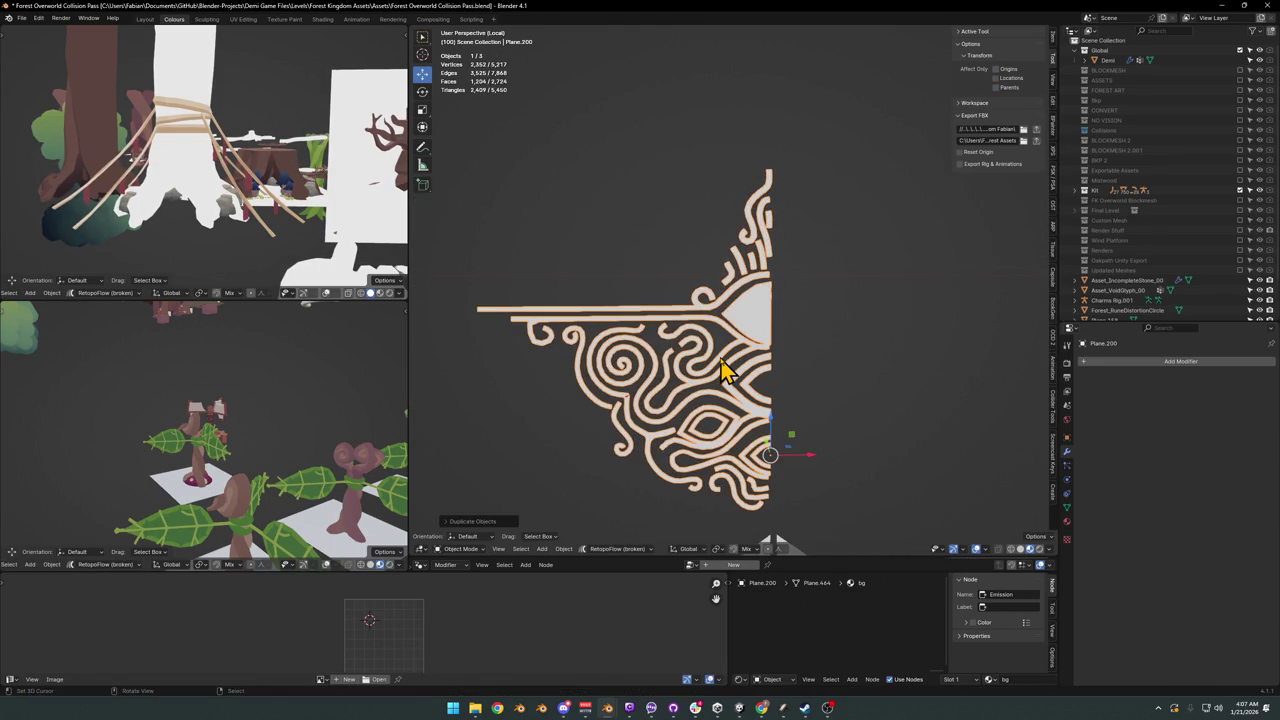
# Step: Mirror the copied half across X and recalculate the left half's normals outside
pyautogui.hotkey('ctrl', 'm')
pyautogui.press('x')
pyautogui.press('Return')
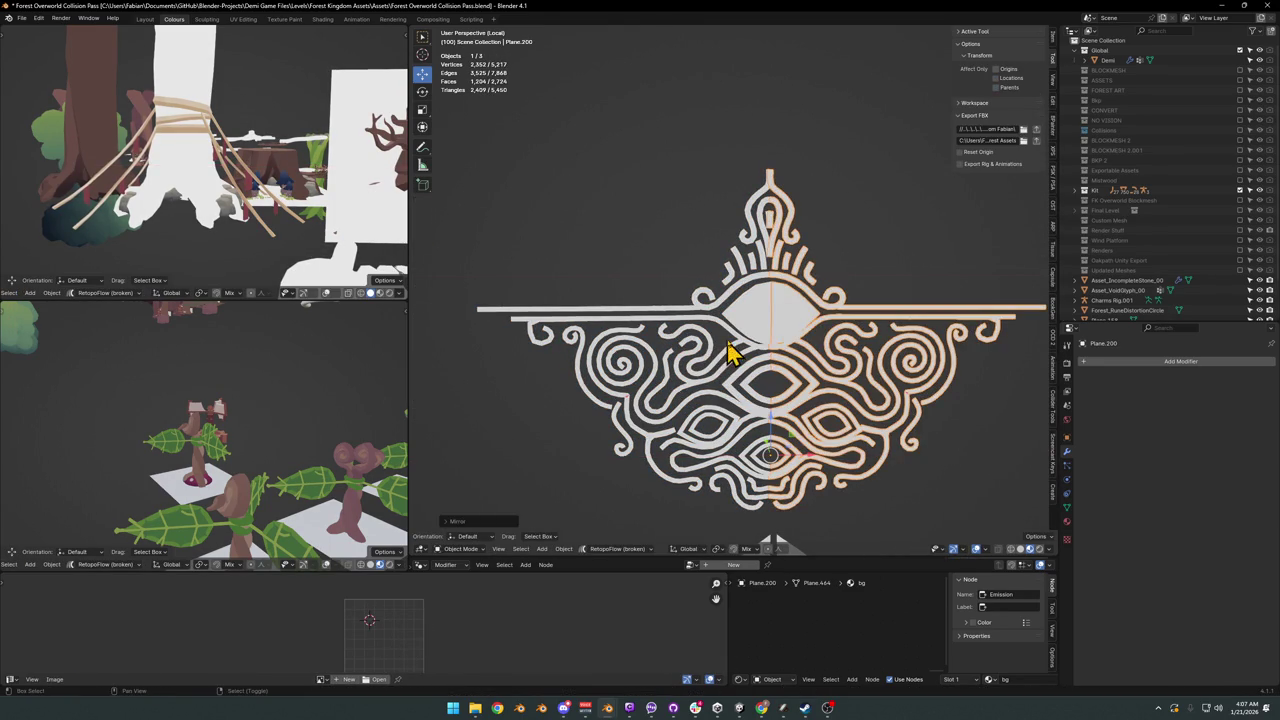
pyautogui.keyDown('shift'); pyautogui.click(752, 338); pyautogui.keyUp('shift')
pyautogui.click(752, 338)
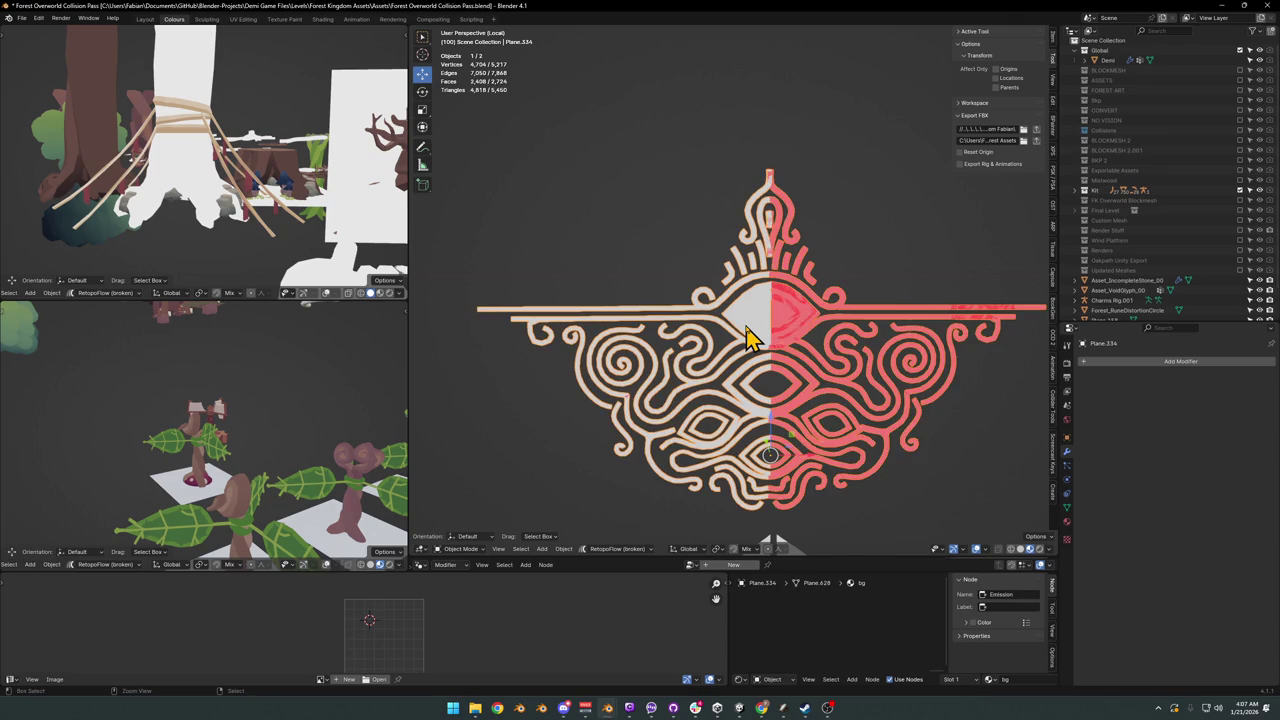
pyautogui.press('Tab')
pyautogui.press('a')
pyautogui.hotkey('alt', 'n')
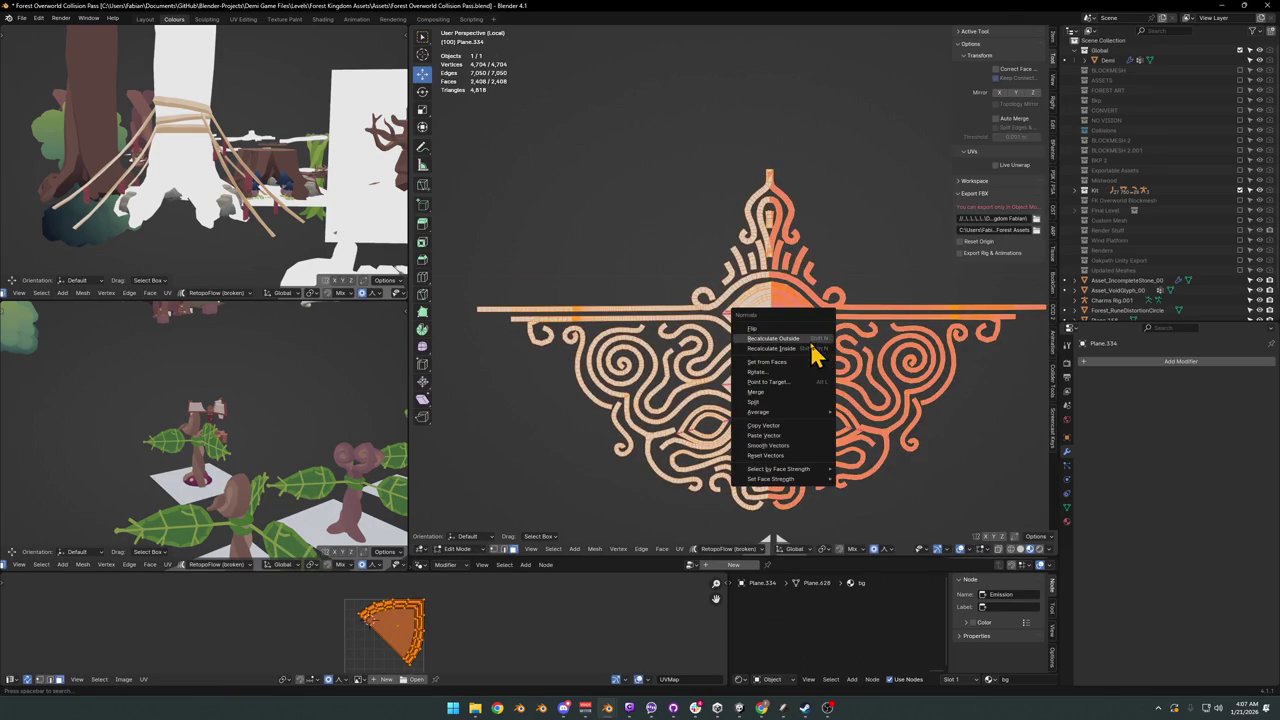
pyautogui.click(812, 341)
# Step: Apply the mirrored right half's transforms and recalculate its normals outside
pyautogui.hotkey('alt', 'a')
pyautogui.press('a')
pyautogui.hotkey('alt', 'a')
pyautogui.press('Tab')
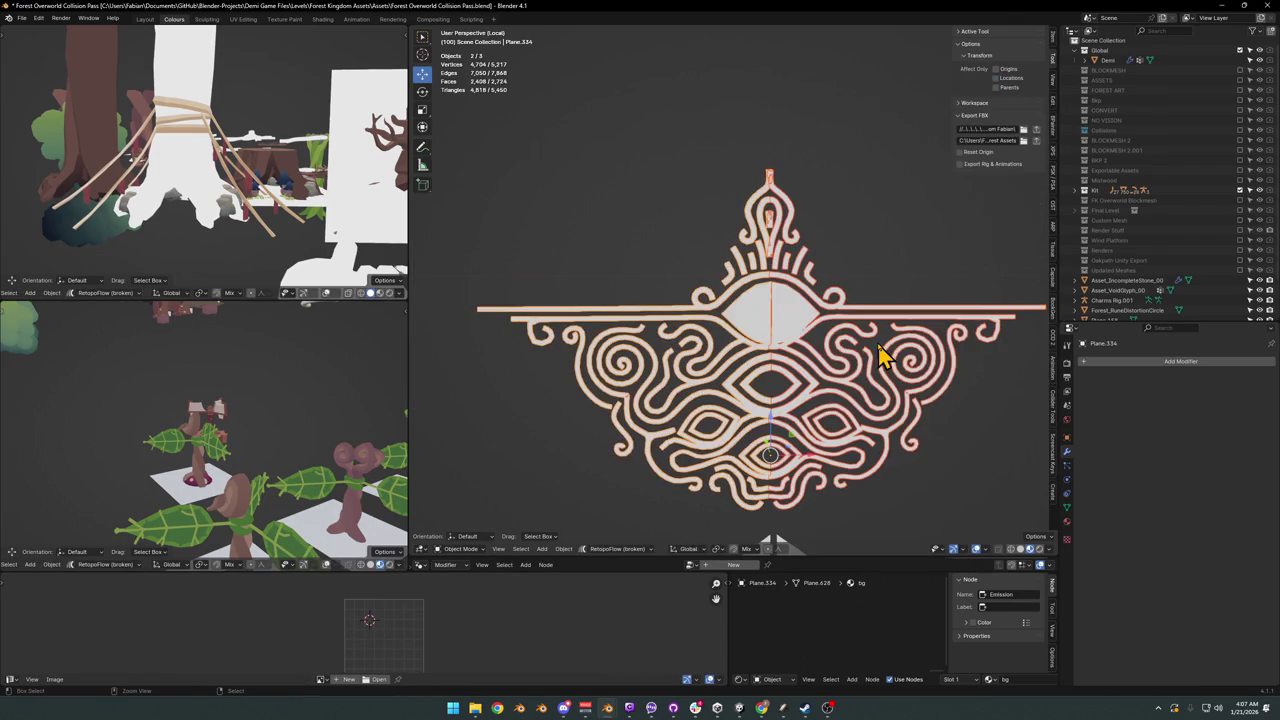
pyautogui.click(814, 320)
pyautogui.hotkey('ctrl', 'a')
pyautogui.click(815, 318)
pyautogui.press('Tab')
pyautogui.press('a')
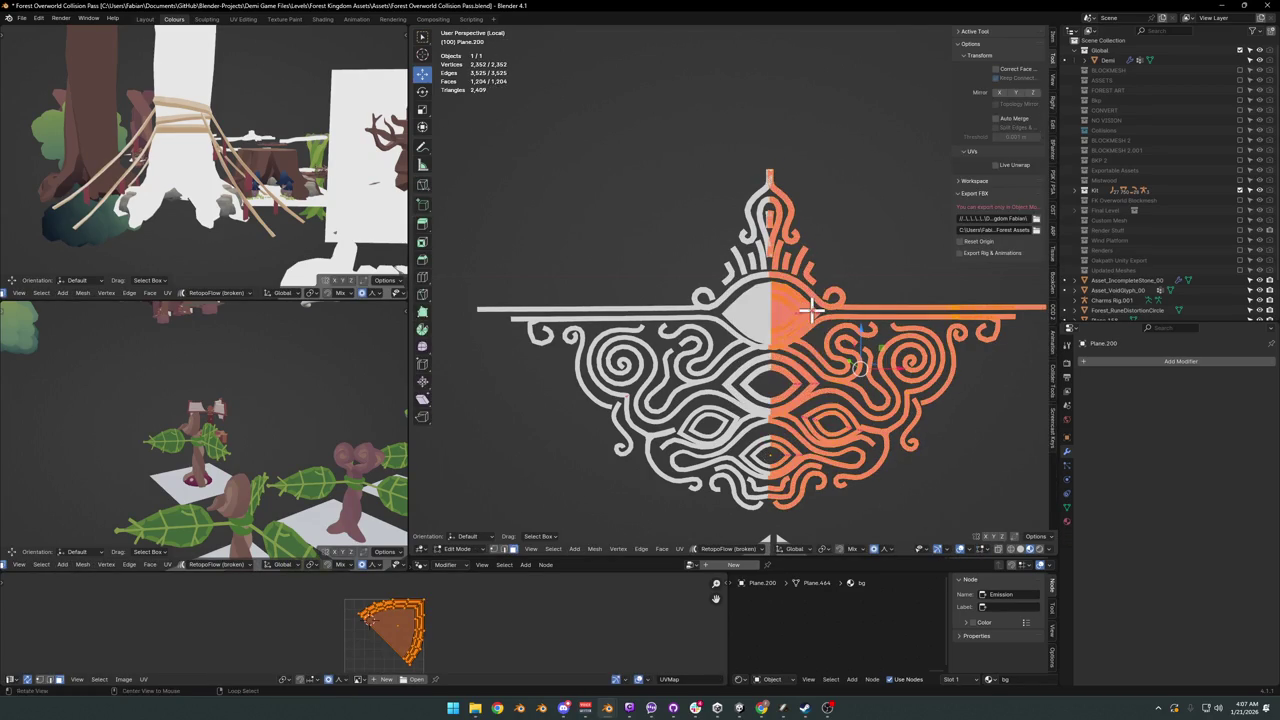
pyautogui.hotkey('alt', 'n')
pyautogui.click(814, 312)
pyautogui.press('Tab')
# Step: Join both halves into a single Plane.334 crest object
pyautogui.keyDown('shift'); pyautogui.click(700, 338); pyautogui.keyUp('shift')
pyautogui.hotkey('ctrl', 'j')
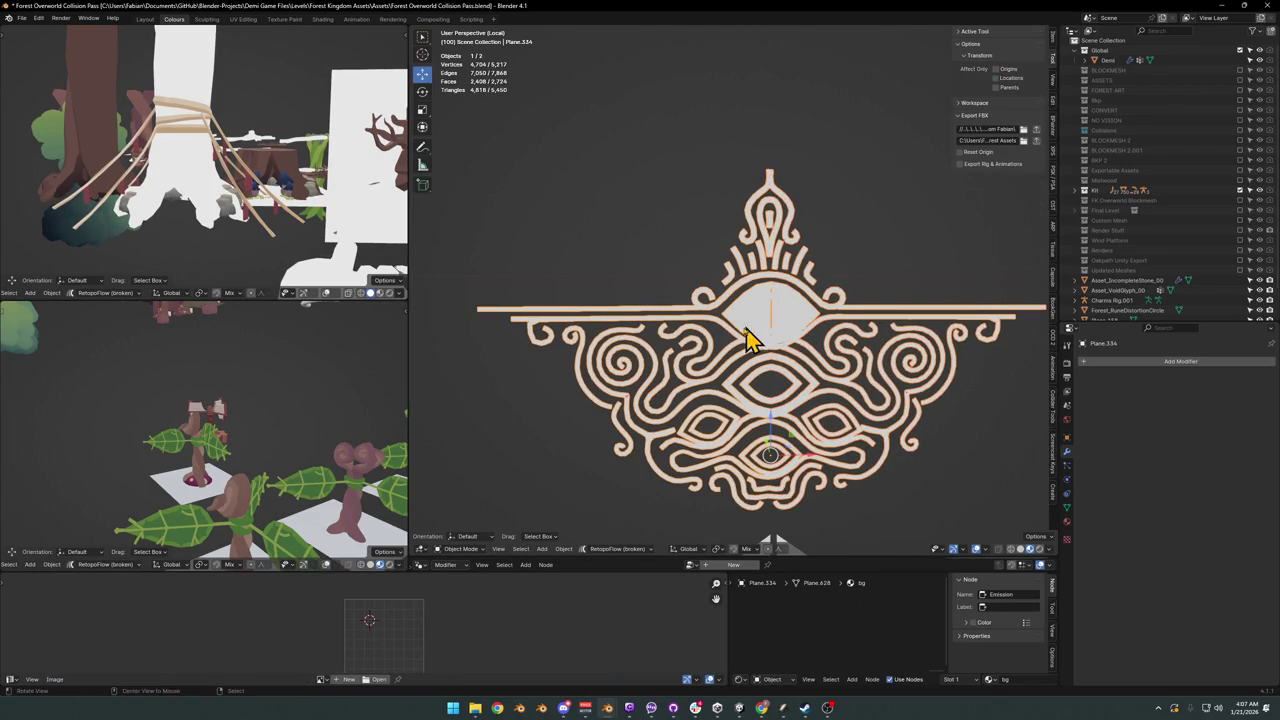
pyautogui.moveTo(750, 338); pyautogui.dragTo(782, 372, button='middle')
pyautogui.hotkey('alt', 'a')
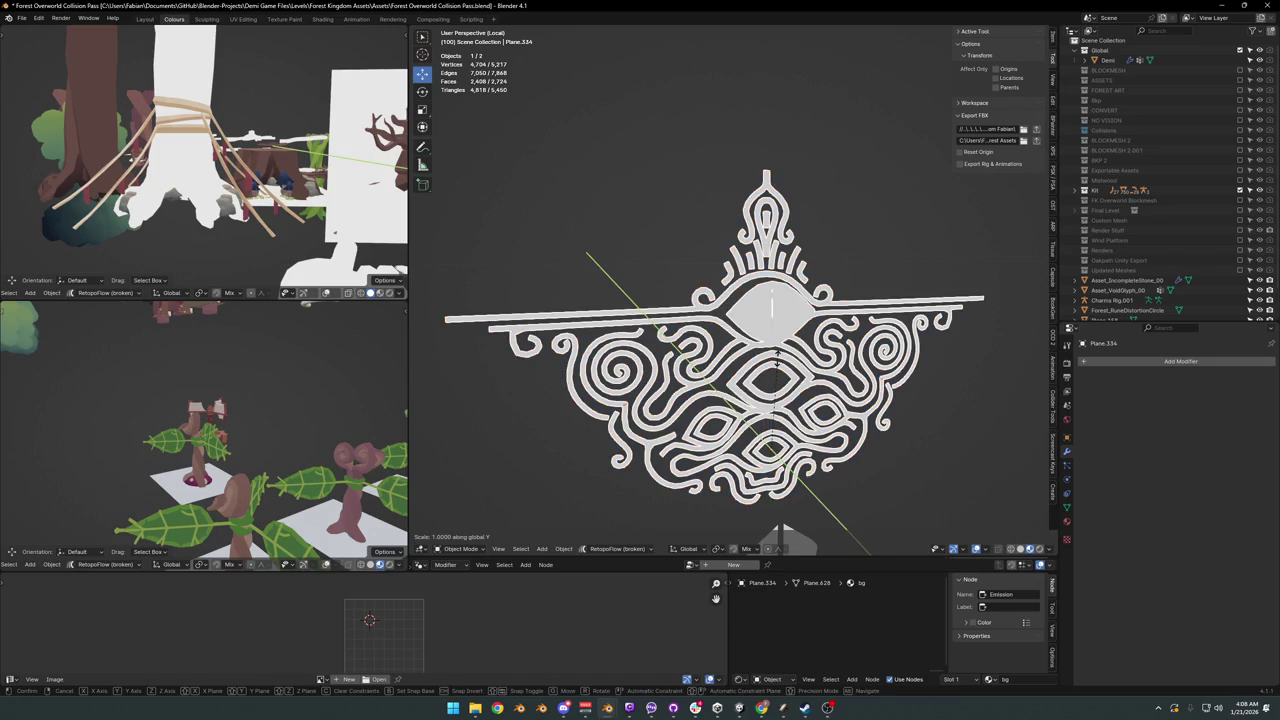
# Step: Save the Blender file with the joined crest
pyautogui.click(780, 371)
pyautogui.hotkey('alt', 'a')
pyautogui.scroll(-2, 785, 355)
pyautogui.hotkey('ctrl', 's')
pyautogui.click(771, 322)
pyautogui.scroll(1, 780, 330)
pyautogui.scroll(2, 765, 262)
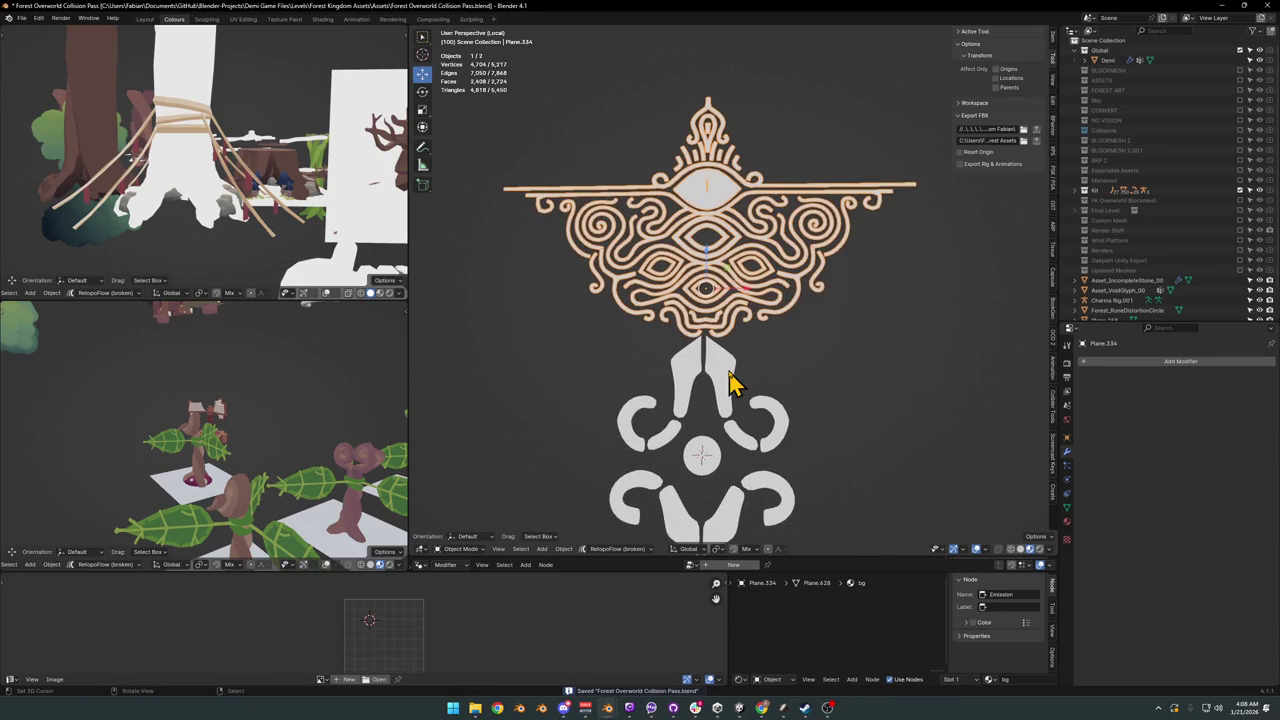
# Step: Copy the old fleur glyph's name and give it to the crest
pyautogui.click(730, 380)
pyautogui.press('F2')
pyautogui.hotkey('ctrl', 'c')
pyautogui.press('Escape')
pyautogui.click(737, 294)
pyautogui.press('F2')
pyautogui.hotkey('ctrl', 'v')
pyautogui.press('Return')
pyautogui.click(755, 230)
pyautogui.click(755, 235)
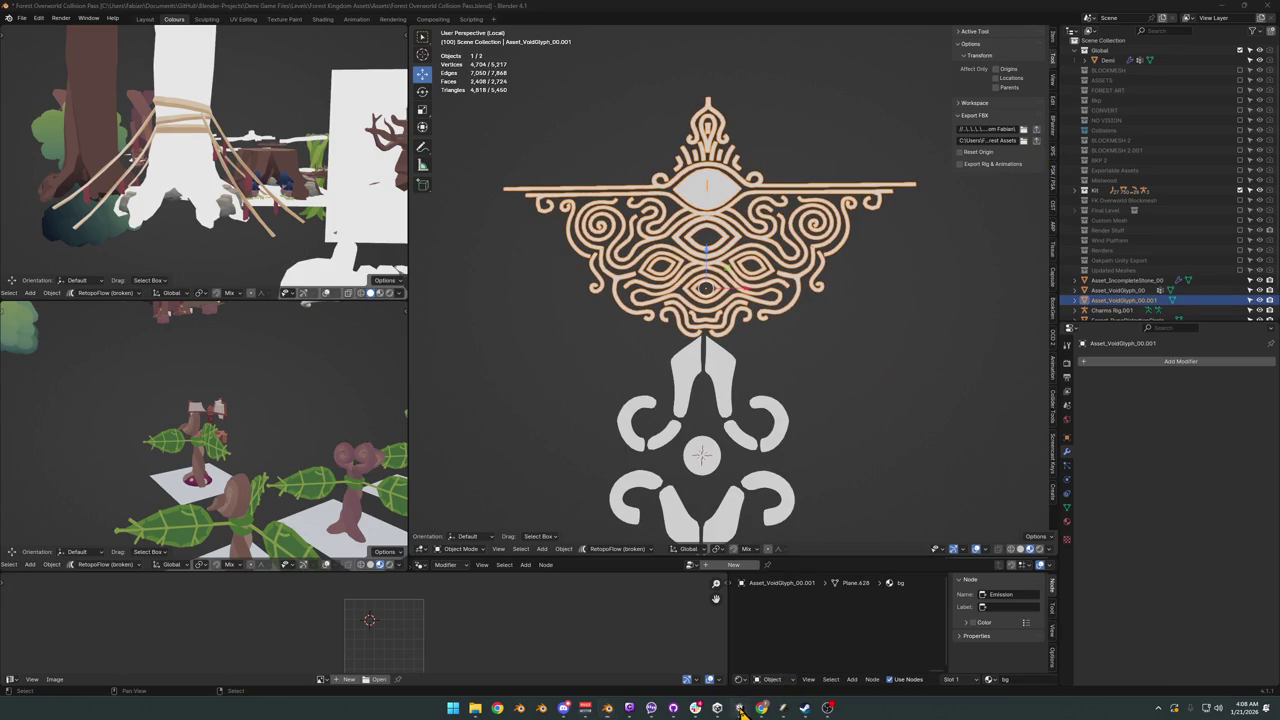
# Step: Delete the old fleur glyph and name the crest Asset_VoidGlyph_00
pyautogui.hotkey('alt', 'Tab')
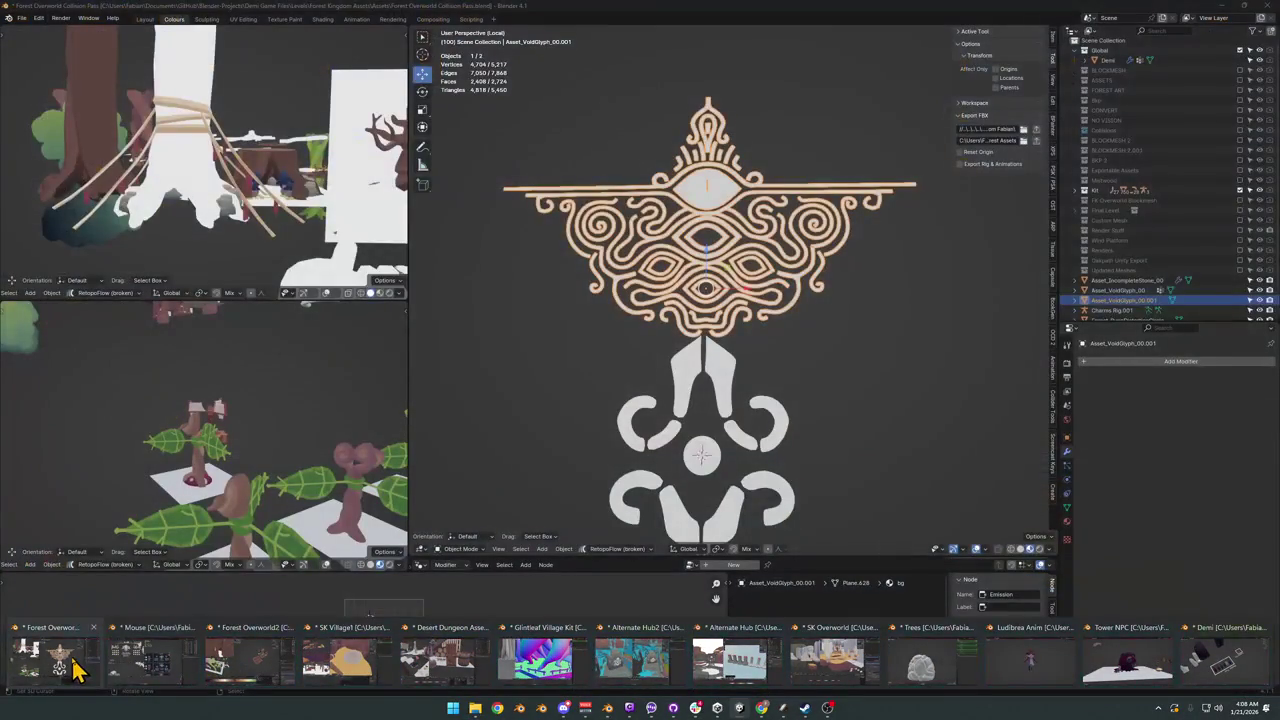
pyautogui.click(75, 668)
pyautogui.click(757, 397)
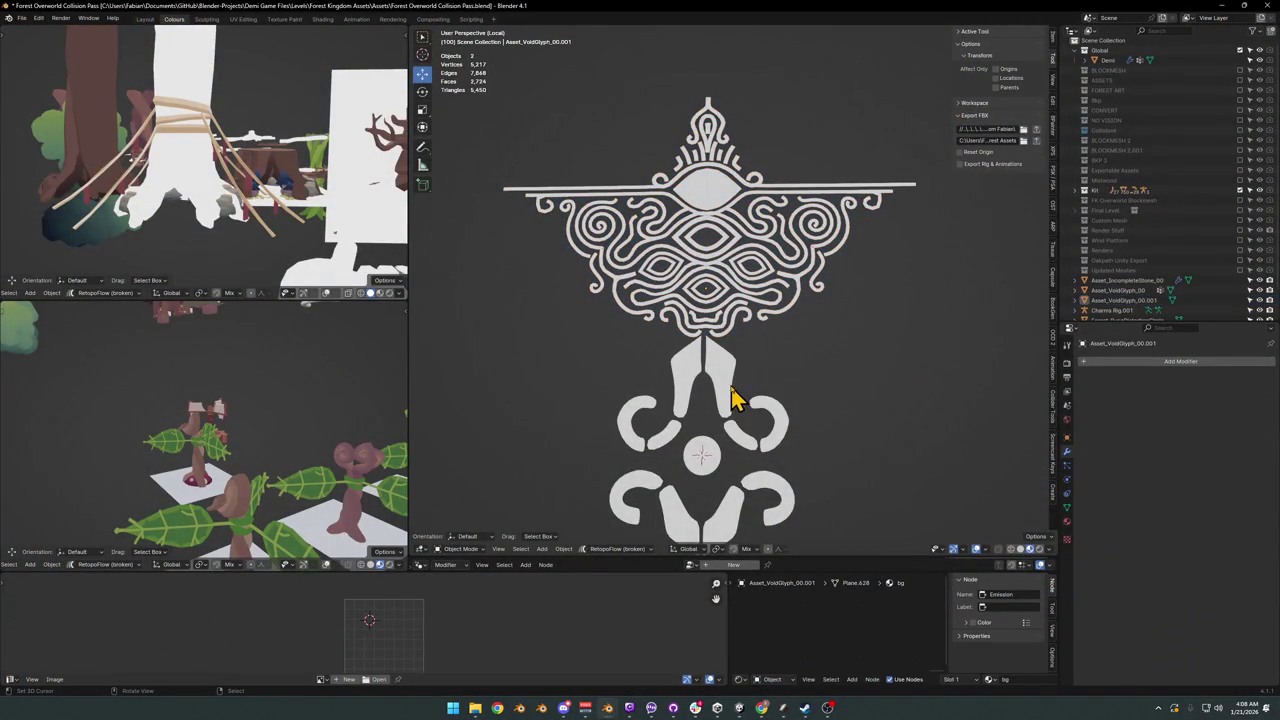
pyautogui.press('F2')
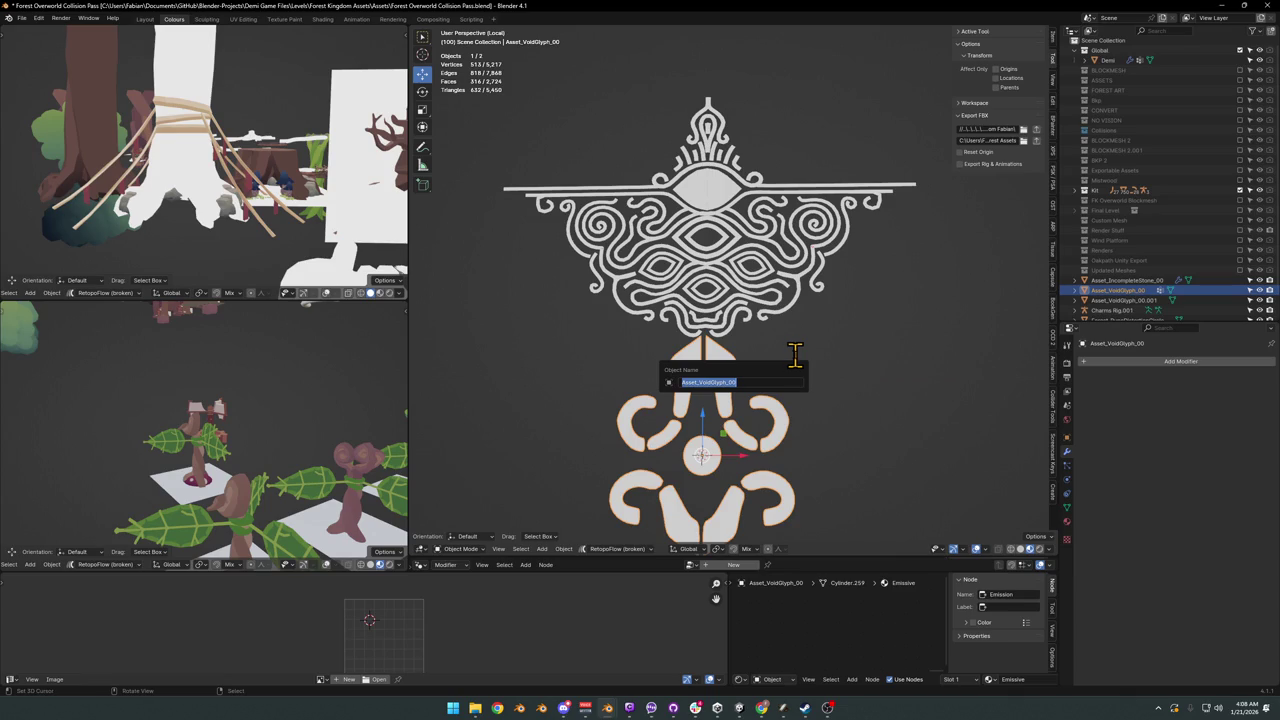
pyautogui.press('Escape')
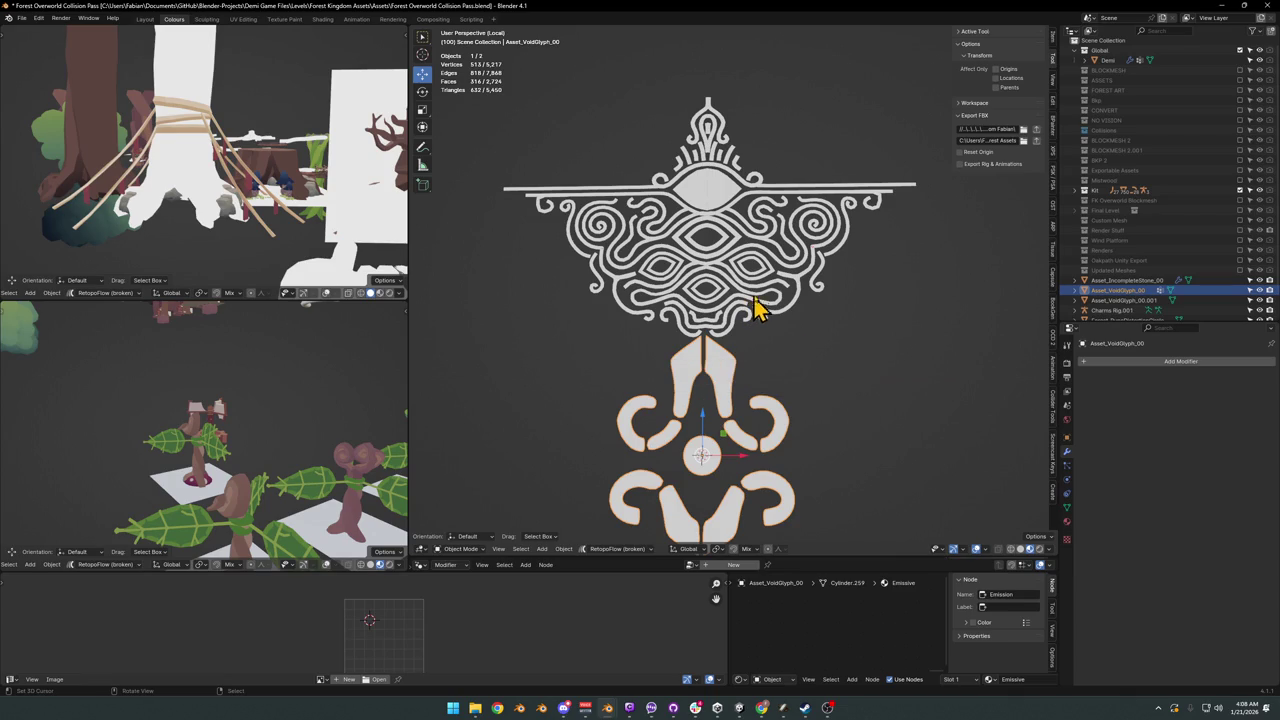
pyautogui.press('Delete')
pyautogui.click(765, 300)
pyautogui.press('F2')
pyautogui.press('Return')
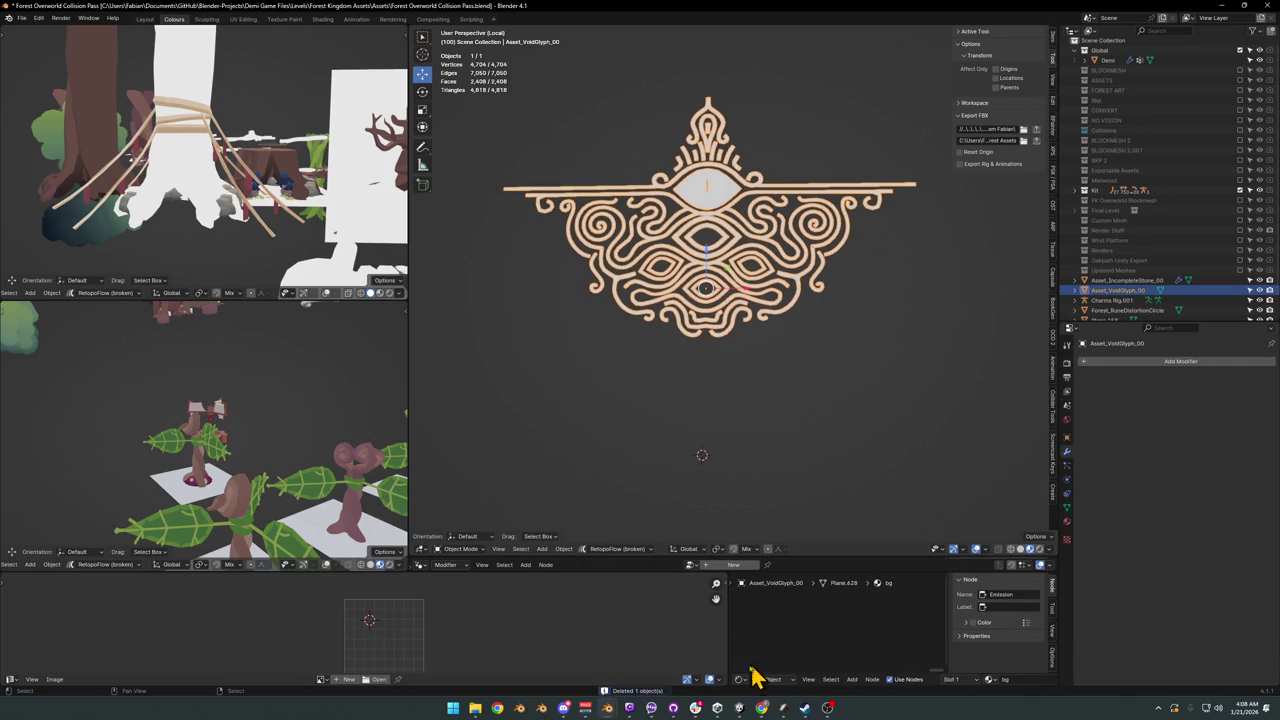
# Step: Look over the glyph stone in Unity before returning to Blender
pyautogui.click(740, 708)
pyautogui.moveTo(803, 280)
pyautogui.mouseDown(button='right')
pyautogui.moveTo(758, 284)
pyautogui.moveTo(803, 357)
pyautogui.moveTo(831, 371)
pyautogui.moveTo(817, 352)
pyautogui.mouseUp(button='right')
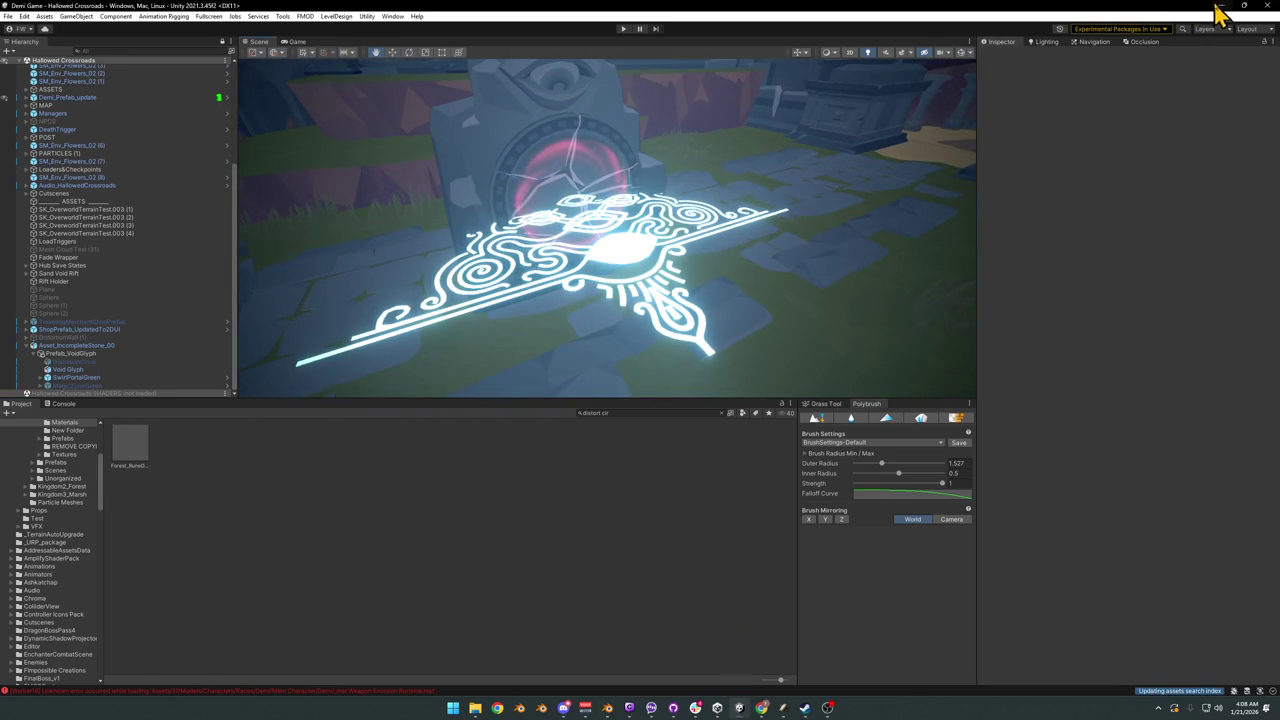
pyautogui.click(1222, 8)
# Step: Clear and apply the crest's rotation and scale, then view it glowing on the Unity stone
pyautogui.hotkey('alt', 's')
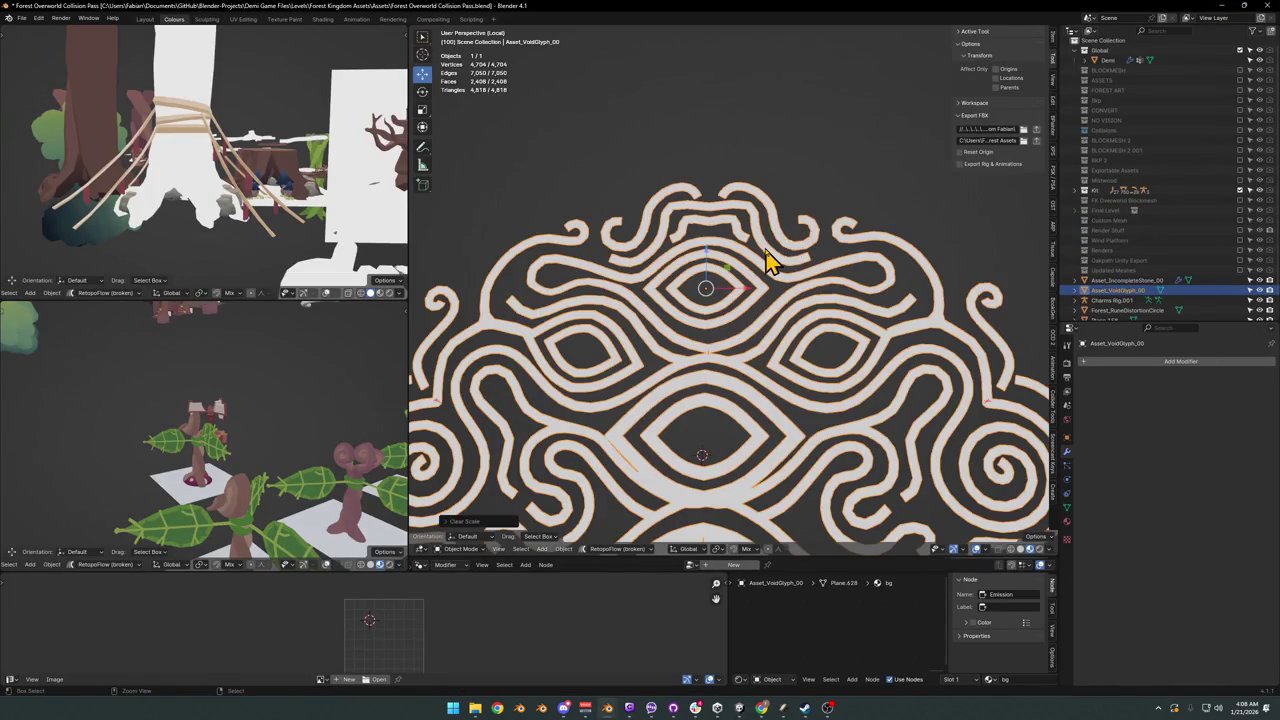
pyautogui.hotkey('alt', 'r')
pyautogui.hotkey('ctrl', 'a')
pyautogui.click(766, 249)
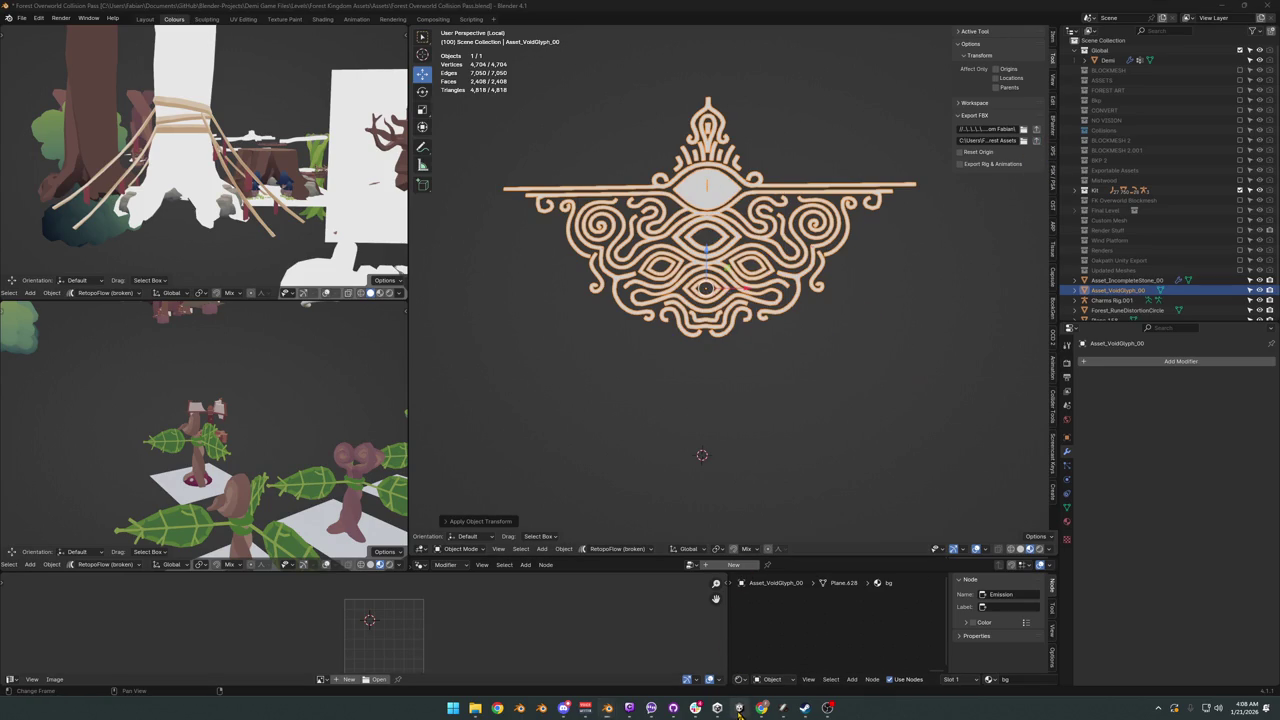
pyautogui.hotkey('alt', 'Tab')
pyautogui.moveTo(743, 301)
pyautogui.keyDown('alt'); pyautogui.mouseDown()
pyautogui.moveTo(700, 200)
pyautogui.moveTo(663, 209)
pyautogui.mouseUp(); pyautogui.keyUp('alt')
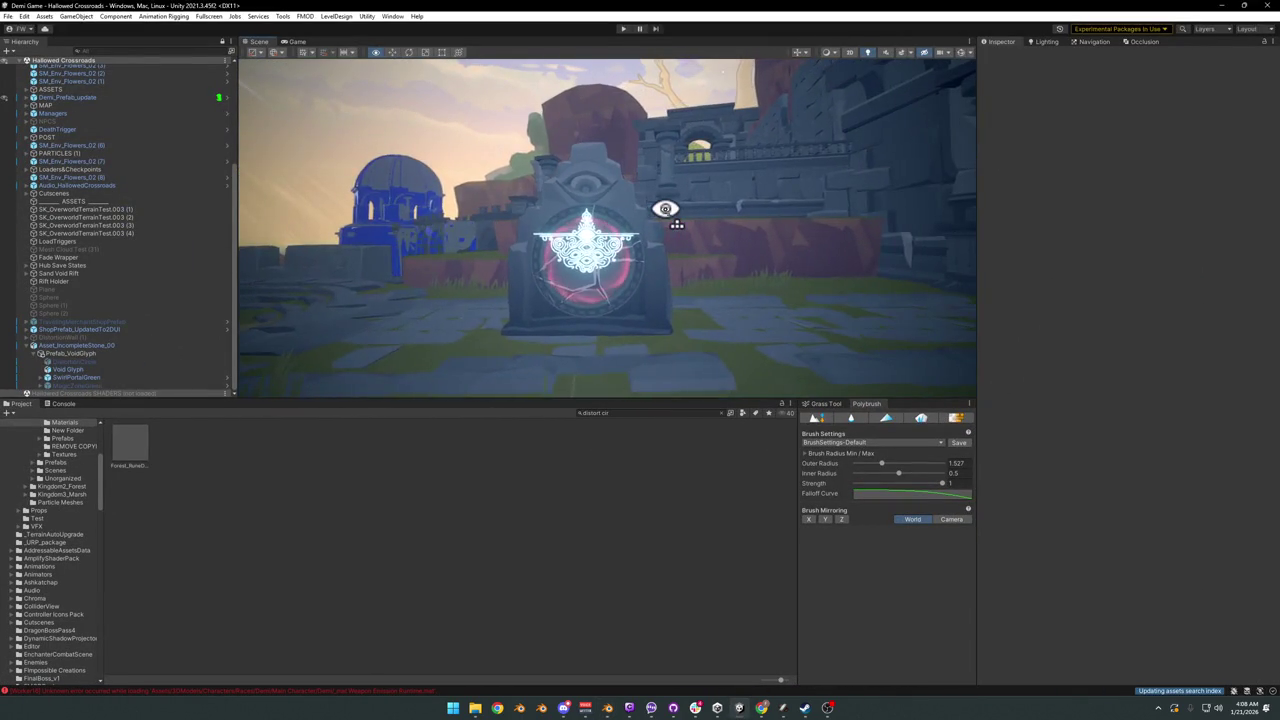
# Step: Move the Void Glyph lower on the stone
pyautogui.scroll(1, 663, 210)
pyautogui.scroll(4, 645, 210)
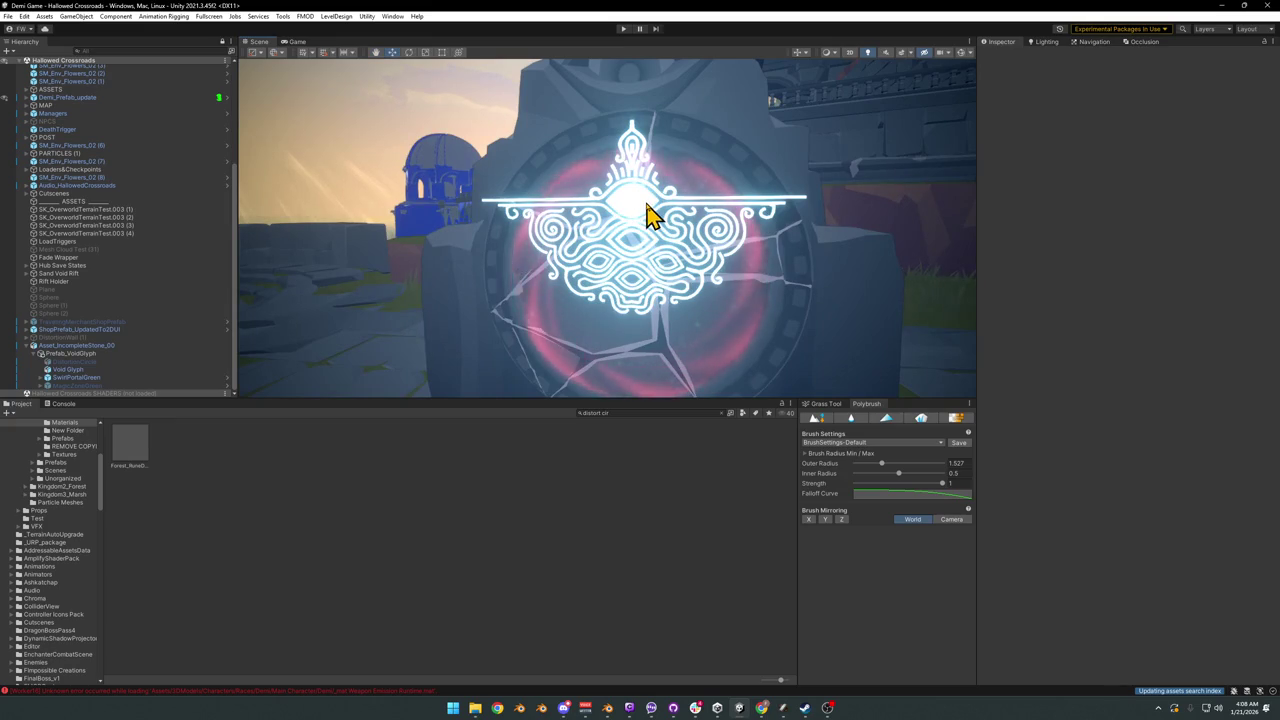
pyautogui.click(648, 217)
pyautogui.moveTo(638, 257)
pyautogui.mouseDown()
pyautogui.moveTo(638, 300)
pyautogui.moveTo(680, 286)
pyautogui.moveTo(660, 323)
pyautogui.moveTo(652, 300)
pyautogui.mouseUp()
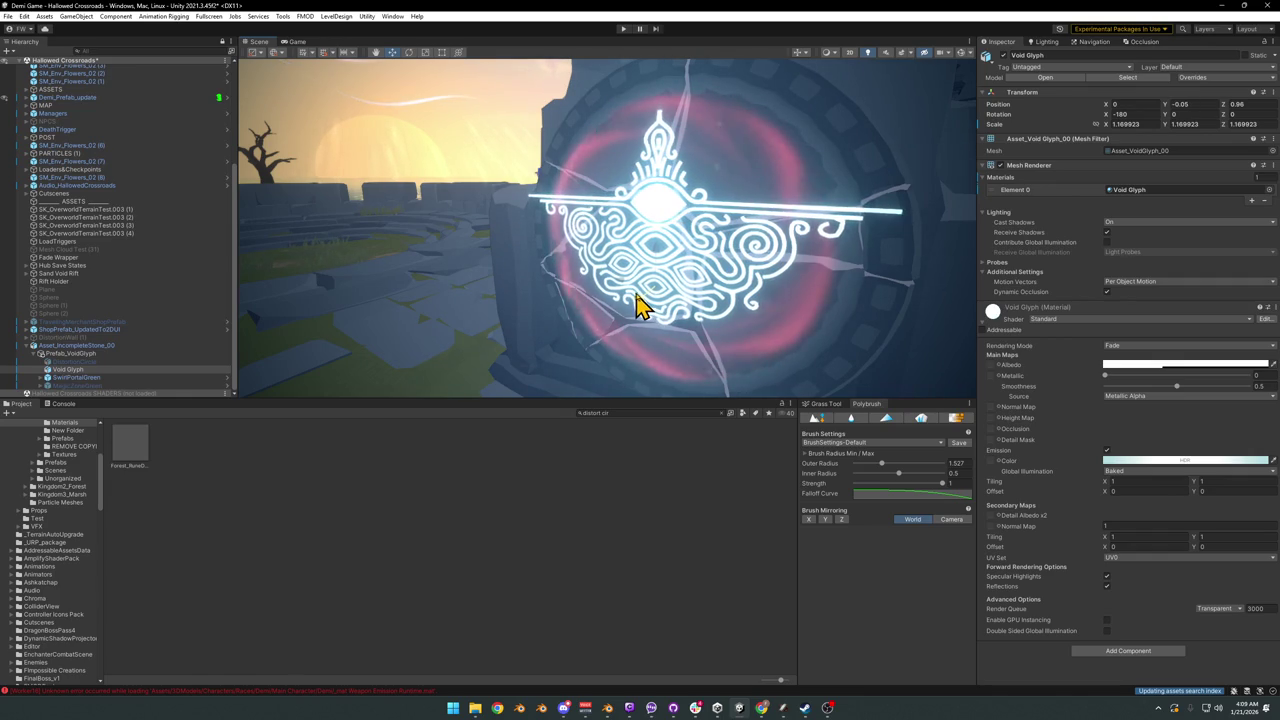
pyautogui.moveTo(645, 303); pyautogui.dragTo(645, 304)
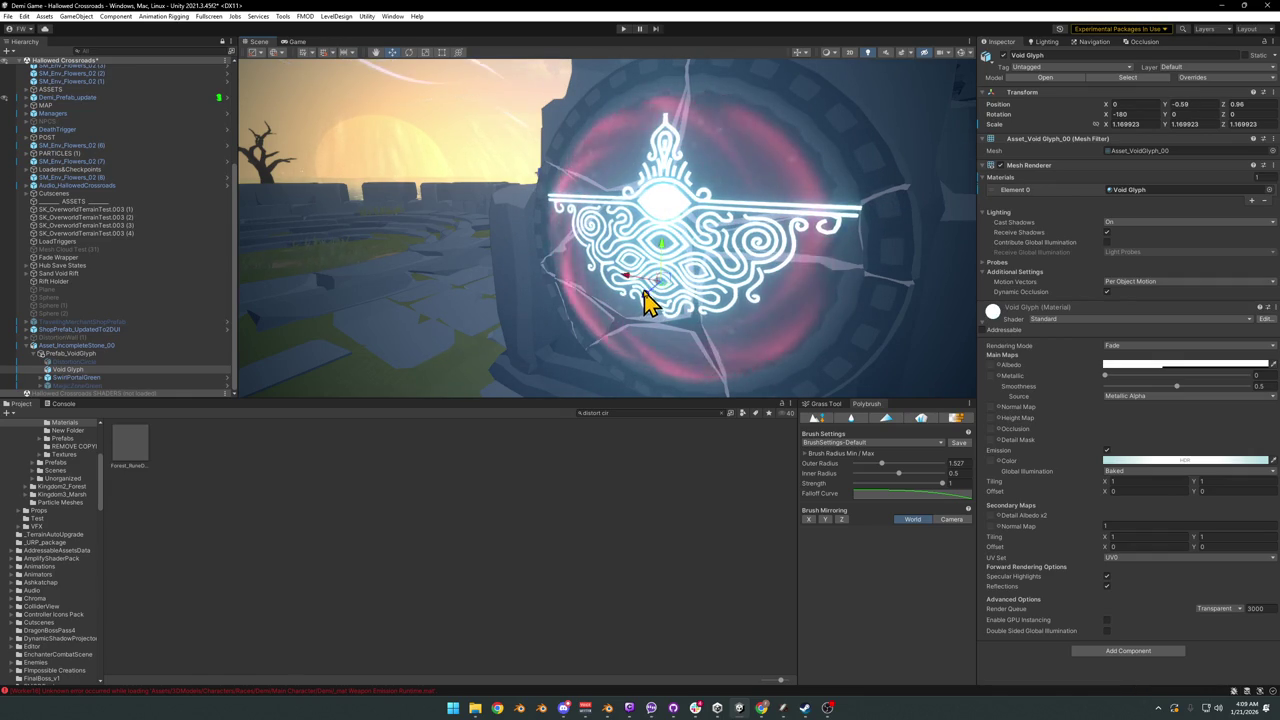
pyautogui.press('f')
# Step: Scale the Void Glyph up to about 1.73, raise it, then minimize Unity
pyautogui.click(617, 500)
pyautogui.moveTo(737, 289); pyautogui.dragTo(662, 265, button='right')
pyautogui.press('w')
pyautogui.press('s')
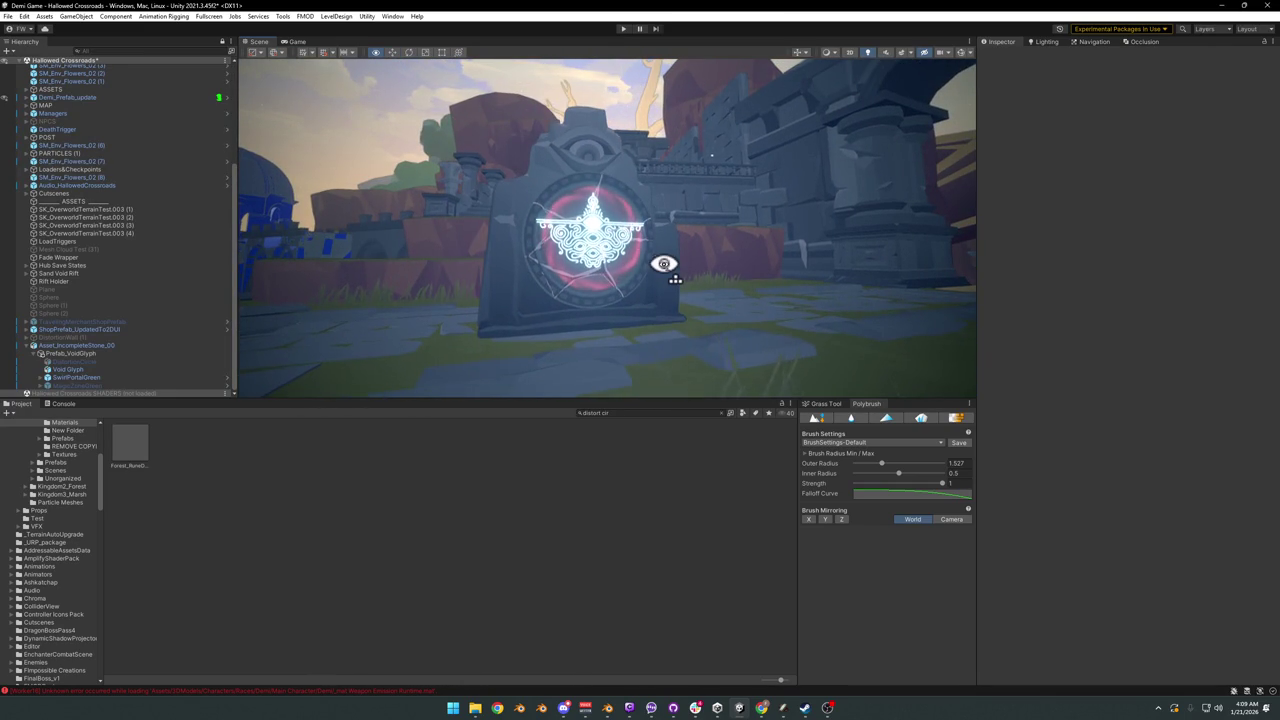
pyautogui.press('w')
pyautogui.moveTo(664, 264)
pyautogui.mouseDown(button='right')
pyautogui.moveTo(668, 278)
pyautogui.moveTo(646, 292)
pyautogui.mouseUp(button='right')
pyautogui.press('s')
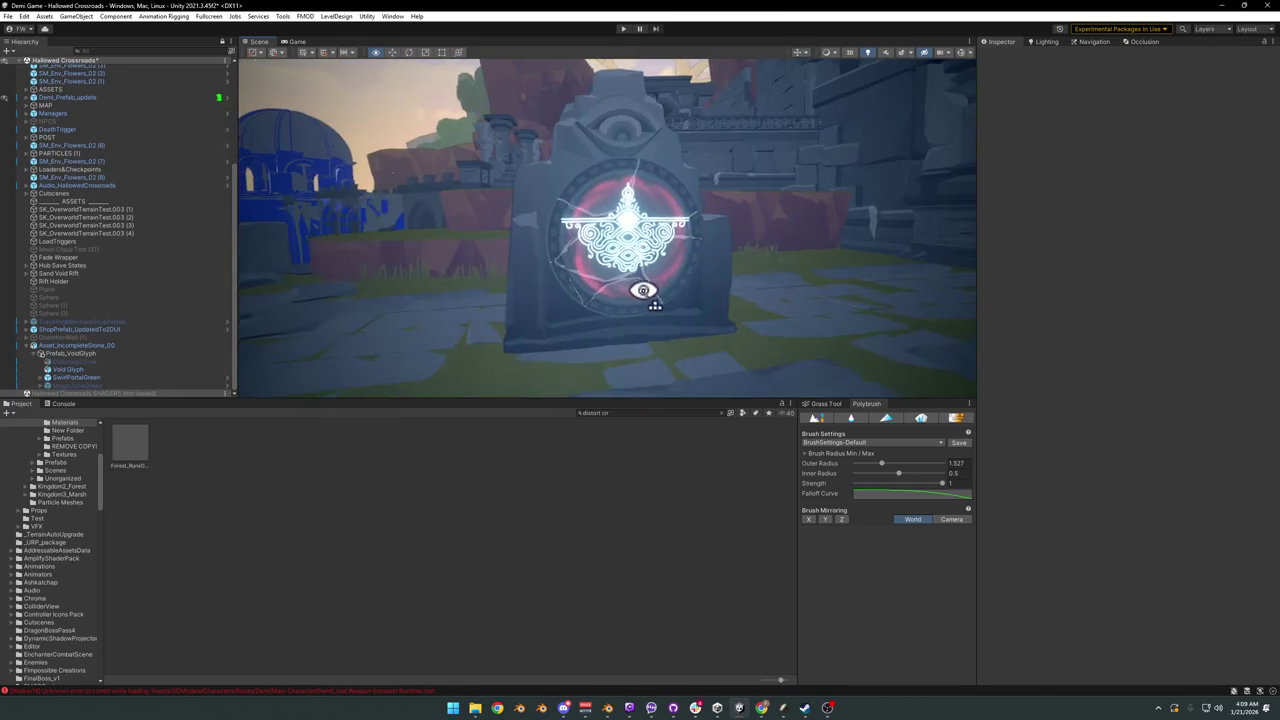
pyautogui.click(613, 265)
pyautogui.press('r')
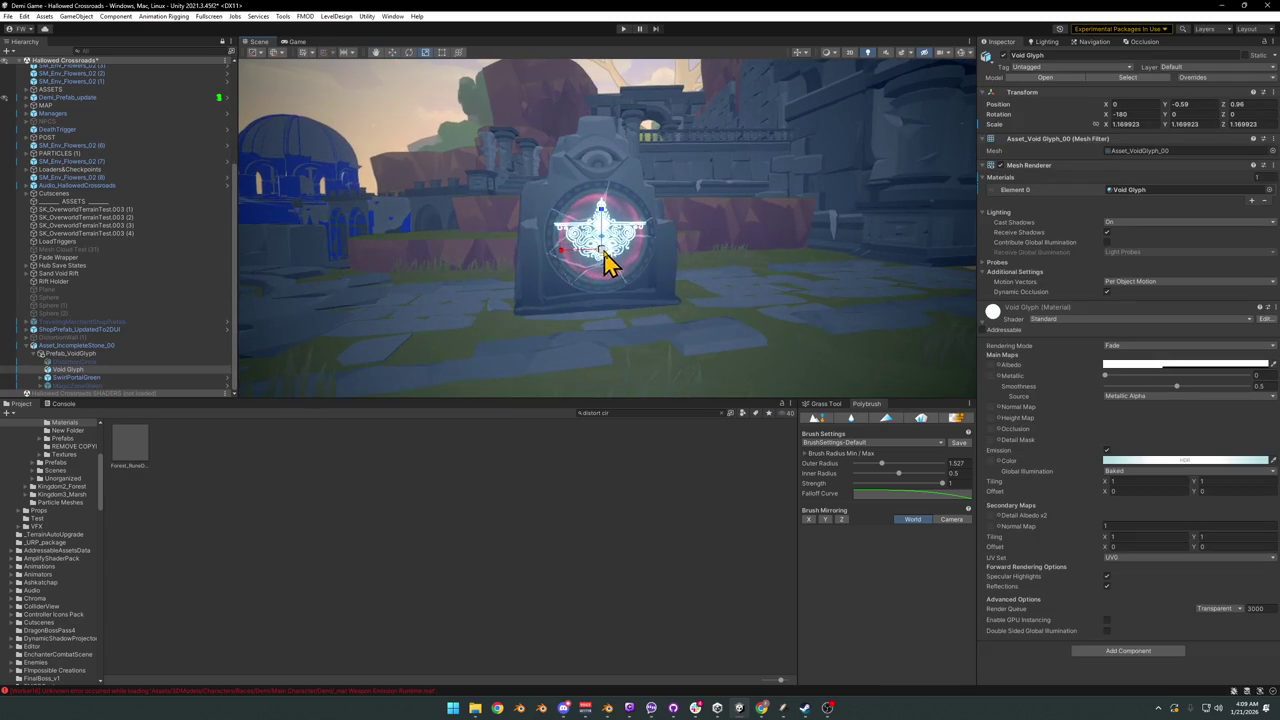
pyautogui.moveTo(628, 262); pyautogui.dragTo(695, 250, button='right')
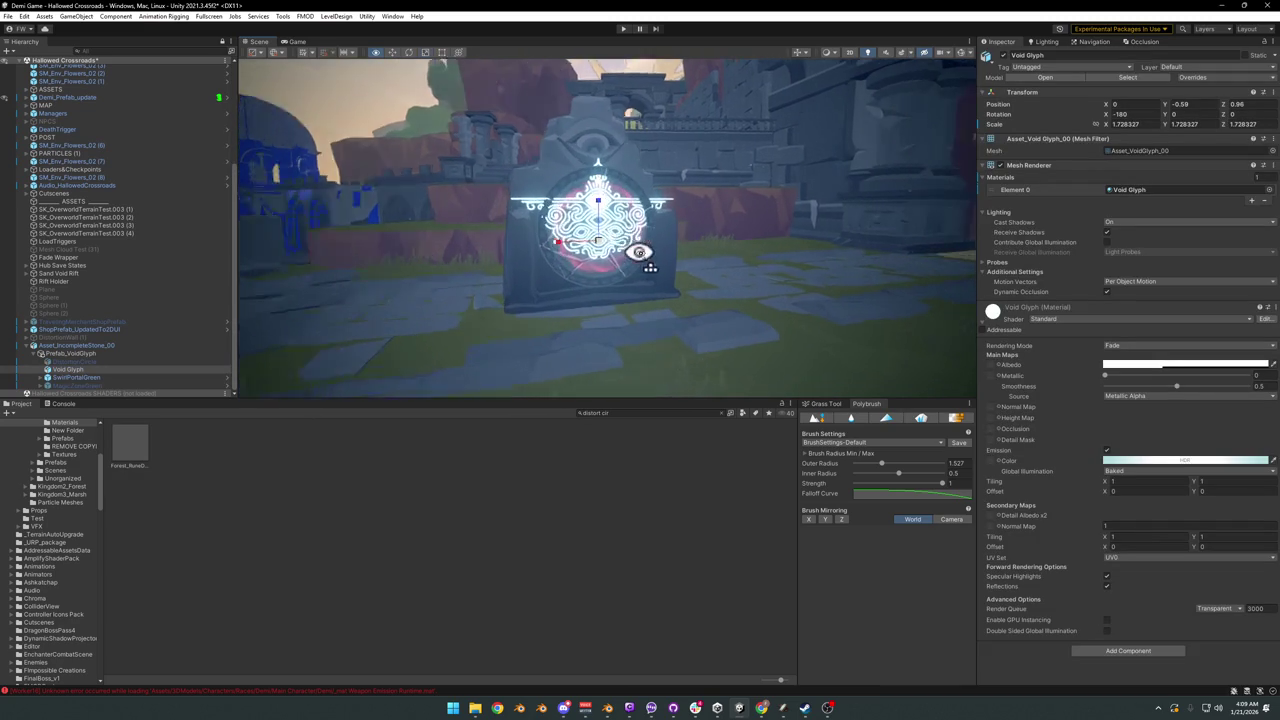
pyautogui.moveTo(707, 238); pyautogui.dragTo(724, 243)
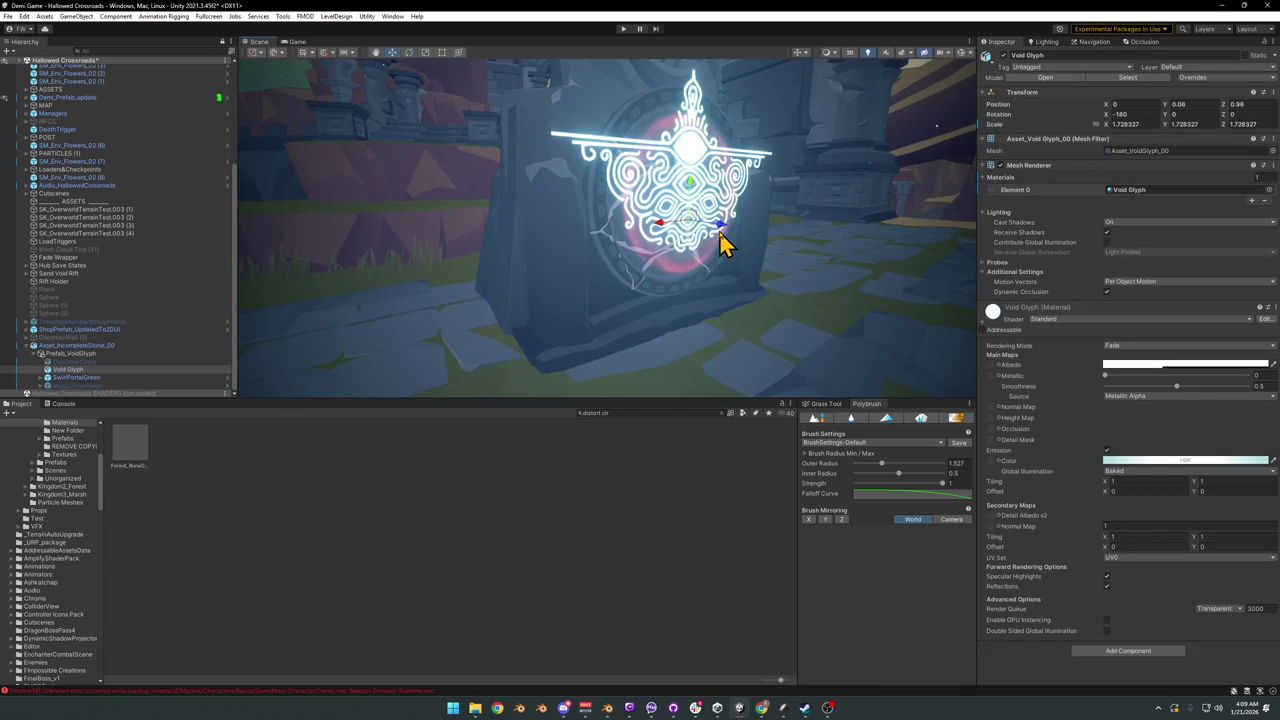
pyautogui.click(652, 480)
pyautogui.moveTo(677, 208)
pyautogui.mouseDown(button='right')
pyautogui.moveTo(662, 212)
pyautogui.moveTo(721, 229)
pyautogui.mouseUp(button='right')
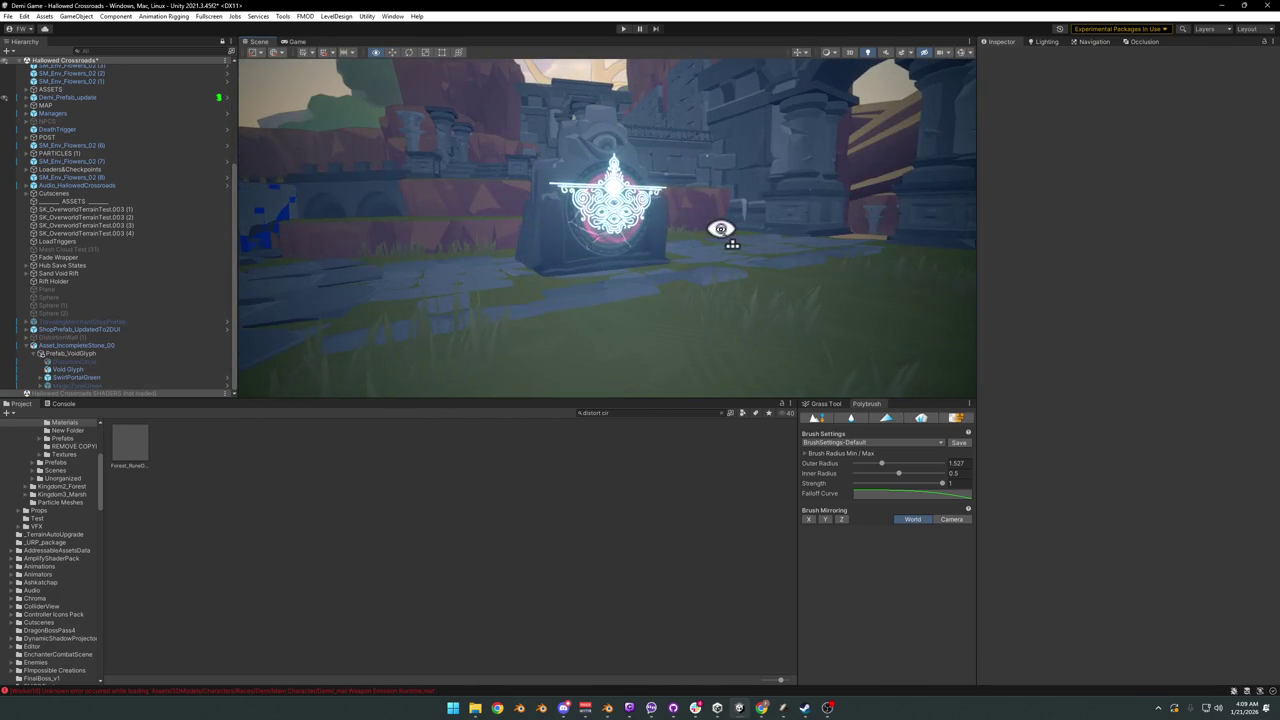
pyautogui.click(1215, 6)
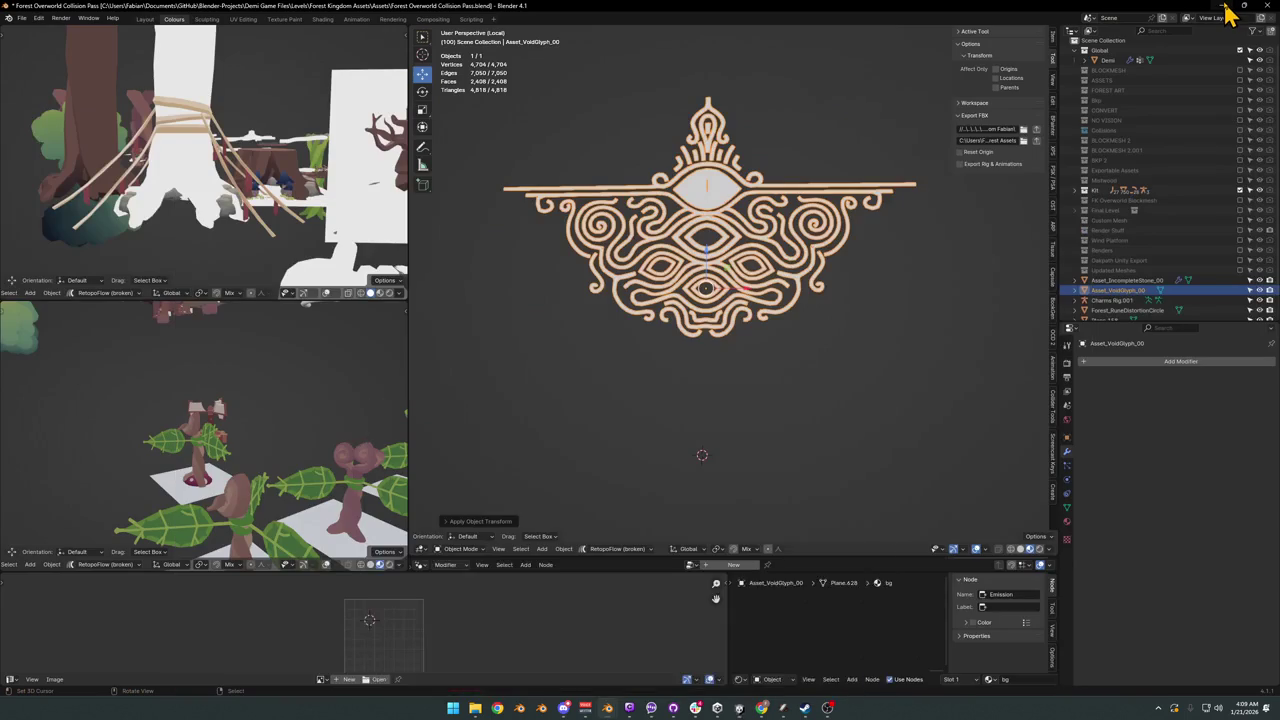
# Step: Paste the fleur glyph in below the crest as Asset_VoidGlyph_00, then return to Unity
pyautogui.moveTo(800, 250); pyautogui.dragTo(795, 272, button='middle')
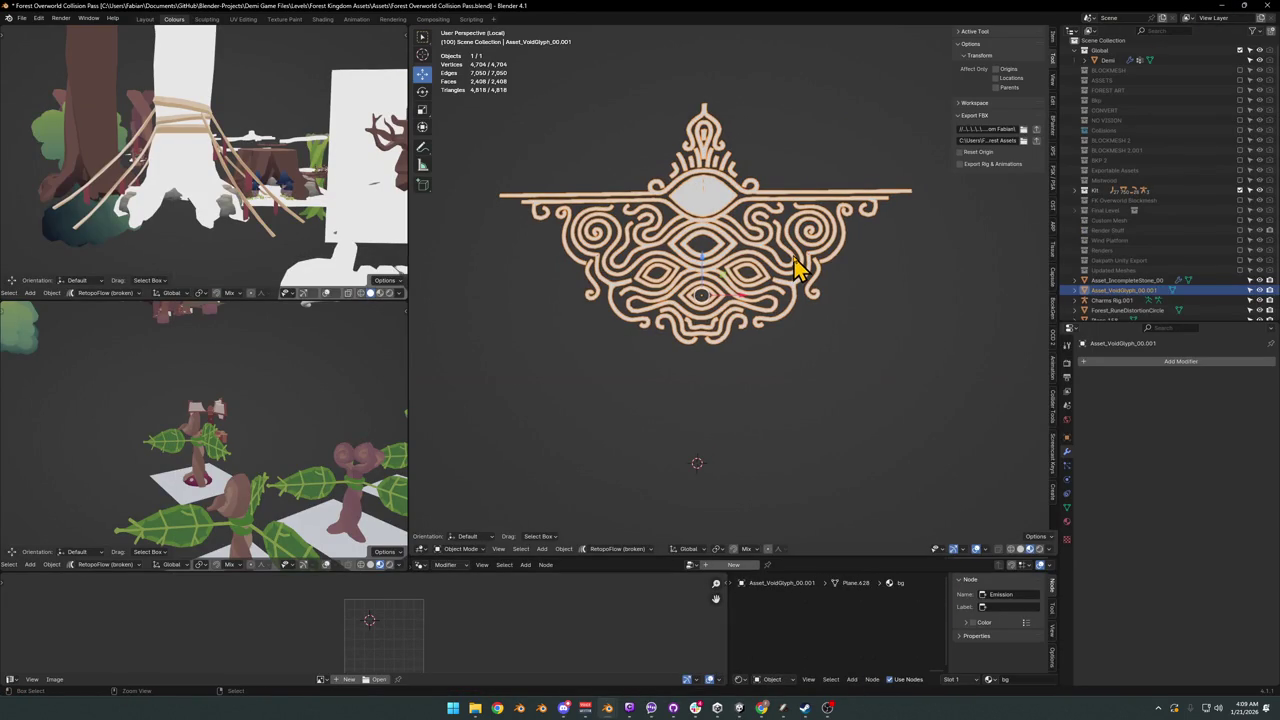
pyautogui.hotkey('ctrl', 'v')
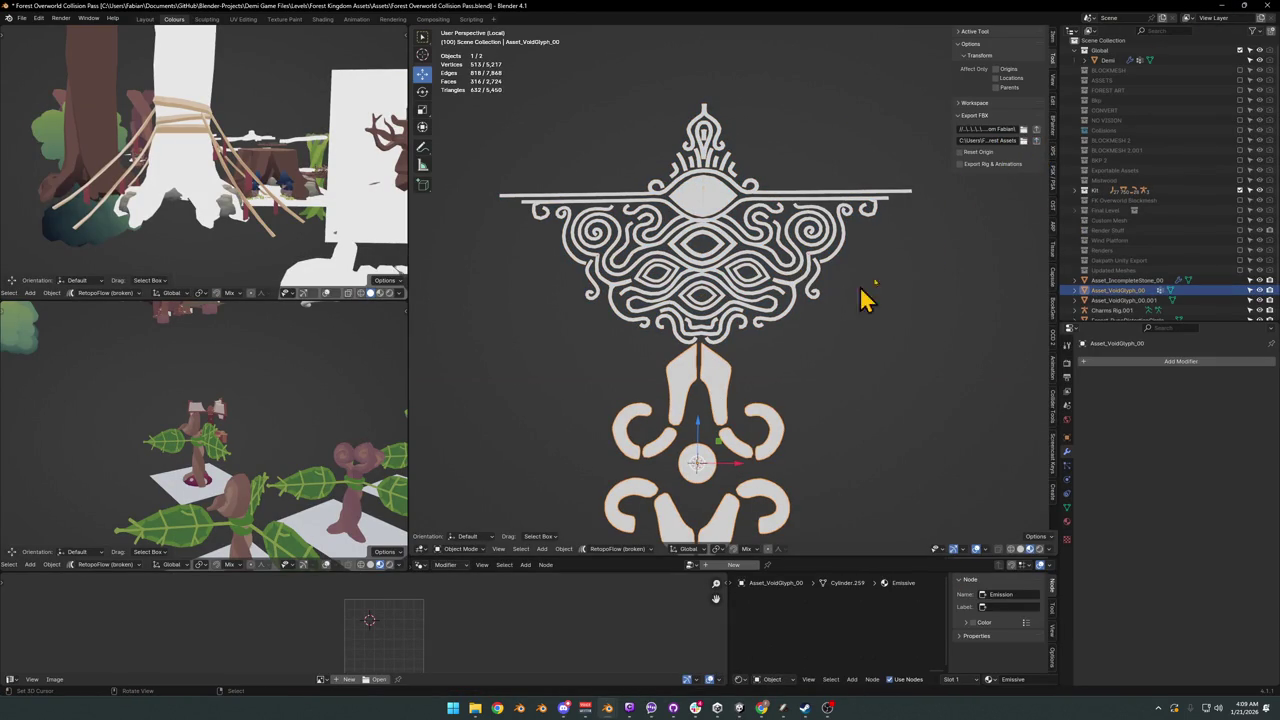
pyautogui.click(740, 708)
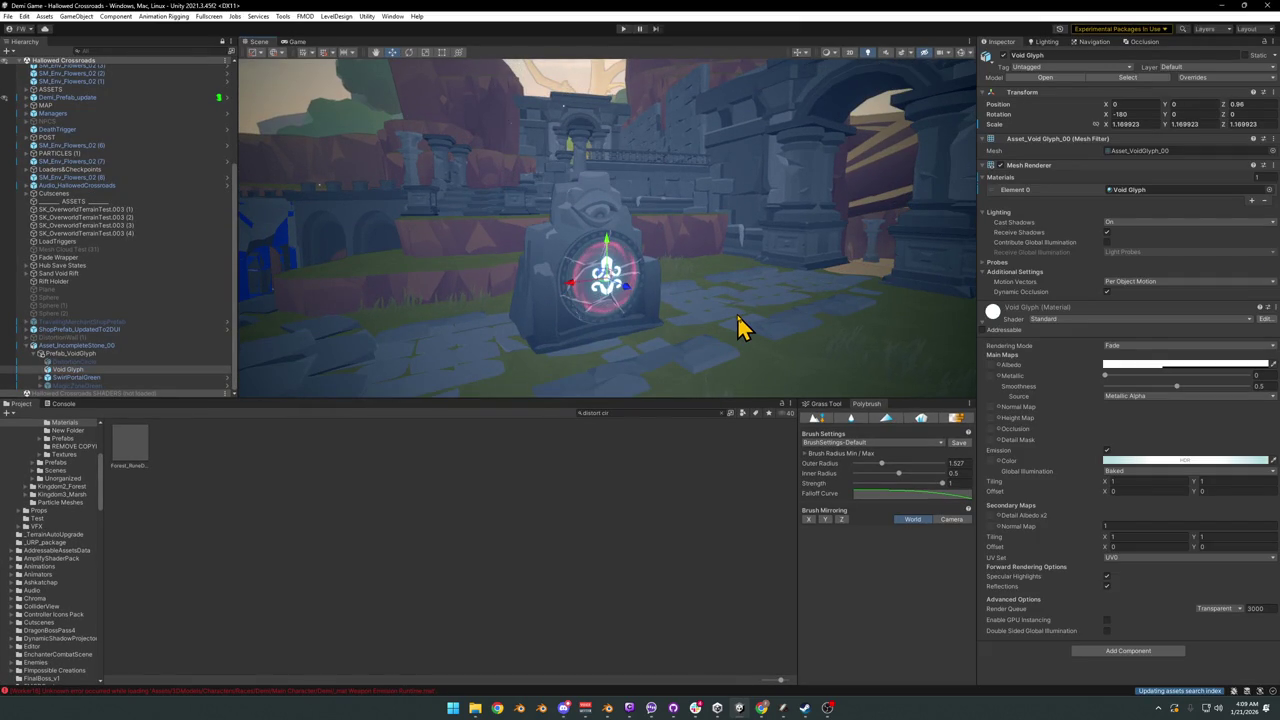
# Step: Set the fleur Void Glyph's emission colour to a violet hue of 248
pyautogui.moveTo(737, 328); pyautogui.dragTo(672, 335, button='right')
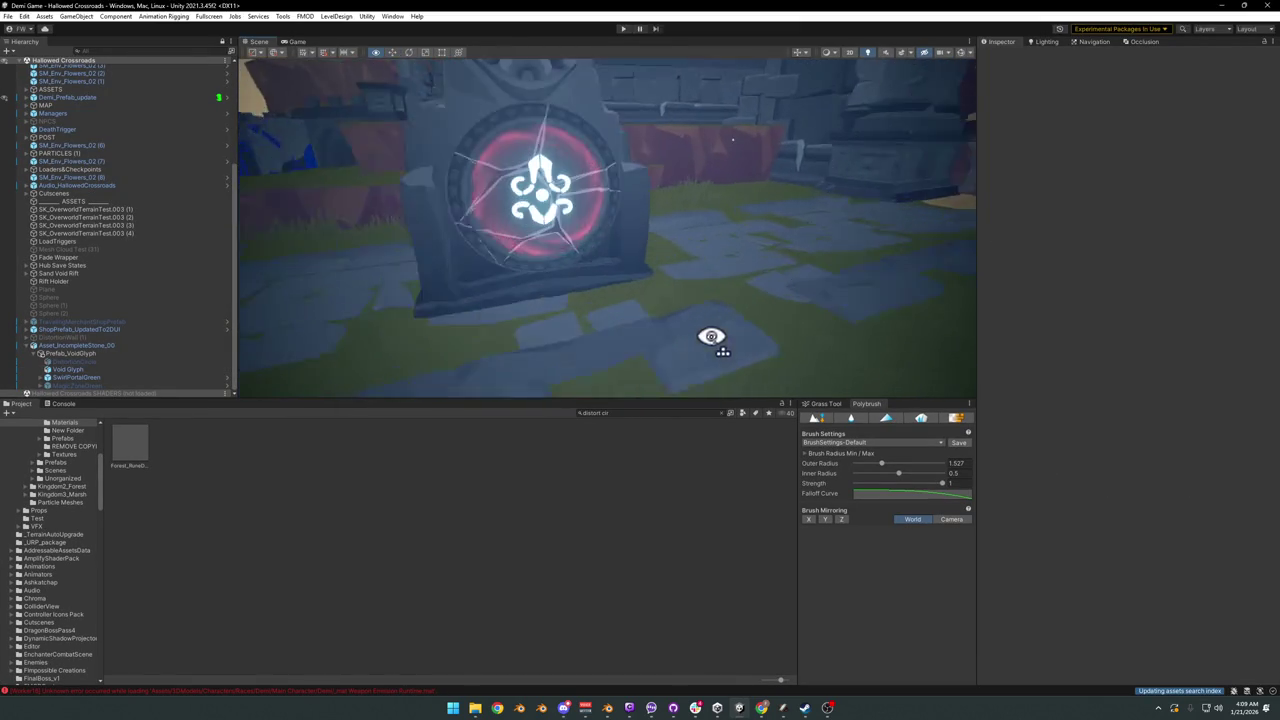
pyautogui.click(1158, 462)
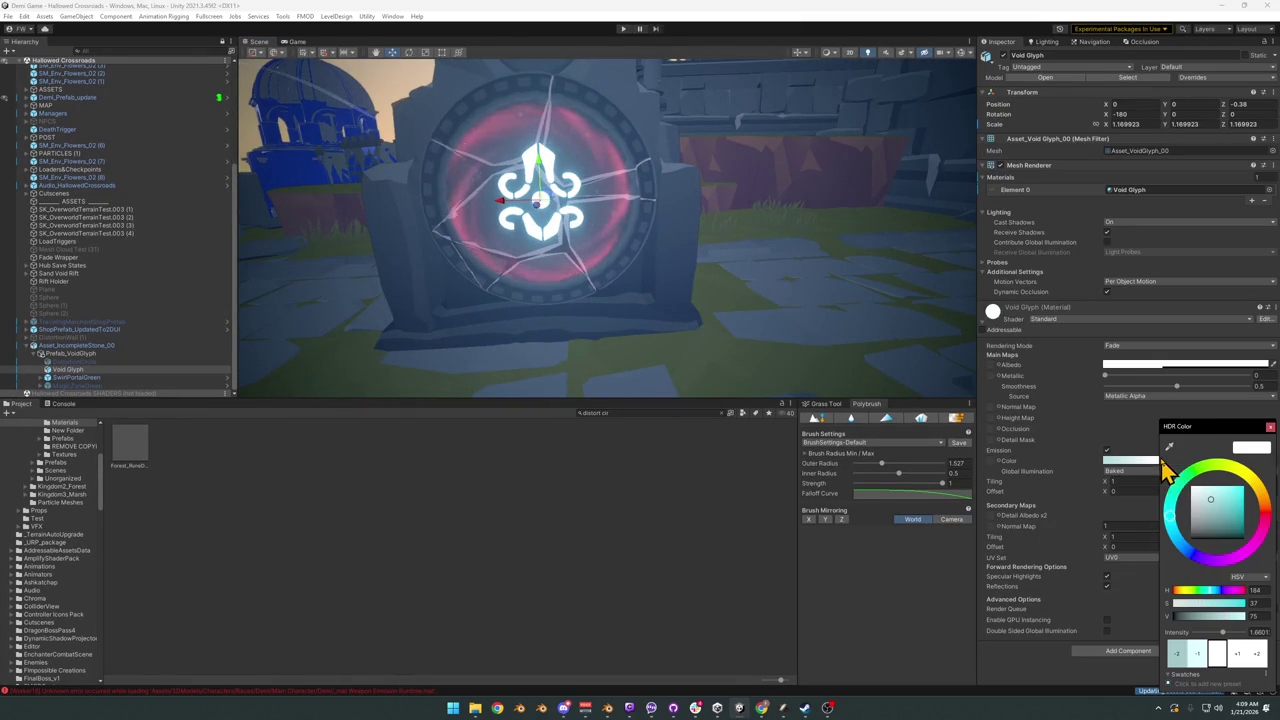
pyautogui.moveTo(1176, 543); pyautogui.dragTo(1218, 562)
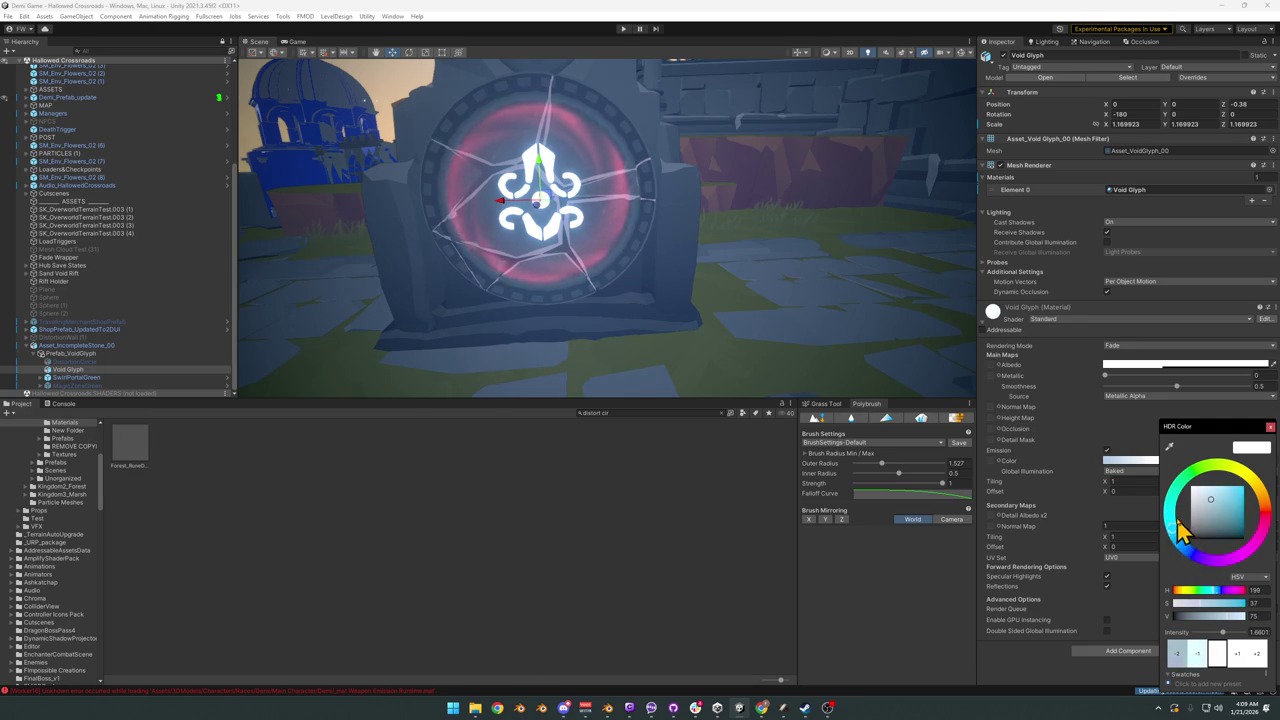
pyautogui.moveTo(1206, 563)
pyautogui.mouseDown()
pyautogui.moveTo(1175, 537)
pyautogui.moveTo(1238, 513)
pyautogui.mouseUp()
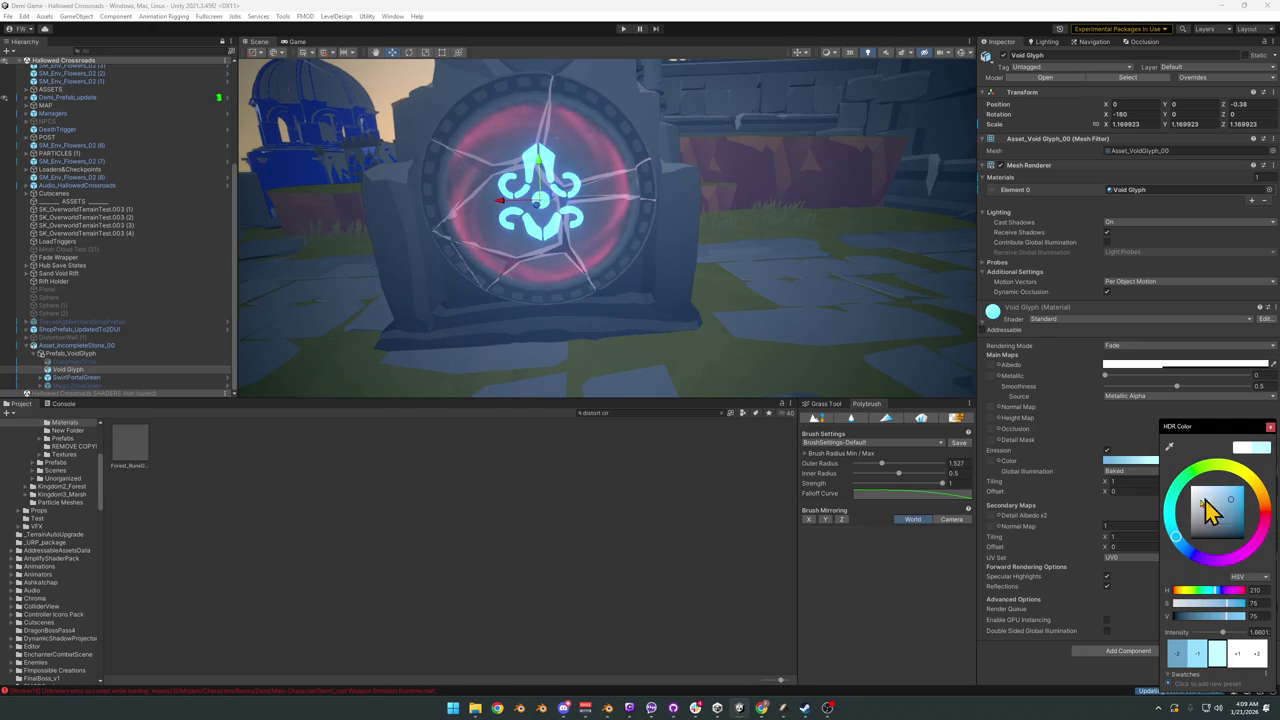
pyautogui.moveTo(1178, 545)
pyautogui.mouseDown()
pyautogui.moveTo(1176, 515)
pyautogui.moveTo(1228, 488)
pyautogui.moveTo(1255, 532)
pyautogui.moveTo(1213, 543)
pyautogui.moveTo(1255, 492)
pyautogui.moveTo(1237, 497)
pyautogui.mouseUp()
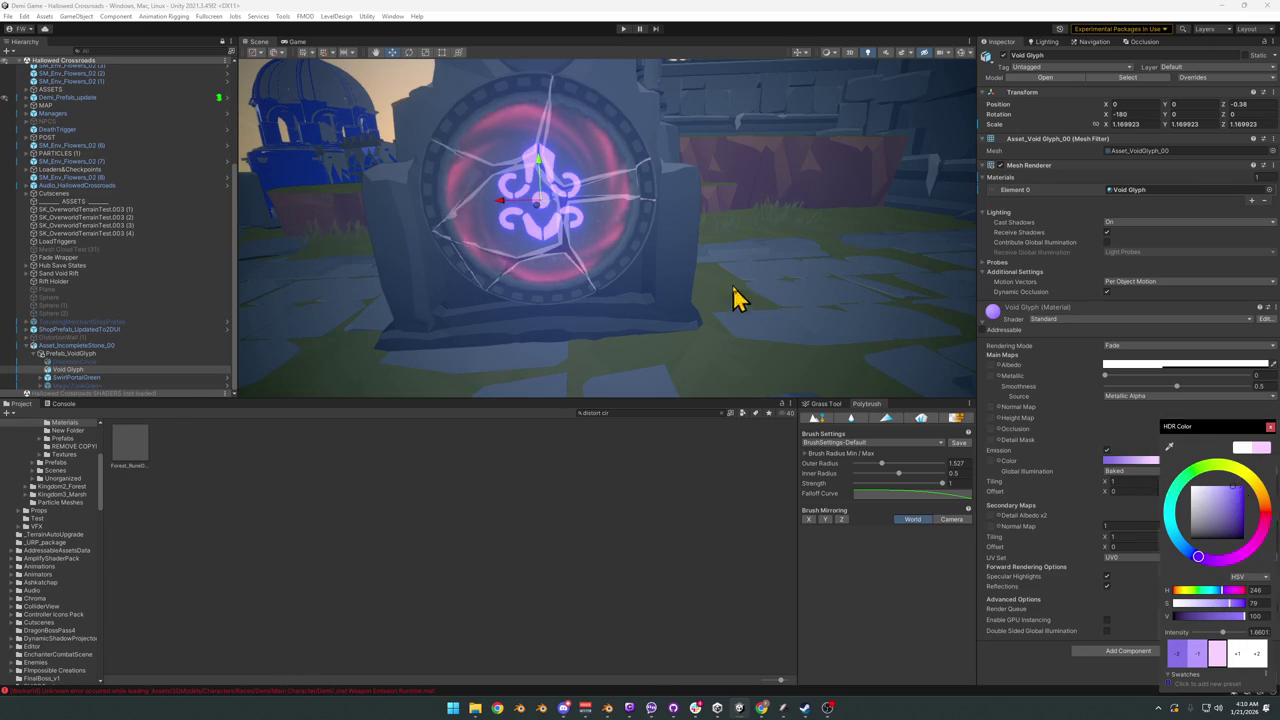
pyautogui.keyDown('alt'); pyautogui.moveTo(737, 294); pyautogui.dragTo(766, 251); pyautogui.keyUp('alt')
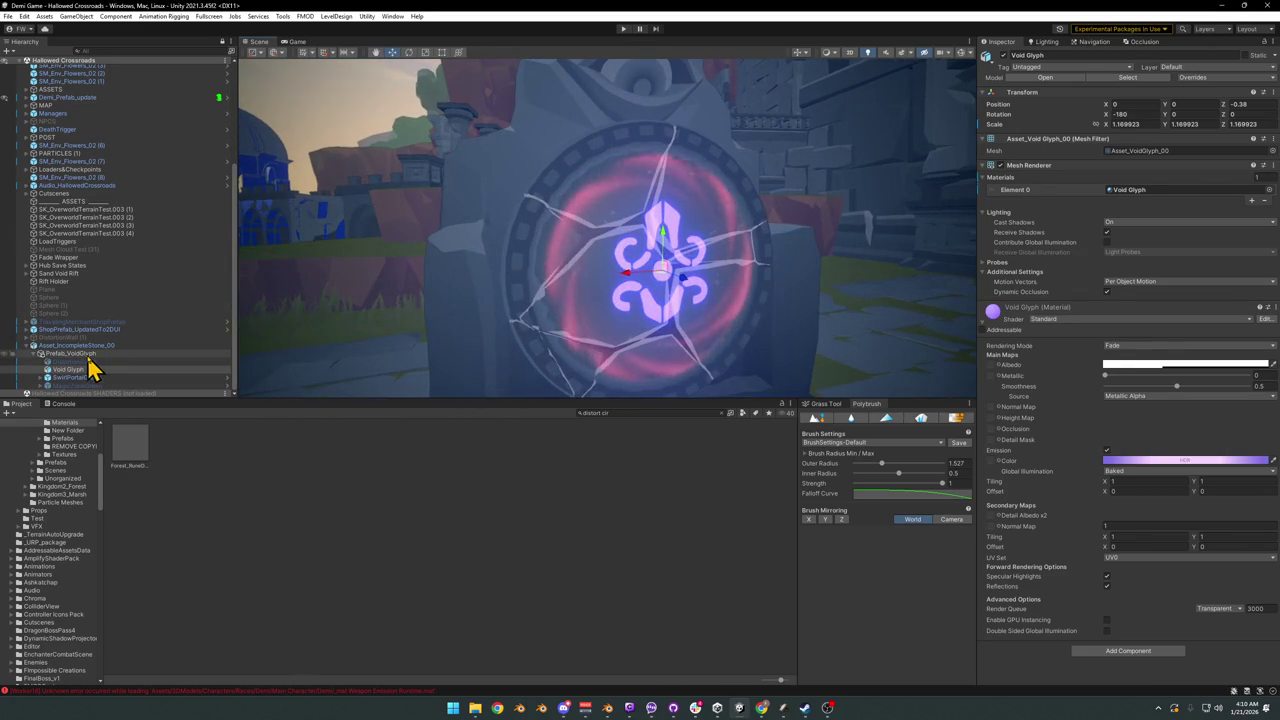
pyautogui.click(78, 377)
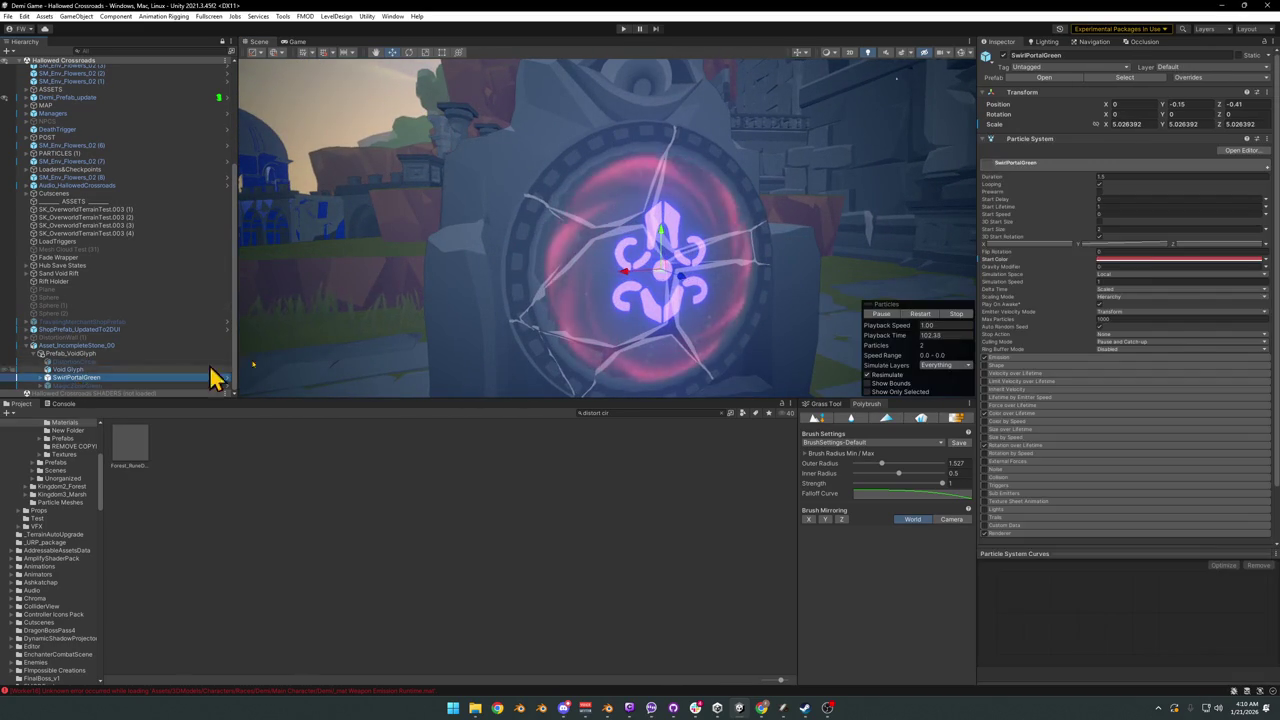
# Step: Change SwirlPortalGreen's Start Color to violet-blue, then select Prefab_VoidGlyph
pyautogui.click(1152, 260)
pyautogui.moveTo(1245, 380); pyautogui.dragTo(1222, 385)
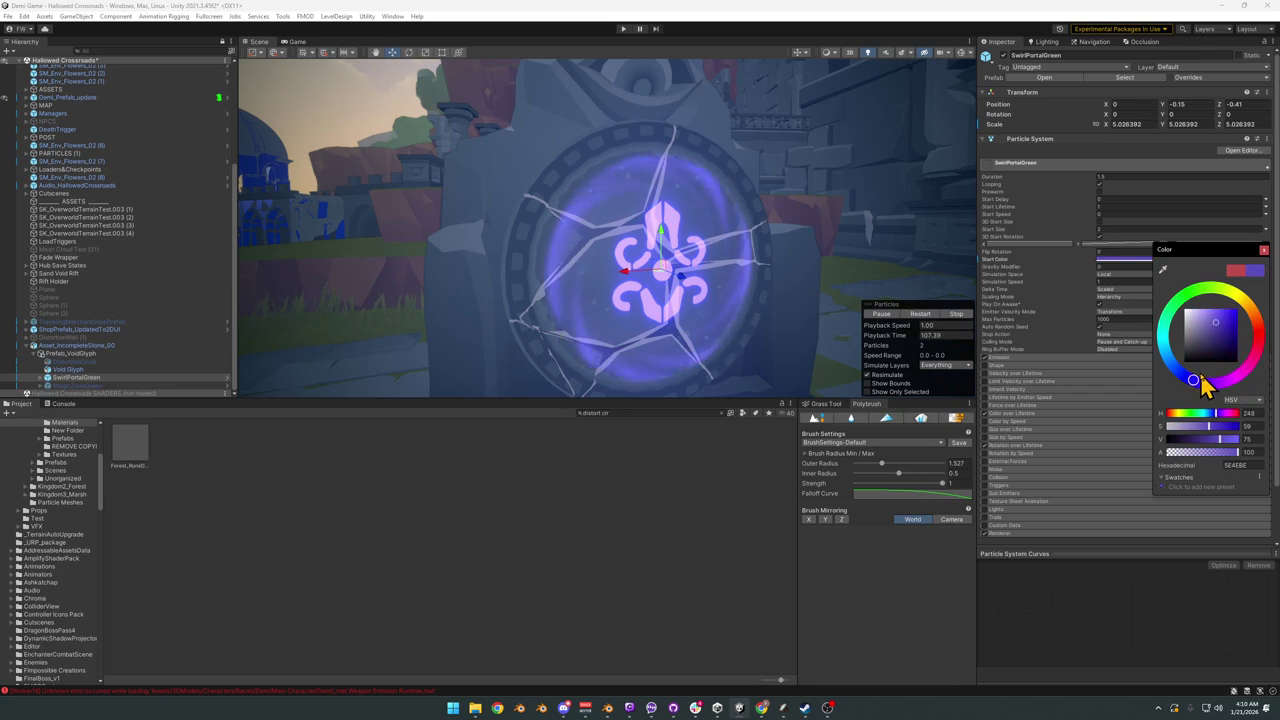
pyautogui.moveTo(1192, 383); pyautogui.dragTo(1197, 379)
pyautogui.moveTo(686, 206)
pyautogui.mouseDown(button='right')
pyautogui.moveTo(817, 247)
pyautogui.moveTo(897, 227)
pyautogui.mouseUp(button='right')
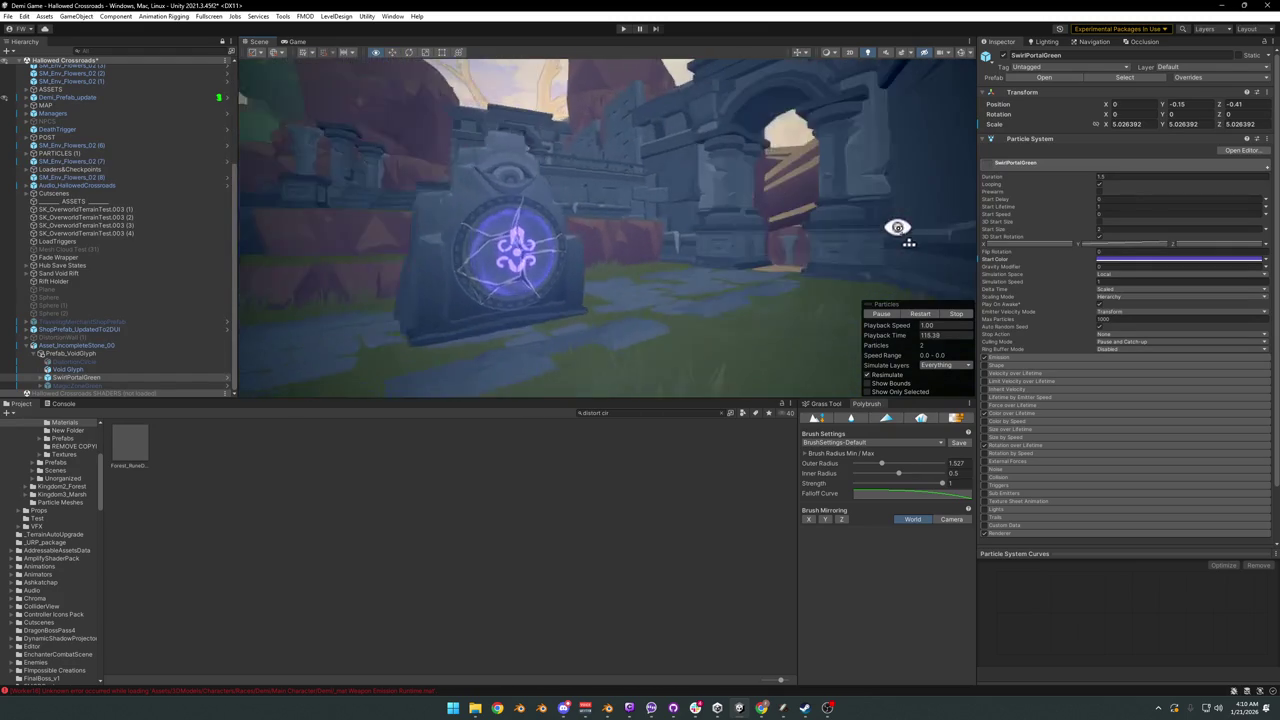
pyautogui.moveTo(897, 227); pyautogui.dragTo(914, 231, button='right')
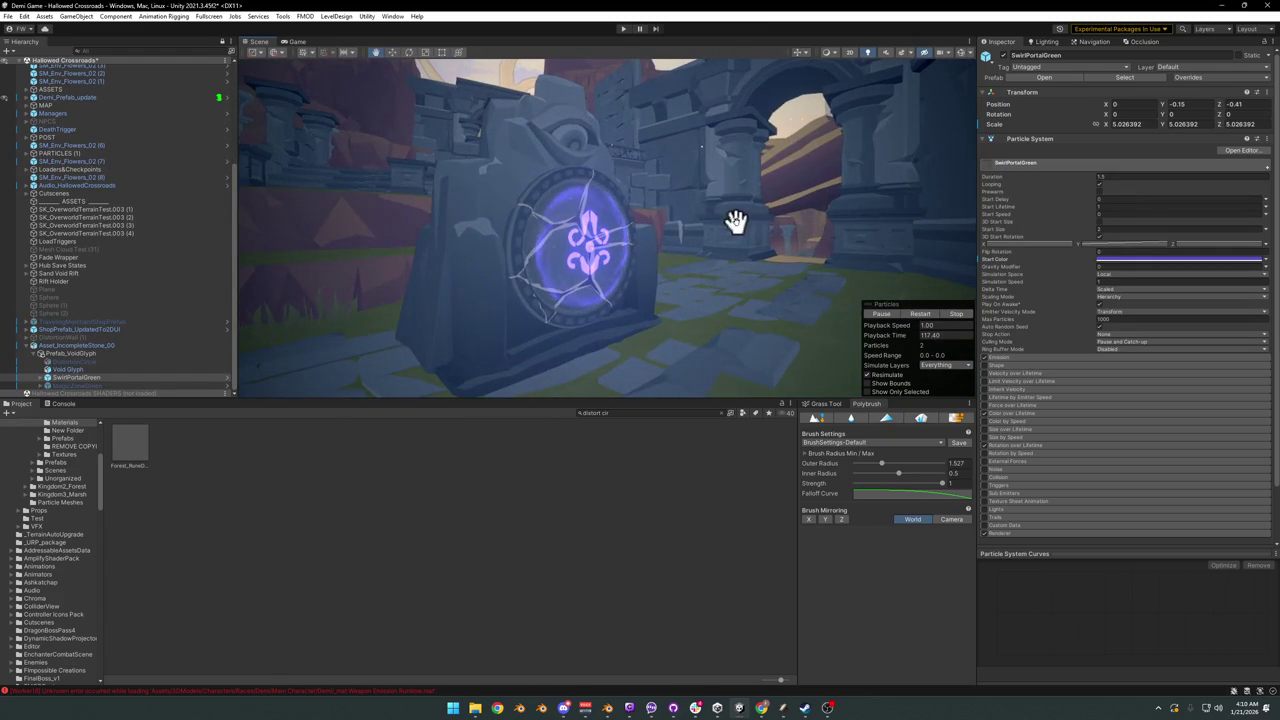
pyautogui.moveTo(774, 222)
pyautogui.mouseDown(button='right')
pyautogui.moveTo(899, 244)
pyautogui.moveTo(669, 214)
pyautogui.mouseUp(button='right')
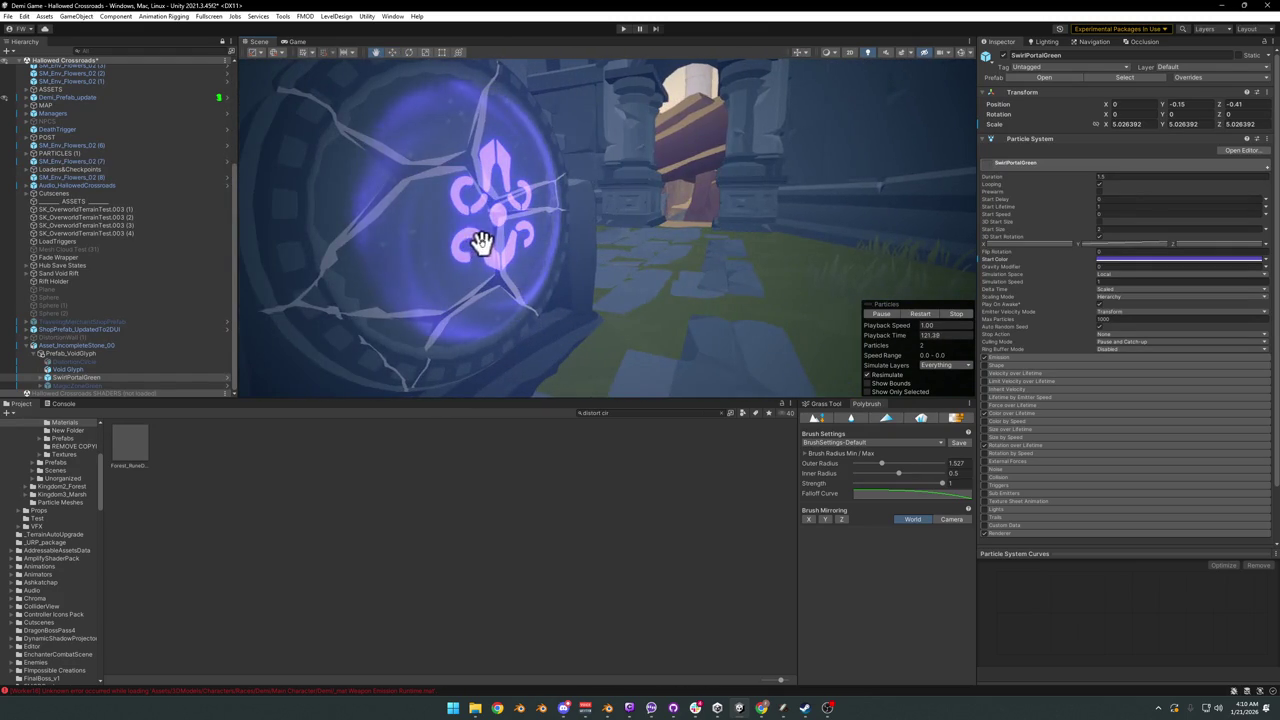
pyautogui.click(72, 354)
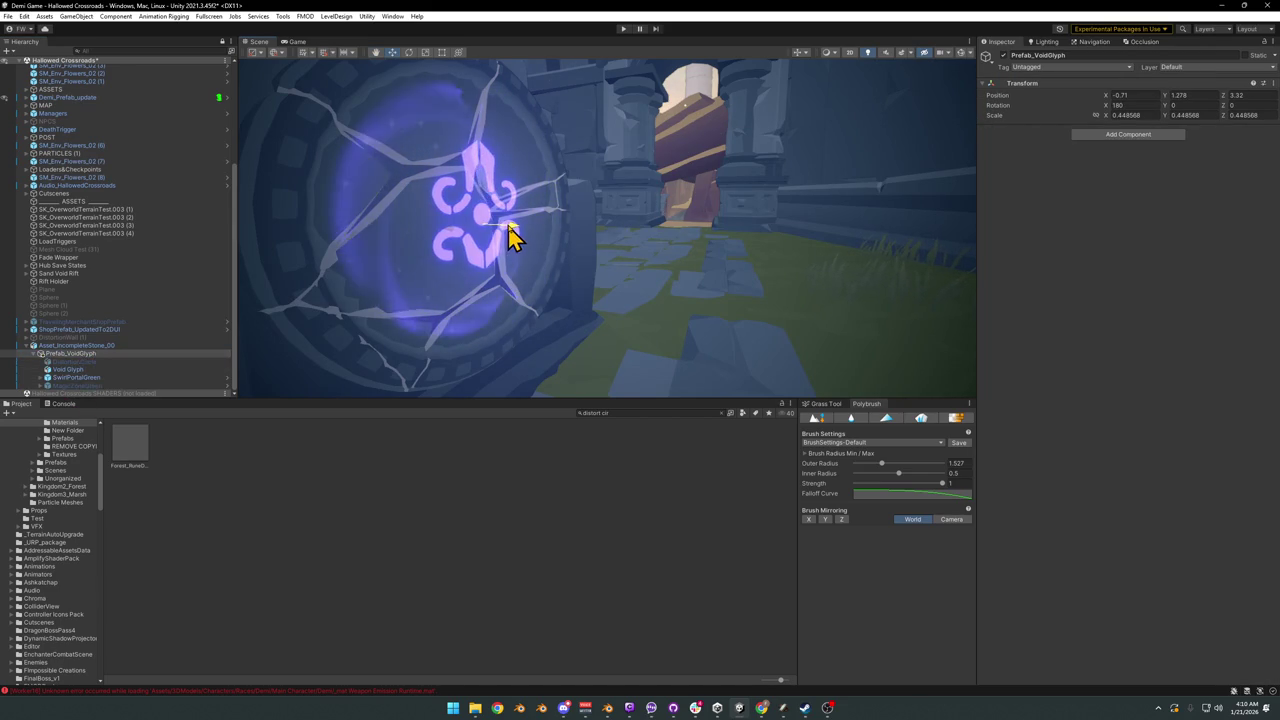
pyautogui.moveTo(512, 237)
pyautogui.keyDown('alt'); pyautogui.mouseDown()
pyautogui.moveTo(652, 251)
pyautogui.moveTo(686, 240)
pyautogui.moveTo(417, 231)
pyautogui.moveTo(851, 257)
pyautogui.moveTo(751, 242)
pyautogui.mouseUp(); pyautogui.keyUp('alt')
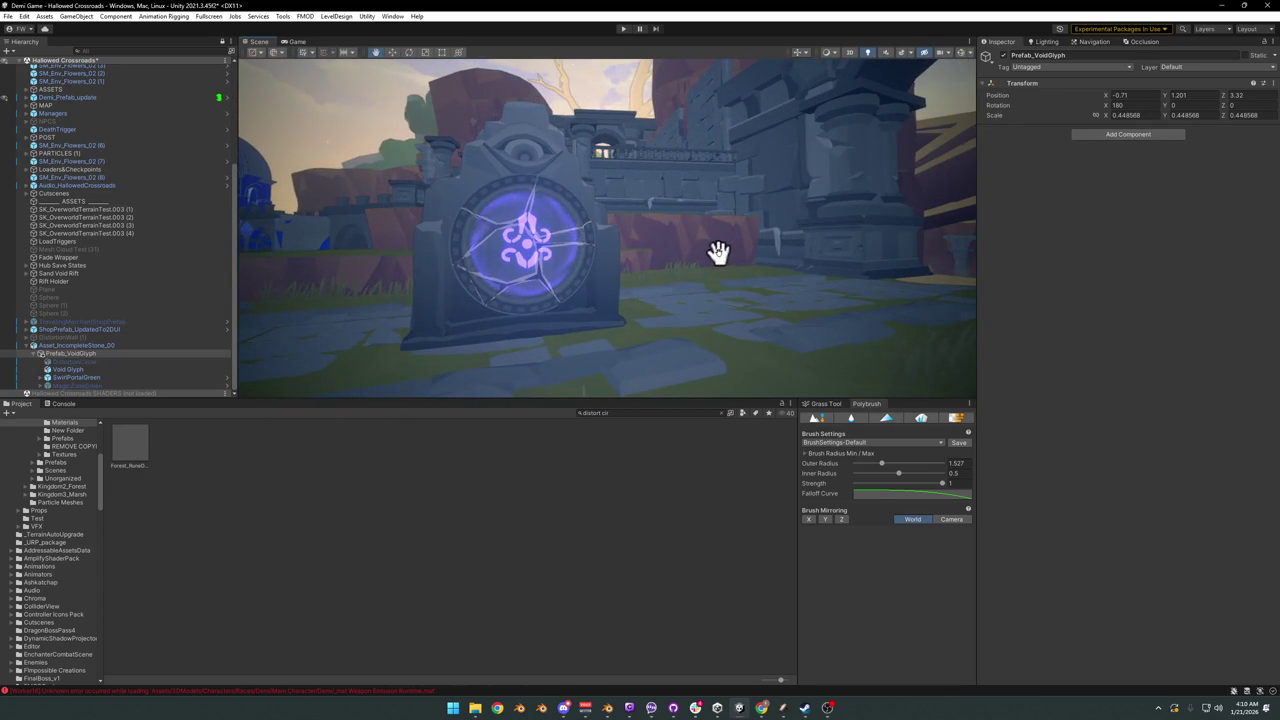
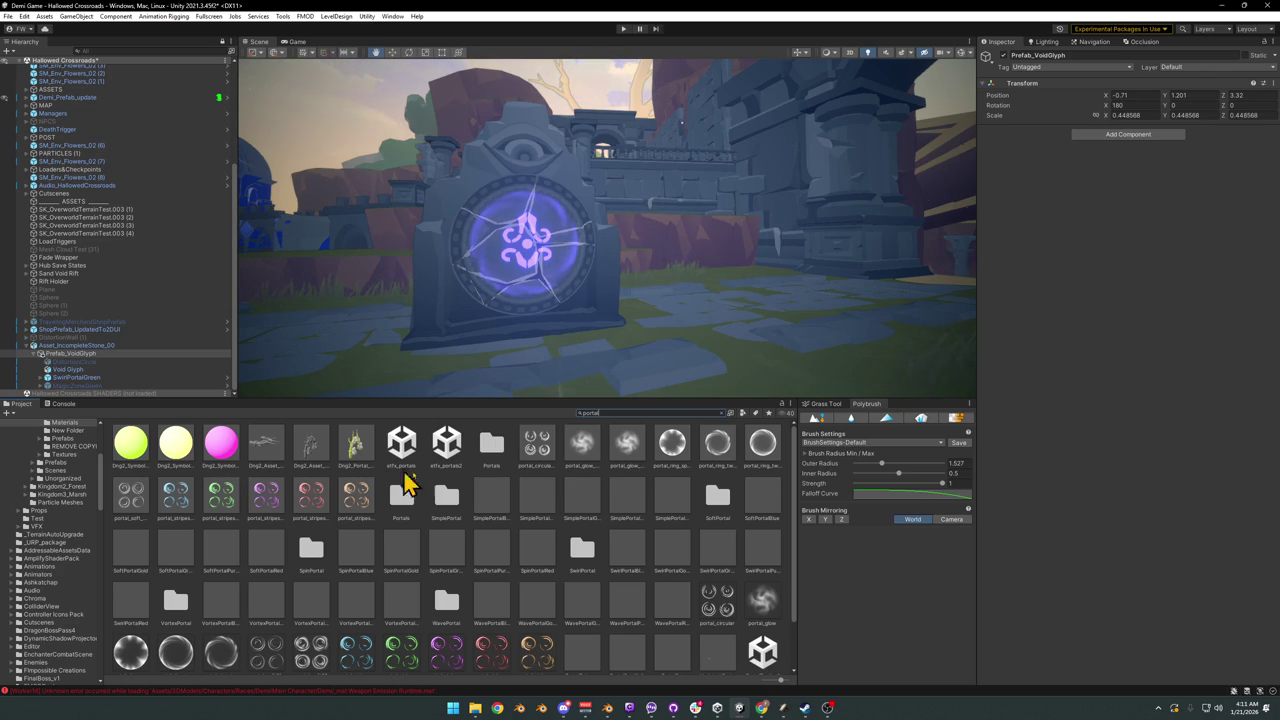
# Step: Filter the Project search to Prefab and drop SimplePortalGreen beside the stone portal
pyautogui.click(743, 415)
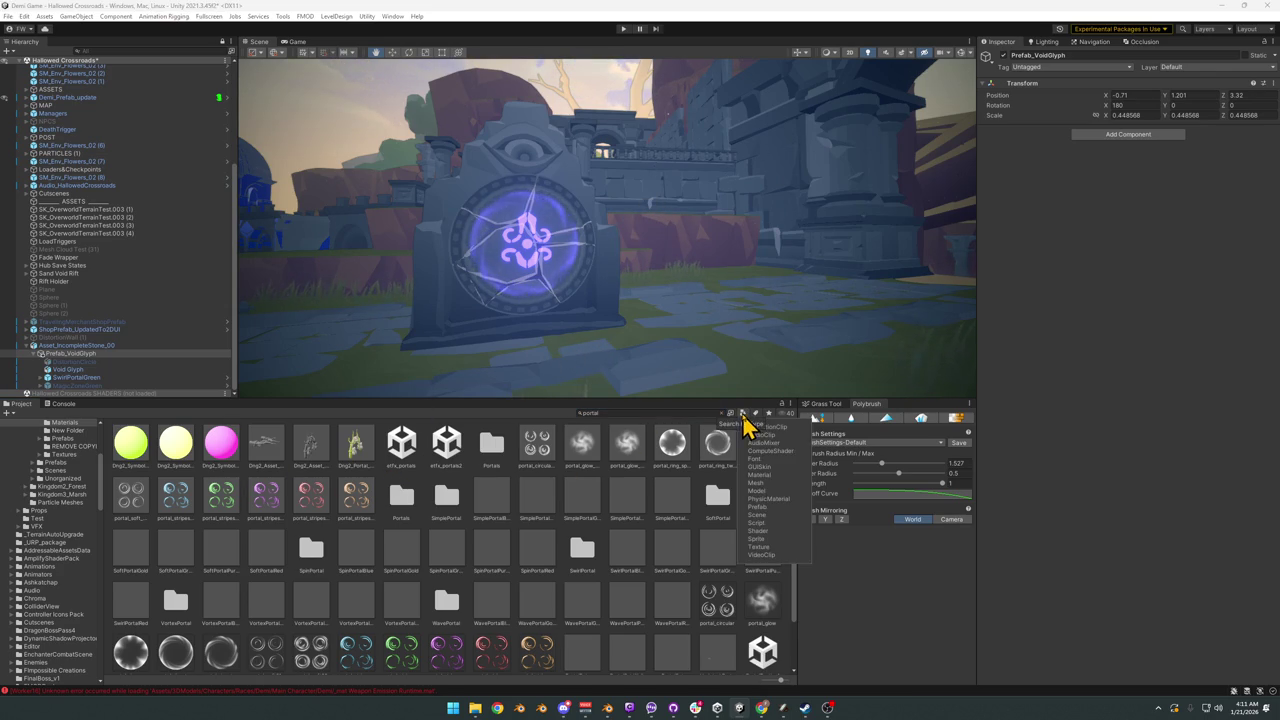
pyautogui.click(765, 507)
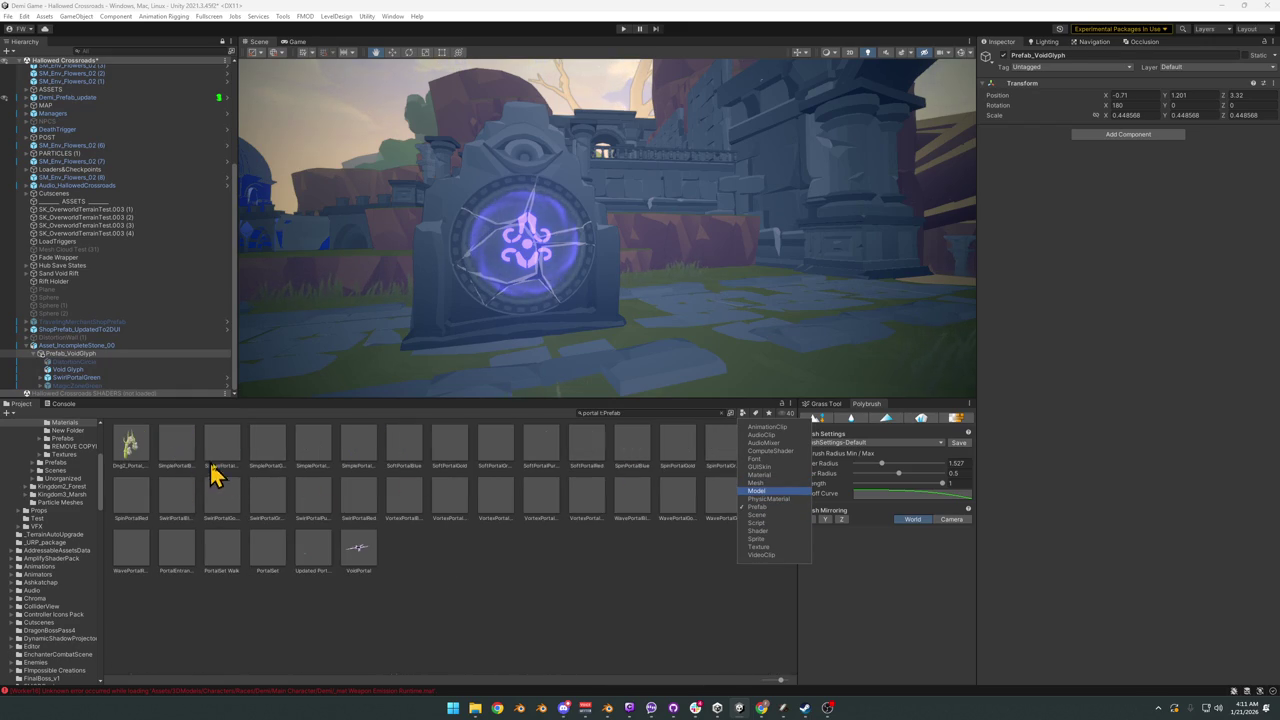
pyautogui.click(251, 508)
pyautogui.moveTo(257, 440)
pyautogui.mouseDown()
pyautogui.moveTo(465, 385)
pyautogui.moveTo(651, 380)
pyautogui.moveTo(268, 508)
pyautogui.mouseUp()
pyautogui.moveTo(275, 452)
pyautogui.mouseDown()
pyautogui.moveTo(548, 345)
pyautogui.moveTo(550, 270)
pyautogui.moveTo(648, 312)
pyautogui.mouseUp()
pyautogui.press('e')
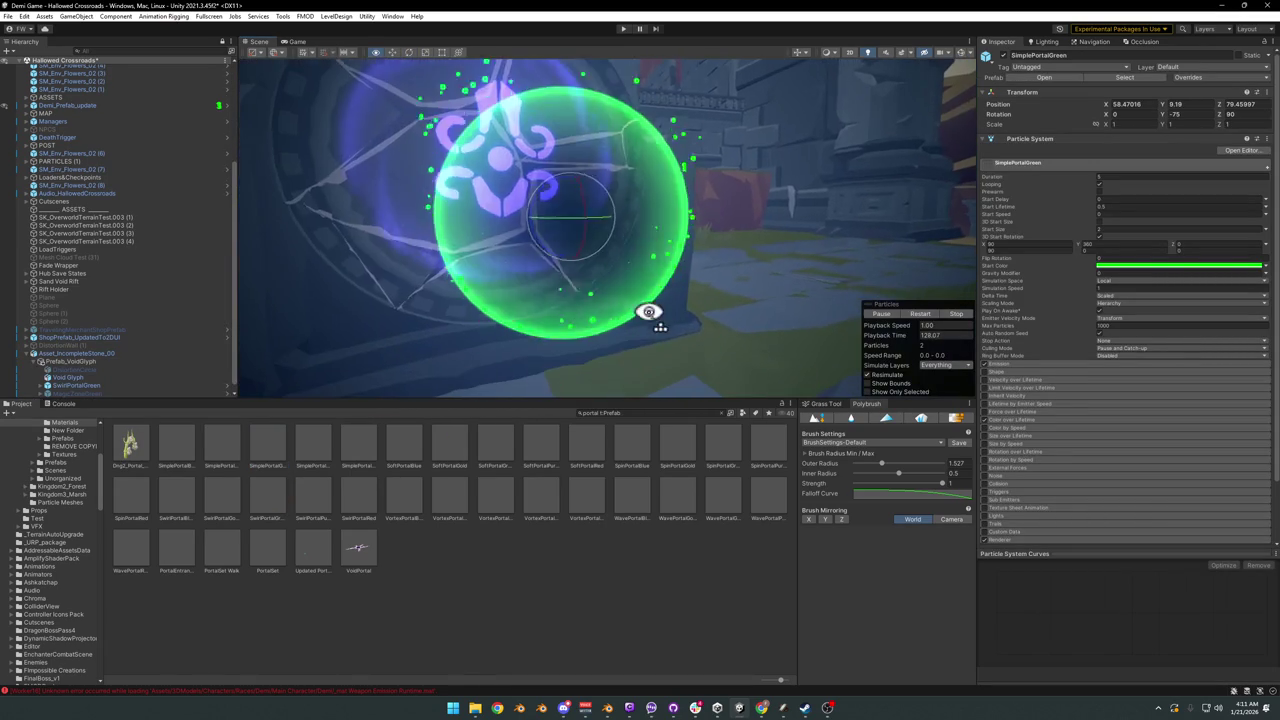
# Step: Undo the last change, preview SpinPortal and other prefabs, then place VortexPortalGreen beside the portal
pyautogui.hotkey('ctrl', 'z')
pyautogui.hotkey('ctrl', 'z')
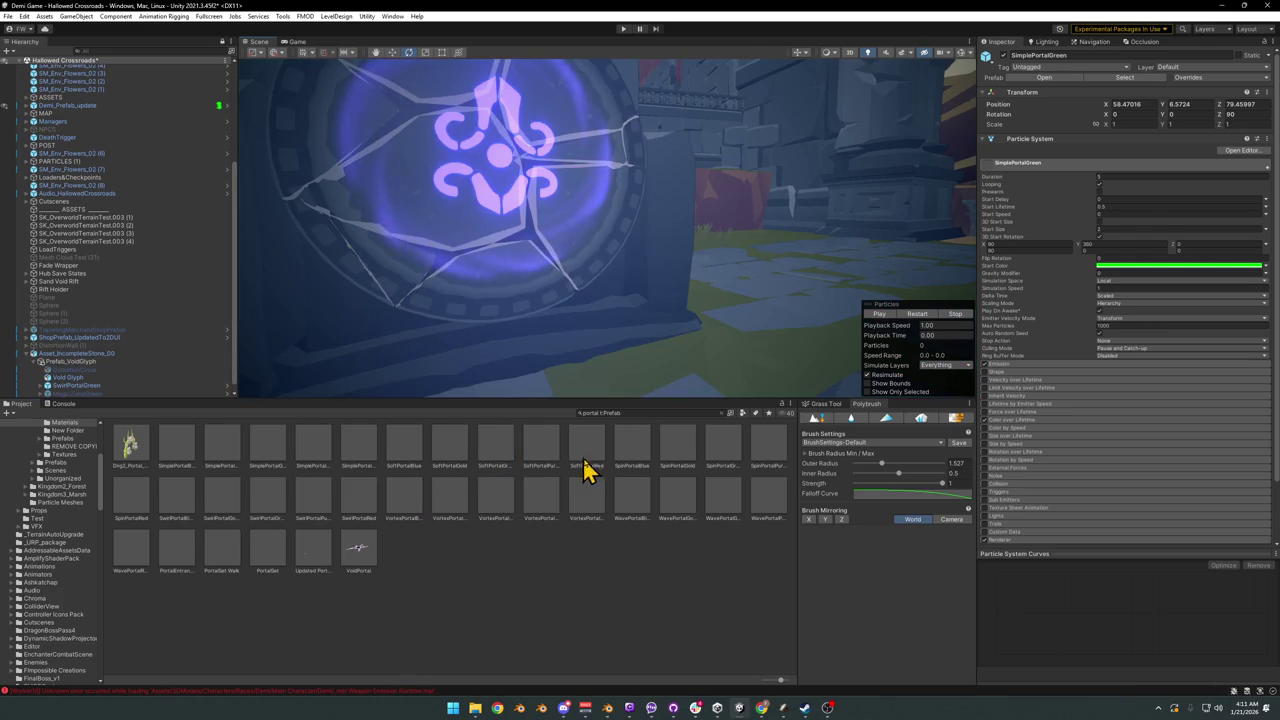
pyautogui.moveTo(773, 459)
pyautogui.mouseDown()
pyautogui.moveTo(768, 328)
pyautogui.moveTo(453, 433)
pyautogui.mouseUp()
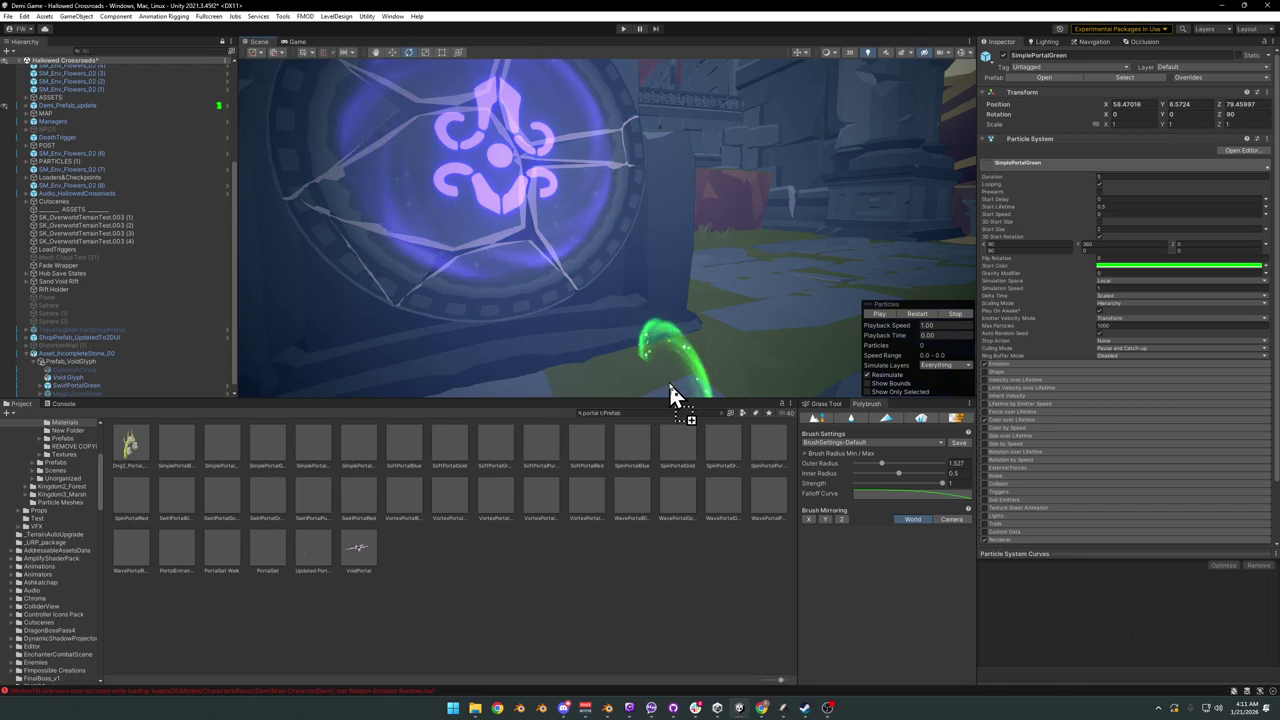
pyautogui.moveTo(617, 381)
pyautogui.mouseDown()
pyautogui.moveTo(441, 556)
pyautogui.moveTo(676, 388)
pyautogui.moveTo(655, 400)
pyautogui.mouseUp()
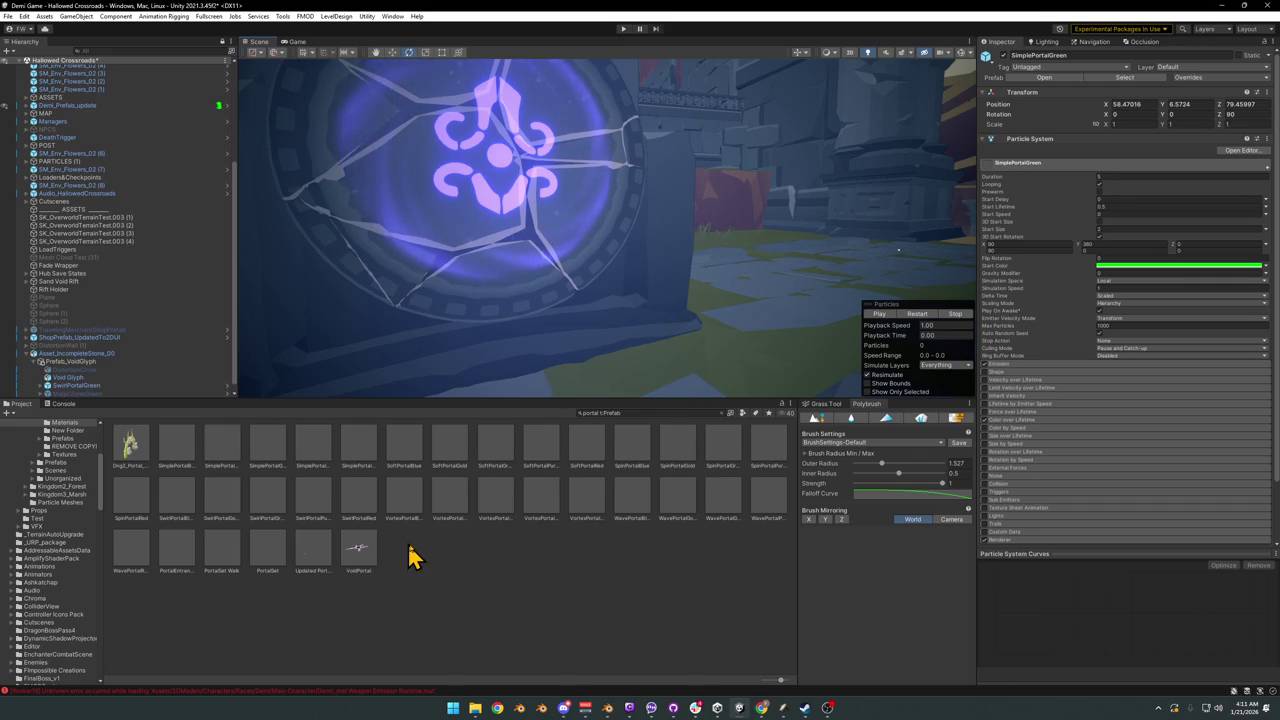
pyautogui.moveTo(471, 490); pyautogui.dragTo(628, 437)
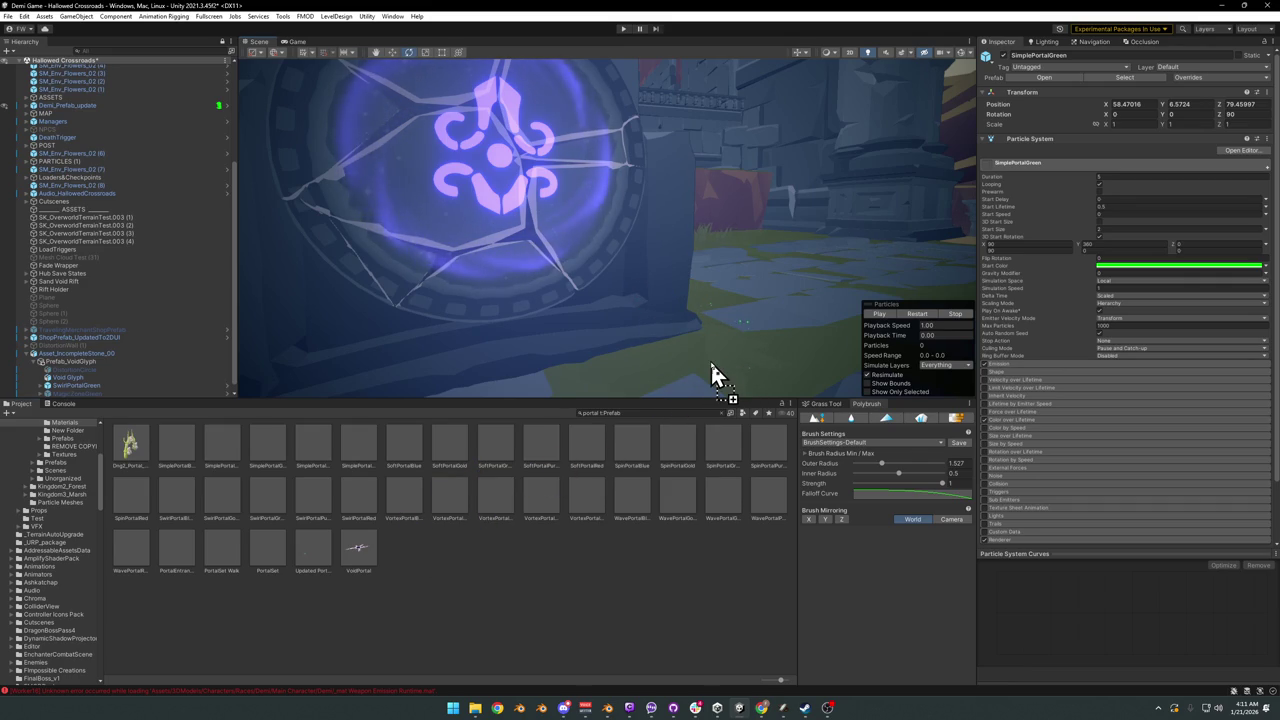
pyautogui.moveTo(628, 437)
pyautogui.mouseDown()
pyautogui.moveTo(685, 385)
pyautogui.moveTo(677, 214)
pyautogui.mouseUp()
pyautogui.keyDown('alt'); pyautogui.moveTo(758, 226); pyautogui.dragTo(808, 371); pyautogui.keyUp('alt')
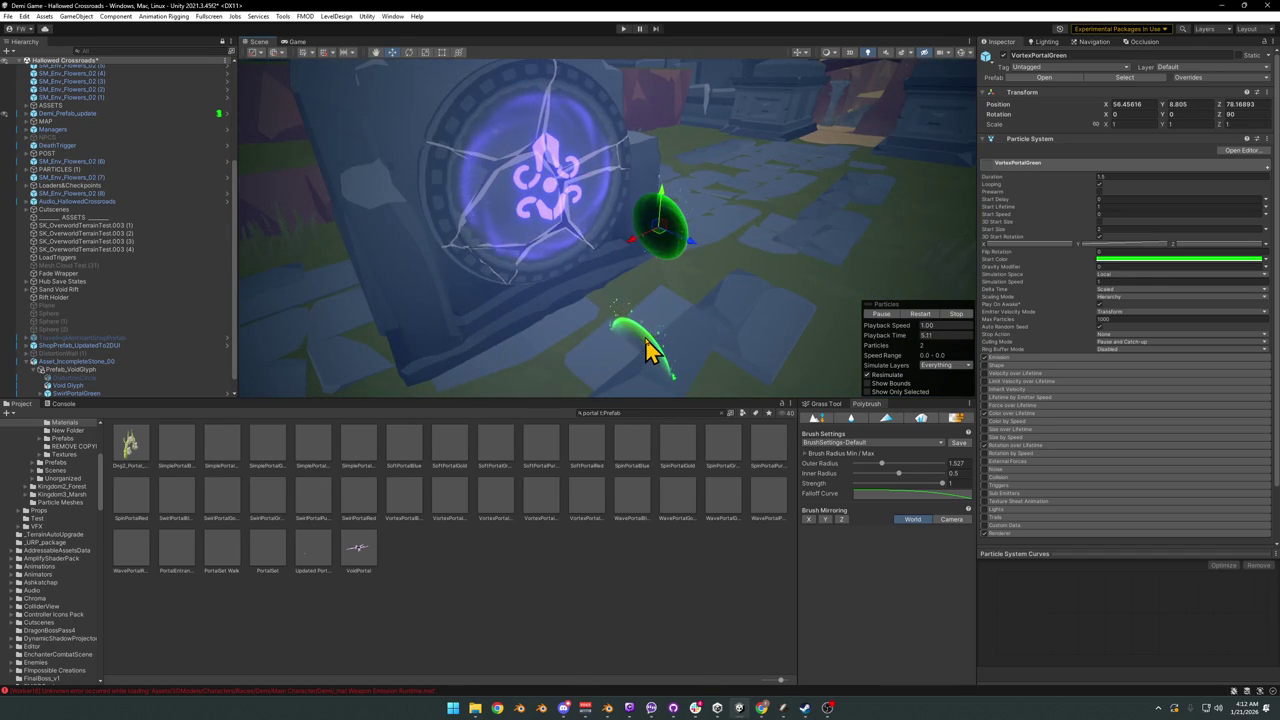
# Step: Rotate VortexPortalGreen to -80 degrees toward the arch and move it up to the portal centre
pyautogui.click(648, 347)
pyautogui.click(648, 330)
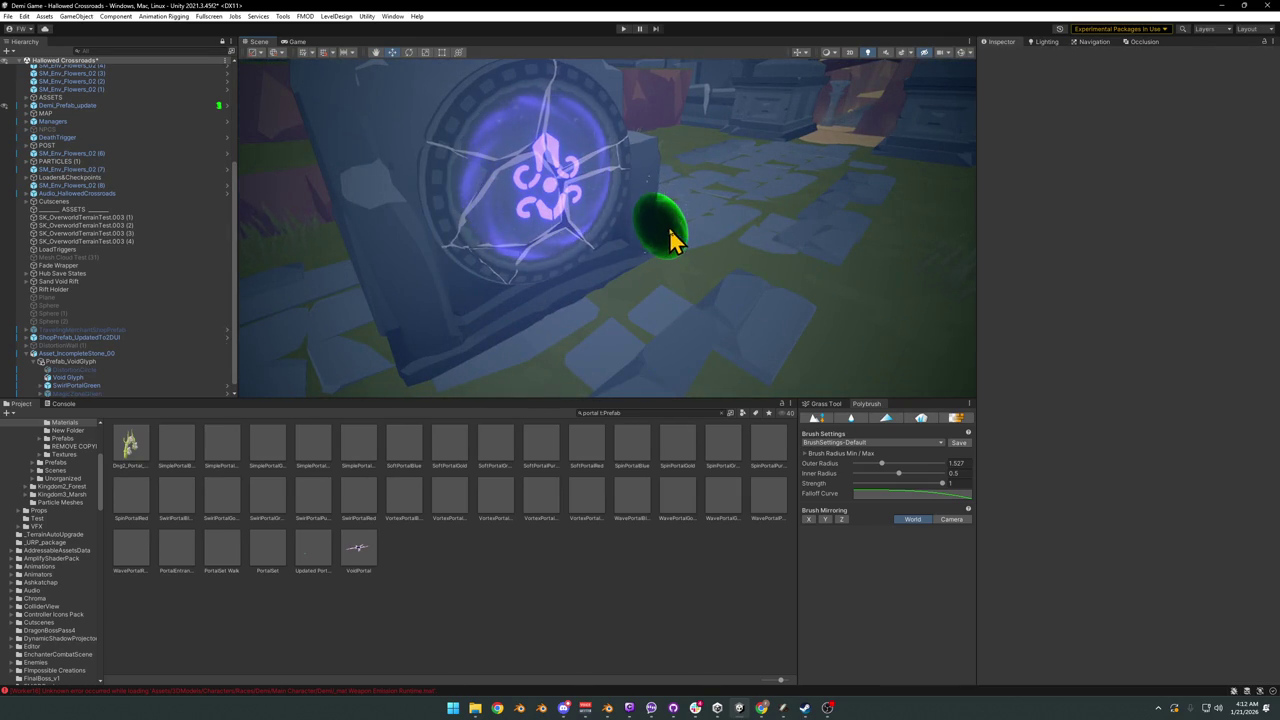
pyautogui.click(670, 240)
pyautogui.moveTo(665, 258)
pyautogui.mouseDown()
pyautogui.moveTo(790, 275)
pyautogui.moveTo(706, 244)
pyautogui.moveTo(560, 265)
pyautogui.mouseUp()
pyautogui.moveTo(613, 372); pyautogui.dragTo(641, 365)
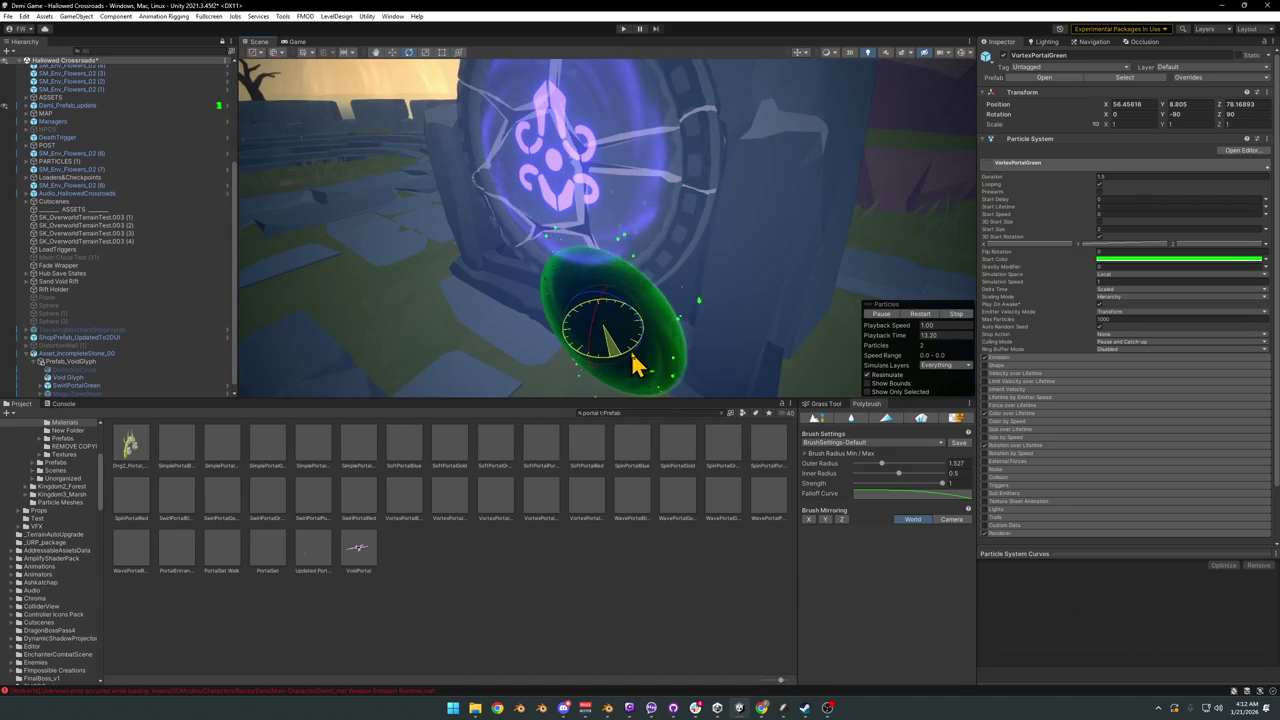
pyautogui.press('w')
pyautogui.moveTo(603, 343)
pyautogui.mouseDown()
pyautogui.moveTo(556, 240)
pyautogui.moveTo(563, 252)
pyautogui.mouseUp()
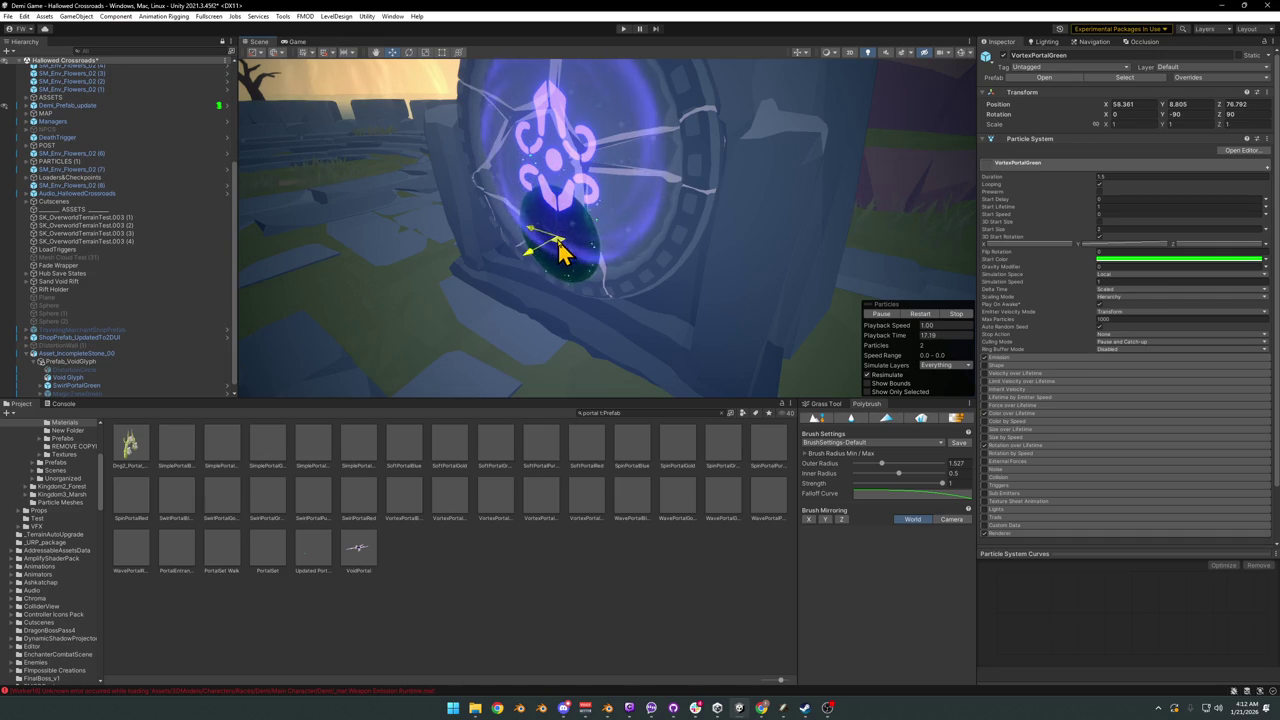
pyautogui.moveTo(563, 252)
pyautogui.mouseDown()
pyautogui.moveTo(574, 223)
pyautogui.moveTo(603, 259)
pyautogui.moveTo(629, 251)
pyautogui.mouseUp()
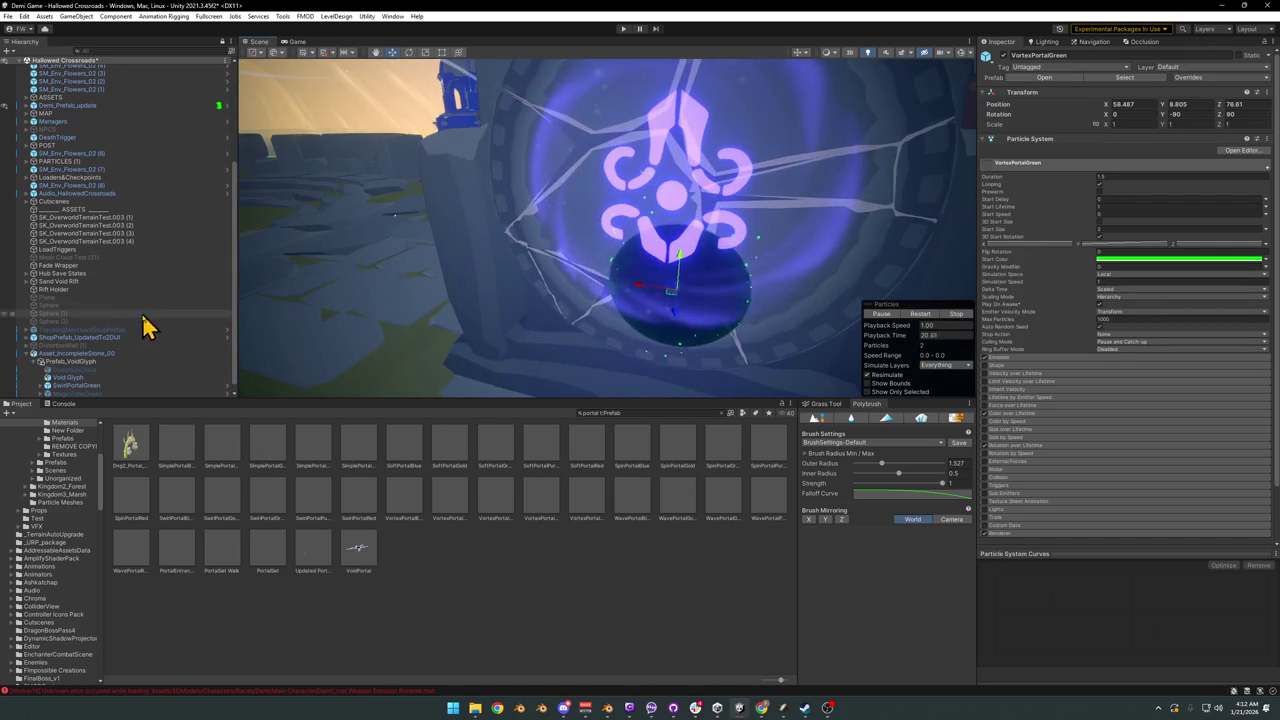
# Step: Parent VortexPortalGreen under Prefab_VoidGlyph and zero its position
pyautogui.click(85, 362)
pyautogui.scroll(-1, 88, 372)
pyautogui.click(85, 385)
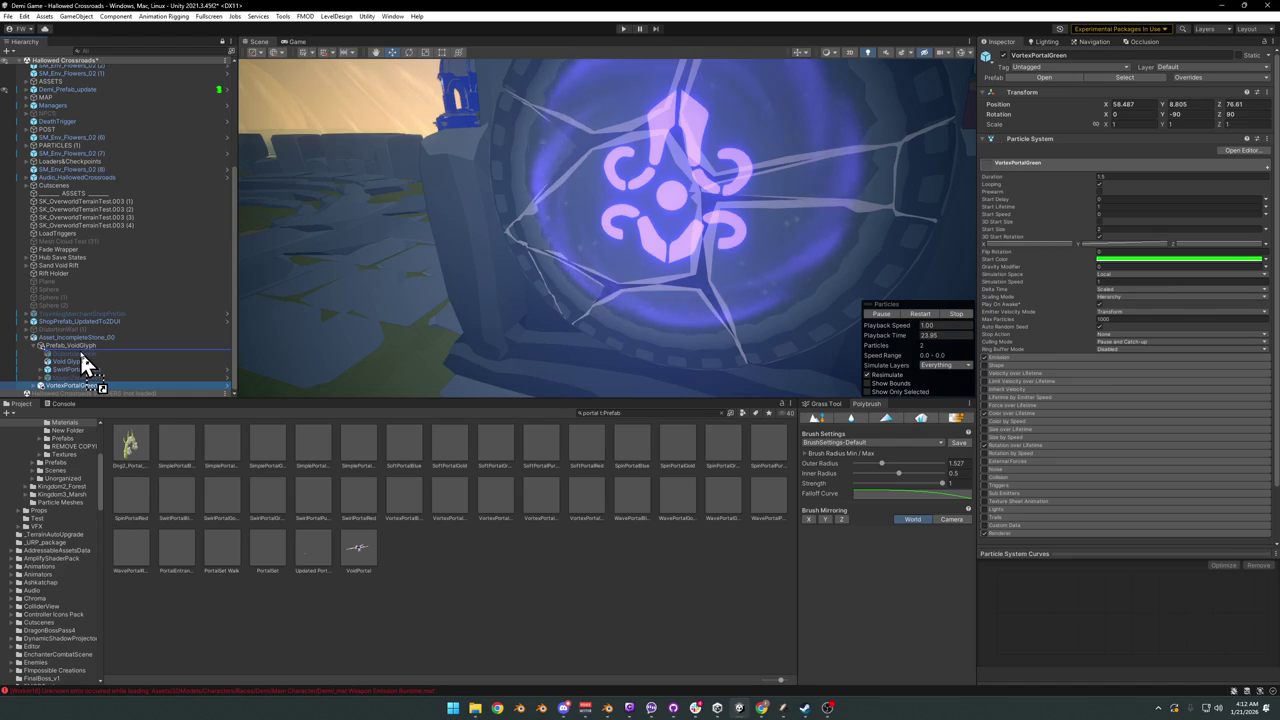
pyautogui.moveTo(81, 357); pyautogui.dragTo(81, 357)
pyautogui.click(1125, 104)
pyautogui.write('0')
pyautogui.press('Tab')
pyautogui.write('0')
pyautogui.press('Tab')
pyautogui.write('0')
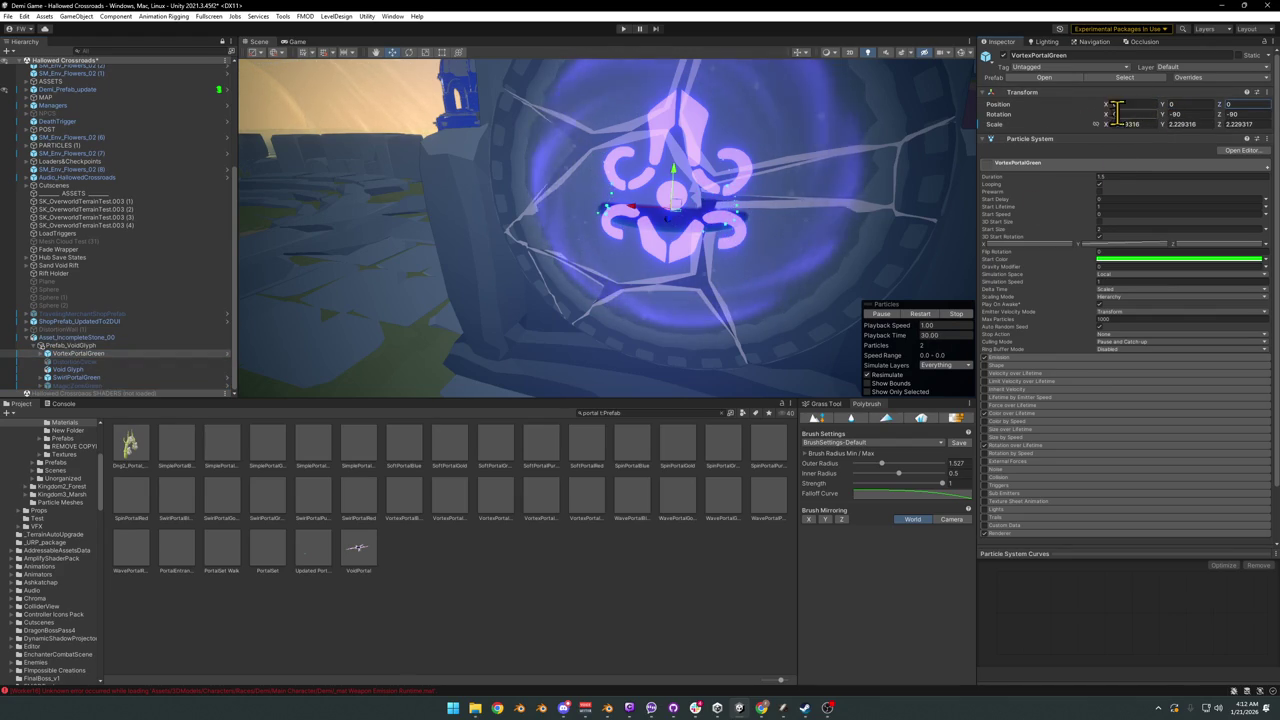
pyautogui.click(697, 170)
# Step: Scale the vortex up to about 5.75 and shift it along Y
pyautogui.press('e')
pyautogui.press('r')
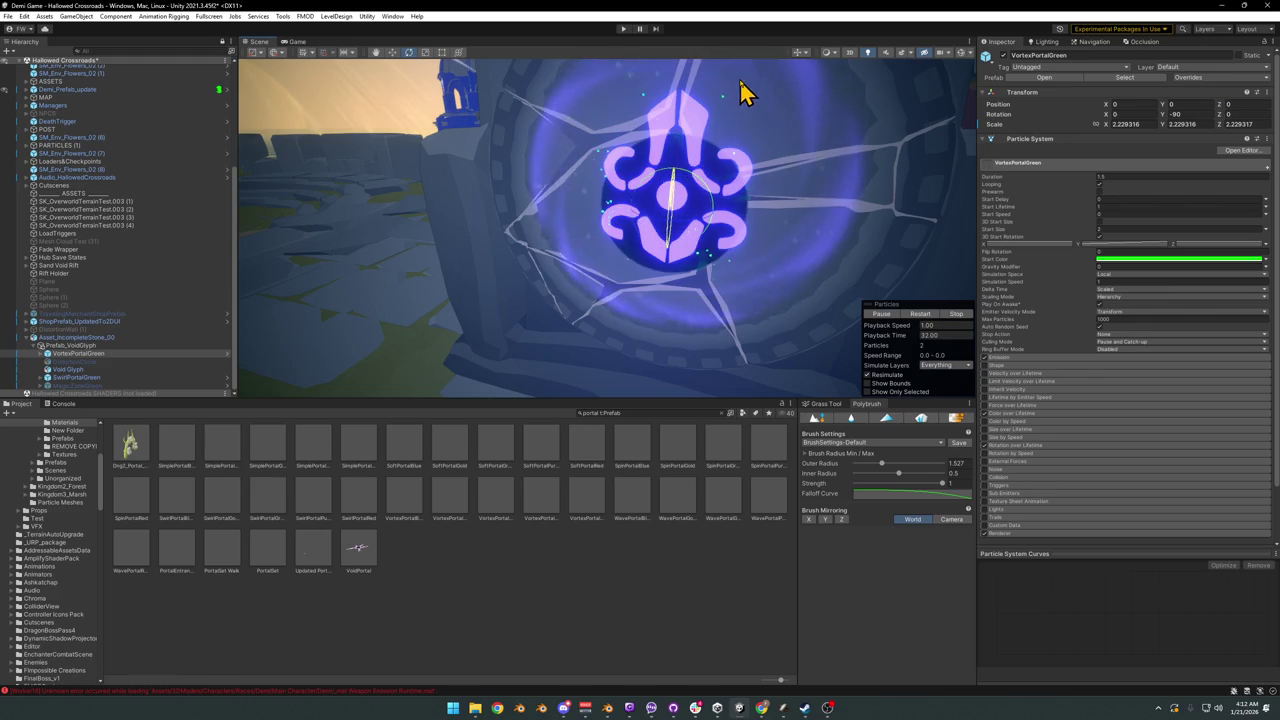
pyautogui.moveTo(672, 218)
pyautogui.mouseDown()
pyautogui.moveTo(714, 208)
pyautogui.moveTo(643, 184)
pyautogui.moveTo(553, 205)
pyautogui.mouseUp()
pyautogui.scroll(-5, 714, 208)
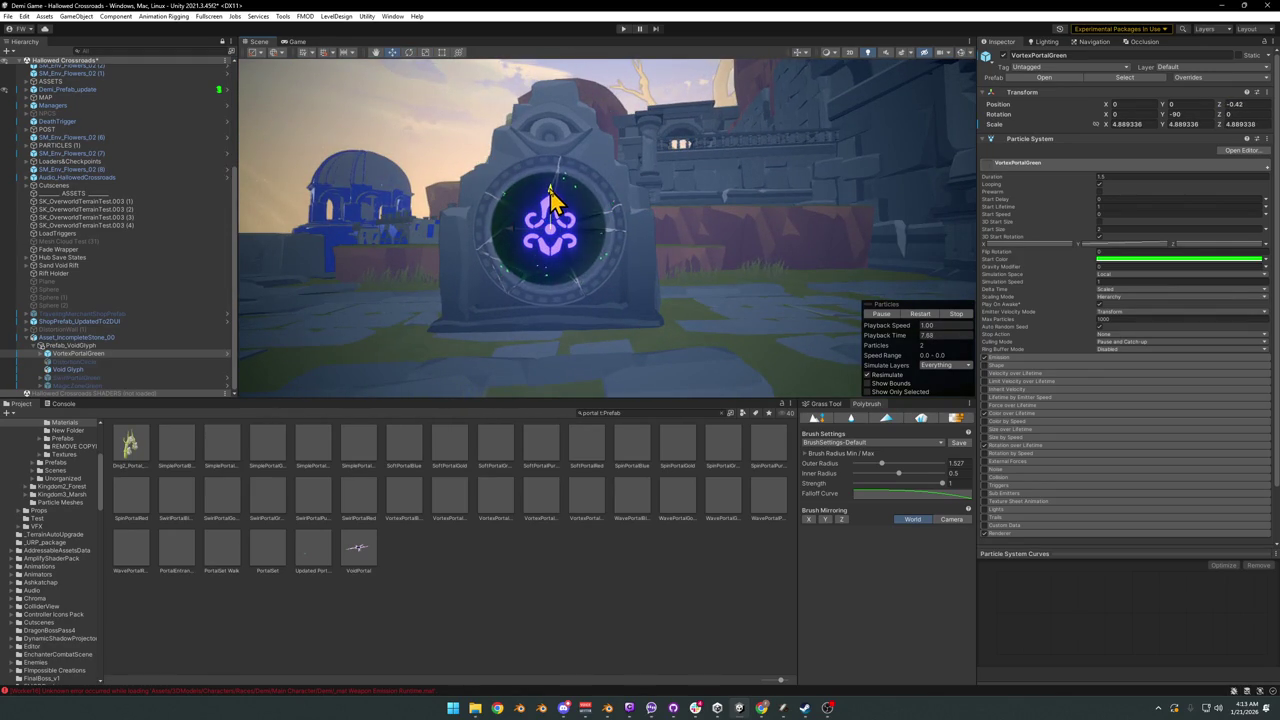
pyautogui.moveTo(552, 230); pyautogui.dragTo(668, 280)
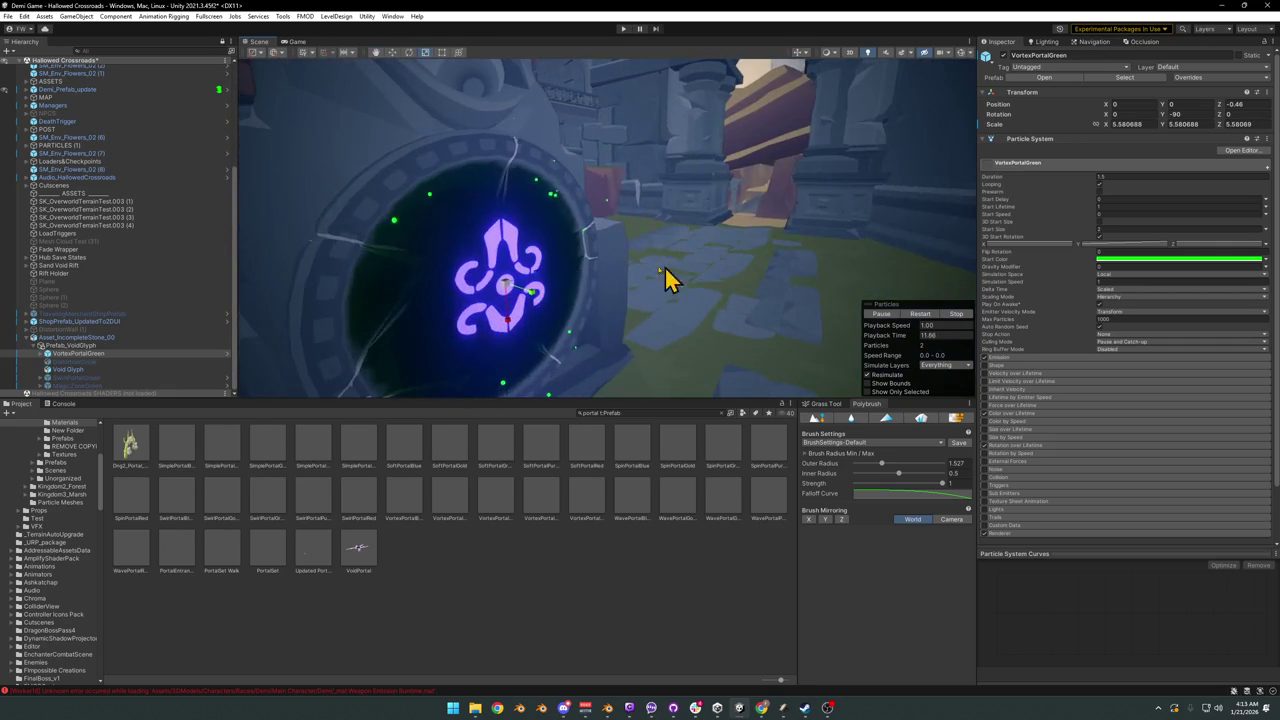
pyautogui.moveTo(533, 298)
pyautogui.mouseDown()
pyautogui.moveTo(780, 318)
pyautogui.moveTo(531, 252)
pyautogui.moveTo(523, 266)
pyautogui.moveTo(680, 271)
pyautogui.moveTo(639, 269)
pyautogui.mouseUp()
pyautogui.moveTo(643, 275)
pyautogui.keyDown('alt'); pyautogui.mouseDown()
pyautogui.moveTo(683, 277)
pyautogui.moveTo(591, 277)
pyautogui.mouseUp(); pyautogui.keyUp('alt')
# Step: Undo the last moves and shrink the vortex to fit the ring, about 4.77 scale
pyautogui.hotkey('ctrl', 'z')
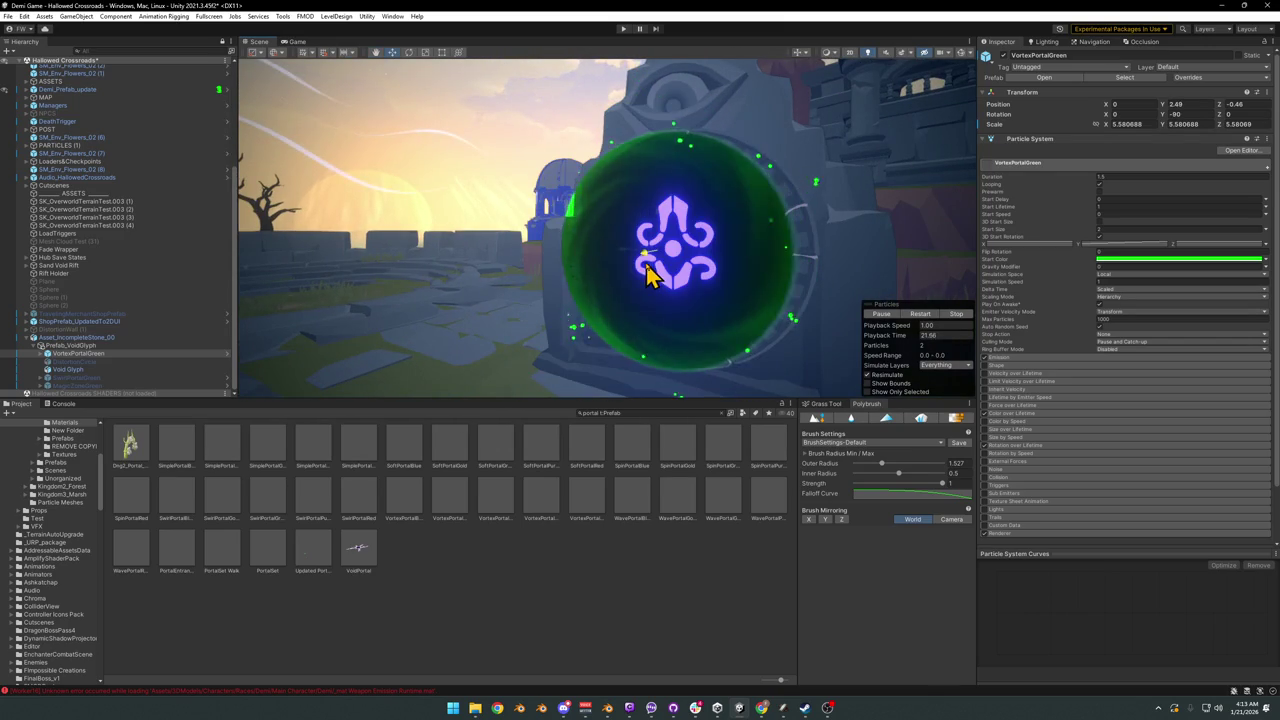
pyautogui.hotkey('ctrl', 'z')
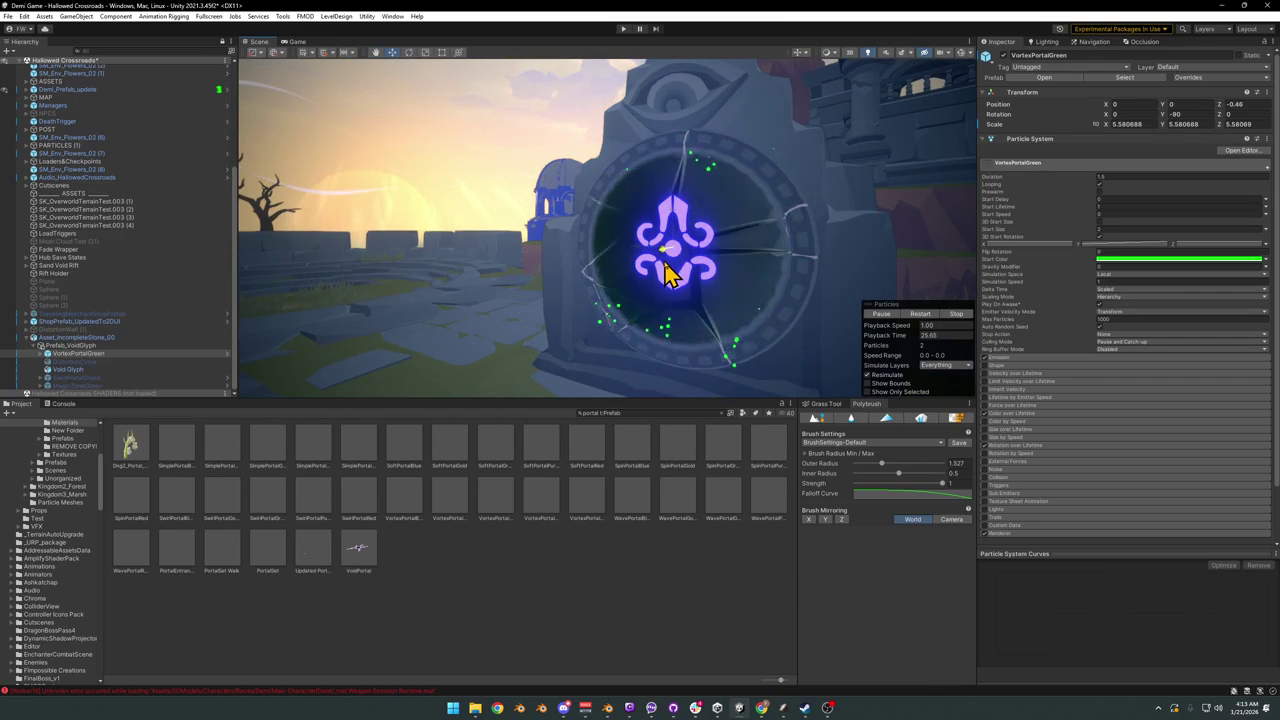
pyautogui.moveTo(672, 262)
pyautogui.mouseDown()
pyautogui.moveTo(660, 268)
pyautogui.moveTo(660, 242)
pyautogui.moveTo(664, 258)
pyautogui.mouseUp()
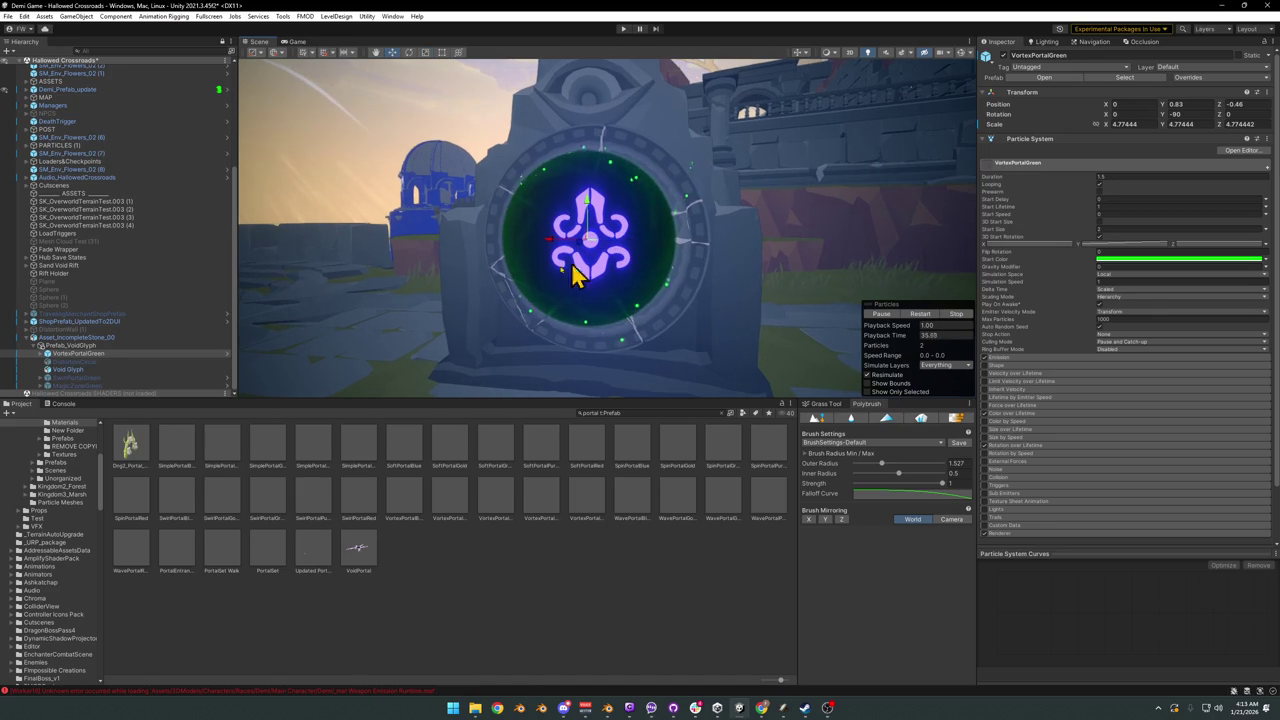
pyautogui.click(70, 345)
pyautogui.moveTo(555, 274)
pyautogui.keyDown('alt'); pyautogui.mouseDown()
pyautogui.moveTo(566, 284)
pyautogui.moveTo(546, 278)
pyautogui.moveTo(597, 273)
pyautogui.mouseUp(); pyautogui.keyUp('alt')
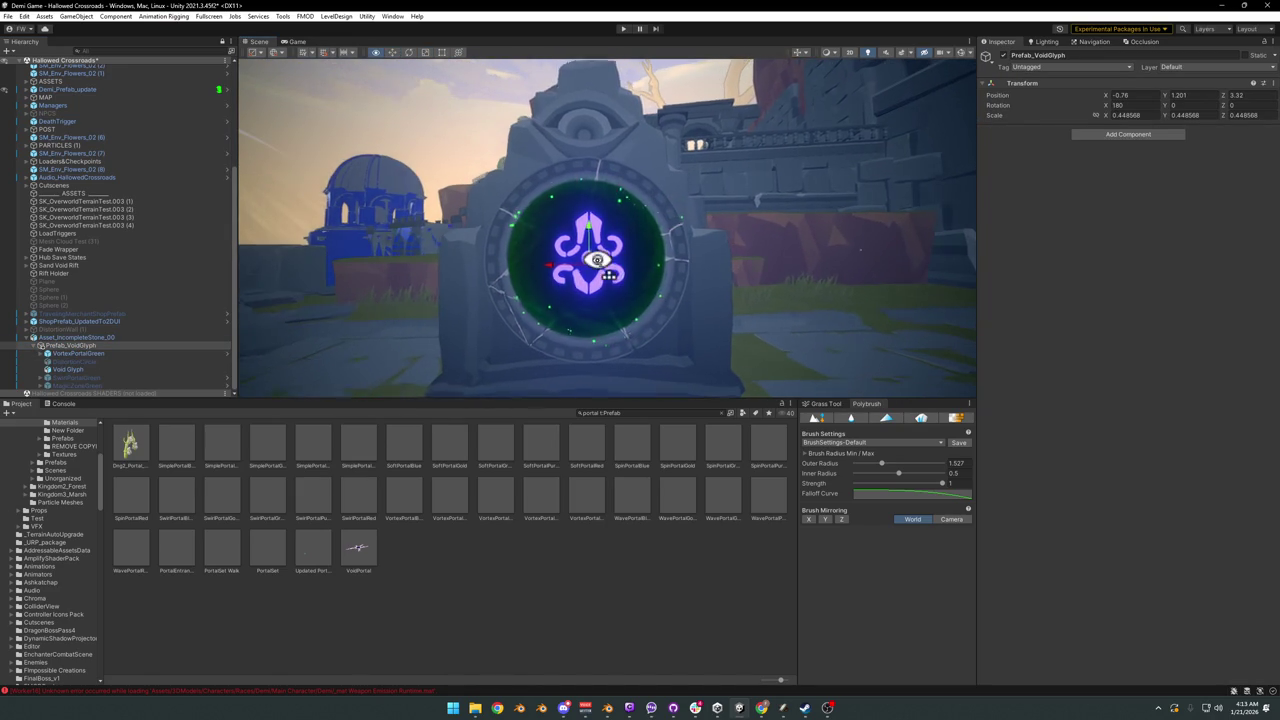
pyautogui.click(92, 353)
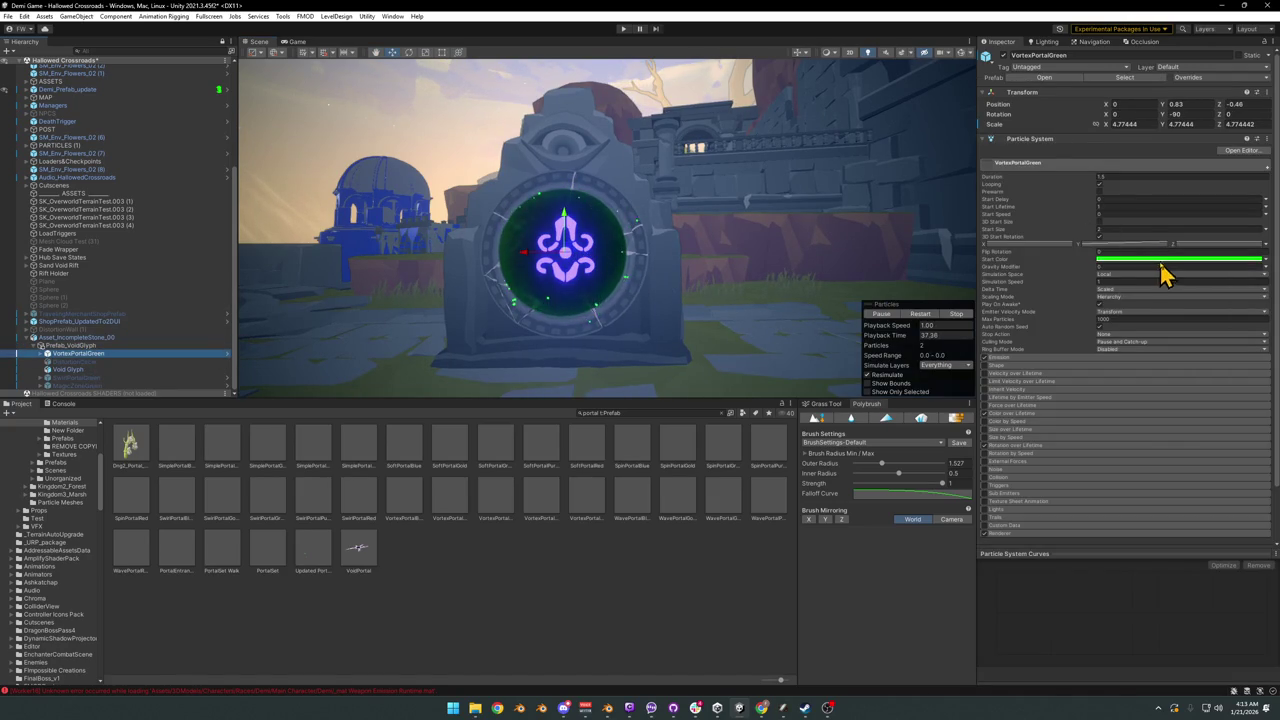
# Step: Change the Void Glyph's emission colour from purple to bright green
pyautogui.click(72, 369)
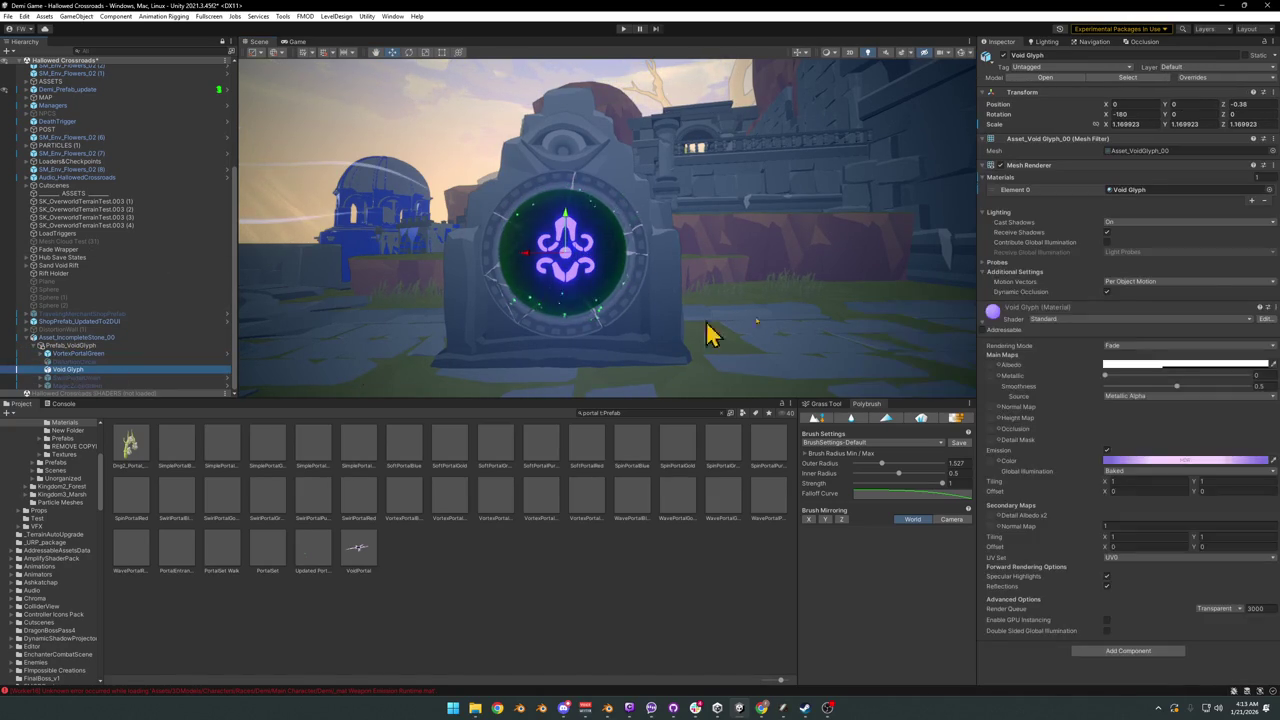
pyautogui.click(1147, 461)
pyautogui.moveTo(1222, 508)
pyautogui.mouseDown()
pyautogui.moveTo(1178, 518)
pyautogui.moveTo(1196, 511)
pyautogui.moveTo(1220, 568)
pyautogui.moveTo(1248, 562)
pyautogui.moveTo(1182, 543)
pyautogui.mouseUp()
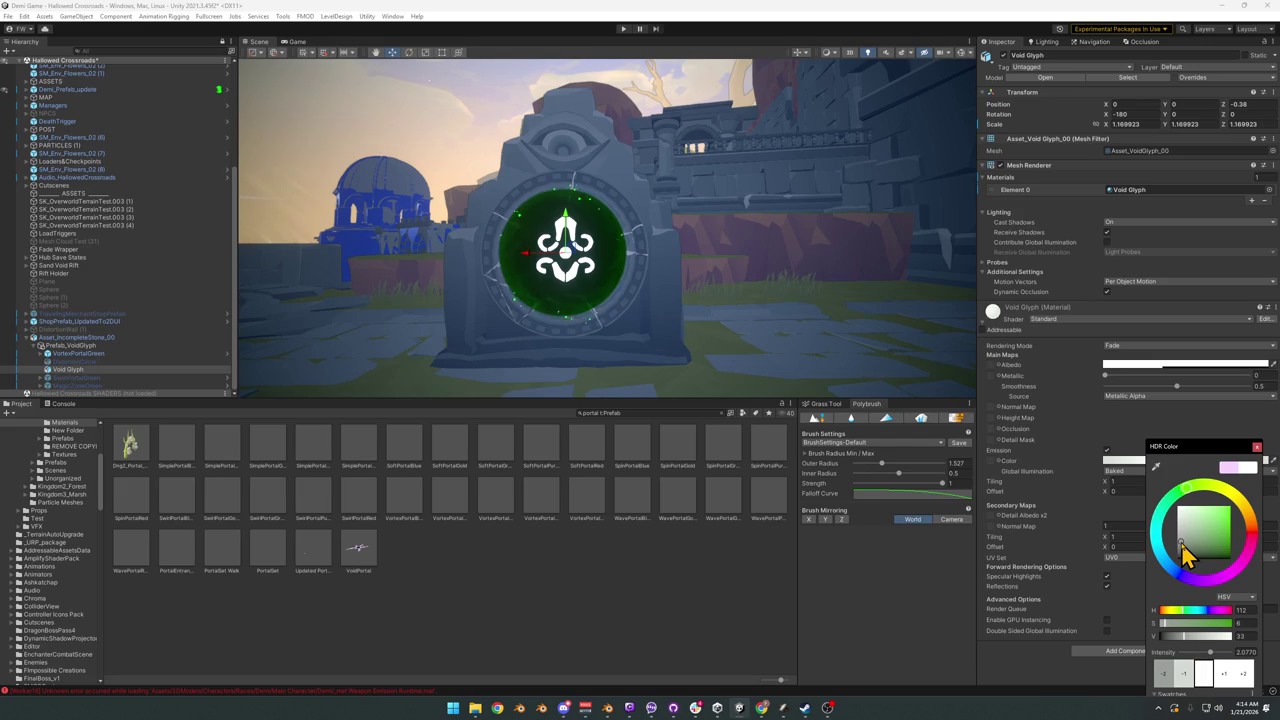
pyautogui.moveTo(860, 300)
pyautogui.keyDown('alt'); pyautogui.mouseDown()
pyautogui.moveTo(826, 294)
pyautogui.moveTo(871, 320)
pyautogui.moveTo(751, 266)
pyautogui.moveTo(780, 280)
pyautogui.mouseUp(); pyautogui.keyUp('alt')
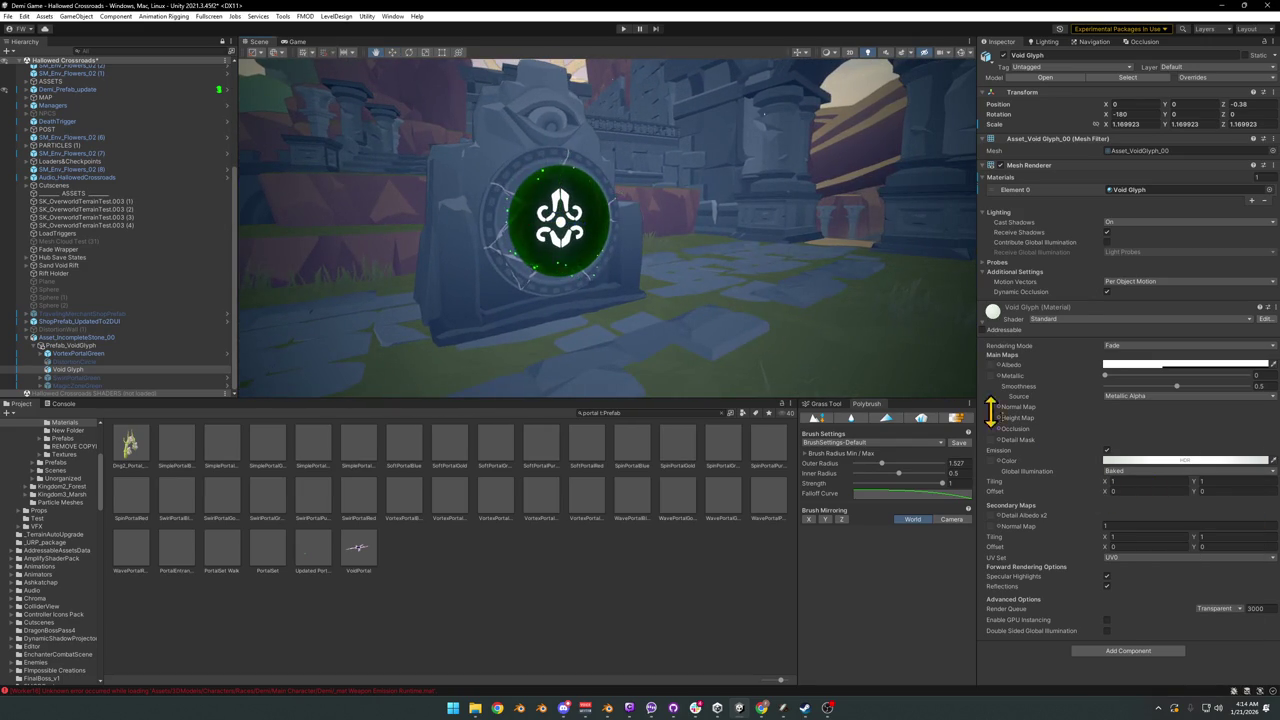
pyautogui.click(1150, 461)
pyautogui.moveTo(1204, 512); pyautogui.dragTo(1243, 510)
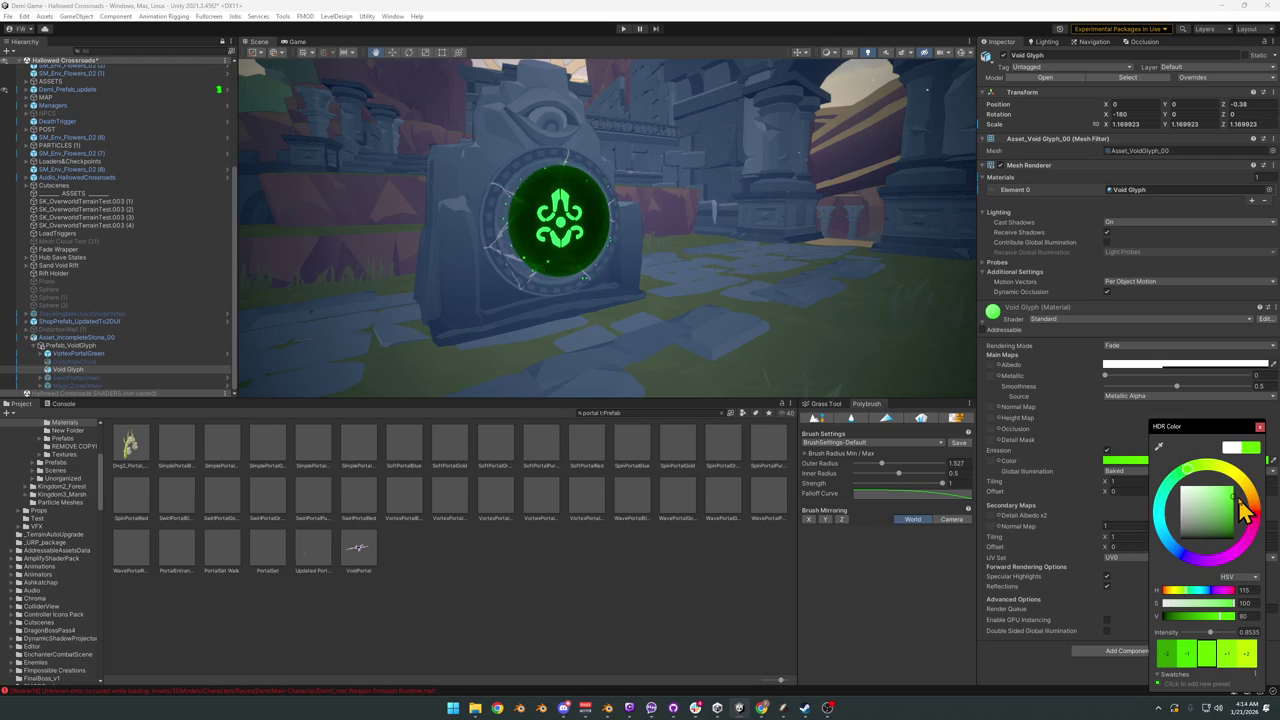
pyautogui.moveTo(796, 283)
pyautogui.mouseDown(button='right')
pyautogui.moveTo(751, 246)
pyautogui.moveTo(538, 242)
pyautogui.moveTo(581, 253)
pyautogui.mouseUp(button='right')
# Step: Move the Void Glyph along Y, settling it at 1.01 within the ring
pyautogui.press('w')
pyautogui.press('s')
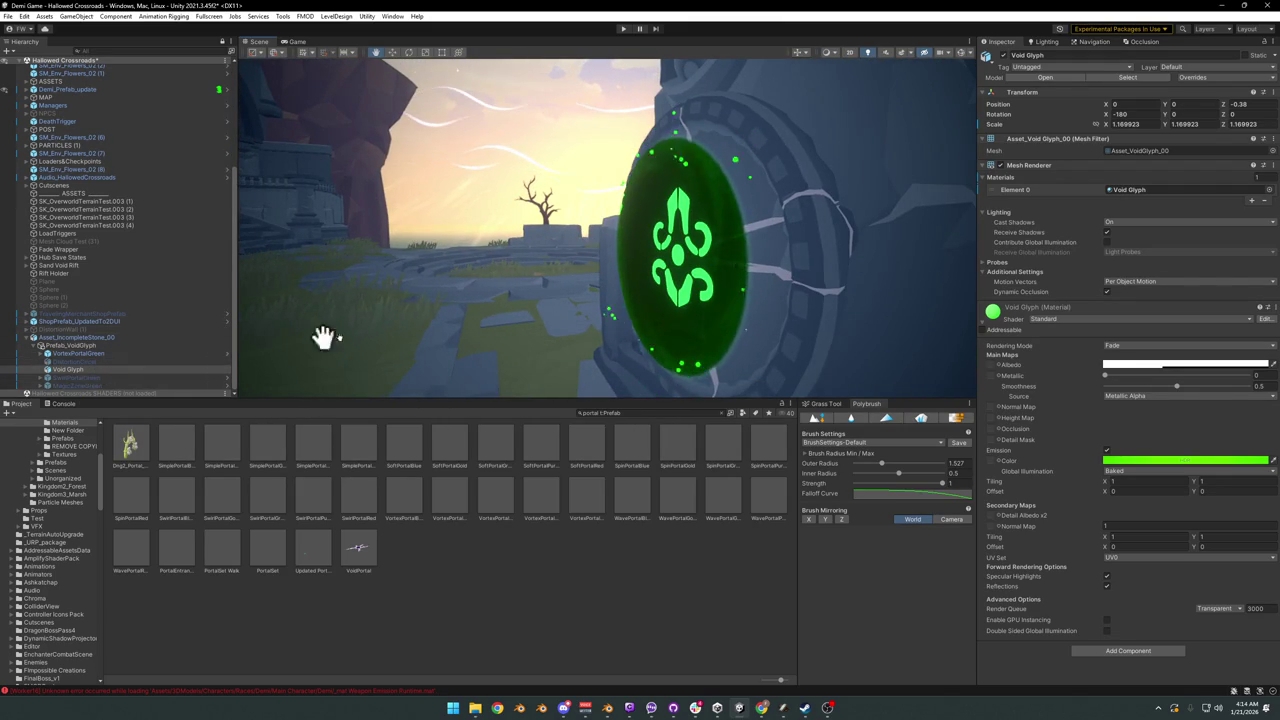
pyautogui.press('w')
pyautogui.moveTo(640, 266)
pyautogui.mouseDown()
pyautogui.moveTo(591, 274)
pyautogui.moveTo(614, 286)
pyautogui.moveTo(614, 274)
pyautogui.mouseUp()
pyautogui.moveTo(614, 274); pyautogui.dragTo(560, 271, button='right')
pyautogui.moveTo(560, 271)
pyautogui.mouseDown()
pyautogui.moveTo(591, 266)
pyautogui.moveTo(574, 274)
pyautogui.mouseUp()
pyautogui.moveTo(574, 274)
pyautogui.mouseDown(button='right')
pyautogui.moveTo(590, 267)
pyautogui.moveTo(577, 266)
pyautogui.mouseUp(button='right')
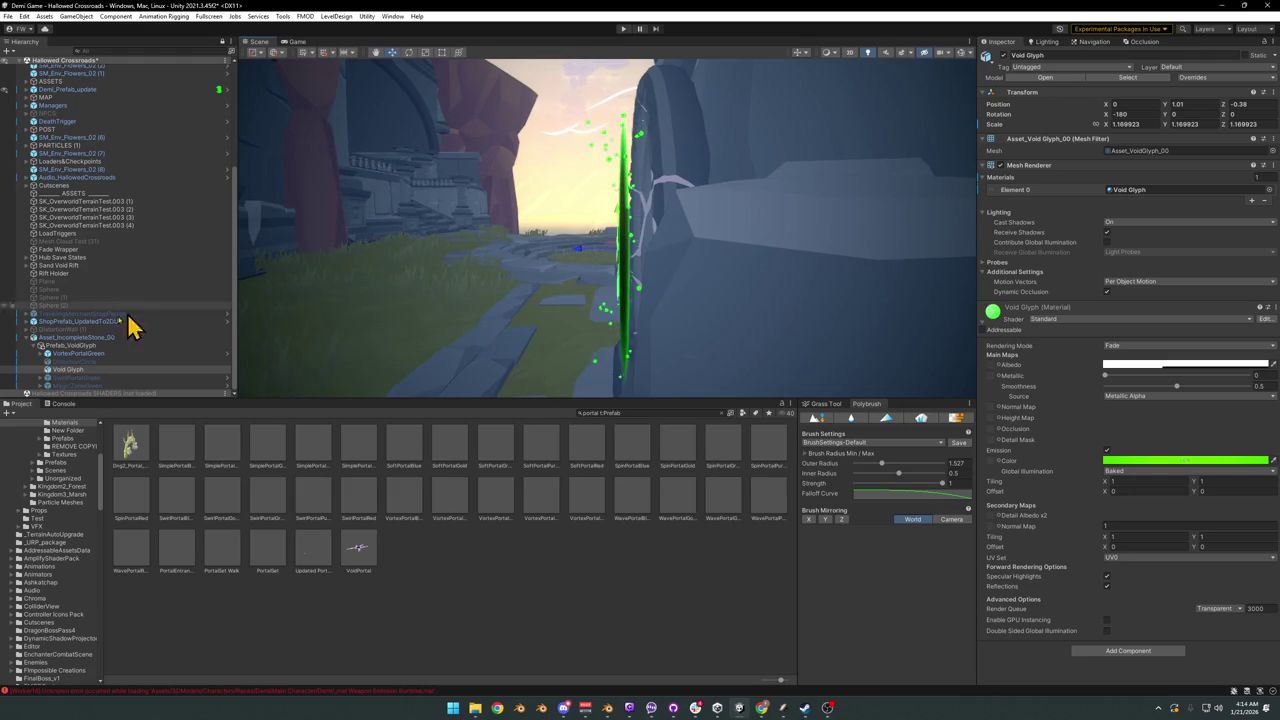
pyautogui.click(68, 346)
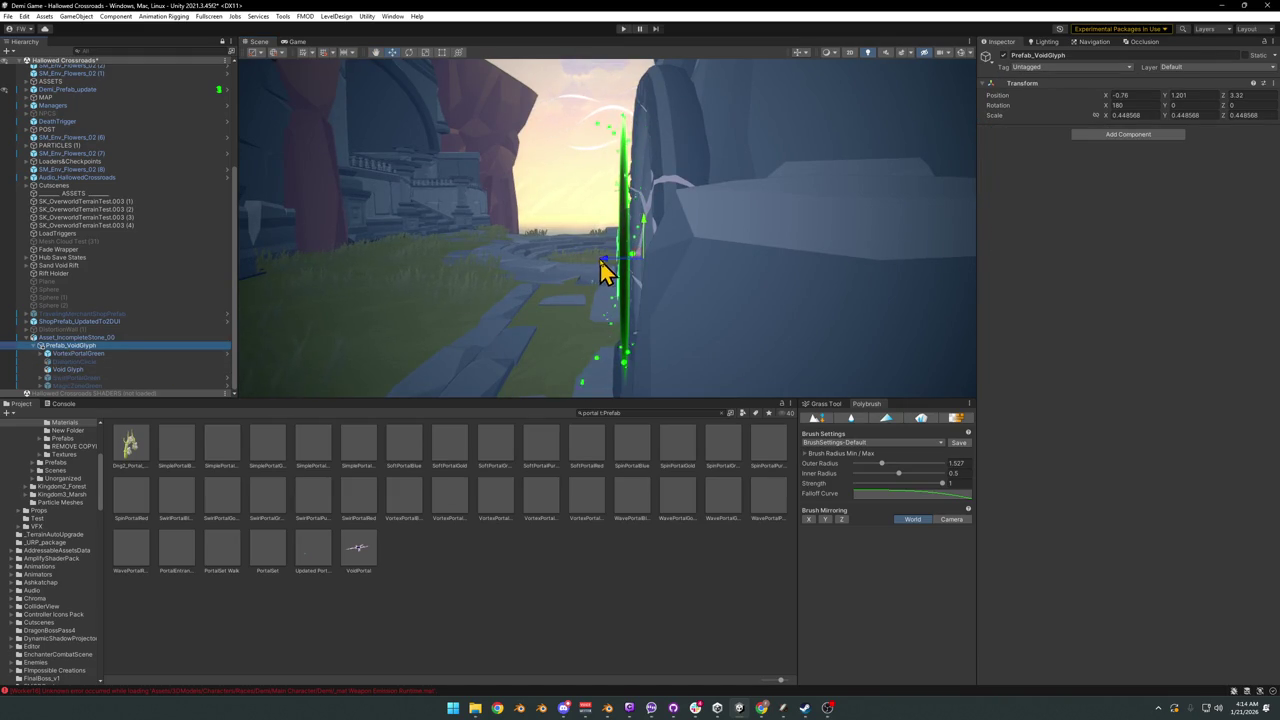
# Step: Try raising and lowering Prefab_VoidGlyph to about 1.40, then undo
pyautogui.moveTo(607, 272); pyautogui.dragTo(620, 268)
pyautogui.moveTo(620, 268)
pyautogui.mouseDown(button='right')
pyautogui.moveTo(786, 271)
pyautogui.moveTo(685, 263)
pyautogui.mouseUp(button='right')
pyautogui.moveTo(577, 266)
pyautogui.mouseDown()
pyautogui.moveTo(566, 258)
pyautogui.moveTo(563, 271)
pyautogui.mouseUp()
pyautogui.moveTo(563, 271); pyautogui.dragTo(700, 240, button='right')
pyautogui.hotkey('ctrl', 'z')
pyautogui.hotkey('ctrl', 'z')
pyautogui.hotkey('ctrl', 'z')
# Step: Lower and shrink the void glyph disc inside the stone ring, then select the Void Glyph mesh
pyautogui.moveTo(735, 258); pyautogui.dragTo(660, 268, button='right')
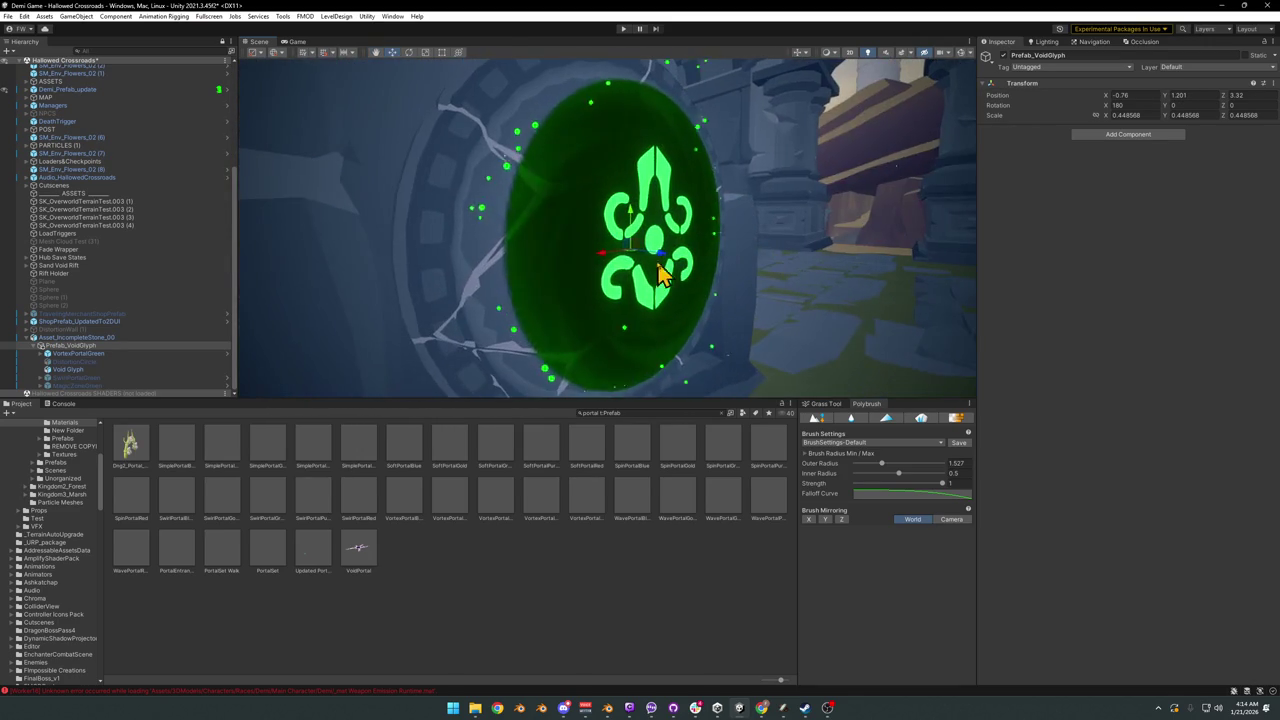
pyautogui.moveTo(660, 268); pyautogui.dragTo(700, 271)
pyautogui.moveTo(694, 266)
pyautogui.mouseDown(button='right')
pyautogui.moveTo(587, 246)
pyautogui.moveTo(690, 245)
pyautogui.mouseUp(button='right')
pyautogui.hotkey('ctrl', 'z')
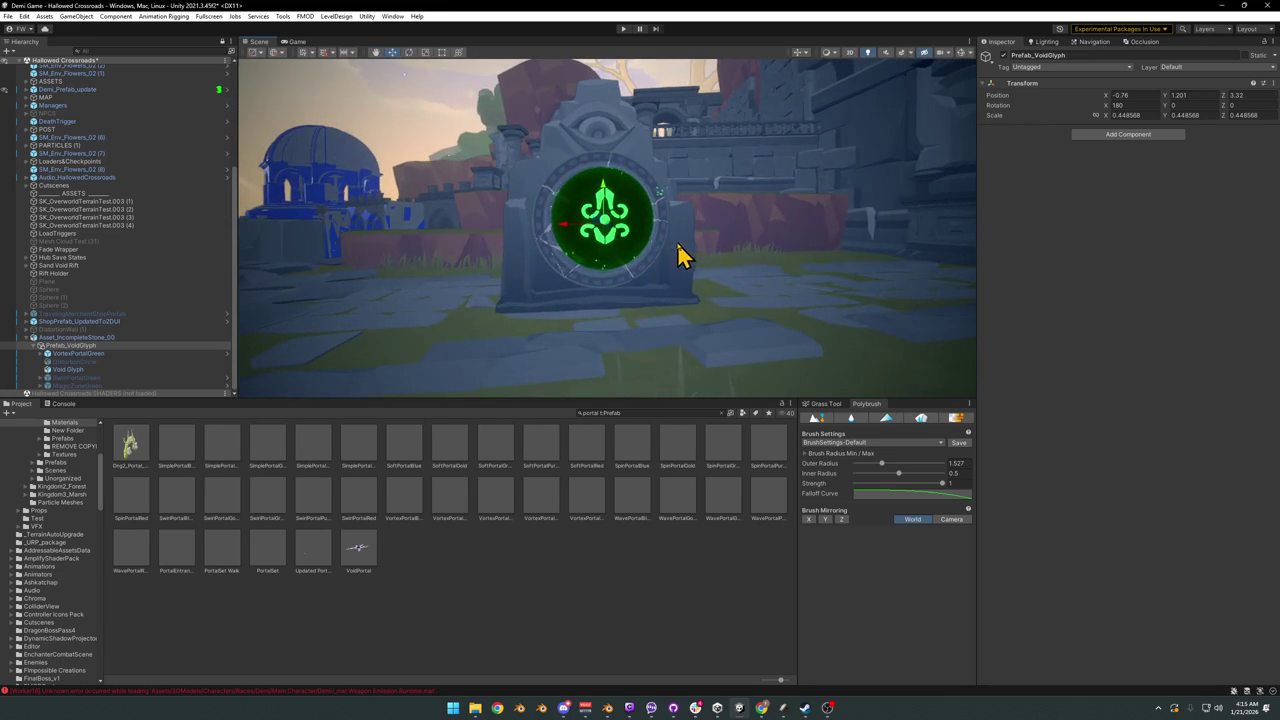
pyautogui.moveTo(607, 232); pyautogui.dragTo(627, 245)
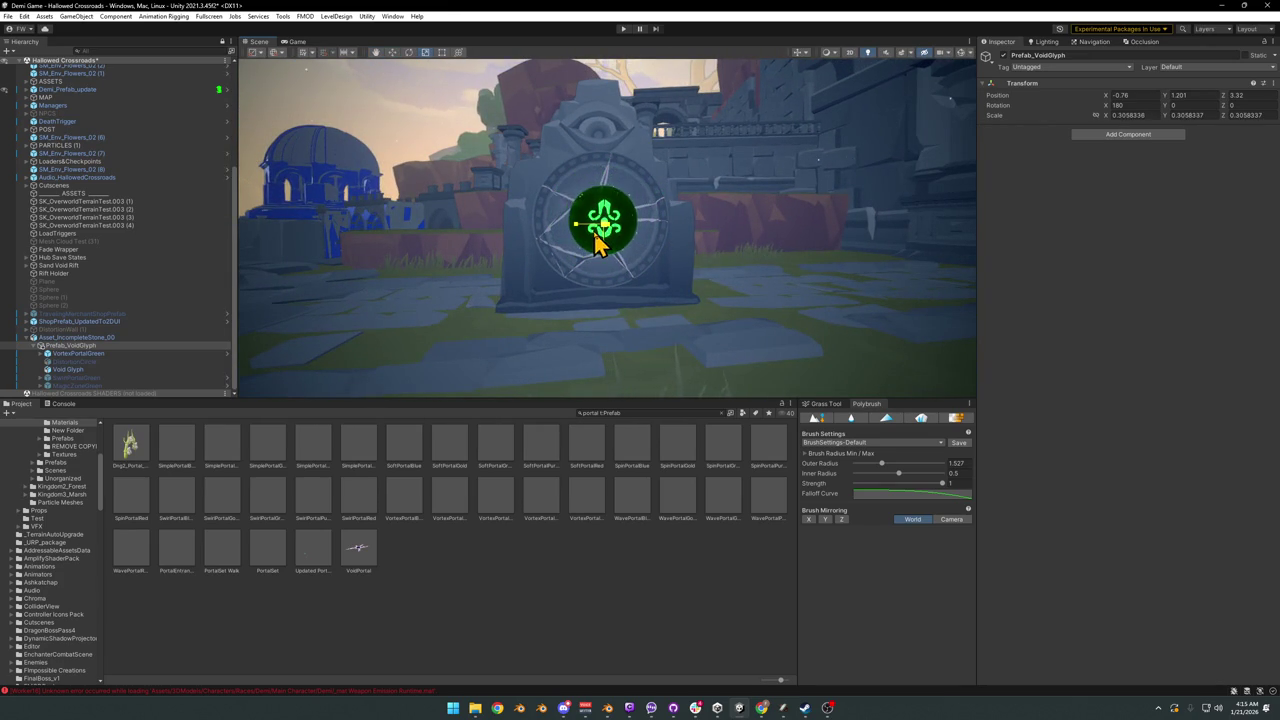
pyautogui.click(70, 369)
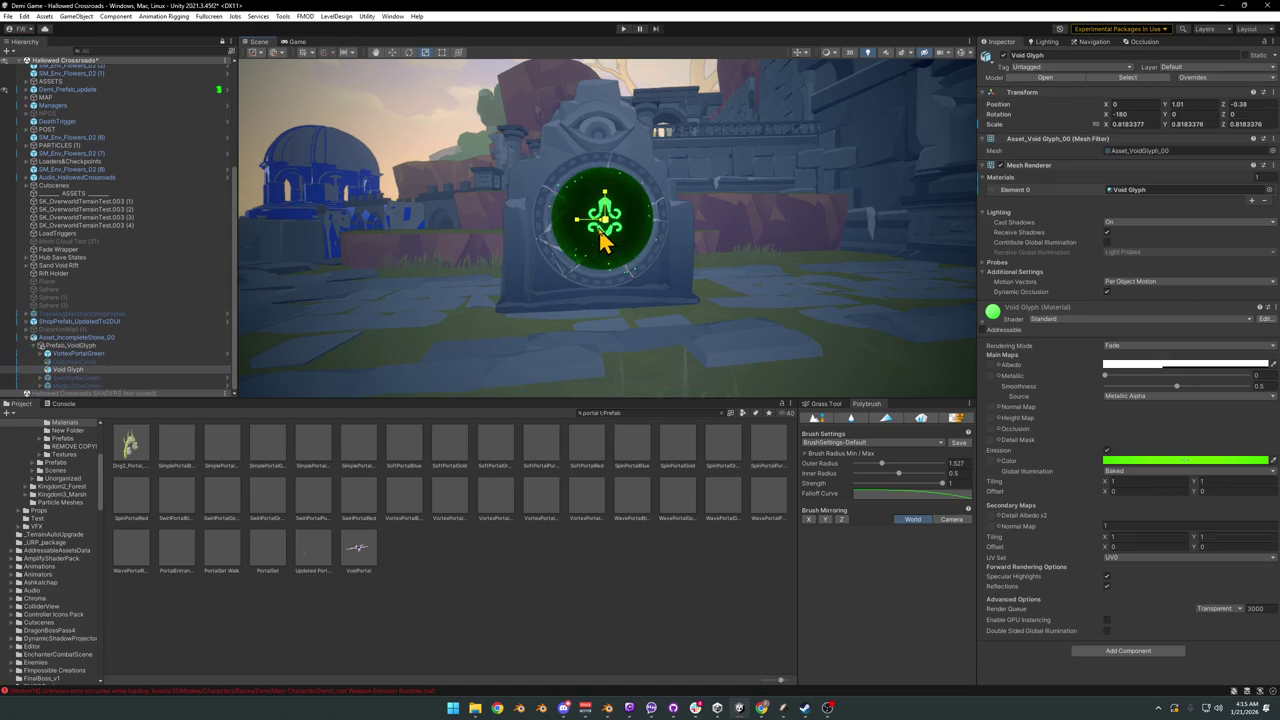
pyautogui.moveTo(690, 280)
pyautogui.mouseDown(button='right')
pyautogui.moveTo(654, 274)
pyautogui.moveTo(740, 266)
pyautogui.moveTo(837, 286)
pyautogui.moveTo(777, 271)
pyautogui.moveTo(735, 280)
pyautogui.mouseUp(button='right')
pyautogui.press('s')
pyautogui.press('w')
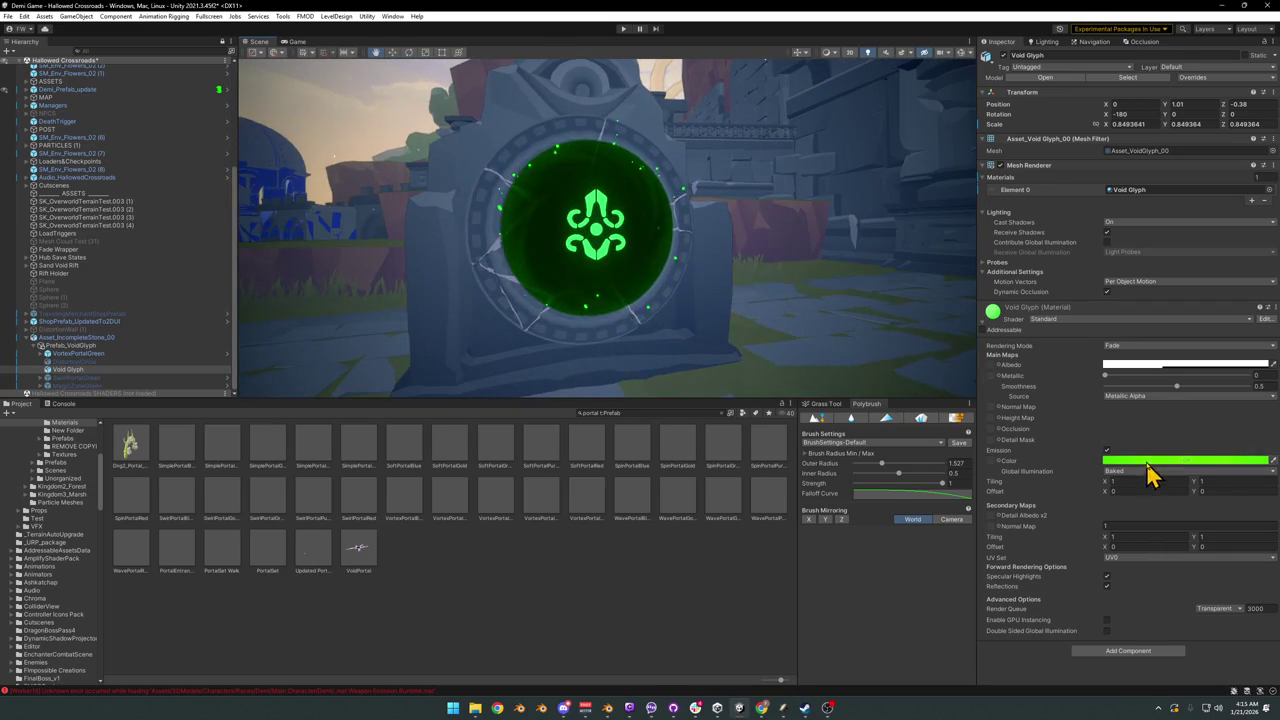
# Step: Set the glyph's emission colour to white with intensity about 2
pyautogui.click(1150, 461)
pyautogui.click(1192, 503)
pyautogui.moveTo(1188, 508); pyautogui.dragTo(1183, 483)
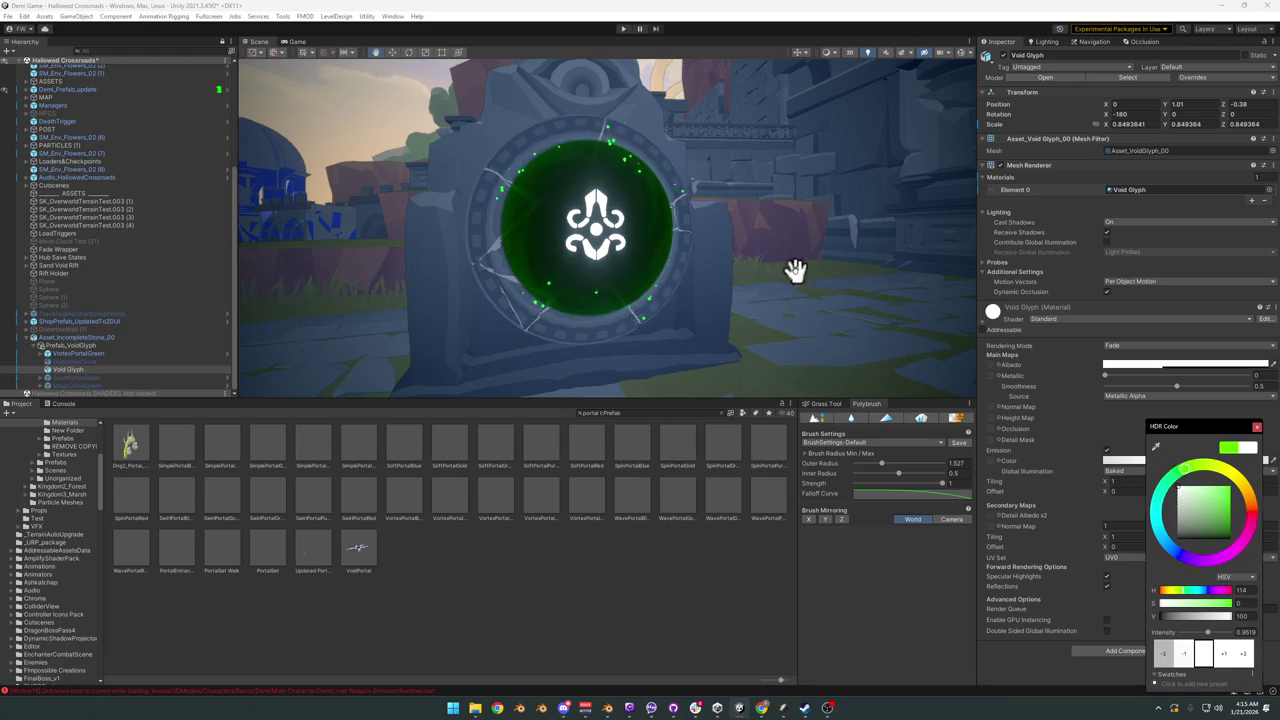
pyautogui.moveTo(795, 270); pyautogui.dragTo(757, 271, button='right')
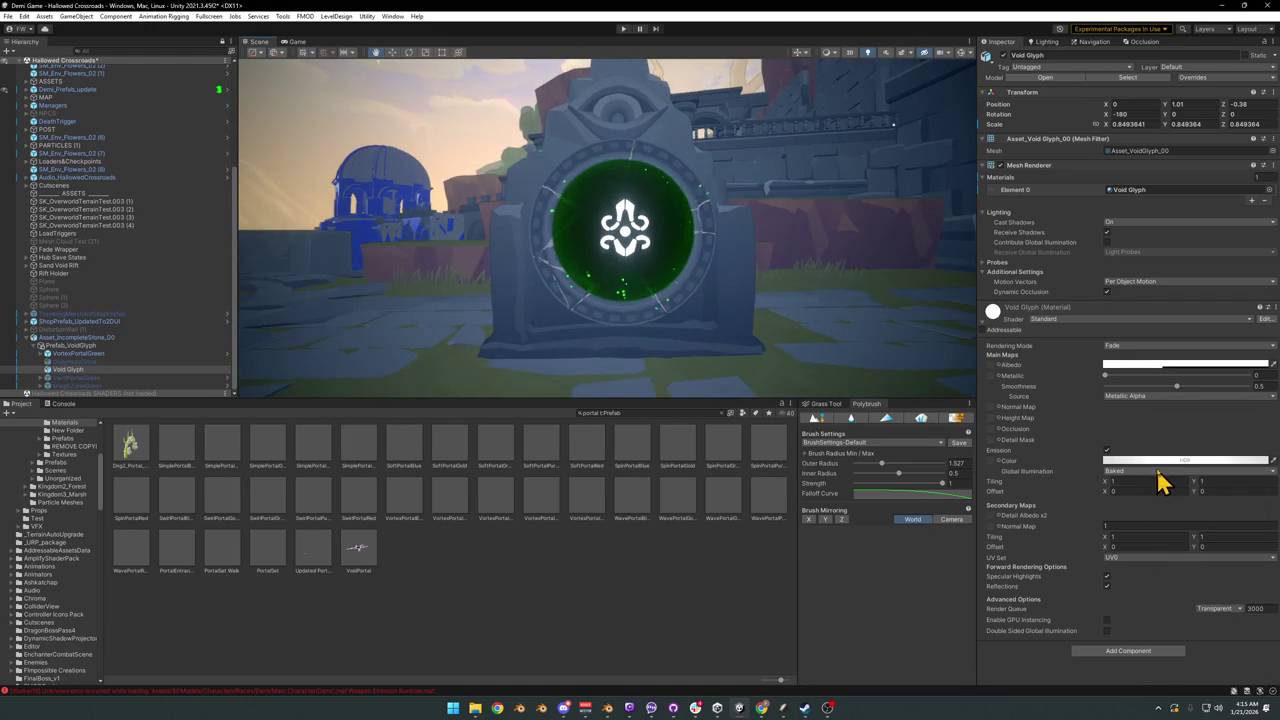
pyautogui.click(1160, 461)
pyautogui.moveTo(1222, 633); pyautogui.dragTo(1225, 633)
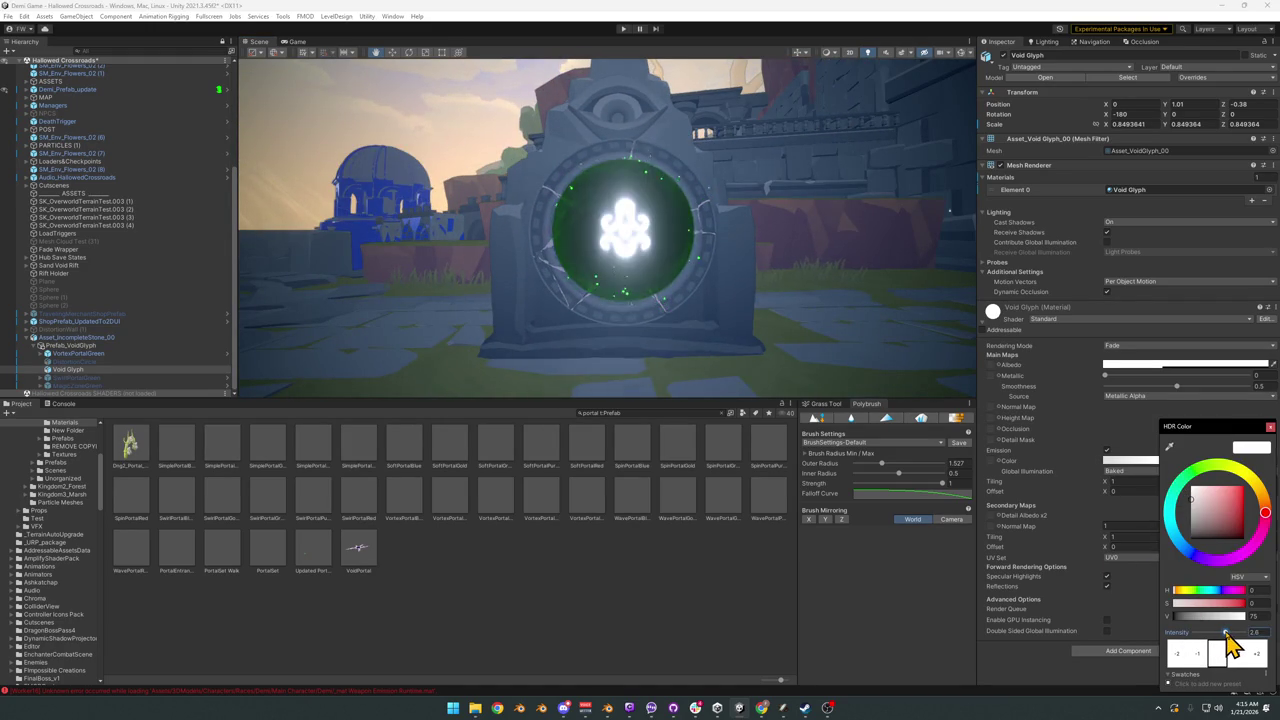
pyautogui.moveTo(767, 300)
pyautogui.mouseDown(button='right')
pyautogui.moveTo(694, 251)
pyautogui.moveTo(740, 255)
pyautogui.moveTo(720, 250)
pyautogui.mouseUp(button='right')
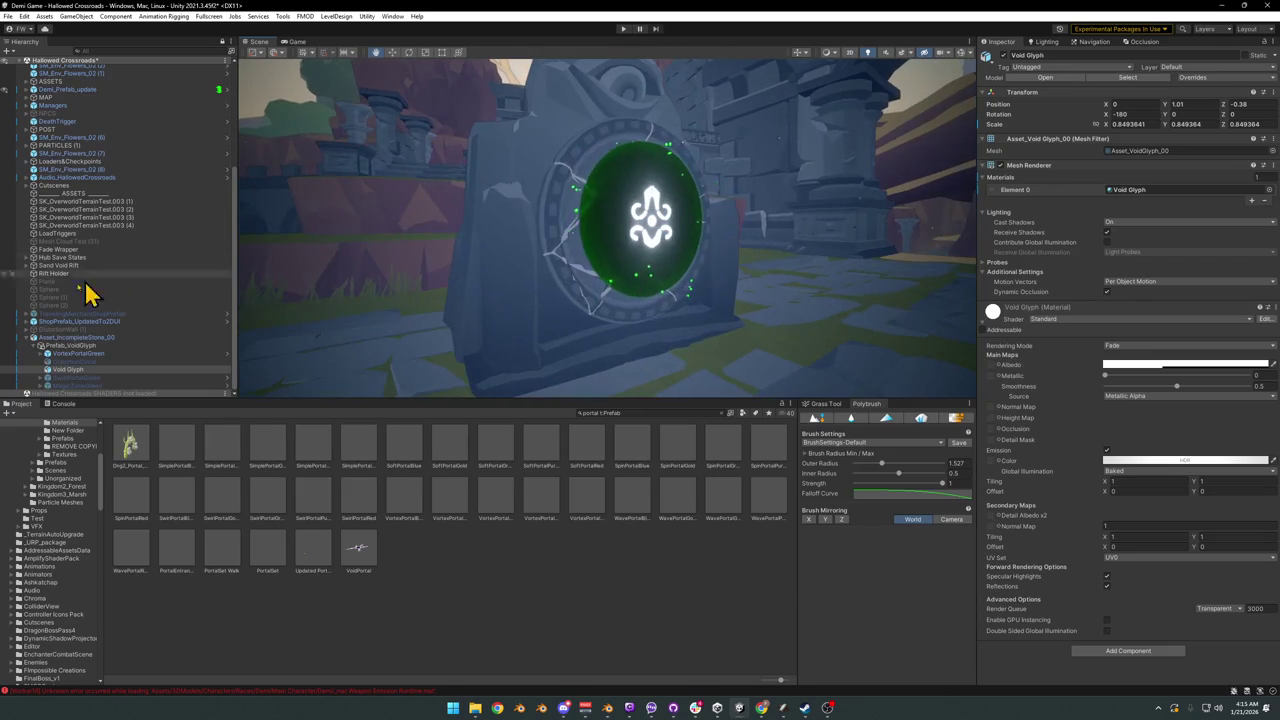
# Step: Deactivate the VortexPortalGreen particles, inspect the portal, and minimize Unity
pyautogui.click(80, 353)
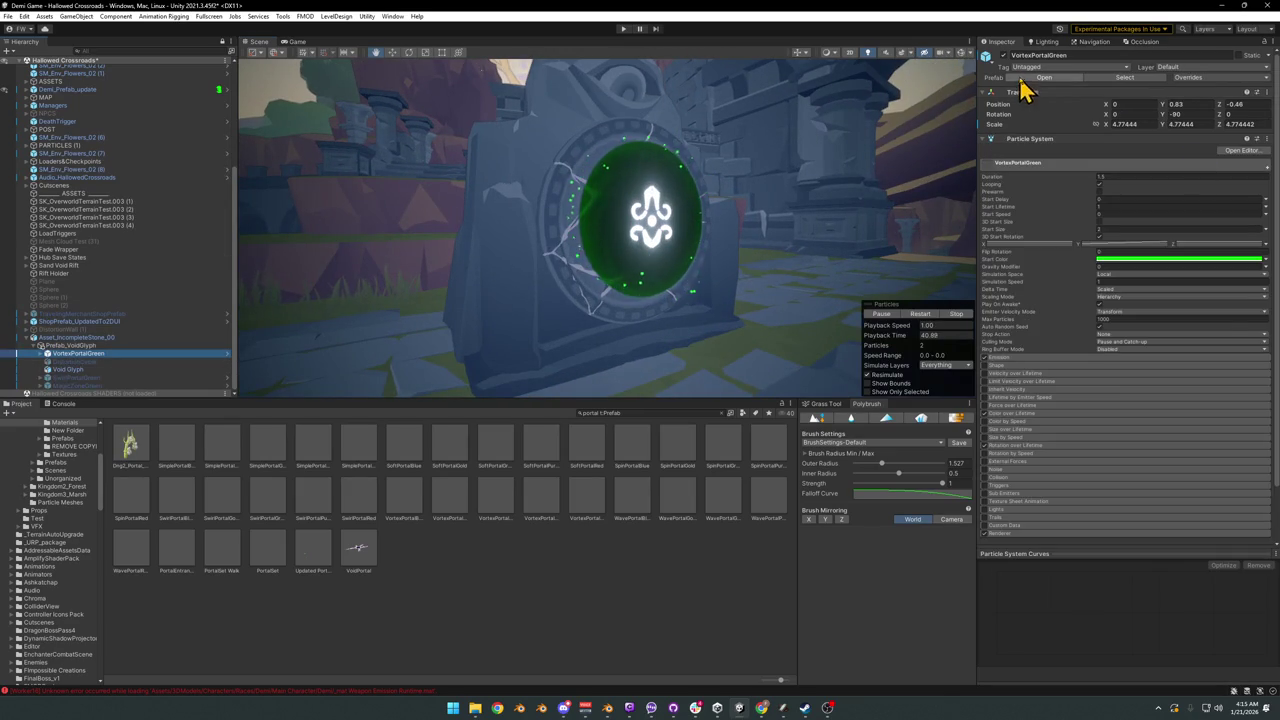
pyautogui.click(987, 55)
pyautogui.moveTo(636, 203)
pyautogui.mouseDown(button='right')
pyautogui.moveTo(608, 217)
pyautogui.moveTo(600, 206)
pyautogui.moveTo(614, 165)
pyautogui.moveTo(623, 200)
pyautogui.mouseUp(button='right')
pyautogui.moveTo(623, 200); pyautogui.dragTo(616, 199, button='middle')
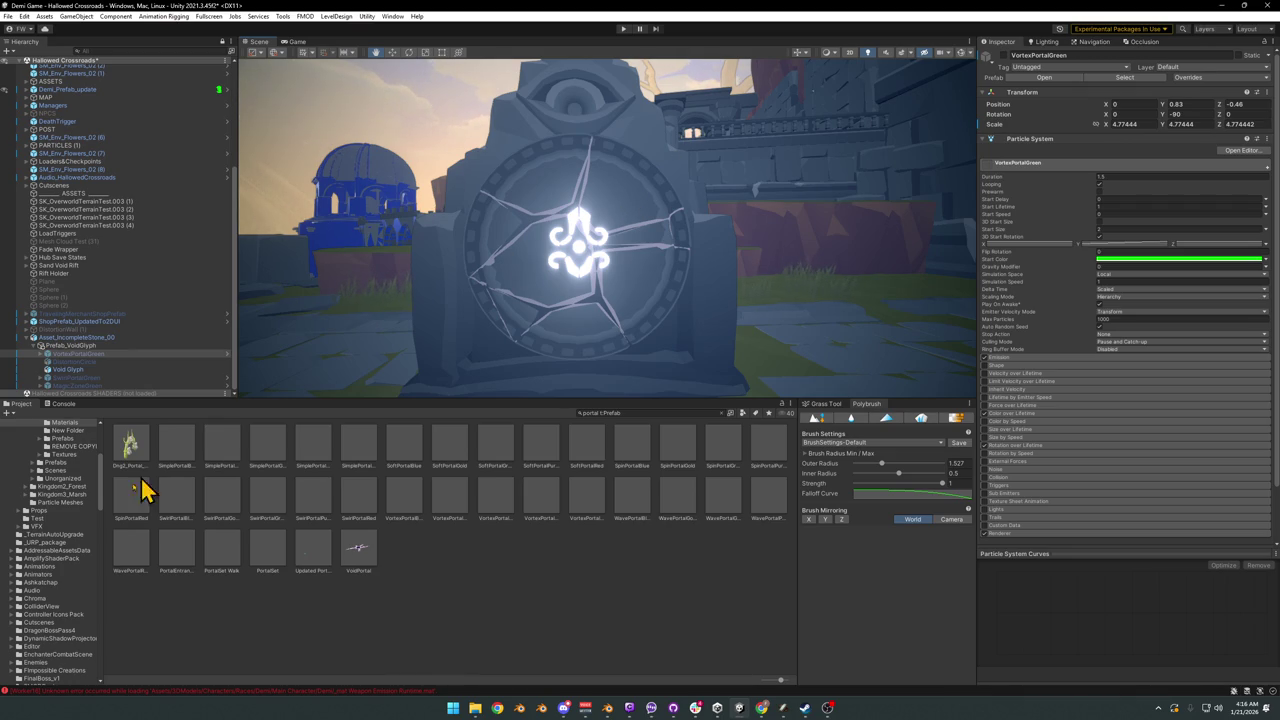
pyautogui.click(1222, 10)
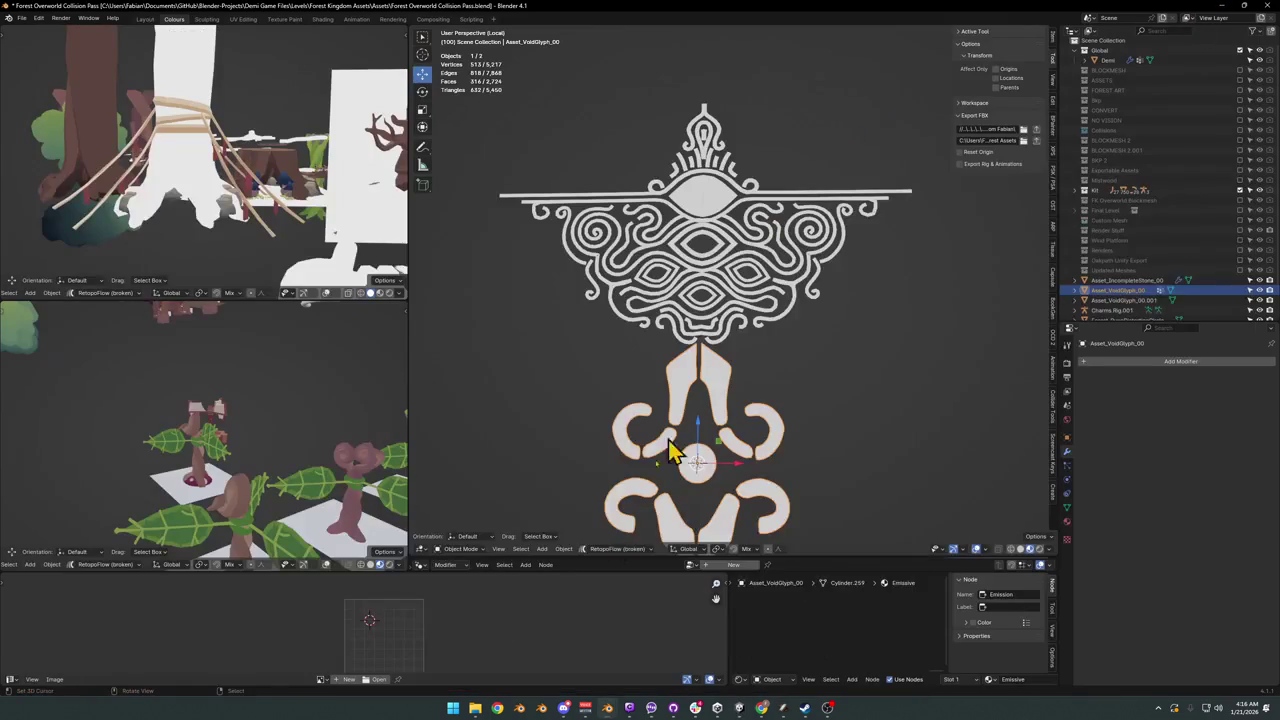
# Step: Bring up the Desert Dungeon Blender file and zoom a top view onto the A–Y rune grid
pyautogui.click(610, 712)
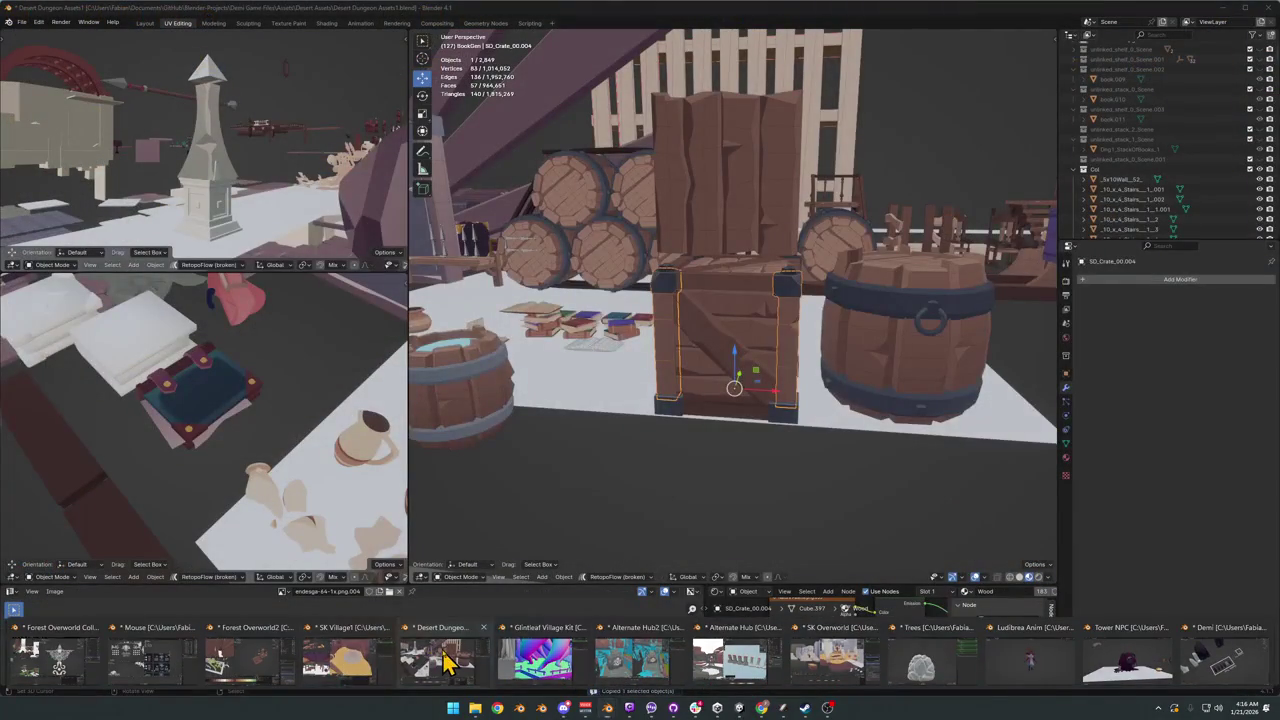
pyautogui.click(445, 662)
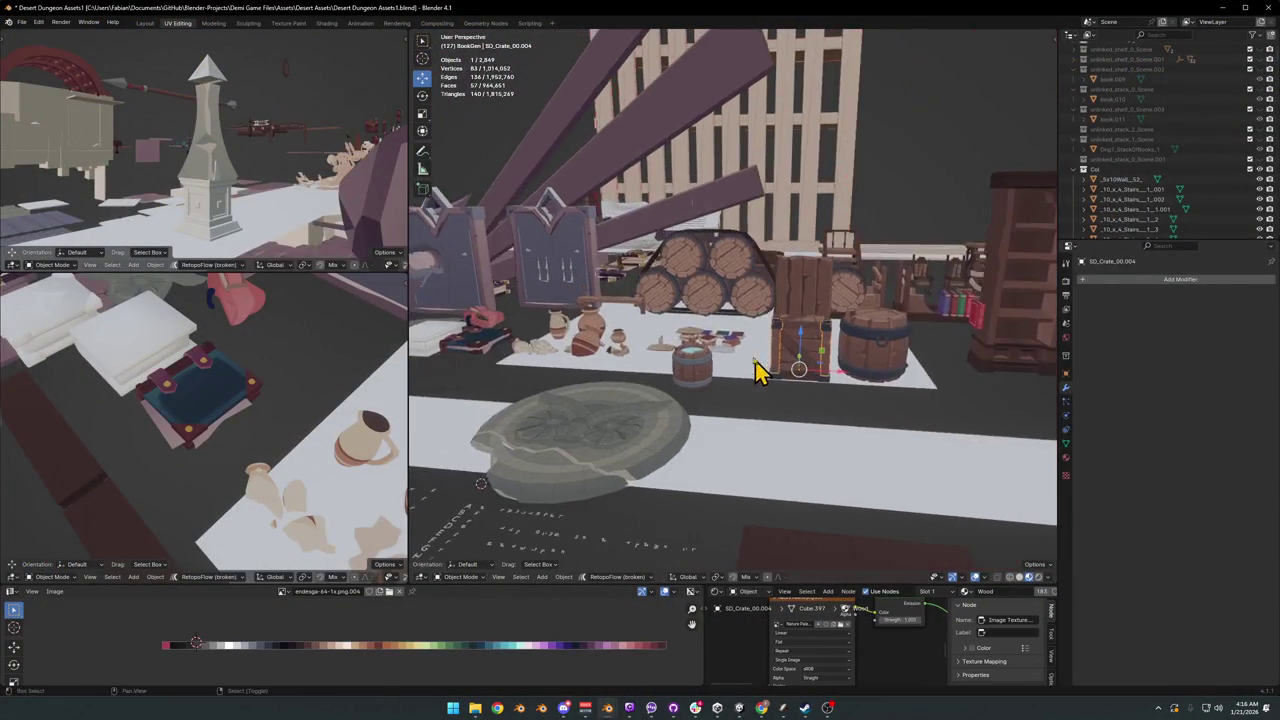
pyautogui.moveTo(729, 343); pyautogui.dragTo(735, 378, button='middle')
pyautogui.press('KP_7')
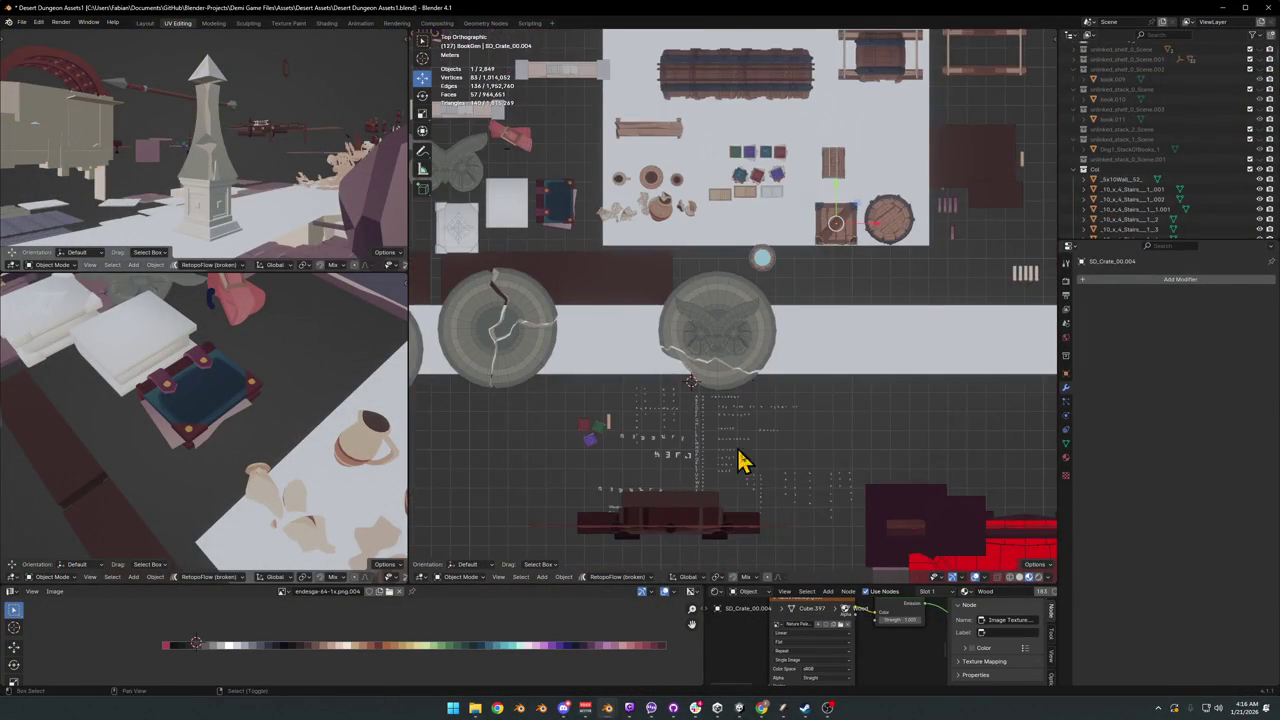
pyautogui.scroll(1, 750, 420)
pyautogui.scroll(4, 766, 366)
pyautogui.scroll(2, 786, 408)
pyautogui.scroll(2, 800, 370)
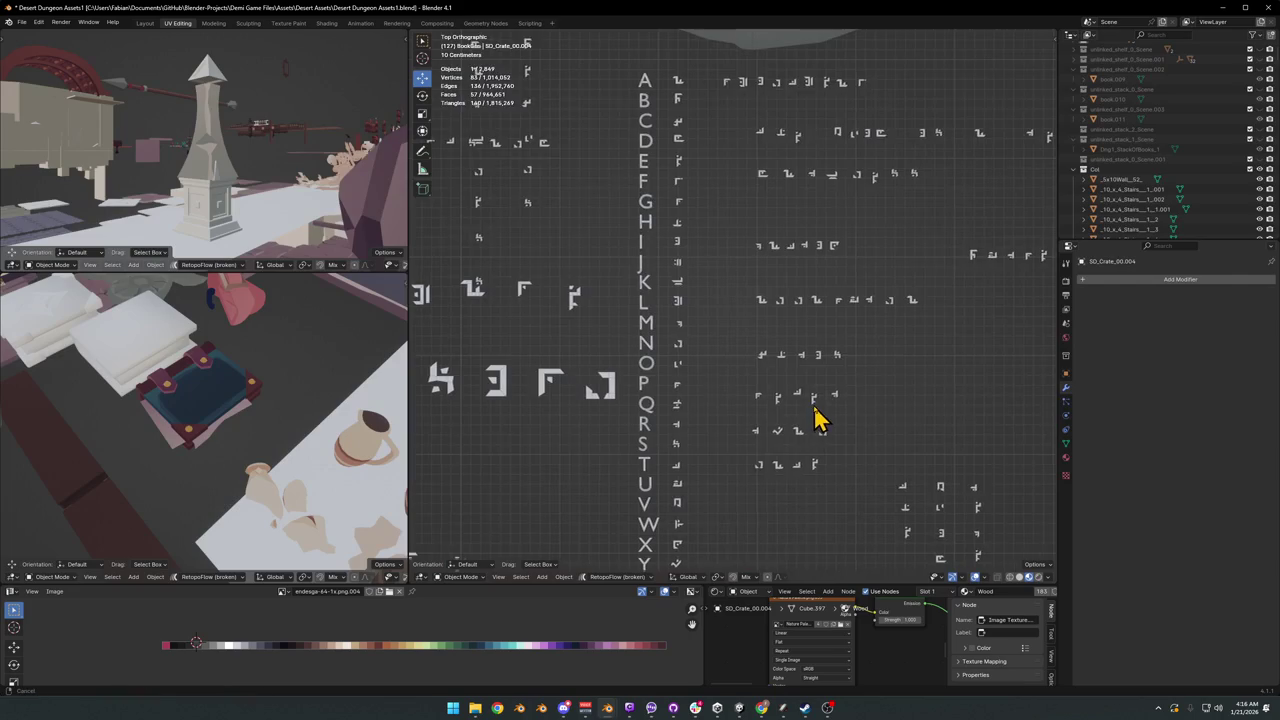
# Step: Duplicate the V and O row glyphs into a new word row
pyautogui.keyDown('shift'); pyautogui.moveTo(815, 410); pyautogui.dragTo(824, 372, button='middle'); pyautogui.keyUp('shift')
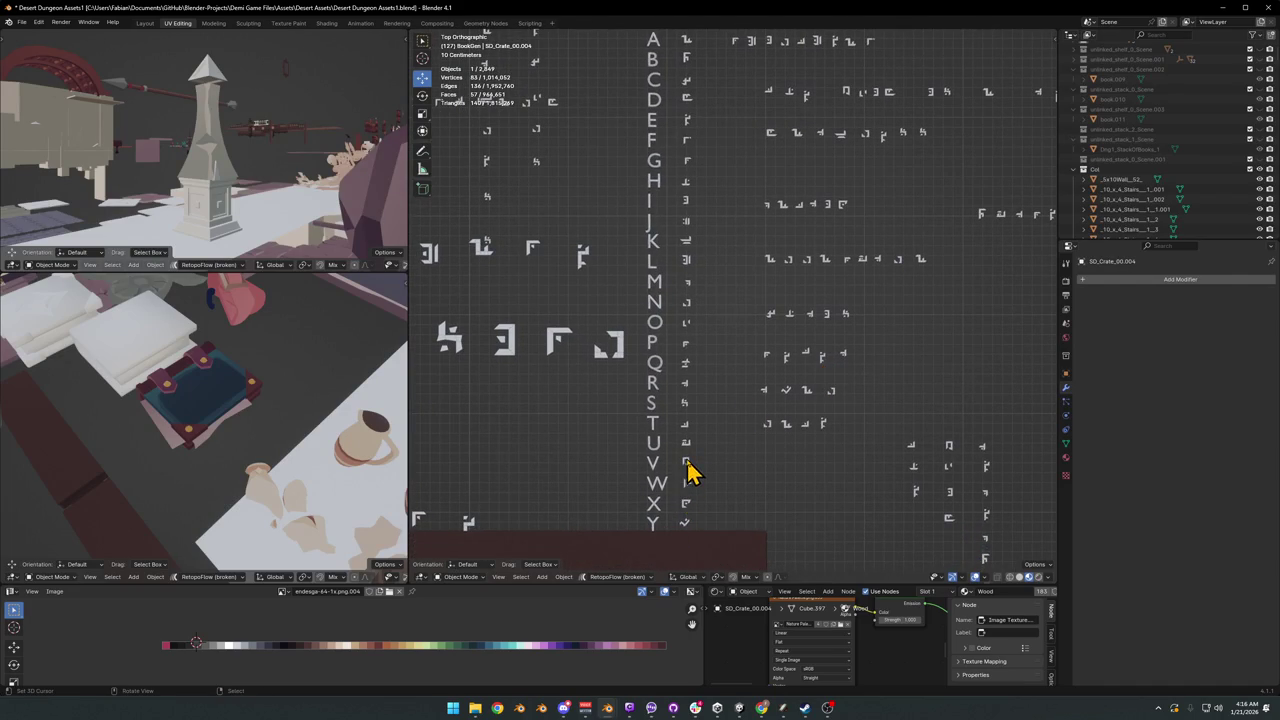
pyautogui.click(711, 484)
pyautogui.hotkey('shift', 'd')
pyautogui.click(776, 490)
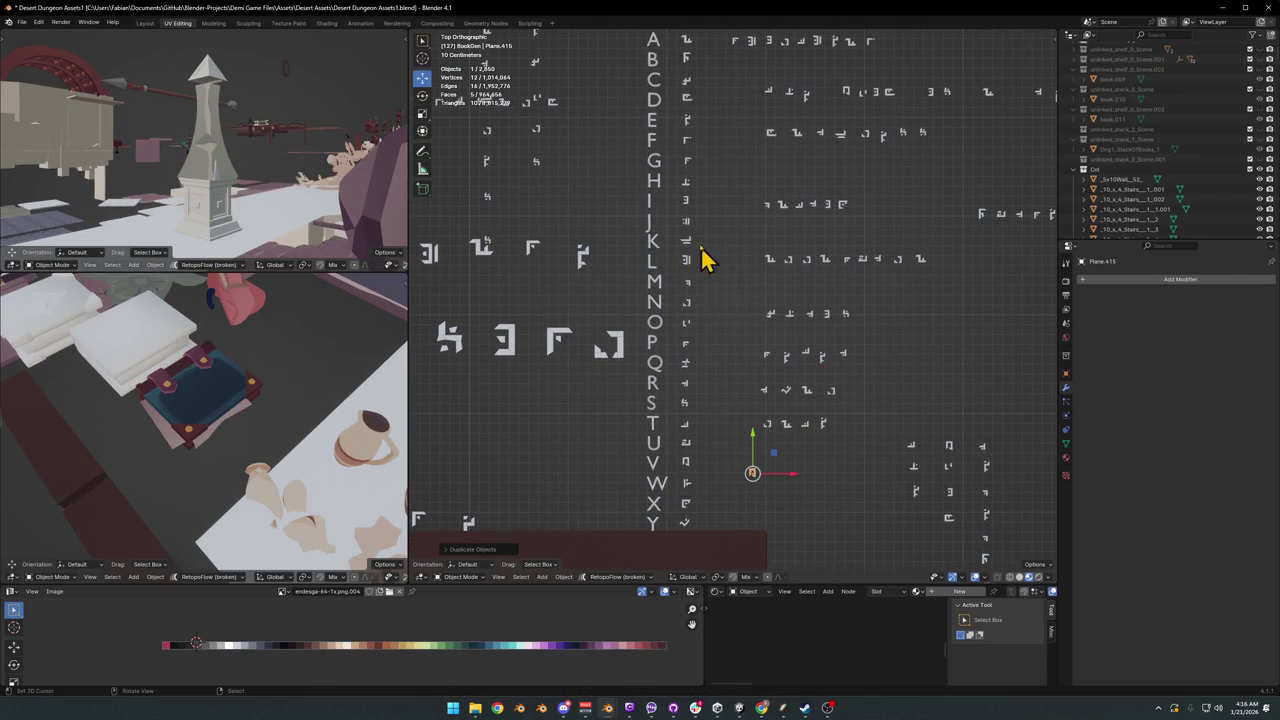
pyautogui.click(690, 333)
pyautogui.hotkey('shift', 'd')
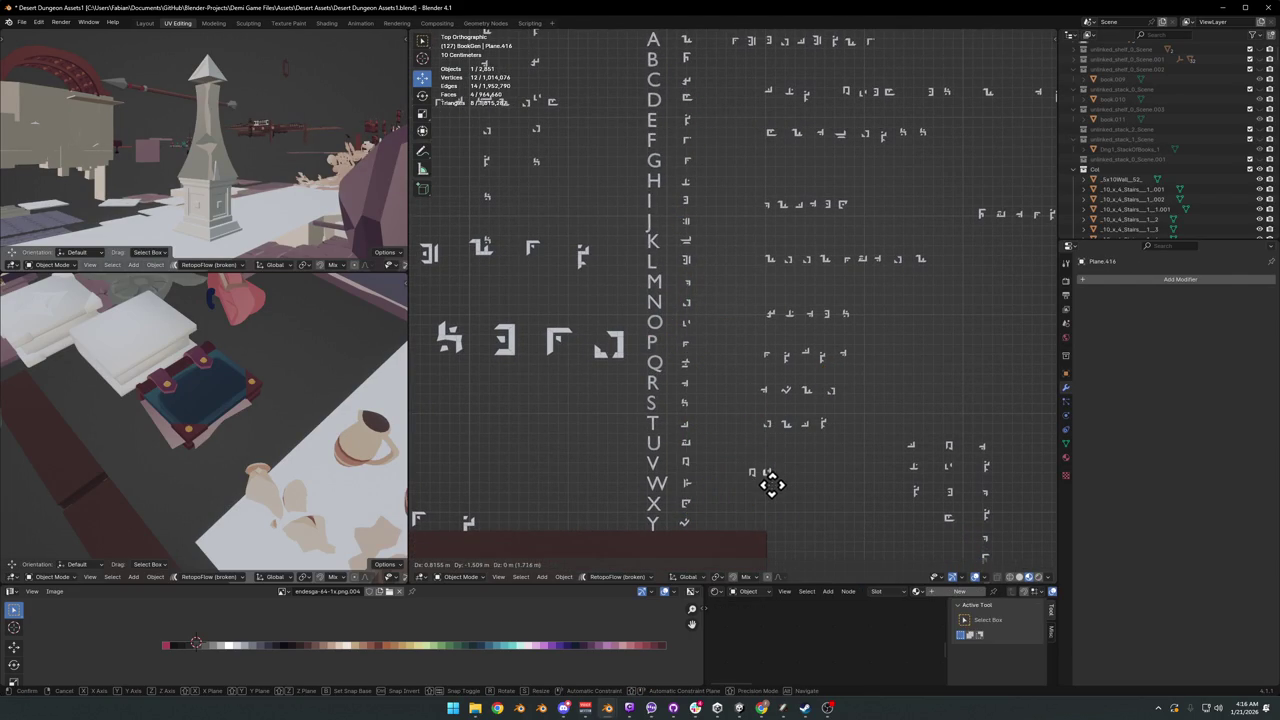
pyautogui.click(766, 479)
# Step: Add copies of the I and D glyphs to complete the four-rune row
pyautogui.click(686, 204)
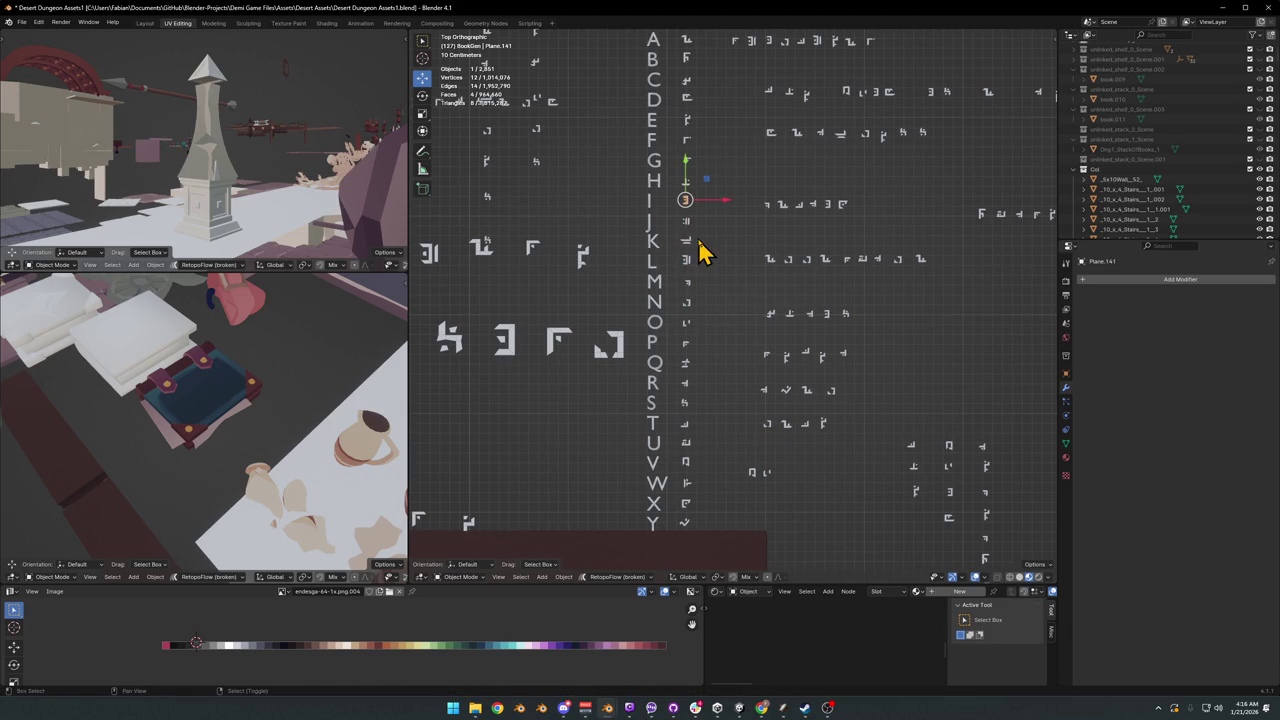
pyautogui.hotkey('shift', 'd')
pyautogui.click(789, 478)
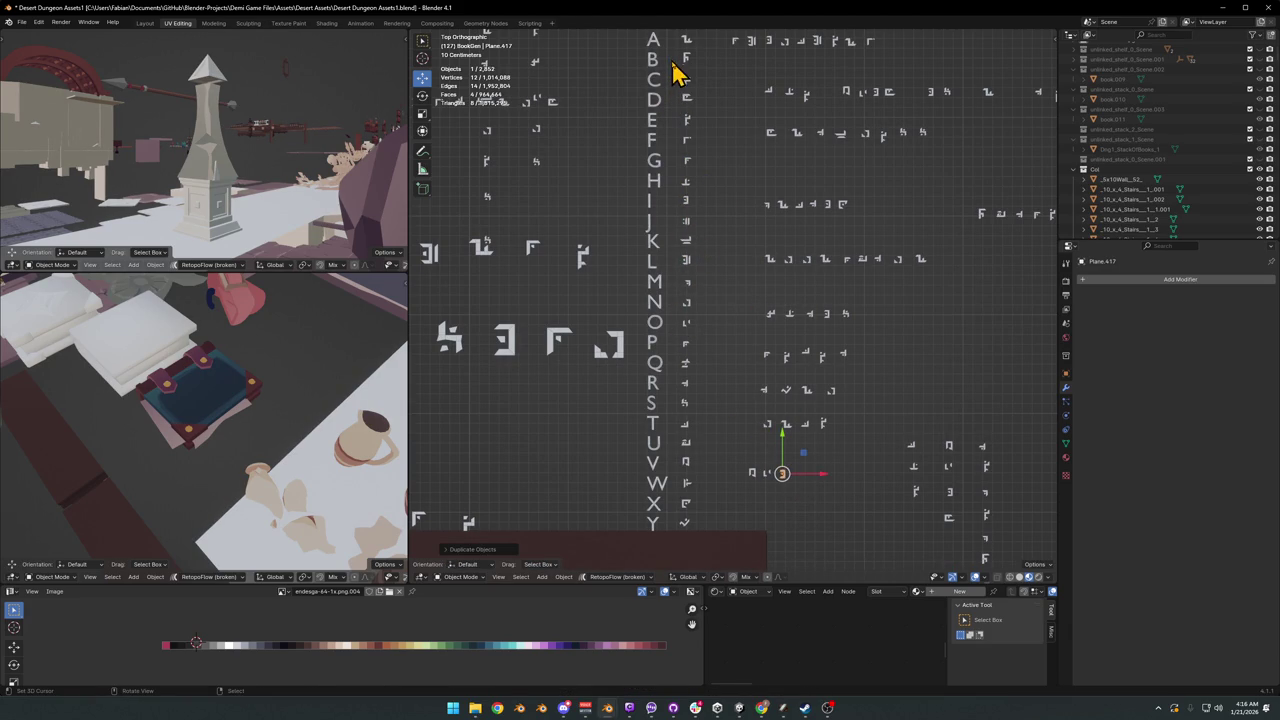
pyautogui.click(689, 101)
pyautogui.hotkey('shift', 'd')
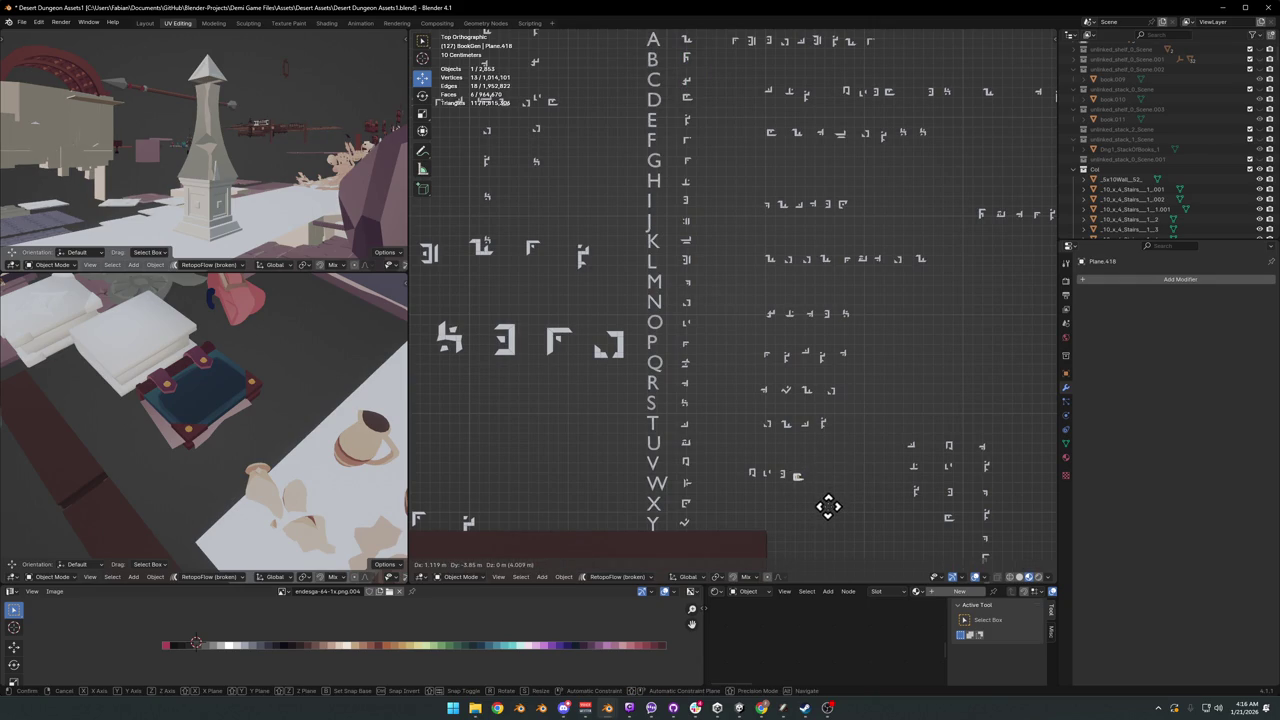
pyautogui.click(828, 505)
# Step: Box-select the four assembled runes and copy them as objects
pyautogui.moveTo(737, 469); pyautogui.dragTo(818, 500)
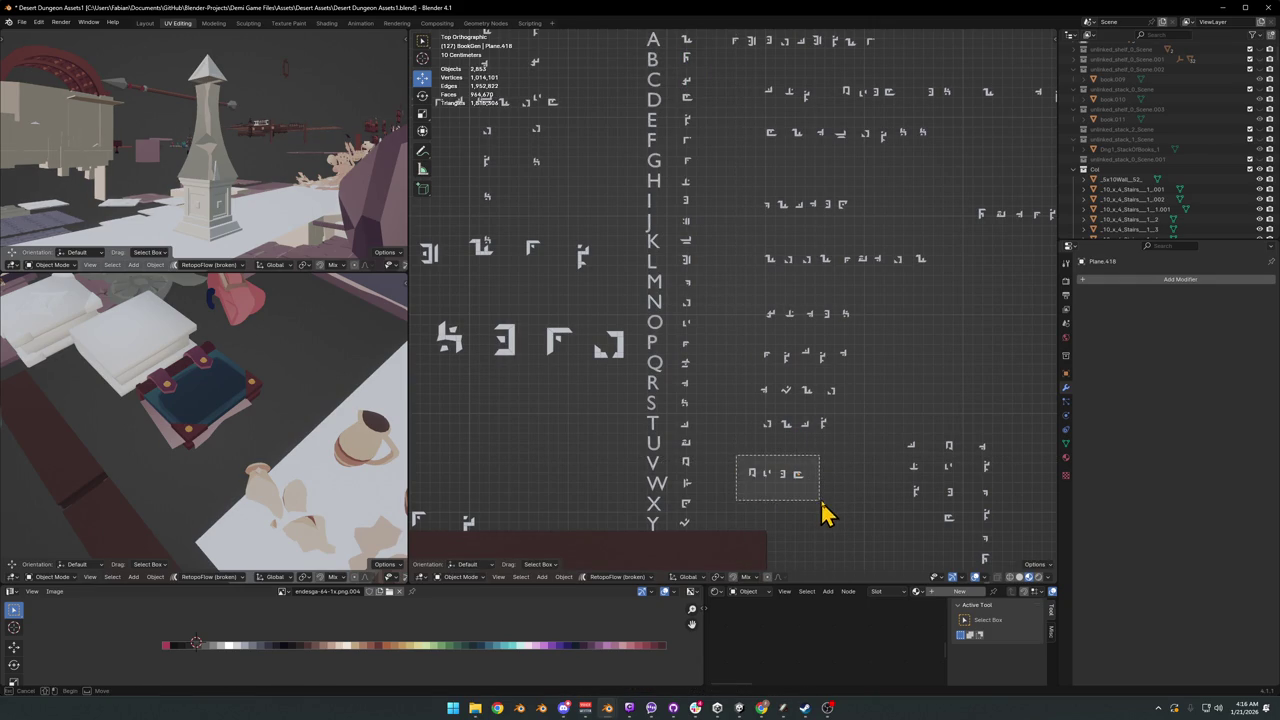
pyautogui.hotkey('ctrl', 'c')
pyautogui.click(782, 205)
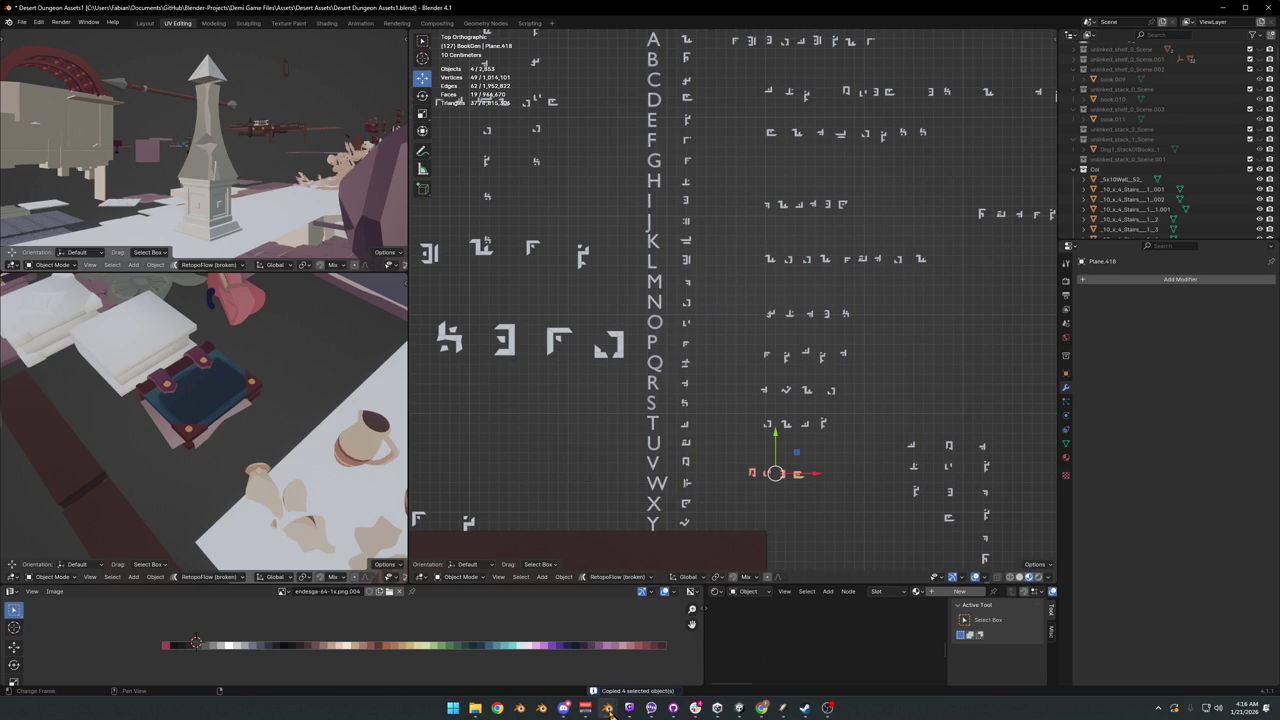
pyautogui.moveTo(607, 708)
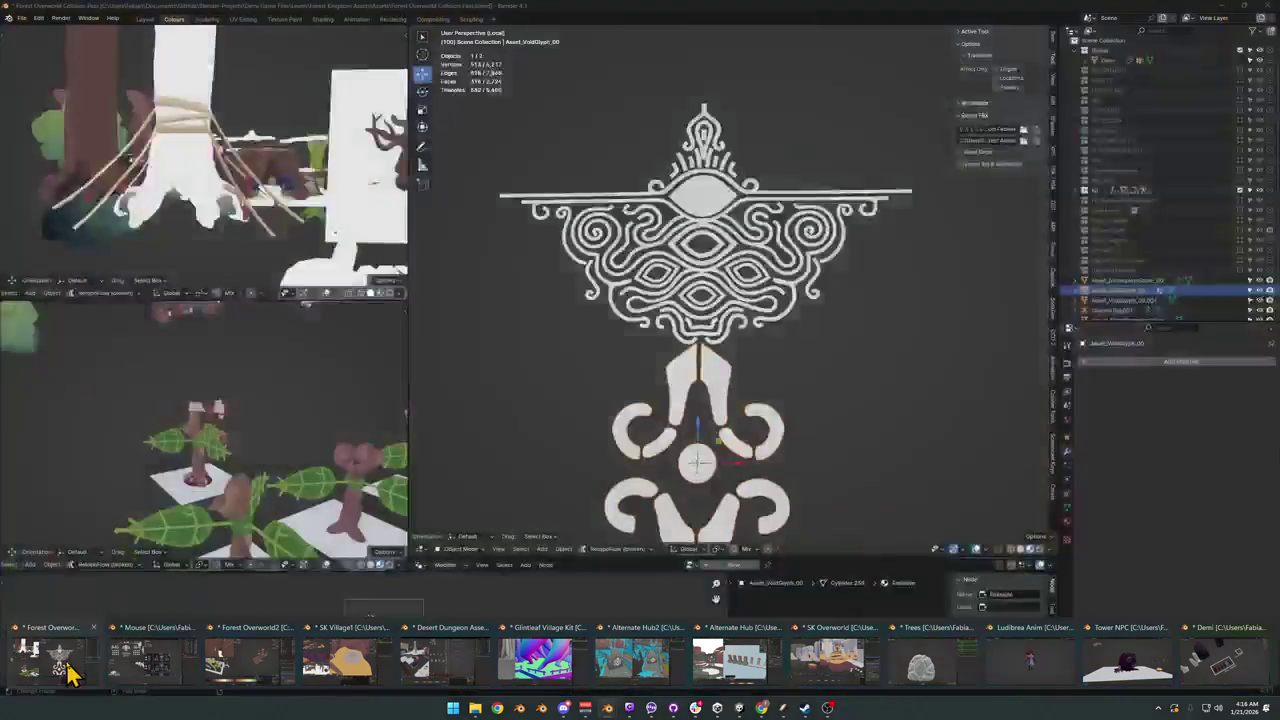
# Step: In the Forest Overworld file, delete the glyph's upper ornament and select the remaining void glyph
pyautogui.click(85, 665)
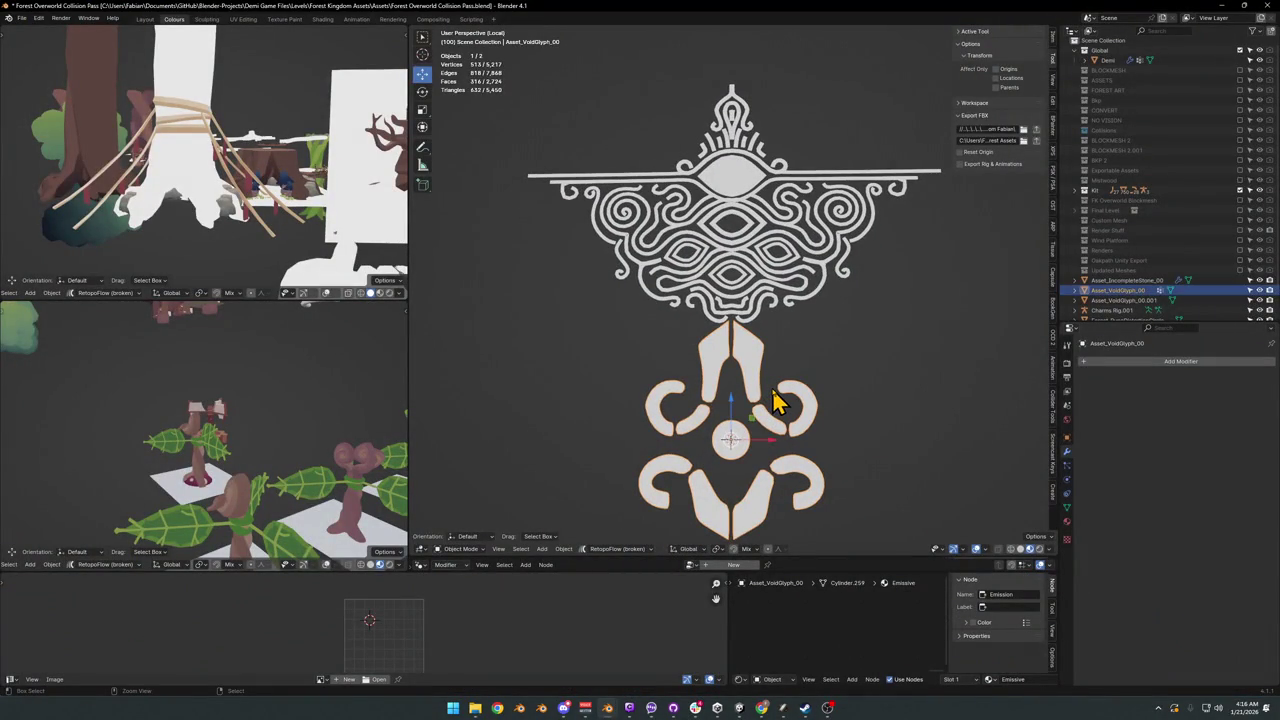
pyautogui.hotkey('ctrl', 'i')
pyautogui.hotkey('ctrl', 'z')
pyautogui.hotkey('ctrl', 'z')
pyautogui.hotkey('ctrl', 'z')
pyautogui.scroll(-3, 770, 300)
pyautogui.moveTo(770, 300); pyautogui.dragTo(767, 330, button='middle')
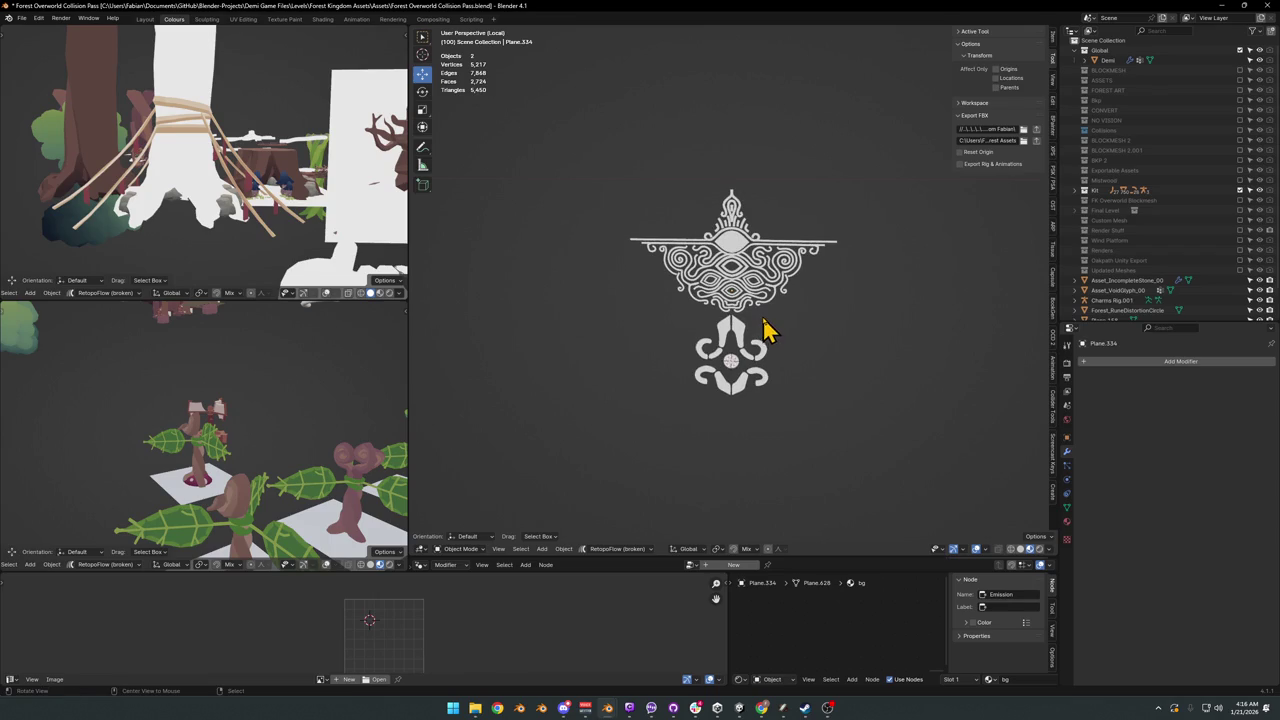
pyautogui.press('KP_Divide')
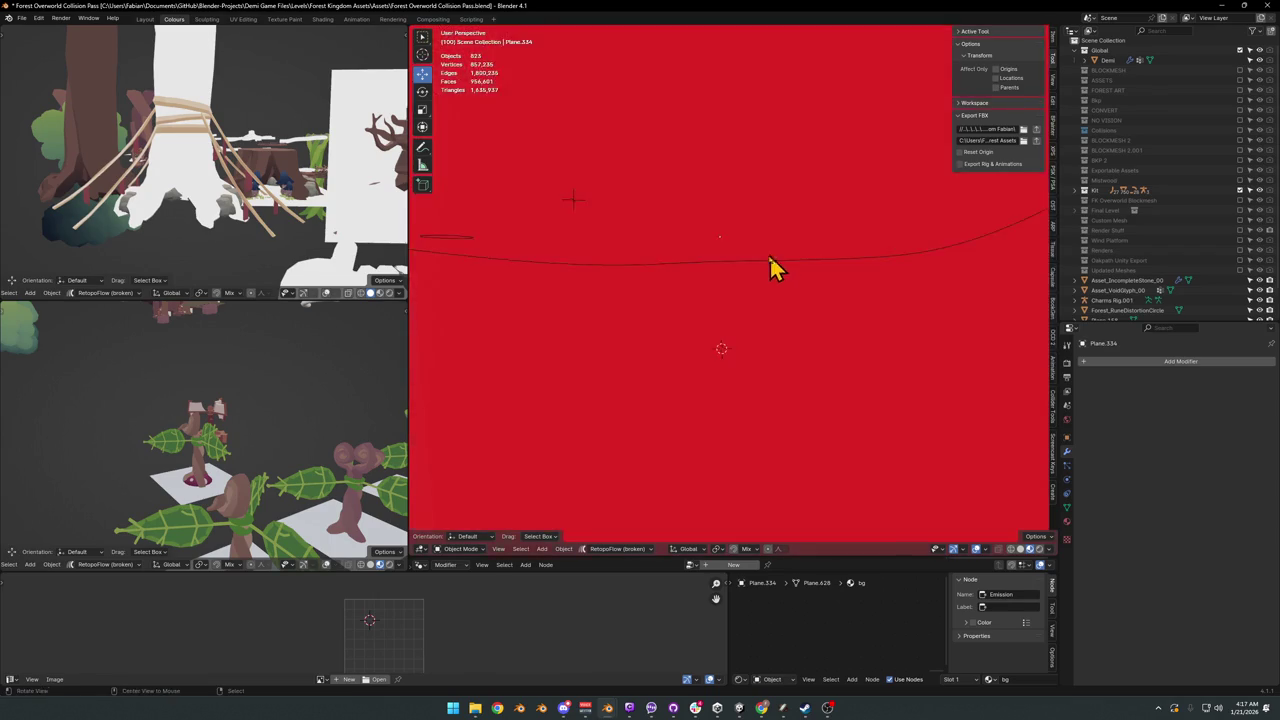
pyautogui.press('Delete')
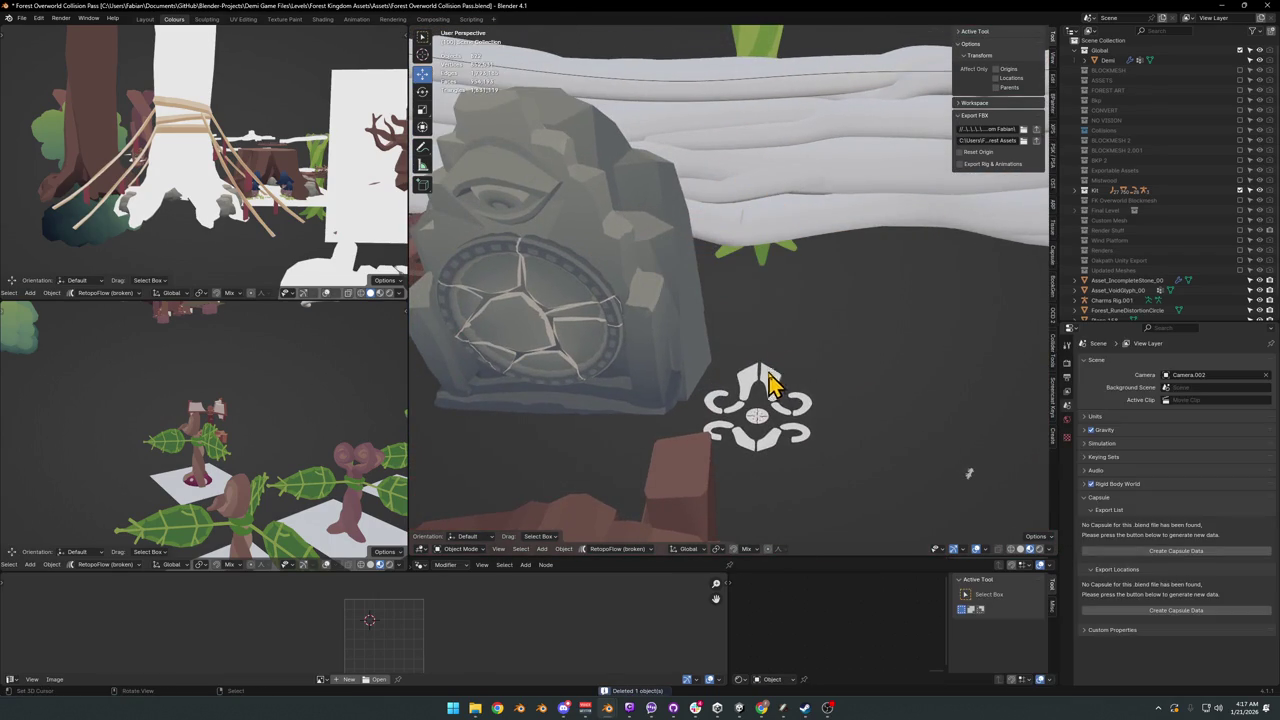
pyautogui.click(770, 388)
# Step: Paste the four runes, enlarge them, and place them on the ground plane beside the glyph
pyautogui.hotkey('ctrl', 'v')
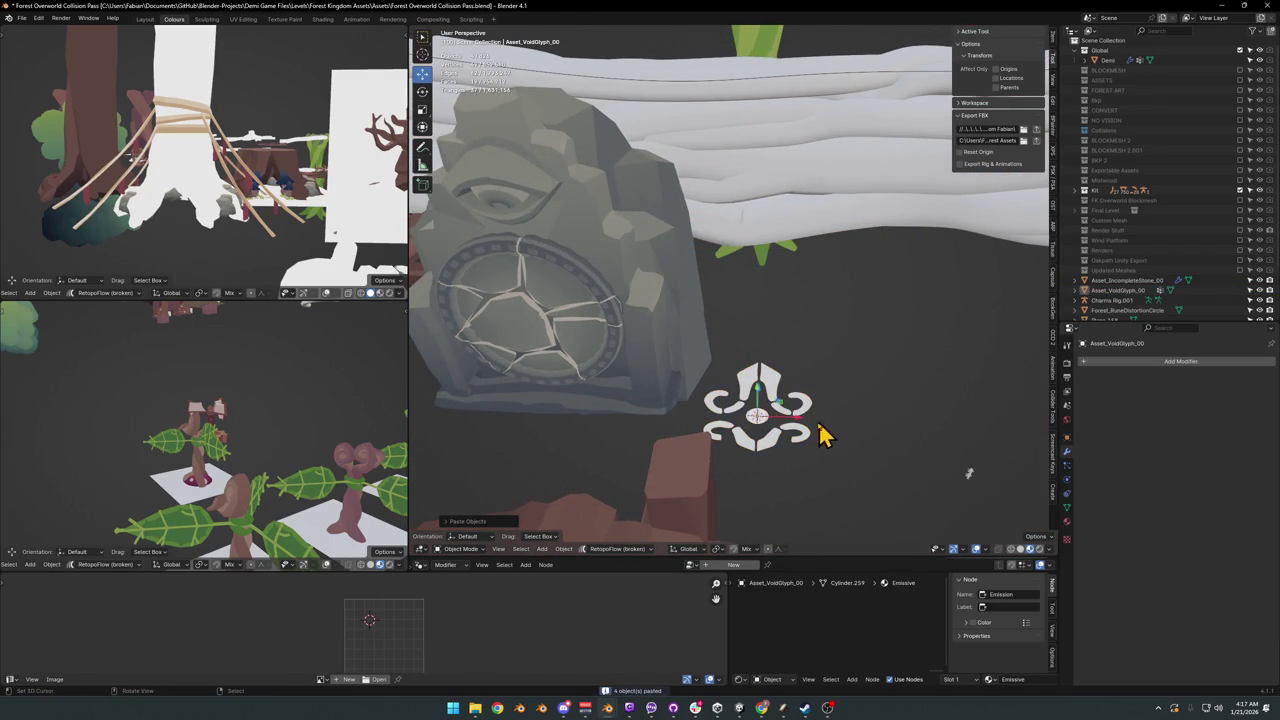
pyautogui.press('g')
pyautogui.click(906, 420)
pyautogui.press('s')
pyautogui.click(770, 400)
pyautogui.moveTo(770, 400); pyautogui.dragTo(686, 391, button='middle')
pyautogui.press('g')
pyautogui.hotkey('shift', 'z')
pyautogui.click(866, 405)
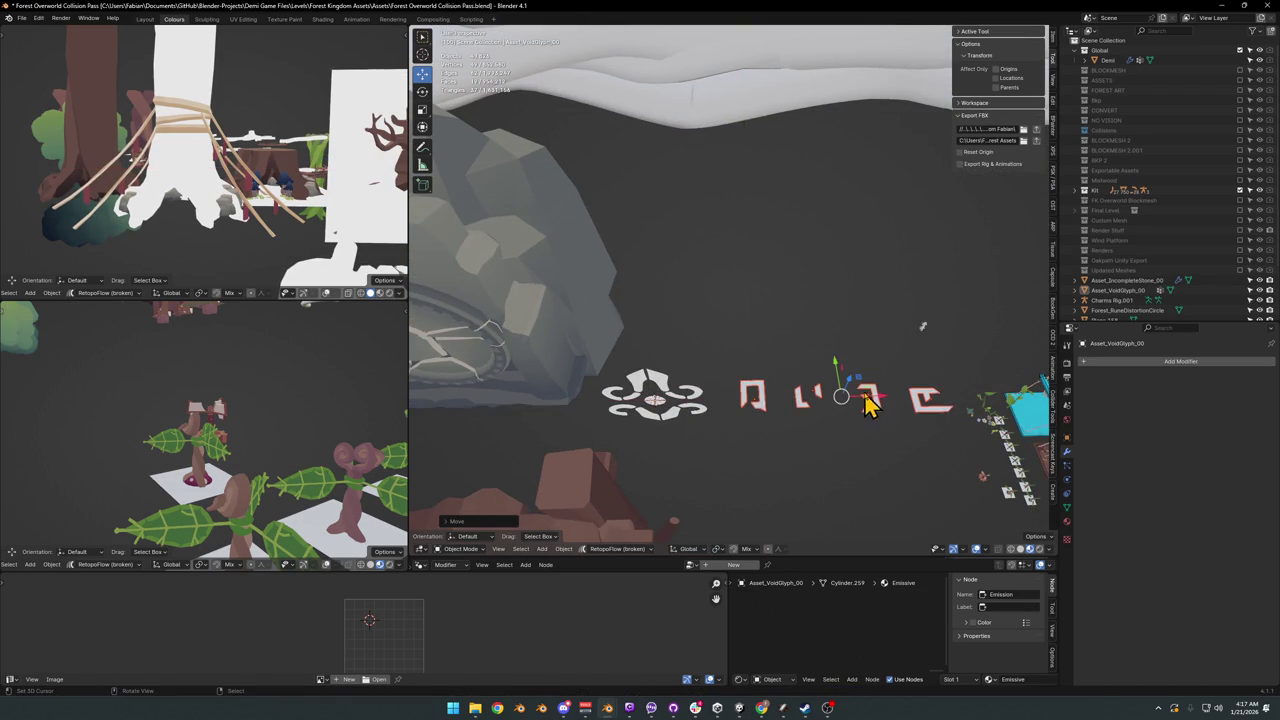
# Step: Frame the runes in top view and select individual runes to space them apart
pyautogui.press('KP_Decimal')
pyautogui.press('KP_7')
pyautogui.scroll(1, 690, 380)
pyautogui.click(623, 363)
pyautogui.scroll(1, 714, 380)
pyautogui.click(651, 371)
# Step: Move the Q, L, 3 and E rune letters closer together into an even row
pyautogui.press('g')
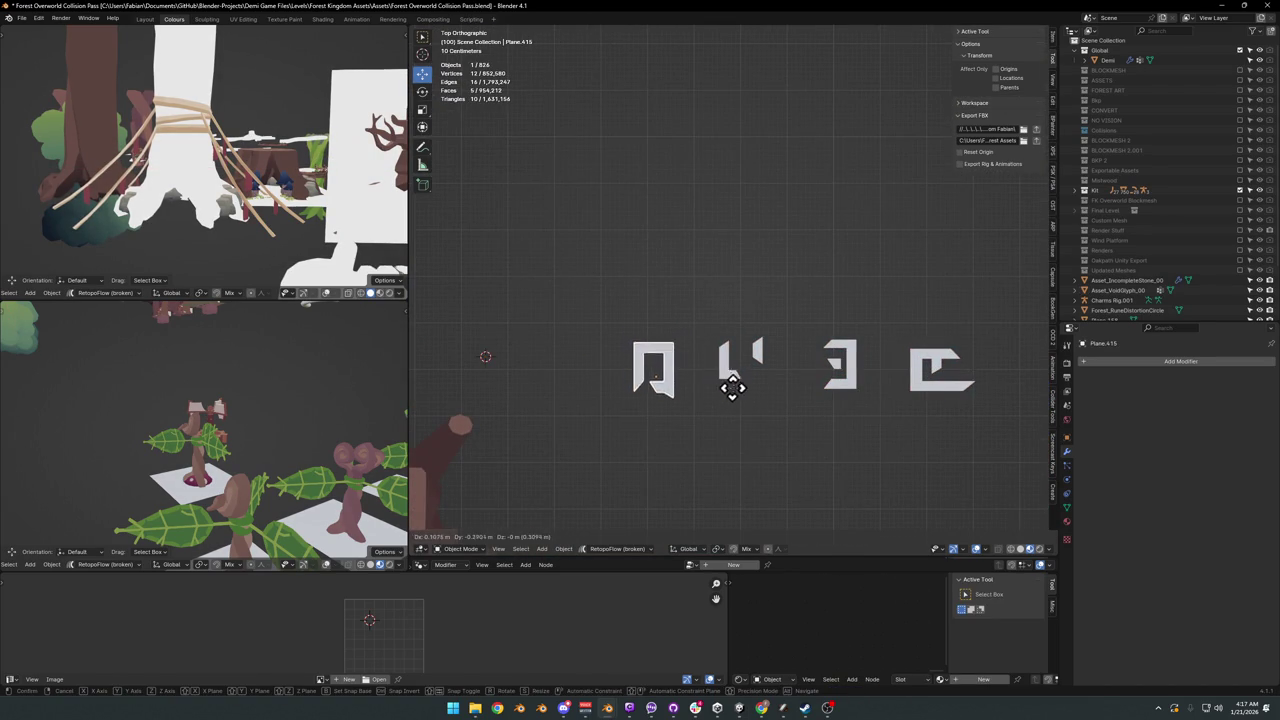
pyautogui.click(745, 393)
pyautogui.click(743, 363)
pyautogui.press('g')
pyautogui.click(728, 382)
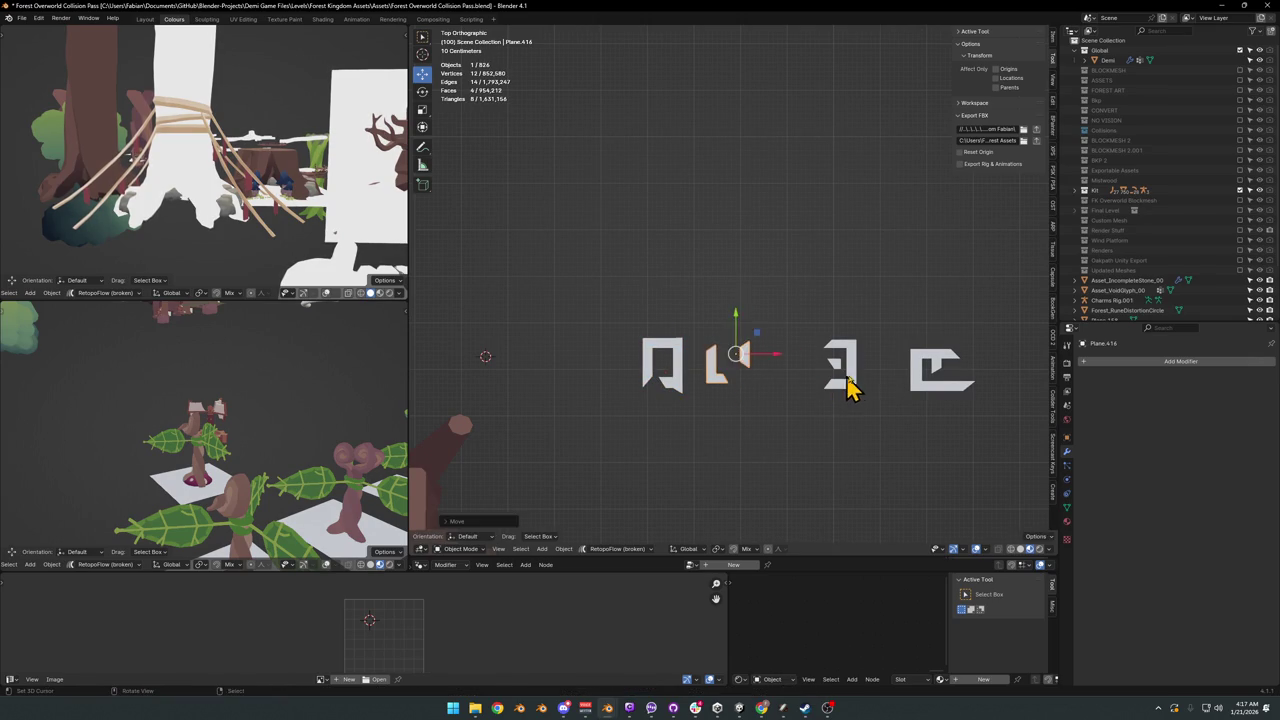
pyautogui.click(848, 388)
pyautogui.press('g')
pyautogui.click(797, 366)
pyautogui.click(937, 388)
pyautogui.press('g')
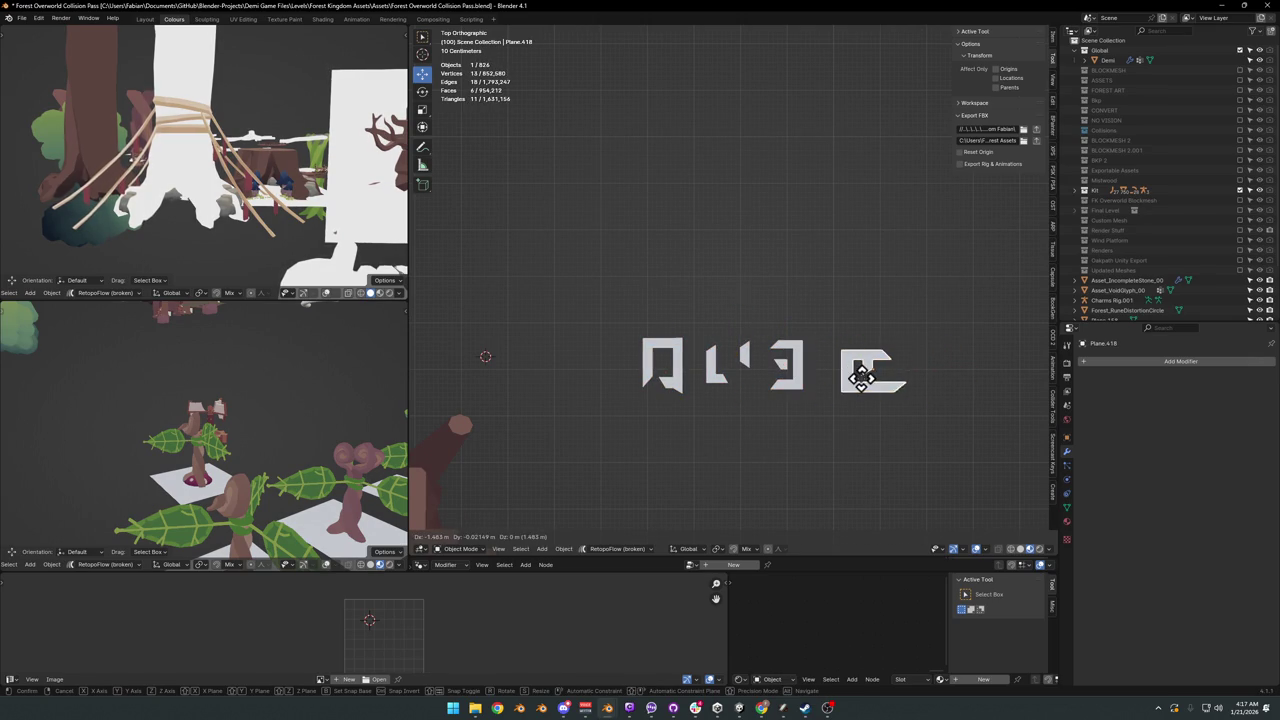
pyautogui.click(848, 389)
# Step: Select all the rune letters and join them into one object with Ctrl+J
pyautogui.scroll(-2, 835, 400)
pyautogui.scroll(-2, 808, 380)
pyautogui.moveTo(757, 371)
pyautogui.mouseDown(button='middle')
pyautogui.moveTo(762, 310)
pyautogui.moveTo(743, 380)
pyautogui.mouseUp(button='middle')
pyautogui.click(694, 391)
pyautogui.keyDown('shift'); pyautogui.click(784, 386); pyautogui.keyUp('shift')
pyautogui.keyDown('shift'); pyautogui.click(829, 377); pyautogui.keyUp('shift')
pyautogui.keyDown('shift'); pyautogui.click(863, 371); pyautogui.keyUp('shift')
pyautogui.keyDown('shift'); pyautogui.click(797, 380); pyautogui.keyUp('shift')
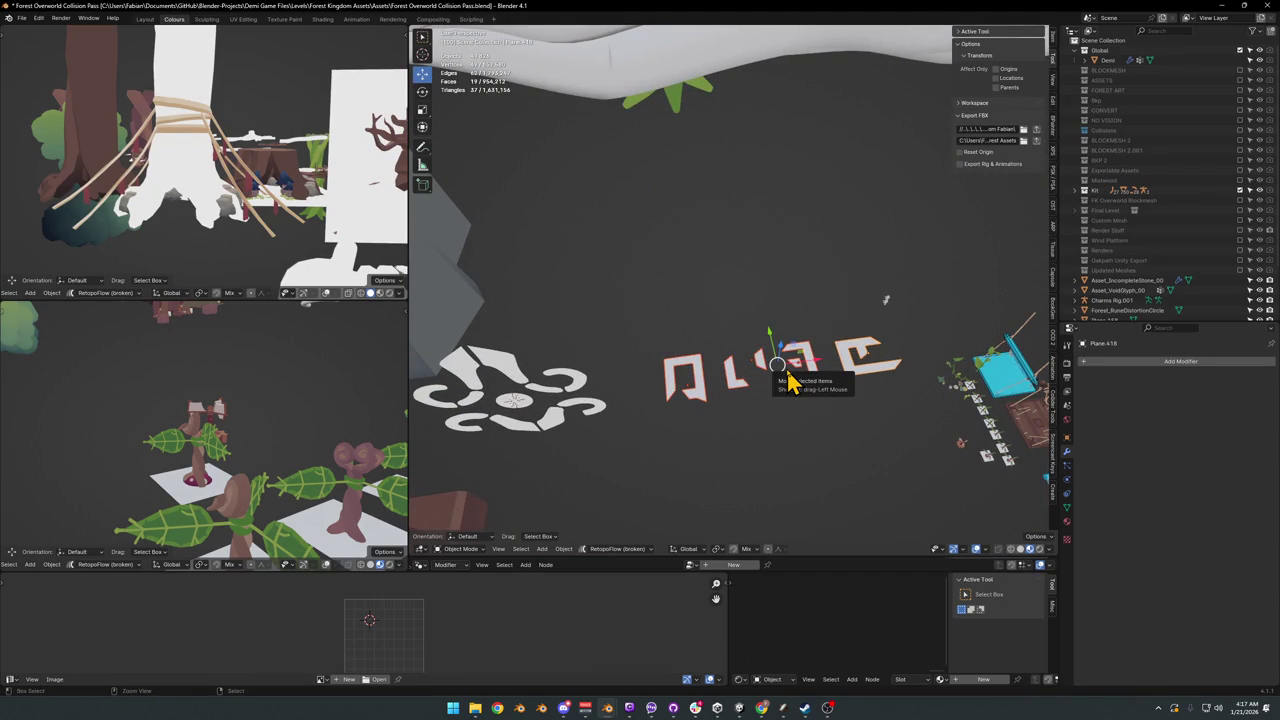
pyautogui.hotkey('ctrl', 'j')
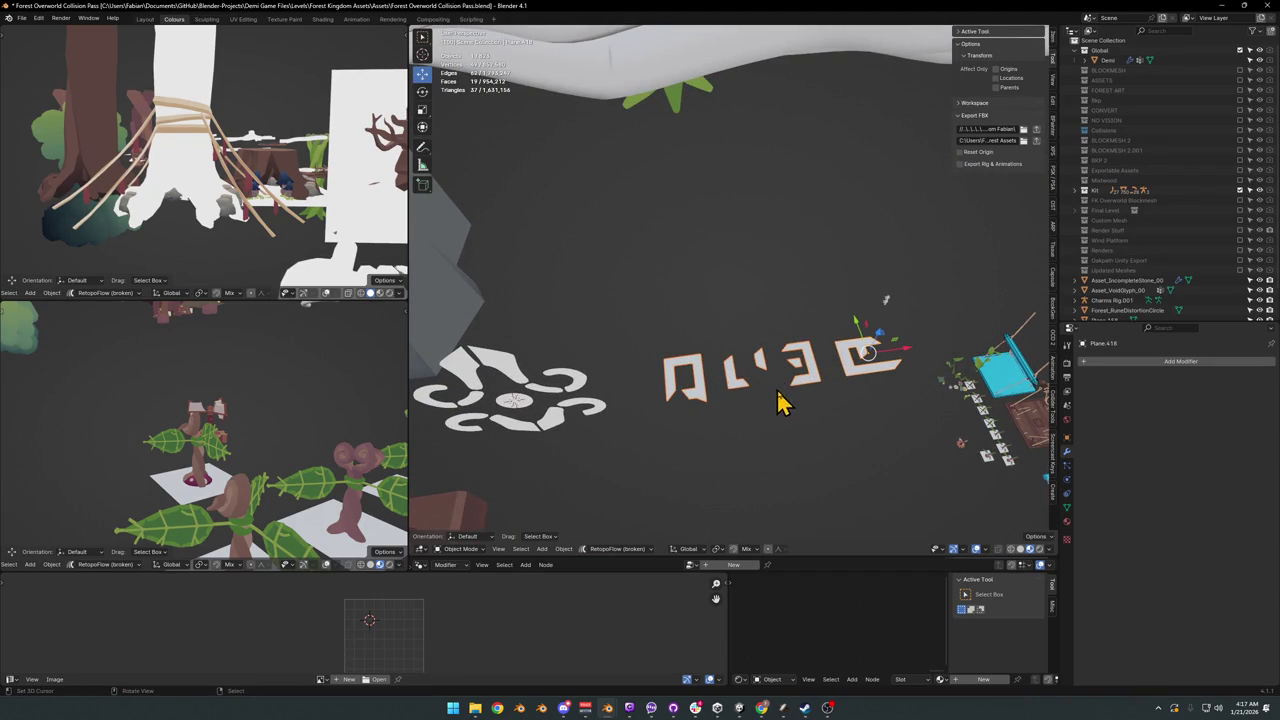
# Step: Set the joined letters' origin to their geometry and snap the 3D cursor to it
pyautogui.press('Tab')
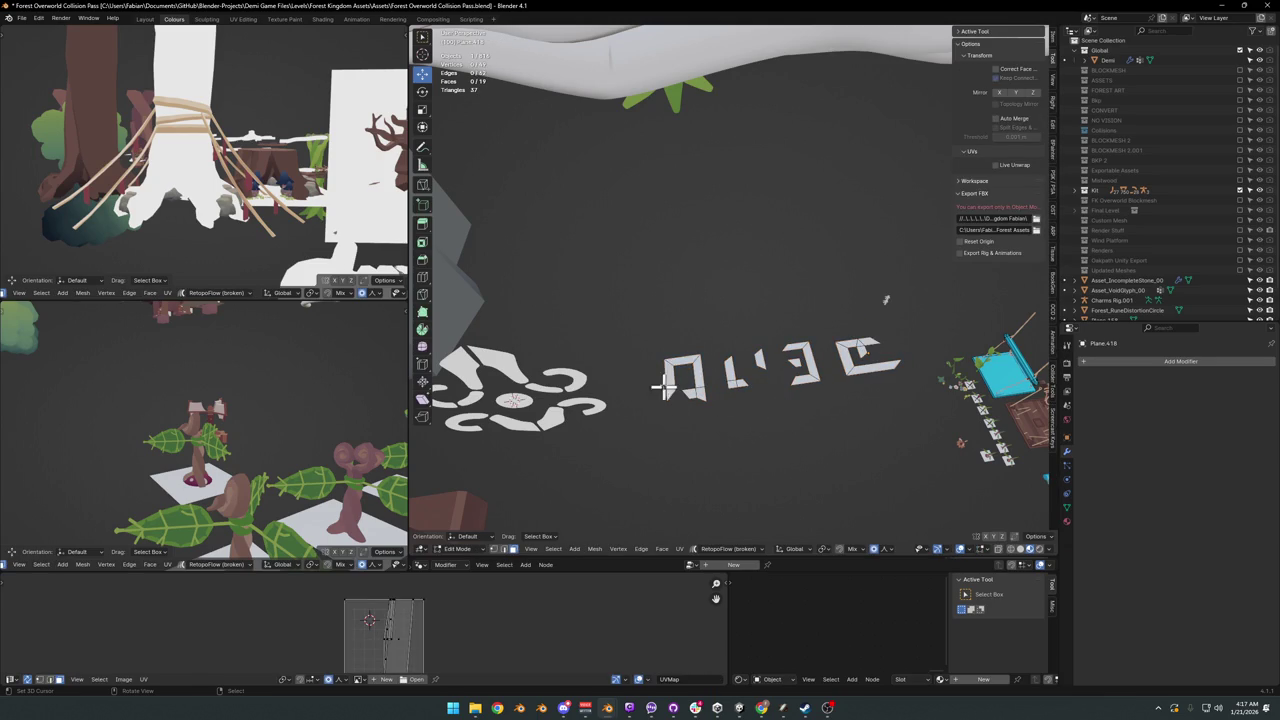
pyautogui.press('Tab')
pyautogui.rightClick(697, 378)
pyautogui.click(737, 366)
pyautogui.hotkey('shift', 's')
pyautogui.click(704, 345)
pyautogui.moveTo(720, 374)
pyautogui.mouseDown(button='middle')
pyautogui.moveTo(686, 371)
pyautogui.moveTo(729, 391)
pyautogui.mouseUp(button='middle')
pyautogui.hotkey('shift', 'a')
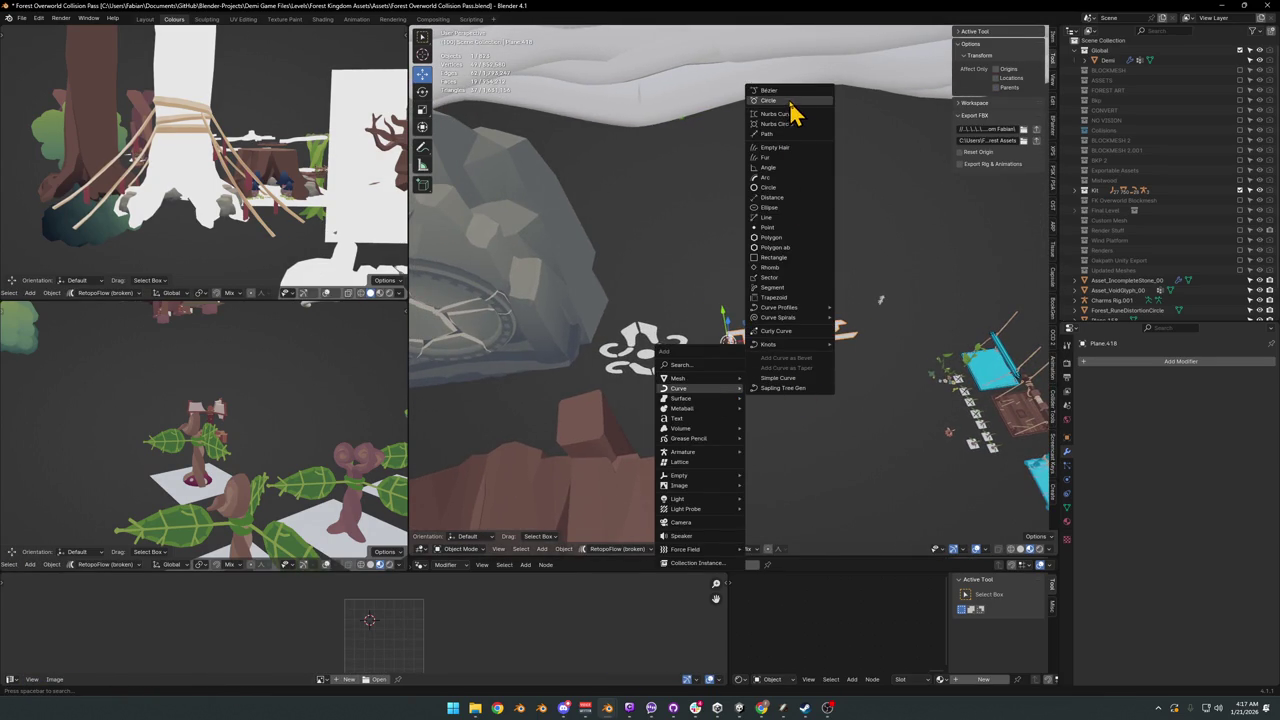
# Step: Add a Bezier Circle at the 3D cursor and scale it up in Edit Mode
pyautogui.moveTo(680, 388)
pyautogui.click(795, 112)
pyautogui.press('Tab')
pyautogui.press('s')
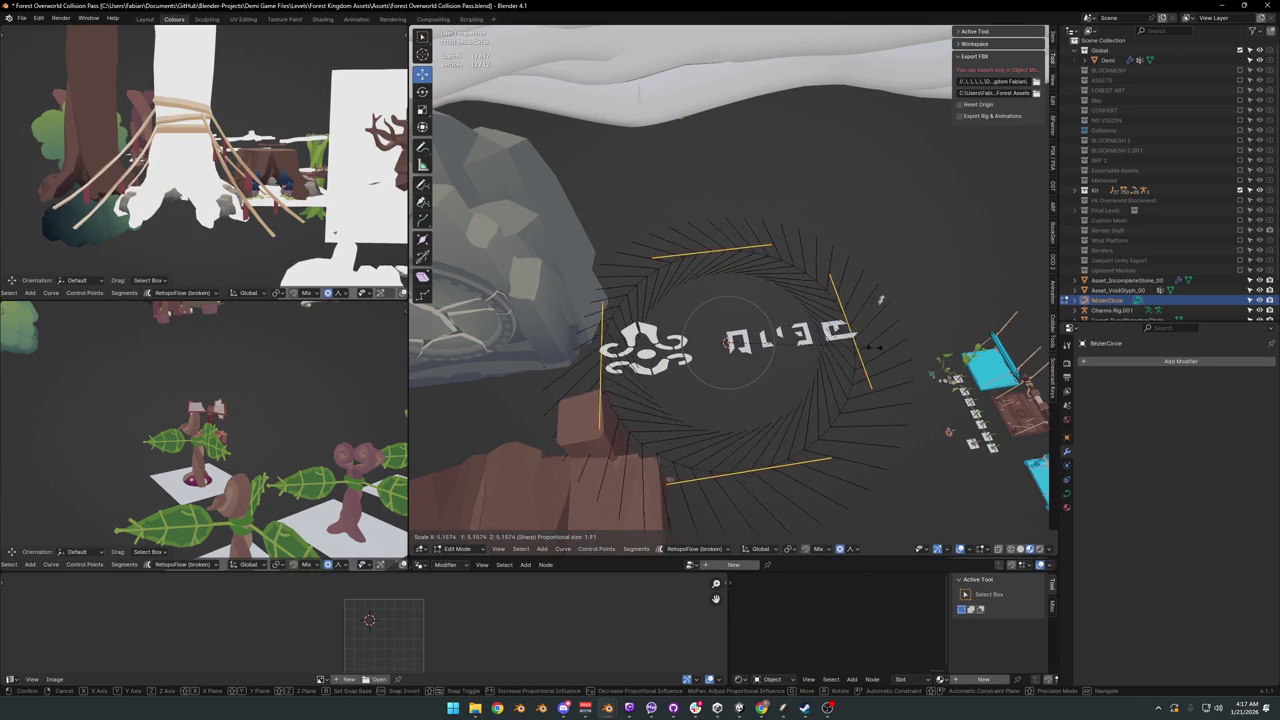
pyautogui.click(878, 350)
pyautogui.press('Tab')
# Step: Add an Array modifier to the joined rune letters and spread the copies apart
pyautogui.click(758, 352)
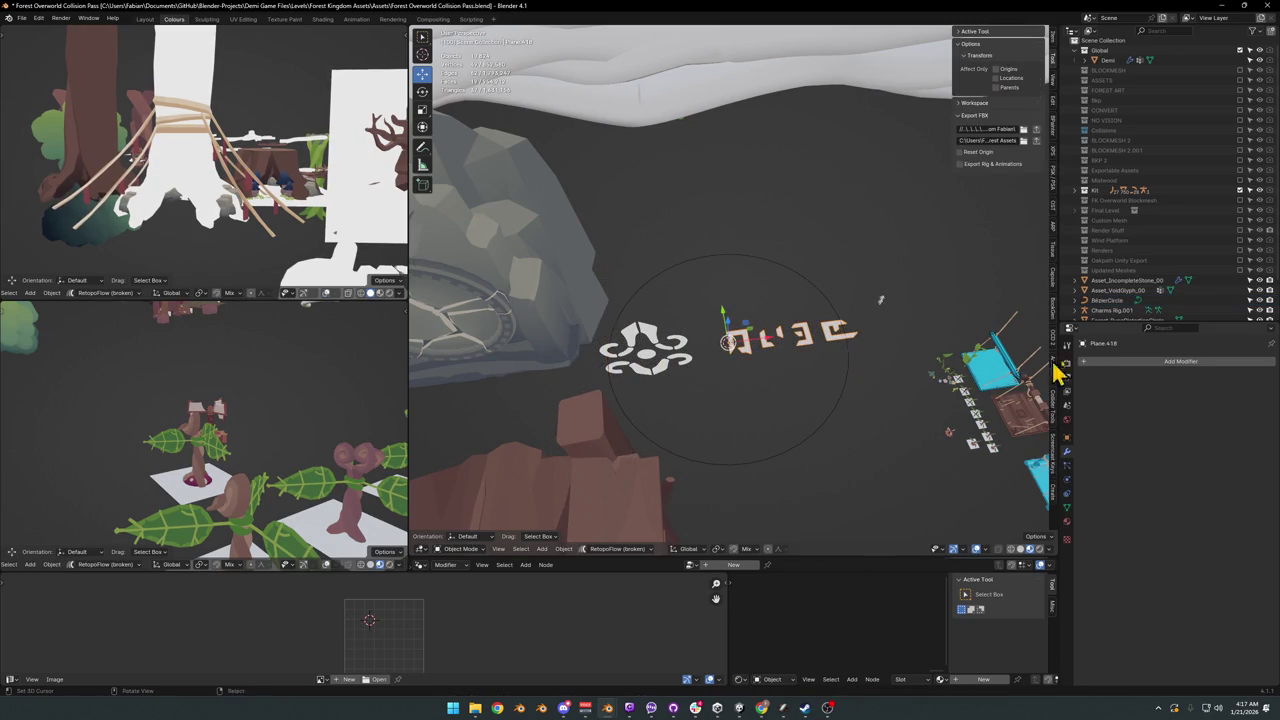
pyautogui.click(1168, 361)
pyautogui.write('arr')
pyautogui.press('Return')
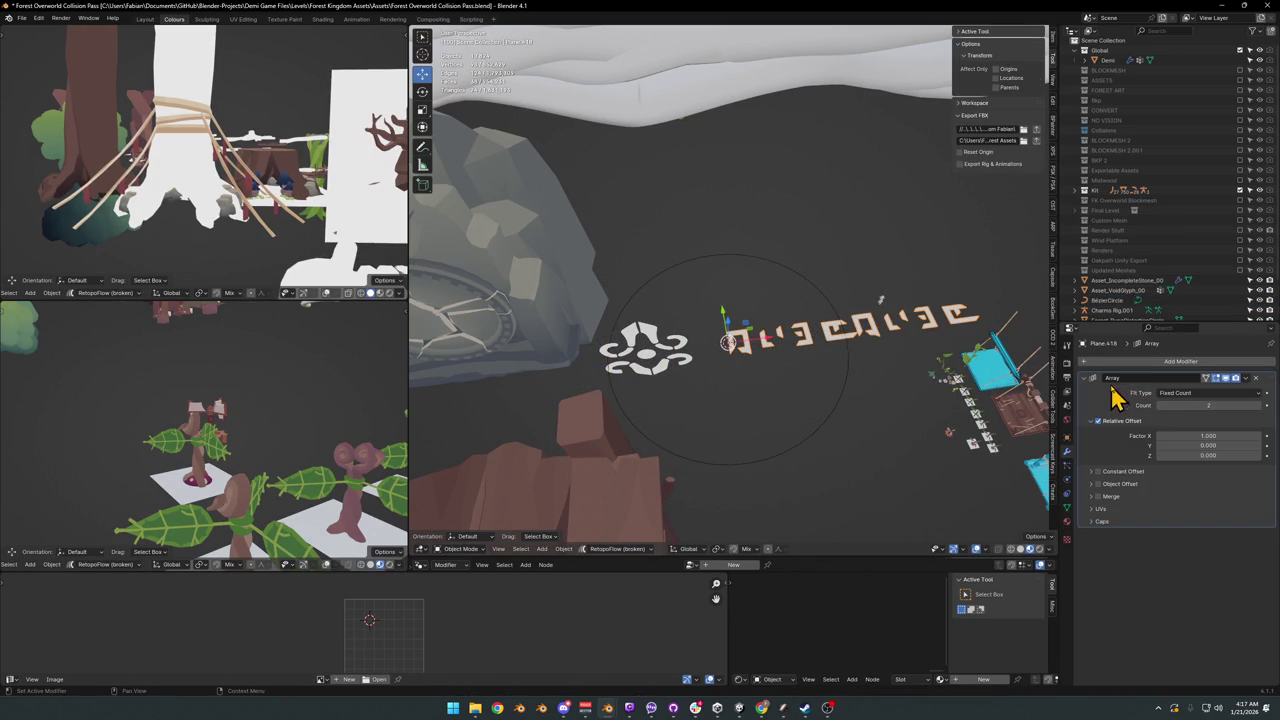
pyautogui.moveTo(1208, 436); pyautogui.dragTo(1230, 436)
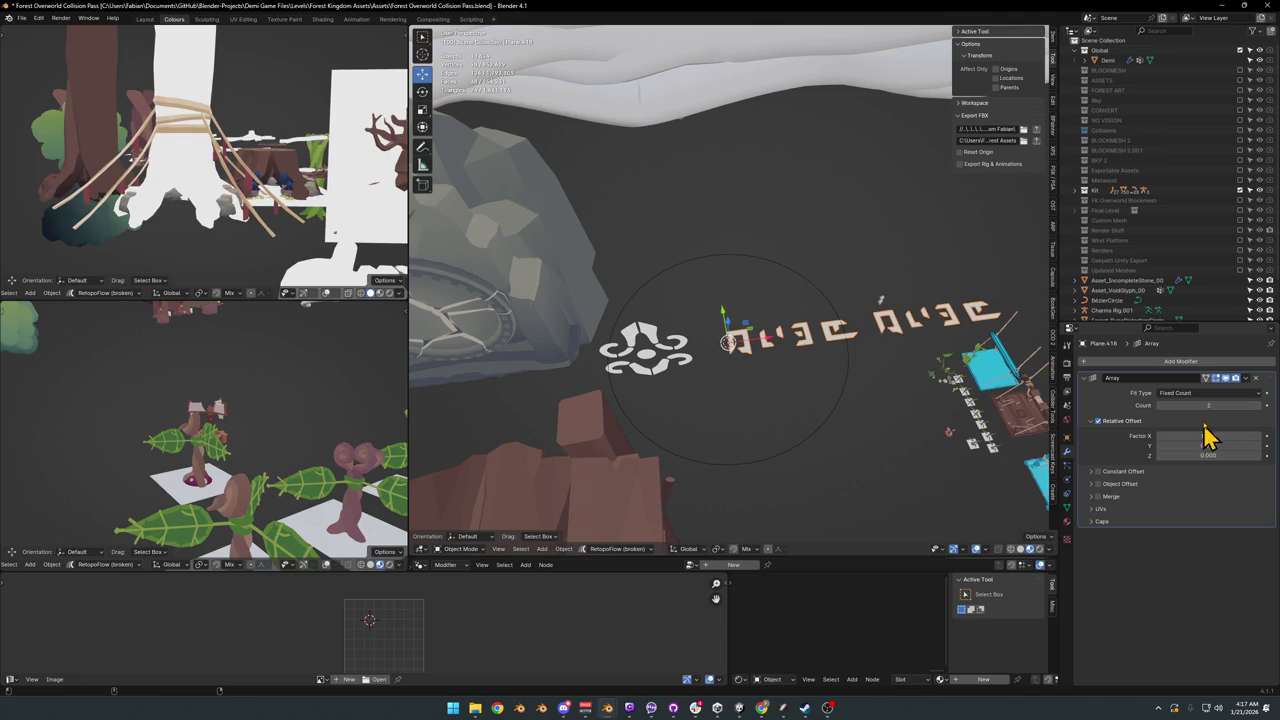
# Step: Add a Curve modifier targeting BezierCircle and raise the Array count to 3
pyautogui.click(1164, 362)
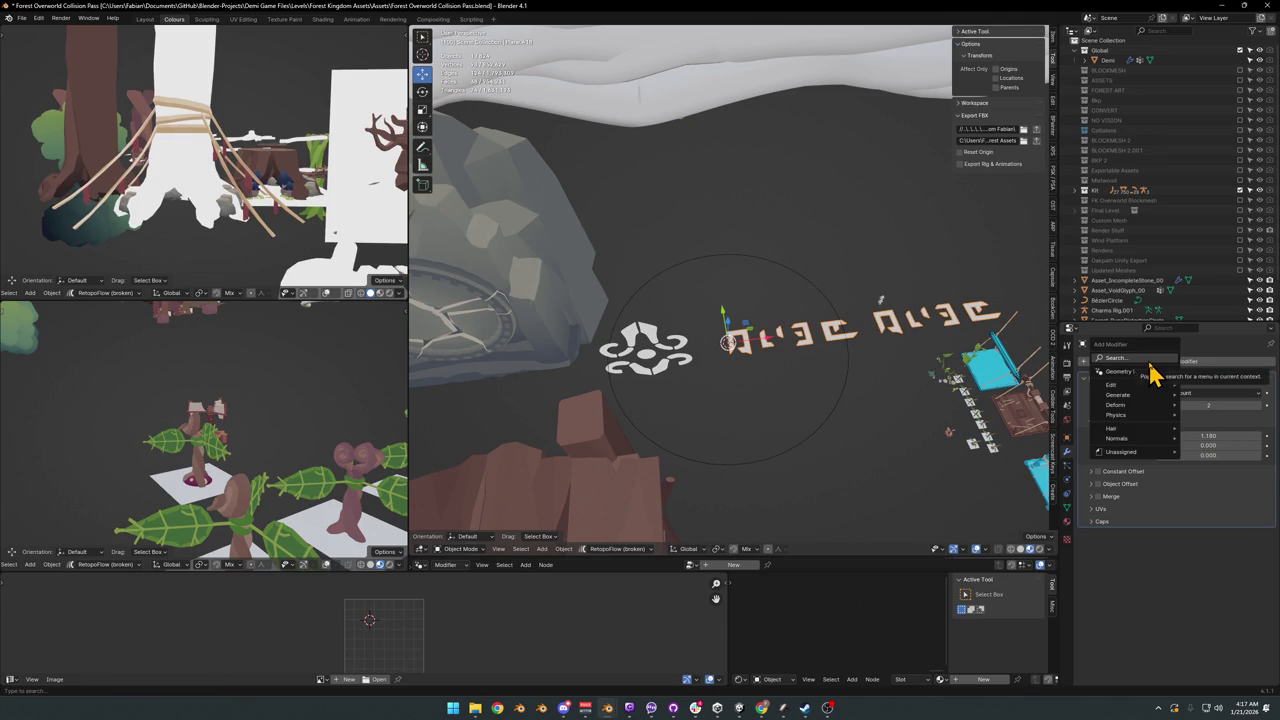
pyautogui.write('cur')
pyautogui.press('Return')
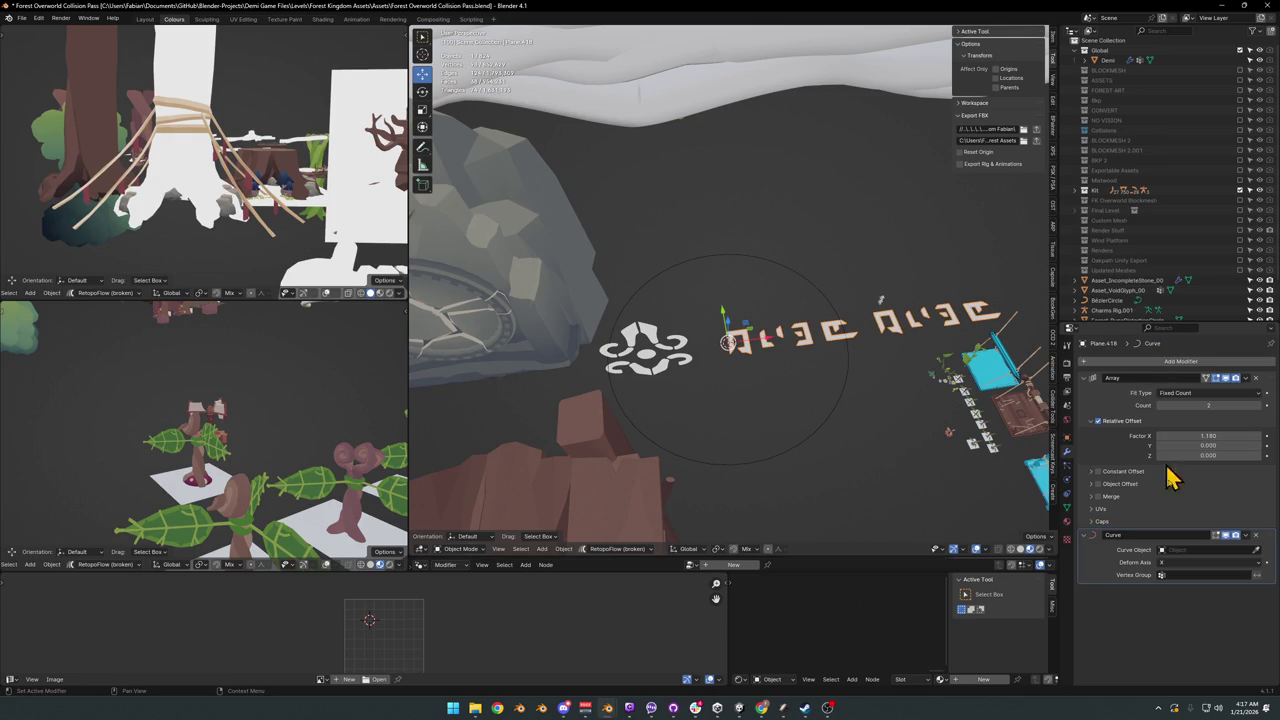
pyautogui.click(1256, 551)
pyautogui.click(779, 455)
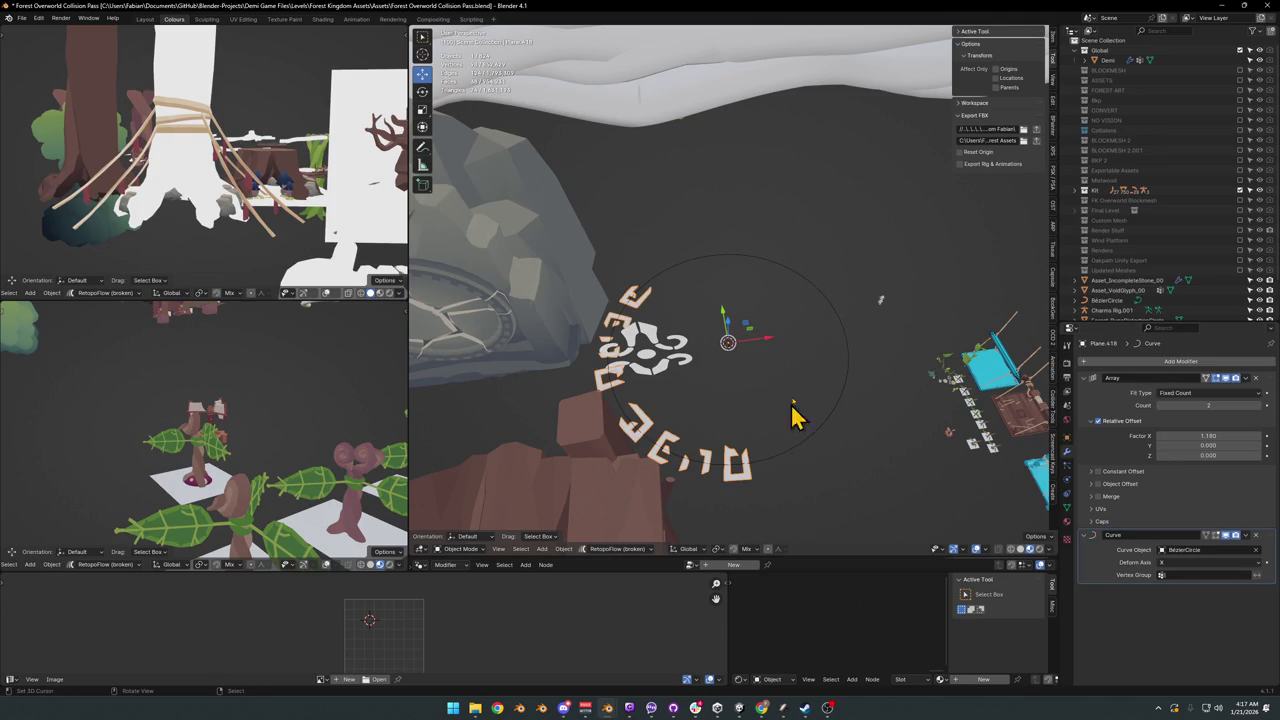
pyautogui.click(1263, 407)
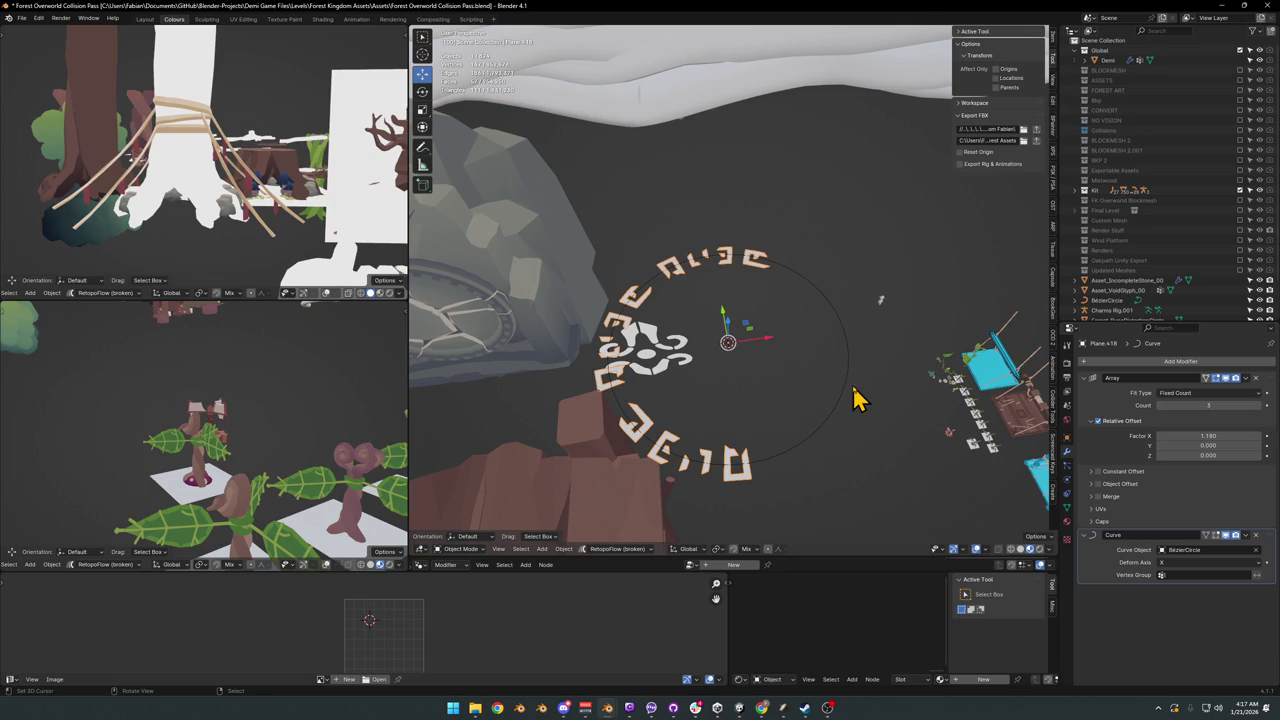
pyautogui.moveTo(1208, 436)
pyautogui.mouseDown()
pyautogui.moveTo(1250, 436)
pyautogui.moveTo(1194, 436)
pyautogui.moveTo(1220, 436)
pyautogui.mouseUp()
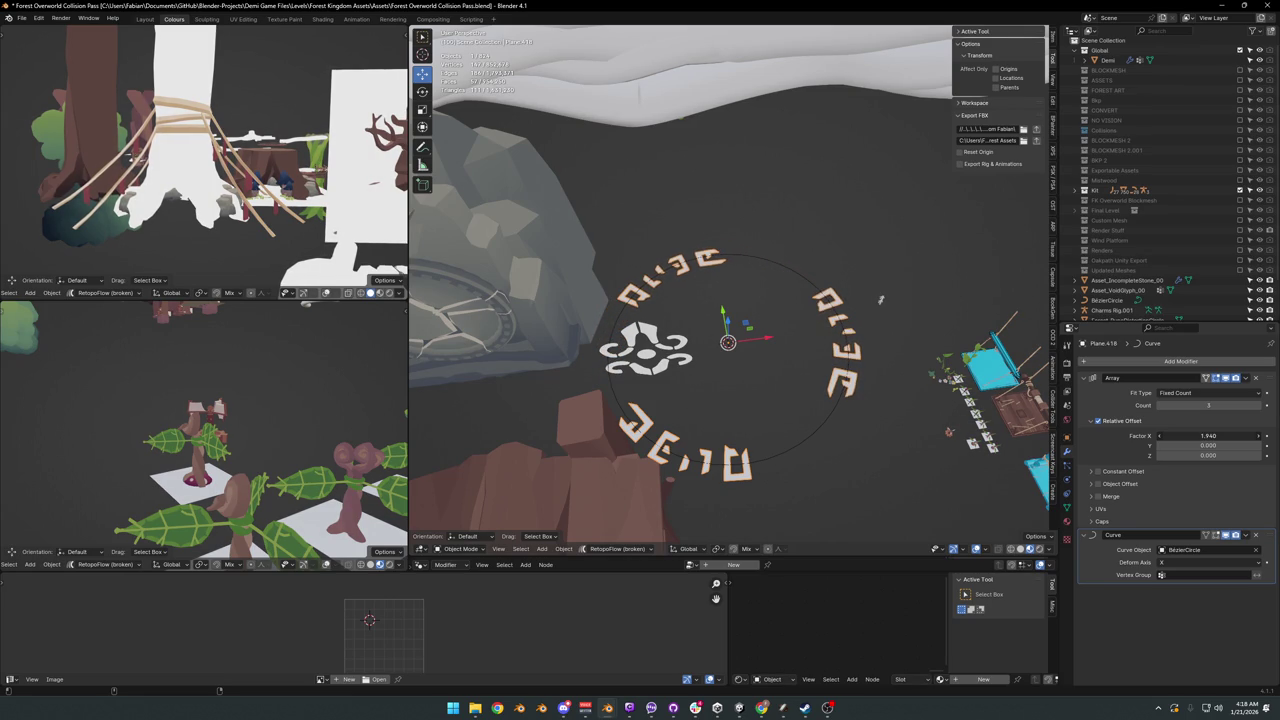
# Step: Set the Array relative offset Factor X to 2
pyautogui.click(1205, 436)
pyautogui.write('2')
pyautogui.press('Return')
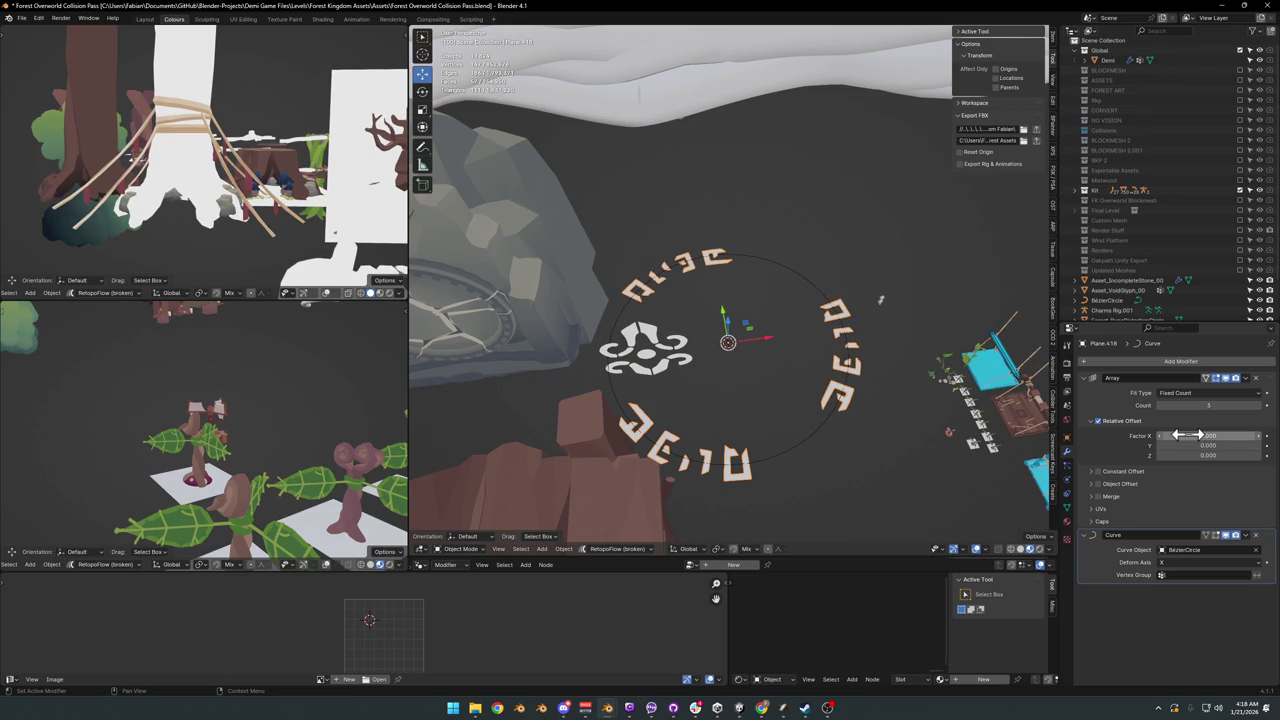
pyautogui.moveTo(850, 340)
pyautogui.mouseDown(button='middle')
pyautogui.moveTo(893, 378)
pyautogui.moveTo(931, 374)
pyautogui.moveTo(897, 380)
pyautogui.moveTo(800, 335)
pyautogui.moveTo(874, 366)
pyautogui.moveTo(811, 340)
pyautogui.moveTo(837, 343)
pyautogui.moveTo(829, 370)
pyautogui.moveTo(894, 360)
pyautogui.moveTo(876, 337)
pyautogui.mouseUp(button='middle')
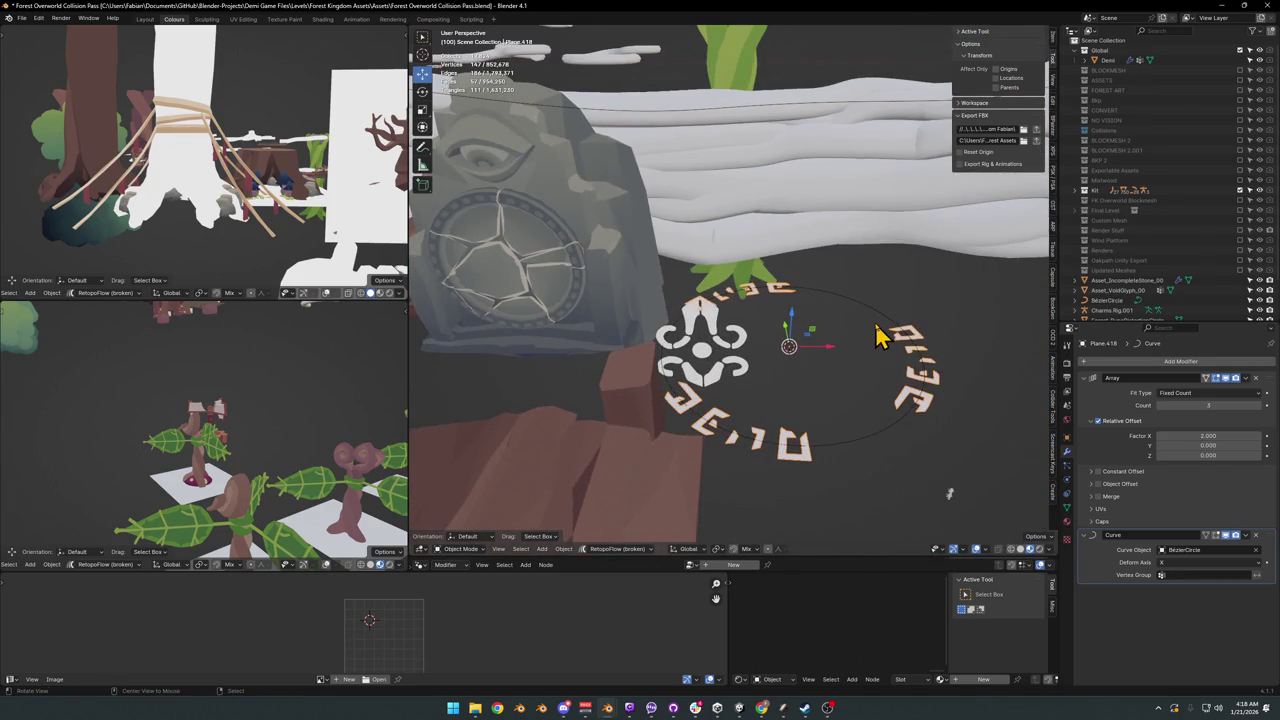
# Step: Rotate the BezierCircle 90° about X so the ring stands upright
pyautogui.click(858, 448)
pyautogui.press('r')
pyautogui.press('x')
pyautogui.click(868, 443)
pyautogui.click(868, 443)
# Step: Snap the VoidGlyph emblem to the cursor, then isolate ring and circle in front view
pyautogui.click(730, 350)
pyautogui.hotkey('shift', 's')
pyautogui.moveTo(790, 349)
pyautogui.mouseDown(button='middle')
pyautogui.moveTo(820, 349)
pyautogui.moveTo(777, 306)
pyautogui.moveTo(778, 288)
pyautogui.moveTo(786, 323)
pyautogui.moveTo(837, 349)
pyautogui.mouseUp(button='middle')
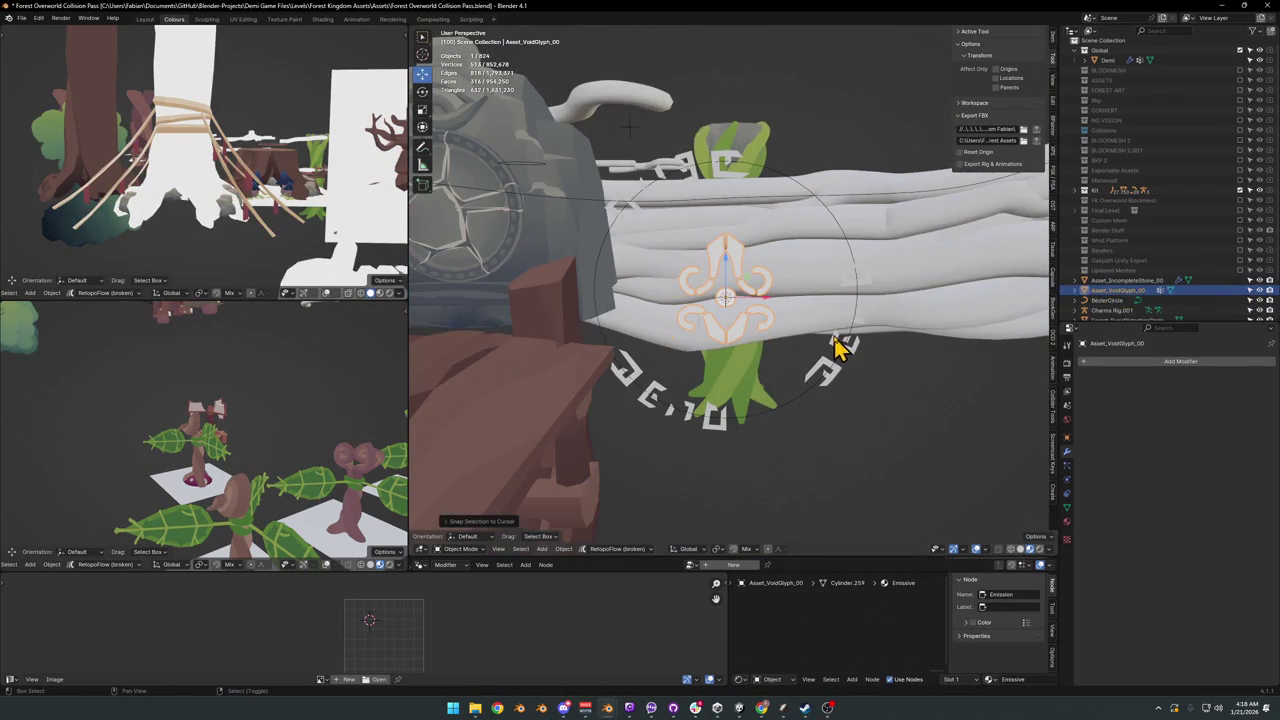
pyautogui.click(840, 348)
pyautogui.click(848, 250)
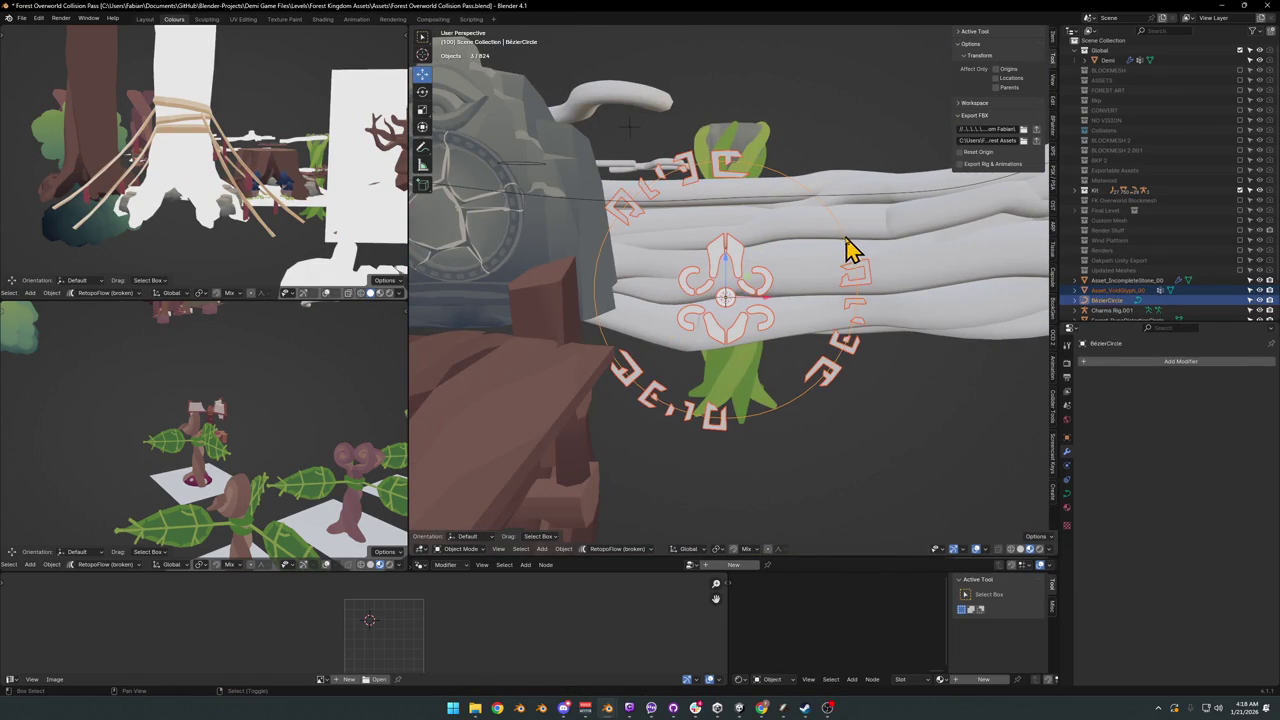
pyautogui.press('KP_Divide')
pyautogui.press('KP_1')
pyautogui.click(837, 266)
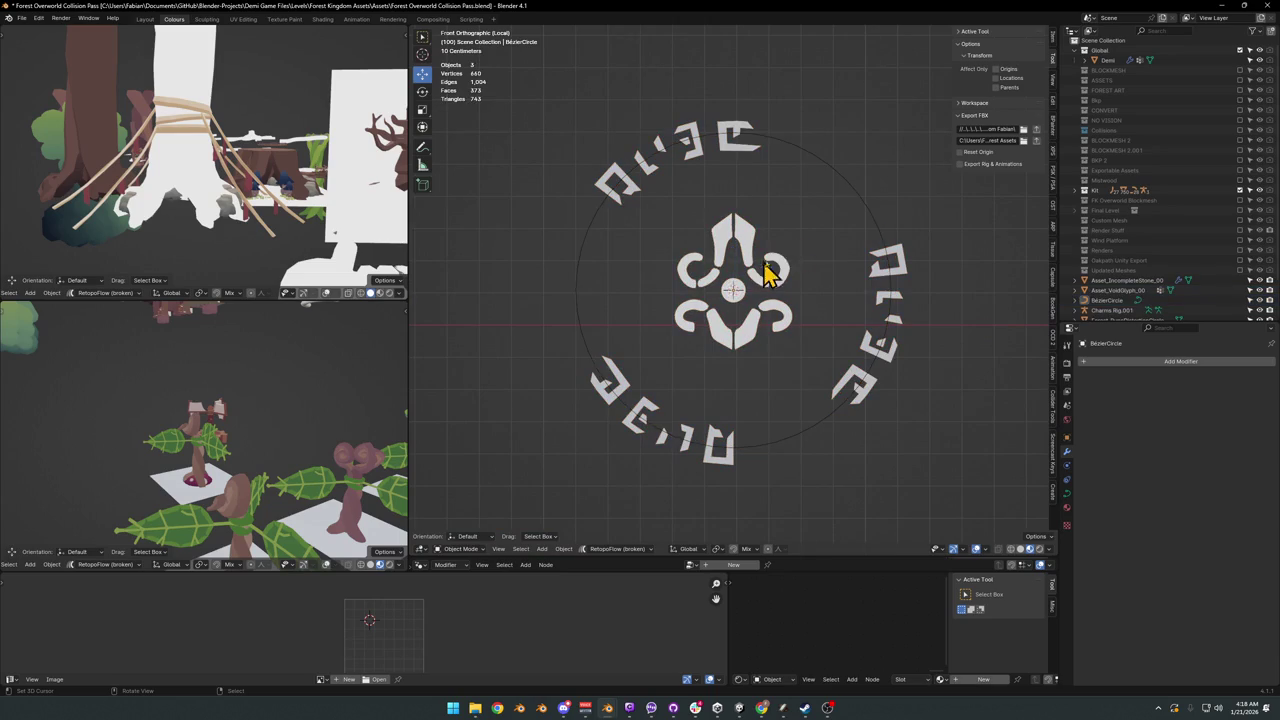
# Step: Hide the BezierCircle and set the rune Array to count 5 with Factor X 1.12
pyautogui.click(850, 190)
pyautogui.press('Delete')
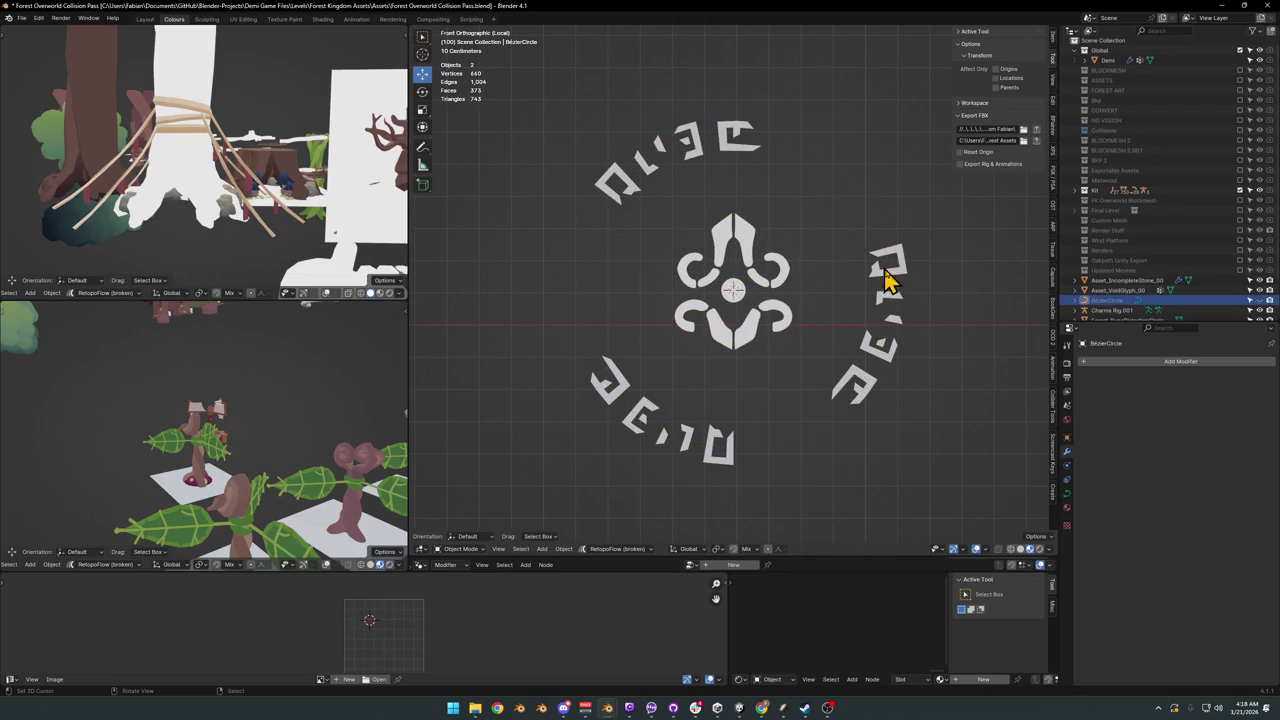
pyautogui.click(895, 273)
pyautogui.moveTo(1160, 436)
pyautogui.mouseDown()
pyautogui.moveTo(1100, 436)
pyautogui.moveTo(1262, 432)
pyautogui.mouseUp()
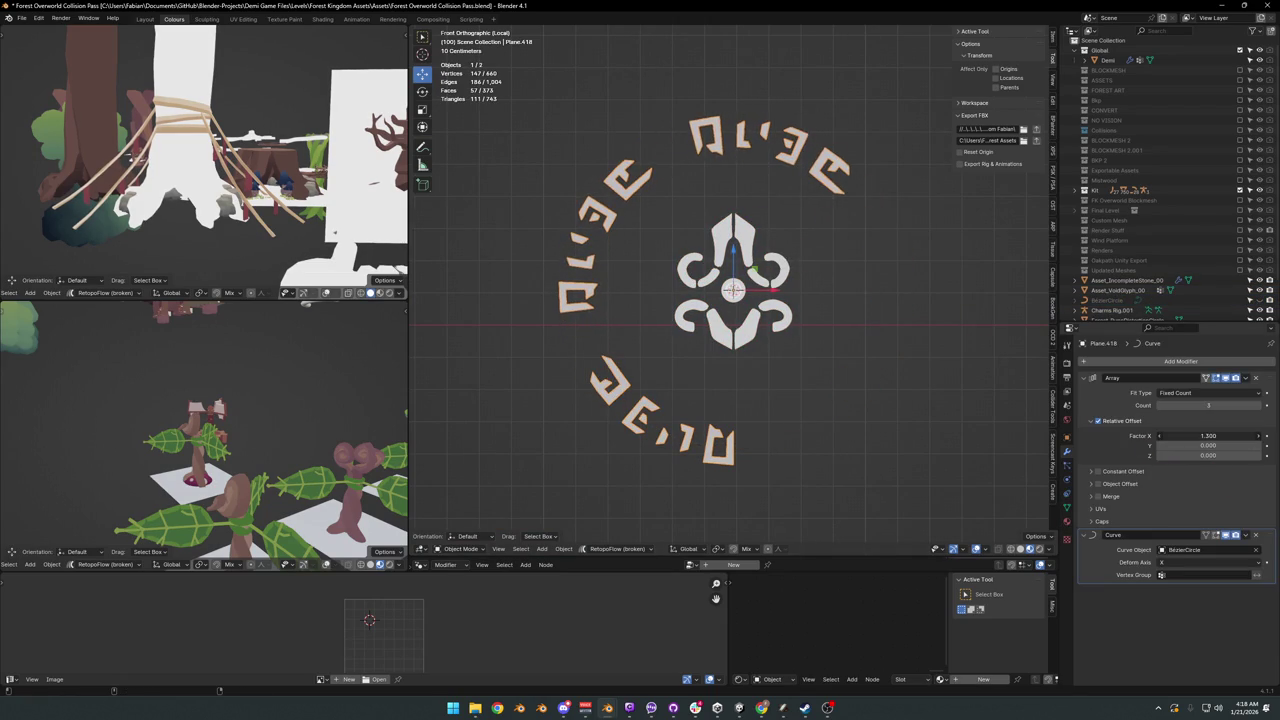
pyautogui.click(1258, 406)
pyautogui.moveTo(1210, 436)
pyautogui.mouseDown()
pyautogui.moveTo(1240, 436)
pyautogui.moveTo(1212, 436)
pyautogui.mouseUp()
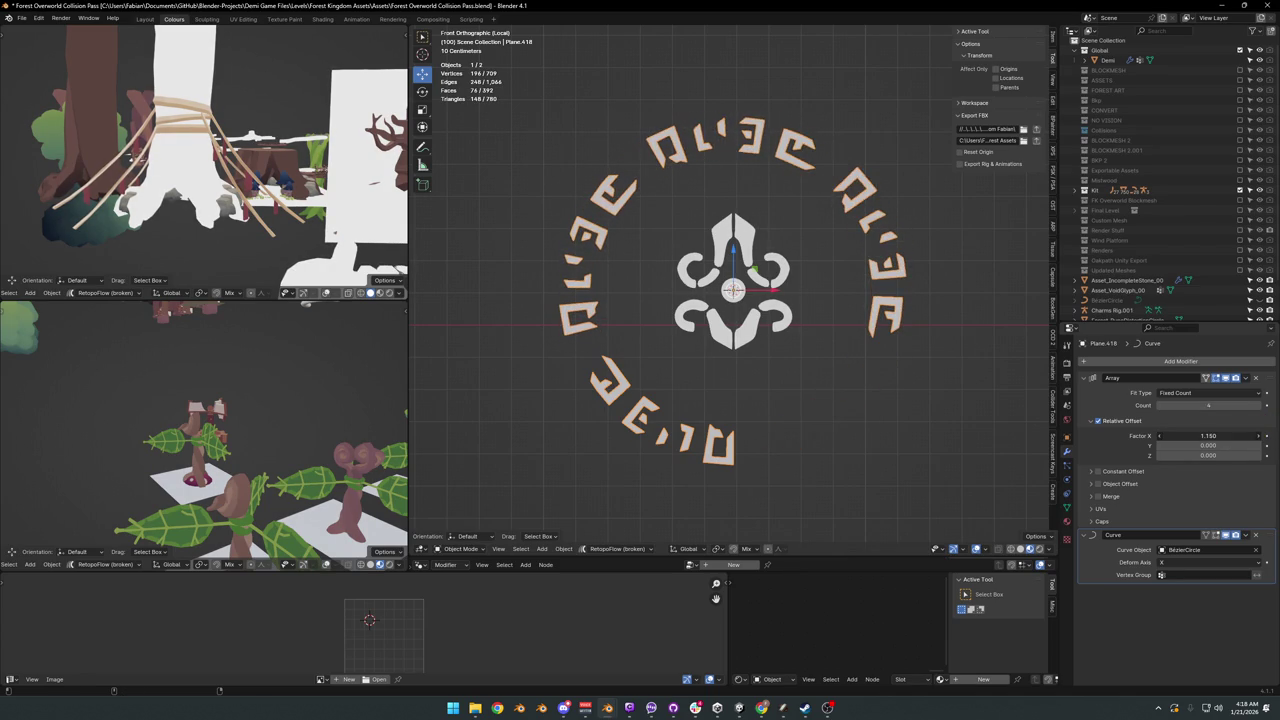
pyautogui.click(1260, 406)
pyautogui.moveTo(1212, 436); pyautogui.dragTo(1205, 436)
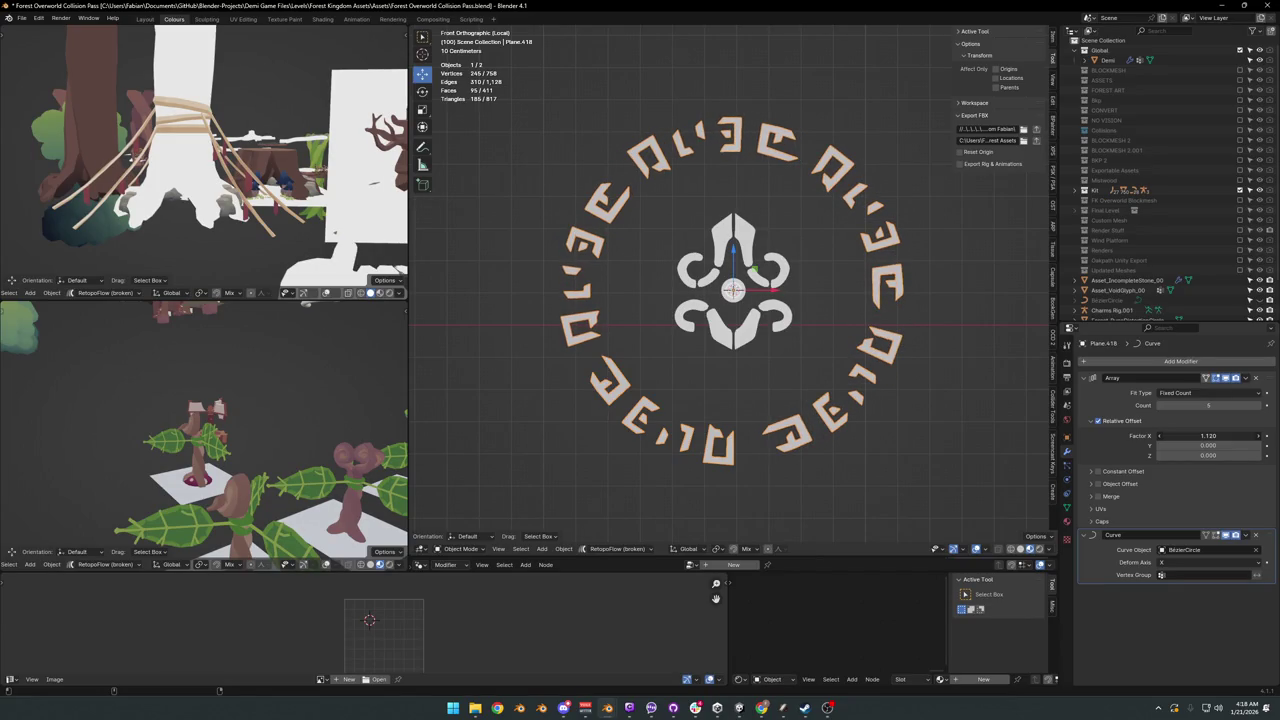
pyautogui.scroll(-2, 870, 341)
pyautogui.click(870, 341)
pyautogui.scroll(1, 870, 341)
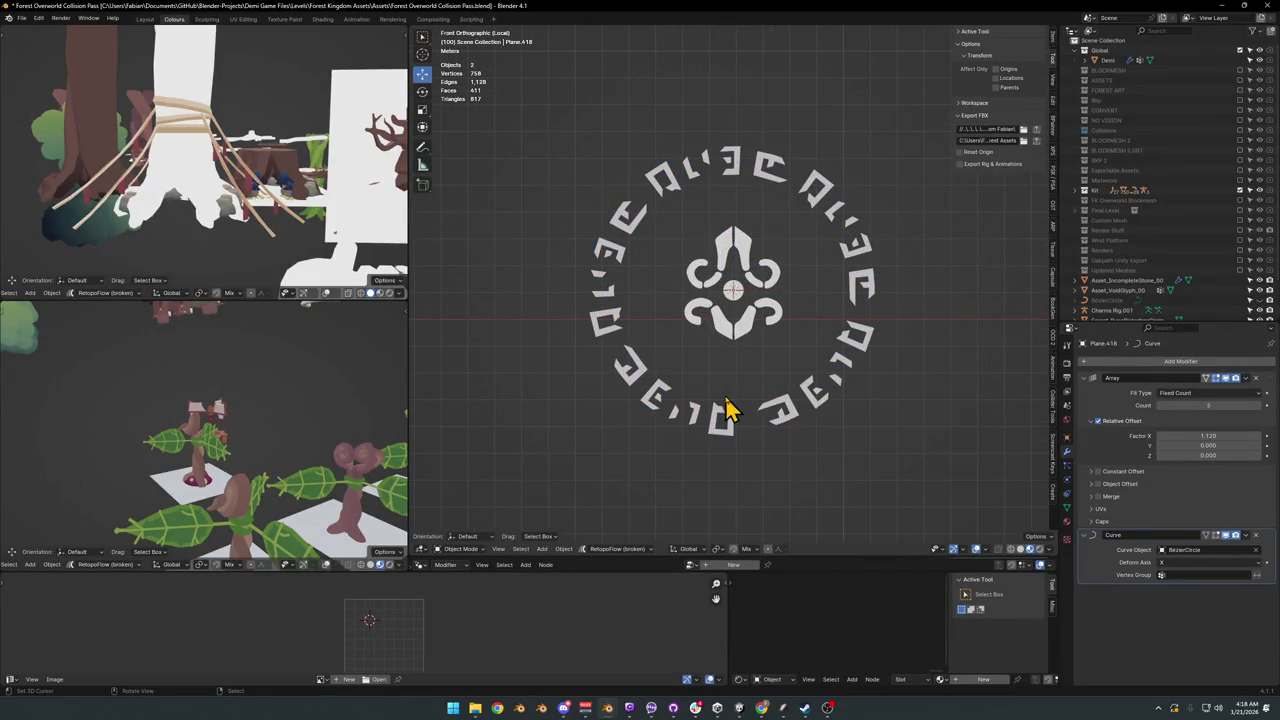
pyautogui.moveTo(1195, 432); pyautogui.dragTo(1195, 432)
# Step: Scale the rune ring and VoidGlyph emblem together slightly larger
pyautogui.click(849, 371)
pyautogui.click(852, 366)
pyautogui.press('s')
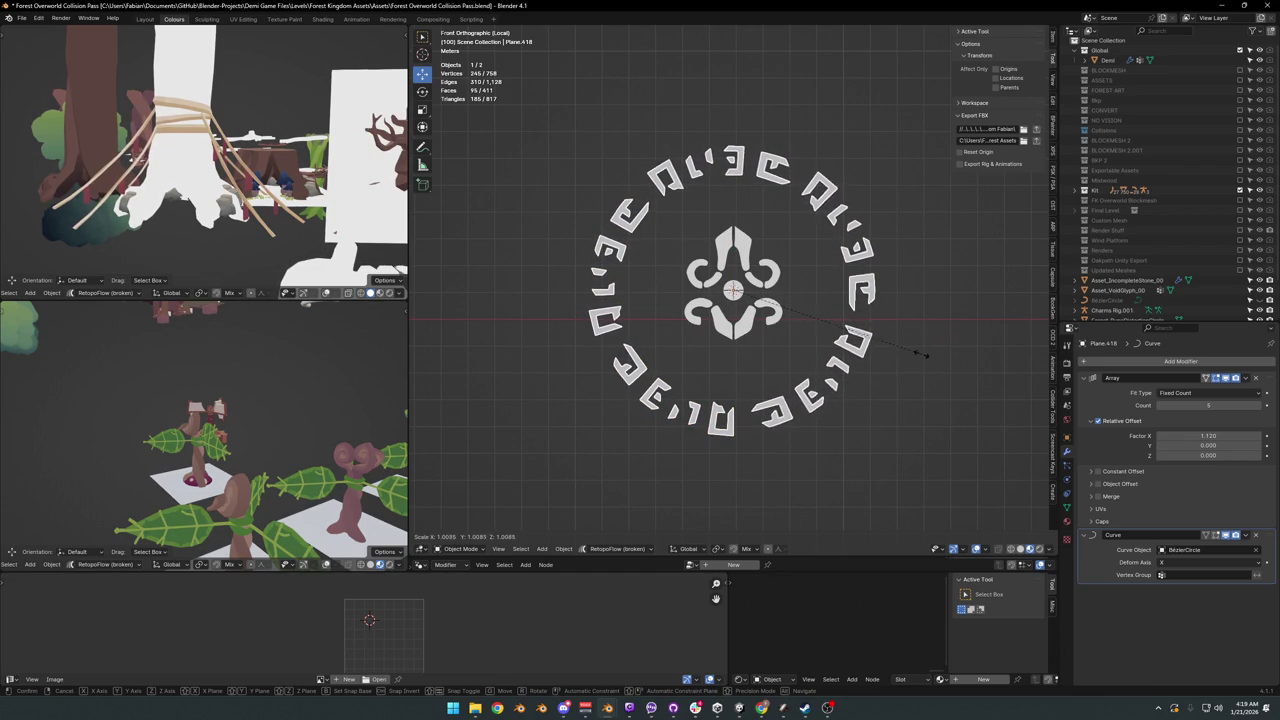
pyautogui.click(925, 366)
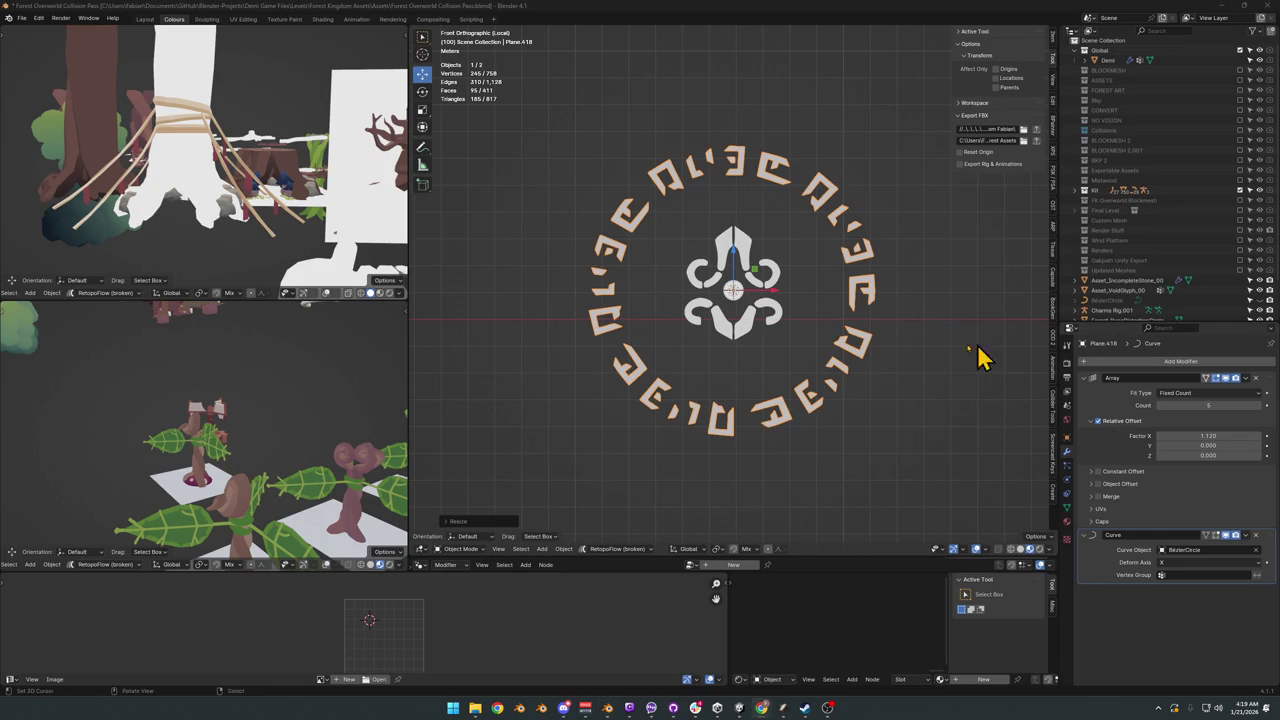
pyautogui.click(800, 365)
pyautogui.scroll(3, 757, 323)
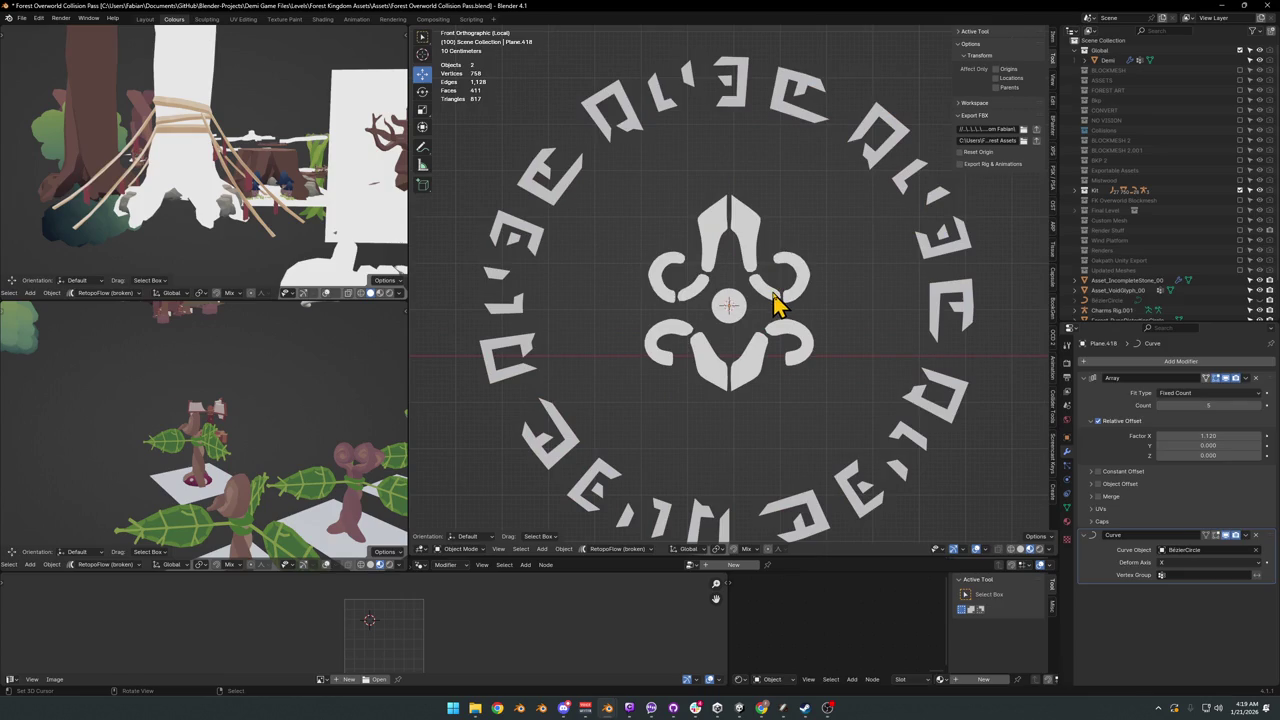
pyautogui.click(775, 303)
pyautogui.scroll(-3, 777, 300)
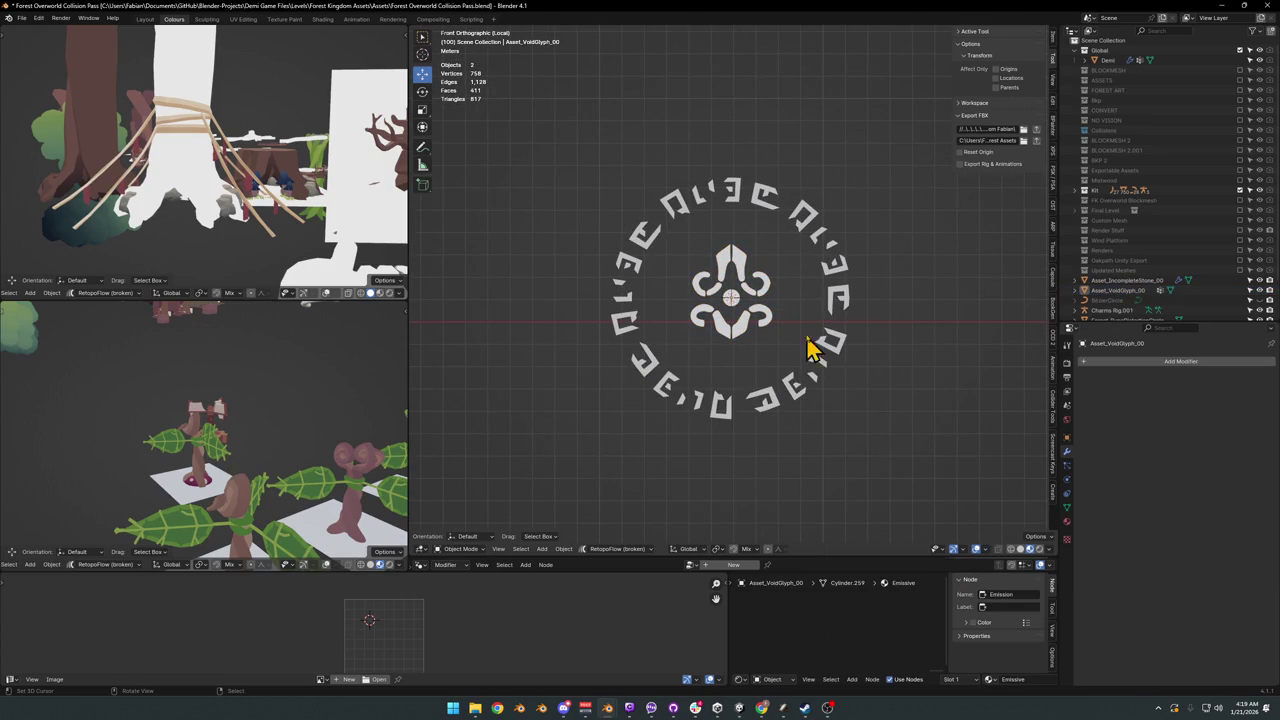
pyautogui.click(833, 289)
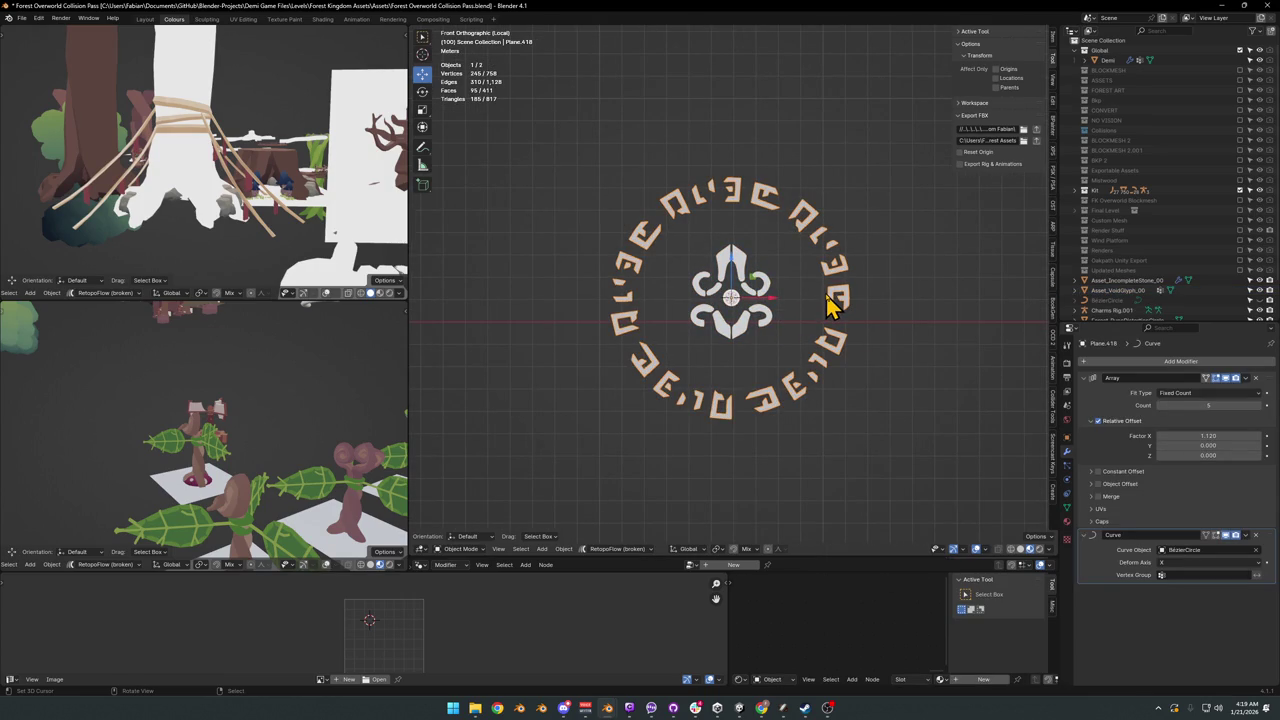
# Step: Convert the rune ring to mesh, join it with the centre glyph, and enter Edit Mode
pyautogui.press('q')
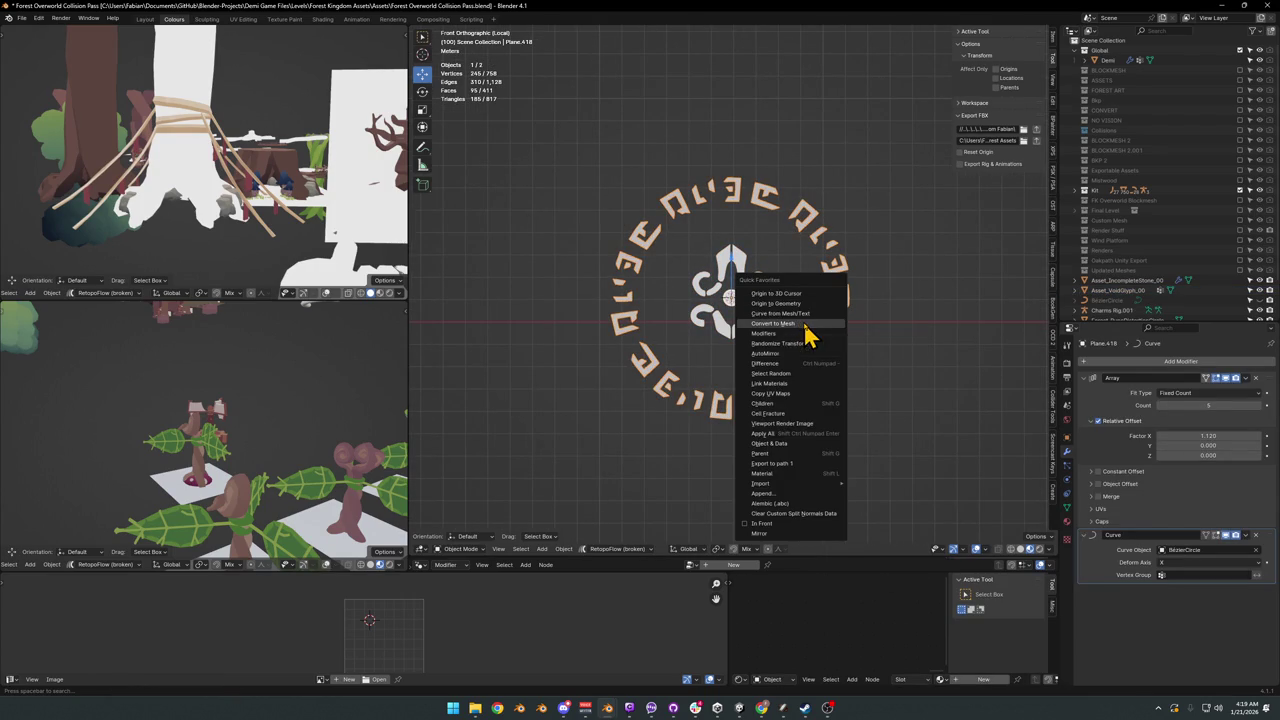
pyautogui.click(799, 324)
pyautogui.scroll(2, 786, 330)
pyautogui.keyDown('shift'); pyautogui.click(786, 330); pyautogui.keyUp('shift')
pyautogui.scroll(1, 785, 303)
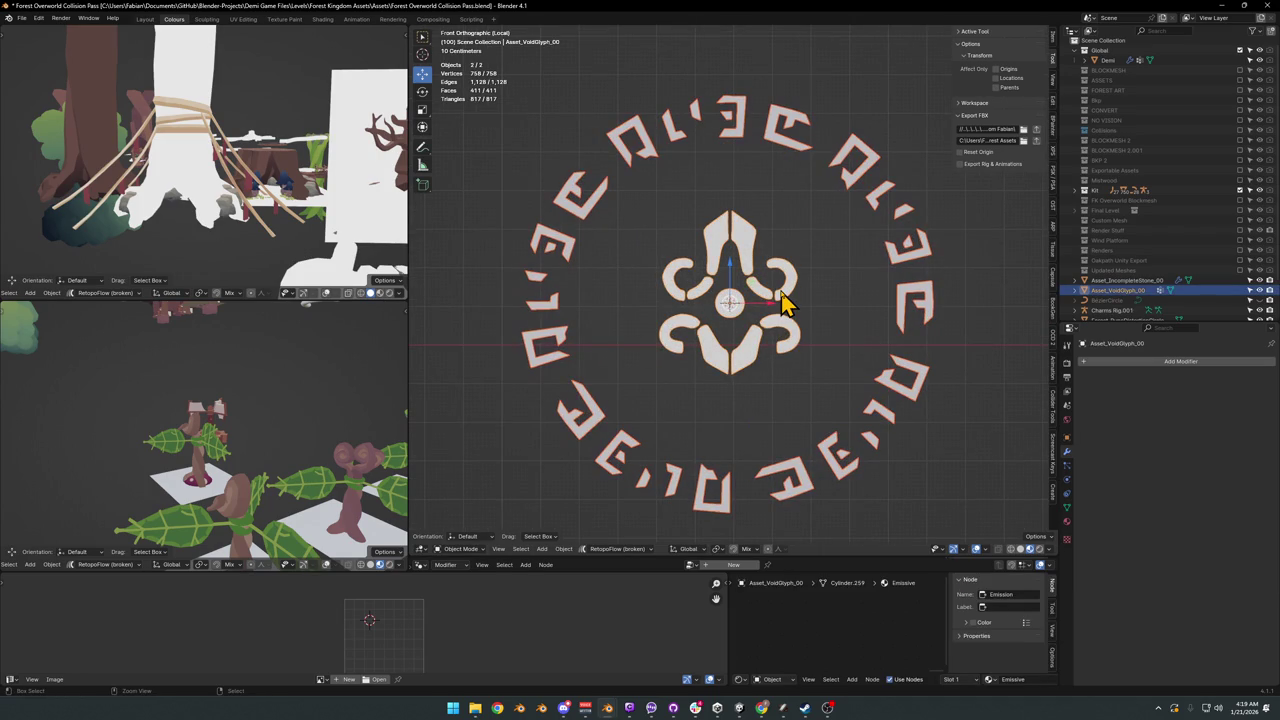
pyautogui.hotkey('ctrl', 'j')
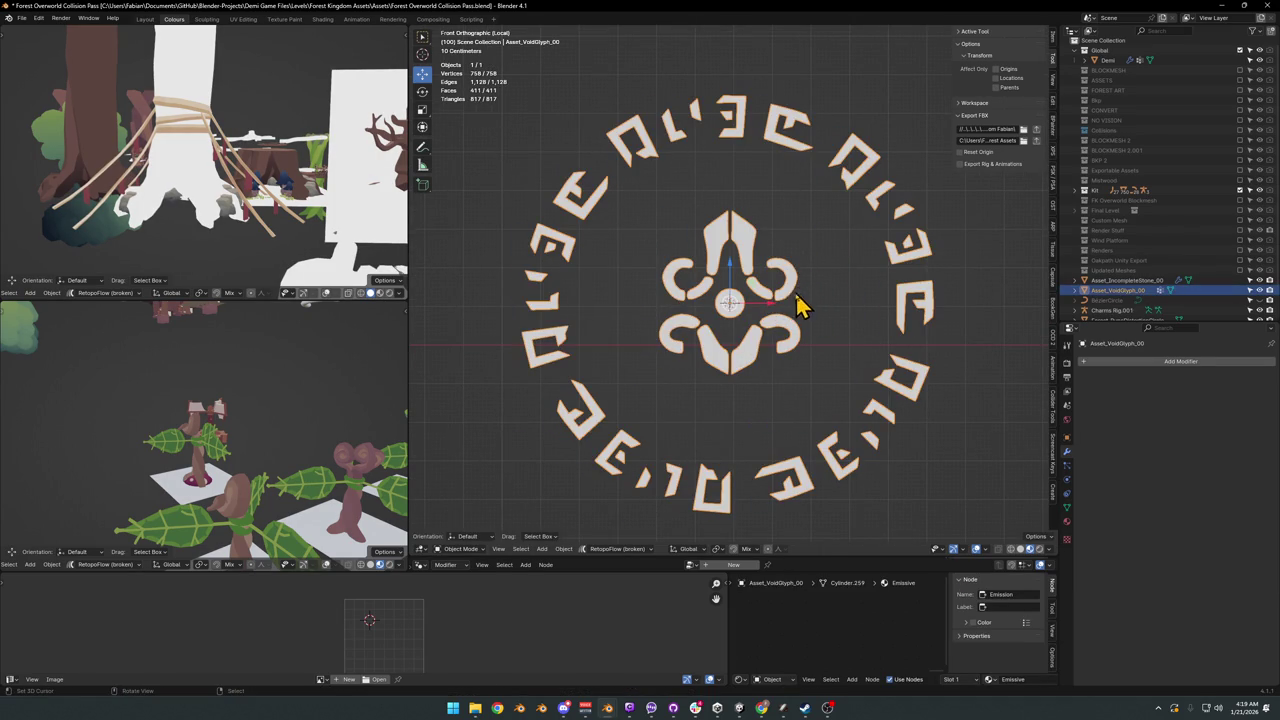
pyautogui.press('Tab')
pyautogui.scroll(2, 780, 315)
pyautogui.scroll(2, 755, 330)
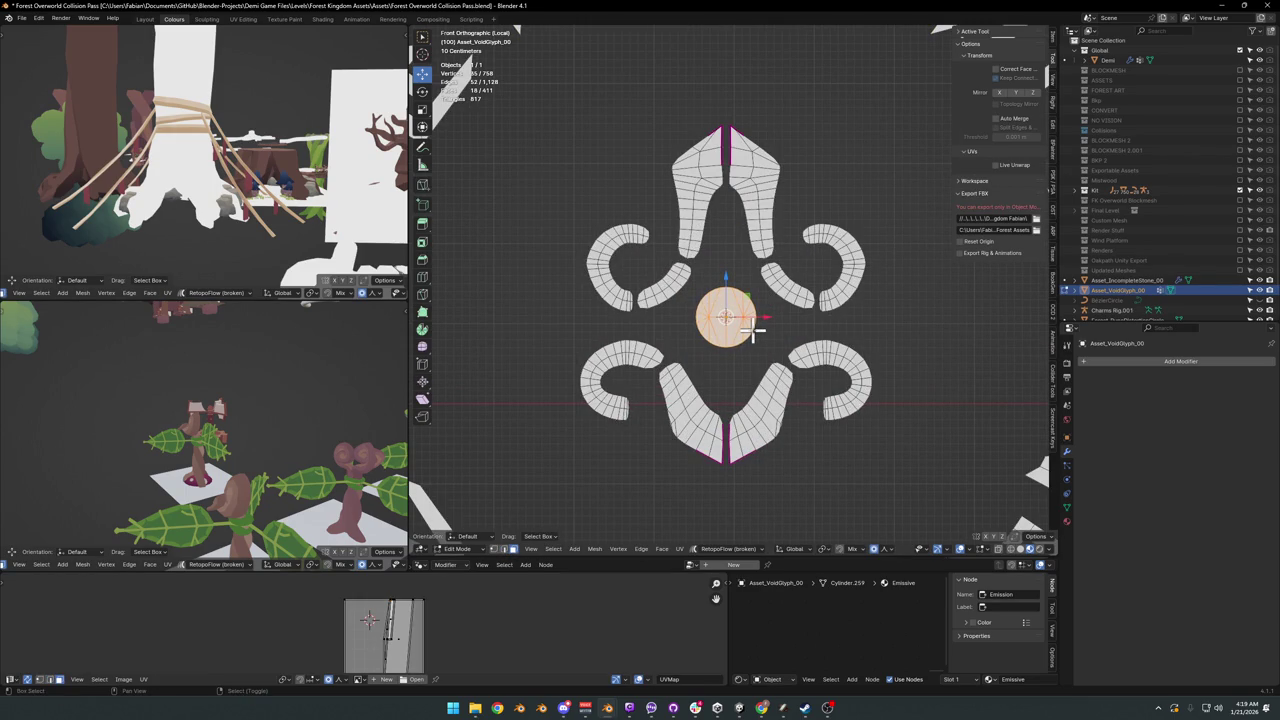
# Step: Dissolve the centre circle, duplicate it and scale the disc to sit inside the runes
pyautogui.hotkey('ctrl', 'x')
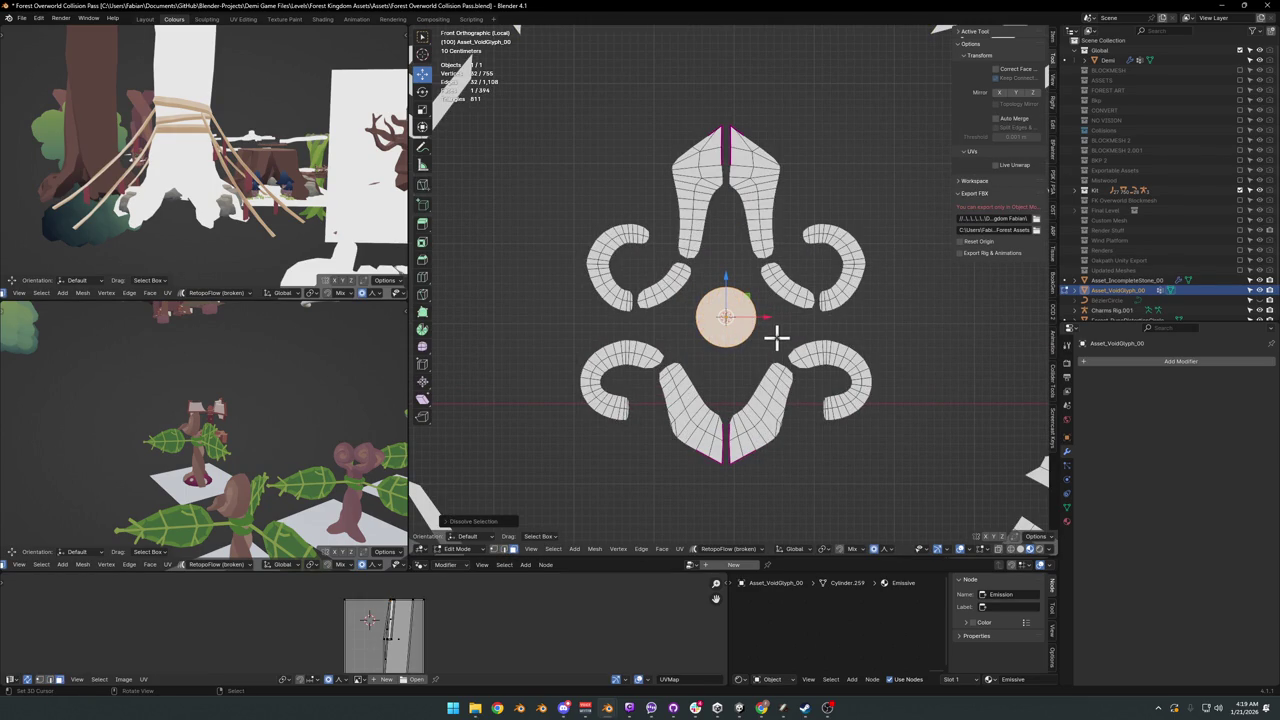
pyautogui.press('s')
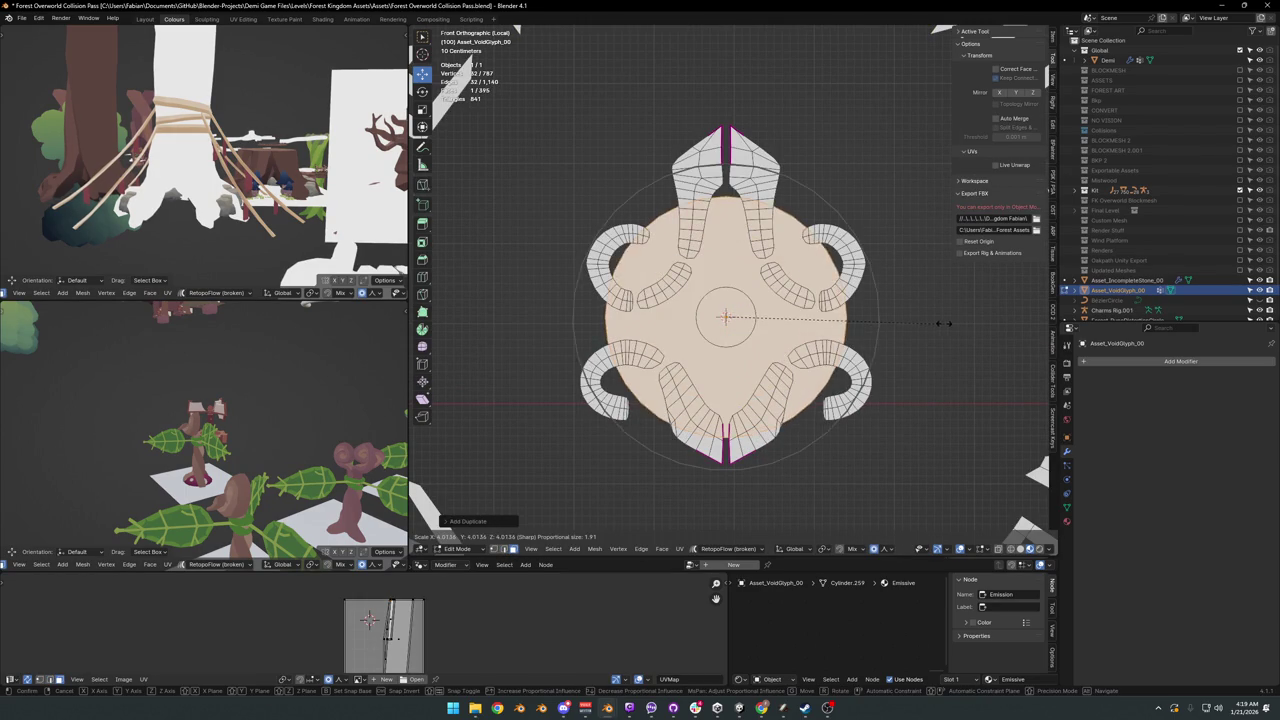
pyautogui.click(608, 318)
pyautogui.scroll(-4, 729, 350)
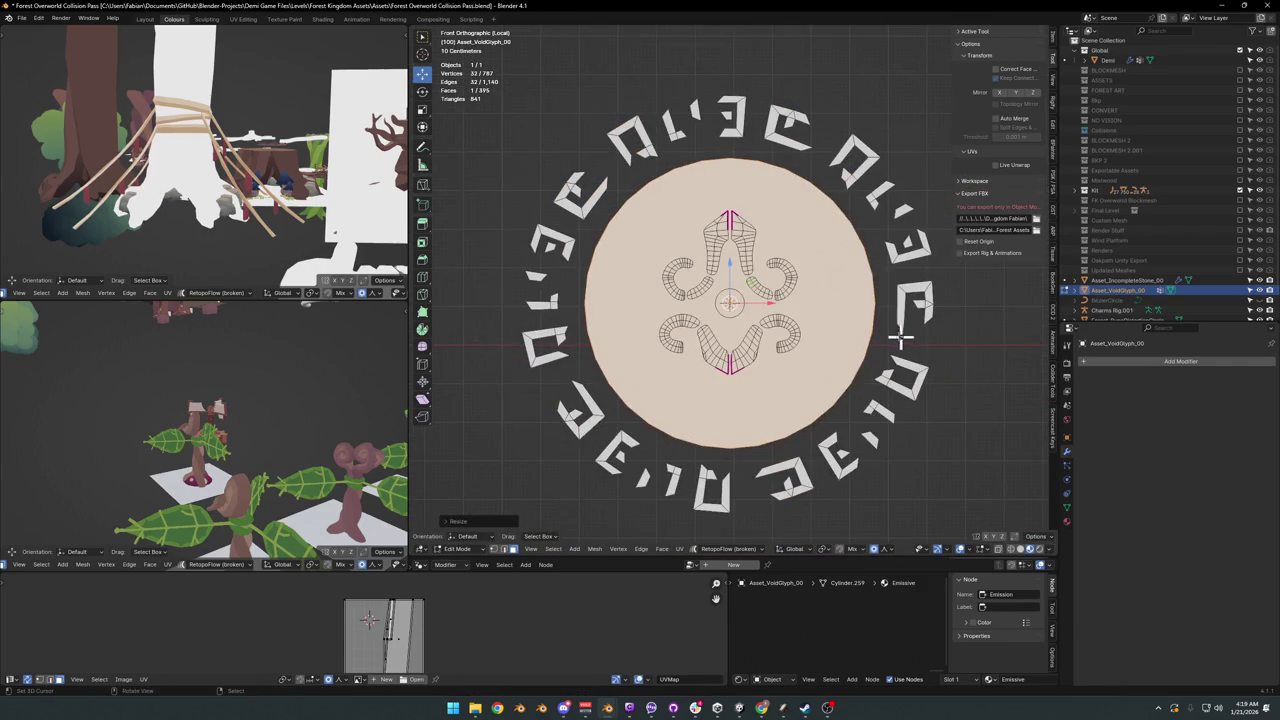
pyautogui.press('s')
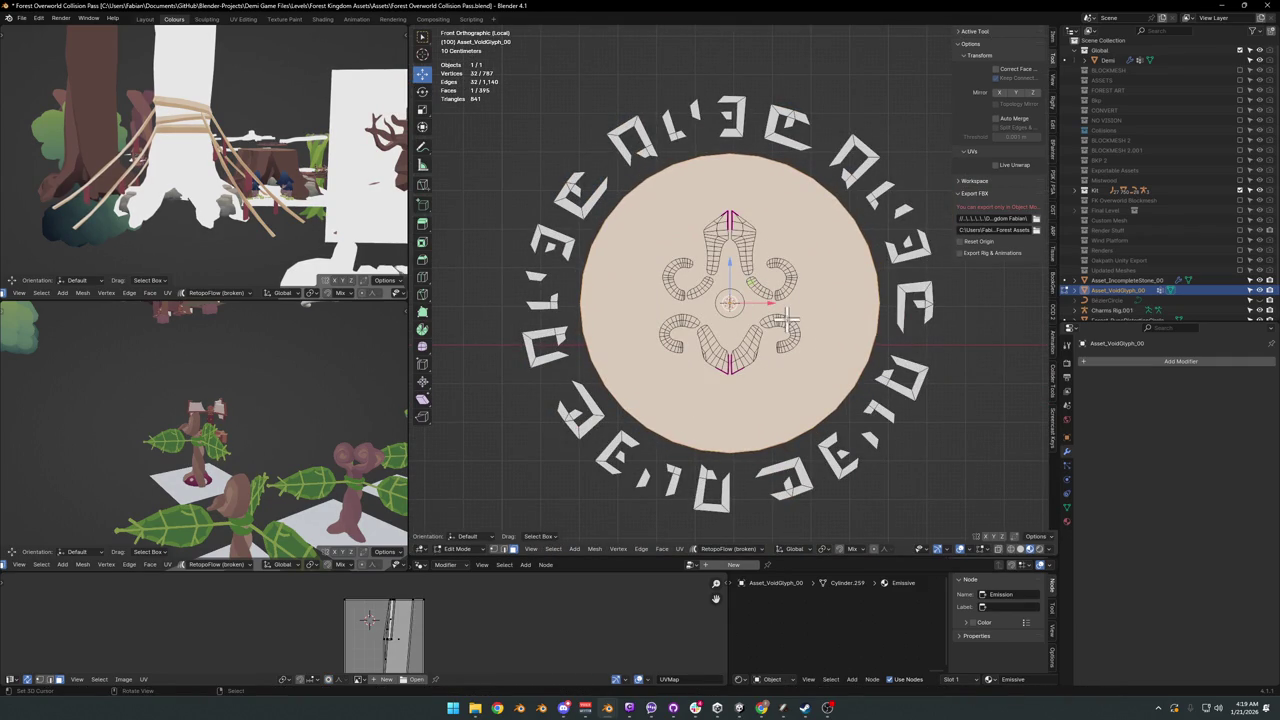
# Step: Inset the disc, delete its inner face and edge-slide to leave a thin band
pyautogui.press('i')
pyautogui.click(886, 287)
pyautogui.press('x')
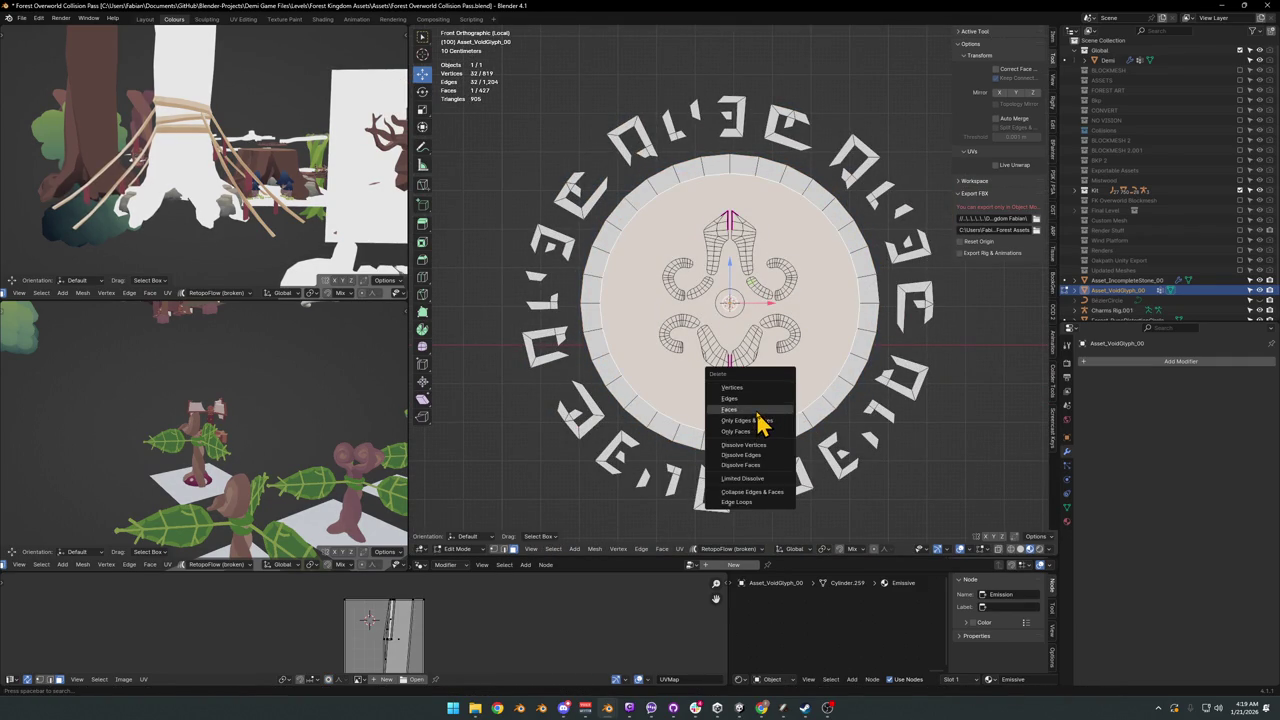
pyautogui.click(757, 410)
pyautogui.keyDown('alt'); pyautogui.click(862, 305); pyautogui.keyUp('alt')
pyautogui.press('g')
pyautogui.press('g')
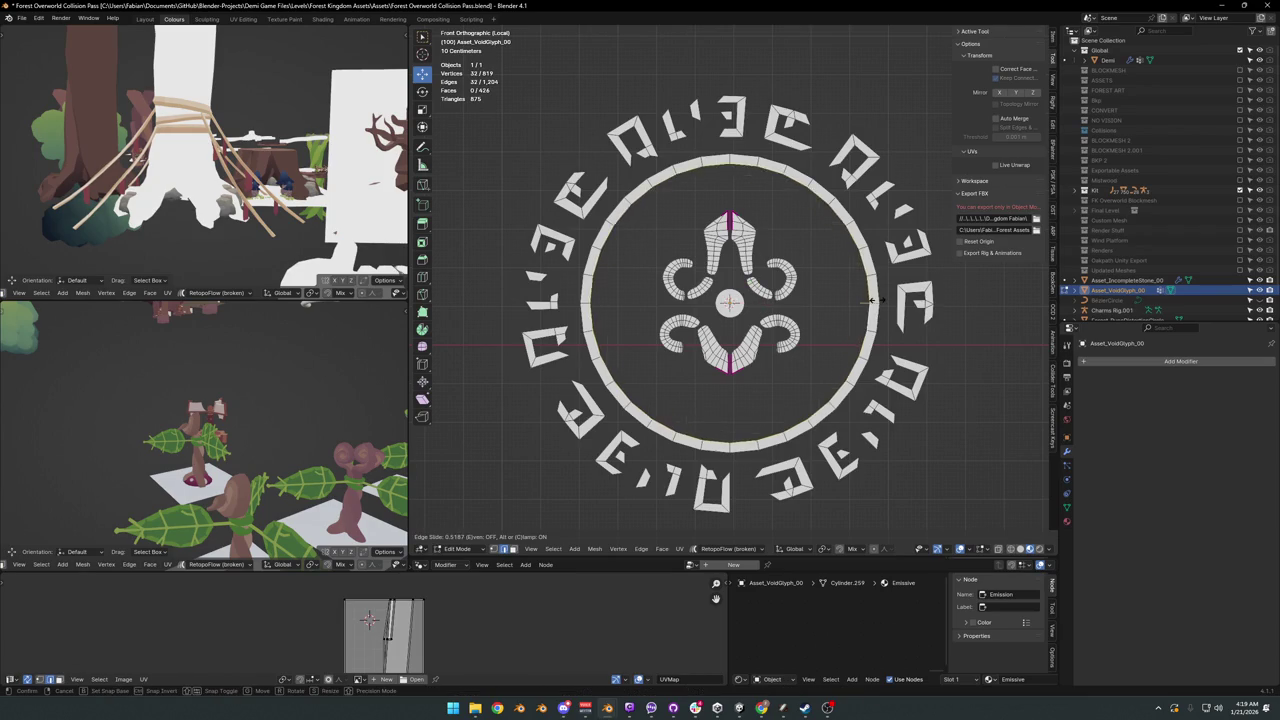
pyautogui.click(875, 303)
pyautogui.press('Tab')
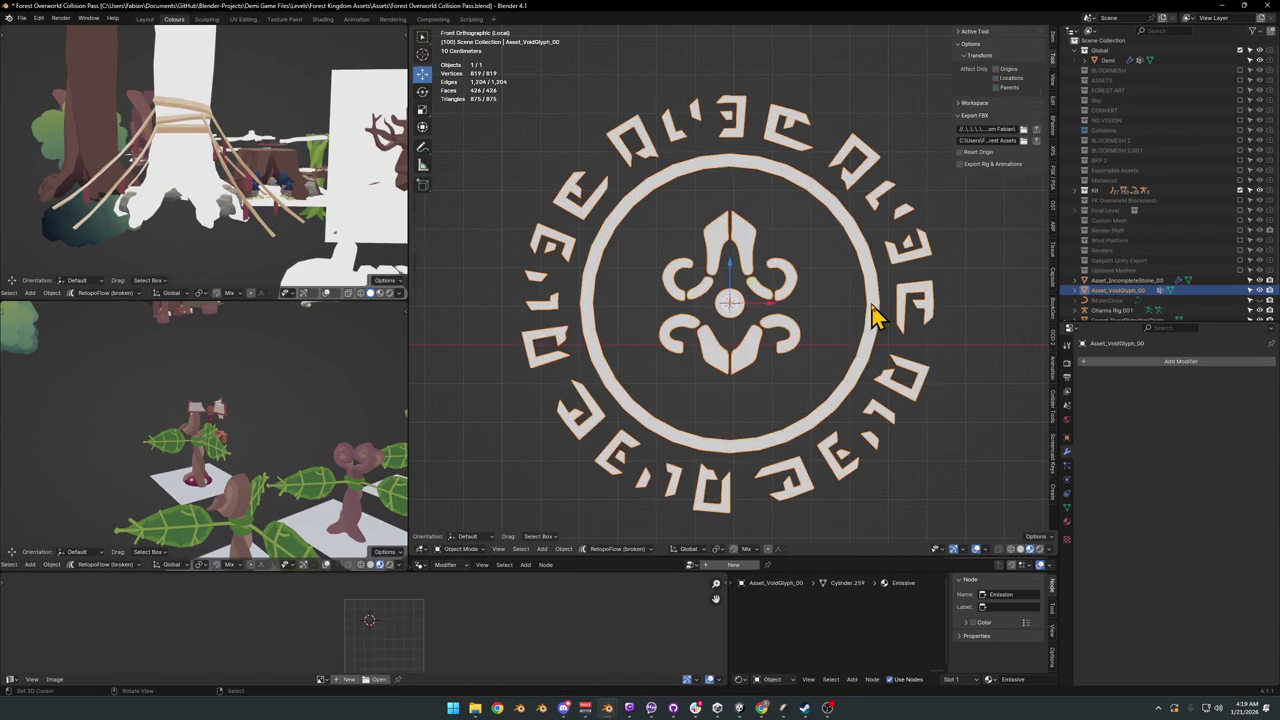
pyautogui.click(843, 350)
pyautogui.scroll(-3, 820, 345)
# Step: Duplicate the circular band and scale the copy into a large band outside the runes
pyautogui.scroll(2, 805, 348)
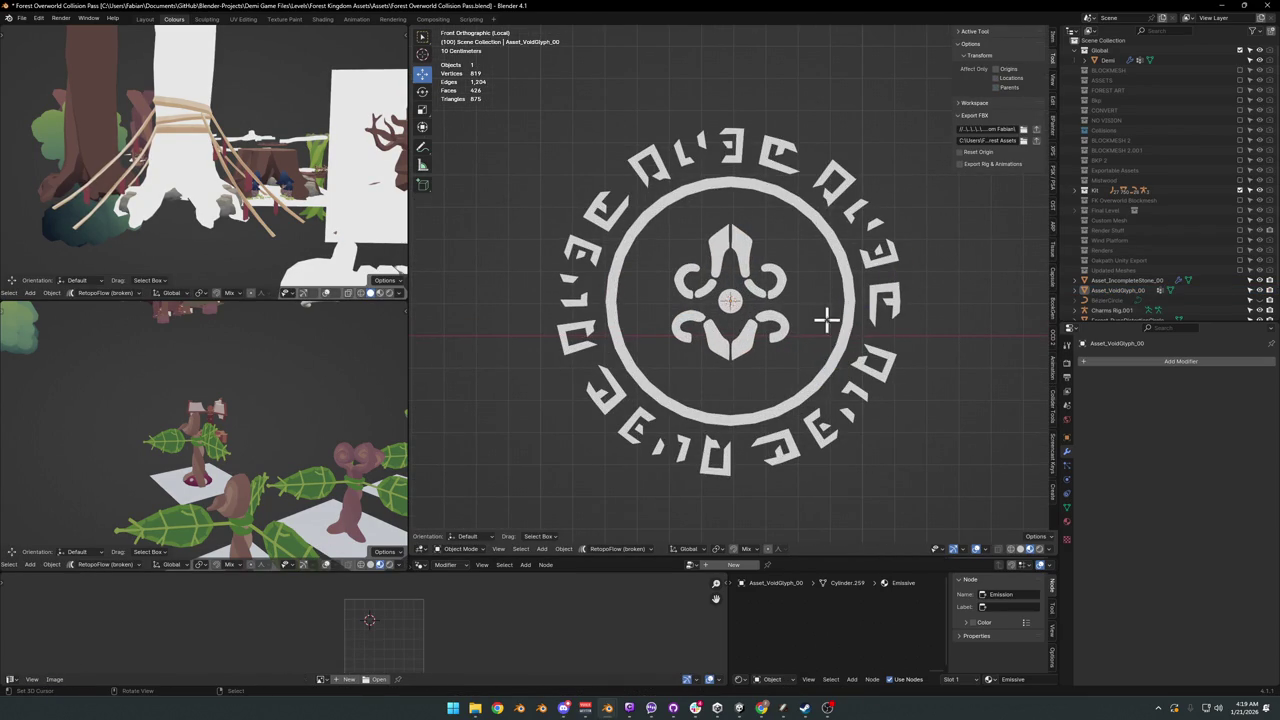
pyautogui.press('Tab')
pyautogui.keyDown('alt'); pyautogui.click(843, 345); pyautogui.keyUp('alt')
pyautogui.hotkey('shift', 'd')
pyautogui.press('s')
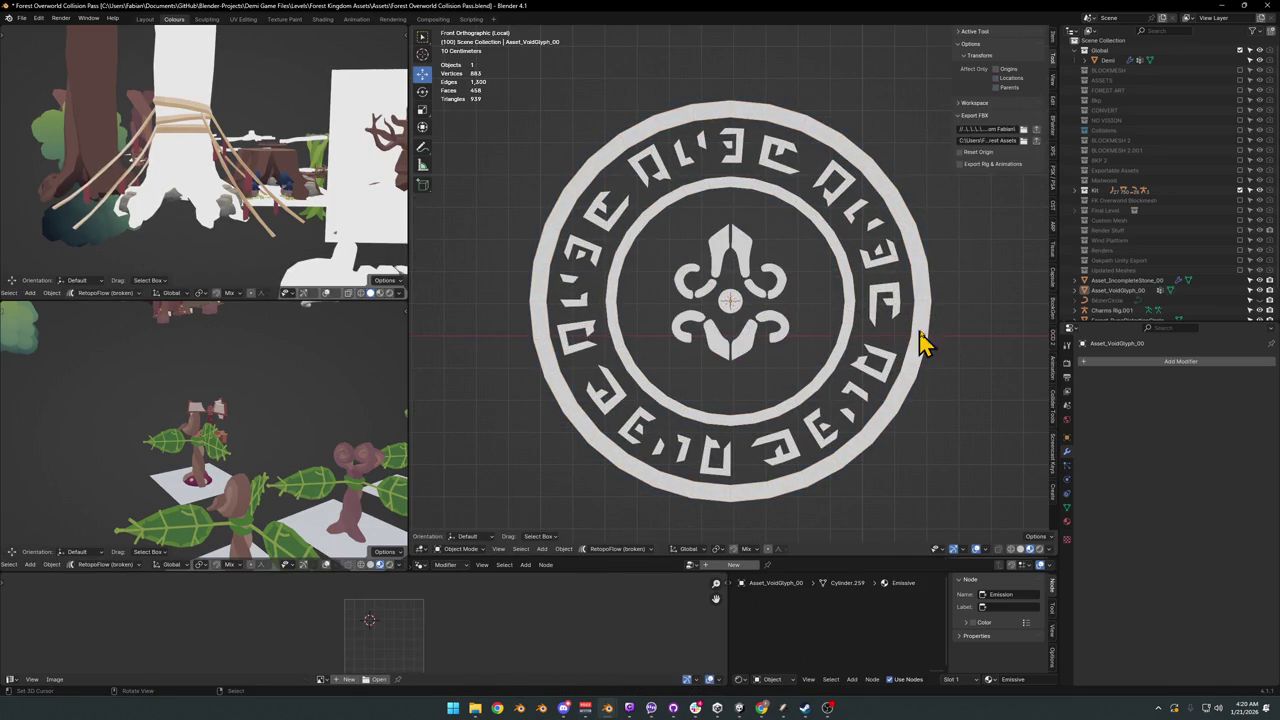
pyautogui.press('Tab')
pyautogui.press('a')
pyautogui.hotkey('ctrl', 'z')
pyautogui.hotkey('ctrl', 'z')
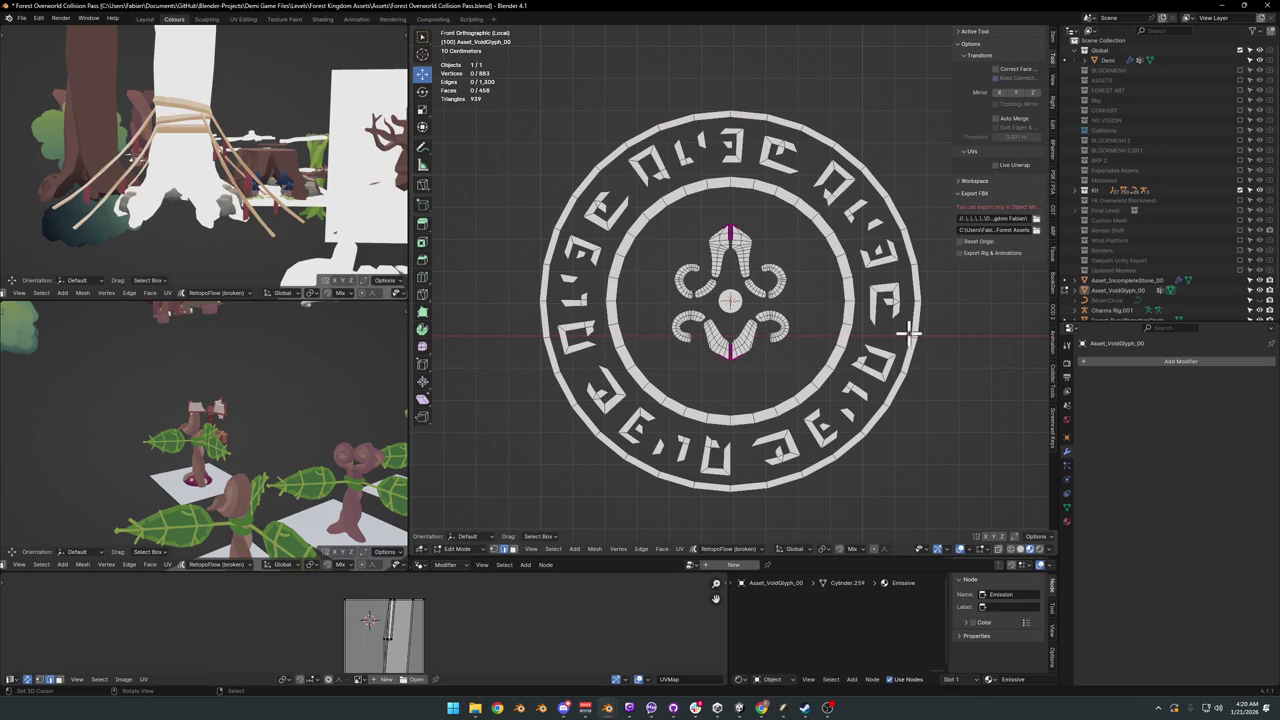
# Step: Edge-slide the inner band wider and scale it slightly up, excluding the Z axis
pyautogui.keyDown('alt'); pyautogui.click(832, 328); pyautogui.keyUp('alt')
pyautogui.press('g')
pyautogui.press('g')
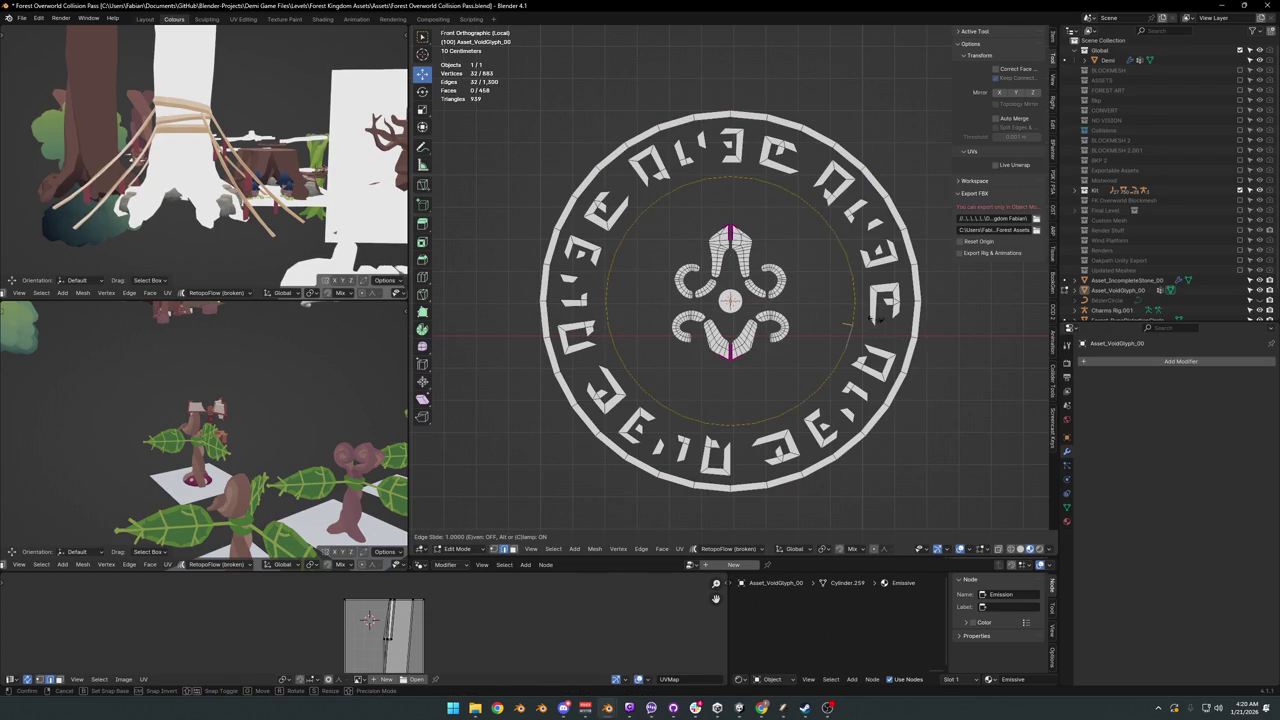
pyautogui.click(838, 338)
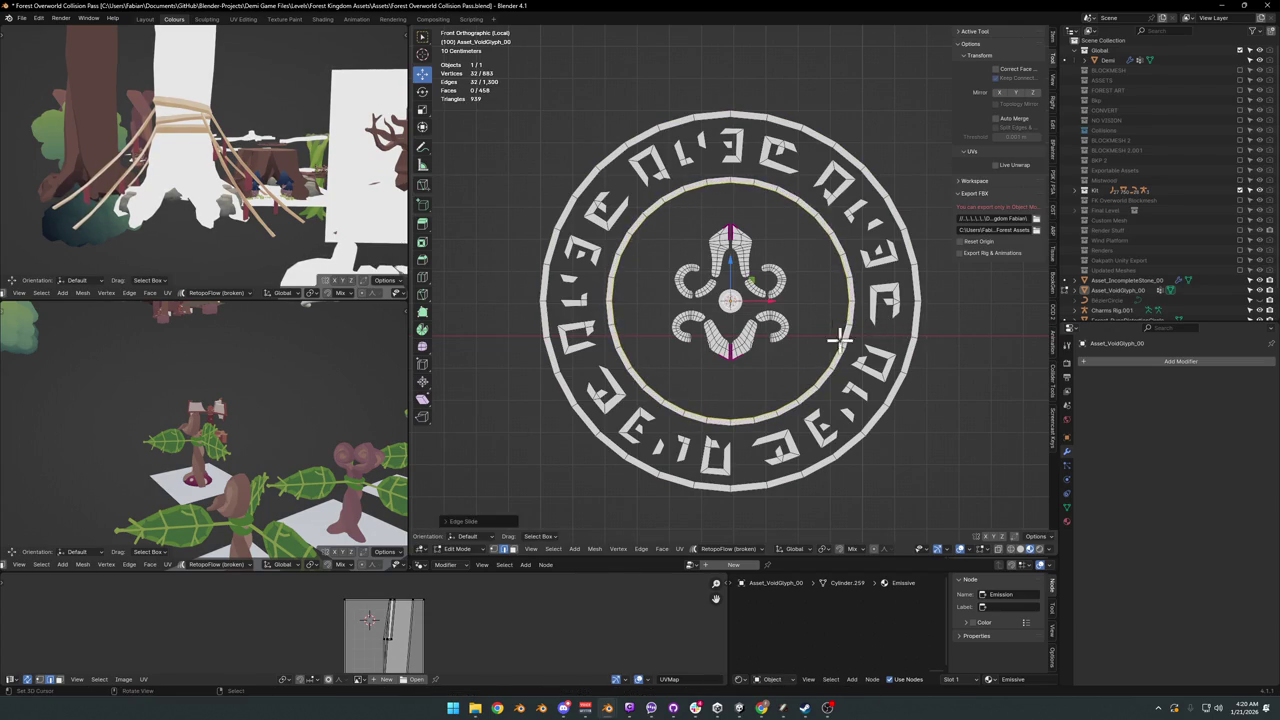
pyautogui.keyDown('alt'); pyautogui.keyDown('shift'); pyautogui.click(846, 370); pyautogui.keyUp('shift'); pyautogui.keyUp('alt')
pyautogui.press('s')
pyautogui.hotkey('shift', 'z')
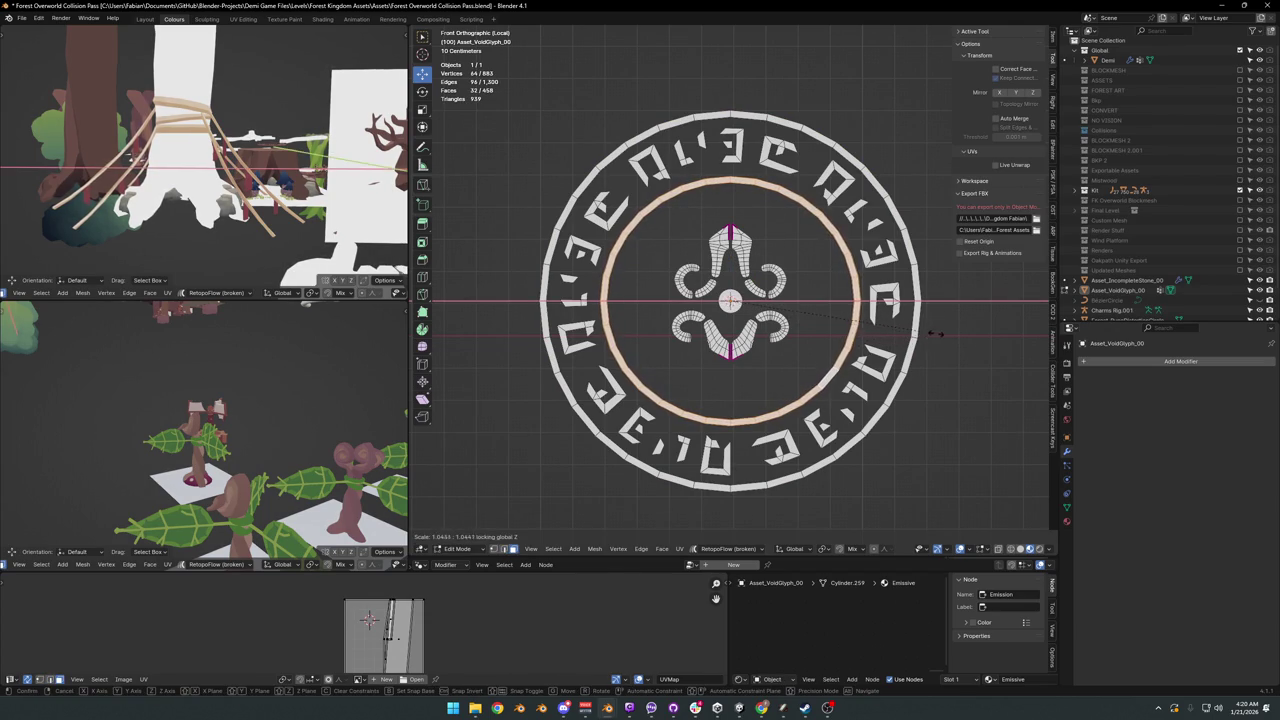
pyautogui.hotkey('shift', 'z')
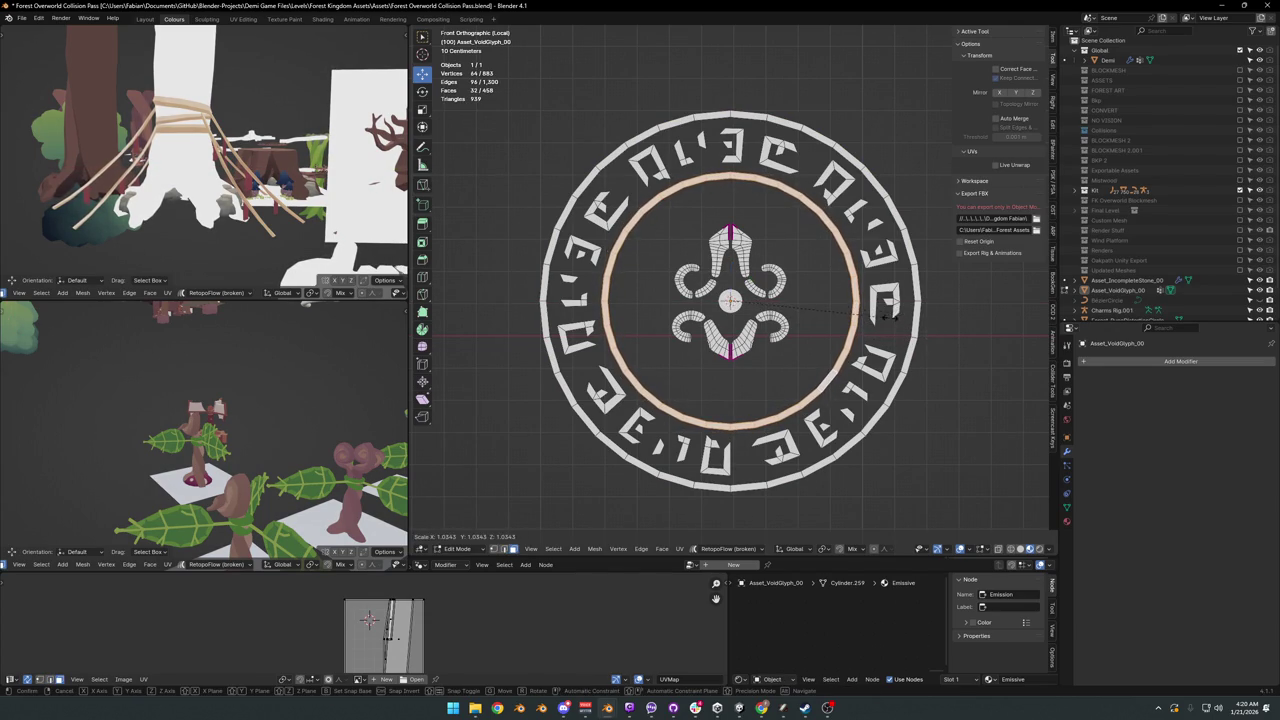
pyautogui.click(893, 317)
pyautogui.hotkey('alt', 'a')
pyautogui.press('Tab')
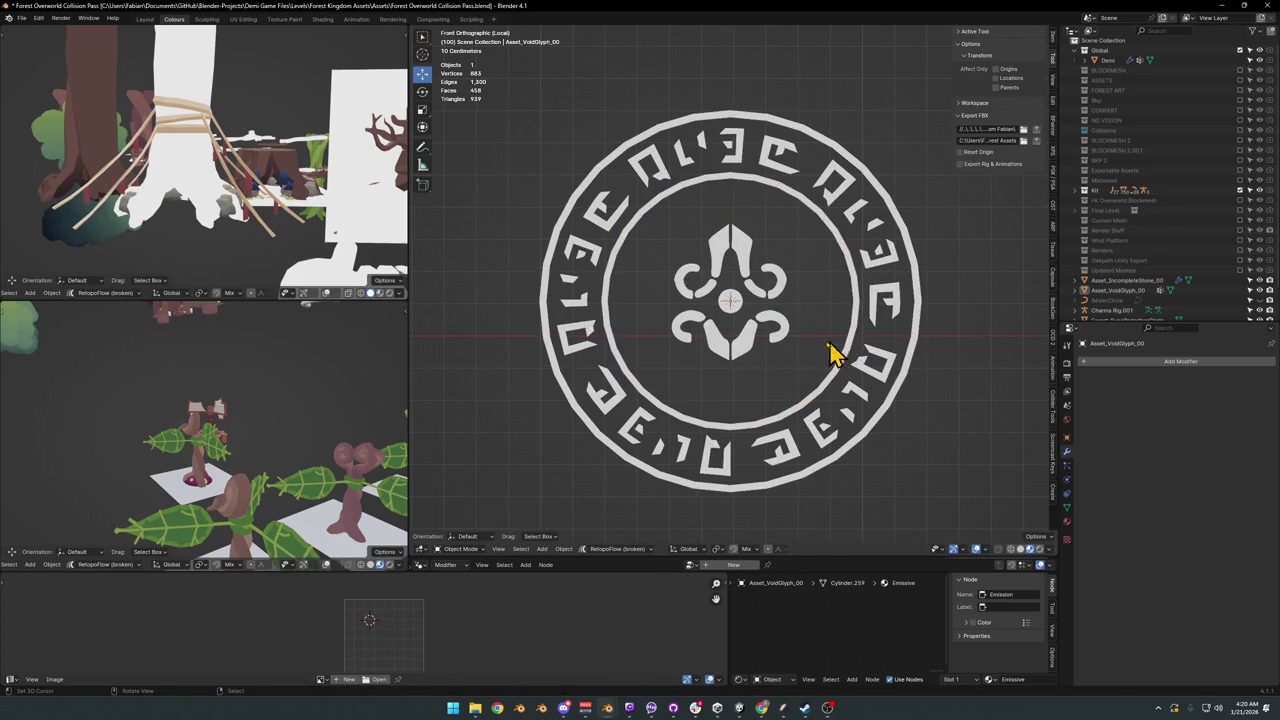
# Step: Return to the front view, select the glyph and enter Edit Mode with nothing selected
pyautogui.moveTo(820, 351)
pyautogui.mouseDown(button='middle')
pyautogui.moveTo(673, 340)
pyautogui.moveTo(851, 337)
pyautogui.moveTo(781, 358)
pyautogui.mouseUp(button='middle')
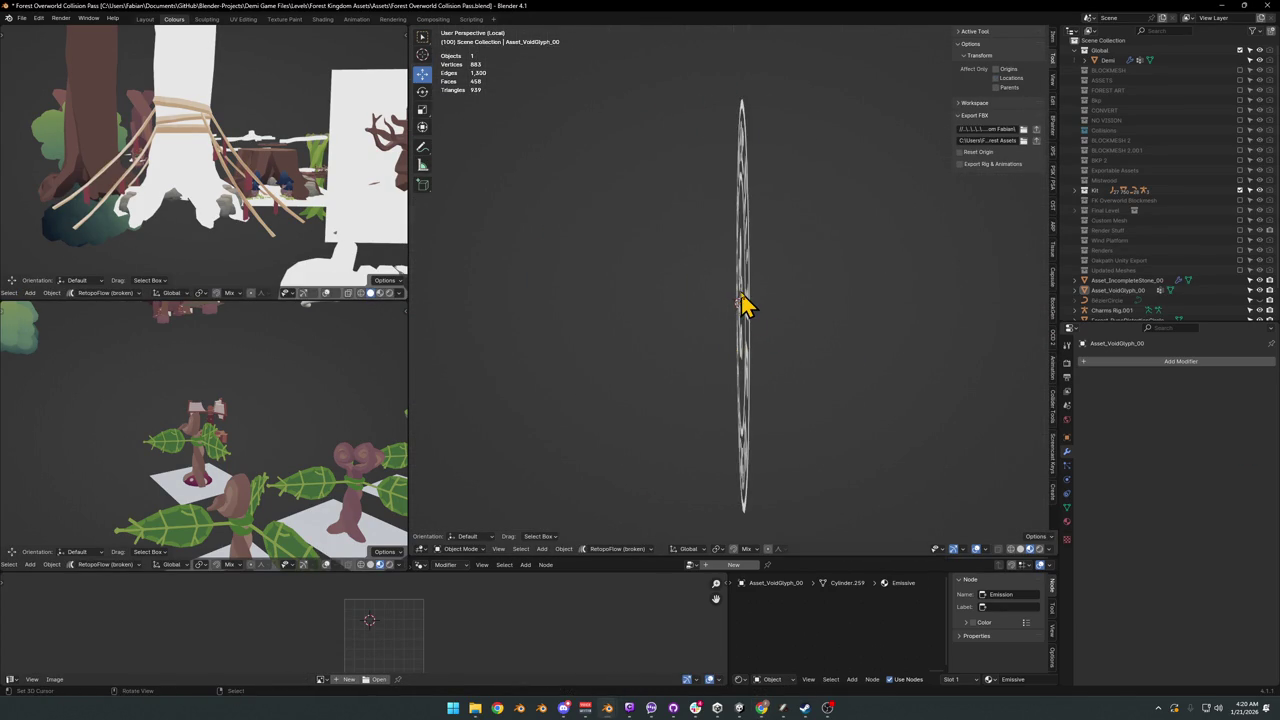
pyautogui.press('KP_1')
pyautogui.scroll(-3, 795, 270)
pyautogui.scroll(1, 837, 263)
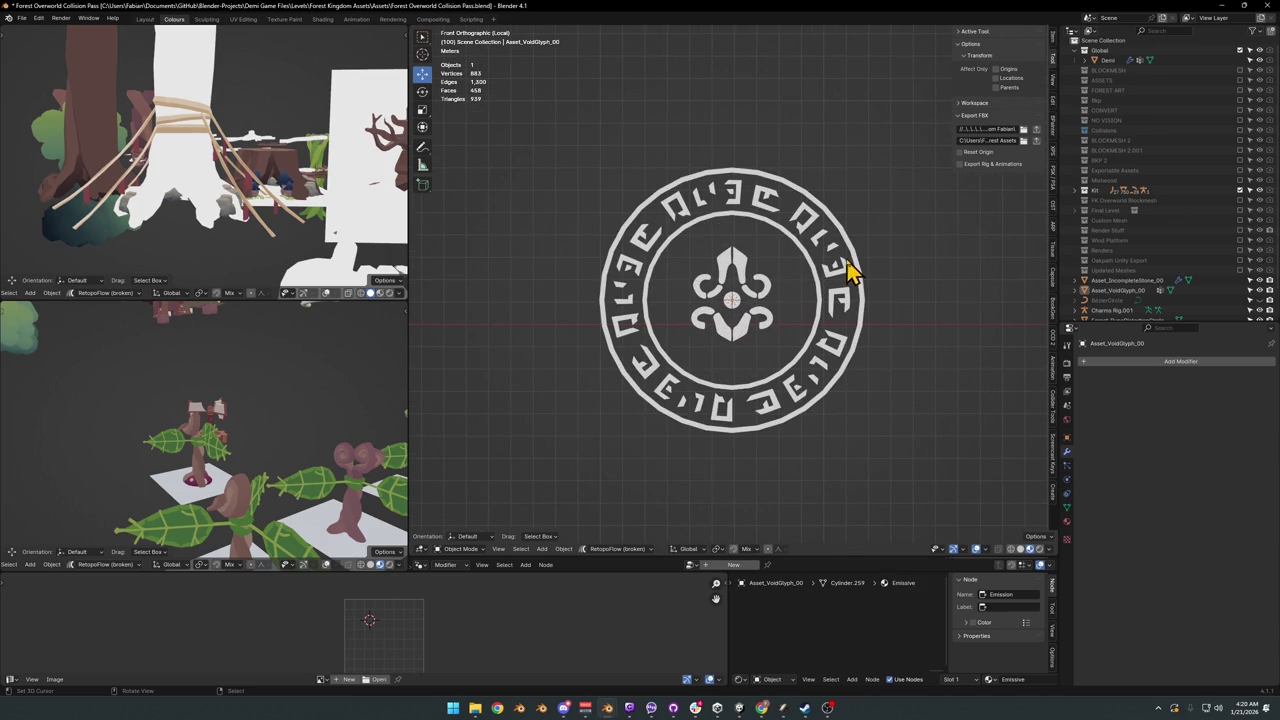
pyautogui.scroll(2, 785, 262)
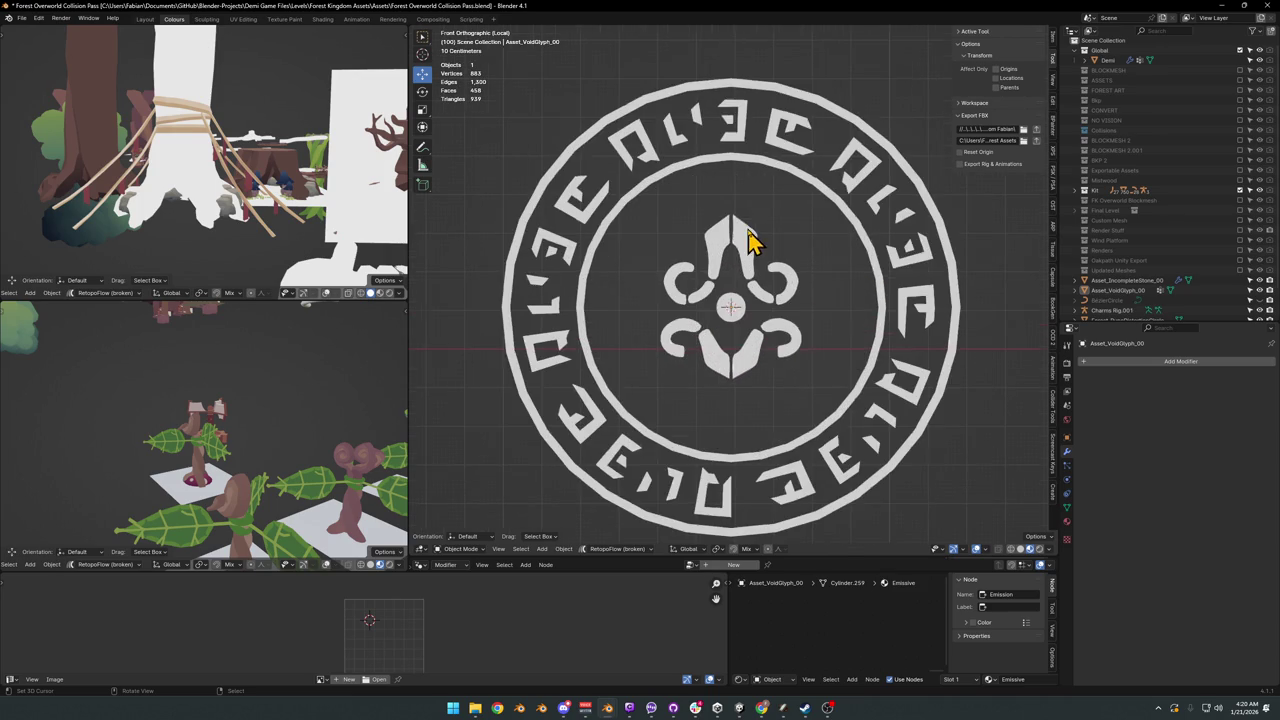
pyautogui.click(766, 170)
pyautogui.press('Tab')
pyautogui.press('a')
pyautogui.hotkey('alt', 'a')
# Step: Separate the linked ring bands into Asset_VoidGlyph_00.001, cancelling the accidental move
pyautogui.press('l')
pyautogui.press('l')
pyautogui.press('p')
pyautogui.click(820, 118)
pyautogui.press('Tab')
pyautogui.click(838, 121)
pyautogui.press('g')
pyautogui.press('Escape')
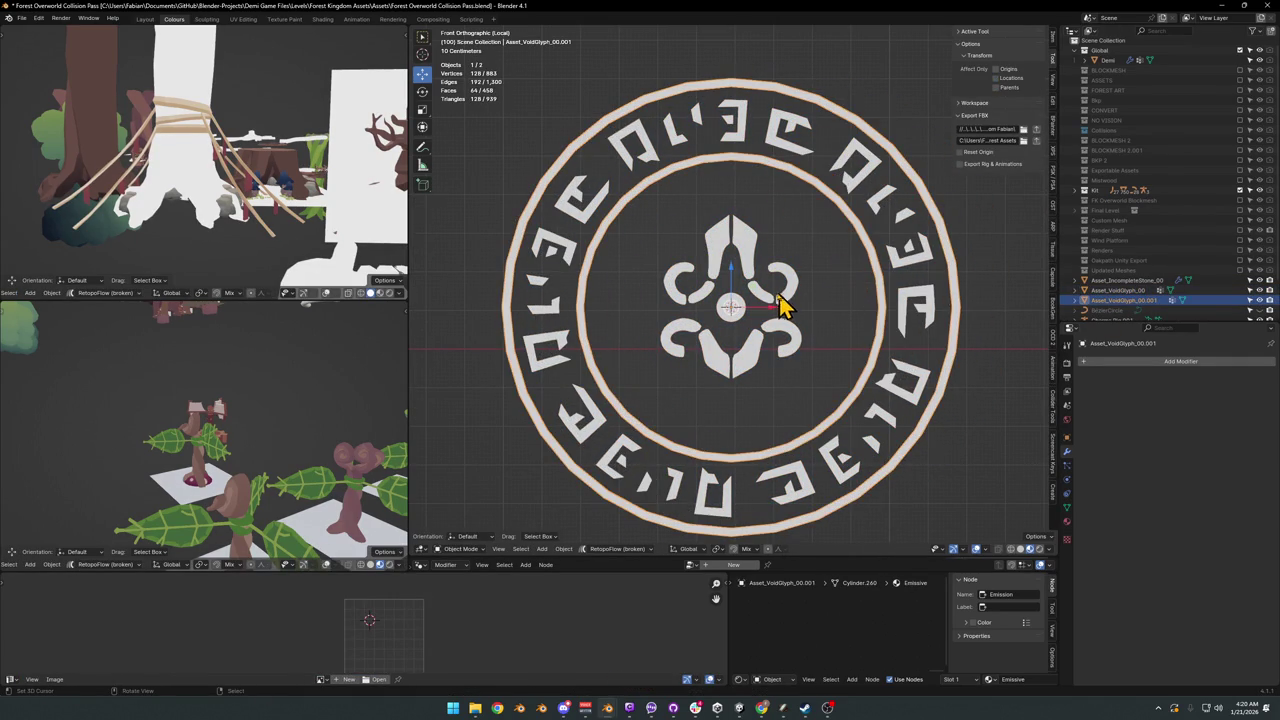
# Step: Give the bands a level-2 Subdivision modifier and make a first rip in the inner band
pyautogui.hotkey('ctrl', '1')
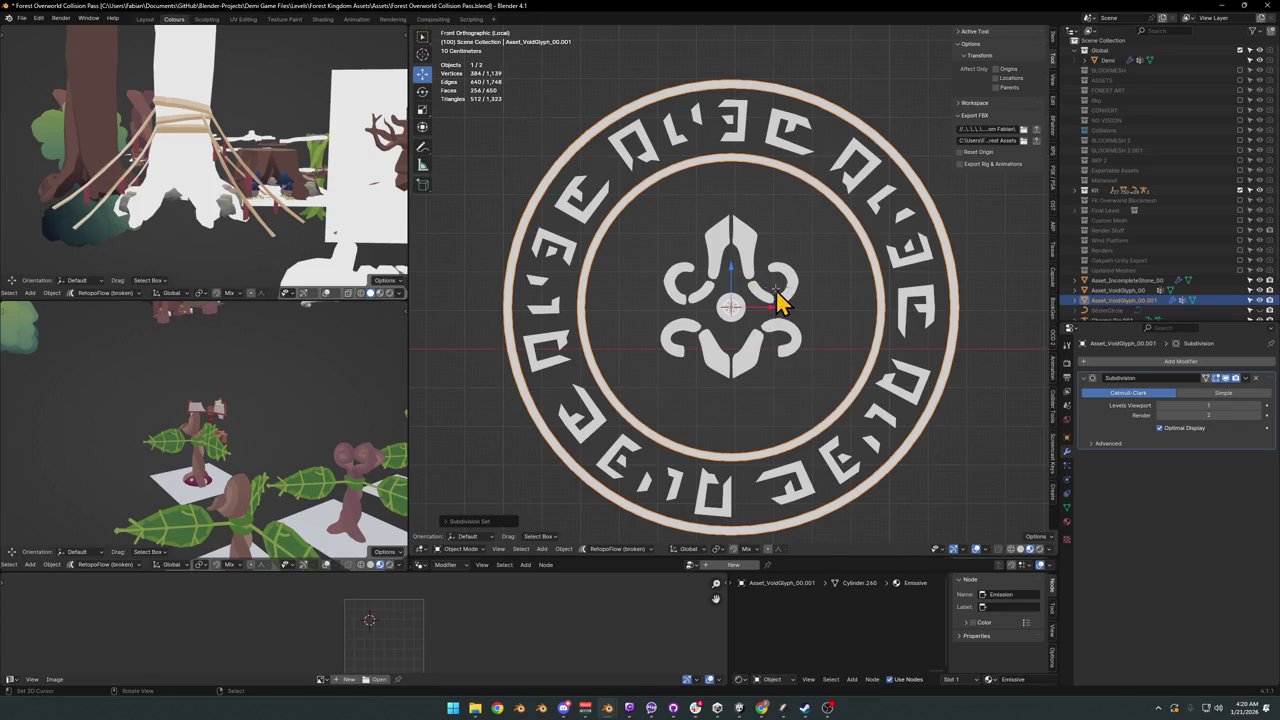
pyautogui.press('Tab')
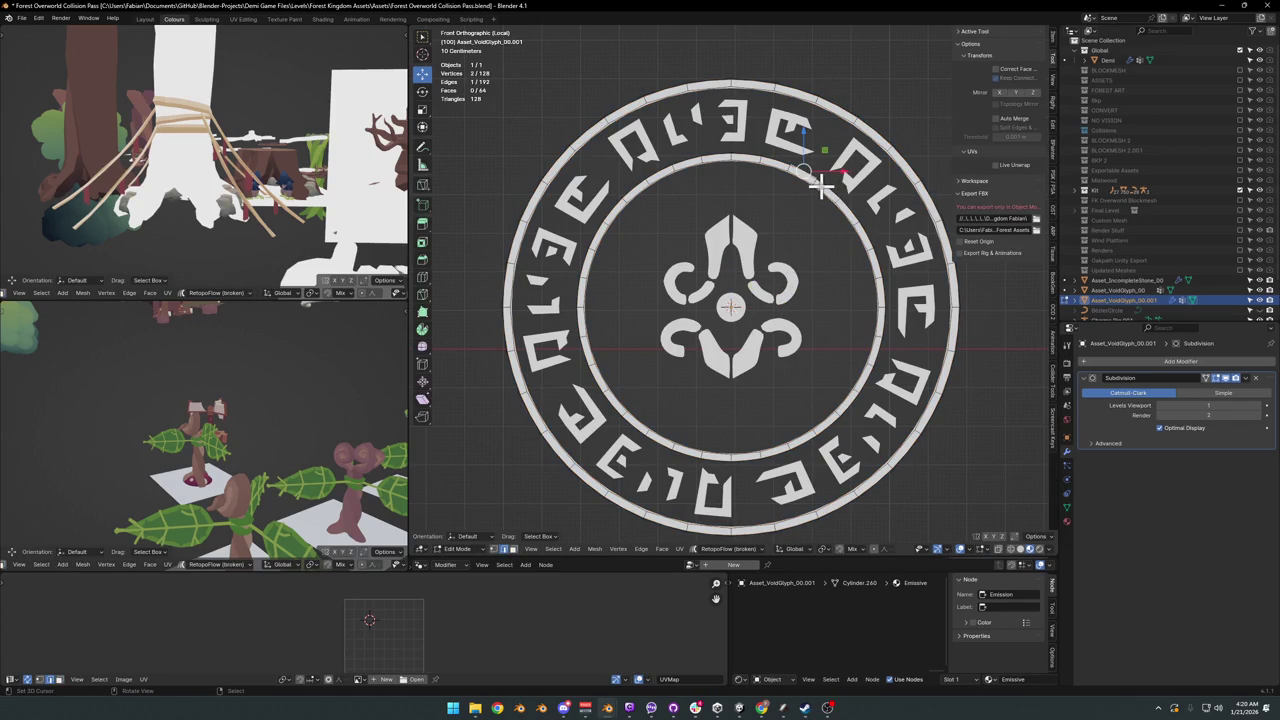
pyautogui.scroll(4, 816, 181)
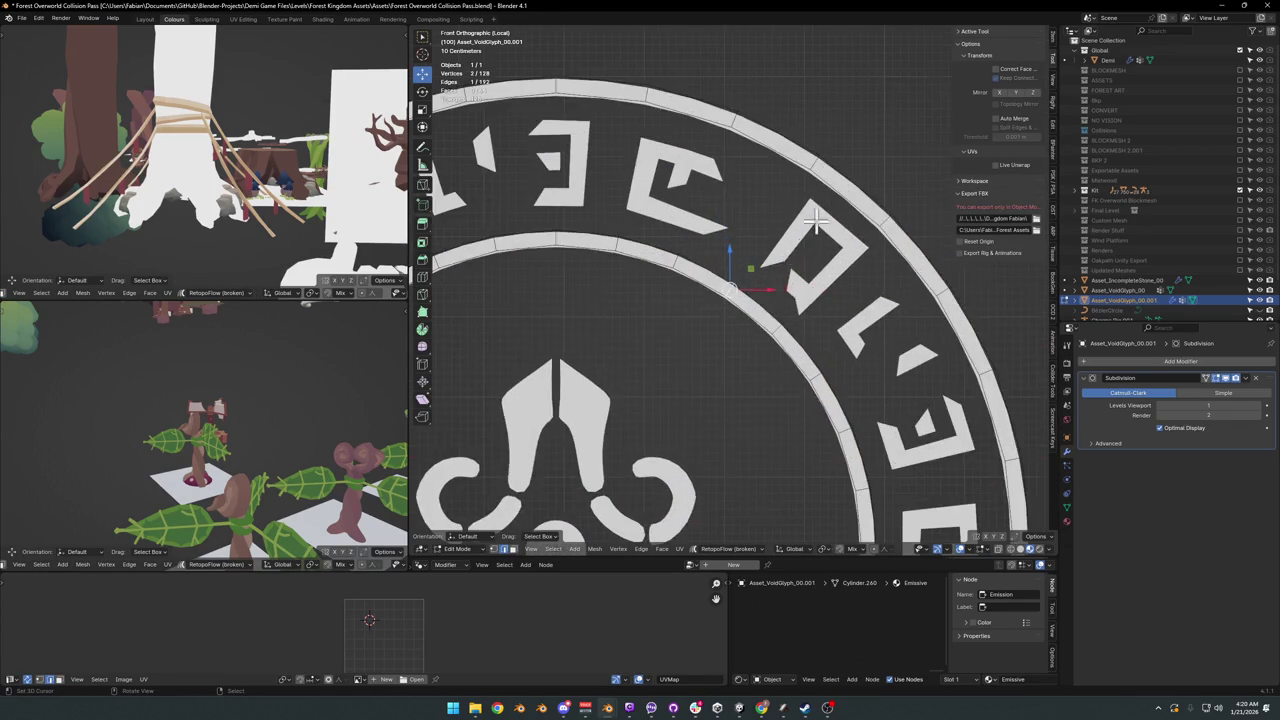
pyautogui.press('v')
pyautogui.click(769, 312)
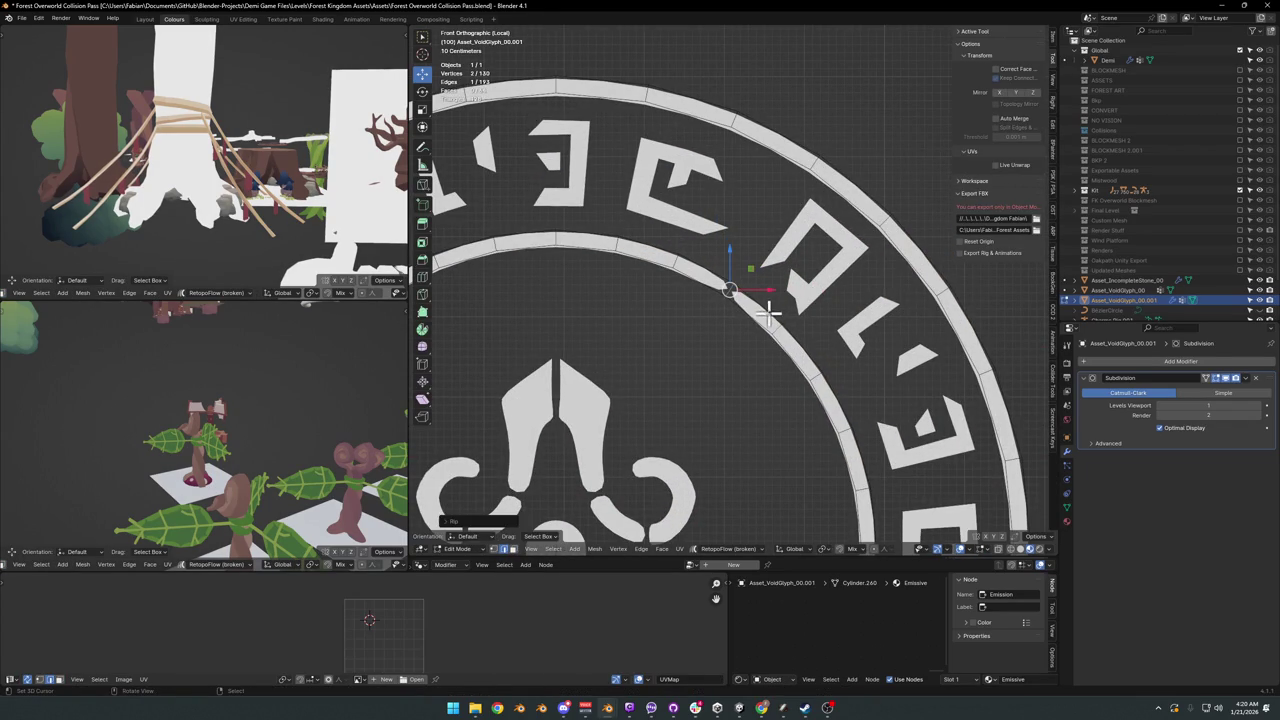
pyautogui.press('Tab')
pyautogui.hotkey('ctrl', '2')
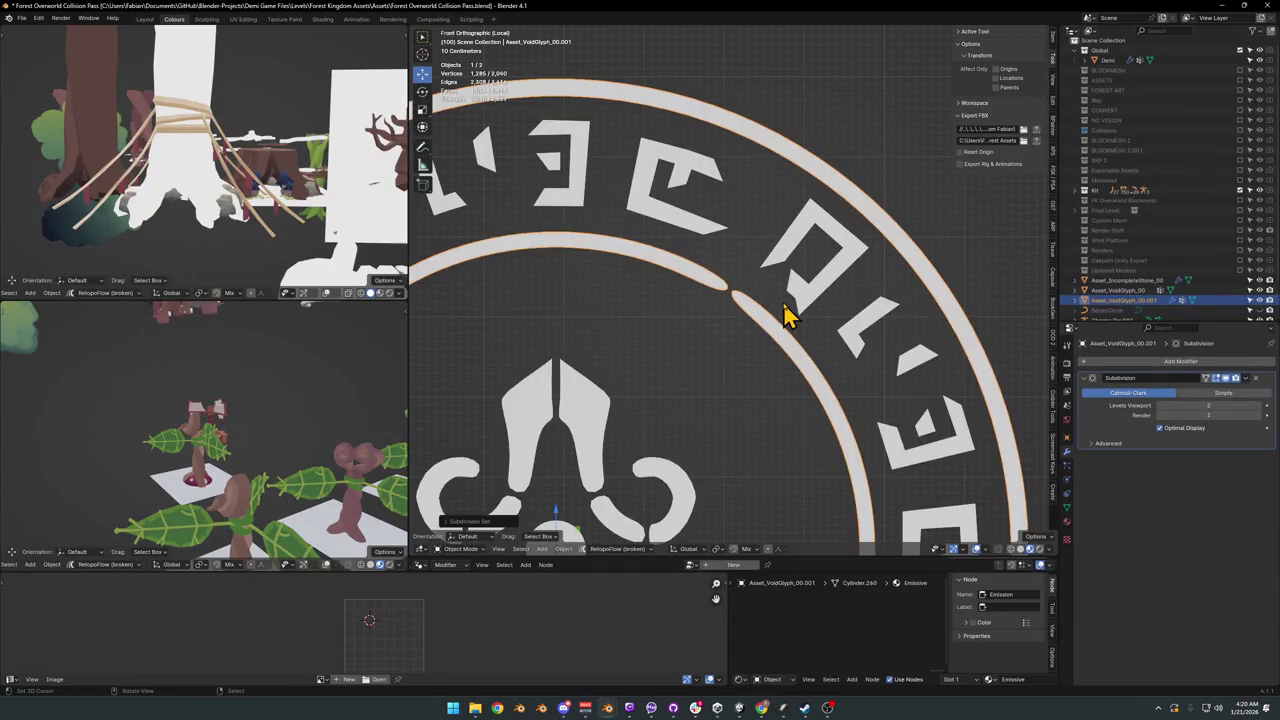
pyautogui.press('Tab')
# Step: Loop-cut the outer ring, rip it, and slide the vertex to open a gap
pyautogui.hotkey('ctrl', 'r')
pyautogui.click(770, 333)
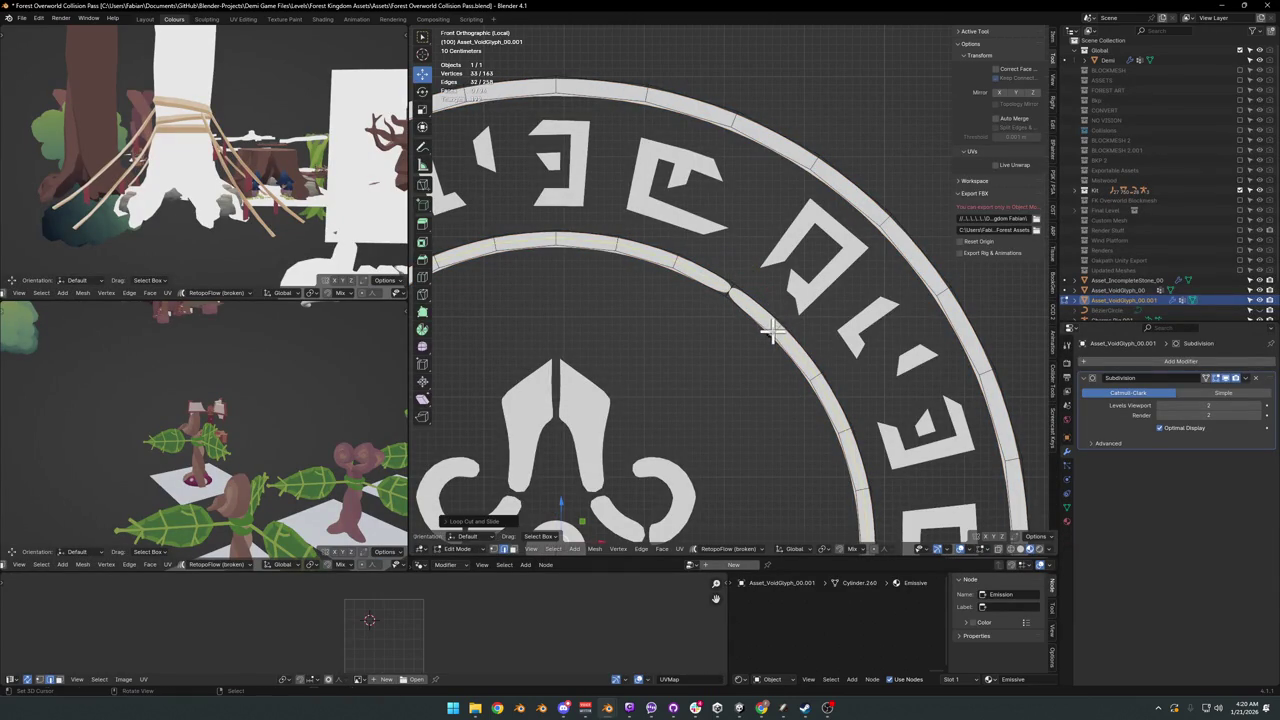
pyautogui.click(743, 315)
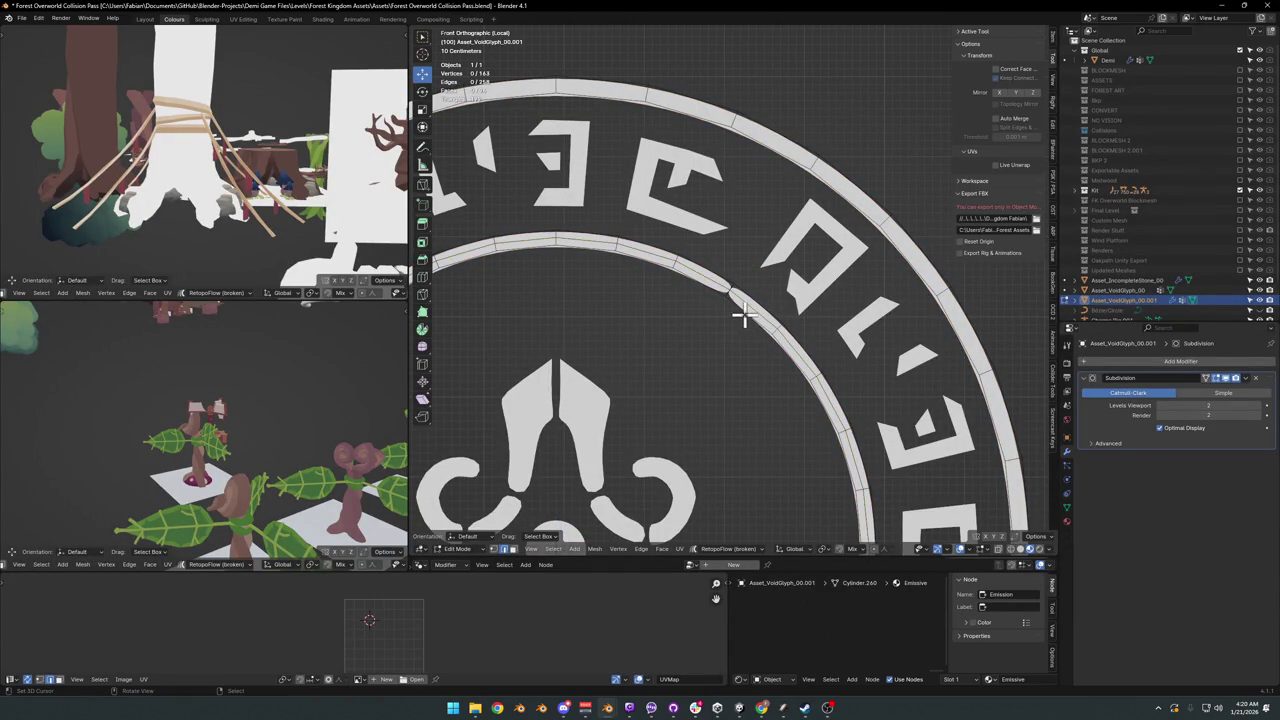
pyautogui.hotkey('ctrl', 'r')
pyautogui.click(815, 177)
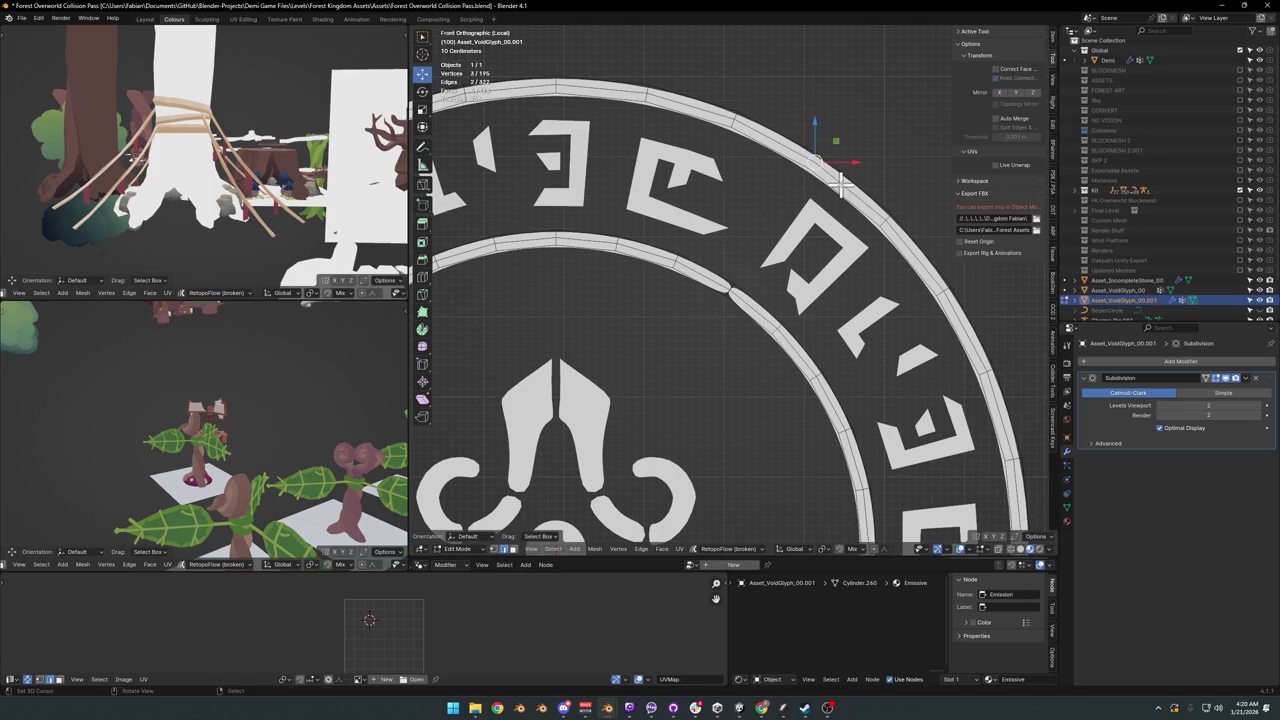
pyautogui.press('v')
pyautogui.click(812, 168)
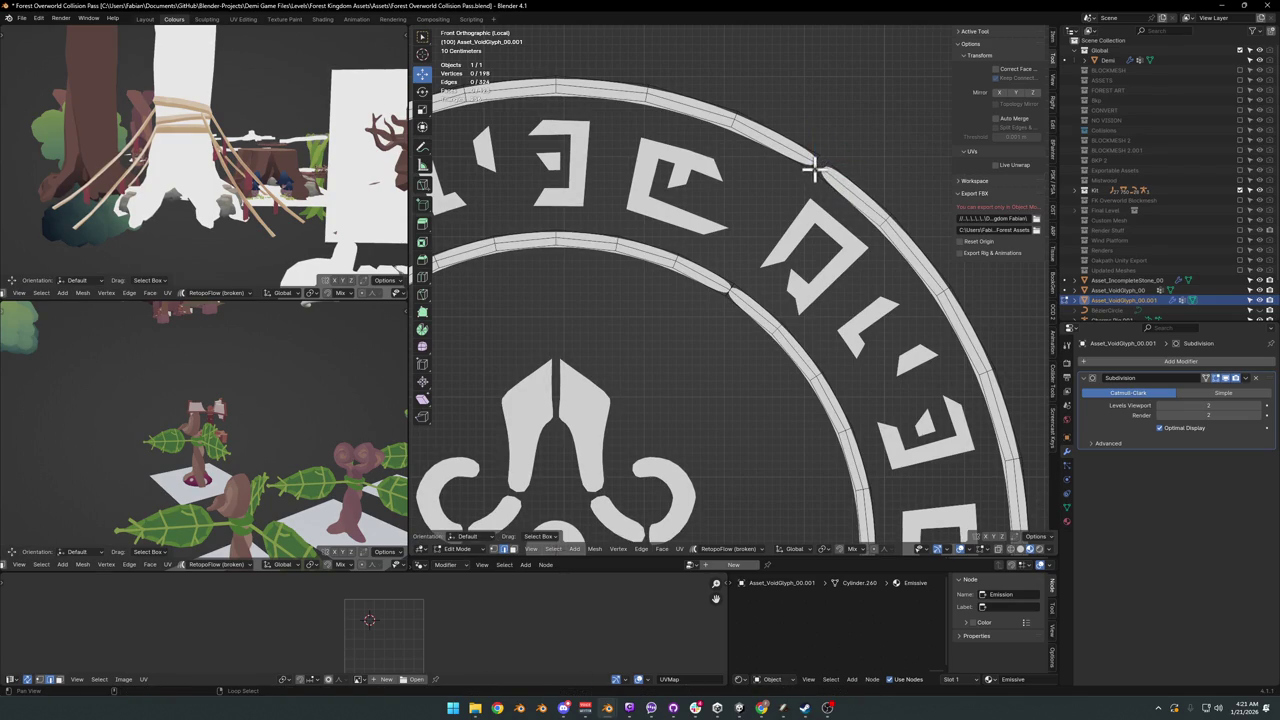
pyautogui.hotkey('ctrl', 'z')
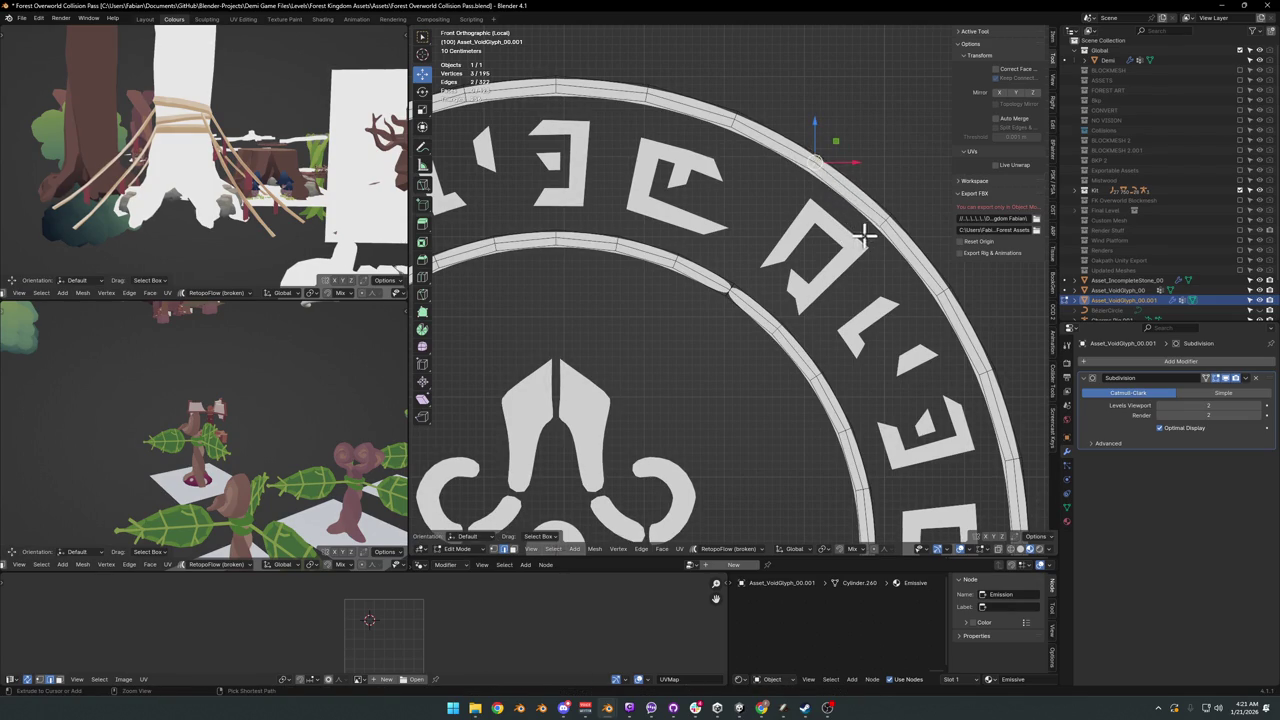
pyautogui.scroll(-4, 866, 233)
pyautogui.scroll(-2, 868, 245)
pyautogui.scroll(5, 800, 220)
pyautogui.scroll(-1, 790, 354)
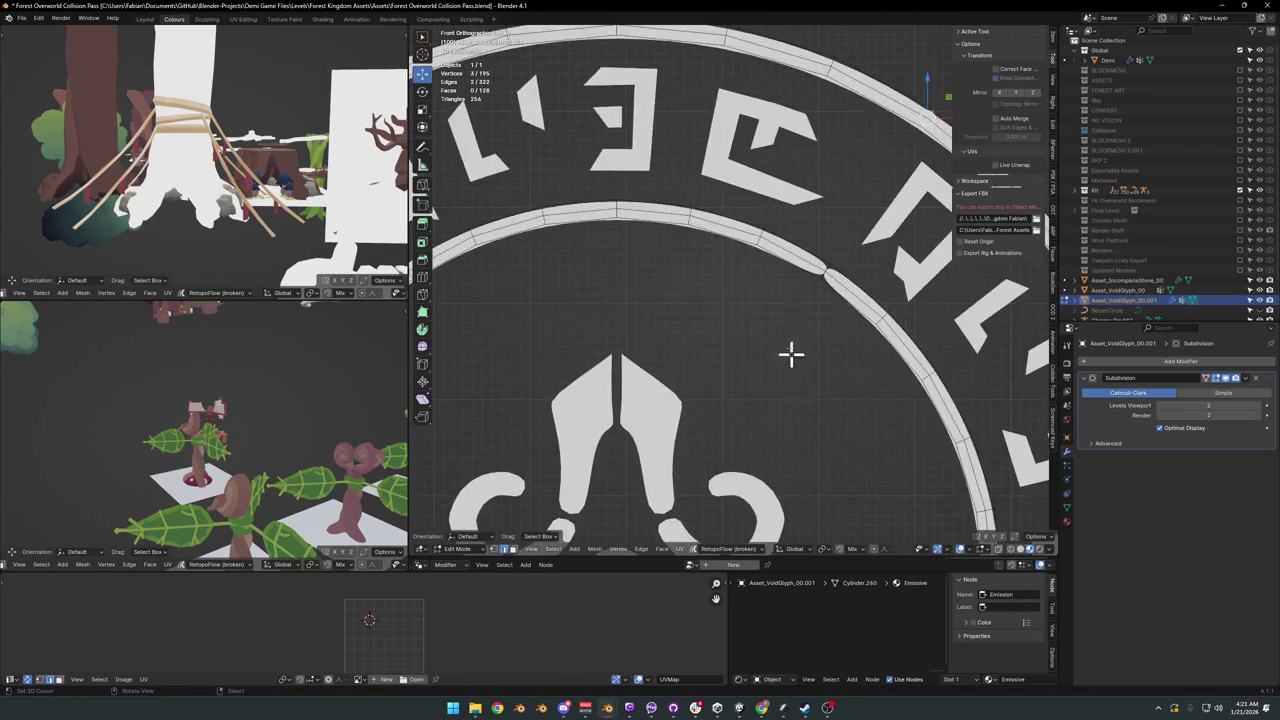
pyautogui.scroll(2, 863, 277)
pyautogui.press('g')
pyautogui.press('g')
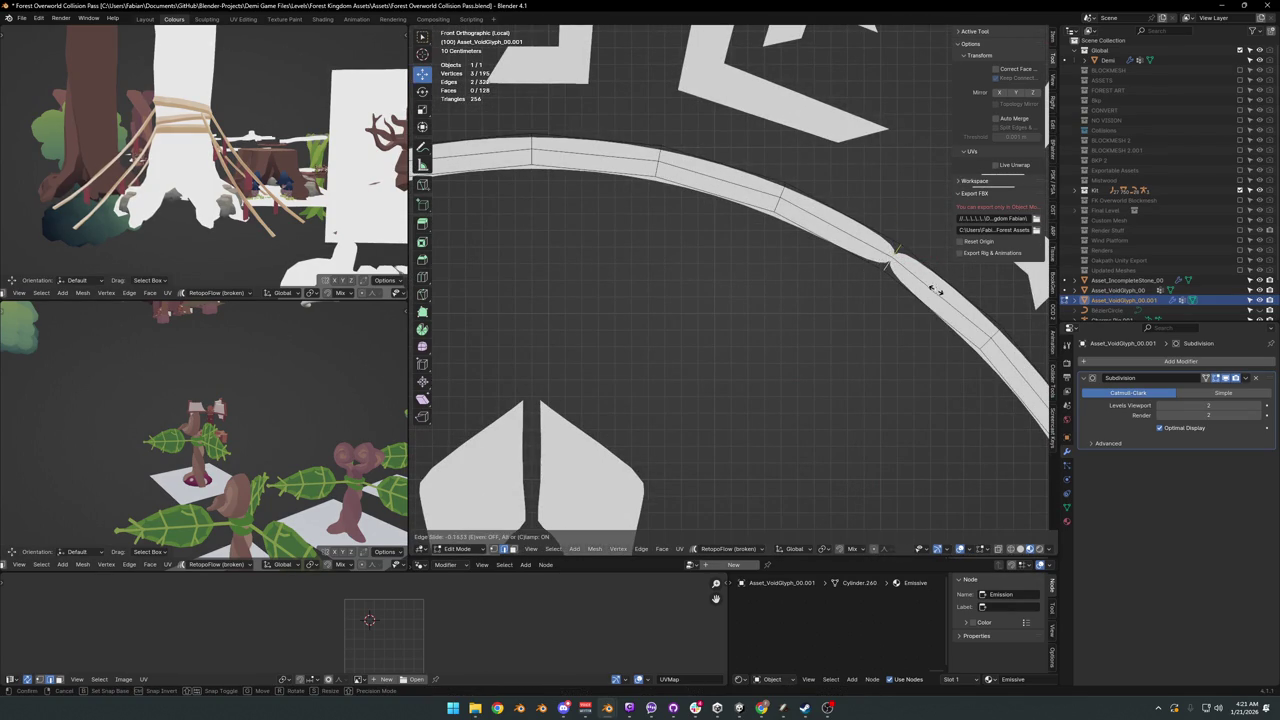
pyautogui.click(893, 257)
# Step: Rip the inner ring and slide its vertices to widen a gap, then return to Object Mode
pyautogui.scroll(-2, 880, 255)
pyautogui.scroll(-2, 869, 249)
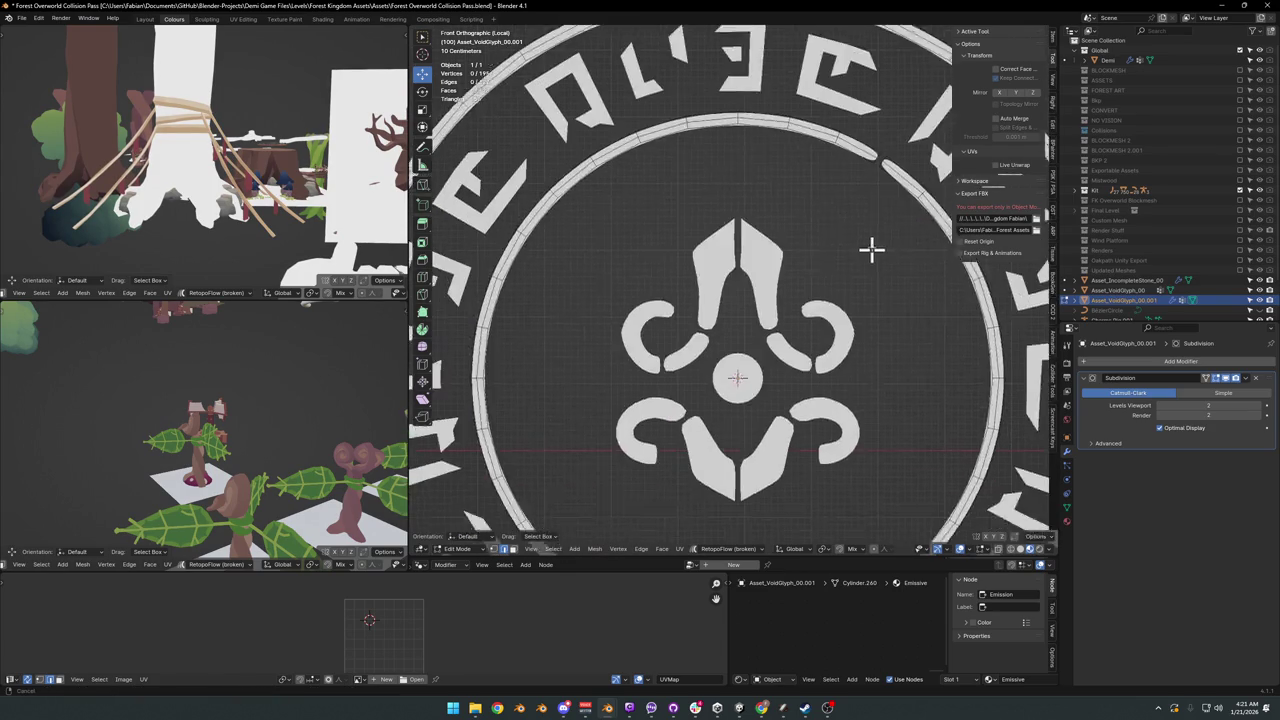
pyautogui.scroll(-2, 800, 290)
pyautogui.keyDown('alt'); pyautogui.click(632, 436); pyautogui.keyUp('alt')
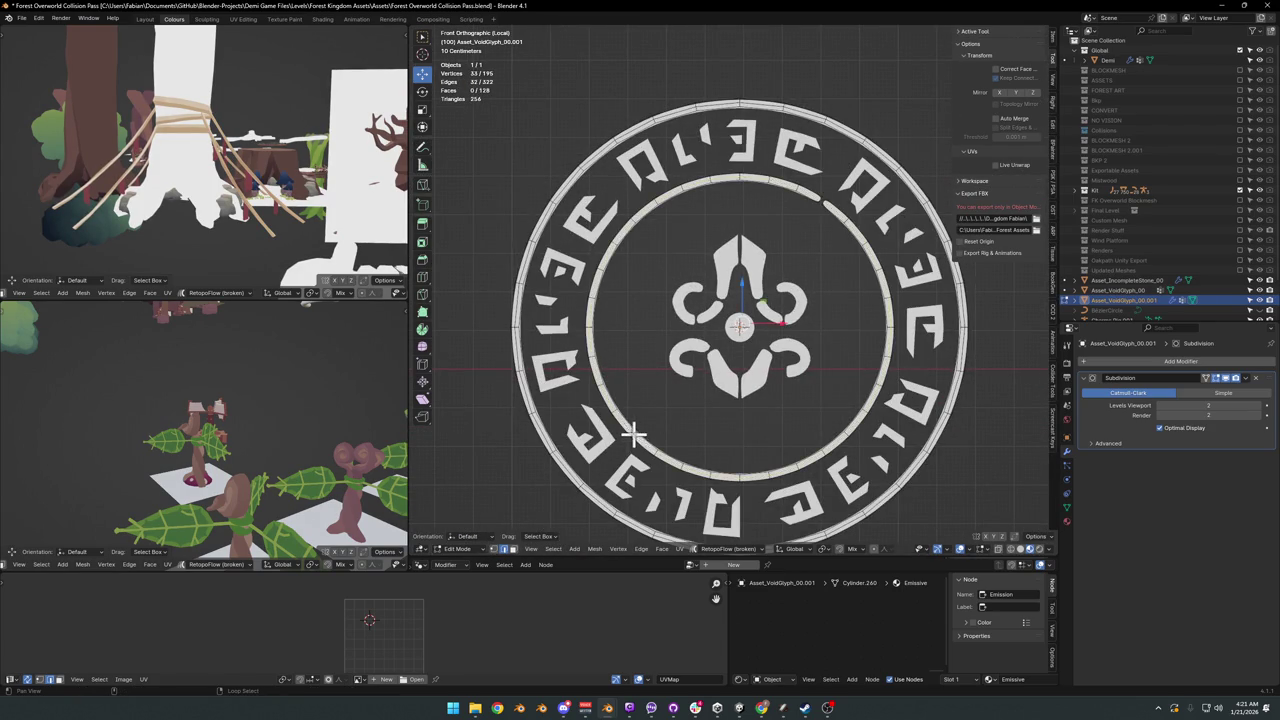
pyautogui.scroll(2, 797, 286)
pyautogui.scroll(3, 697, 371)
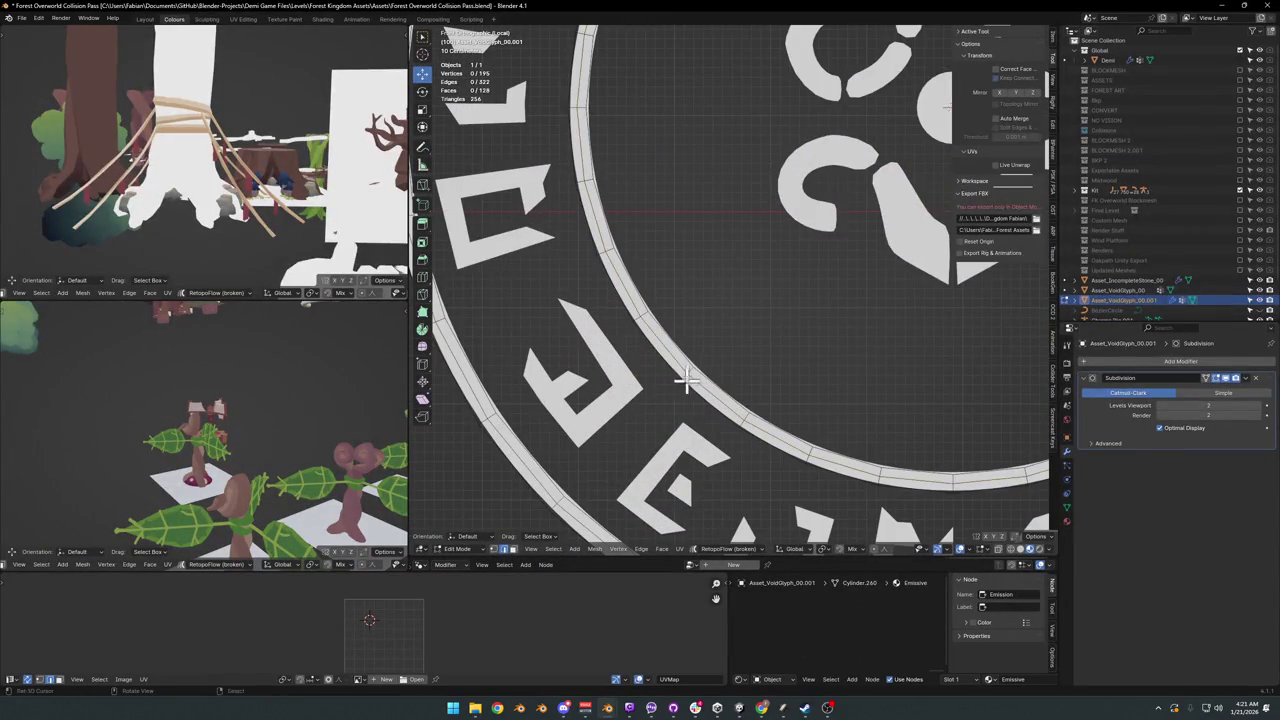
pyautogui.press('v')
pyautogui.click(686, 375)
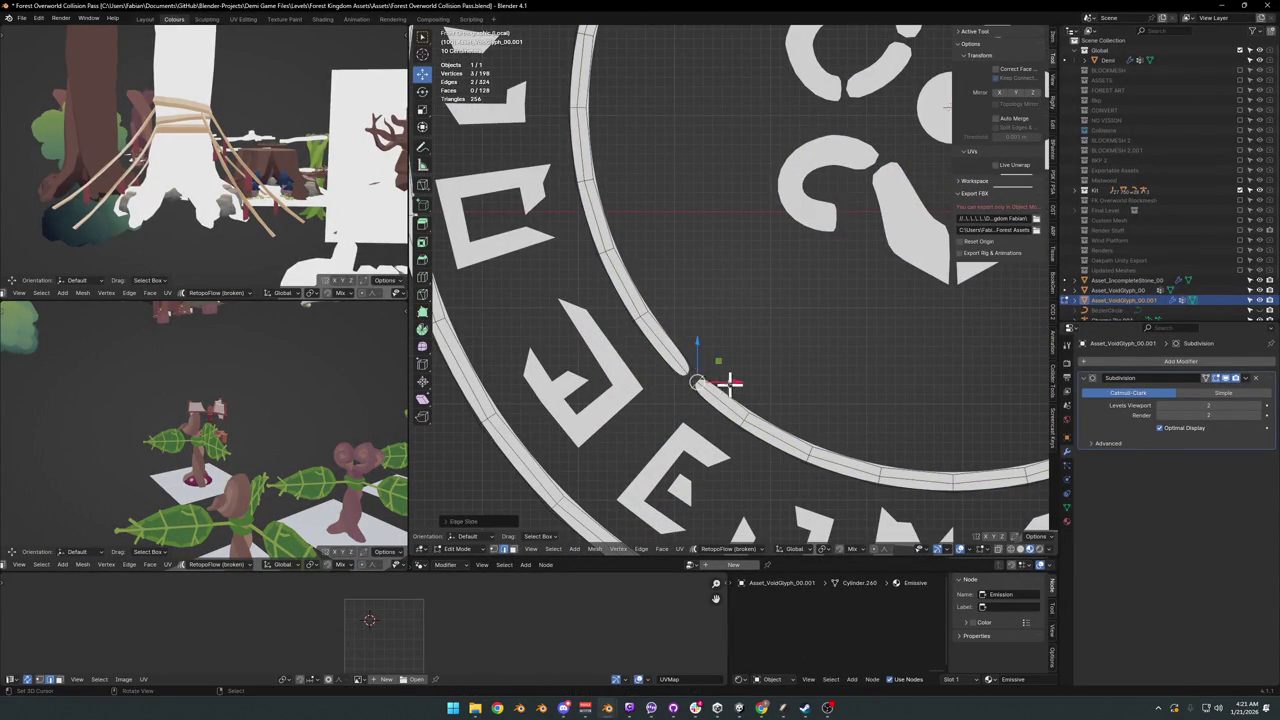
pyautogui.press('g')
pyautogui.press('g')
pyautogui.click(728, 372)
pyautogui.scroll(-3, 749, 251)
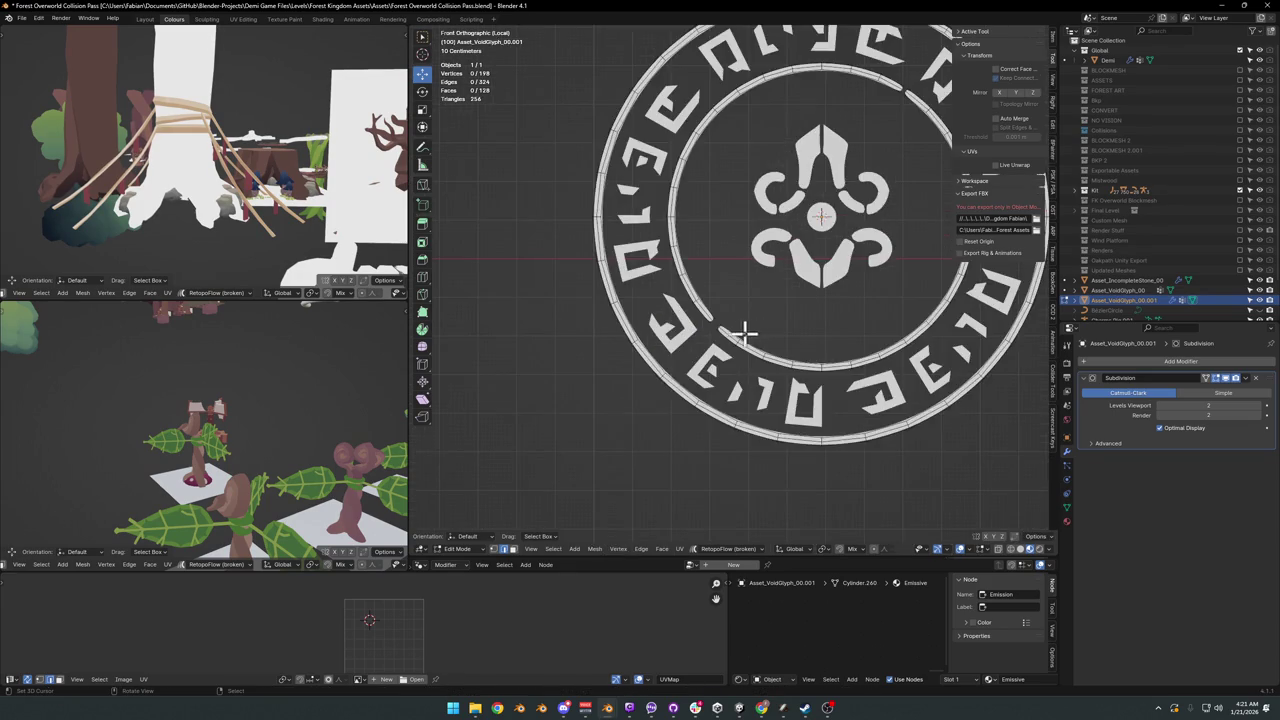
pyautogui.press('Tab')
pyautogui.scroll(-2, 766, 343)
pyautogui.scroll(-2, 760, 383)
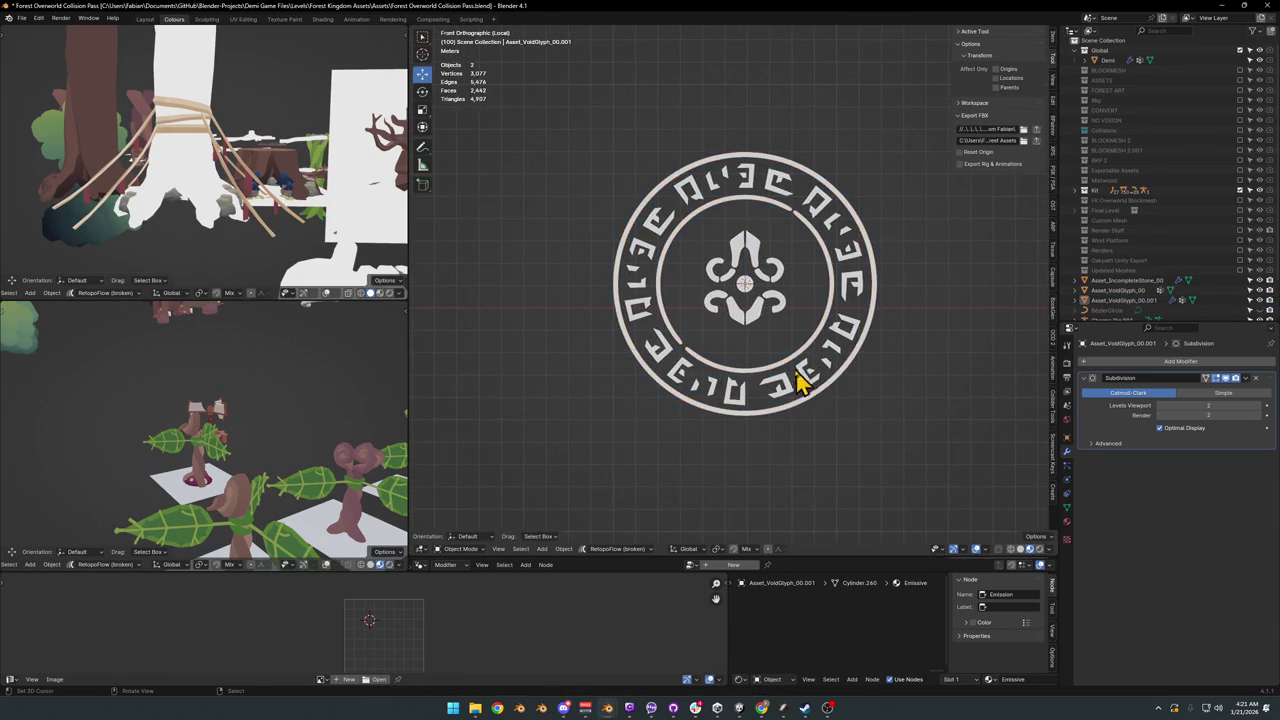
# Step: Hide the ring object, select Asset_VoidGlyph_00, and switch back to Unity
pyautogui.scroll(5, 800, 385)
pyautogui.scroll(-4, 780, 371)
pyautogui.click(740, 400)
pyautogui.hotkey('shift', 'h')
pyautogui.scroll(-2, 740, 400)
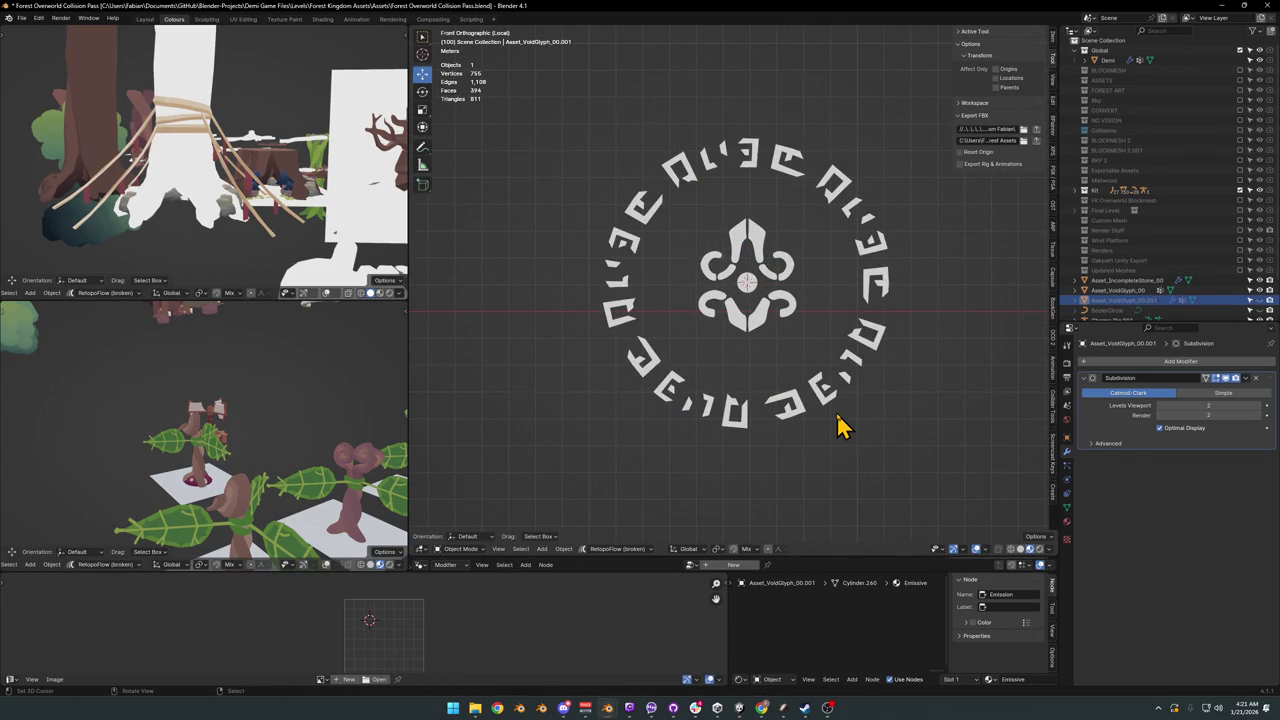
pyautogui.click(636, 263)
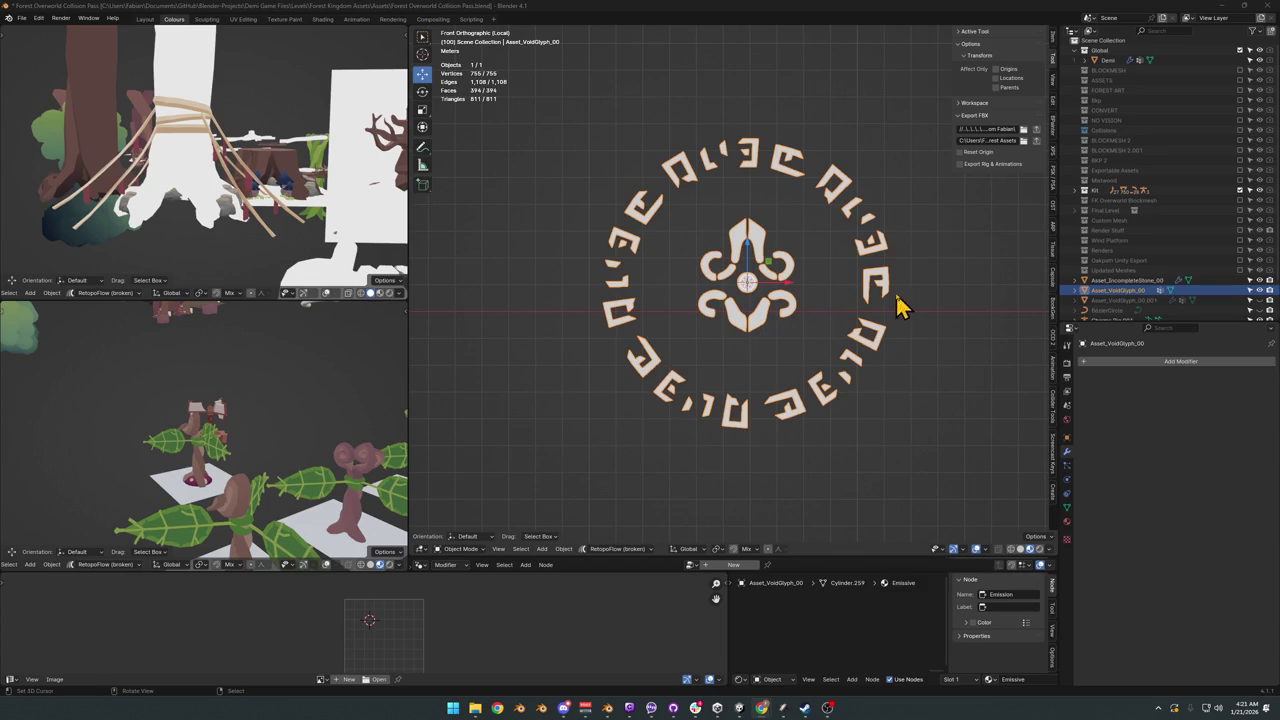
pyautogui.keyDown('shift'); pyautogui.moveTo(835, 315); pyautogui.dragTo(840, 335, button='middle'); pyautogui.keyUp('shift')
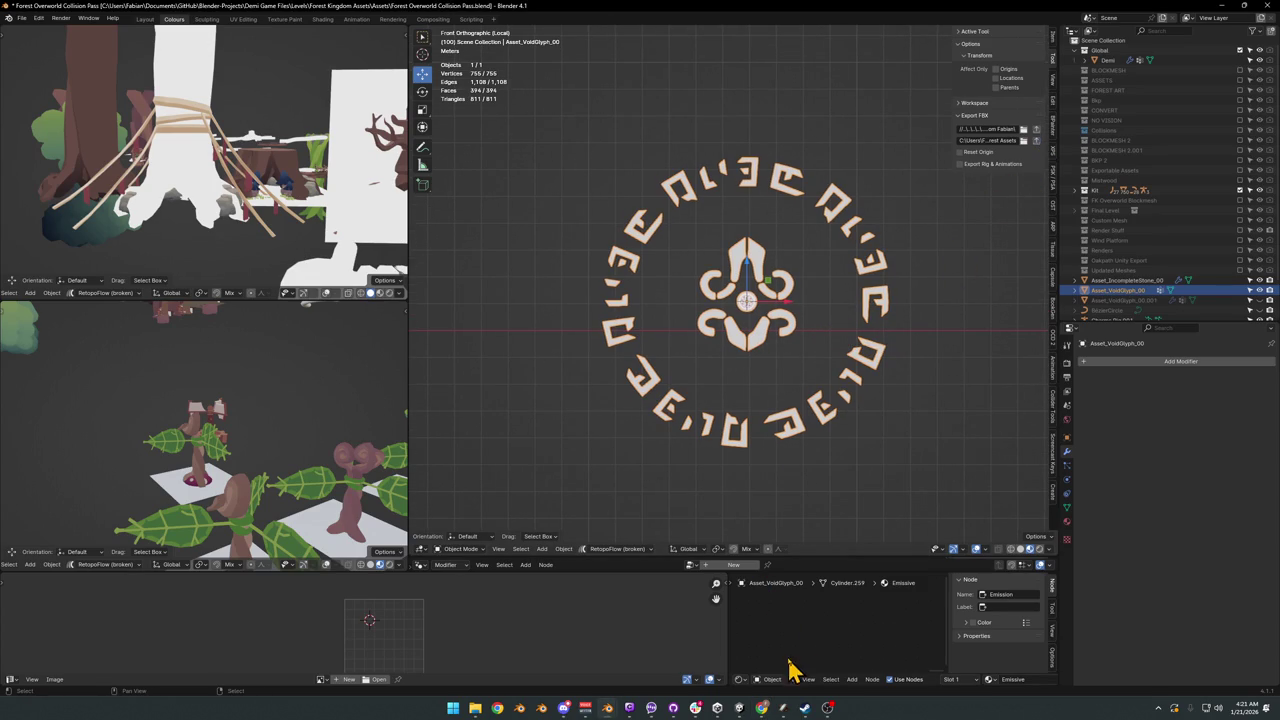
pyautogui.click(741, 704)
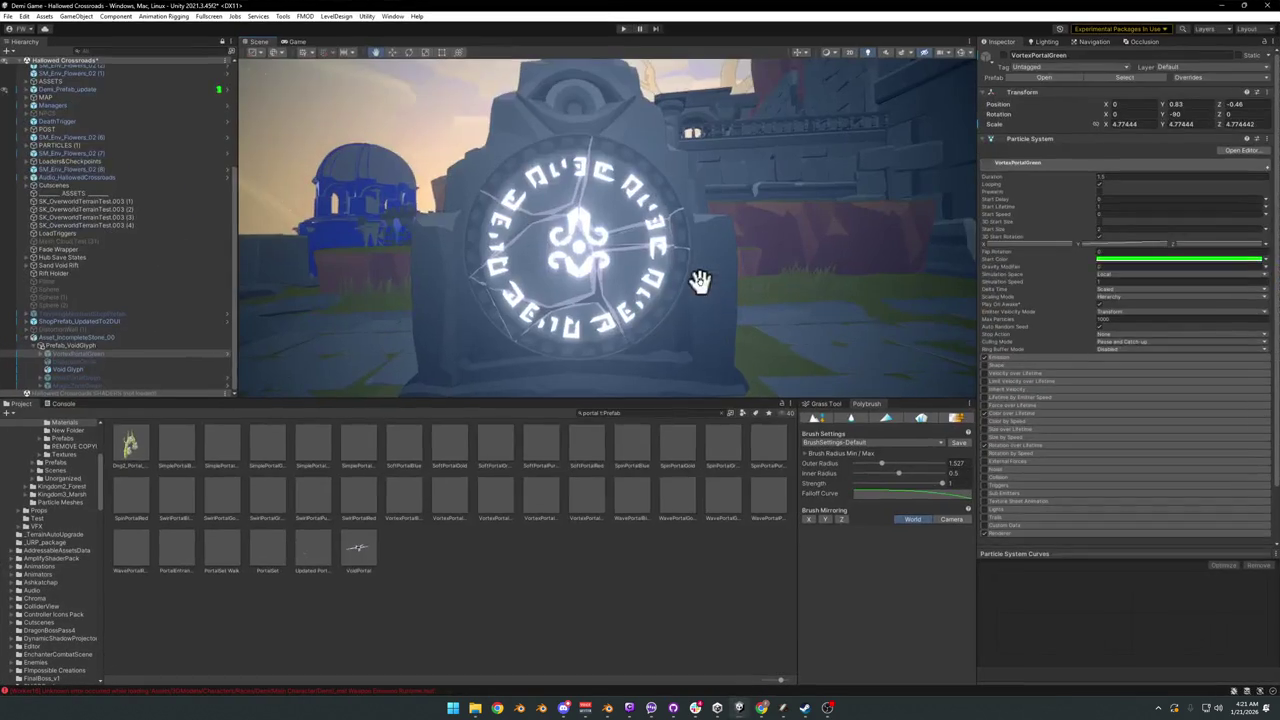
# Step: Scale the Void Glyph down to about 0.63 and check its size on the portal stone
pyautogui.moveTo(699, 292)
pyautogui.mouseDown(button='right')
pyautogui.moveTo(777, 289)
pyautogui.moveTo(729, 300)
pyautogui.moveTo(791, 303)
pyautogui.moveTo(600, 277)
pyautogui.moveTo(654, 275)
pyautogui.moveTo(657, 286)
pyautogui.moveTo(638, 279)
pyautogui.mouseUp(button='right')
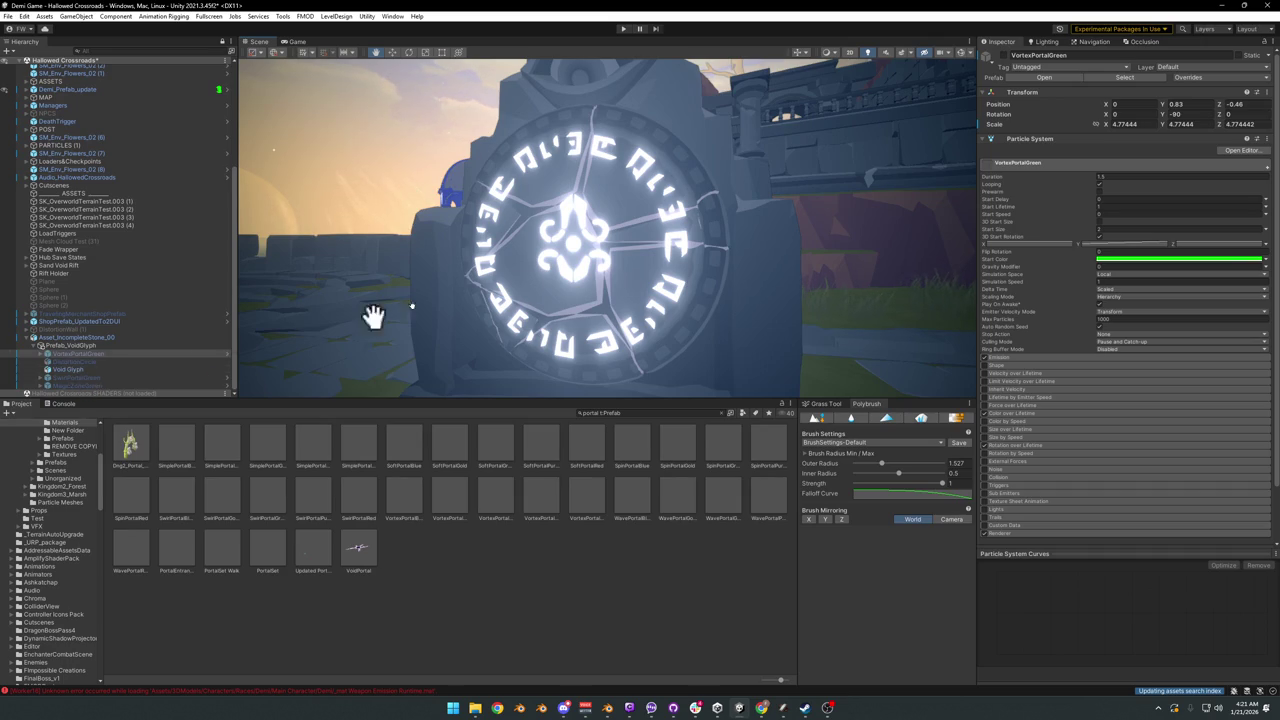
pyautogui.click(90, 369)
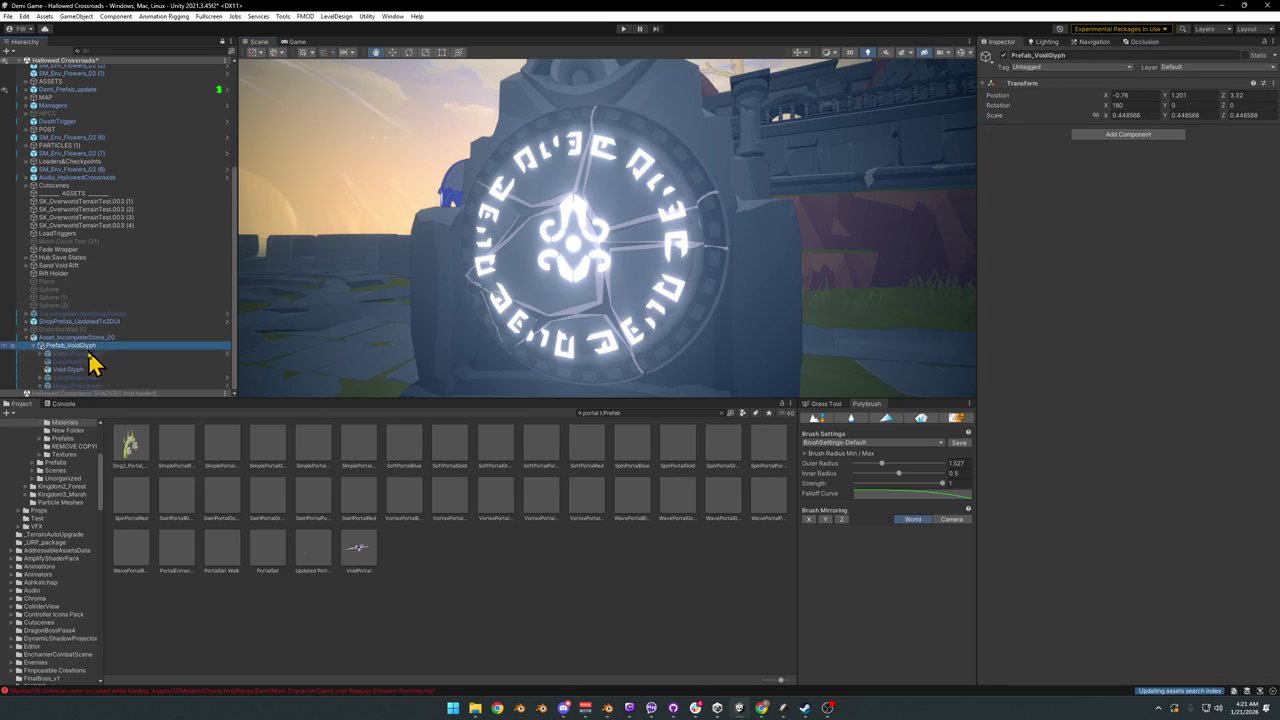
pyautogui.press('r')
pyautogui.moveTo(577, 246); pyautogui.dragTo(571, 251)
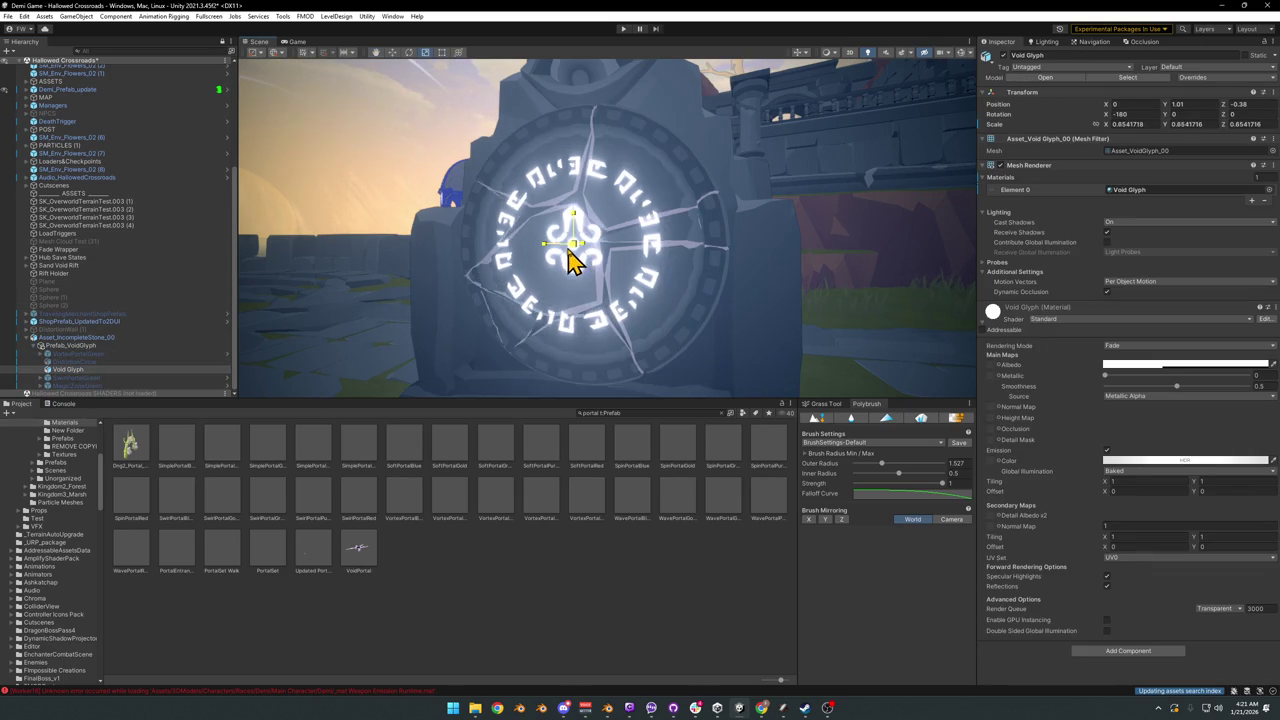
pyautogui.moveTo(557, 316)
pyautogui.keyDown('alt'); pyautogui.mouseDown()
pyautogui.moveTo(580, 300)
pyautogui.moveTo(656, 312)
pyautogui.moveTo(669, 288)
pyautogui.moveTo(640, 289)
pyautogui.moveTo(733, 287)
pyautogui.moveTo(716, 296)
pyautogui.mouseUp(); pyautogui.keyUp('alt')
pyautogui.click(557, 540)
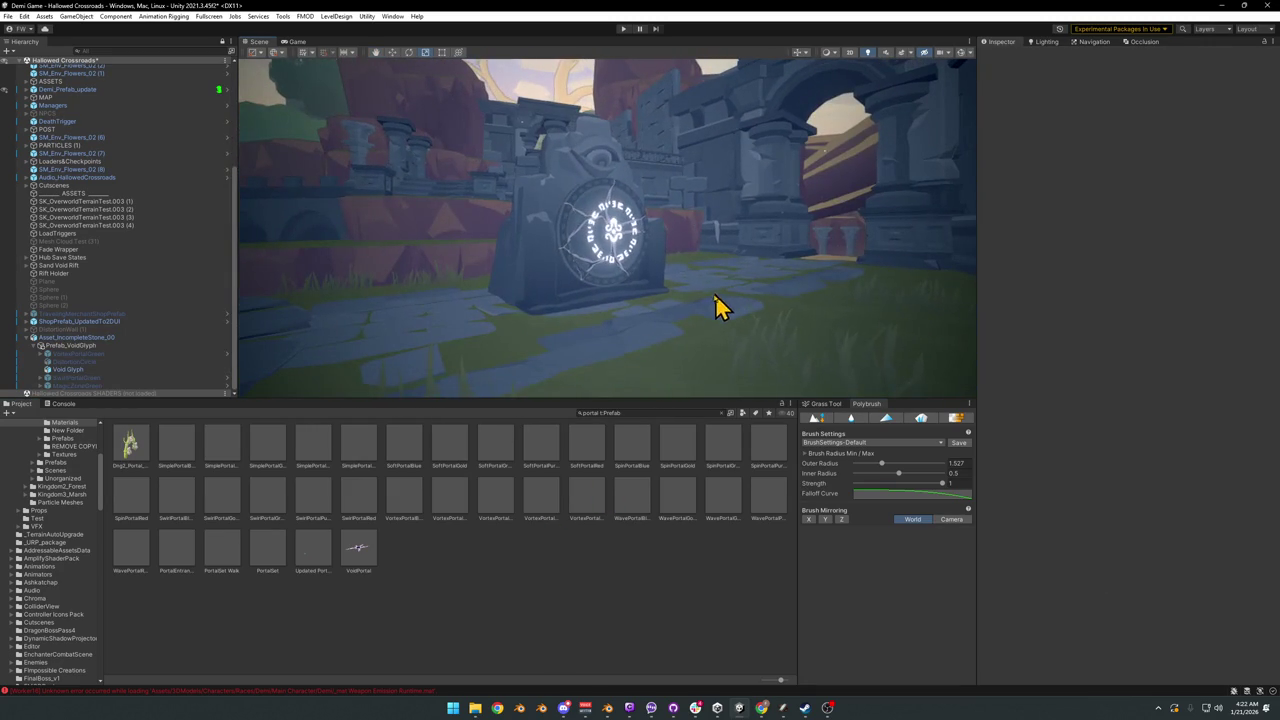
pyautogui.moveTo(678, 300)
pyautogui.mouseDown(button='right')
pyautogui.moveTo(671, 309)
pyautogui.moveTo(686, 295)
pyautogui.mouseUp(button='right')
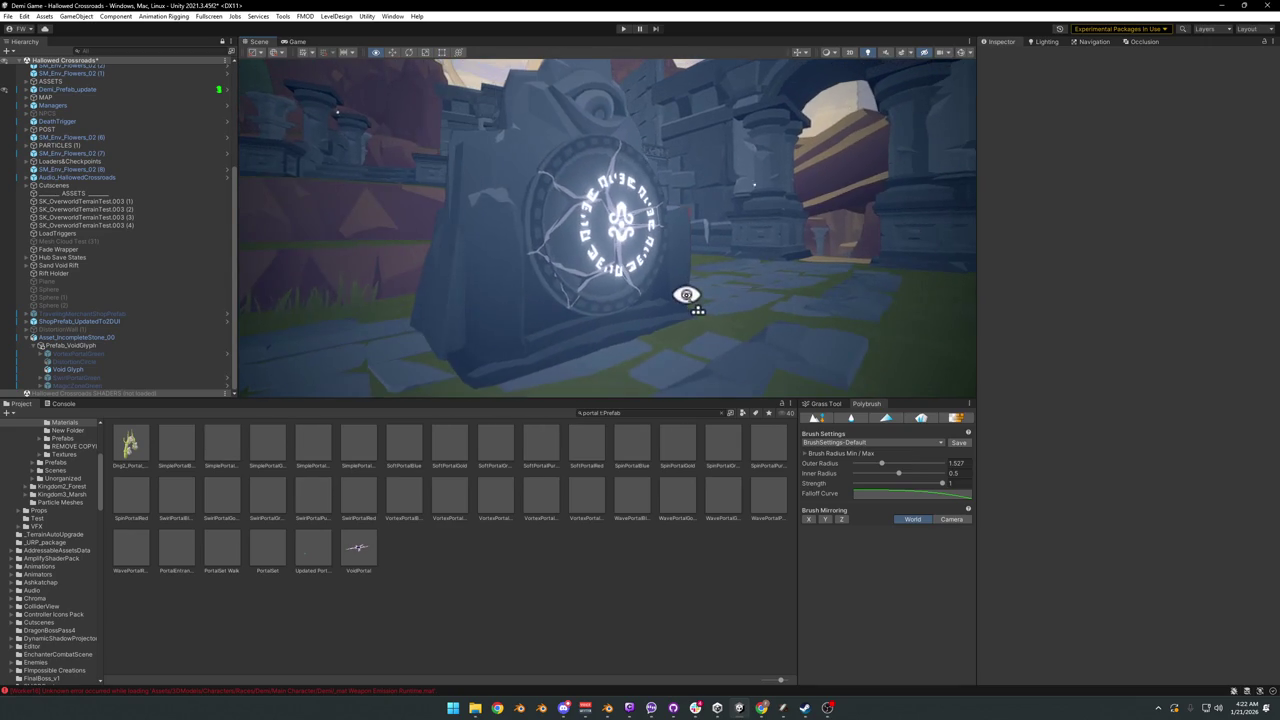
pyautogui.click(85, 355)
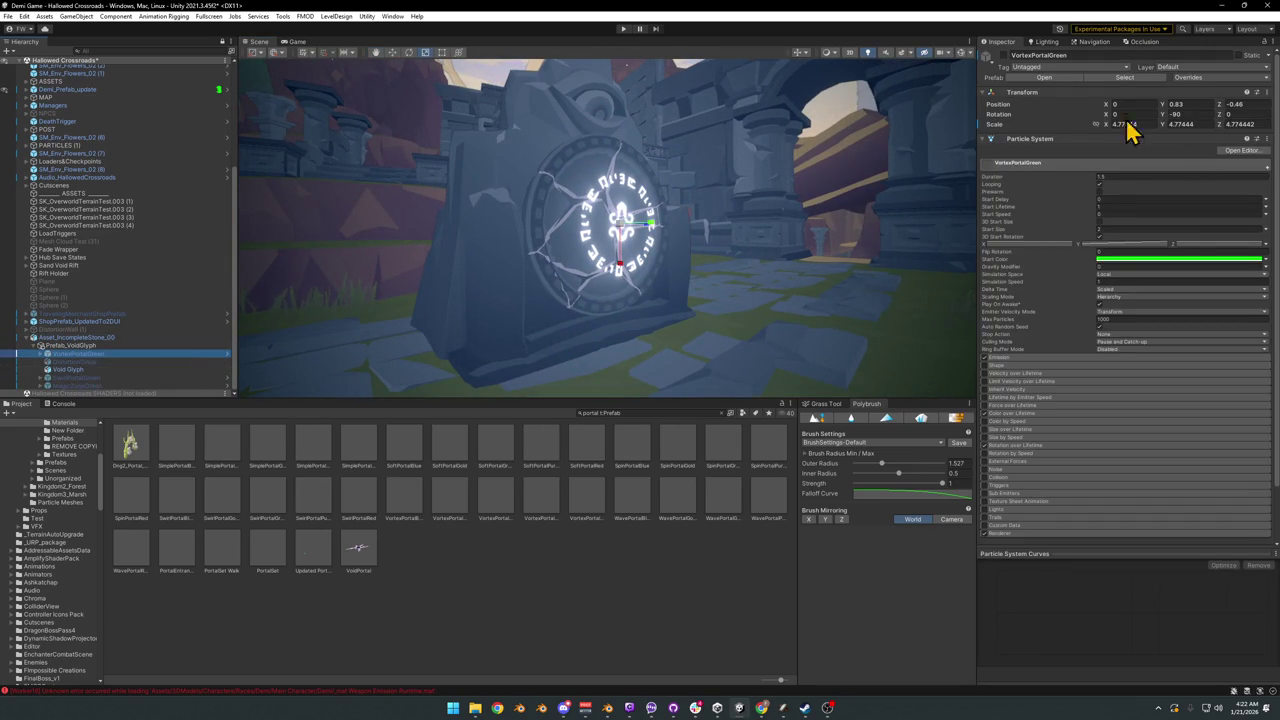
# Step: Activate the DistortionCircle and shift it slightly along its Z axis
pyautogui.click(80, 365)
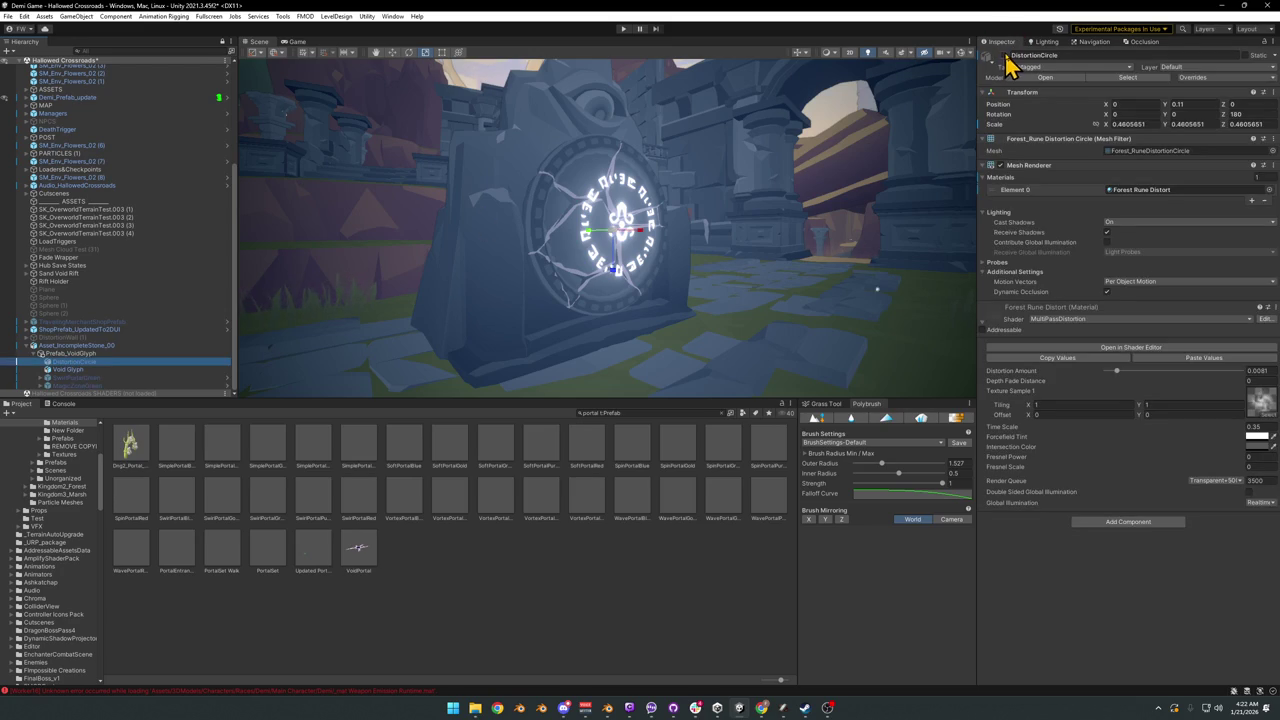
pyautogui.click(1005, 56)
pyautogui.moveTo(845, 125)
pyautogui.mouseDown(button='right')
pyautogui.moveTo(614, 194)
pyautogui.moveTo(594, 180)
pyautogui.moveTo(643, 186)
pyautogui.mouseUp(button='right')
pyautogui.moveTo(770, 180)
pyautogui.mouseDown(button='right')
pyautogui.moveTo(766, 166)
pyautogui.moveTo(662, 218)
pyautogui.moveTo(752, 165)
pyautogui.moveTo(728, 160)
pyautogui.mouseUp(button='right')
pyautogui.press('w')
pyautogui.moveTo(628, 205); pyautogui.dragTo(630, 193)
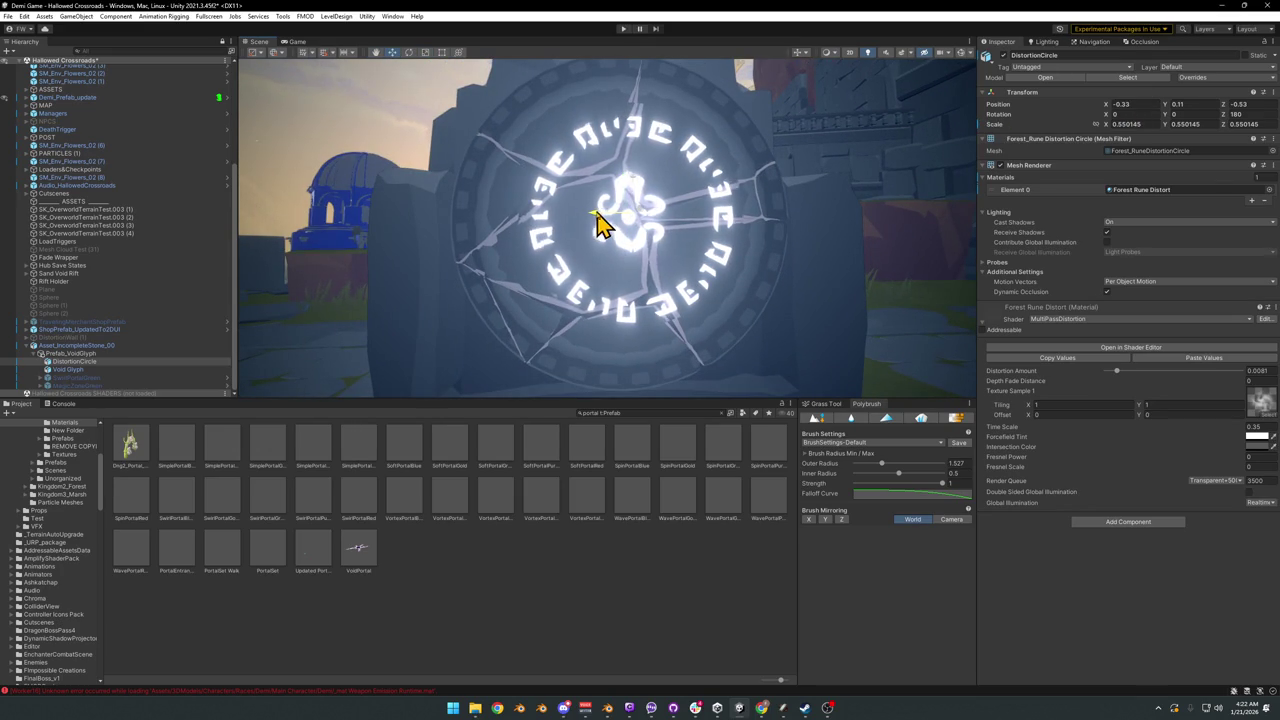
pyautogui.moveTo(598, 222)
pyautogui.mouseDown(button='right')
pyautogui.moveTo(634, 206)
pyautogui.moveTo(651, 234)
pyautogui.mouseUp(button='right')
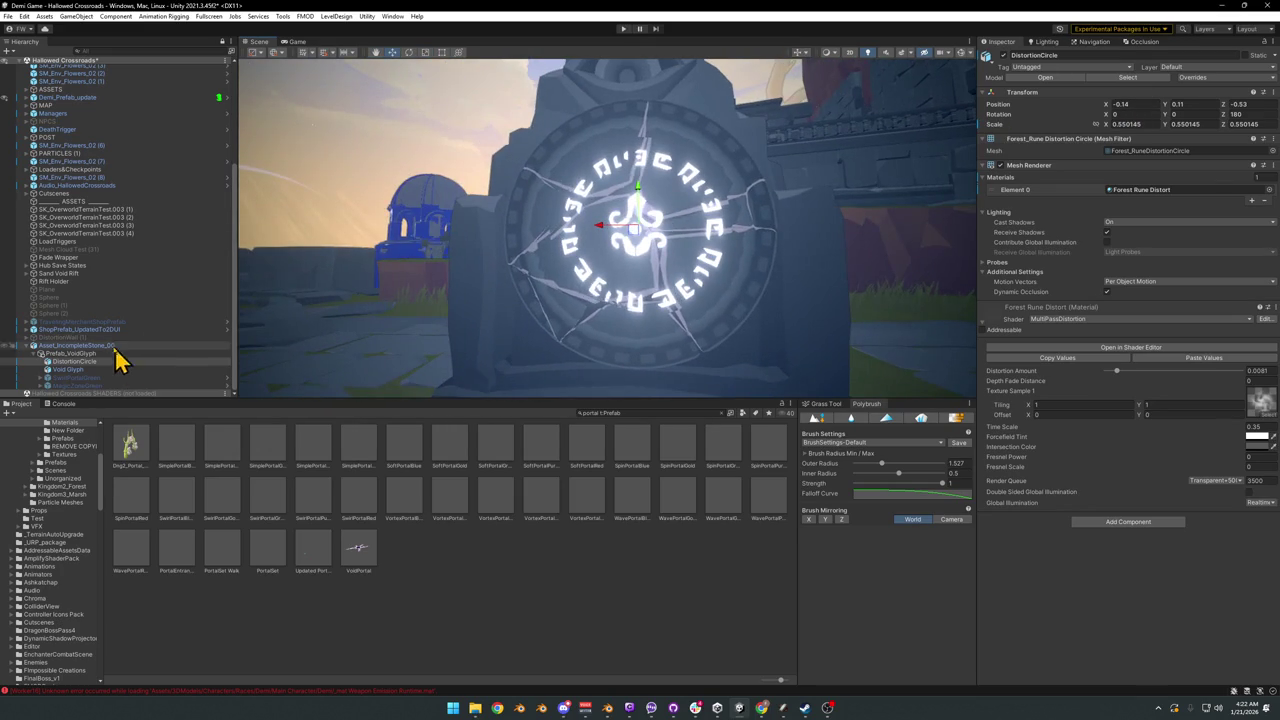
pyautogui.click(84, 378)
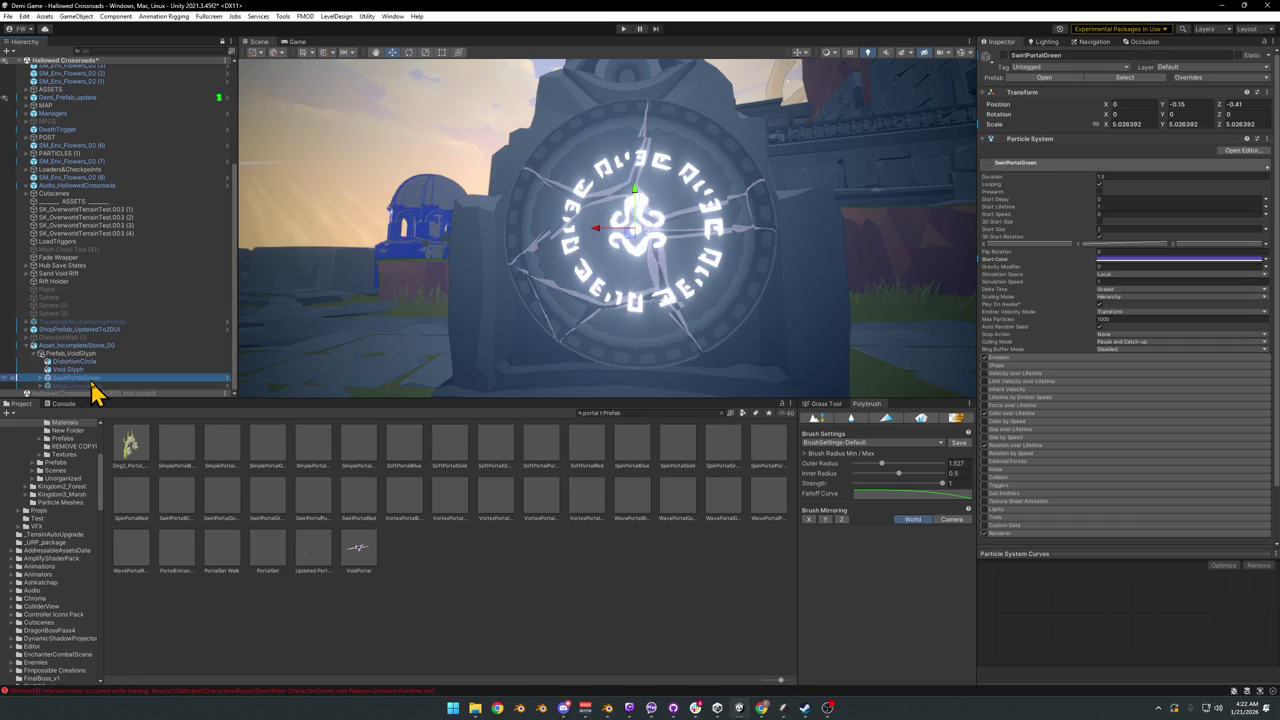
# Step: Play the SwirlPortalGreen particle preview, orbit around the portal, then switch to Blender
pyautogui.click(1003, 62)
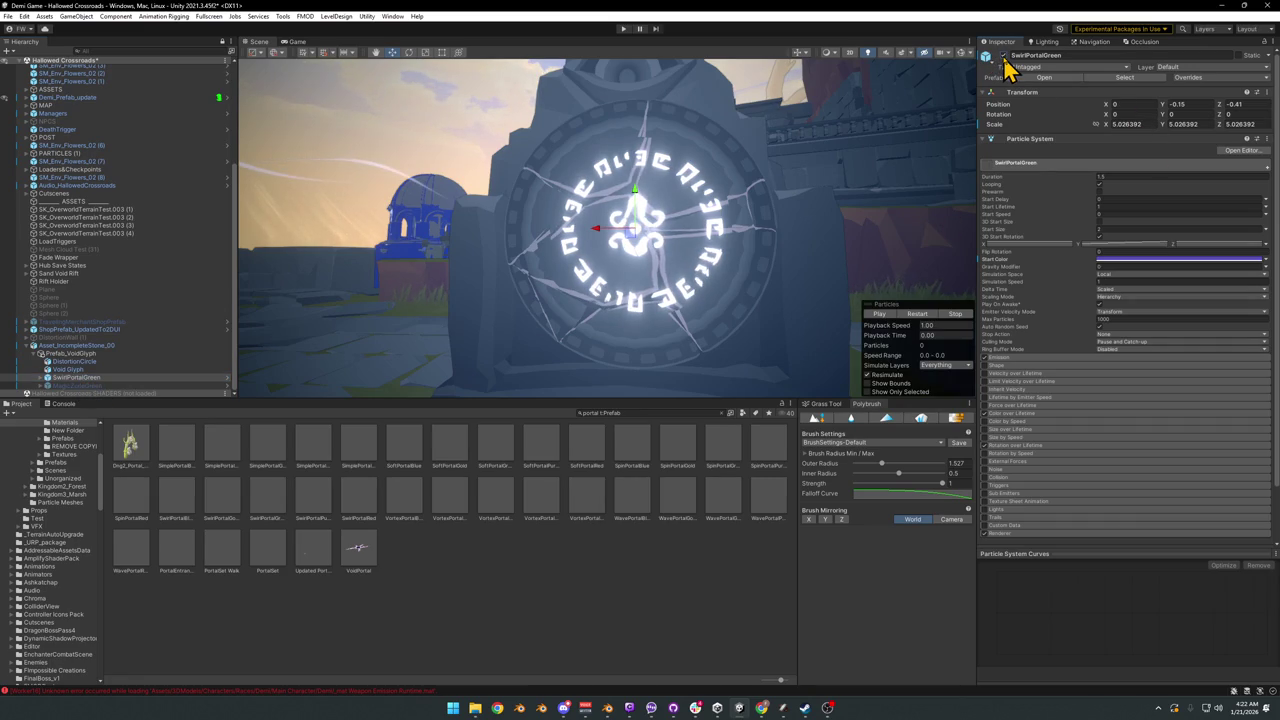
pyautogui.click(880, 315)
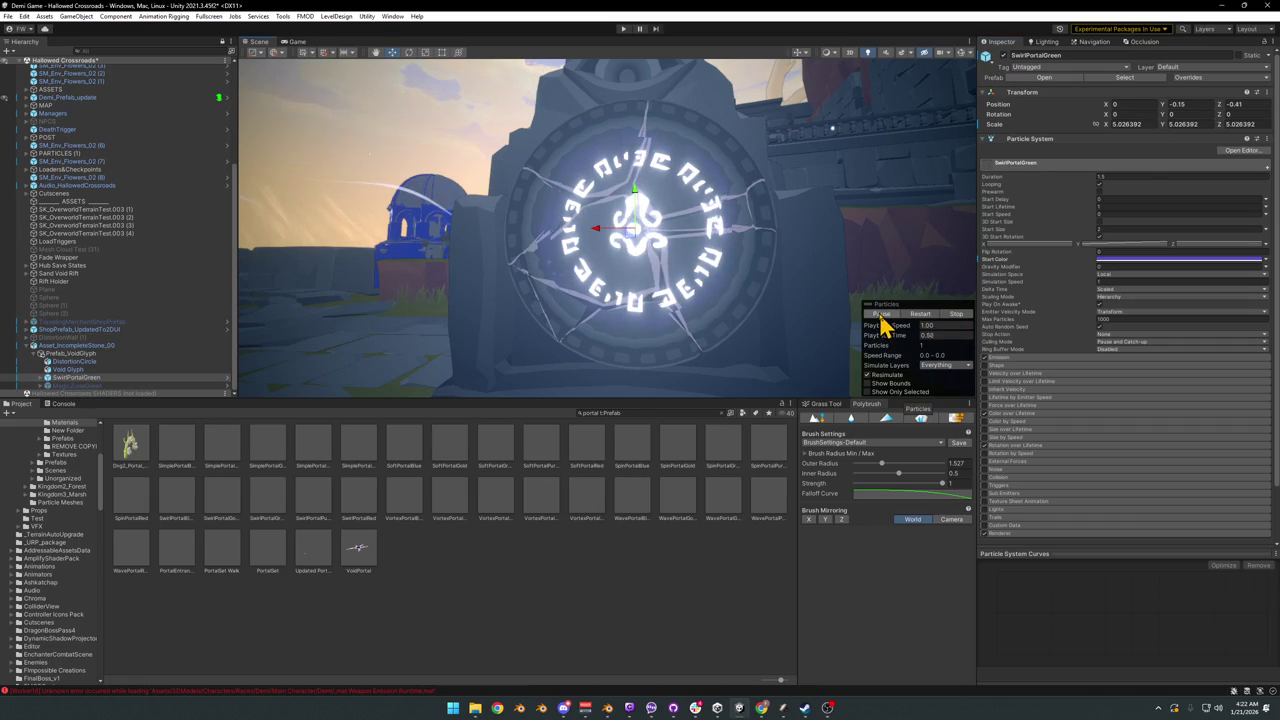
pyautogui.moveTo(765, 292)
pyautogui.mouseDown(button='right')
pyautogui.moveTo(657, 263)
pyautogui.moveTo(690, 258)
pyautogui.mouseUp(button='right')
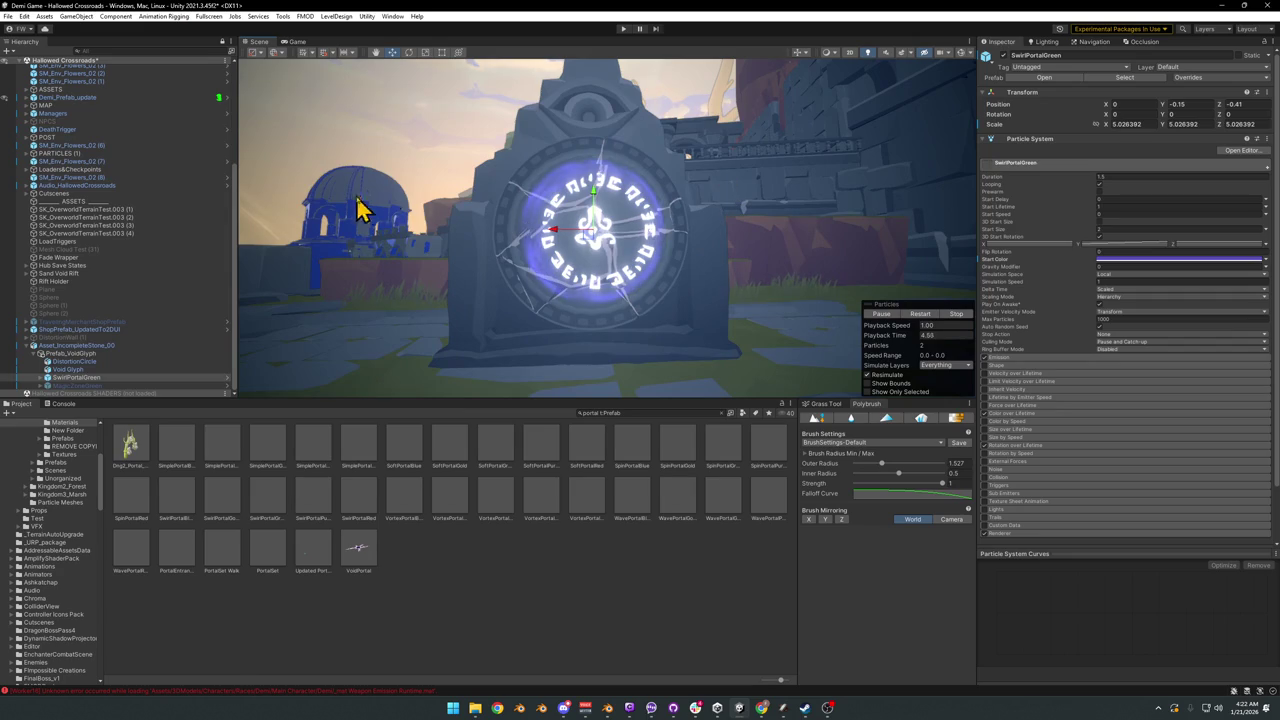
pyautogui.moveTo(720, 233)
pyautogui.mouseDown(button='right')
pyautogui.moveTo(709, 263)
pyautogui.moveTo(703, 251)
pyautogui.mouseUp(button='right')
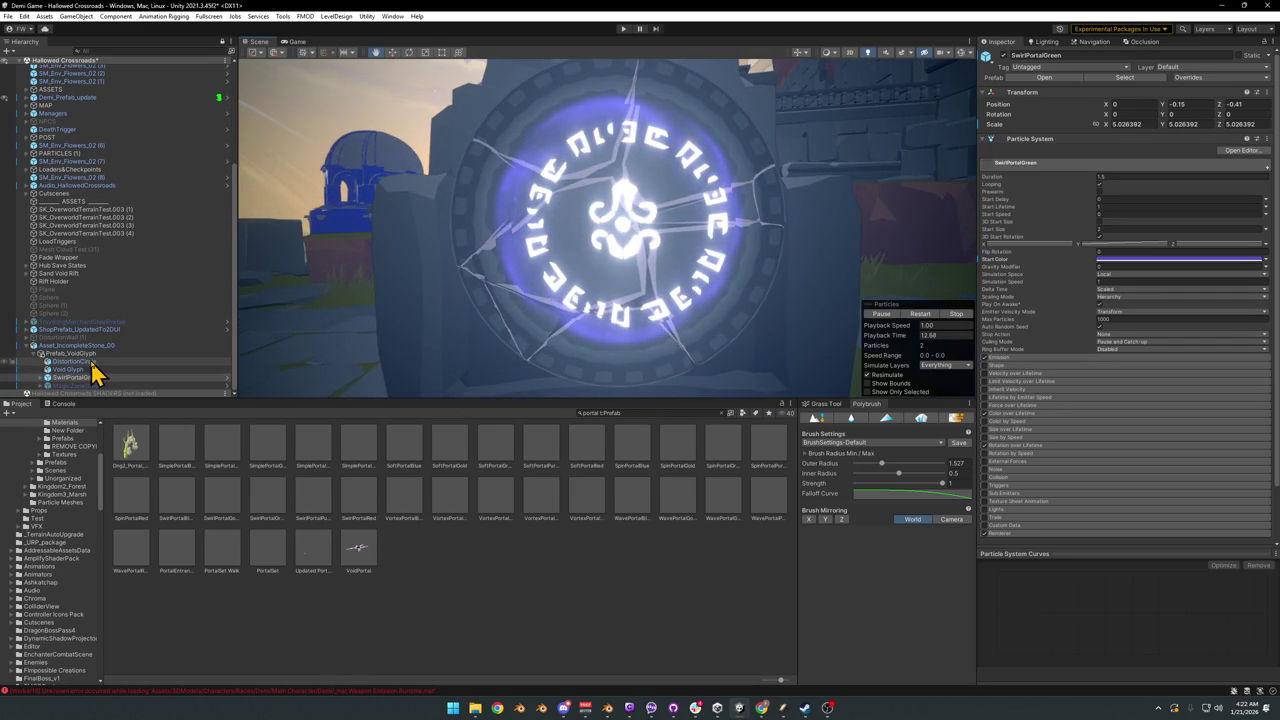
pyautogui.click(1219, 5)
pyautogui.scroll(2, 778, 292)
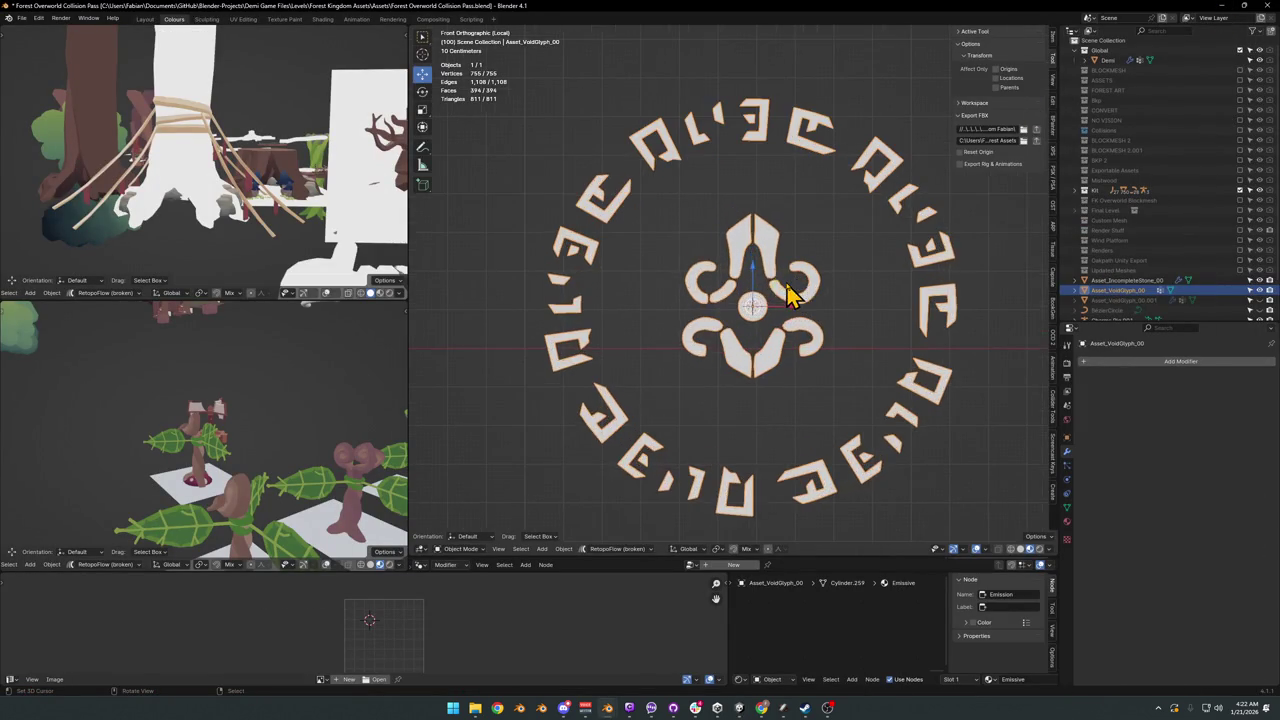
# Step: Box-select the glyph's central emblem faces, scale them up, then return to Unity
pyautogui.press('Tab')
pyautogui.scroll(1, 760, 290)
pyautogui.scroll(1, 720, 287)
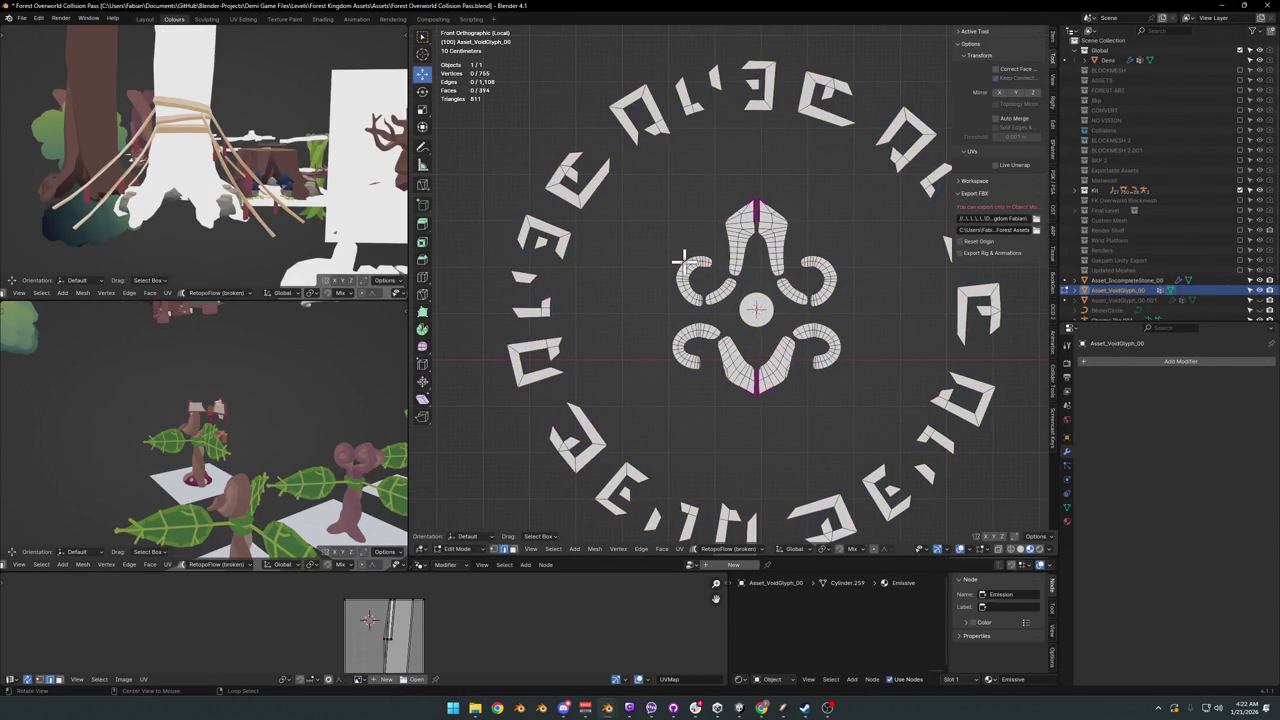
pyautogui.moveTo(660, 188); pyautogui.dragTo(871, 429)
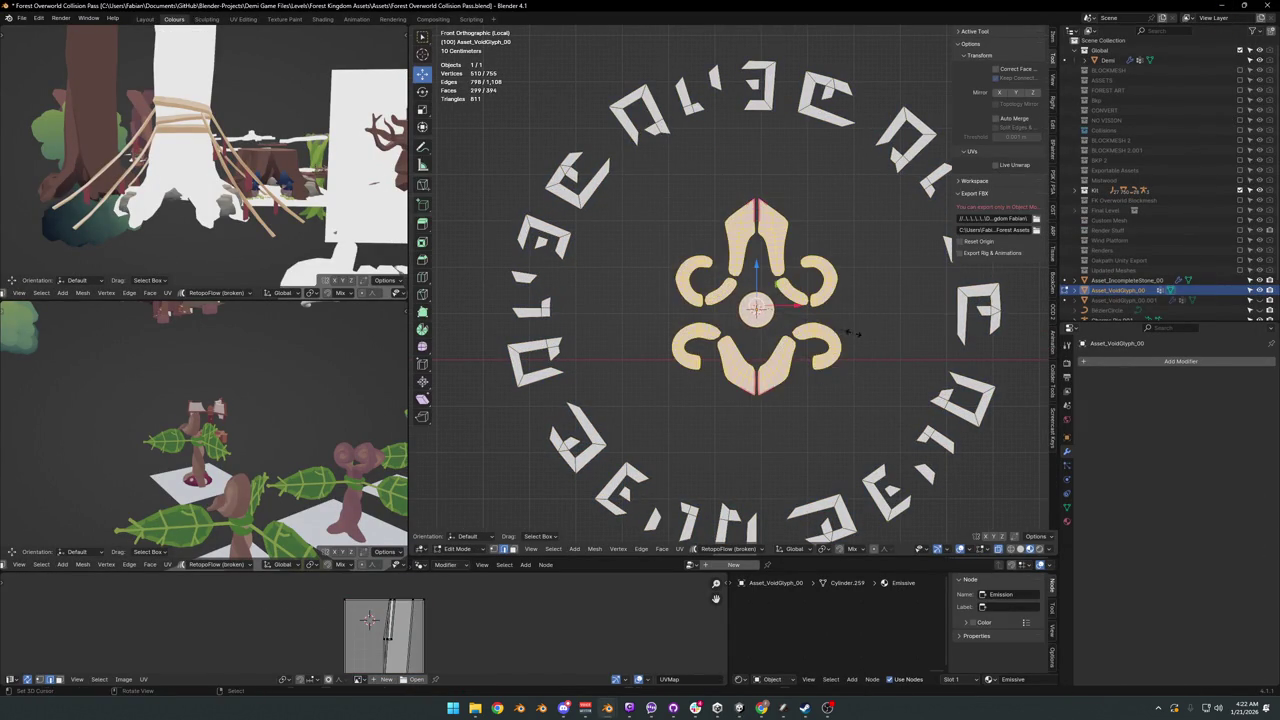
pyautogui.press('s')
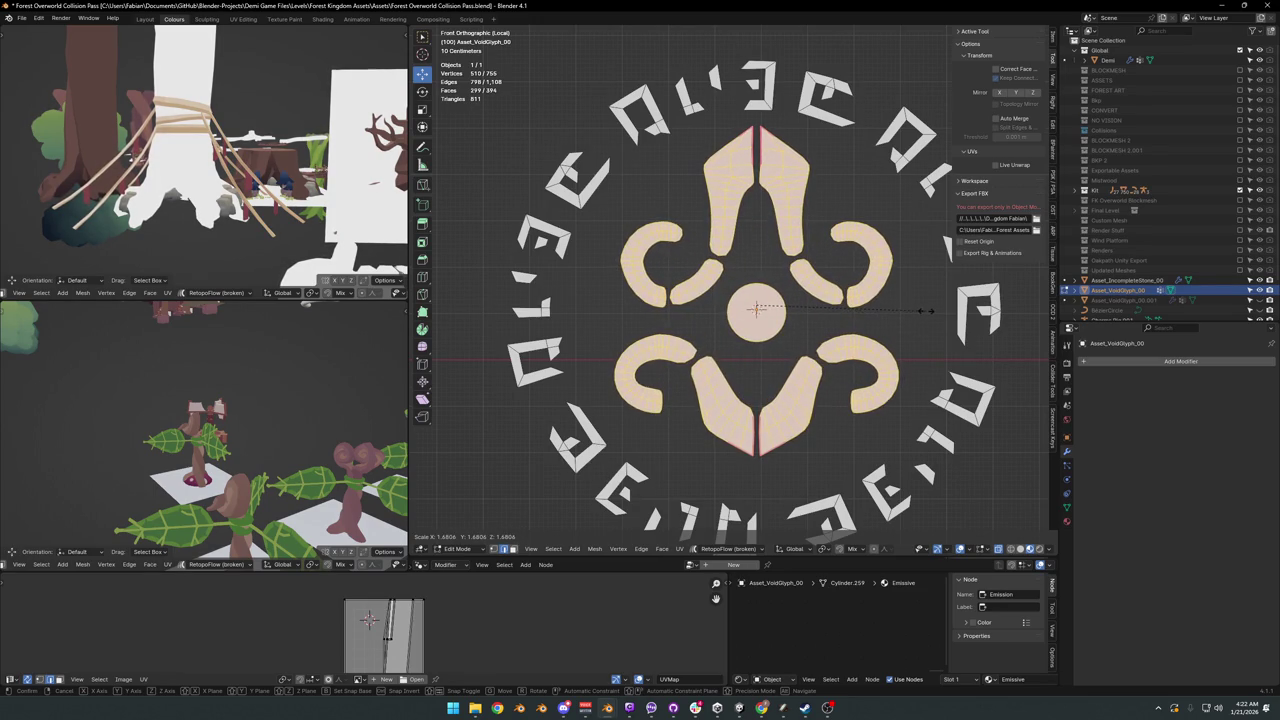
pyautogui.click(905, 312)
pyautogui.press('Tab')
pyautogui.scroll(-4, 785, 320)
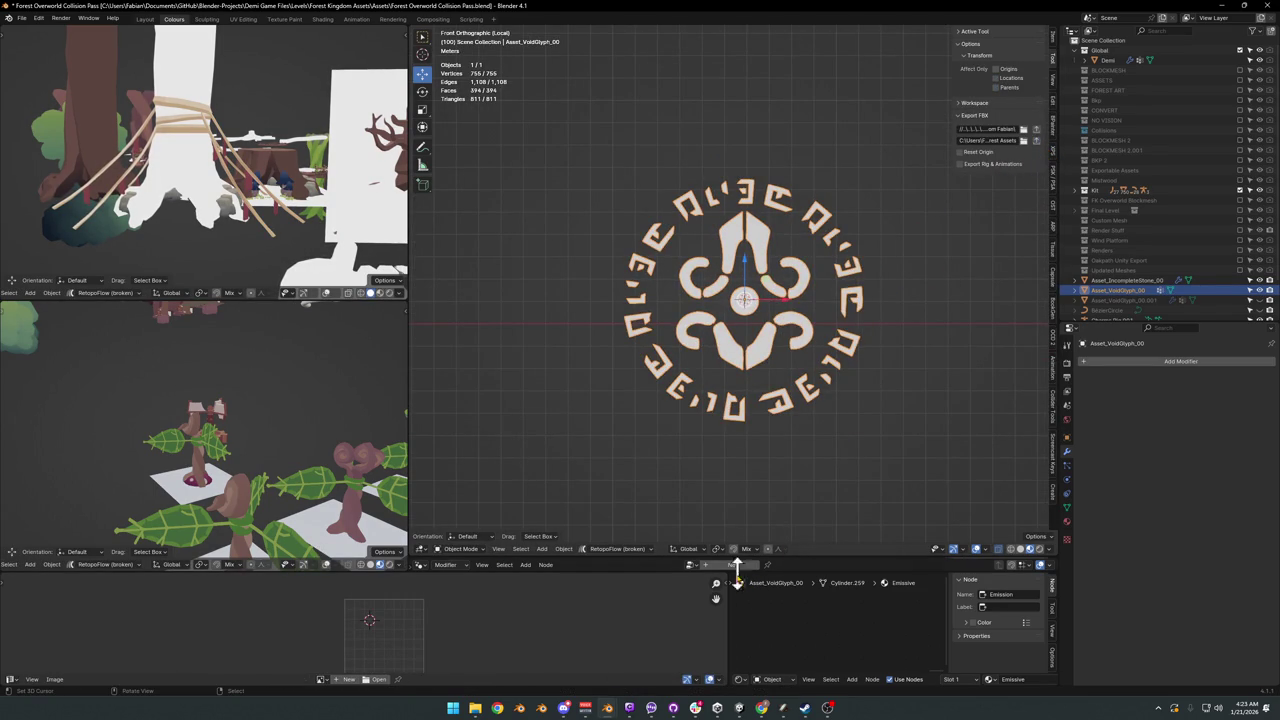
pyautogui.click(740, 708)
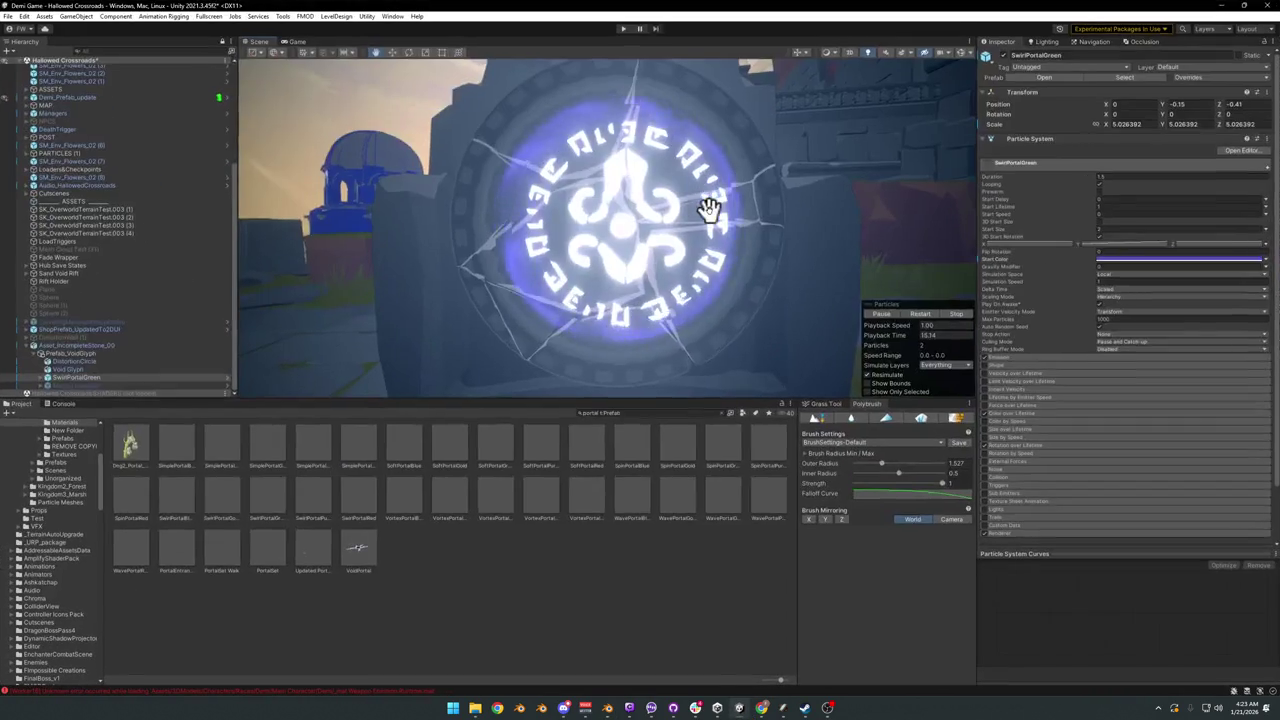
# Step: Deactivate the DistortionCircle in the Inspector
pyautogui.scroll(-3, 723, 240)
pyautogui.scroll(-2, 706, 251)
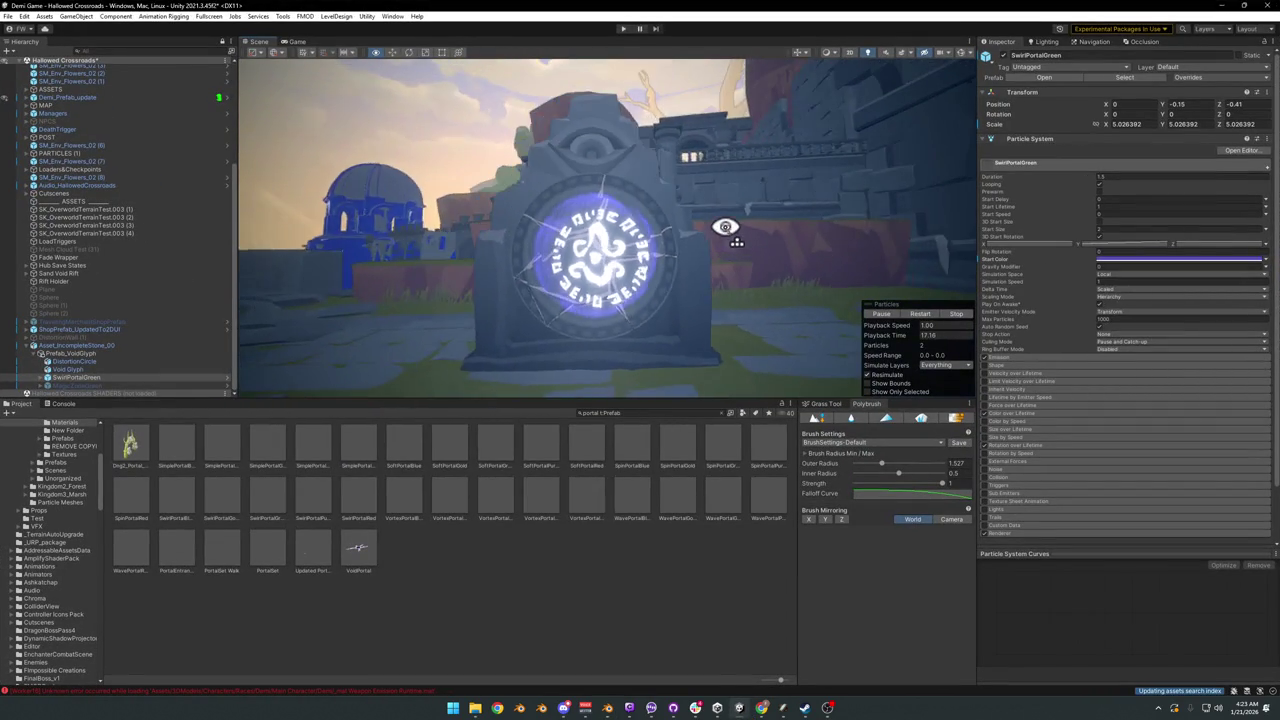
pyautogui.scroll(3, 738, 224)
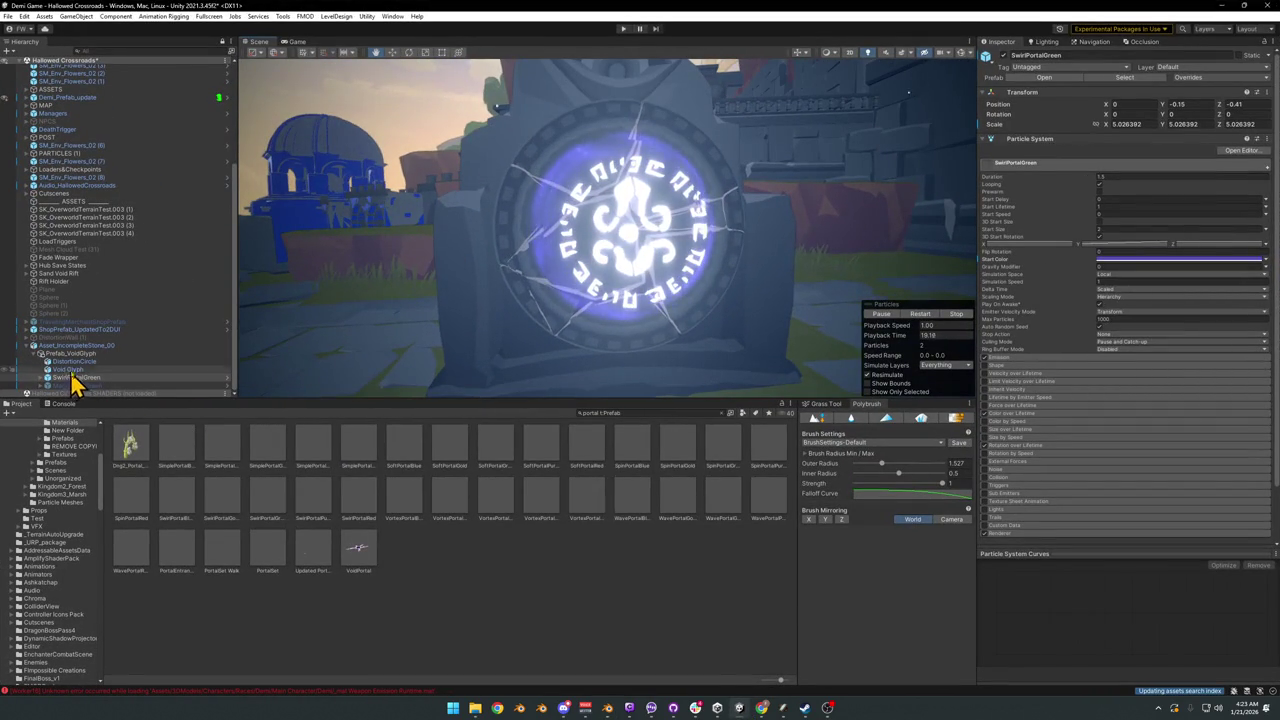
pyautogui.click(68, 369)
pyautogui.click(72, 361)
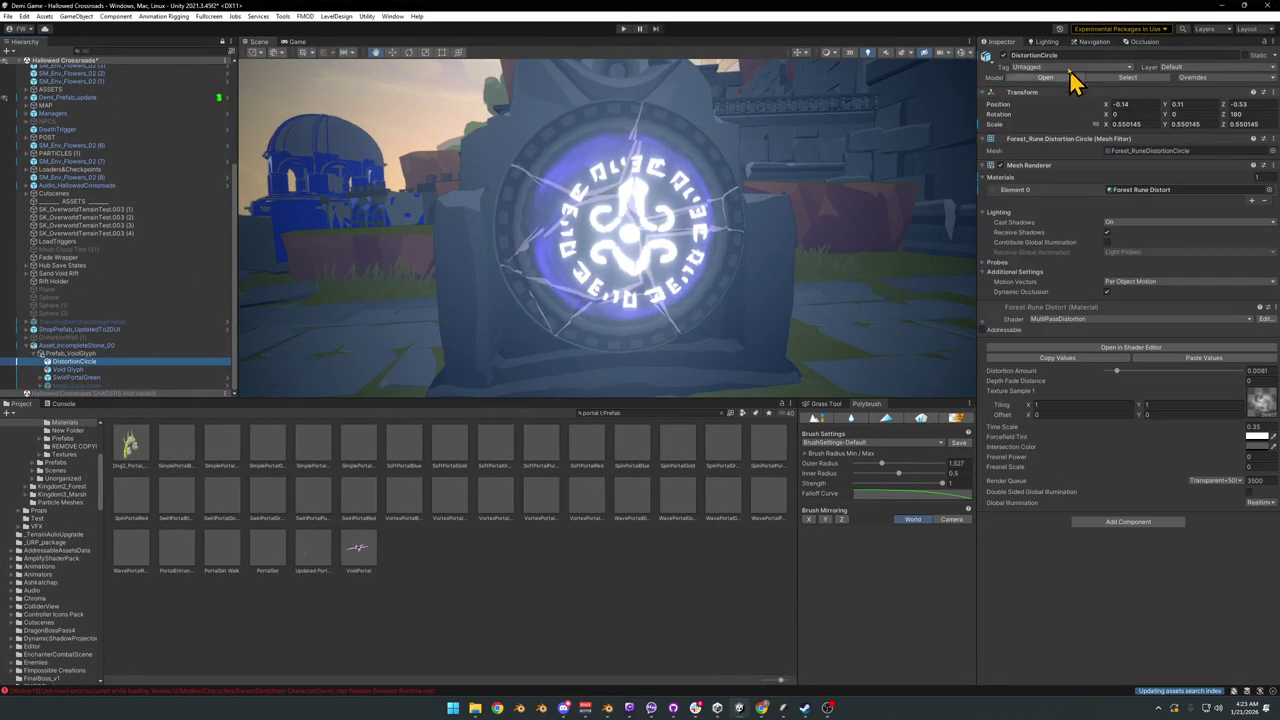
pyautogui.click(1001, 55)
pyautogui.moveTo(773, 198)
pyautogui.keyDown('alt'); pyautogui.mouseDown()
pyautogui.moveTo(751, 227)
pyautogui.moveTo(448, 229)
pyautogui.mouseUp(); pyautogui.keyUp('alt')
pyautogui.scroll(3, 745, 228)
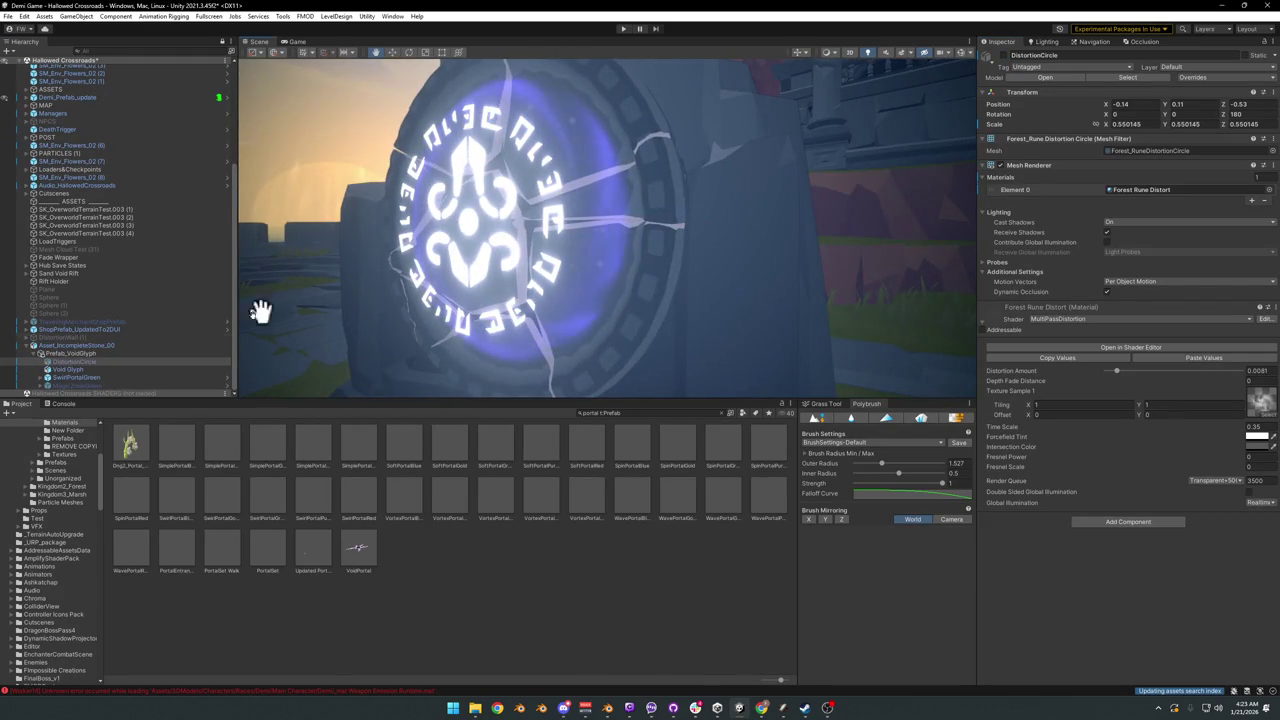
# Step: Lower the Void Glyph to position 0, 0.04, -0.38, centred in the portal stone
pyautogui.click(104, 355)
pyautogui.moveTo(458, 246)
pyautogui.keyDown('alt'); pyautogui.mouseDown()
pyautogui.moveTo(520, 286)
pyautogui.moveTo(571, 276)
pyautogui.moveTo(610, 308)
pyautogui.mouseUp(); pyautogui.keyUp('alt')
pyautogui.press('x')
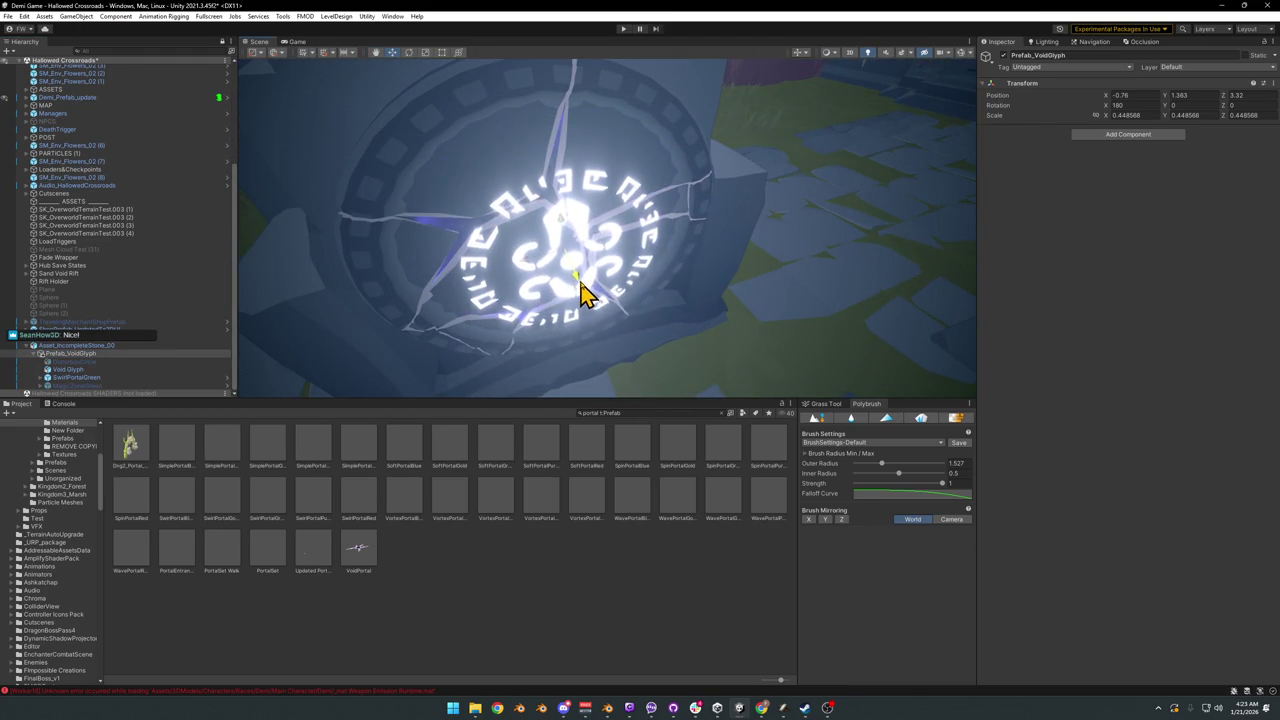
pyautogui.click(86, 368)
pyautogui.keyDown('shift'); pyautogui.click(80, 377); pyautogui.keyUp('shift')
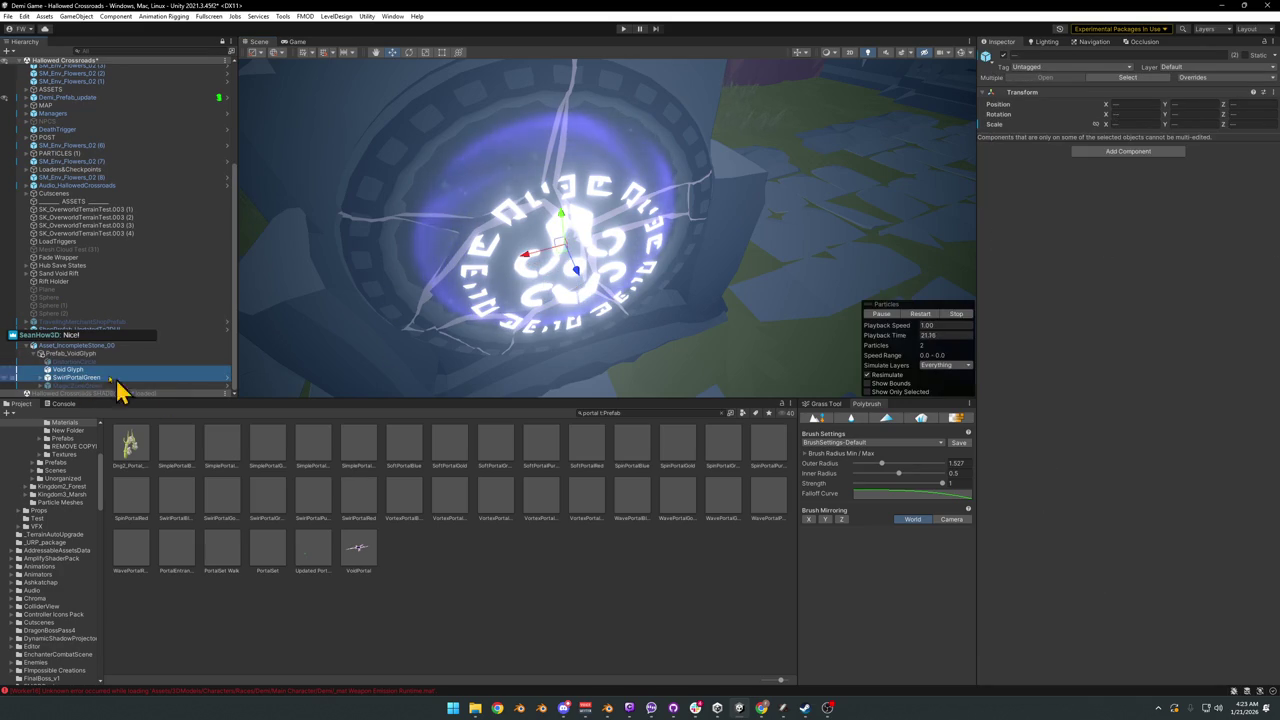
pyautogui.click(76, 369)
pyautogui.moveTo(555, 290)
pyautogui.mouseDown()
pyautogui.moveTo(575, 292)
pyautogui.moveTo(598, 153)
pyautogui.mouseUp()
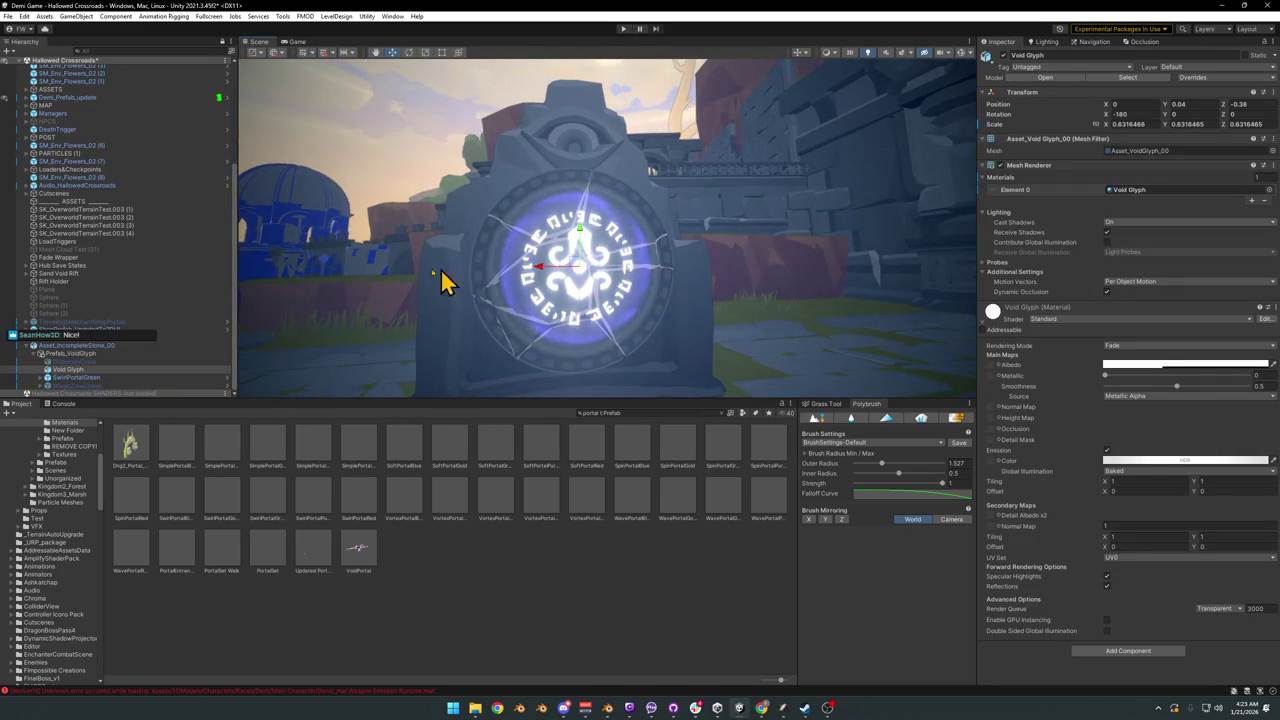
pyautogui.click(100, 378)
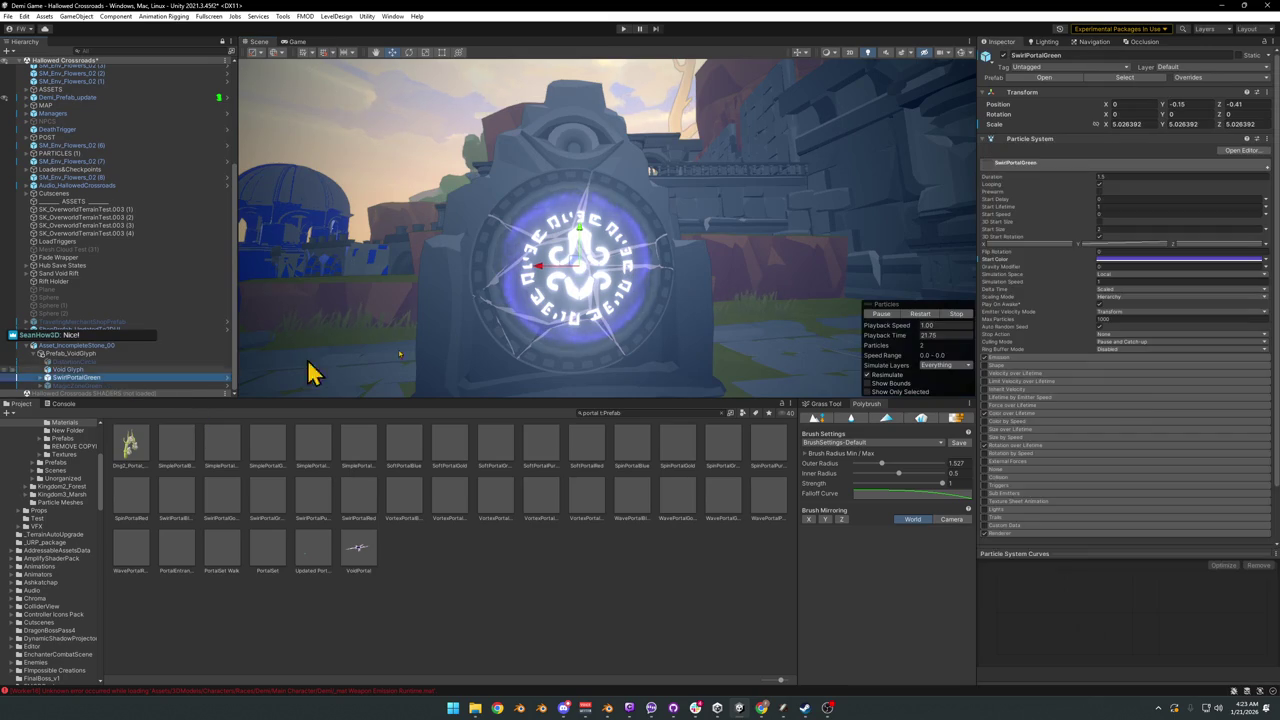
# Step: Set SwirlPortalGreen's Start Color to grey 5C5C5C so the swirl glows white
pyautogui.click(1129, 261)
pyautogui.moveTo(1173, 330); pyautogui.dragTo(1126, 355)
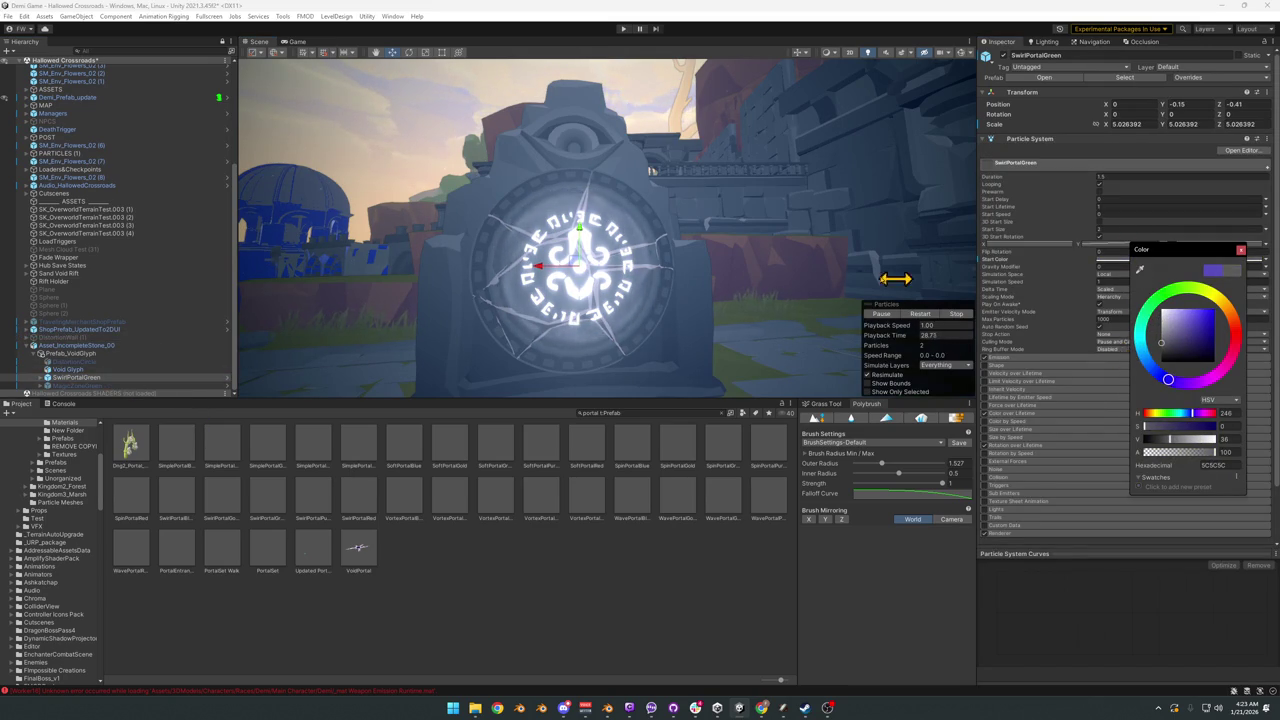
pyautogui.moveTo(780, 286); pyautogui.dragTo(809, 291, button='right')
pyautogui.click(86, 361)
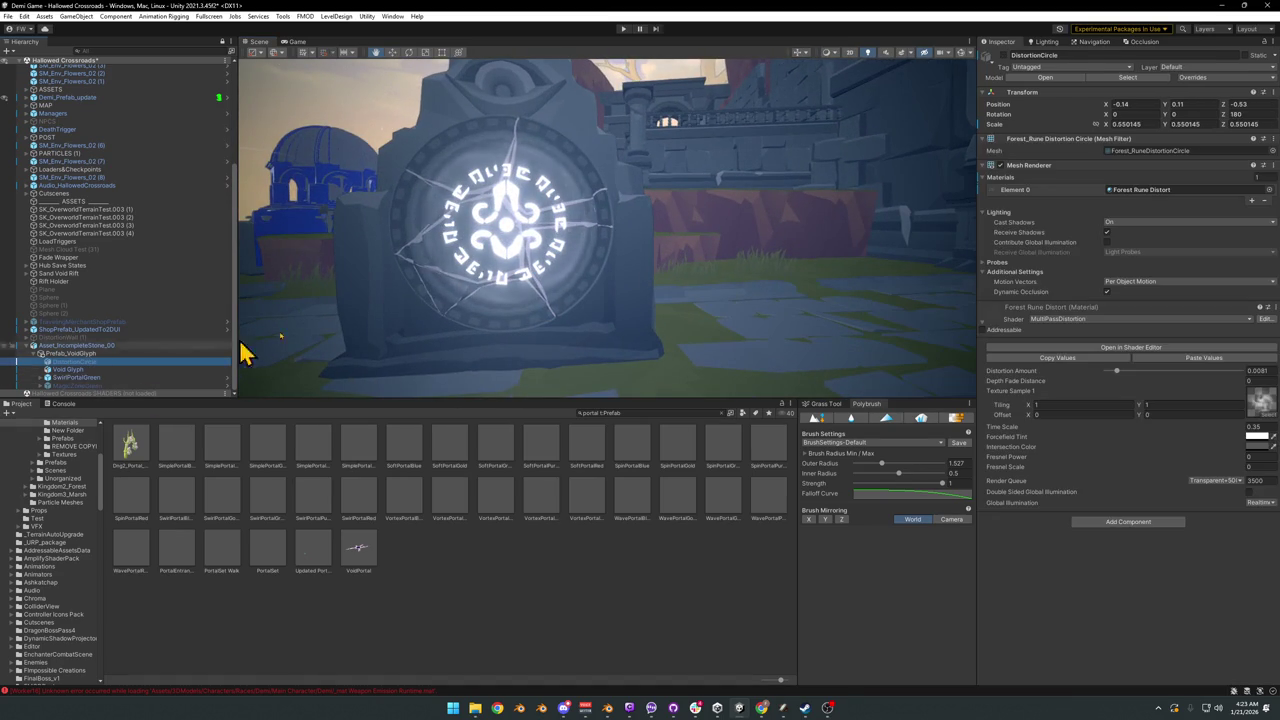
# Step: Lower the DistortionCircle's Distortion Amount to 0.0033
pyautogui.moveTo(830, 204)
pyautogui.mouseDown(button='right')
pyautogui.moveTo(762, 223)
pyautogui.moveTo(791, 214)
pyautogui.mouseUp(button='right')
pyautogui.moveTo(1118, 370); pyautogui.dragTo(1110, 370)
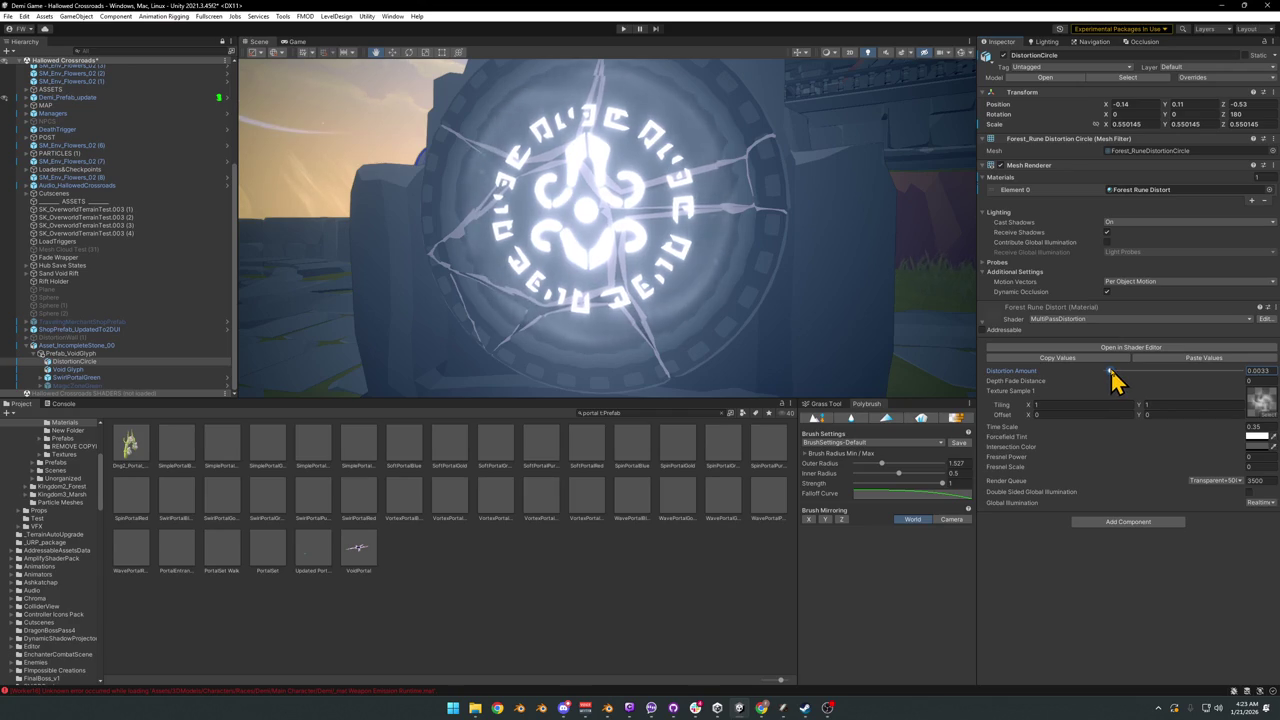
pyautogui.moveTo(872, 310); pyautogui.dragTo(792, 290, button='right')
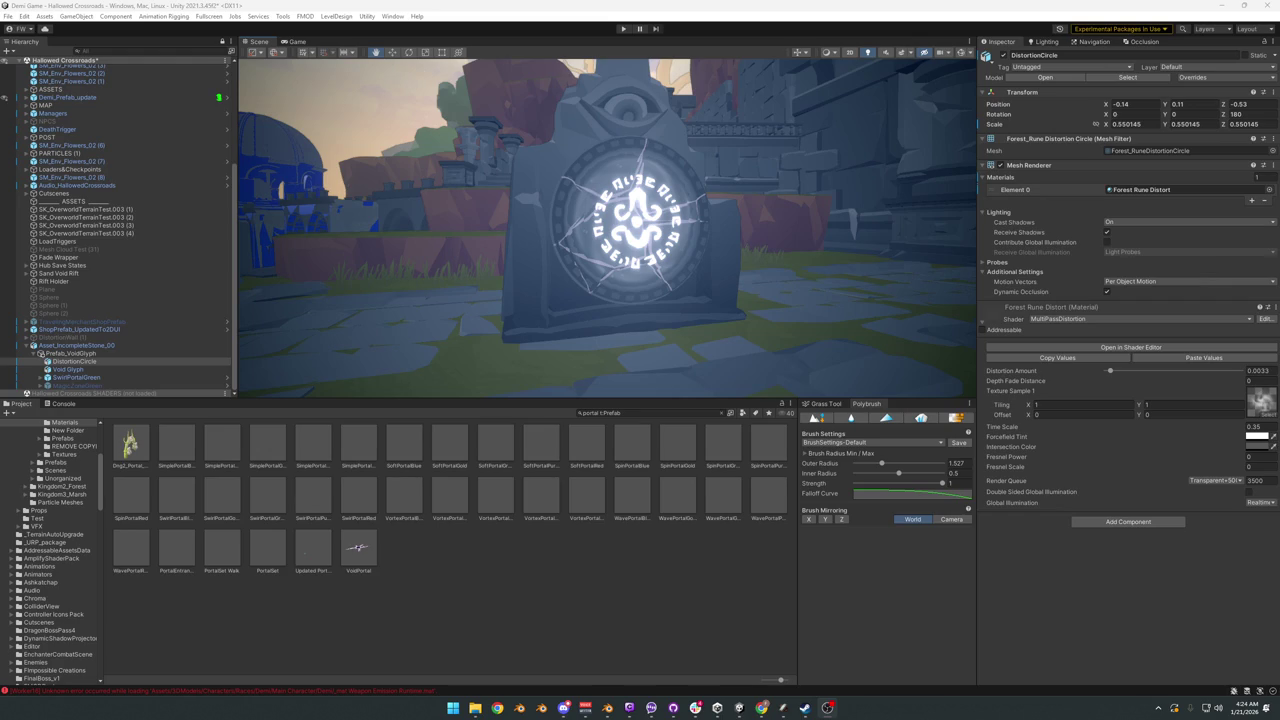
# Step: Nudge the Void Glyph sideways to X 0.2
pyautogui.moveTo(594, 257)
pyautogui.mouseDown(button='right')
pyautogui.moveTo(546, 251)
pyautogui.moveTo(686, 243)
pyautogui.moveTo(669, 246)
pyautogui.mouseUp(button='right')
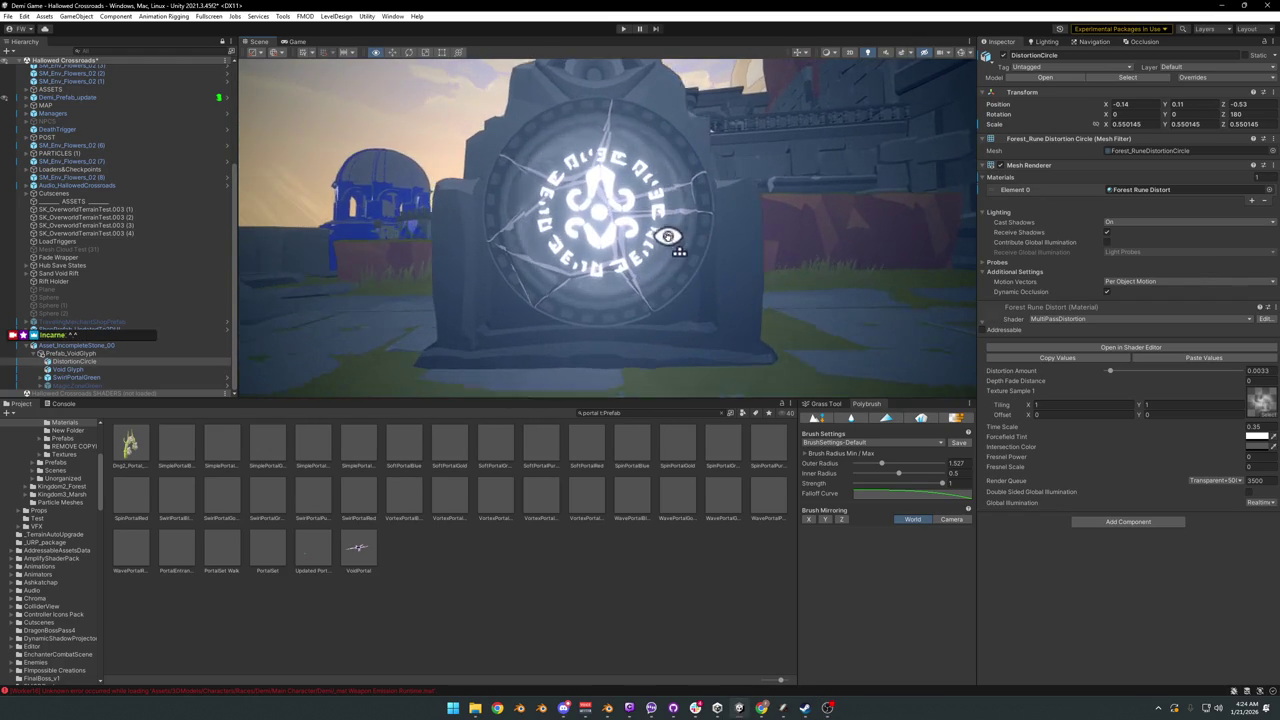
pyautogui.click(80, 369)
pyautogui.moveTo(577, 215)
pyautogui.mouseDown()
pyautogui.moveTo(829, 234)
pyautogui.moveTo(780, 232)
pyautogui.mouseUp()
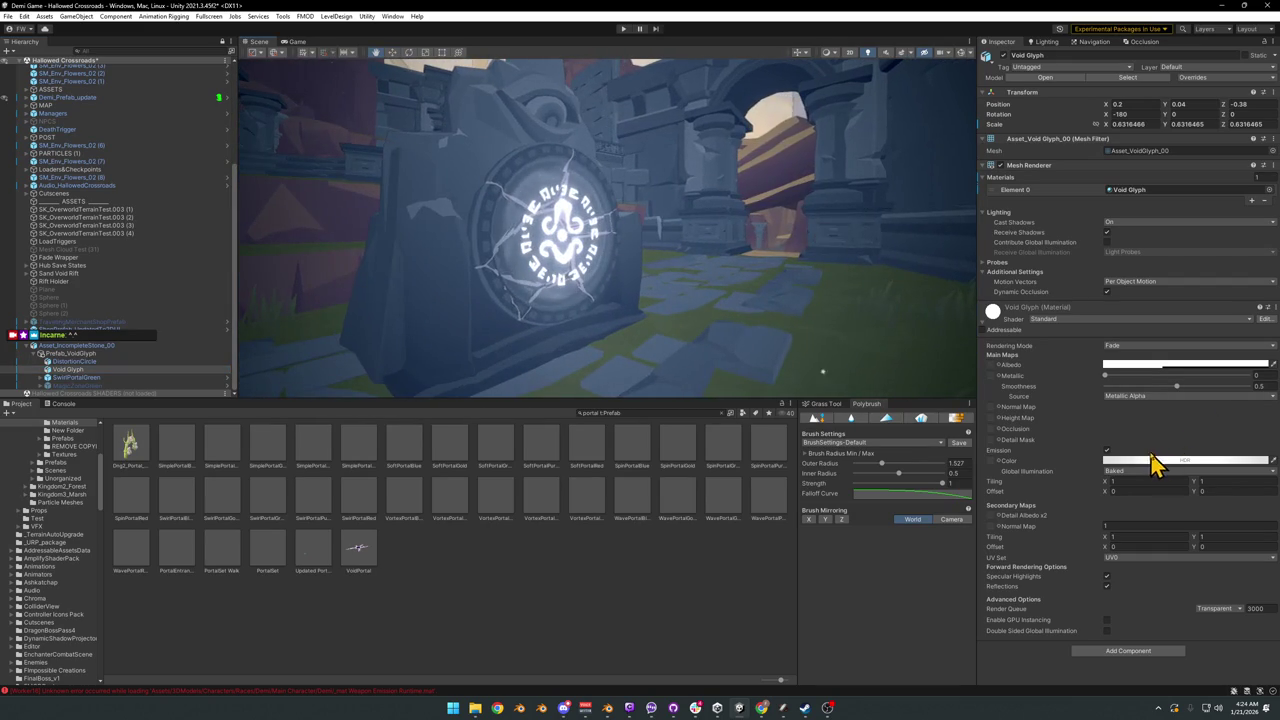
# Step: Dim the Void Glyph's HDR emission, saturate it and shift its hue to purple, viewing the stone front-on
pyautogui.click(1150, 461)
pyautogui.moveTo(1190, 538); pyautogui.dragTo(1186, 562)
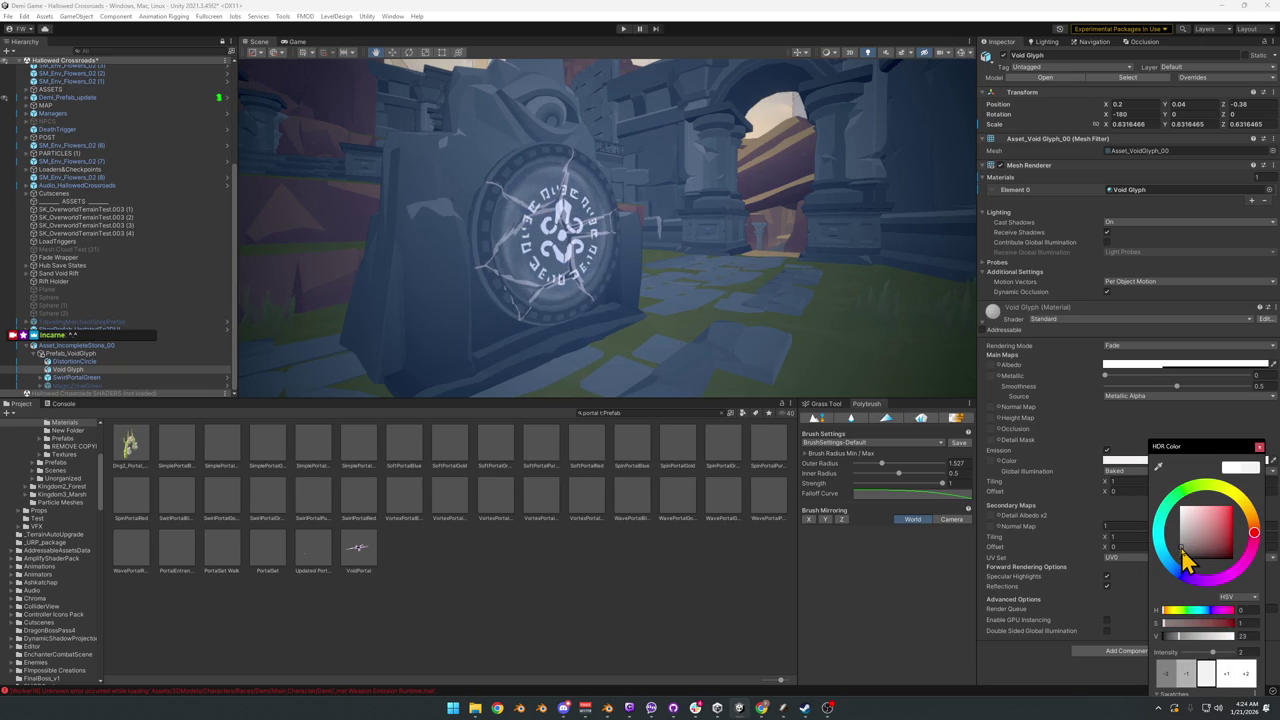
pyautogui.moveTo(1186, 562)
pyautogui.mouseDown()
pyautogui.moveTo(1233, 542)
pyautogui.moveTo(1236, 552)
pyautogui.mouseUp()
pyautogui.moveTo(1189, 588); pyautogui.dragTo(1210, 582)
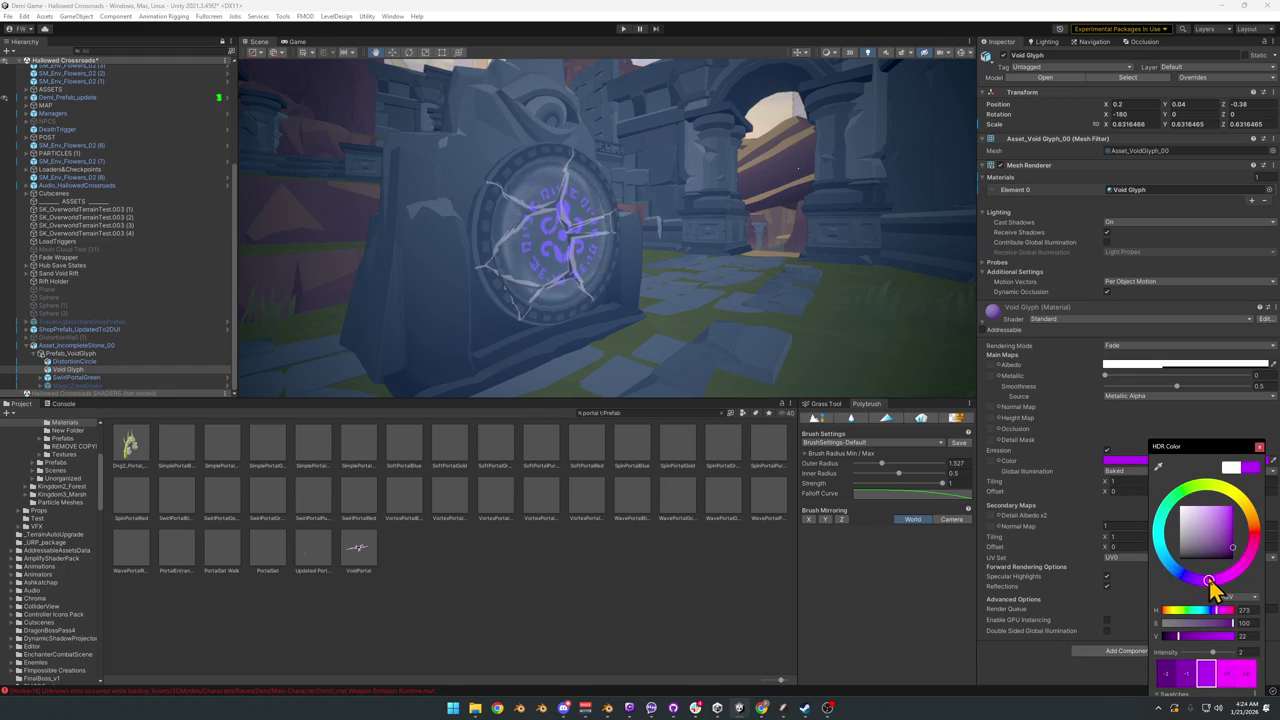
pyautogui.moveTo(720, 290)
pyautogui.keyDown('alt'); pyautogui.mouseDown()
pyautogui.moveTo(663, 266)
pyautogui.moveTo(662, 255)
pyautogui.moveTo(709, 254)
pyautogui.mouseUp(); pyautogui.keyUp('alt')
pyautogui.scroll(3, 675, 254)
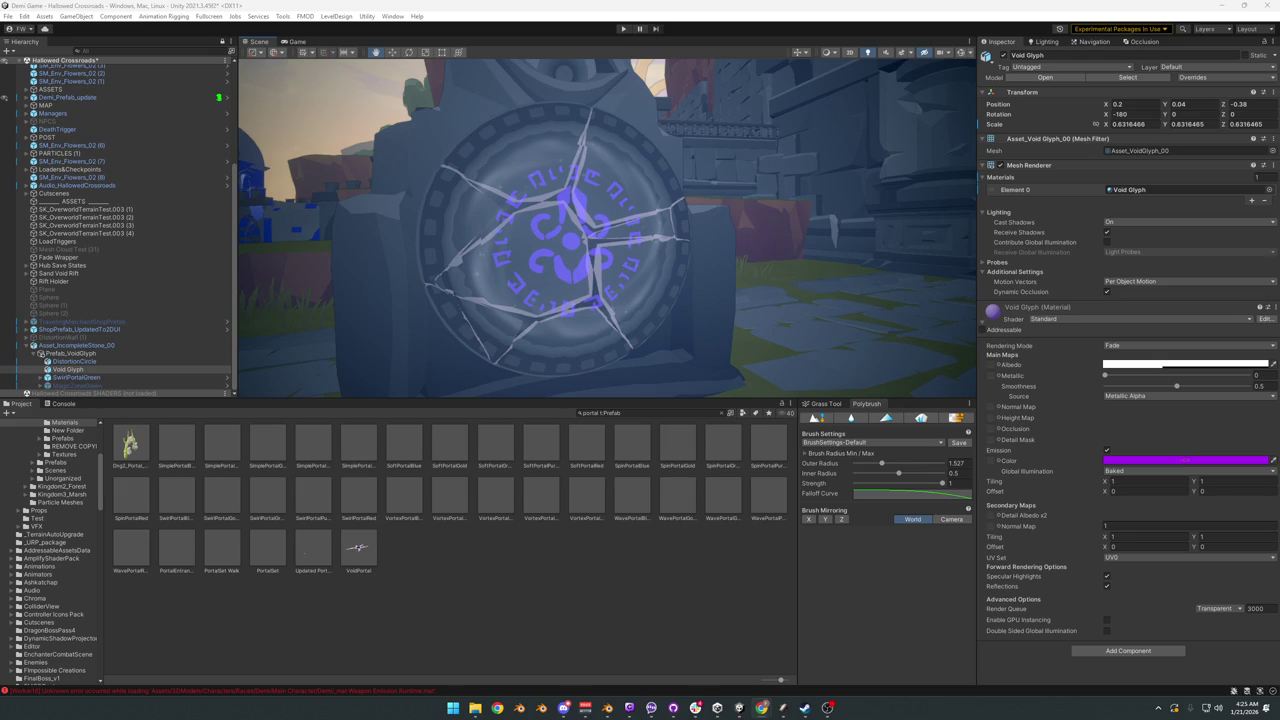
pyautogui.moveTo(737, 243); pyautogui.dragTo(706, 234, button='right')
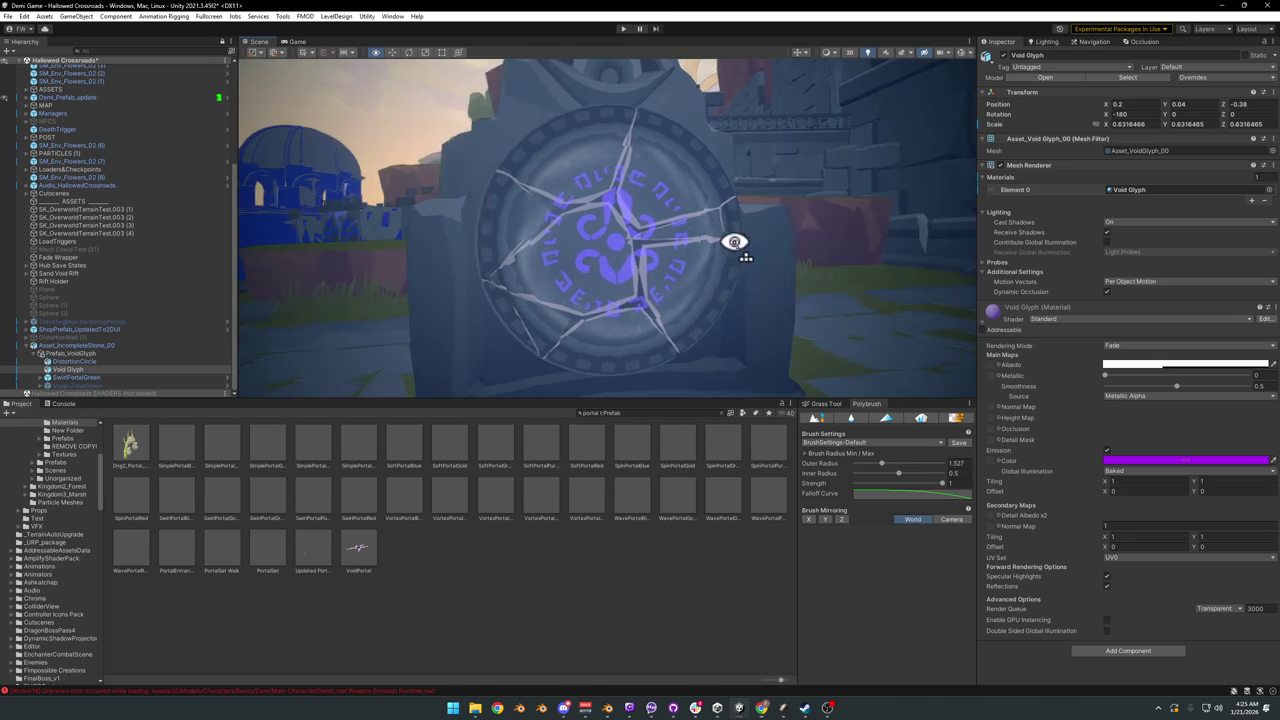
# Step: Darken and saturate the glyph's emission, shifting it toward blue, then reframe the stone
pyautogui.click(1142, 460)
pyautogui.moveTo(1226, 492)
pyautogui.mouseDown()
pyautogui.moveTo(1231, 518)
pyautogui.moveTo(1206, 470)
pyautogui.mouseUp()
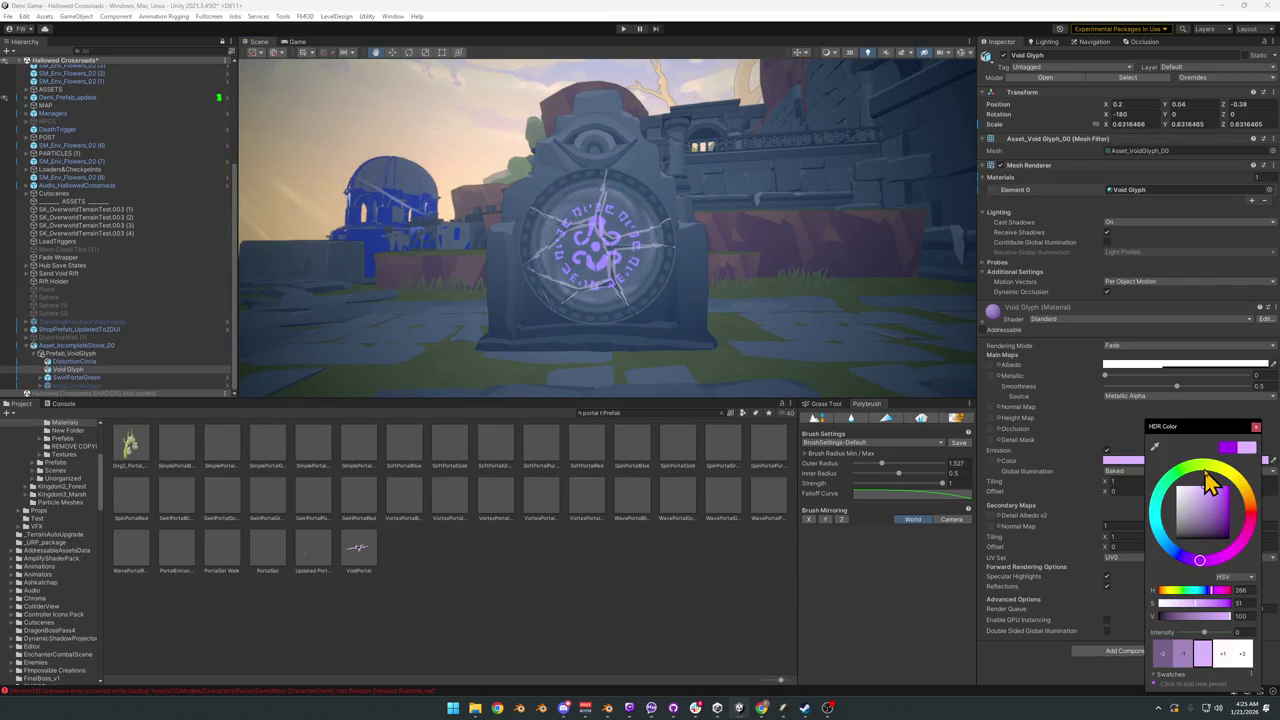
pyautogui.moveTo(1204, 472); pyautogui.dragTo(1210, 514)
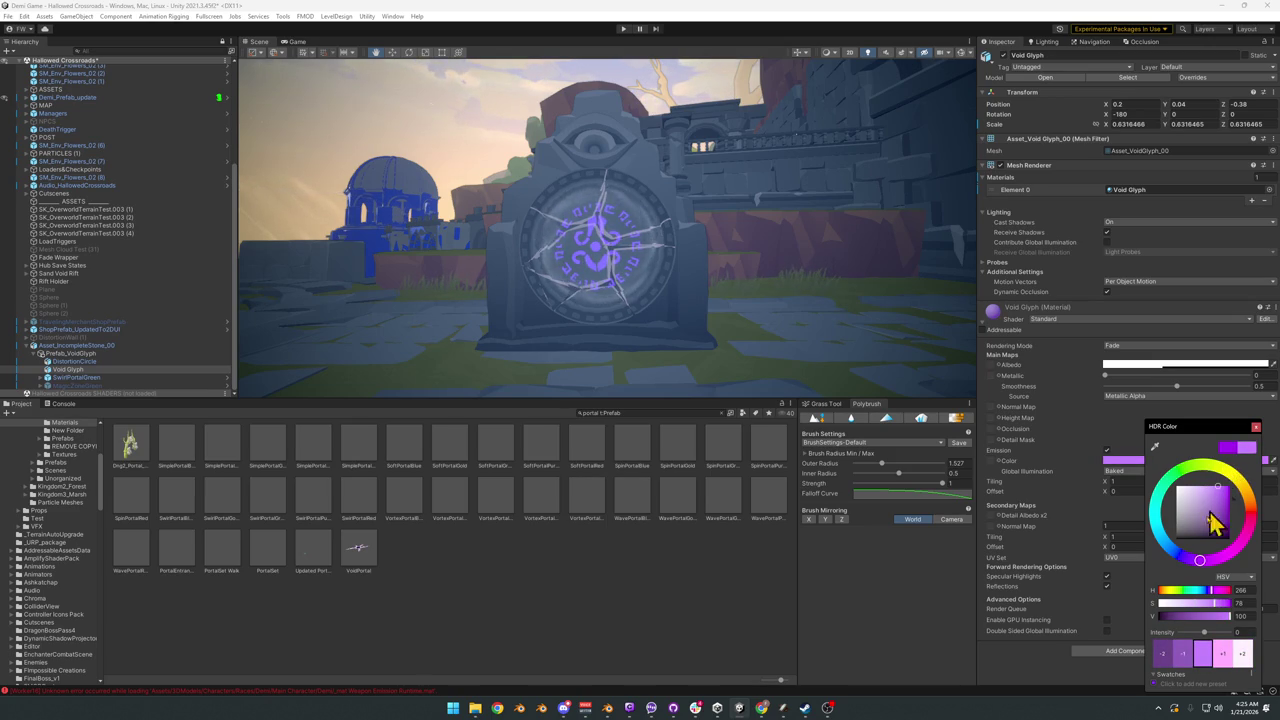
pyautogui.moveTo(1200, 561)
pyautogui.mouseDown()
pyautogui.moveTo(1159, 541)
pyautogui.moveTo(1155, 517)
pyautogui.mouseUp()
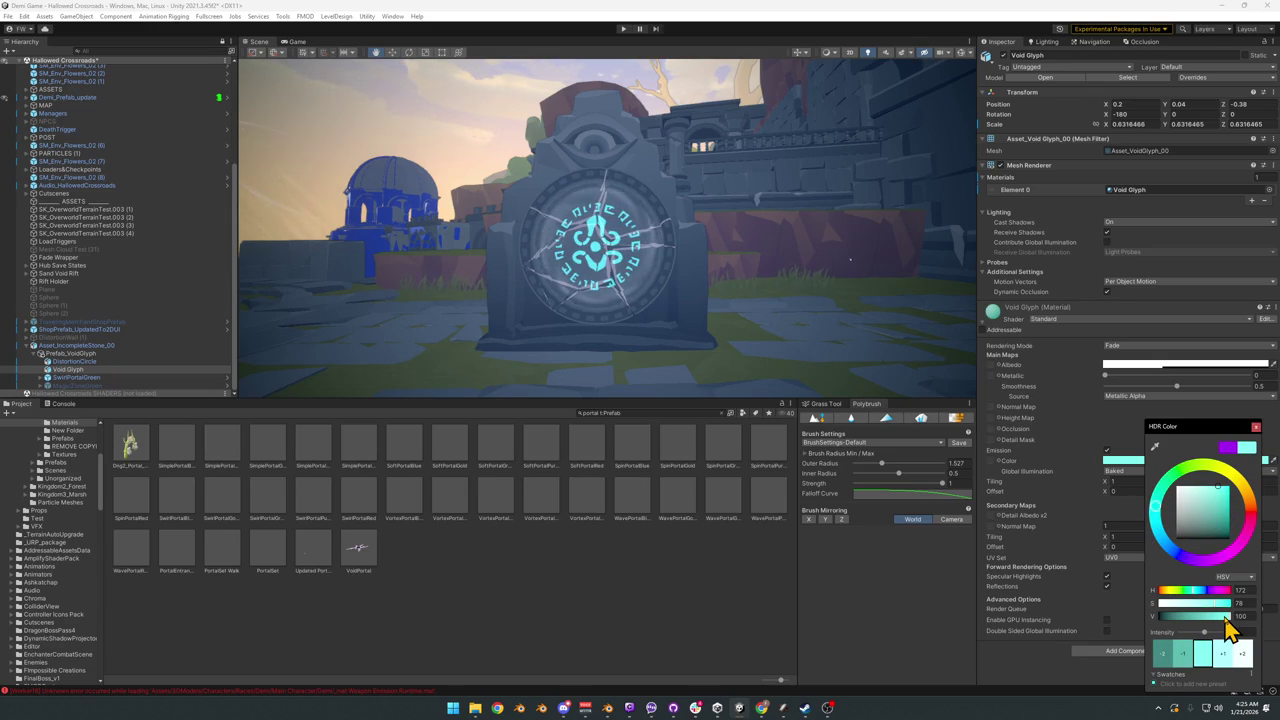
pyautogui.moveTo(1226, 617); pyautogui.dragTo(1203, 617)
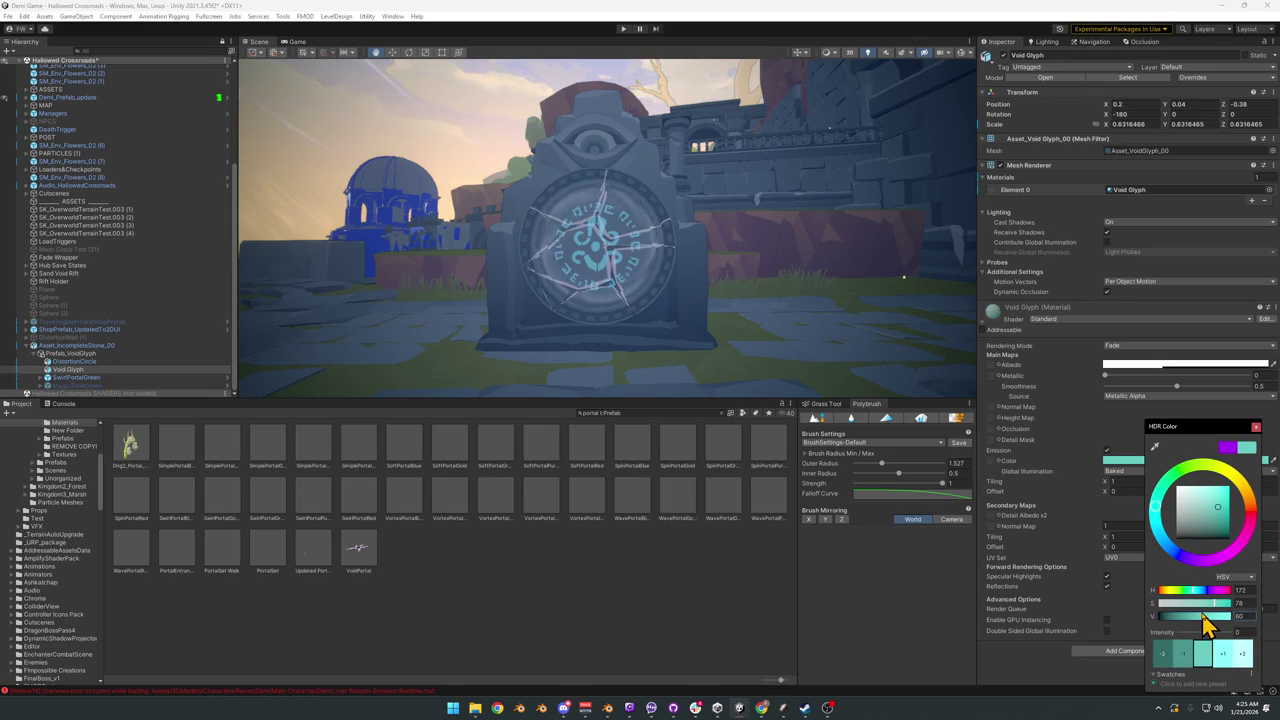
pyautogui.moveTo(603, 249); pyautogui.dragTo(737, 245, button='right')
pyautogui.moveTo(798, 285); pyautogui.dragTo(786, 314, button='right')
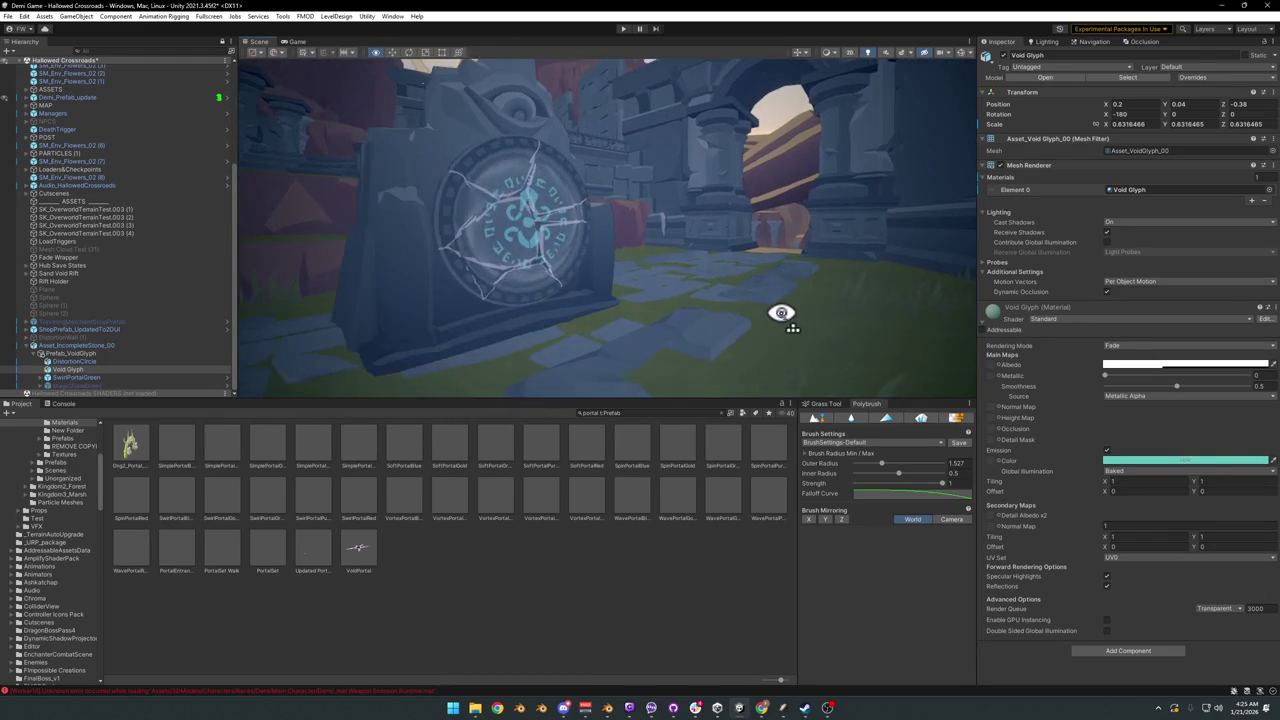
# Step: Desaturate the glyph's emission toward grey and orbit back in close to the stone
pyautogui.click(1177, 468)
pyautogui.moveTo(1233, 512); pyautogui.dragTo(1181, 530)
pyautogui.moveTo(672, 294)
pyautogui.keyDown('alt'); pyautogui.mouseDown()
pyautogui.moveTo(786, 301)
pyautogui.moveTo(757, 291)
pyautogui.mouseUp(); pyautogui.keyUp('alt')
pyautogui.scroll(-2, 770, 290)
pyautogui.scroll(-3, 760, 292)
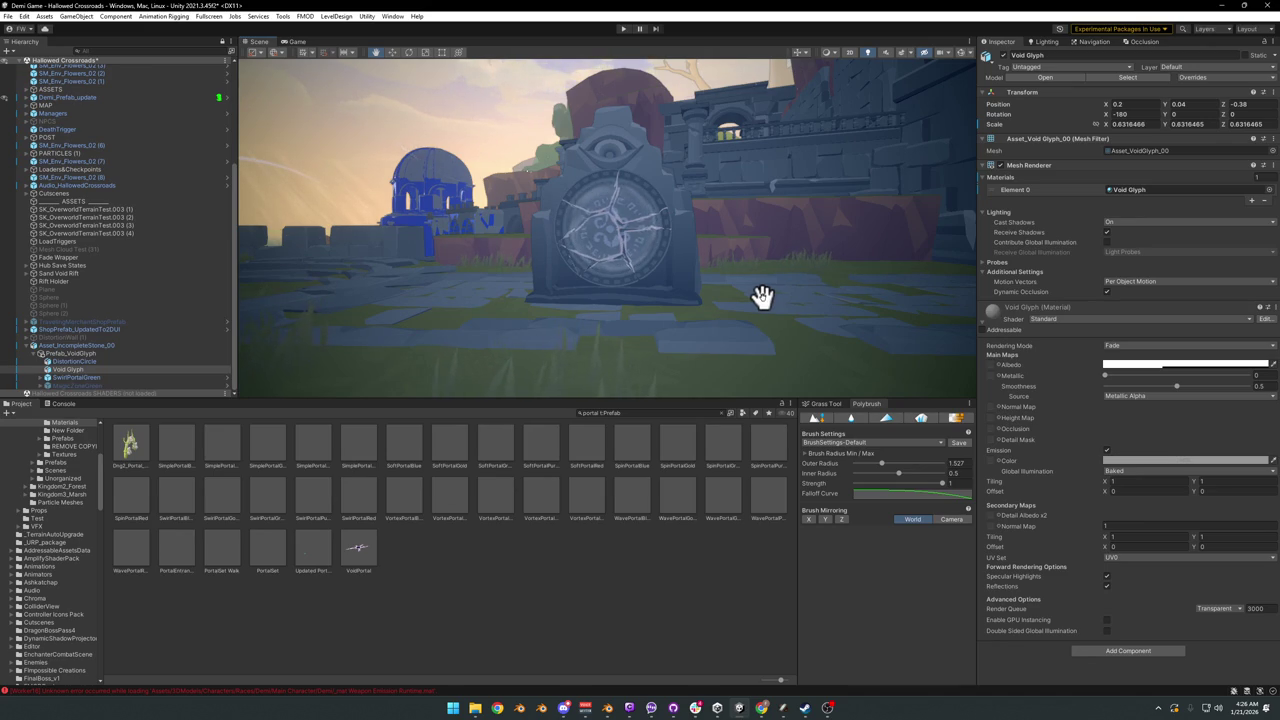
pyautogui.moveTo(687, 143); pyautogui.dragTo(686, 166, button='right')
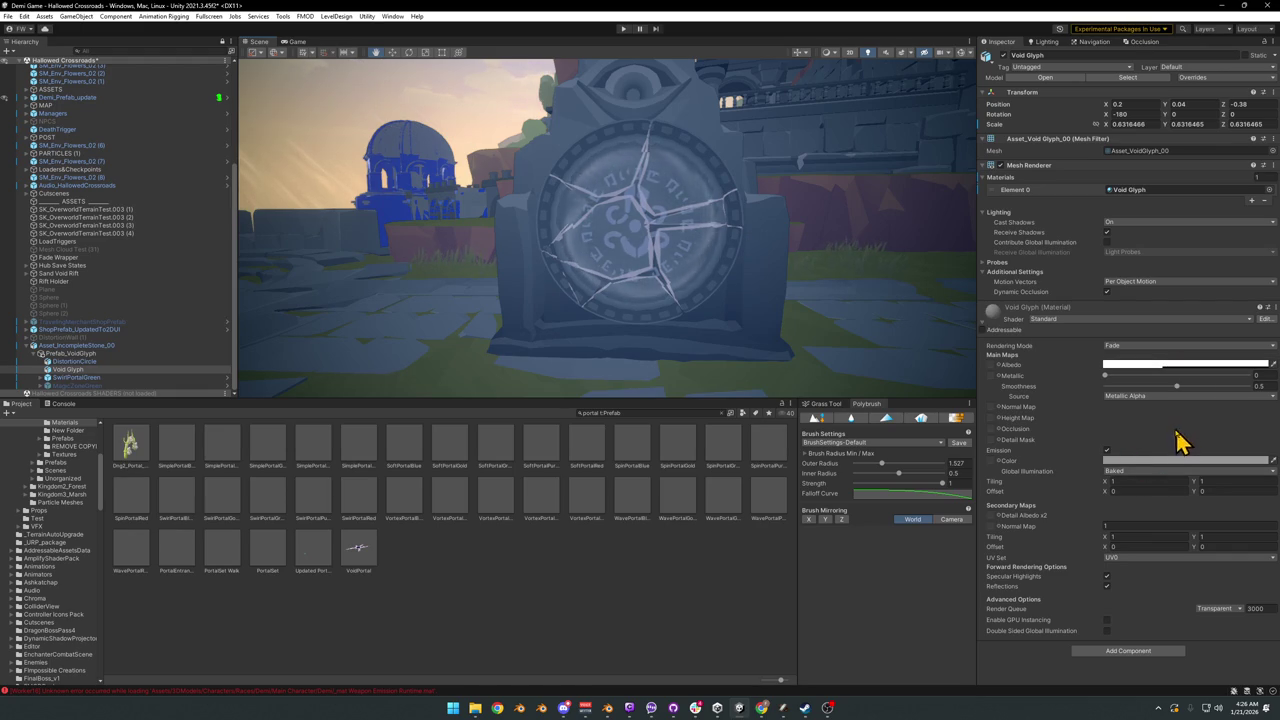
# Step: Settle the glyph's emission on a bright purple, then select SwirlPortalGreen and Void Glyph
pyautogui.click(1166, 462)
pyautogui.moveTo(1205, 525); pyautogui.dragTo(1239, 516)
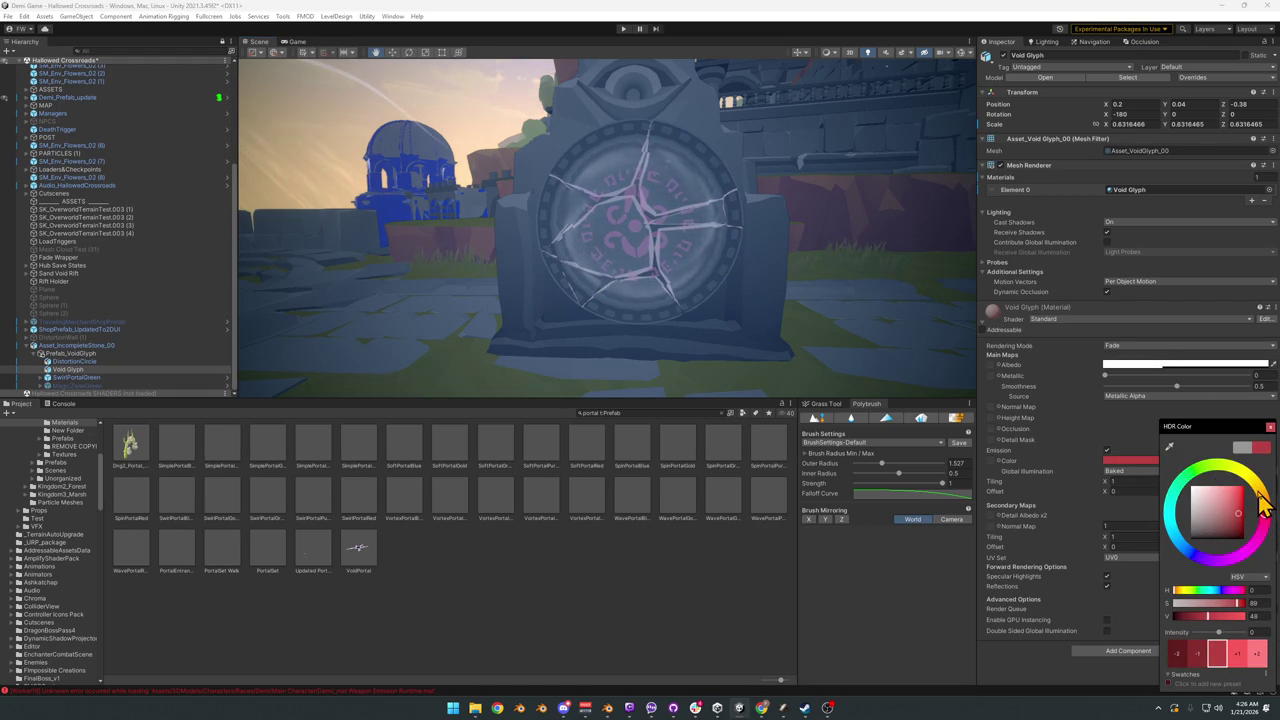
pyautogui.moveTo(1262, 505)
pyautogui.mouseDown()
pyautogui.moveTo(1257, 486)
pyautogui.moveTo(1242, 511)
pyautogui.moveTo(1191, 471)
pyautogui.moveTo(1171, 490)
pyautogui.moveTo(1194, 557)
pyautogui.moveTo(1217, 560)
pyautogui.moveTo(1195, 546)
pyautogui.moveTo(1208, 556)
pyautogui.mouseUp()
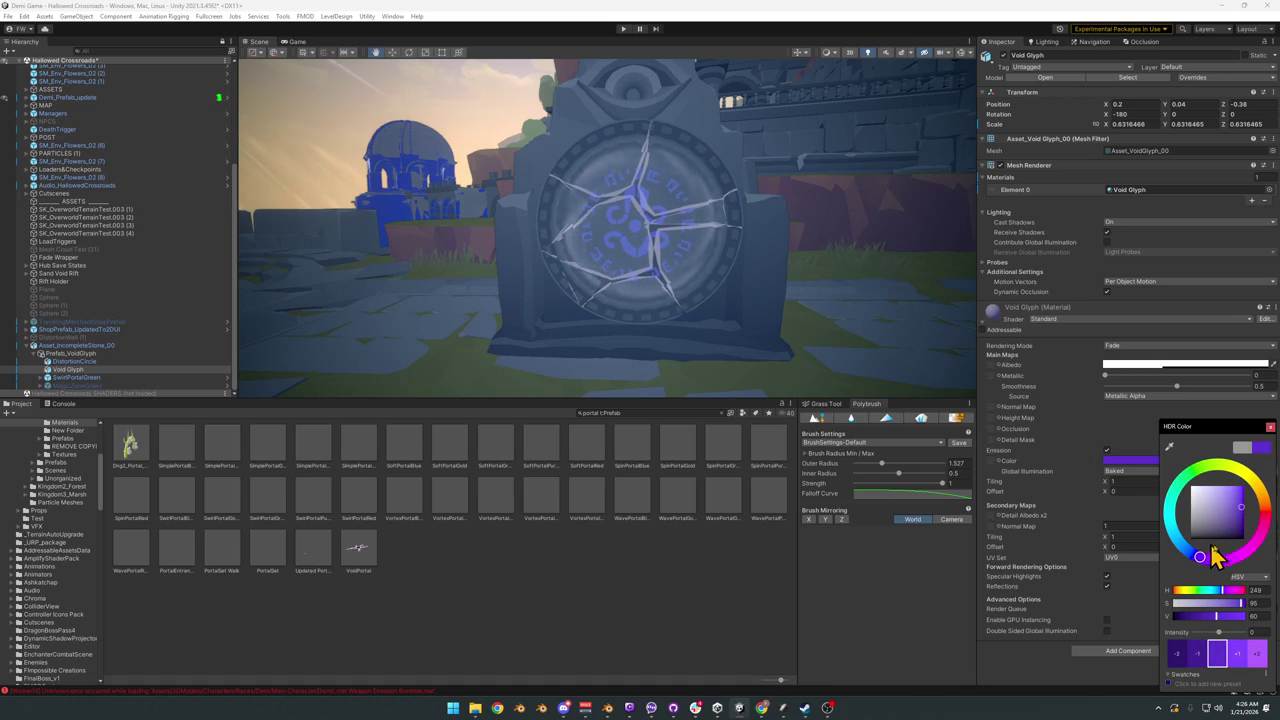
pyautogui.moveTo(1240, 508); pyautogui.dragTo(1224, 561)
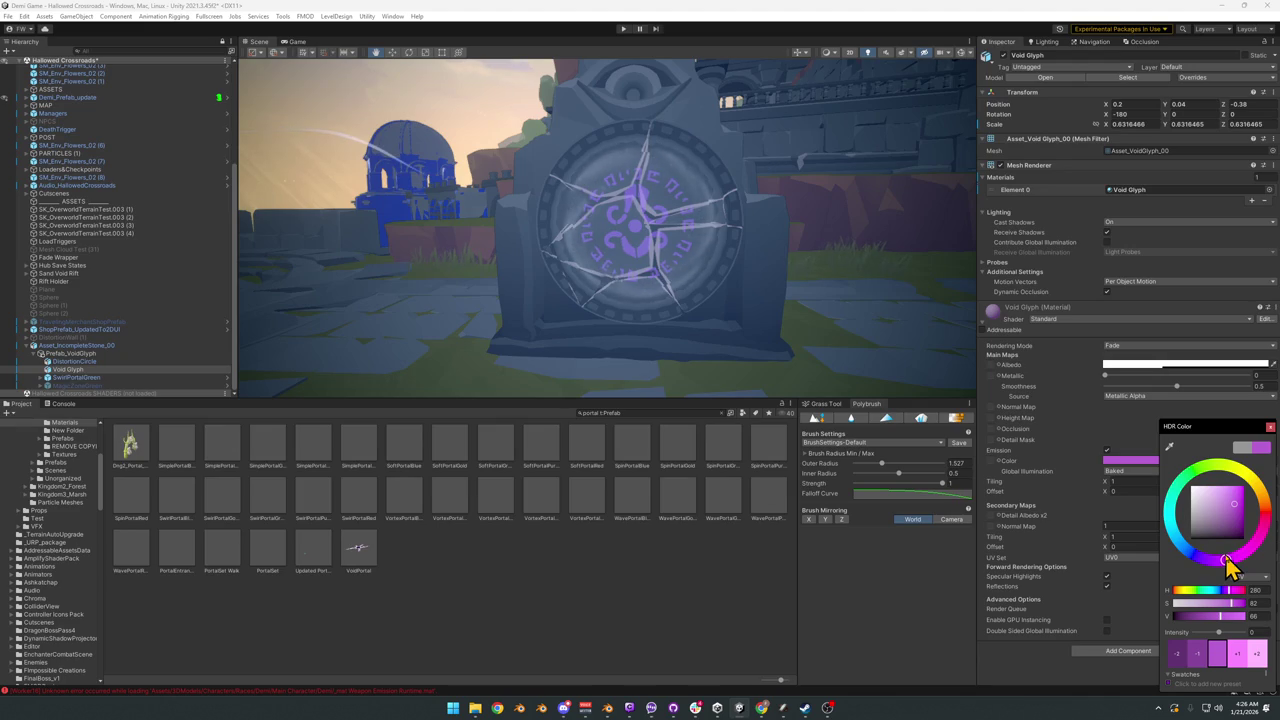
pyautogui.moveTo(1234, 537); pyautogui.dragTo(1240, 527)
pyautogui.moveTo(1246, 514); pyautogui.dragTo(1234, 503)
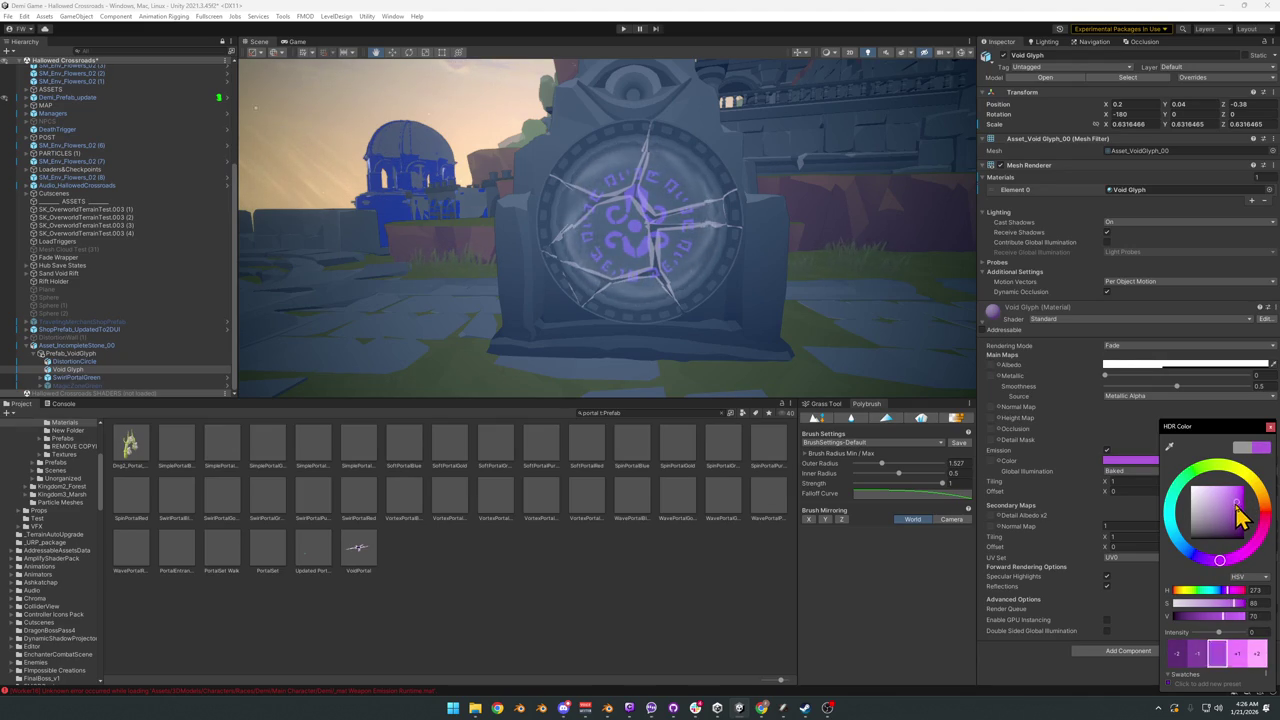
pyautogui.moveTo(700, 308)
pyautogui.keyDown('alt'); pyautogui.mouseDown()
pyautogui.moveTo(777, 300)
pyautogui.moveTo(705, 294)
pyautogui.mouseUp(); pyautogui.keyUp('alt')
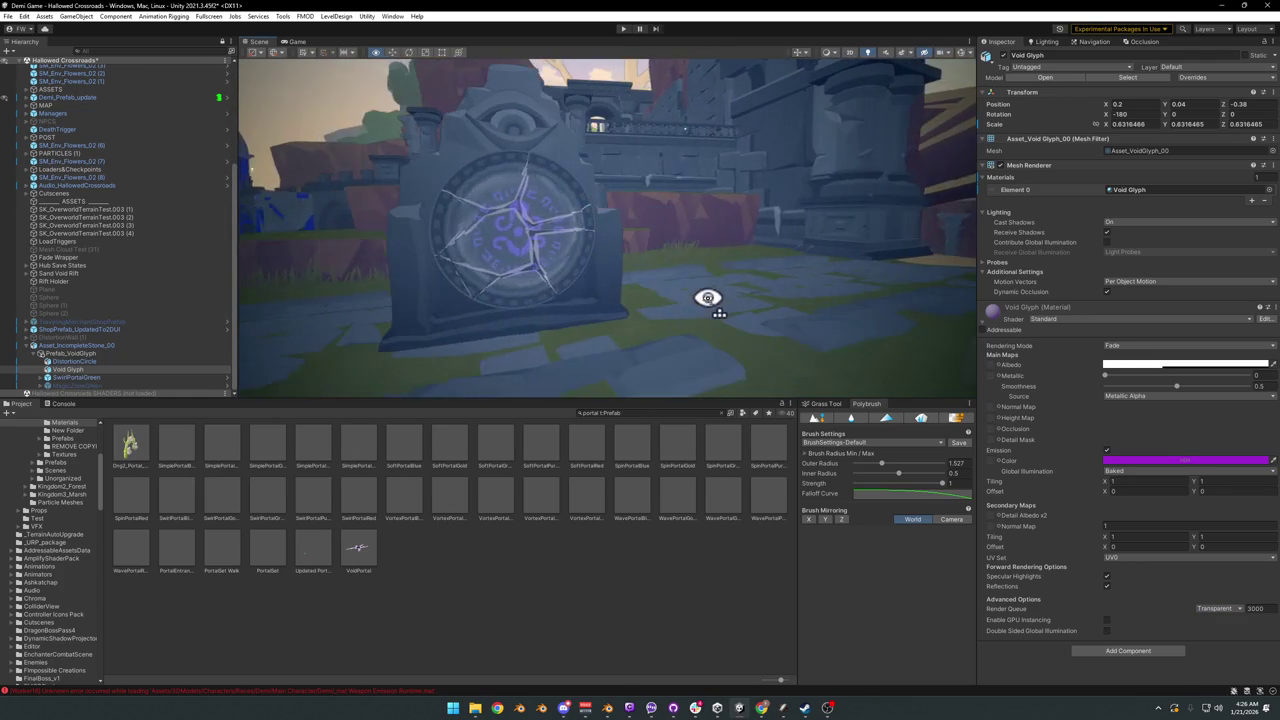
pyautogui.click(75, 378)
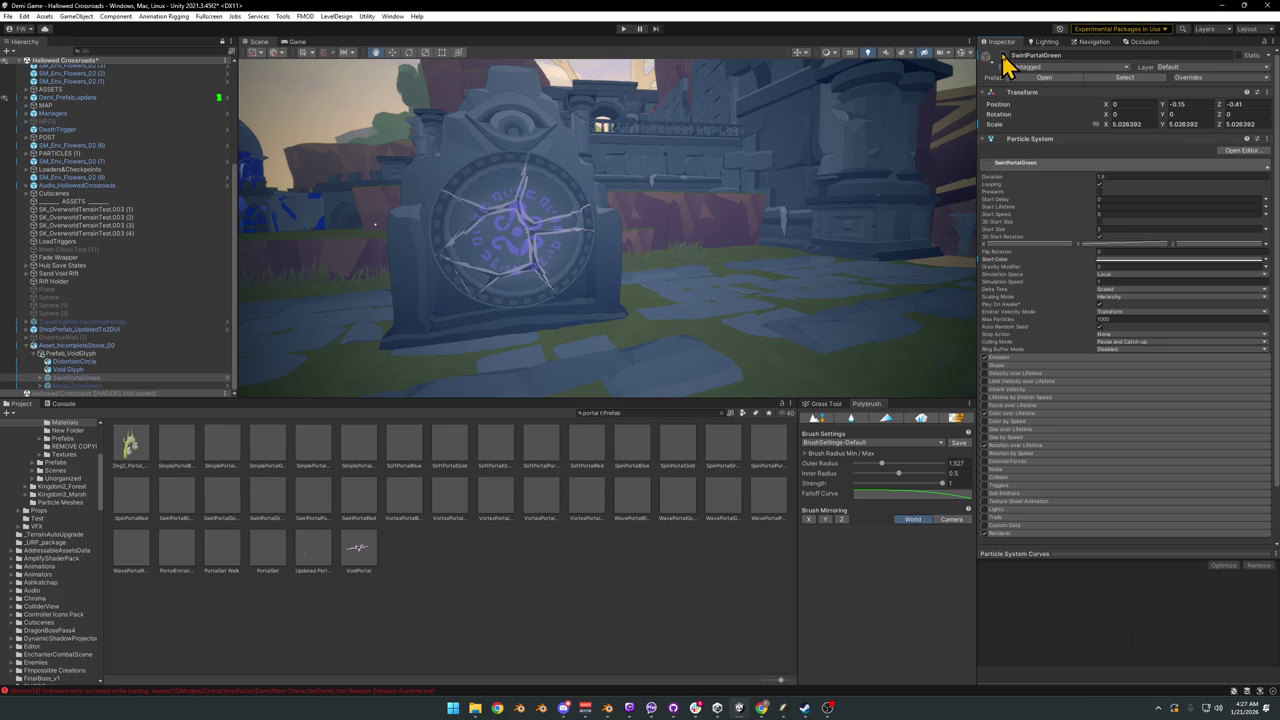
pyautogui.click(87, 369)
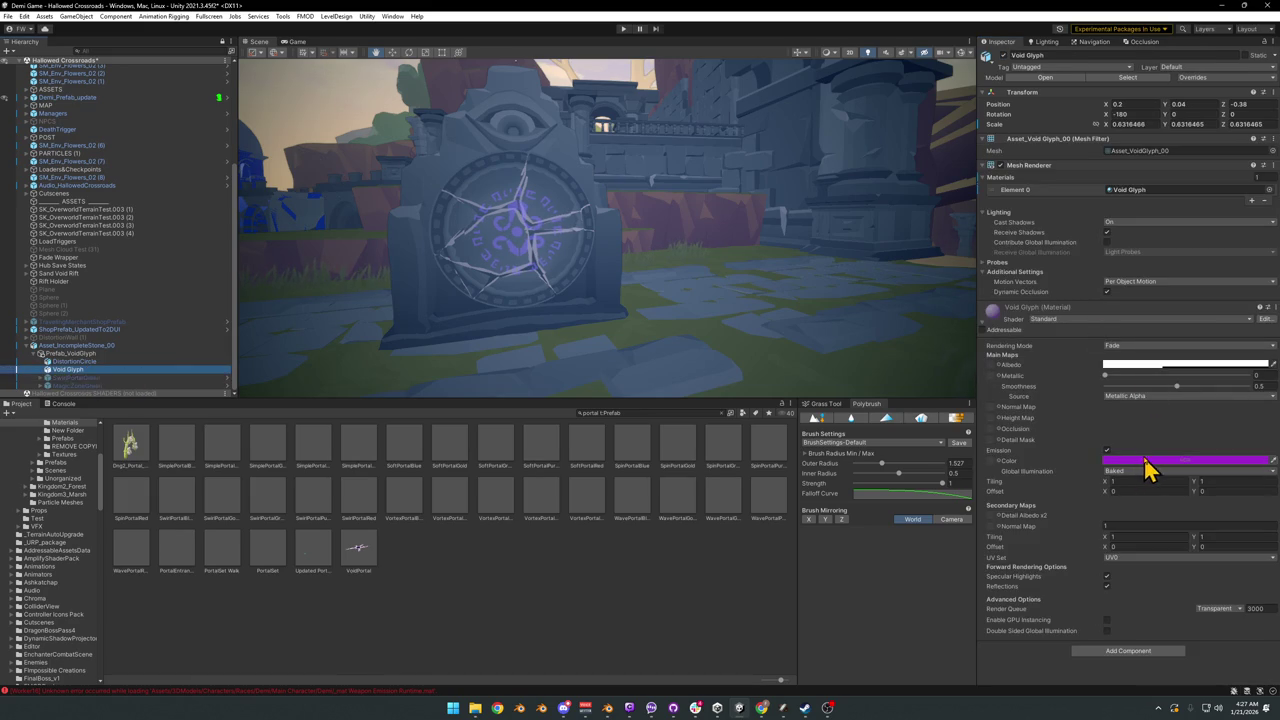
# Step: Set the Void Glyph's emission colour to white with raised intensity, then select SwirlPortalGreen
pyautogui.click(1146, 467)
pyautogui.click(1178, 490)
pyautogui.moveTo(1203, 637); pyautogui.dragTo(1208, 640)
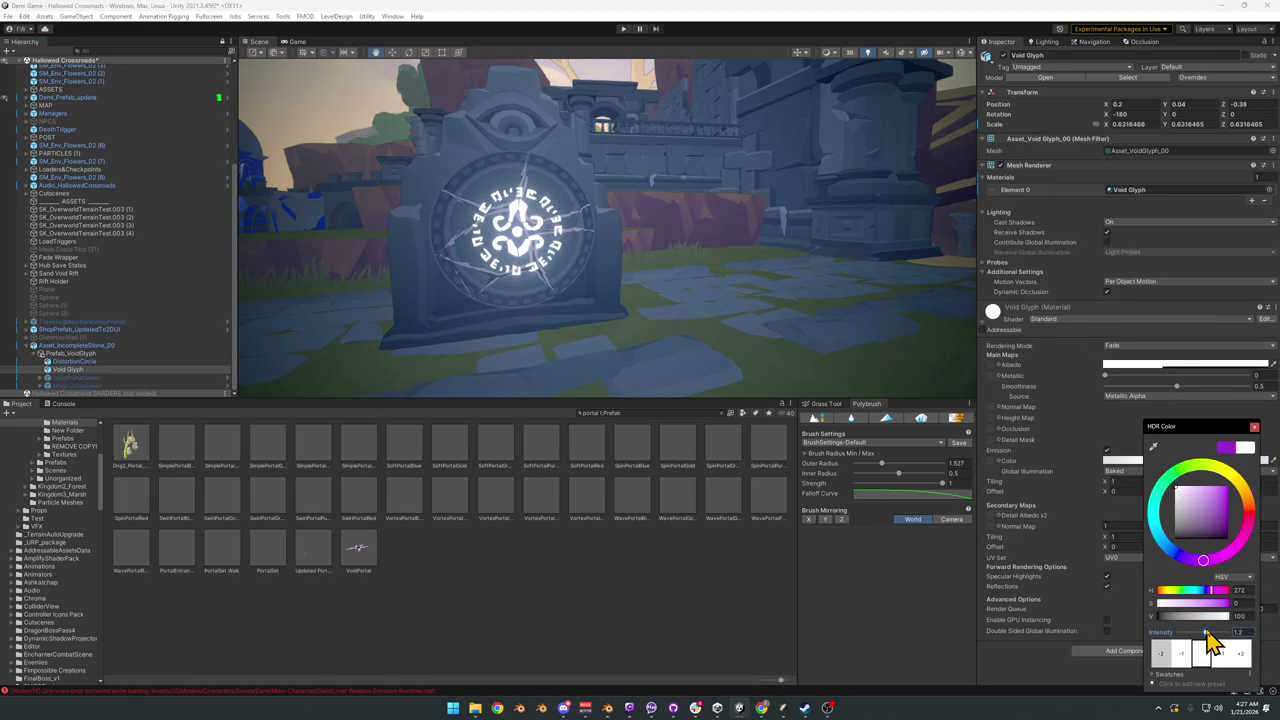
pyautogui.moveTo(797, 279)
pyautogui.keyDown('alt'); pyautogui.mouseDown()
pyautogui.moveTo(792, 253)
pyautogui.moveTo(831, 254)
pyautogui.moveTo(808, 256)
pyautogui.mouseUp(); pyautogui.keyUp('alt')
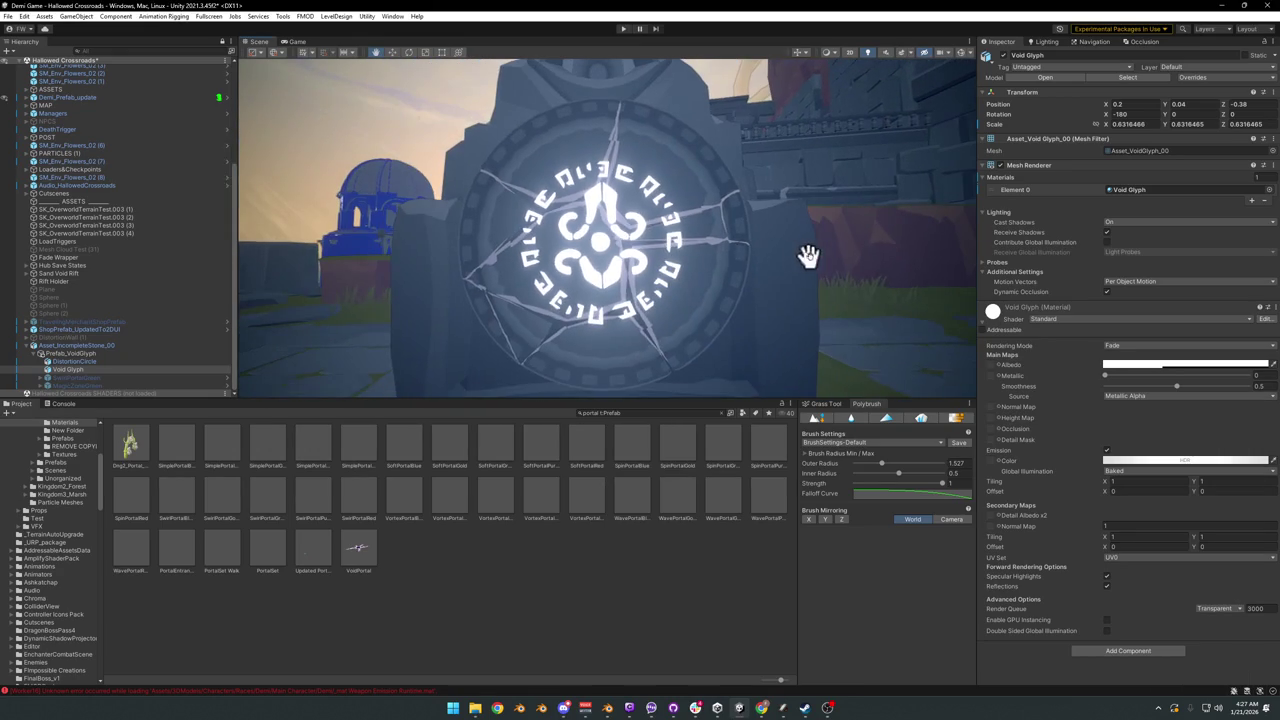
pyautogui.keyDown('alt'); pyautogui.moveTo(907, 214); pyautogui.dragTo(872, 230); pyautogui.keyUp('alt')
pyautogui.click(100, 378)
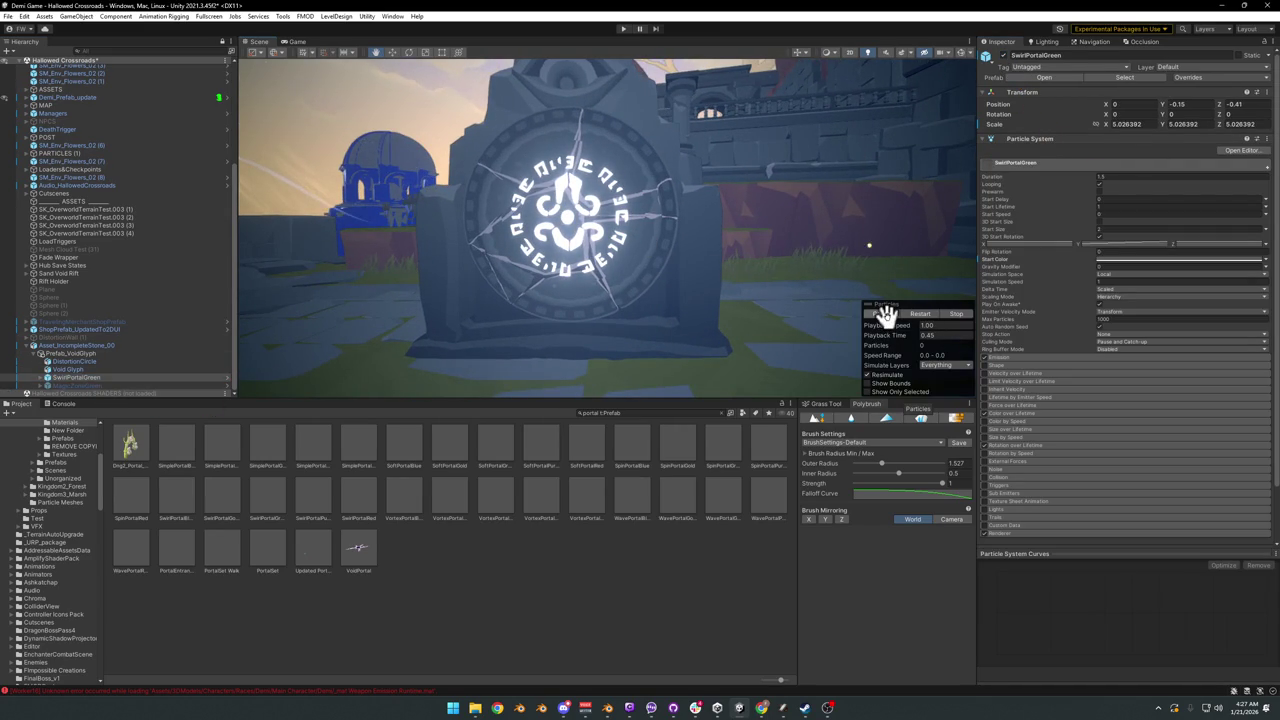
pyautogui.moveTo(757, 271)
pyautogui.mouseDown(button='right')
pyautogui.moveTo(690, 248)
pyautogui.moveTo(787, 227)
pyautogui.mouseUp(button='right')
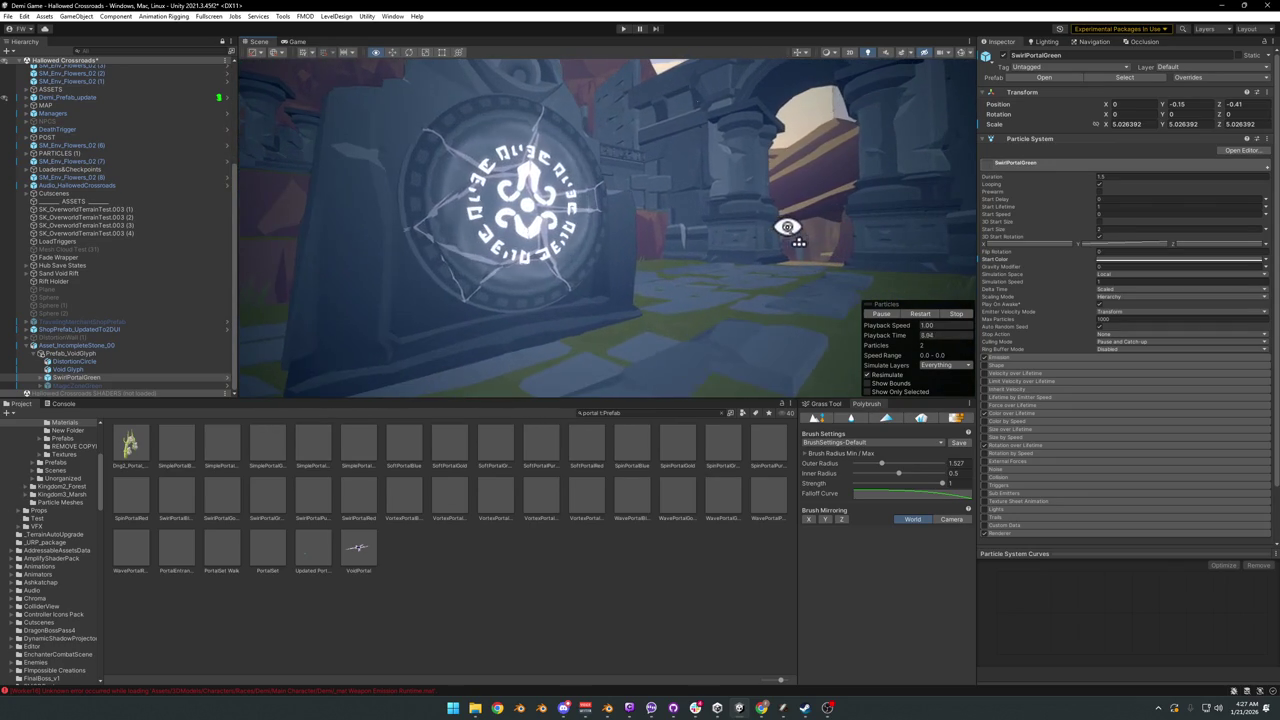
pyautogui.click(1130, 260)
pyautogui.moveTo(1176, 355)
pyautogui.mouseDown()
pyautogui.moveTo(1188, 345)
pyautogui.moveTo(1166, 382)
pyautogui.mouseUp()
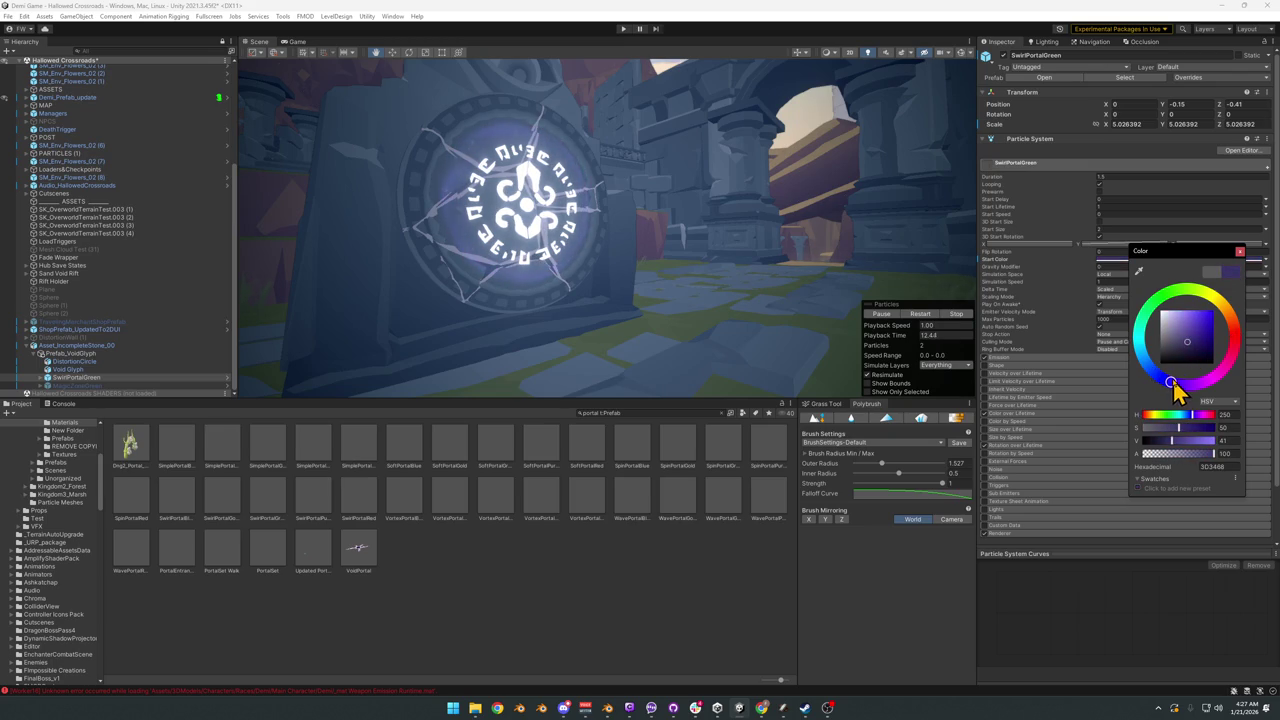
pyautogui.moveTo(1166, 382)
pyautogui.mouseDown()
pyautogui.moveTo(1145, 333)
pyautogui.moveTo(1219, 305)
pyautogui.moveTo(1229, 340)
pyautogui.mouseUp()
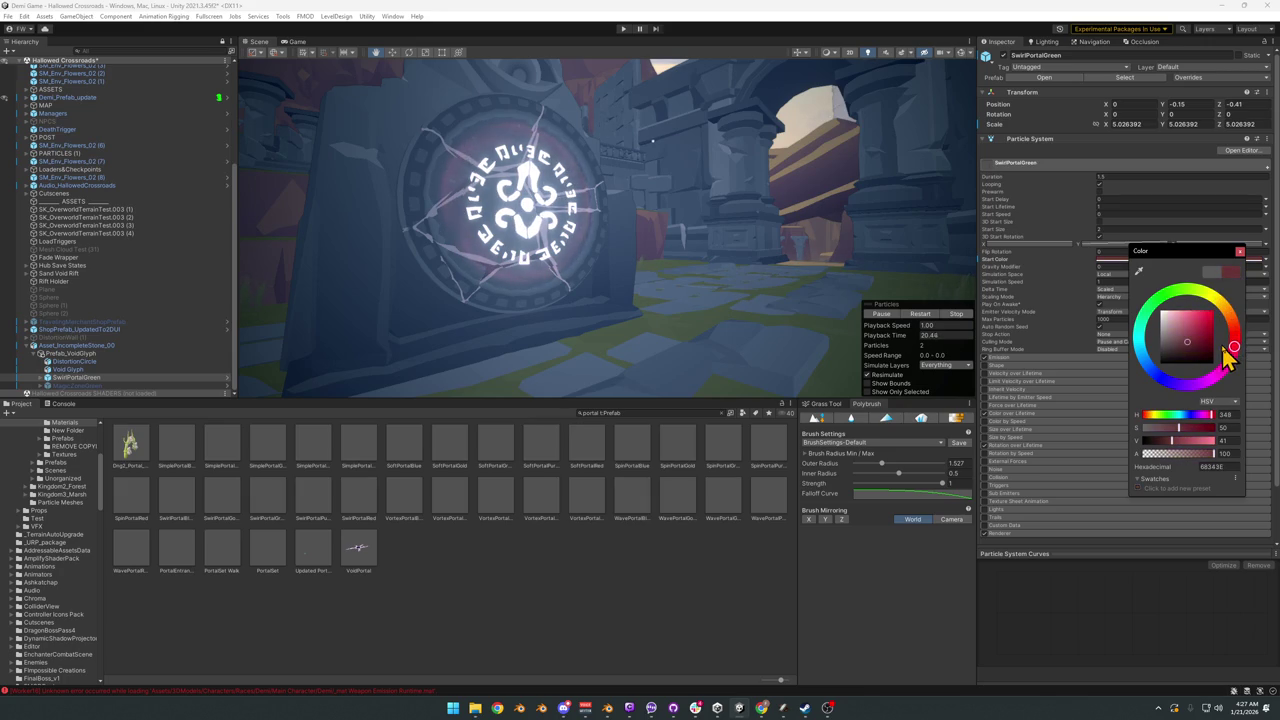
pyautogui.press('Escape')
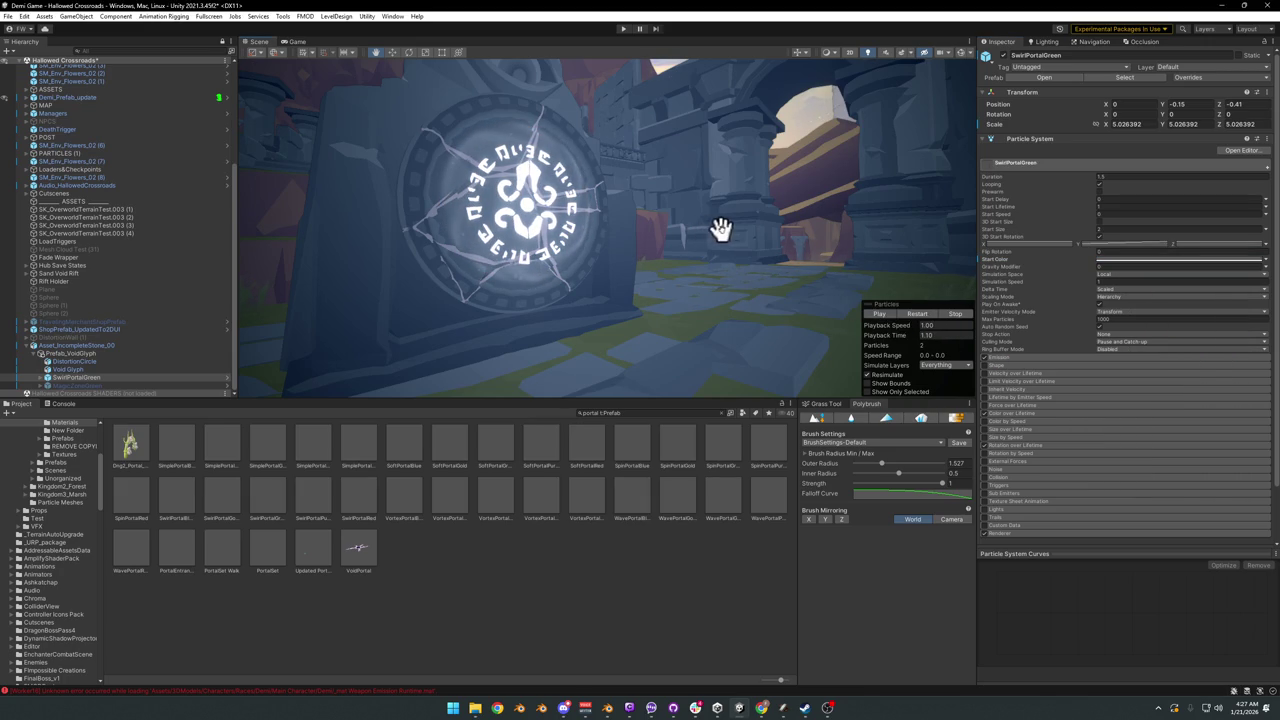
pyautogui.moveTo(878, 316)
pyautogui.mouseDown(button='right')
pyautogui.moveTo(707, 266)
pyautogui.moveTo(646, 274)
pyautogui.moveTo(665, 290)
pyautogui.mouseUp(button='right')
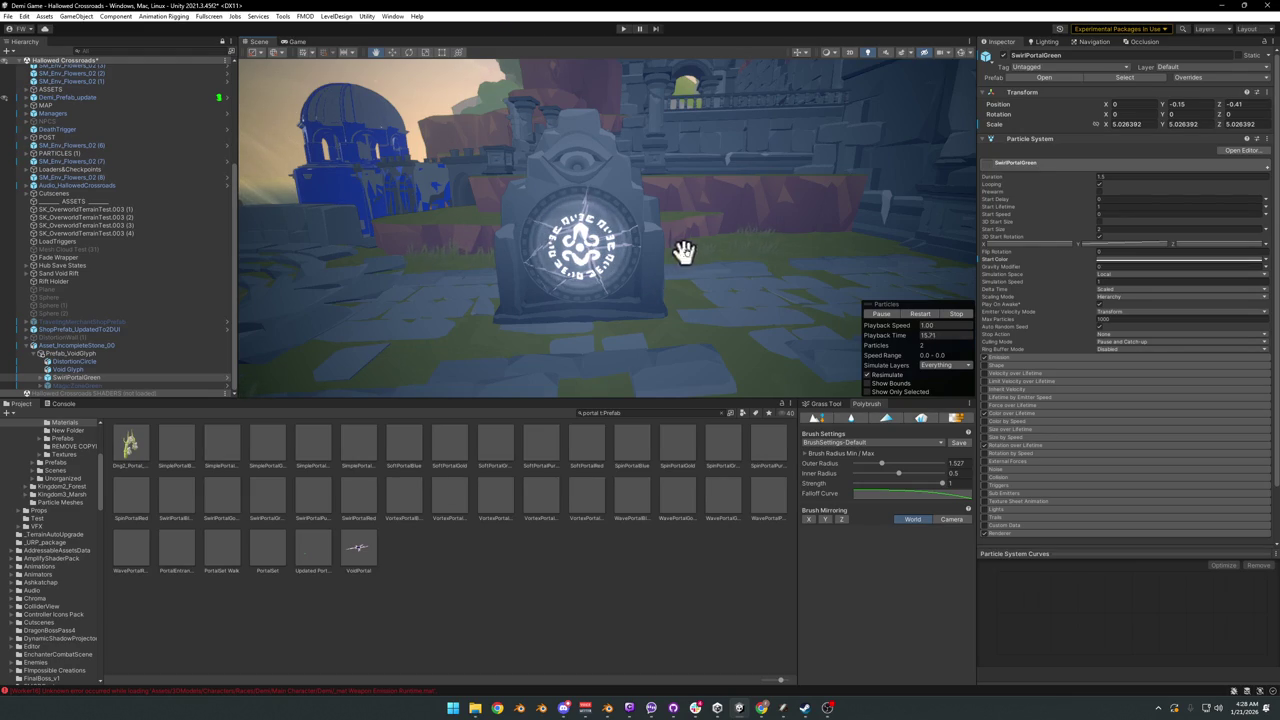
pyautogui.click(446, 616)
# Step: Enter Play mode and view the running game fullscreen
pyautogui.moveTo(531, 390); pyautogui.dragTo(521, 295, button='middle')
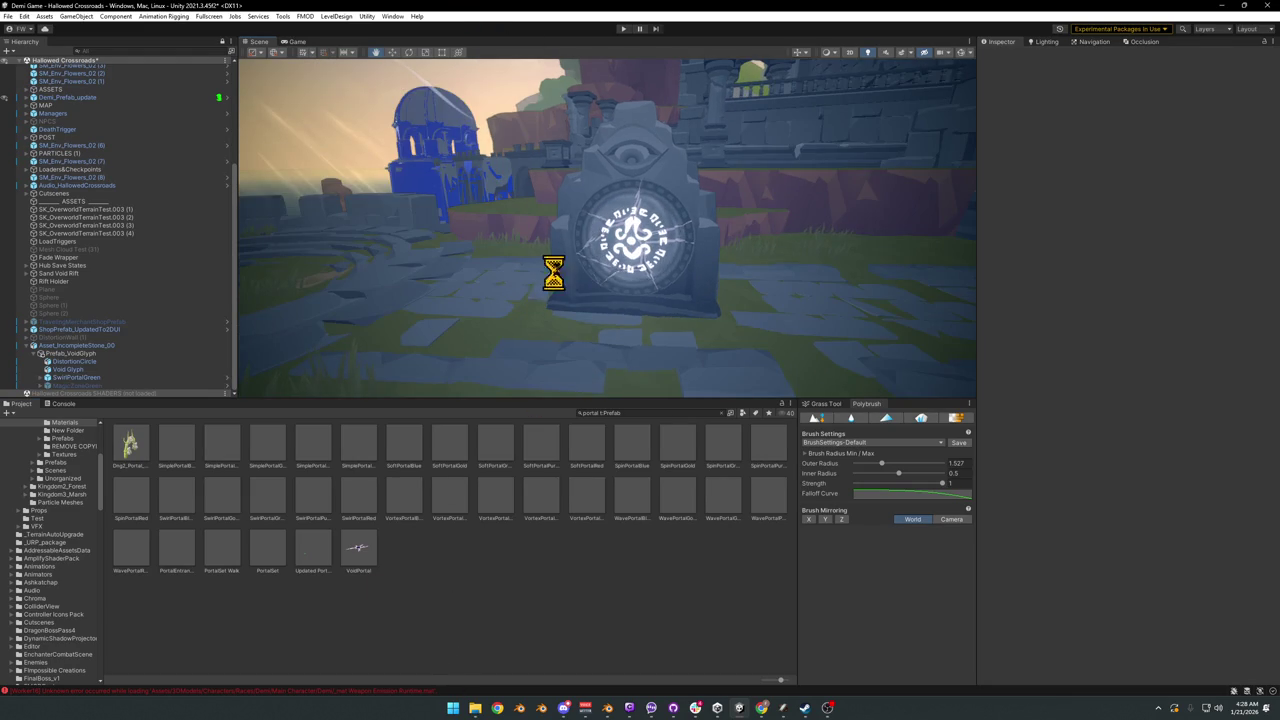
pyautogui.click(623, 28)
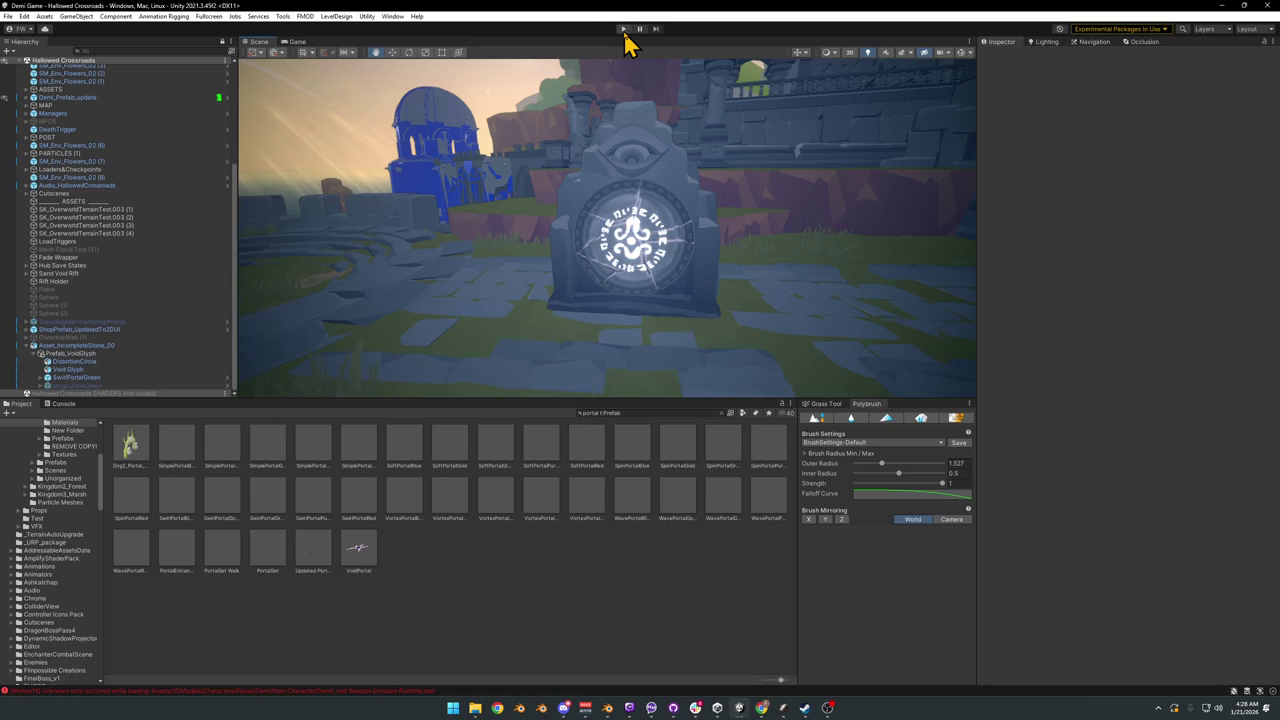
pyautogui.click(624, 30)
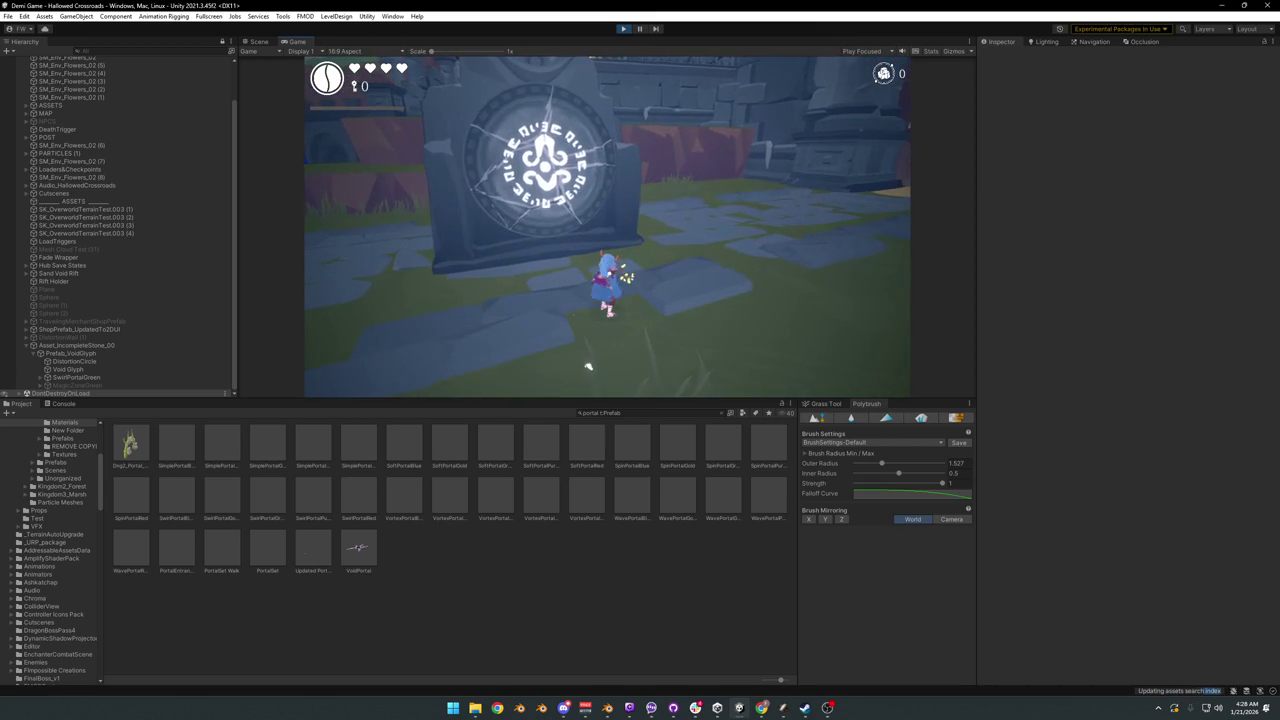
pyautogui.press('F10')
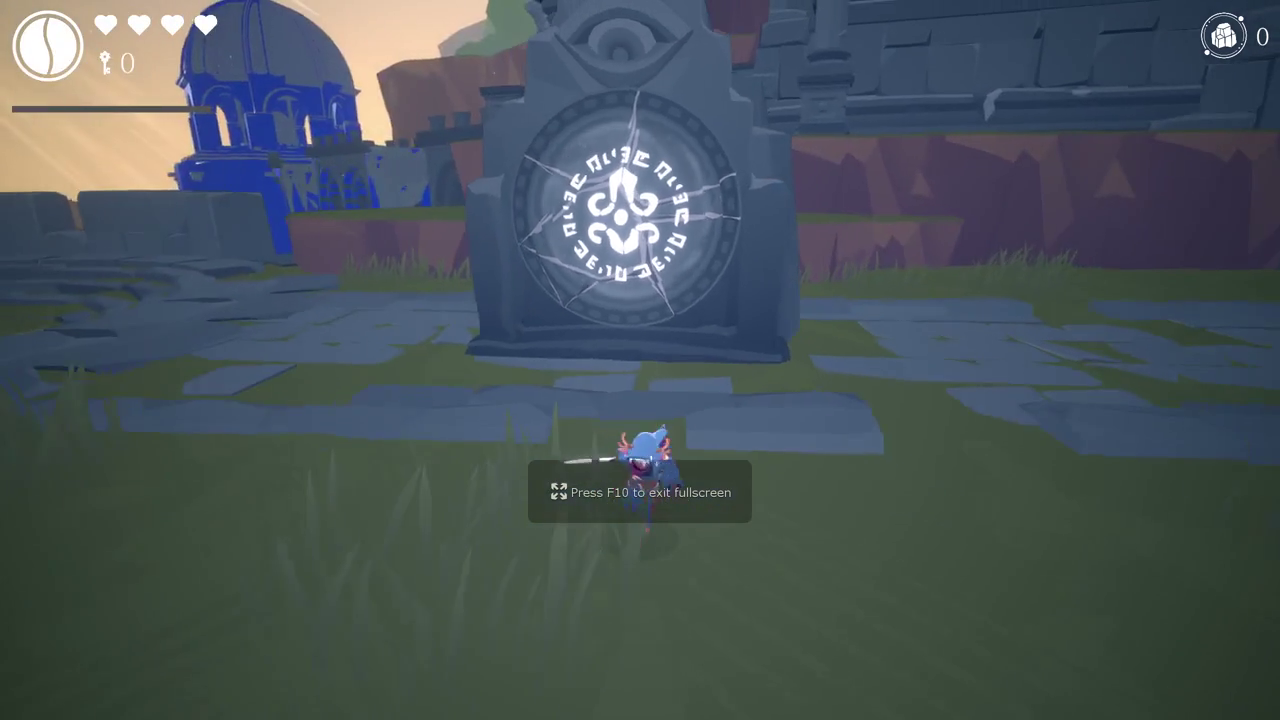
# Step: Run the character up to the portal stone and around its front
pyautogui.press('w')
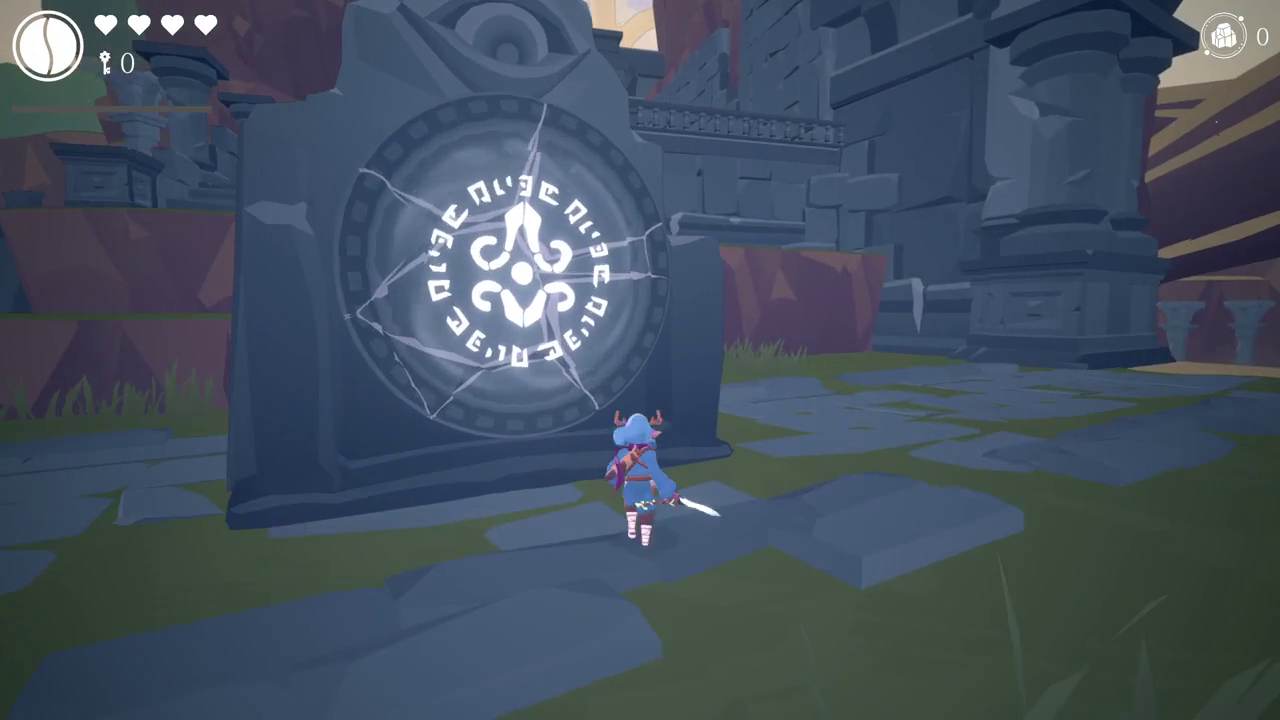
pyautogui.press('a')
pyautogui.press('w')
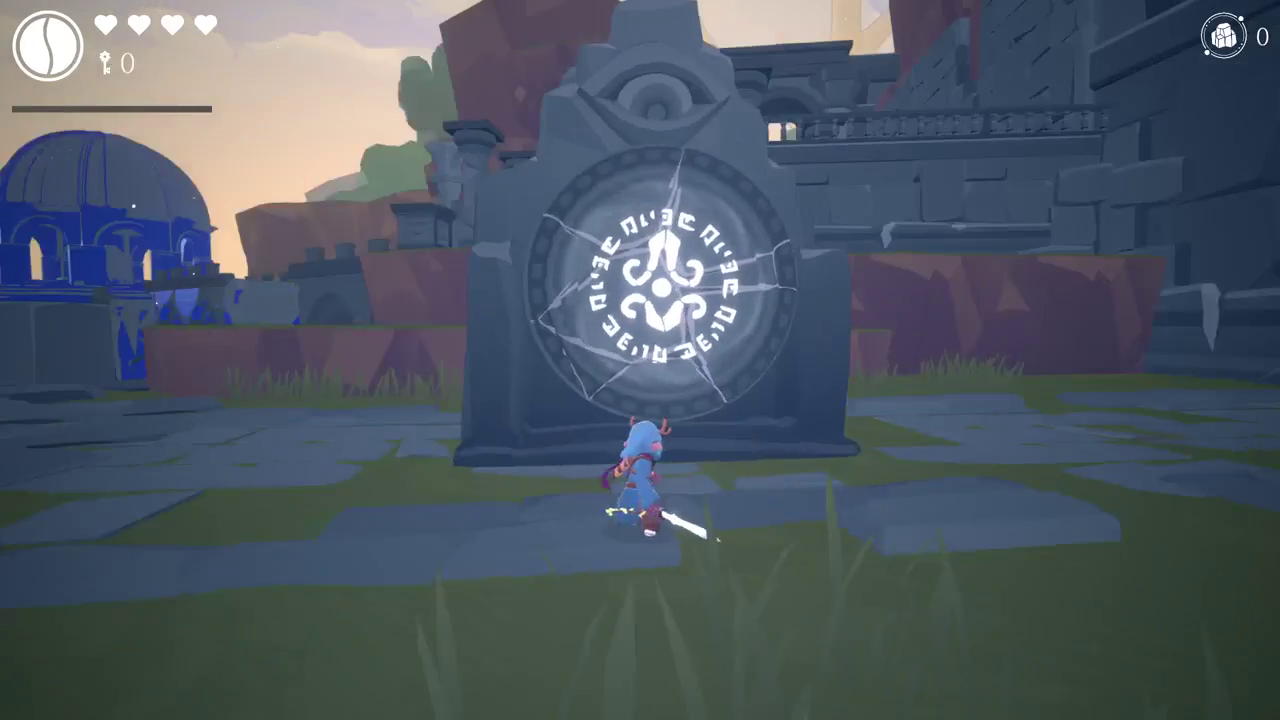
pyautogui.press('w')
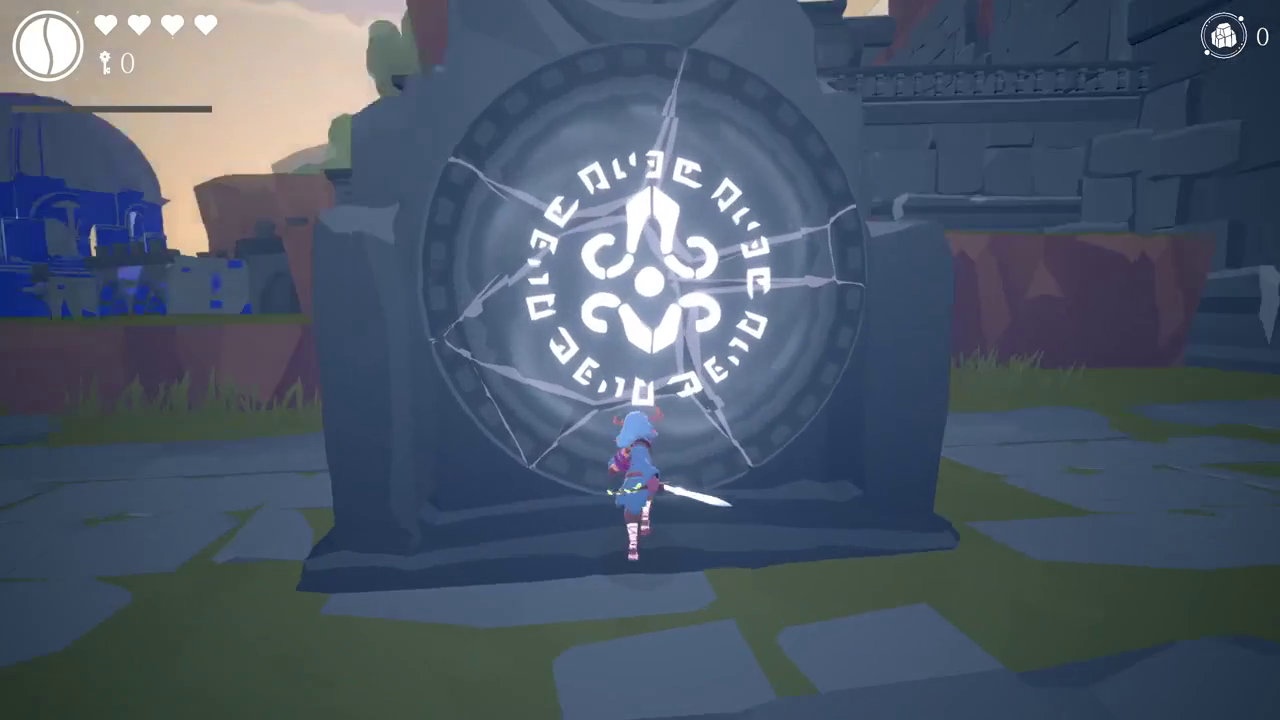
pyautogui.press('a')
pyautogui.press('s')
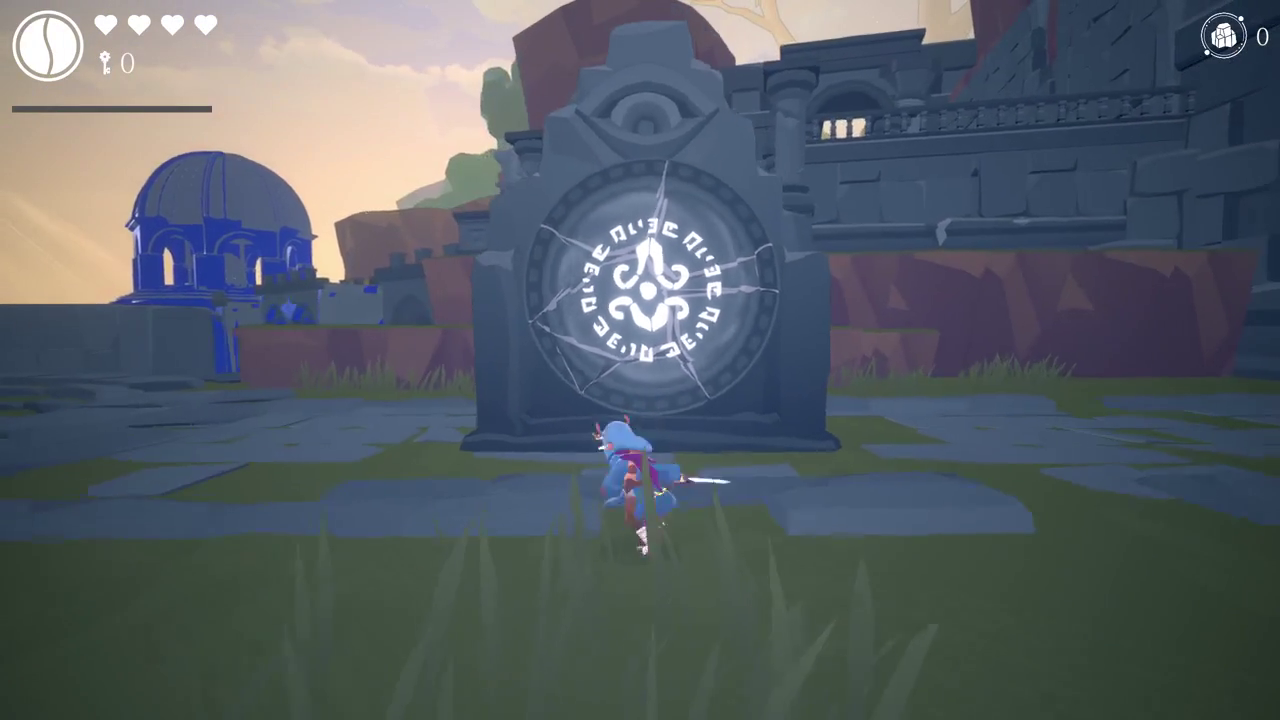
pyautogui.press('w')
pyautogui.press('a')
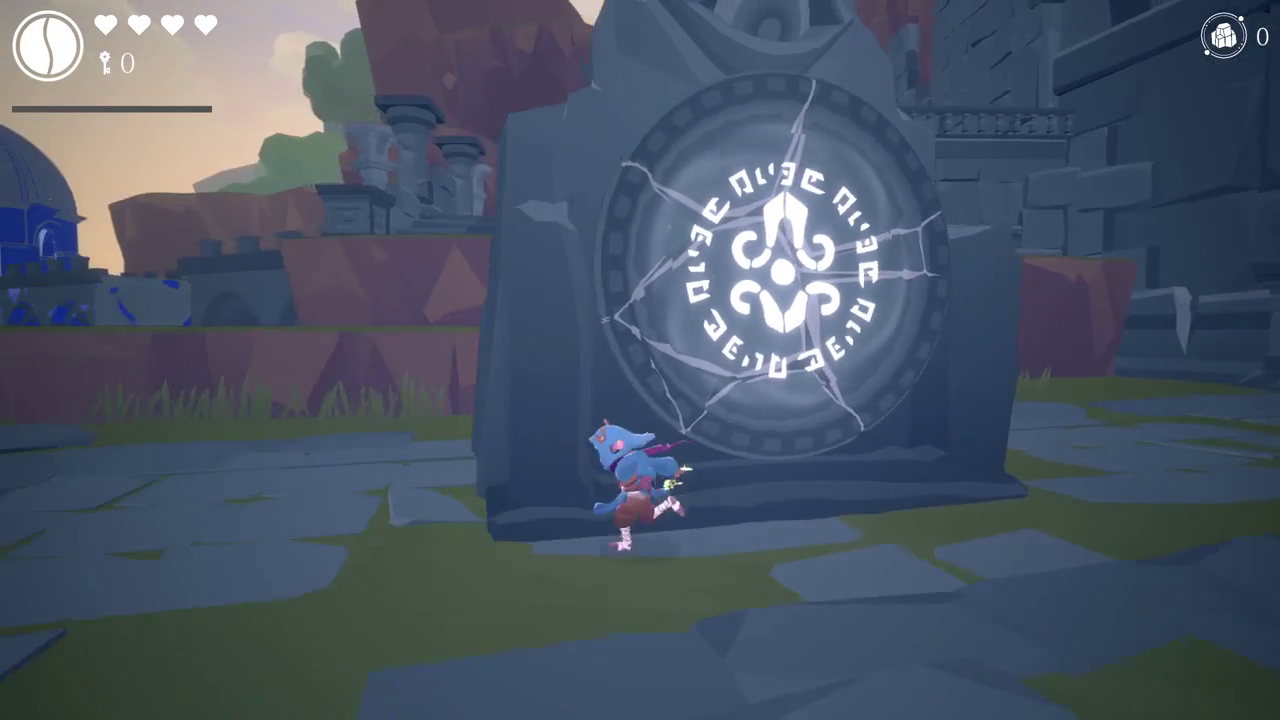
pyautogui.press('w')
# Step: Climb the stone's rock face, drop off and run back toward the glowing glyph
pyautogui.press('s')
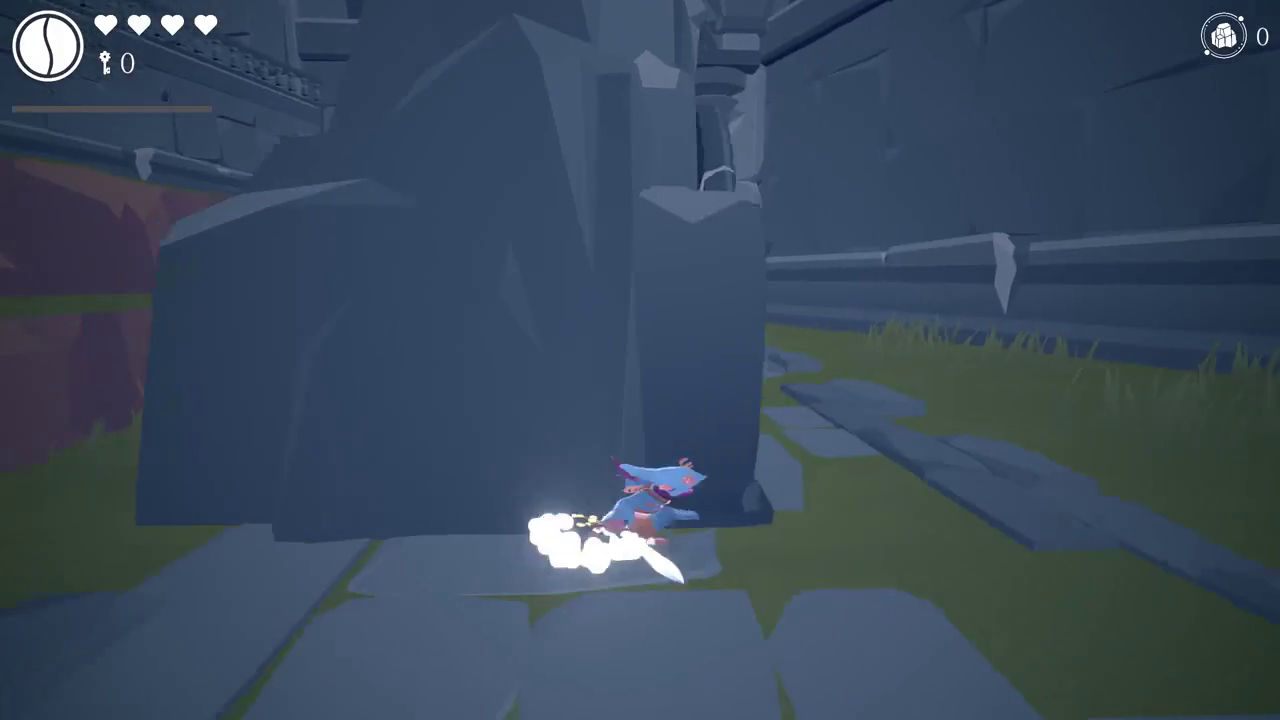
pyautogui.press('a')
pyautogui.press('w')
pyautogui.press('w')
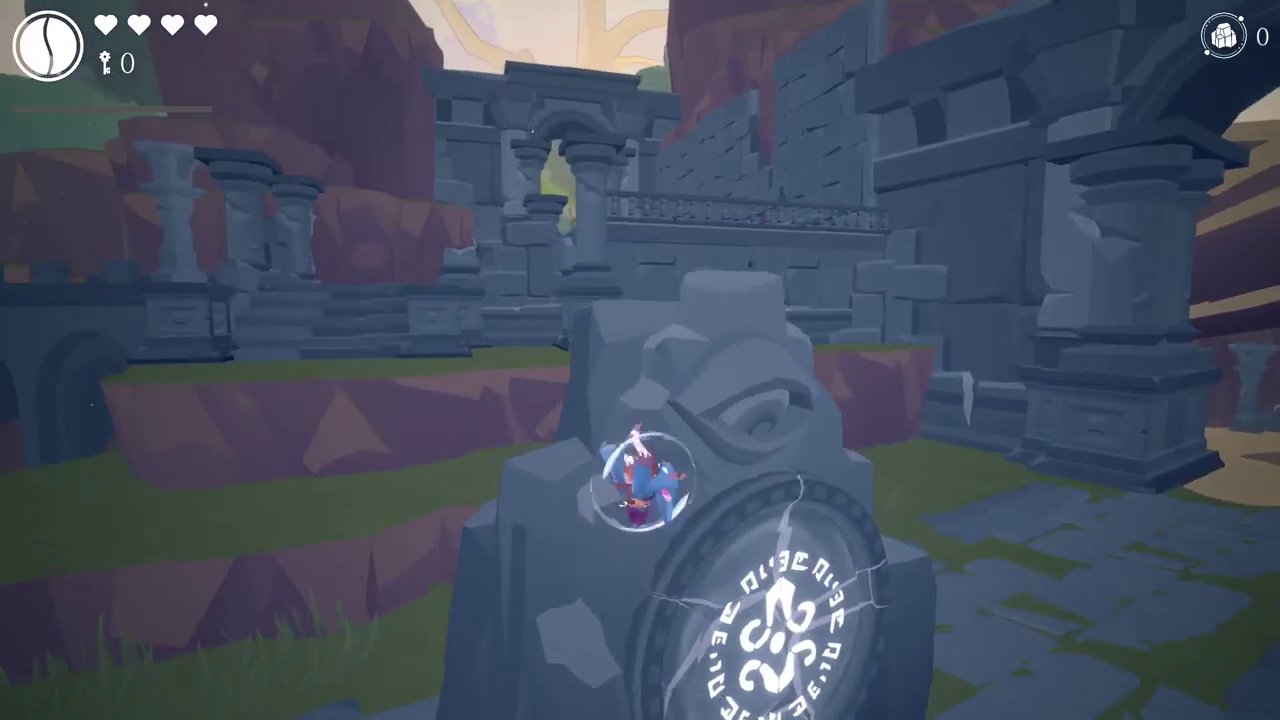
pyautogui.press('w')
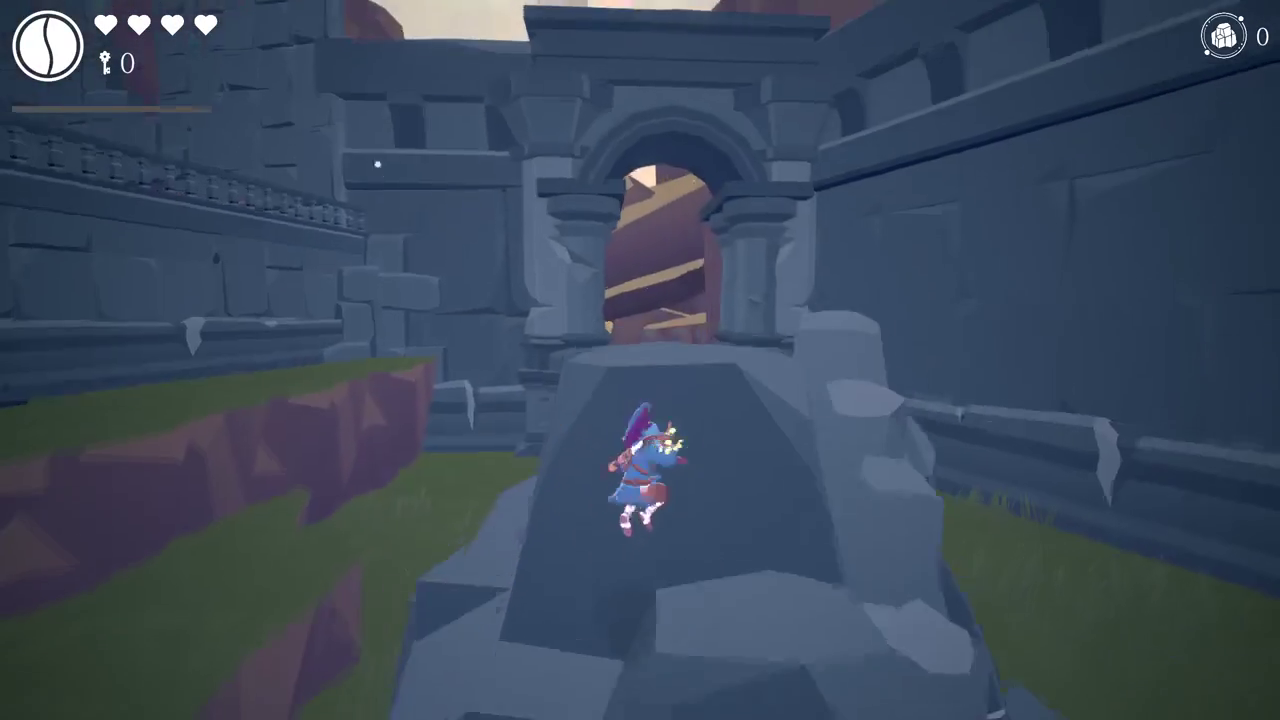
pyautogui.press('w')
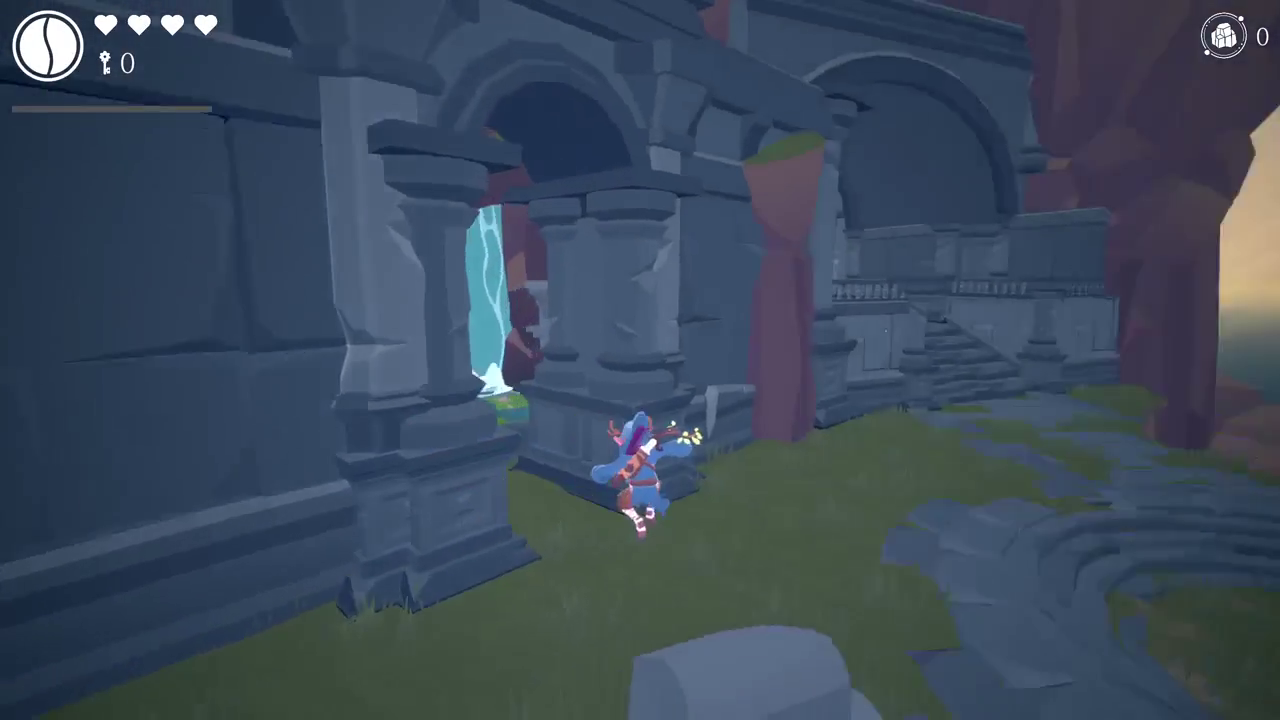
pyautogui.press('d')
pyautogui.press('w')
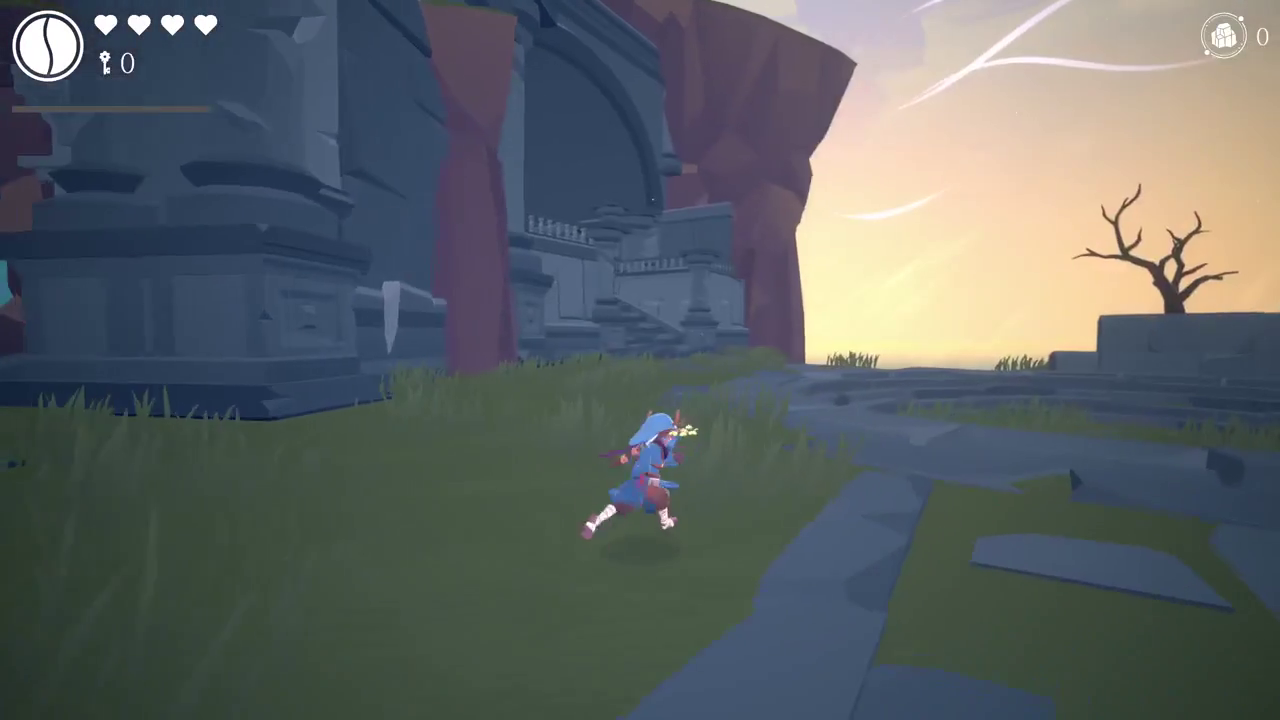
pyautogui.press('w')
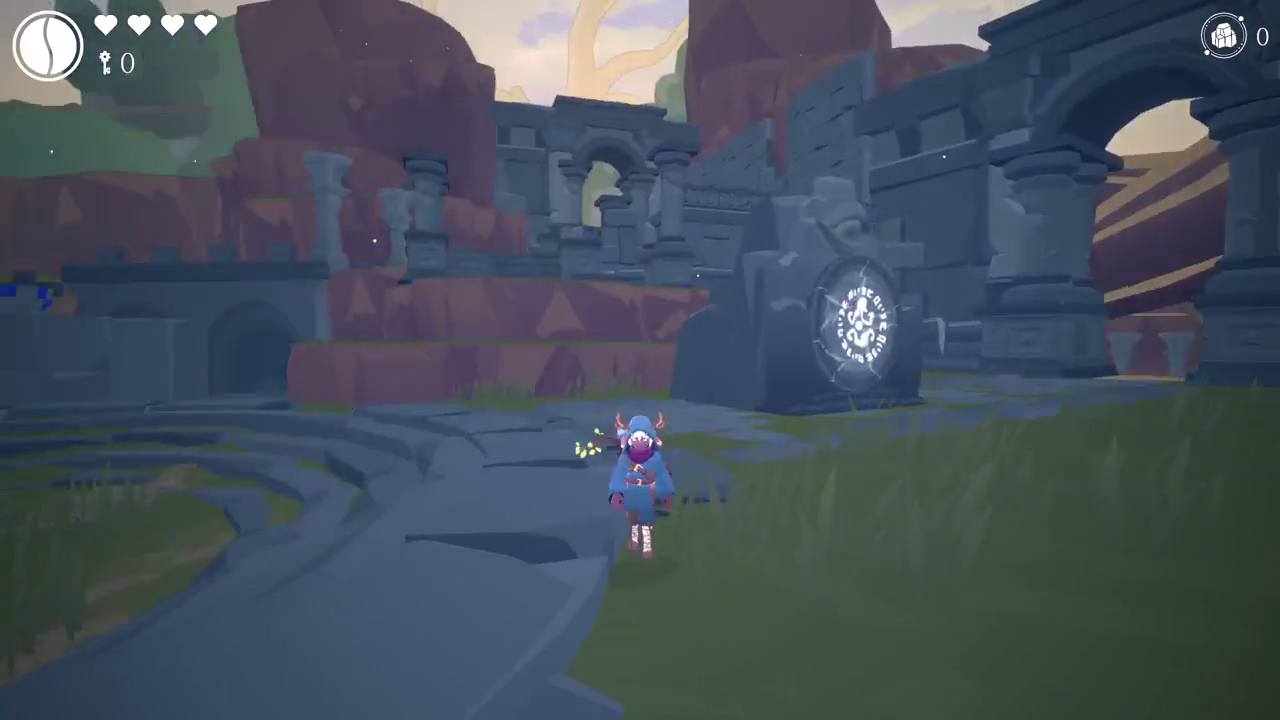
pyautogui.press('w')
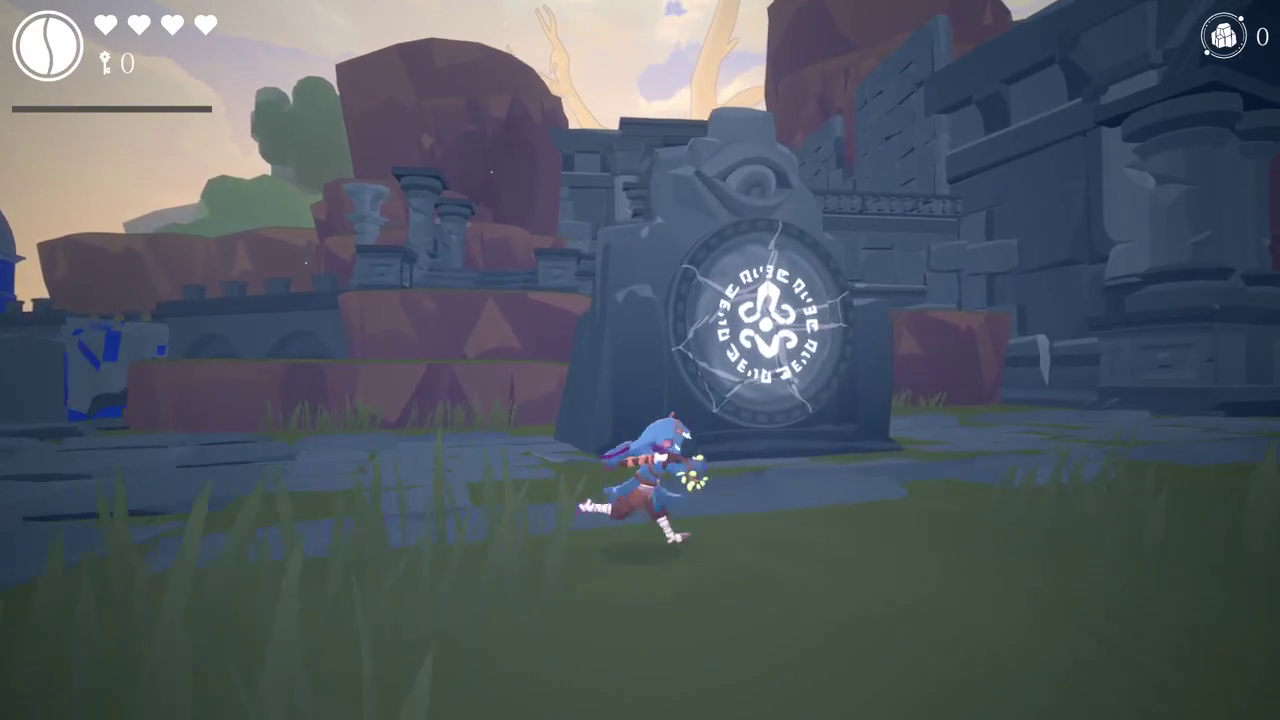
pyautogui.press('w')
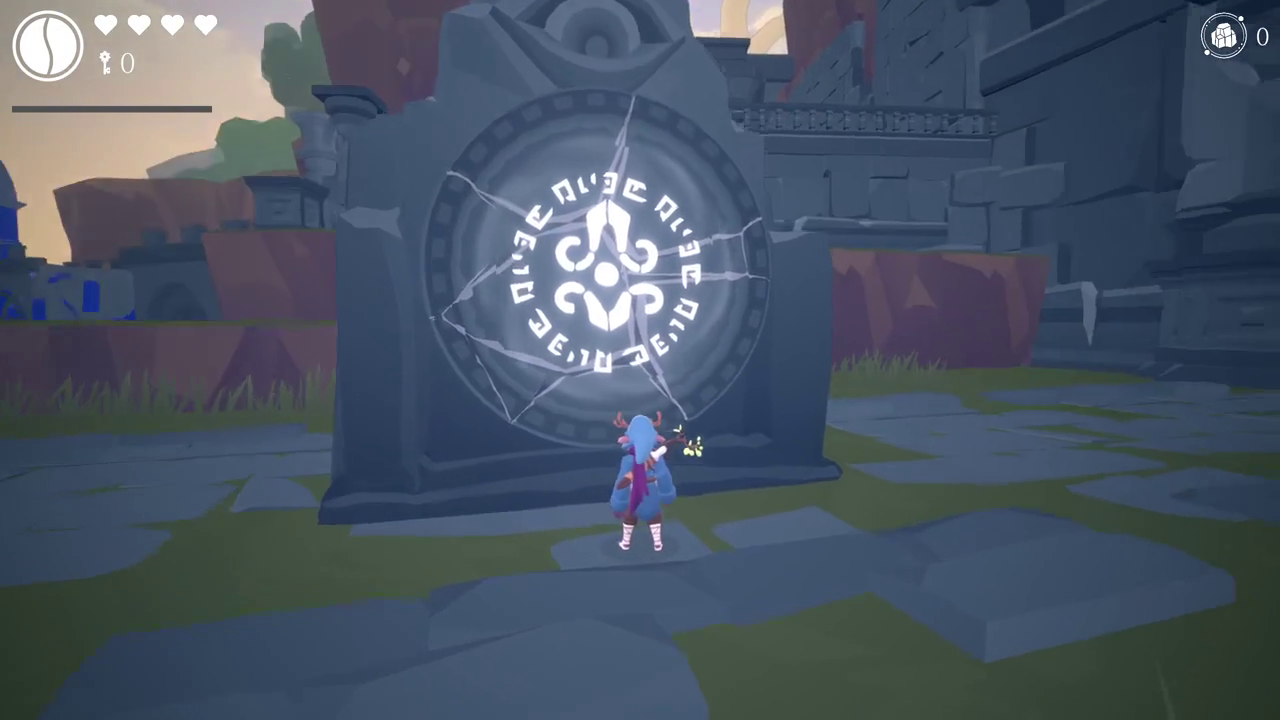
pyautogui.press('s')
# Step: Leave fullscreen play and return to the editor layout
pyautogui.press('F11')
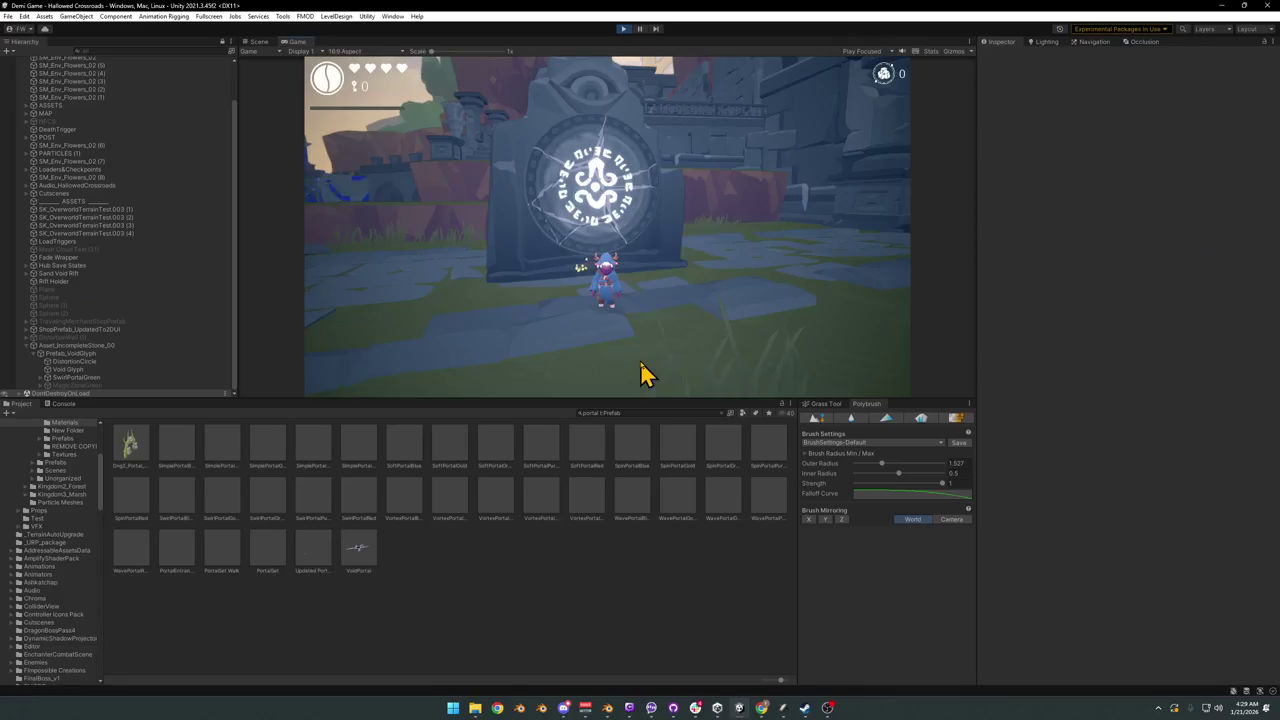
pyautogui.press('super')
pyautogui.click(679, 83)
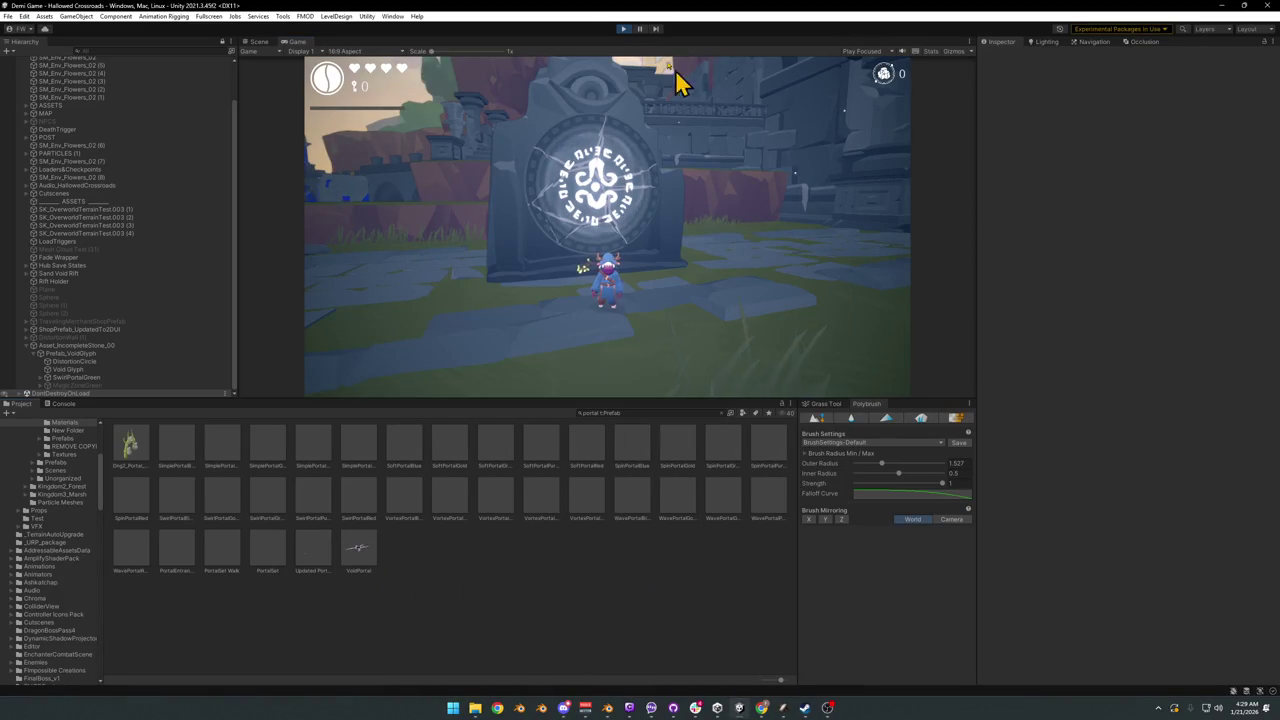
# Step: Select DistortionCircle in the Scene view and fly the camera around the rune portal gate
pyautogui.click(266, 45)
pyautogui.moveTo(620, 240); pyautogui.dragTo(641, 231, button='right')
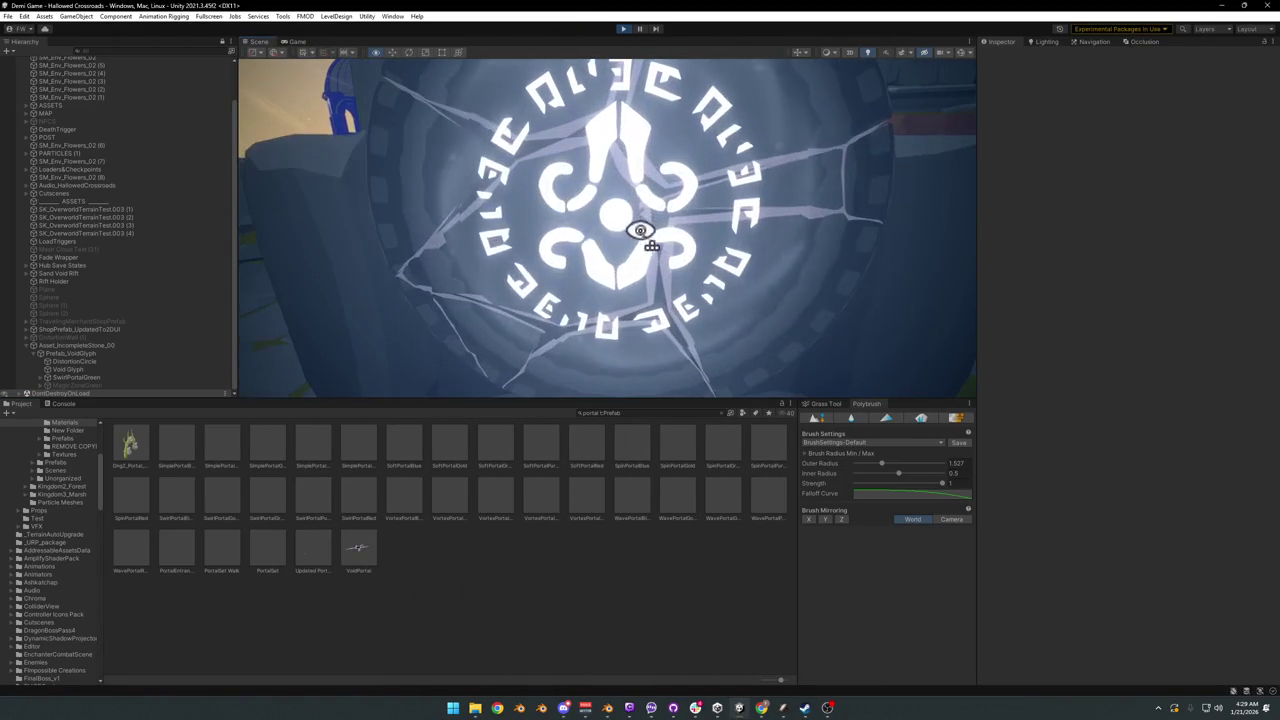
pyautogui.click(620, 237)
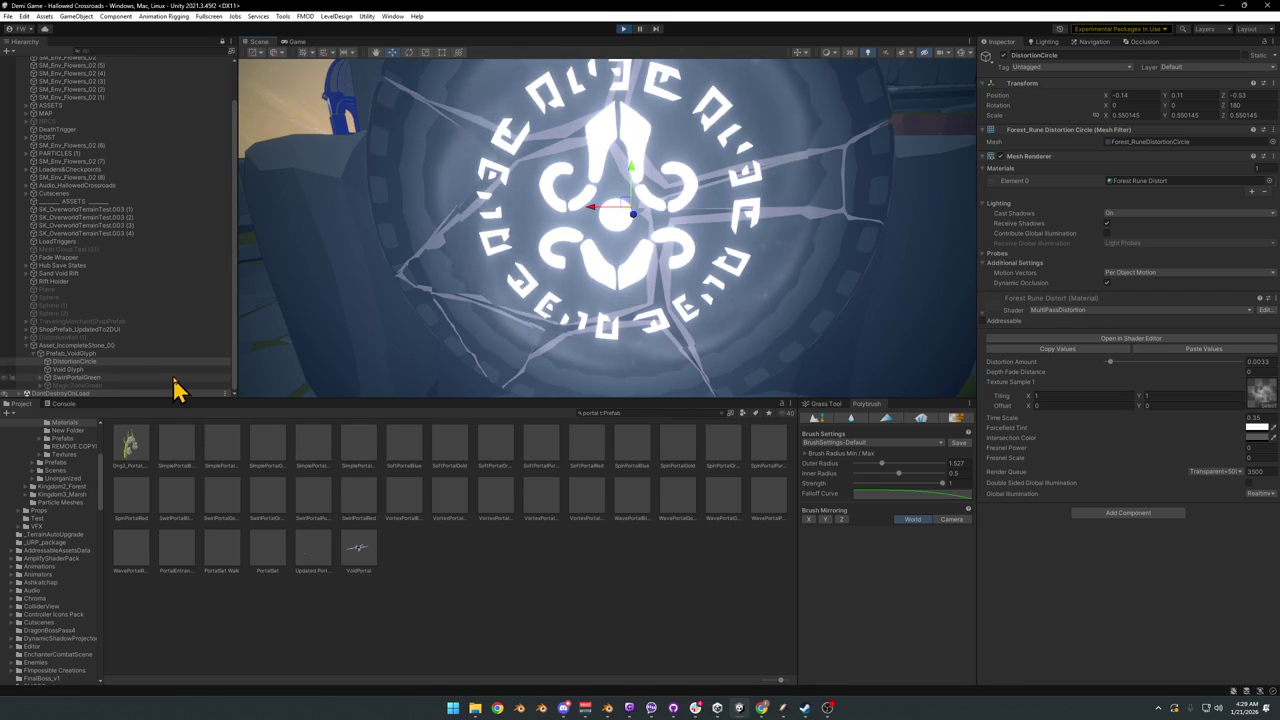
pyautogui.moveTo(680, 323); pyautogui.dragTo(680, 271, button='right')
pyautogui.press('s')
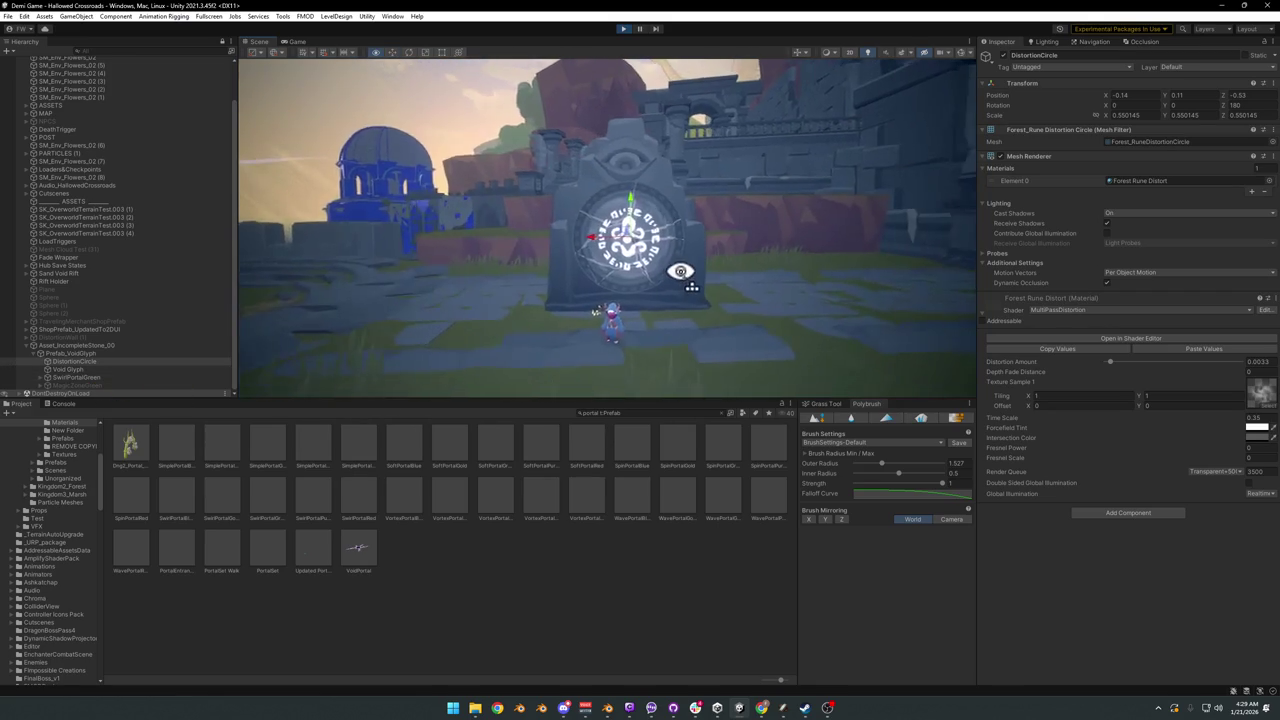
pyautogui.moveTo(680, 271); pyautogui.dragTo(710, 268, button='right')
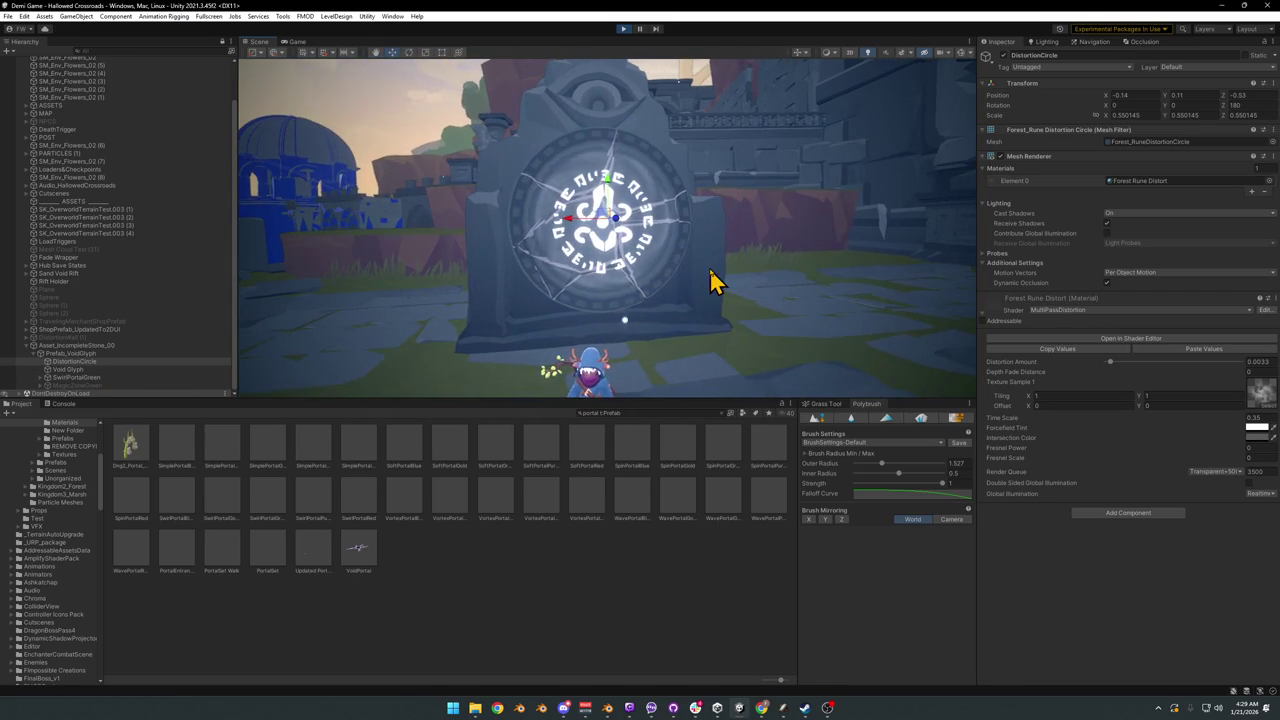
pyautogui.moveTo(592, 326); pyautogui.dragTo(755, 286, button='middle')
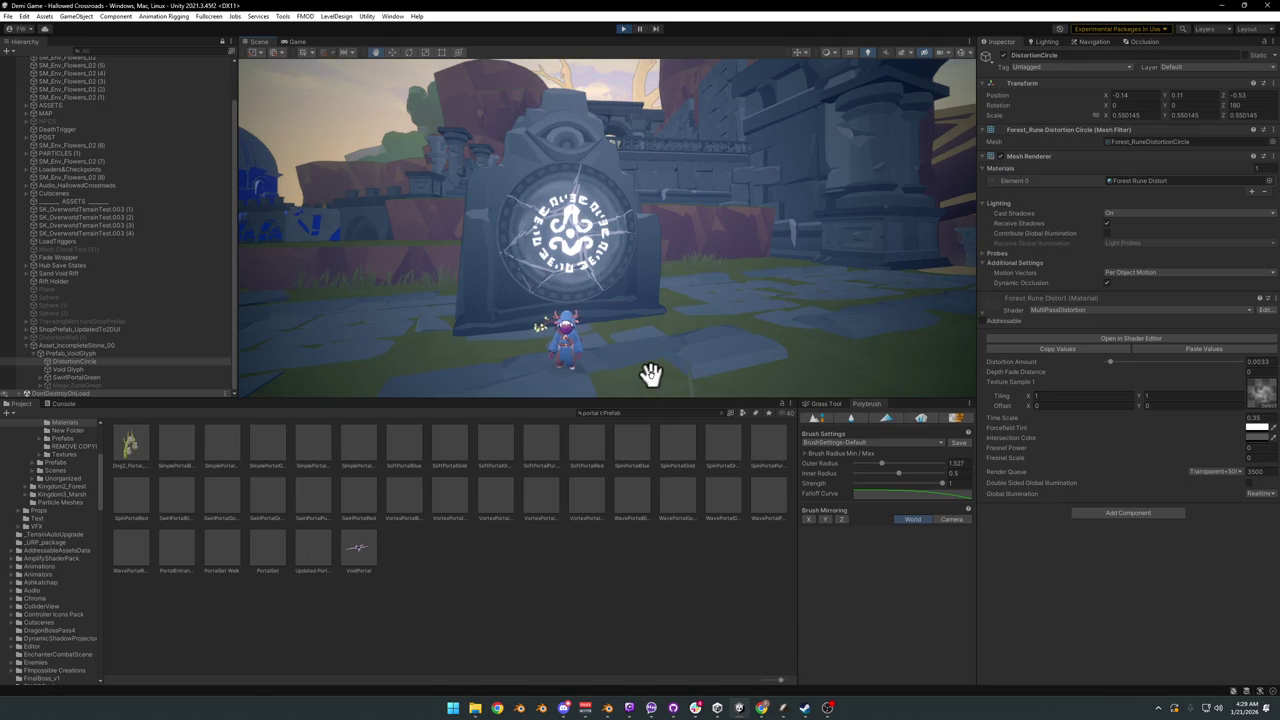
pyautogui.moveTo(716, 348)
pyautogui.mouseDown(button='right')
pyautogui.moveTo(676, 340)
pyautogui.moveTo(688, 343)
pyautogui.mouseUp(button='right')
pyautogui.press('s')
pyautogui.press('w')
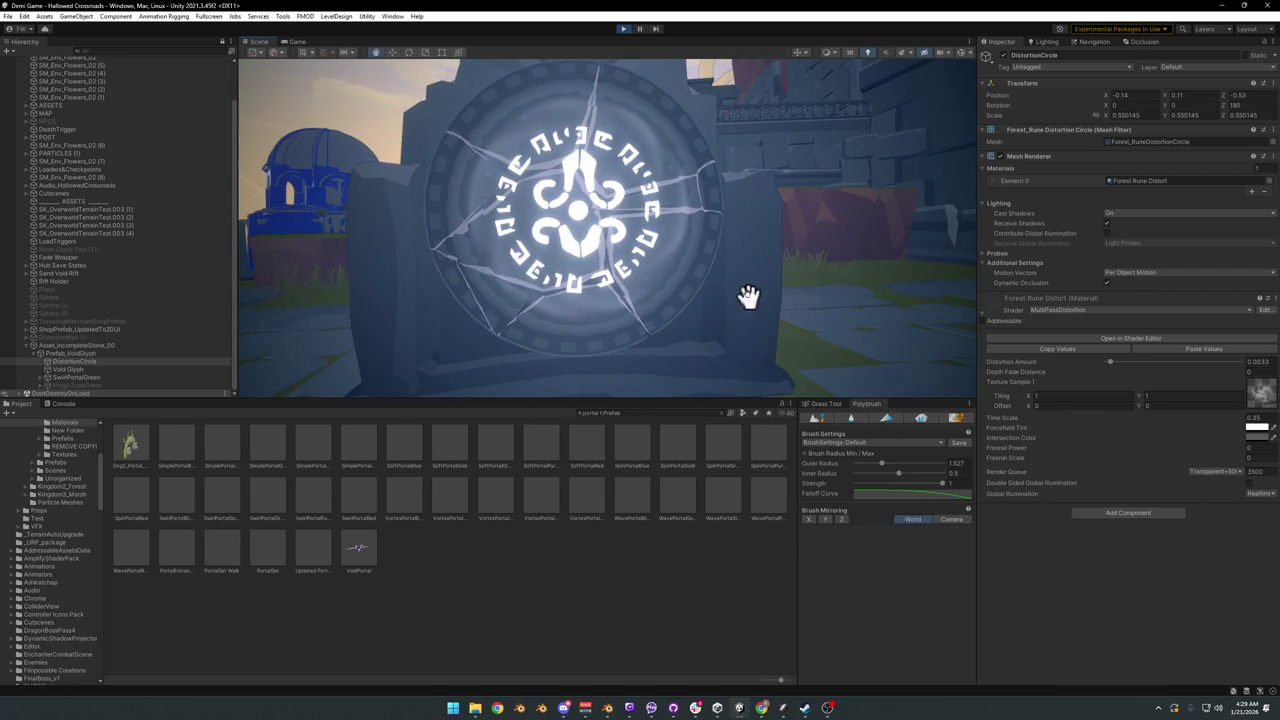
pyautogui.click(84, 370)
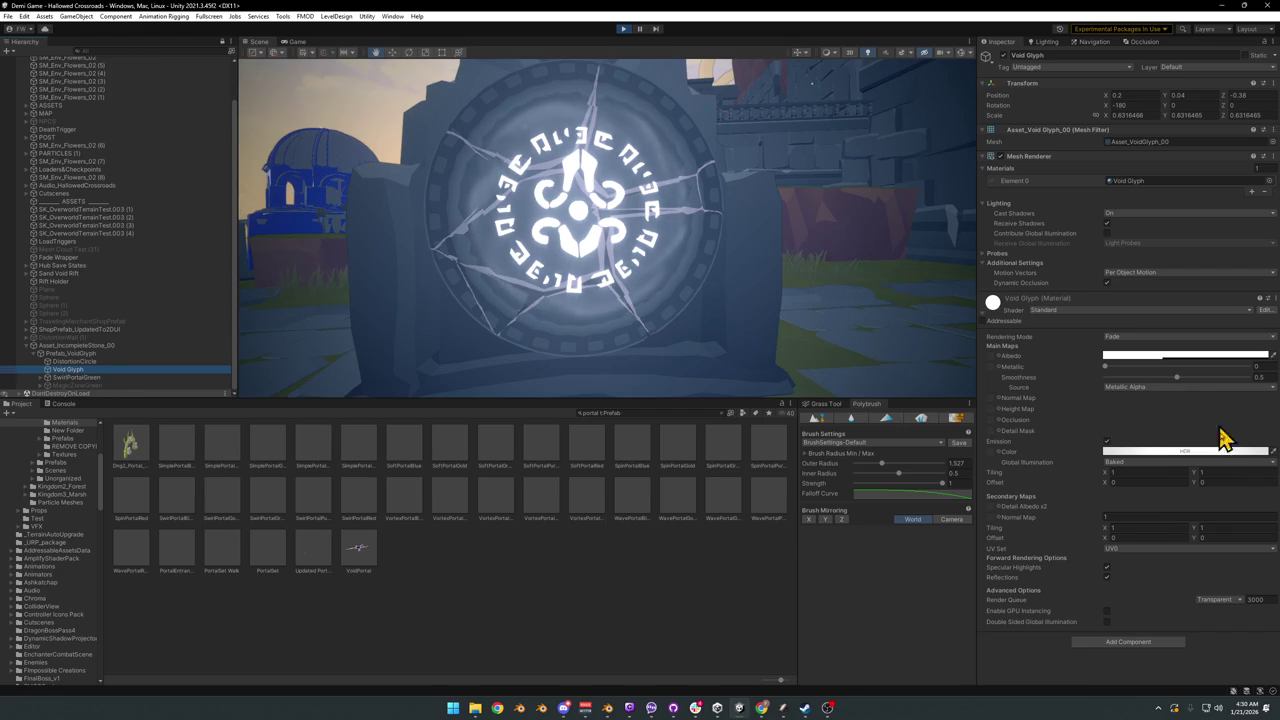
# Step: Add an Auto Move component to Void Glyph and set its Direction Z to 0.15
pyautogui.click(1116, 640)
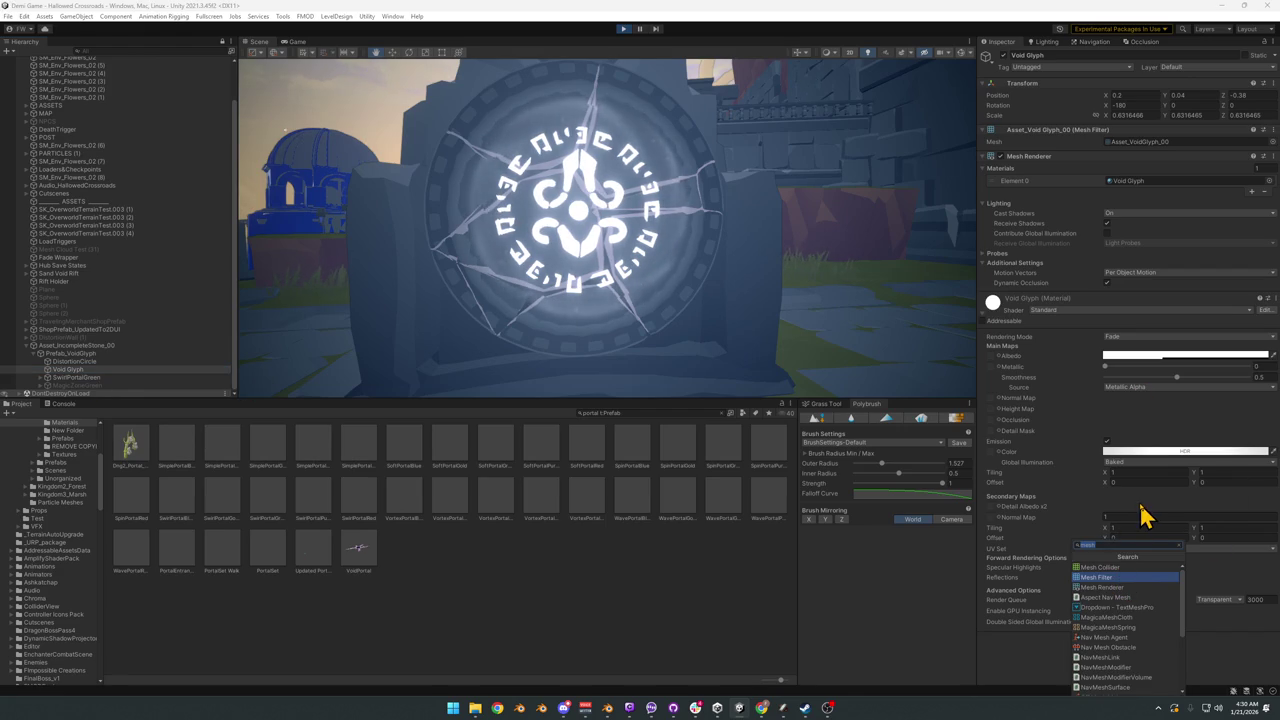
pyautogui.write('auto')
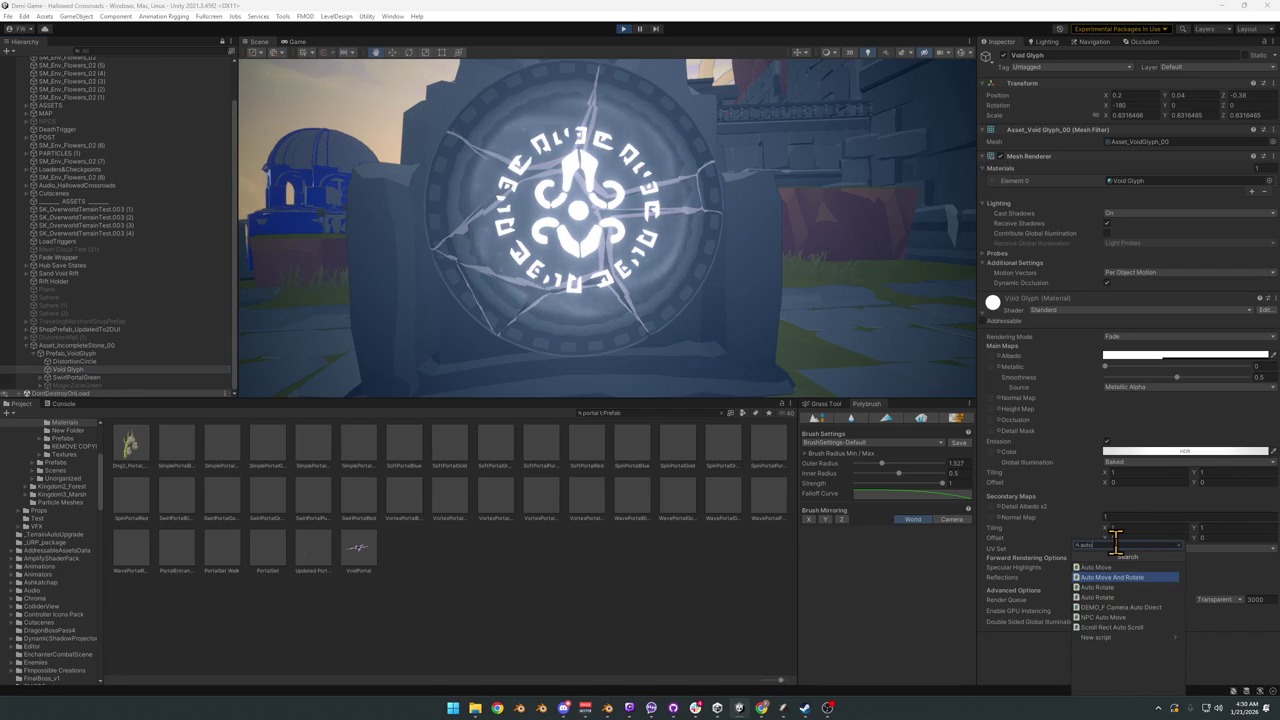
pyautogui.click(1100, 567)
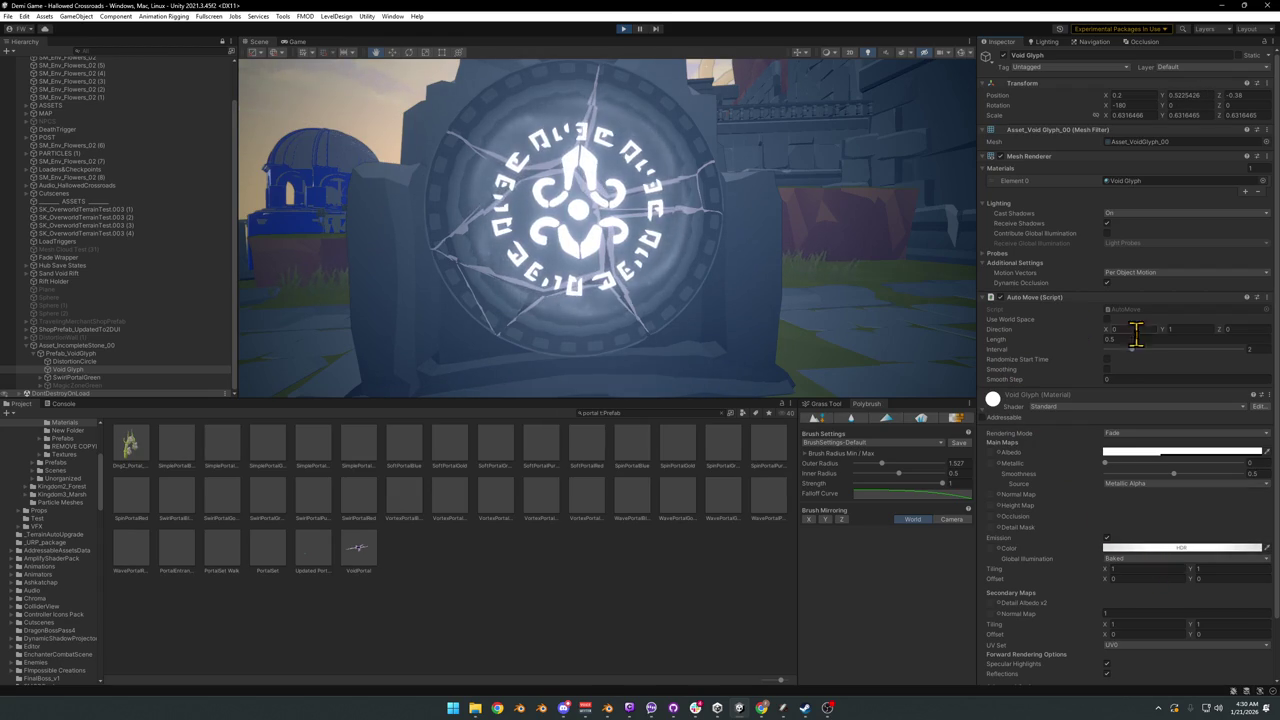
pyautogui.click(1180, 329)
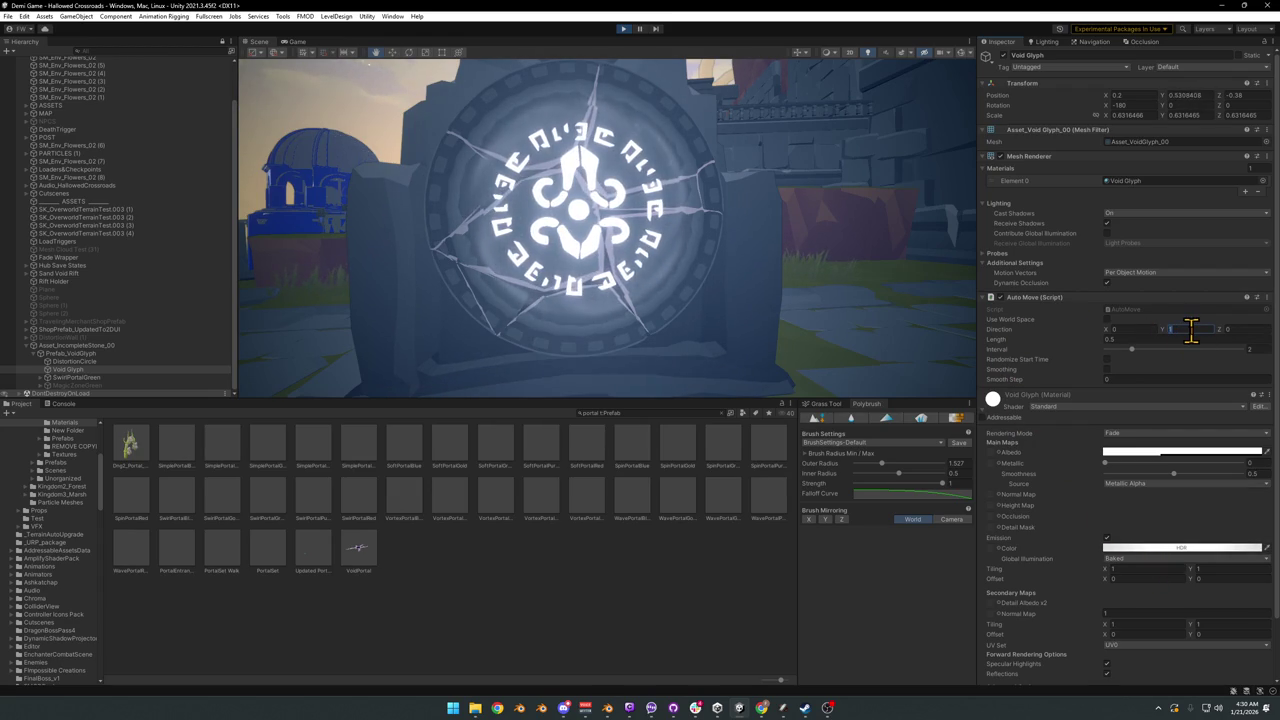
pyautogui.write('0')
pyautogui.click(1114, 330)
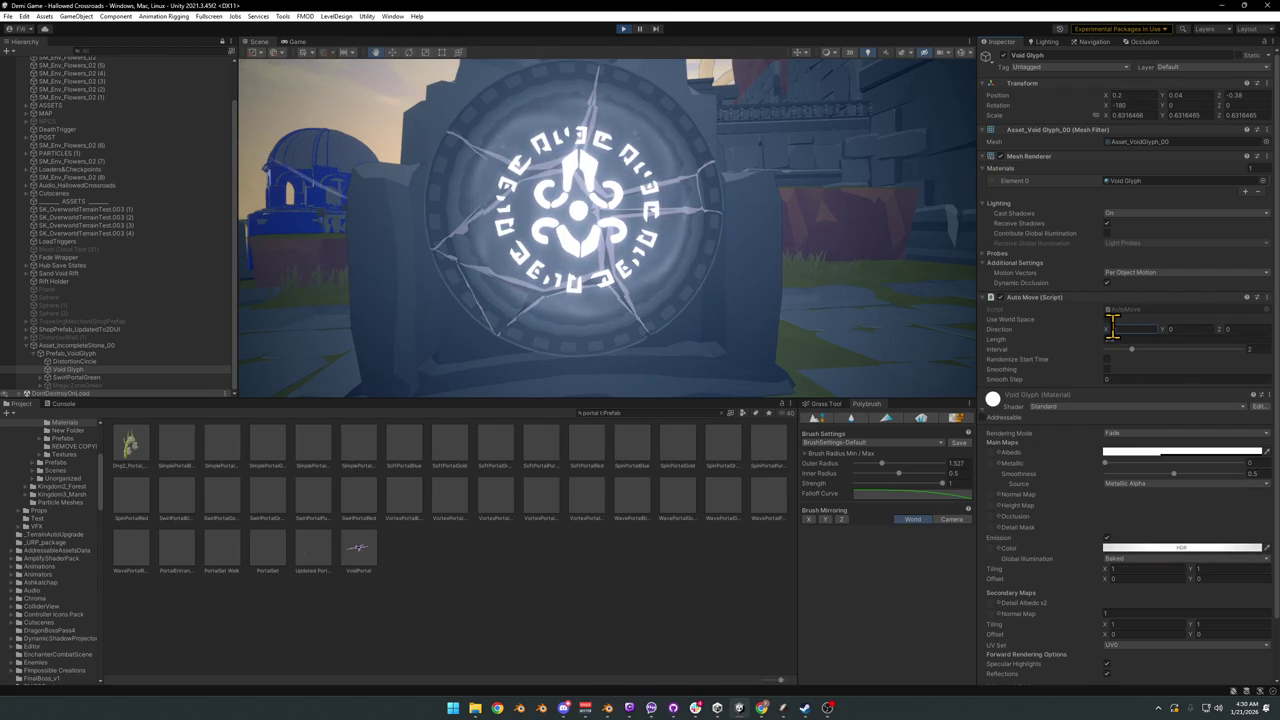
pyautogui.click(1242, 330)
pyautogui.write('0.15')
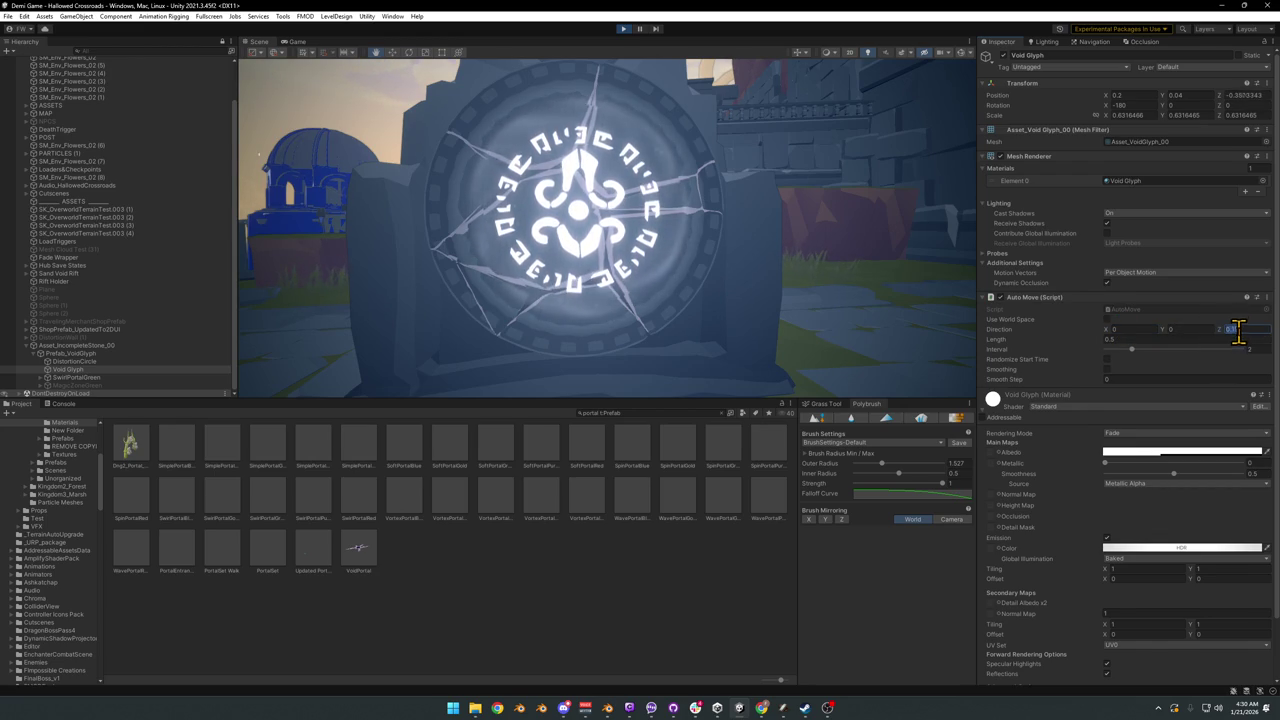
# Step: Set Auto Move Length to 1.8 and Interval to 6.53, then select DistortionCircle
pyautogui.moveTo(1131, 350); pyautogui.dragTo(1215, 360)
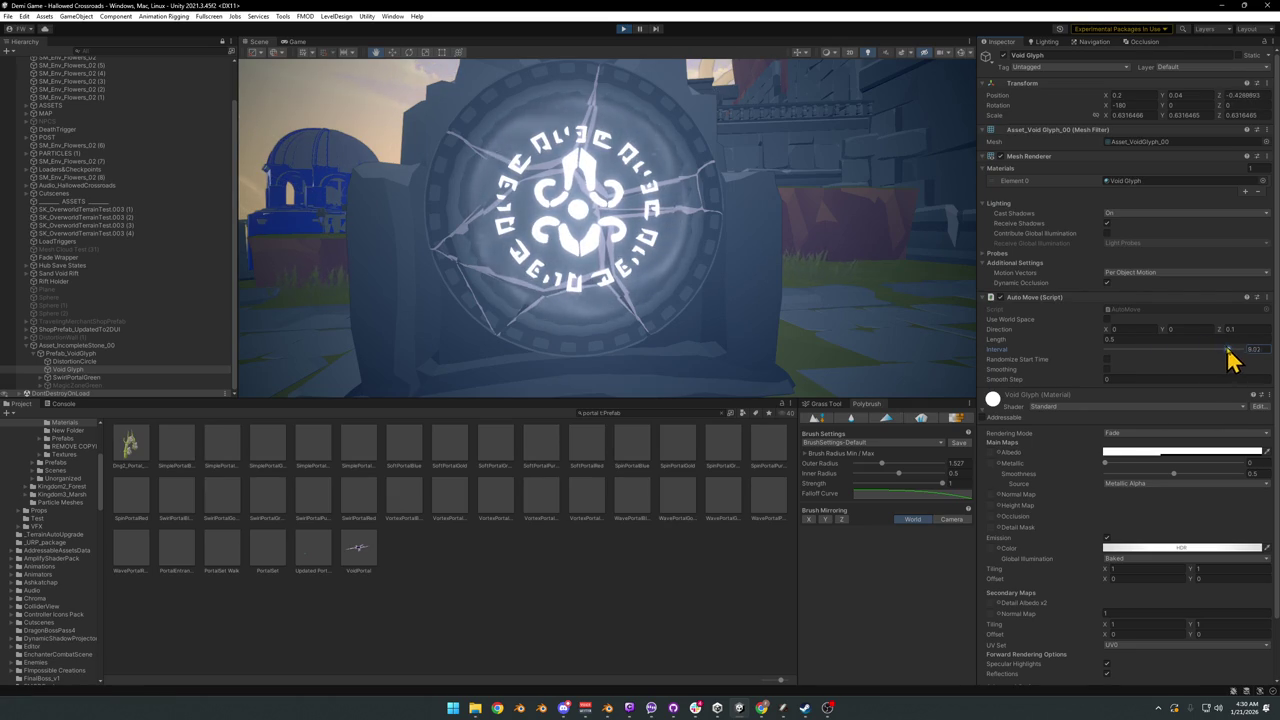
pyautogui.moveTo(1213, 355); pyautogui.dragTo(1208, 352)
pyautogui.moveTo(1097, 345); pyautogui.dragTo(1133, 352)
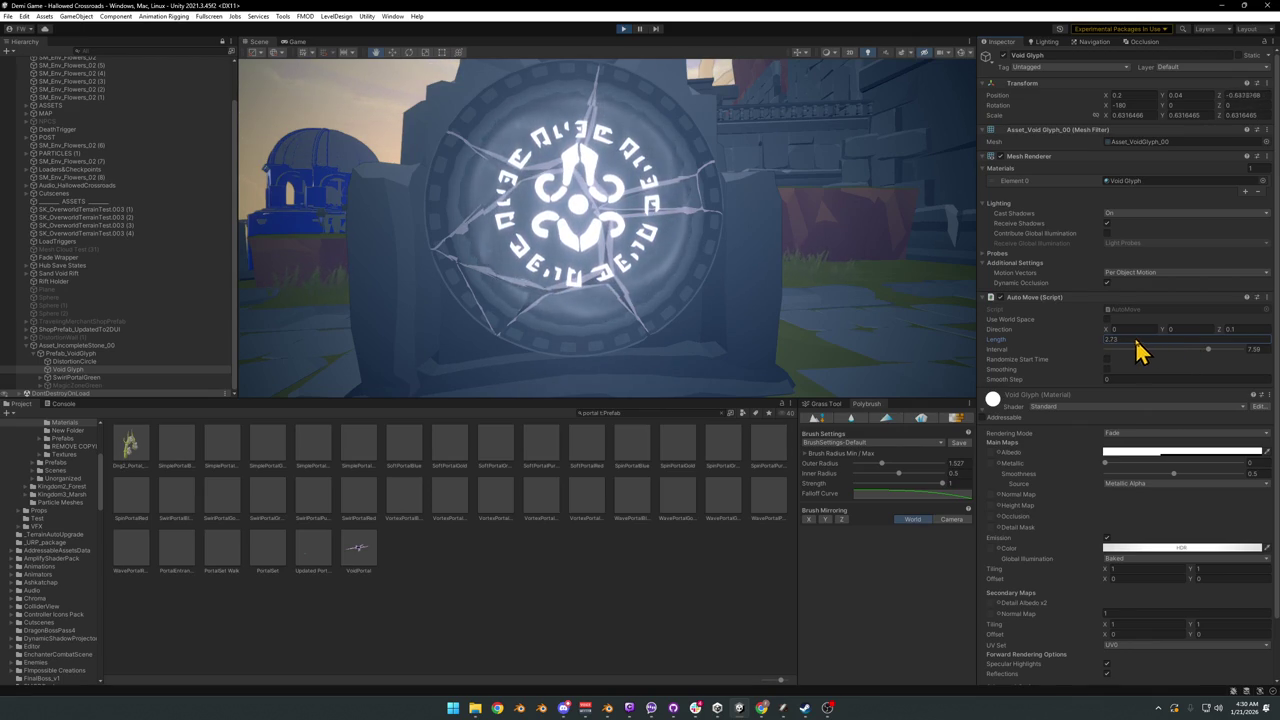
pyautogui.moveTo(1127, 342); pyautogui.dragTo(1123, 342)
pyautogui.write('1.8')
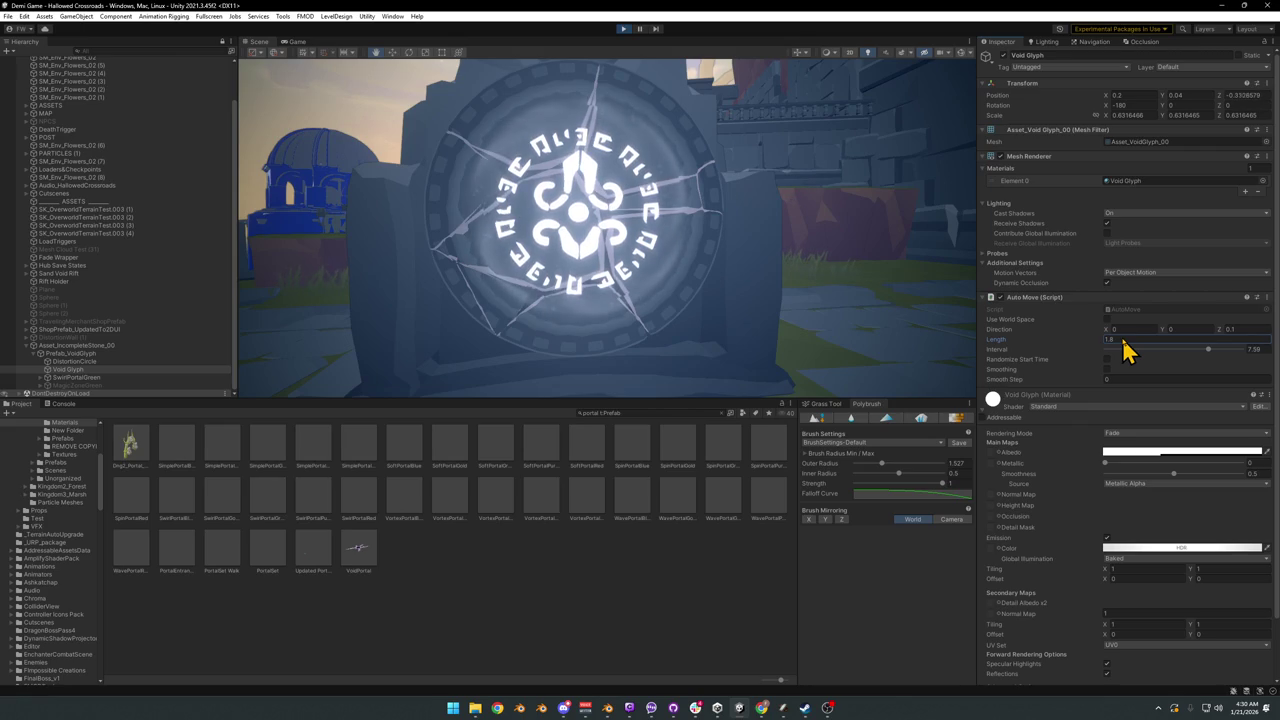
pyautogui.moveTo(1207, 361); pyautogui.dragTo(1196, 352)
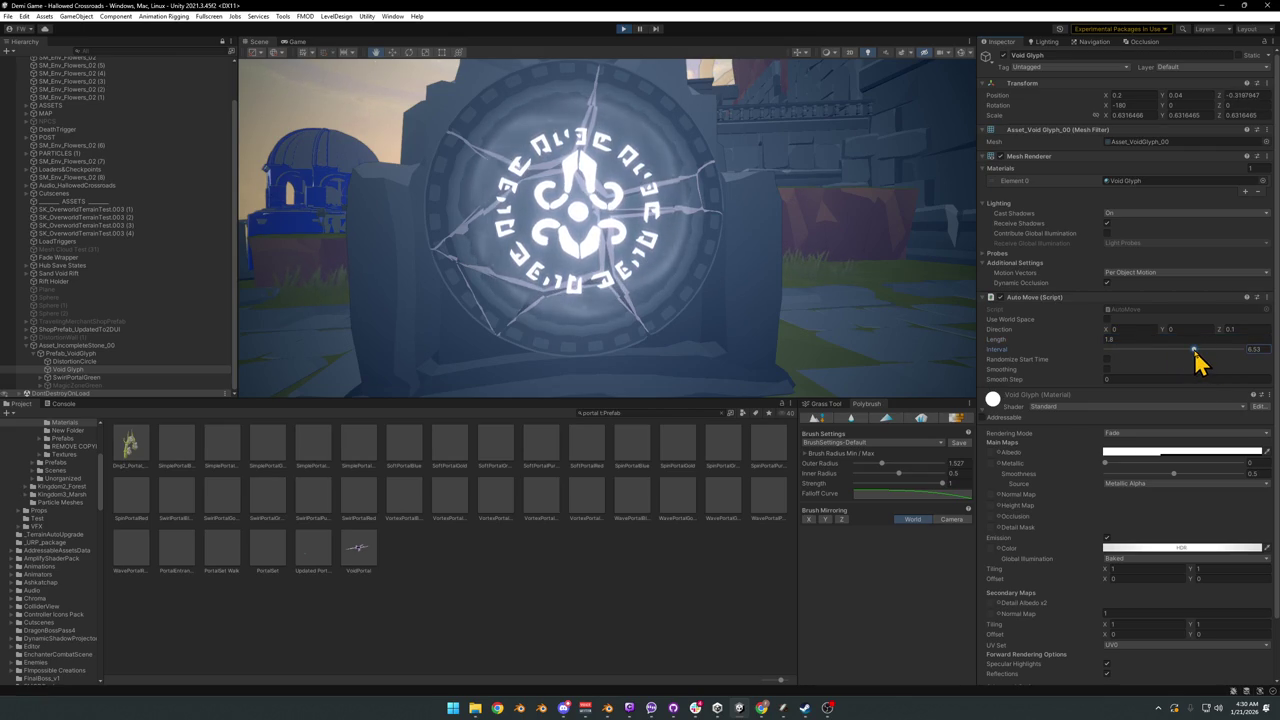
pyautogui.keyDown('alt'); pyautogui.moveTo(955, 312); pyautogui.dragTo(883, 303); pyautogui.keyUp('alt')
pyautogui.scroll(-2, 883, 303)
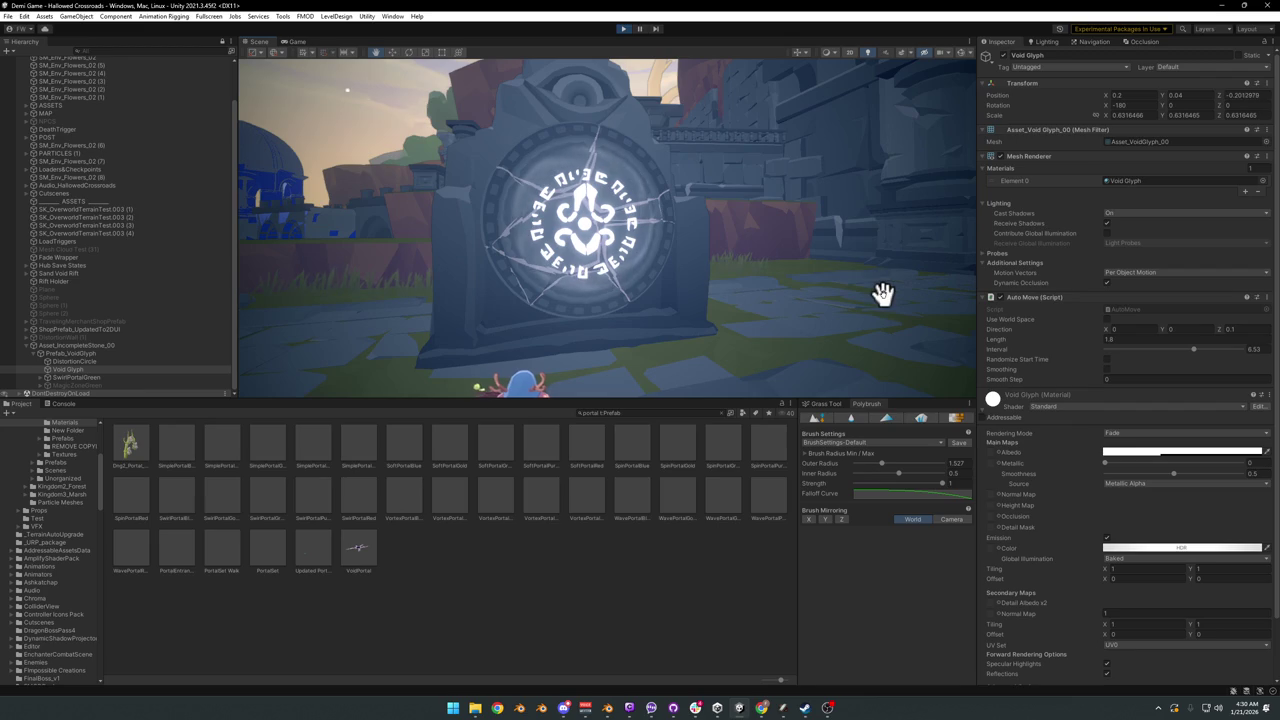
pyautogui.click(98, 362)
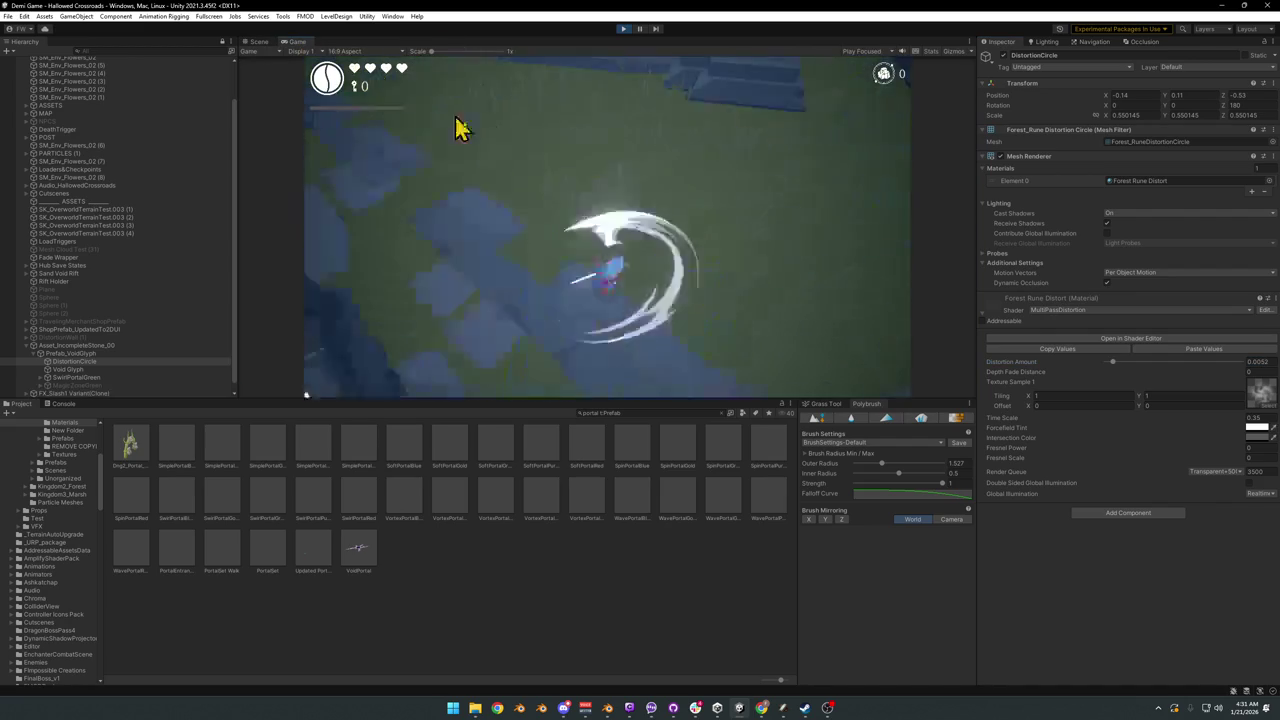
# Step: Play-test fullscreen, swinging the sword and walking to the portal, then return to the editor
pyautogui.press('F10')
pyautogui.click(608, 237)
pyautogui.press('w')
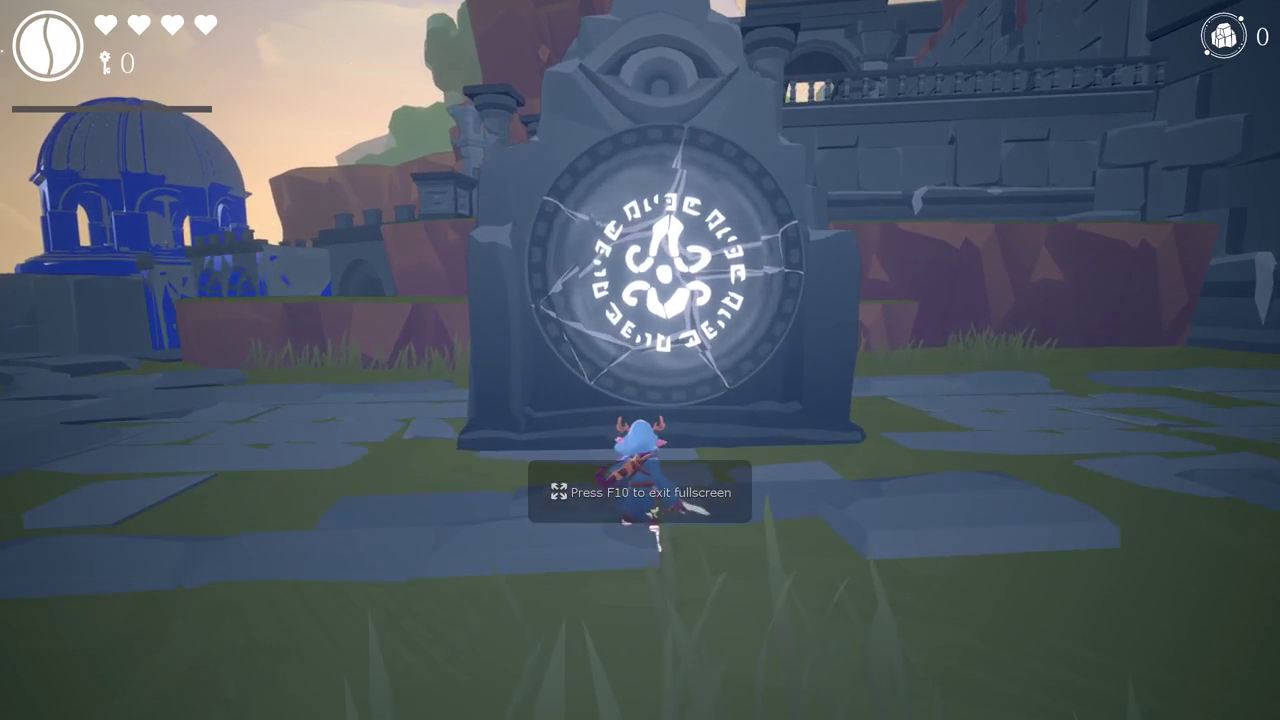
pyautogui.press('s')
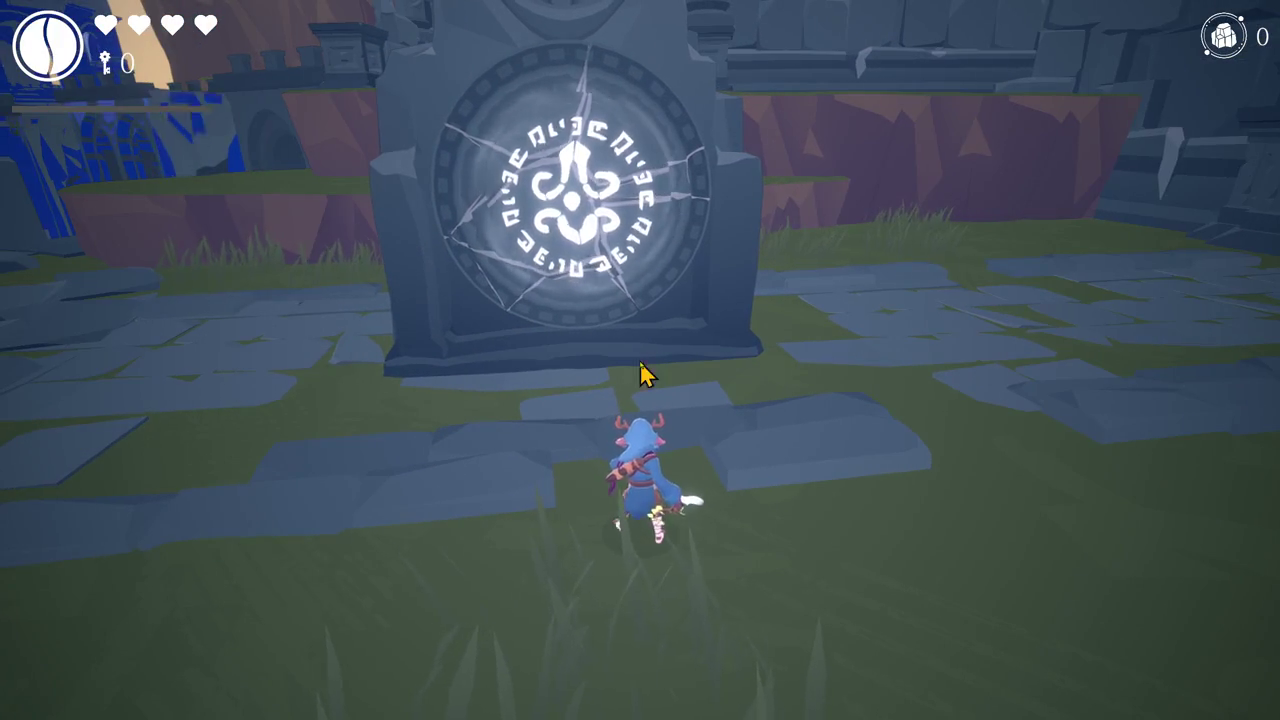
pyautogui.press('F11')
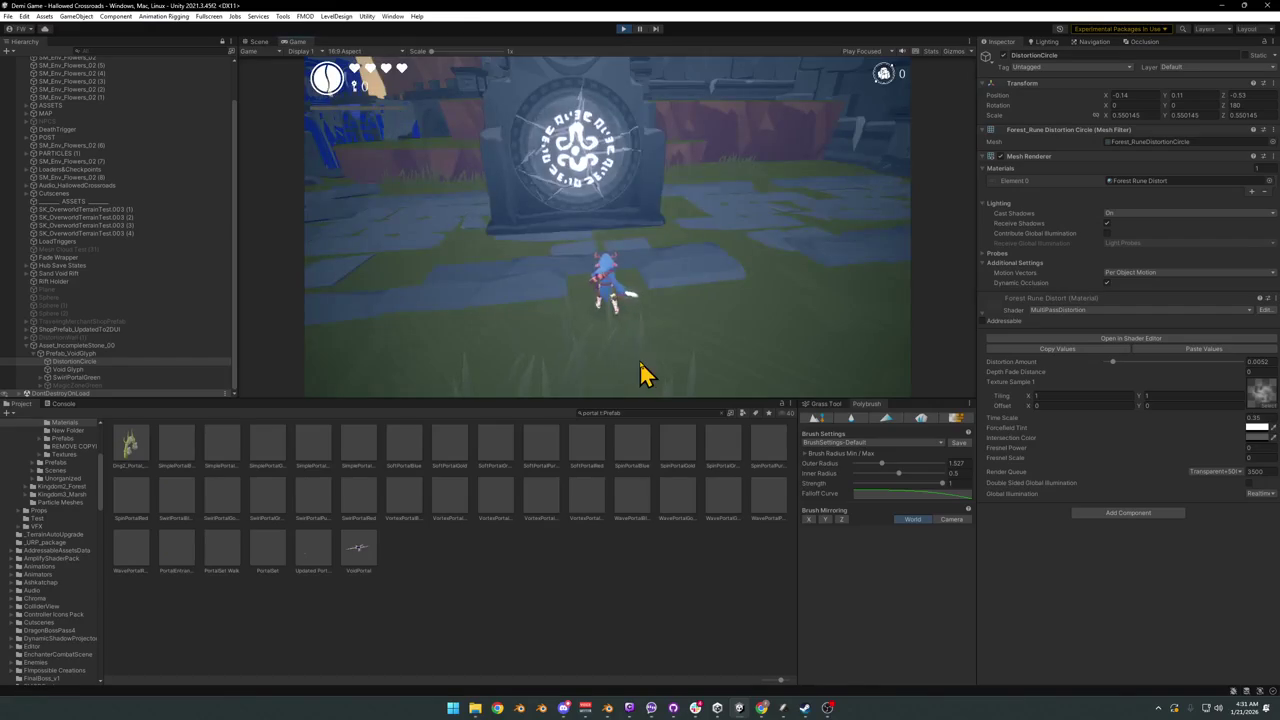
pyautogui.press('super')
pyautogui.click(233, 640)
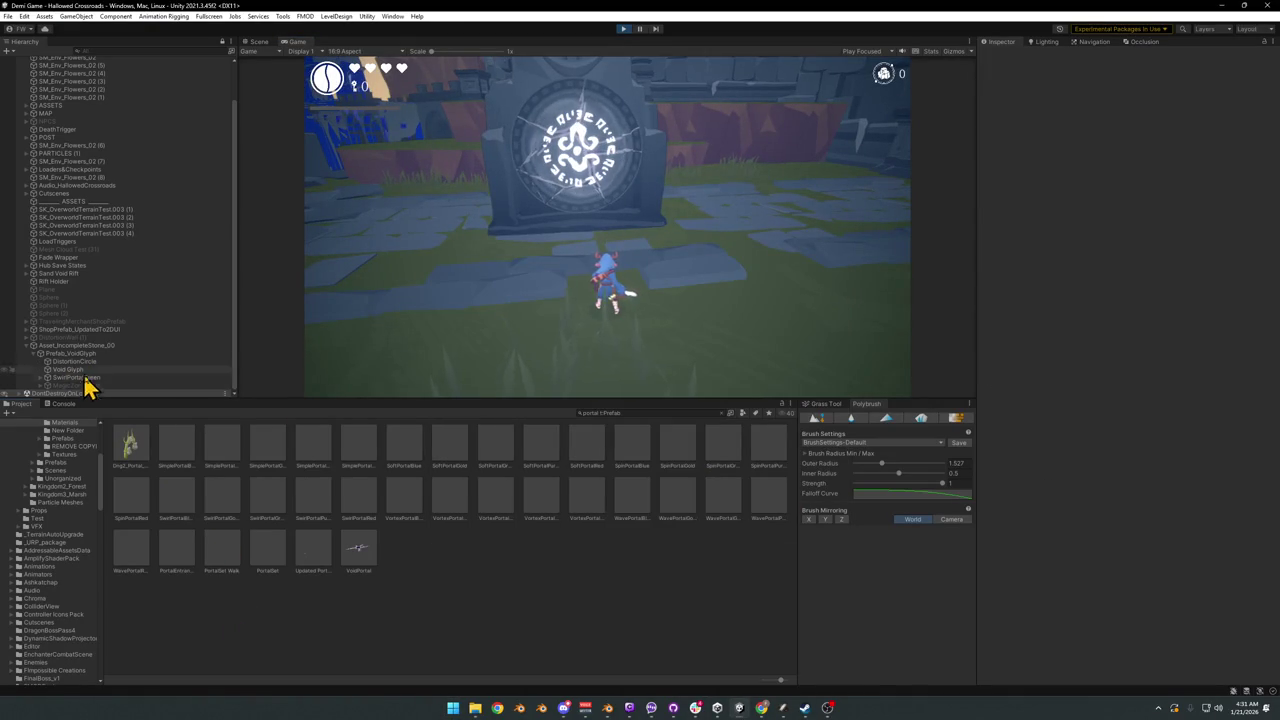
# Step: Rescale the DistortionCircle ring to about 0.8168 and reposition it around the rune glyph
pyautogui.click(262, 42)
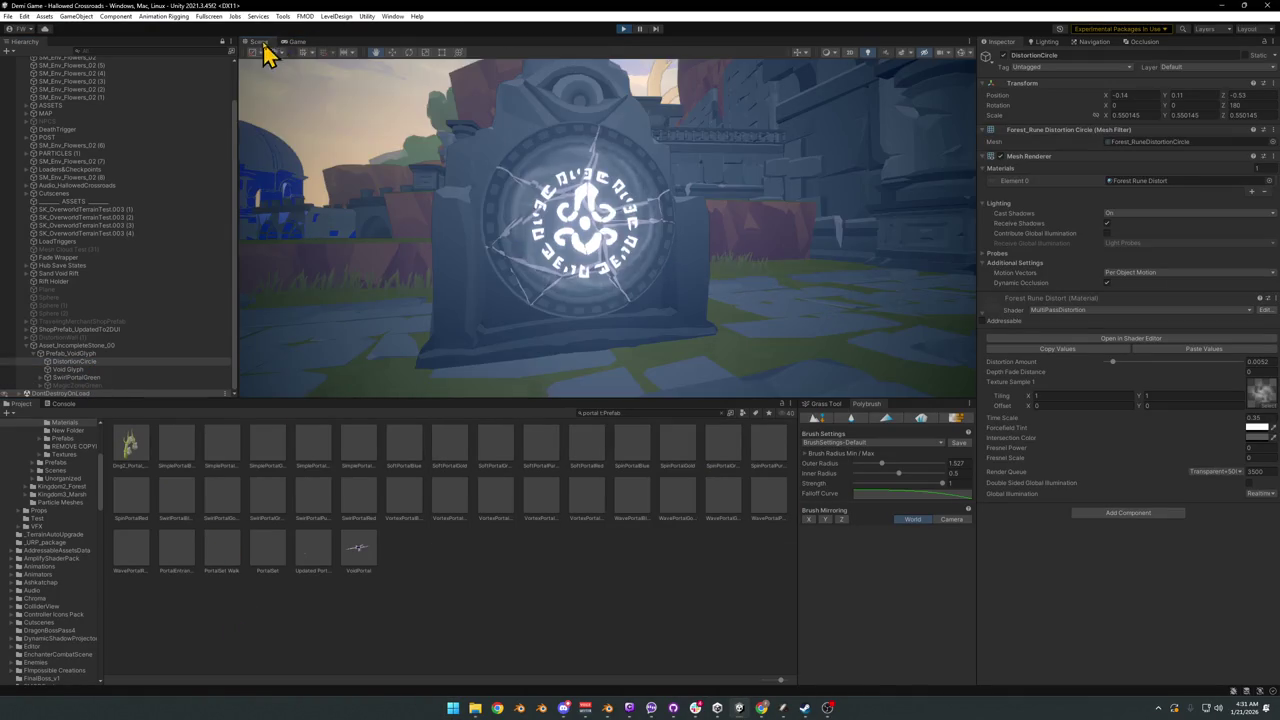
pyautogui.moveTo(680, 277)
pyautogui.keyDown('alt'); pyautogui.mouseDown()
pyautogui.moveTo(718, 278)
pyautogui.moveTo(660, 274)
pyautogui.mouseUp(); pyautogui.keyUp('alt')
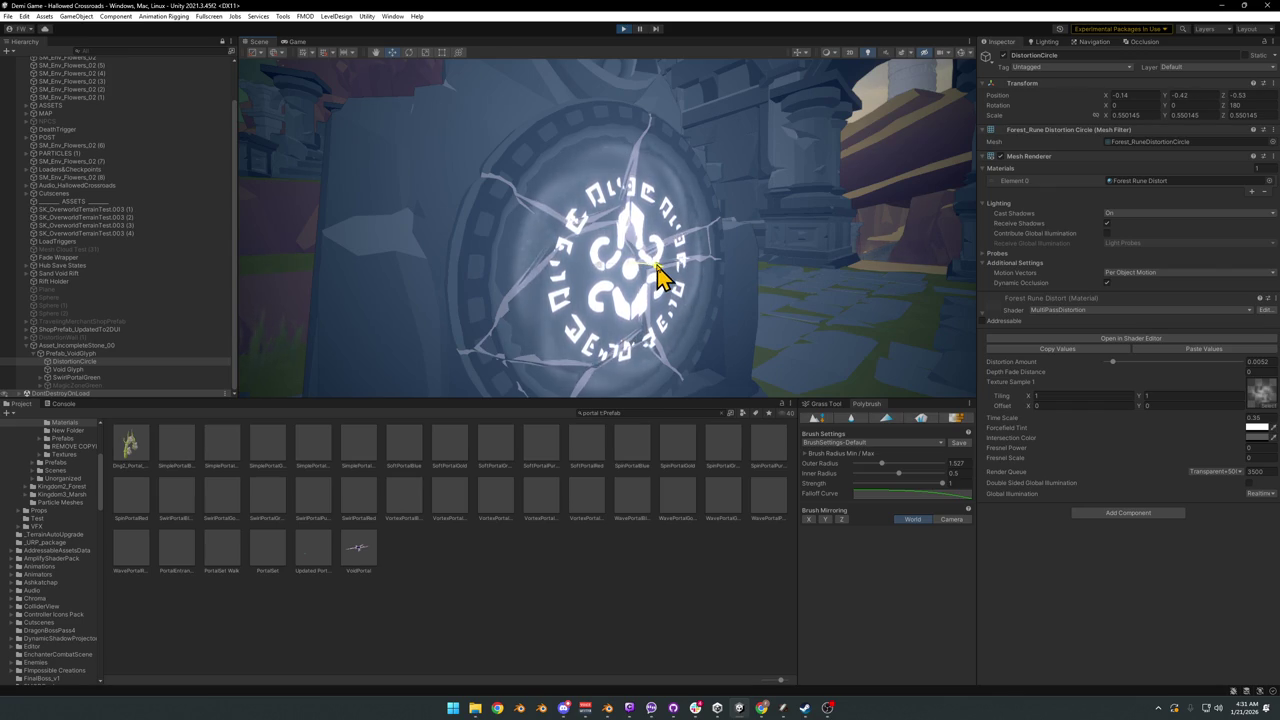
pyautogui.keyDown('alt'); pyautogui.moveTo(658, 272); pyautogui.dragTo(641, 259); pyautogui.keyUp('alt')
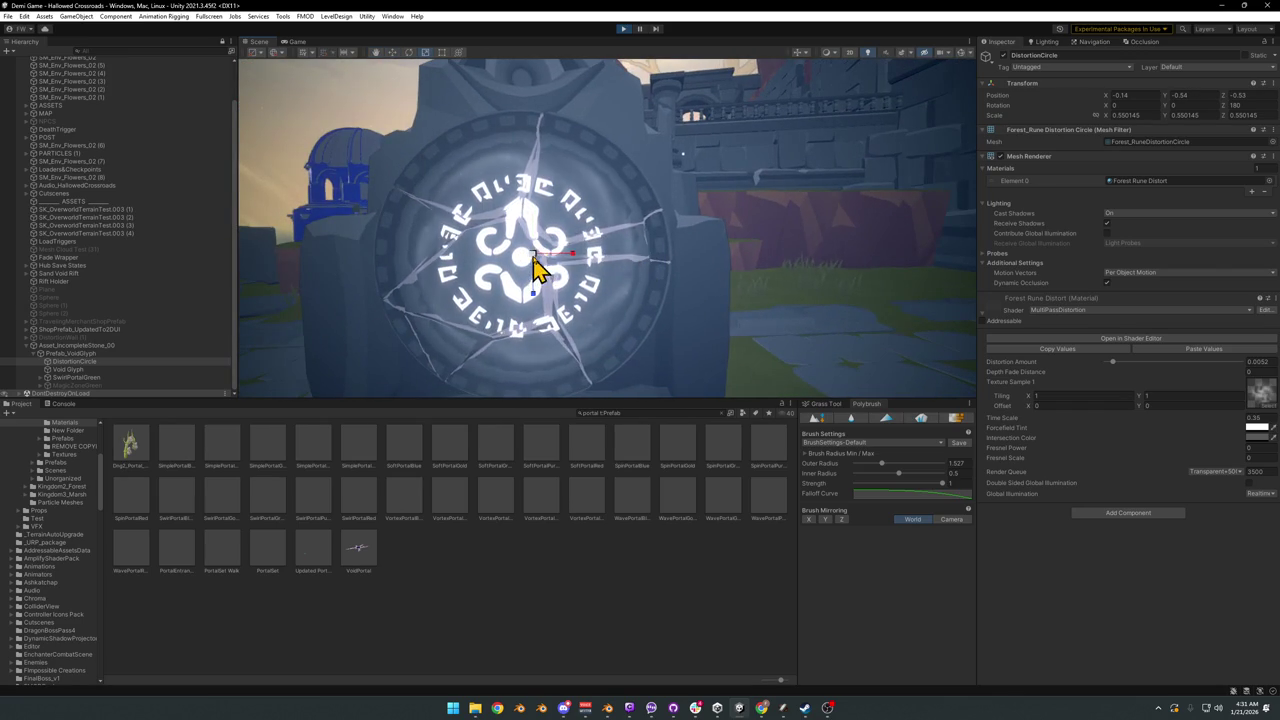
pyautogui.moveTo(570, 262)
pyautogui.mouseDown()
pyautogui.moveTo(594, 260)
pyautogui.moveTo(566, 271)
pyautogui.moveTo(497, 264)
pyautogui.moveTo(507, 260)
pyautogui.mouseUp()
pyautogui.press('w')
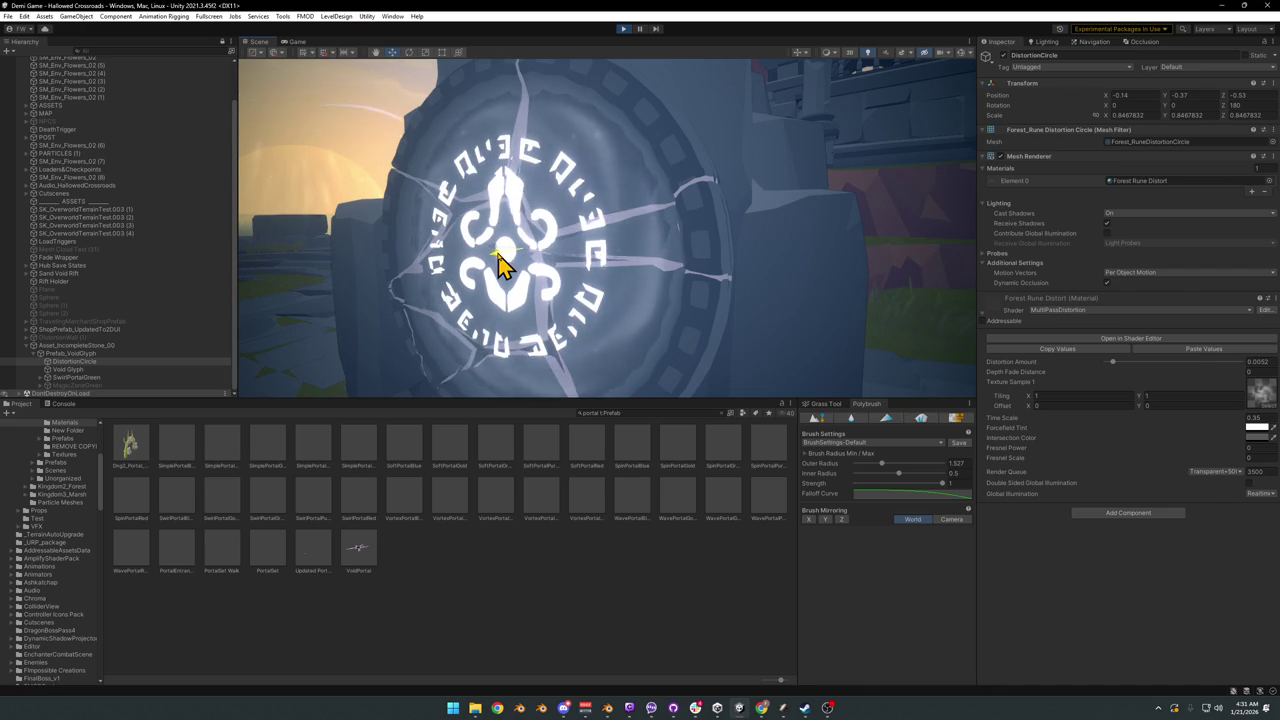
pyautogui.moveTo(497, 265)
pyautogui.keyDown('alt'); pyautogui.mouseDown()
pyautogui.moveTo(663, 286)
pyautogui.moveTo(527, 256)
pyautogui.mouseUp(); pyautogui.keyUp('alt')
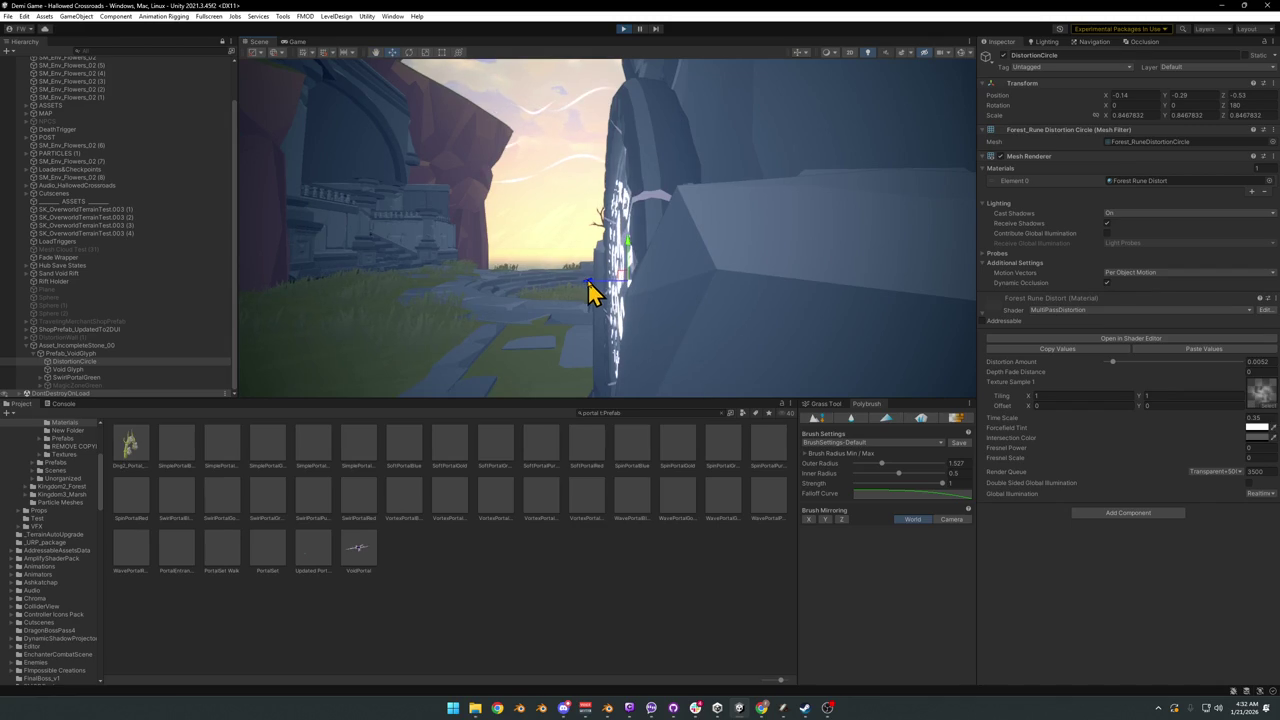
pyautogui.moveTo(627, 255)
pyautogui.keyDown('alt'); pyautogui.mouseDown()
pyautogui.moveTo(614, 214)
pyautogui.moveTo(651, 246)
pyautogui.moveTo(786, 257)
pyautogui.moveTo(831, 286)
pyautogui.moveTo(743, 301)
pyautogui.moveTo(577, 275)
pyautogui.mouseUp(); pyautogui.keyUp('alt')
pyautogui.press('r')
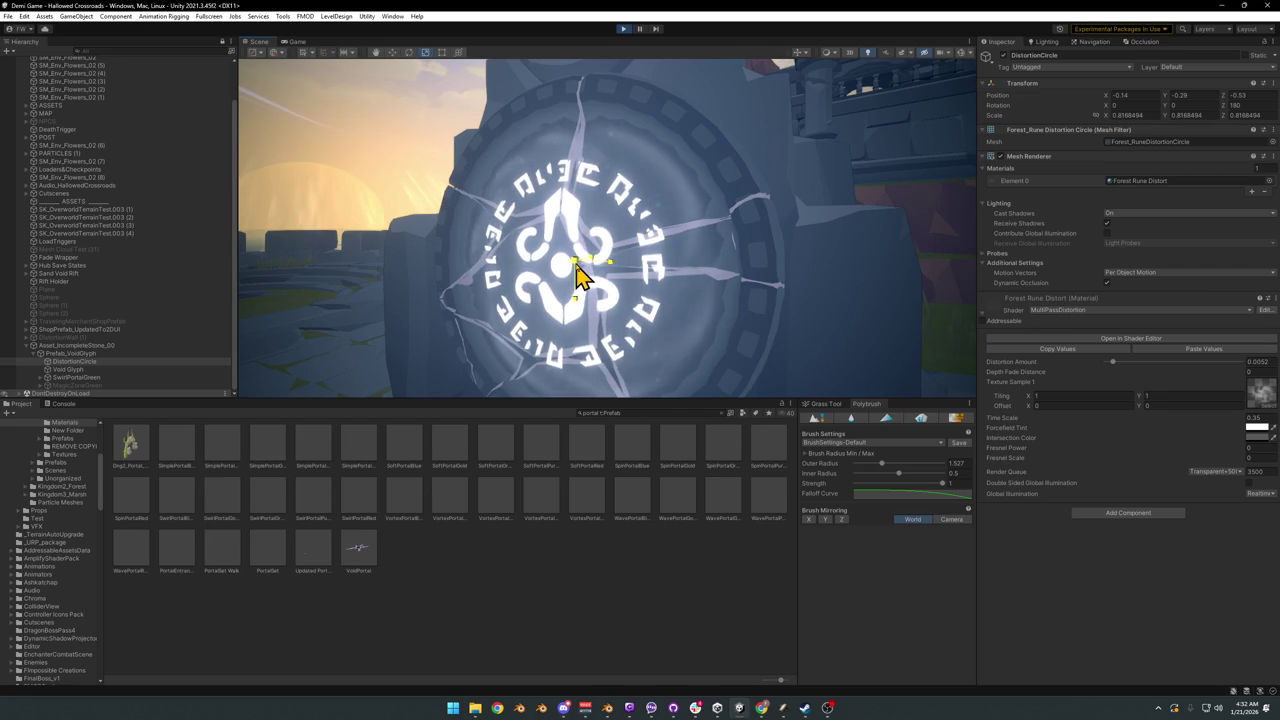
pyautogui.click(72, 369)
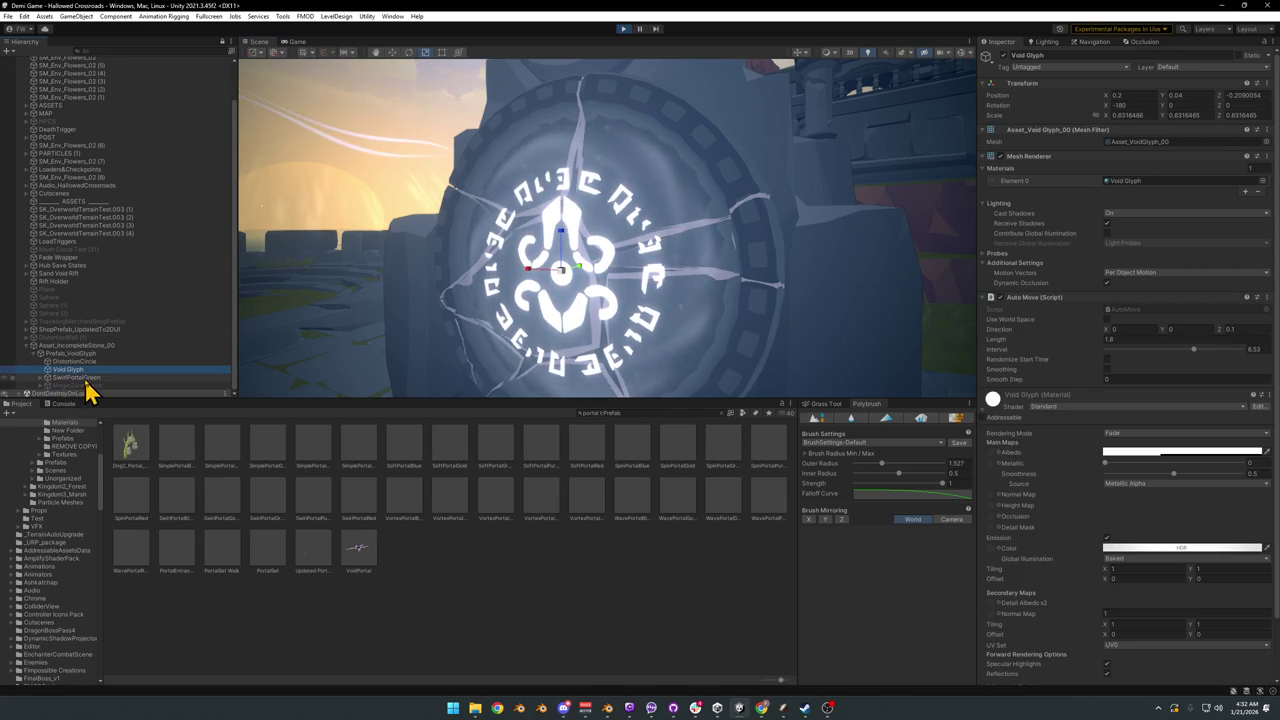
# Step: Copy, then remove the Auto Move component from Void Glyph
pyautogui.keyDown('ctrl'); pyautogui.click(77, 377); pyautogui.keyUp('ctrl')
pyautogui.moveTo(600, 300)
pyautogui.keyDown('alt'); pyautogui.mouseDown()
pyautogui.moveTo(547, 303)
pyautogui.moveTo(458, 258)
pyautogui.mouseUp(); pyautogui.keyUp('alt')
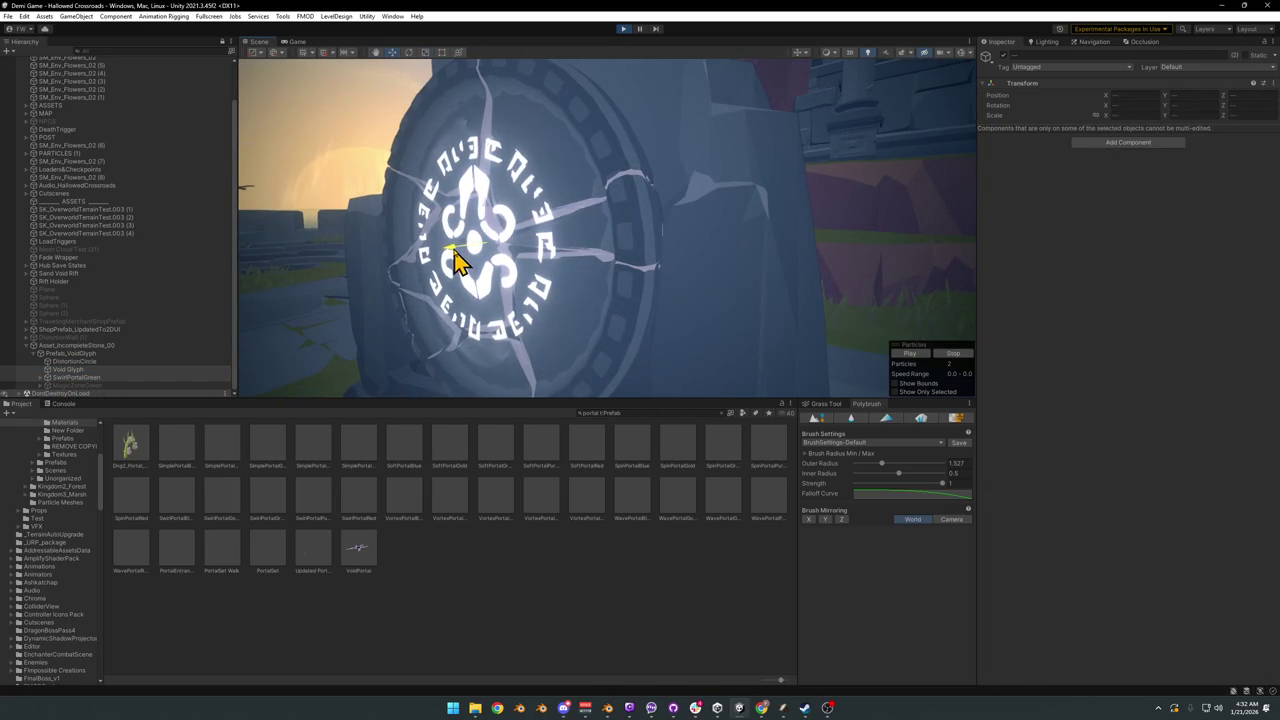
pyautogui.click(80, 370)
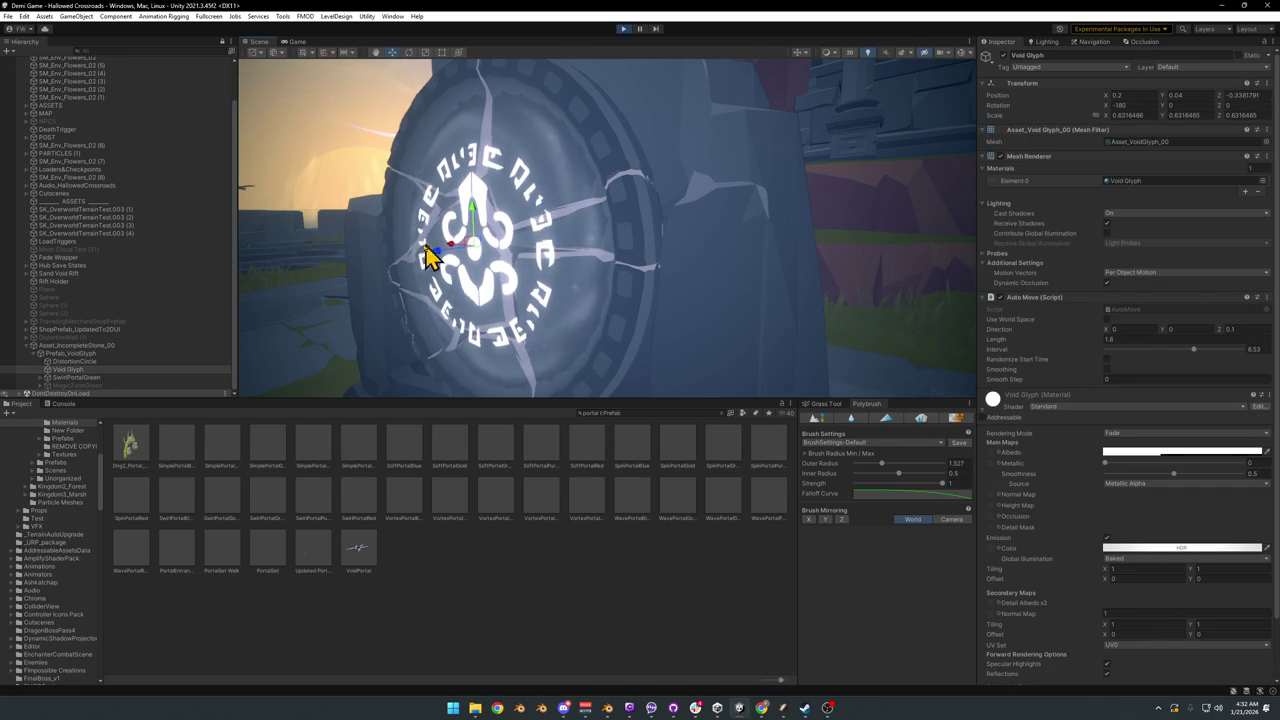
pyautogui.rightClick(1044, 298)
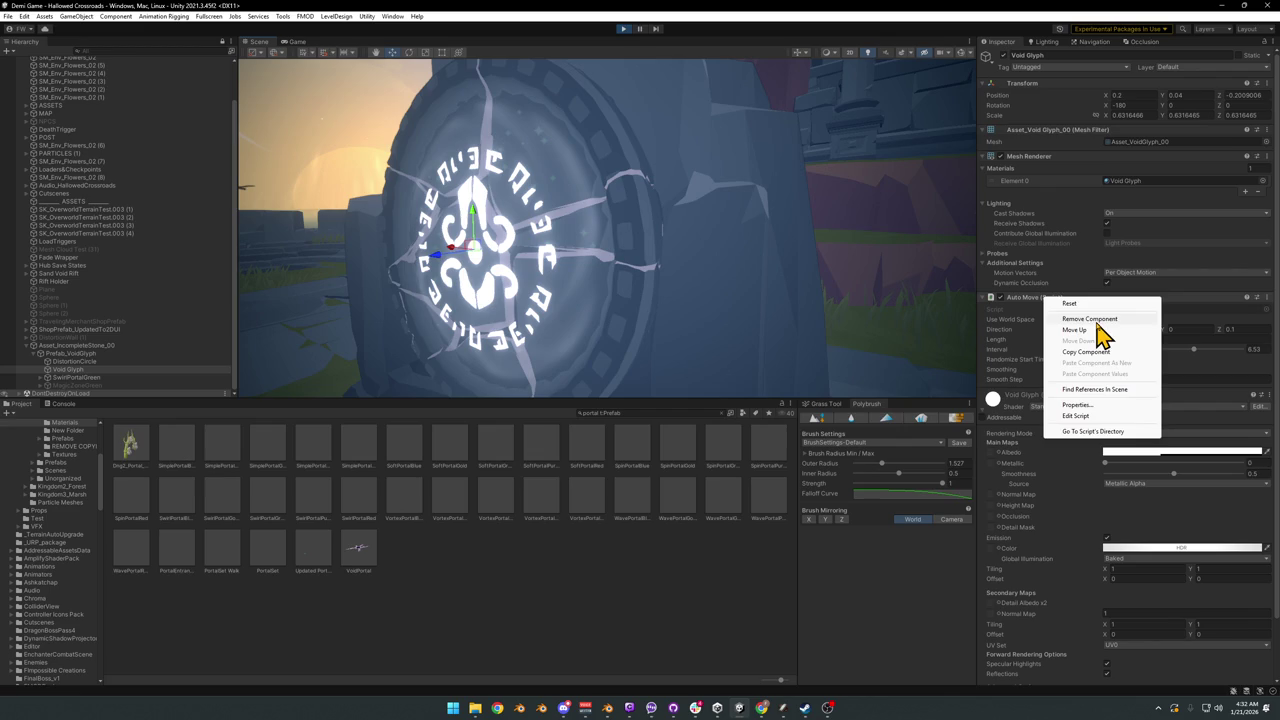
pyautogui.click(1096, 354)
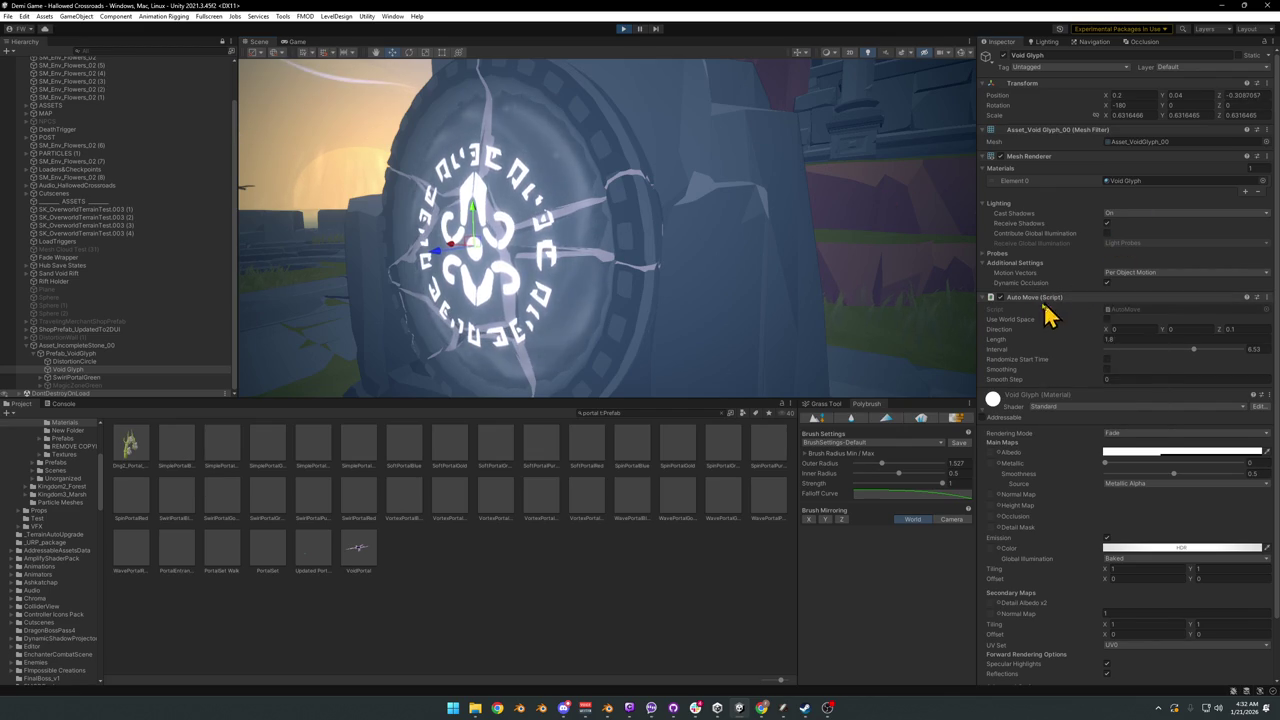
pyautogui.rightClick(1026, 300)
pyautogui.click(1082, 318)
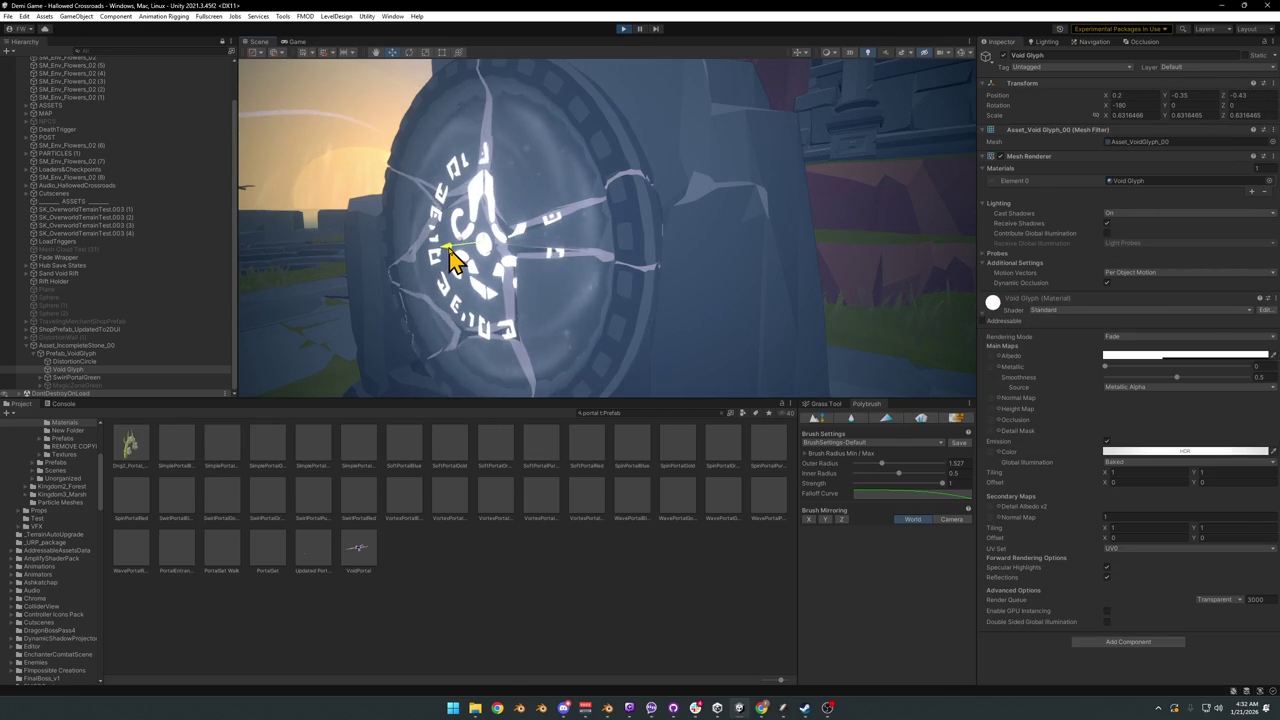
# Step: View the glyph head-on, clear the selection and return to the running game
pyautogui.keyDown('alt'); pyautogui.moveTo(526, 257); pyautogui.dragTo(623, 256); pyautogui.keyUp('alt')
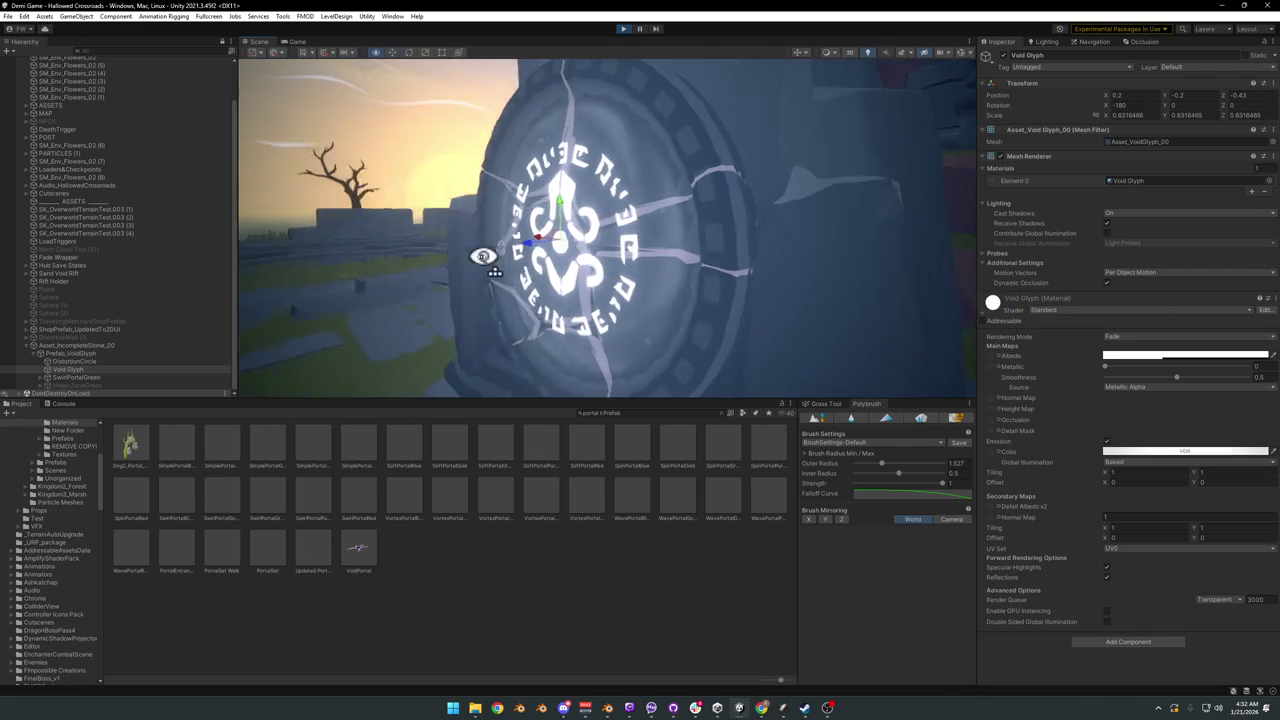
pyautogui.scroll(-5, 623, 256)
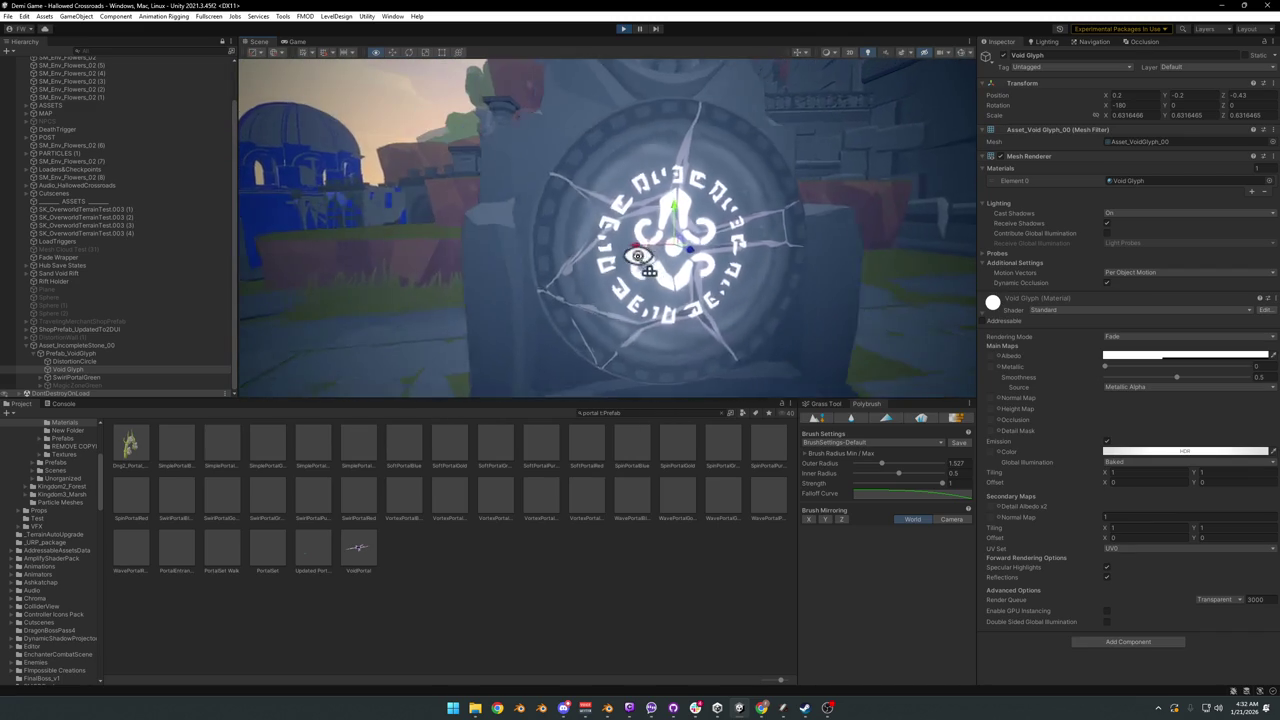
pyautogui.click(557, 594)
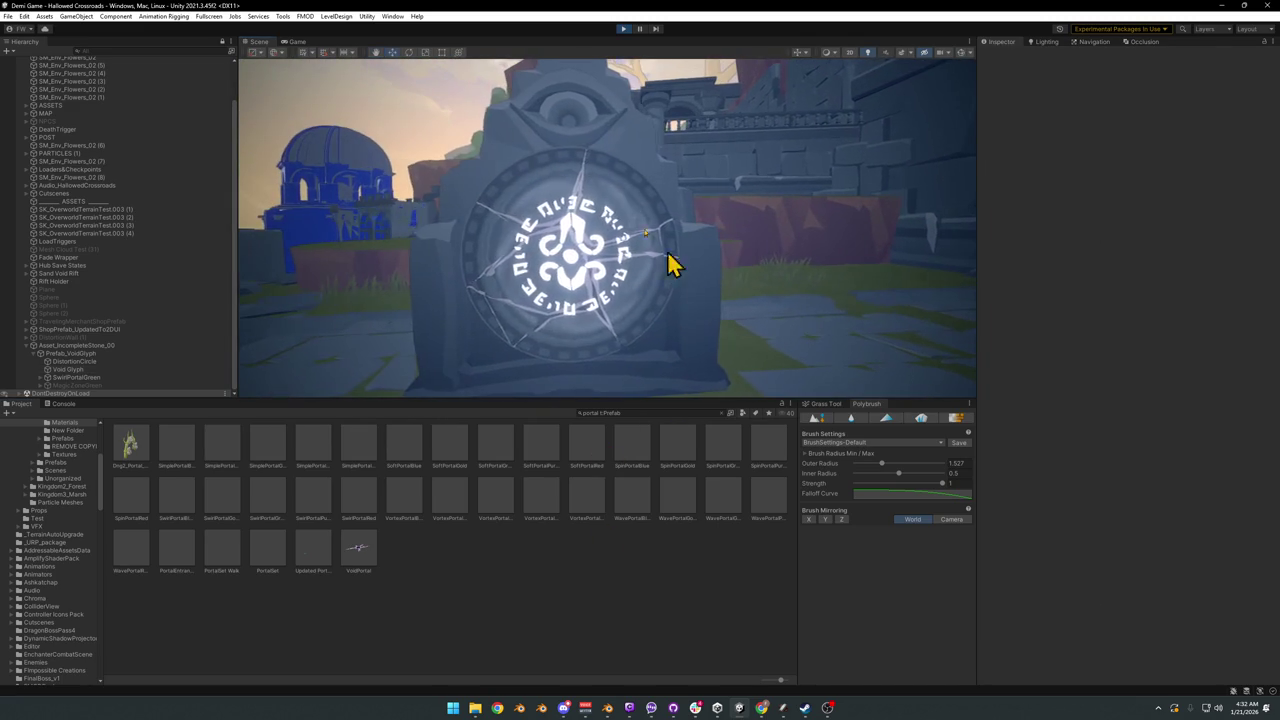
pyautogui.click(300, 43)
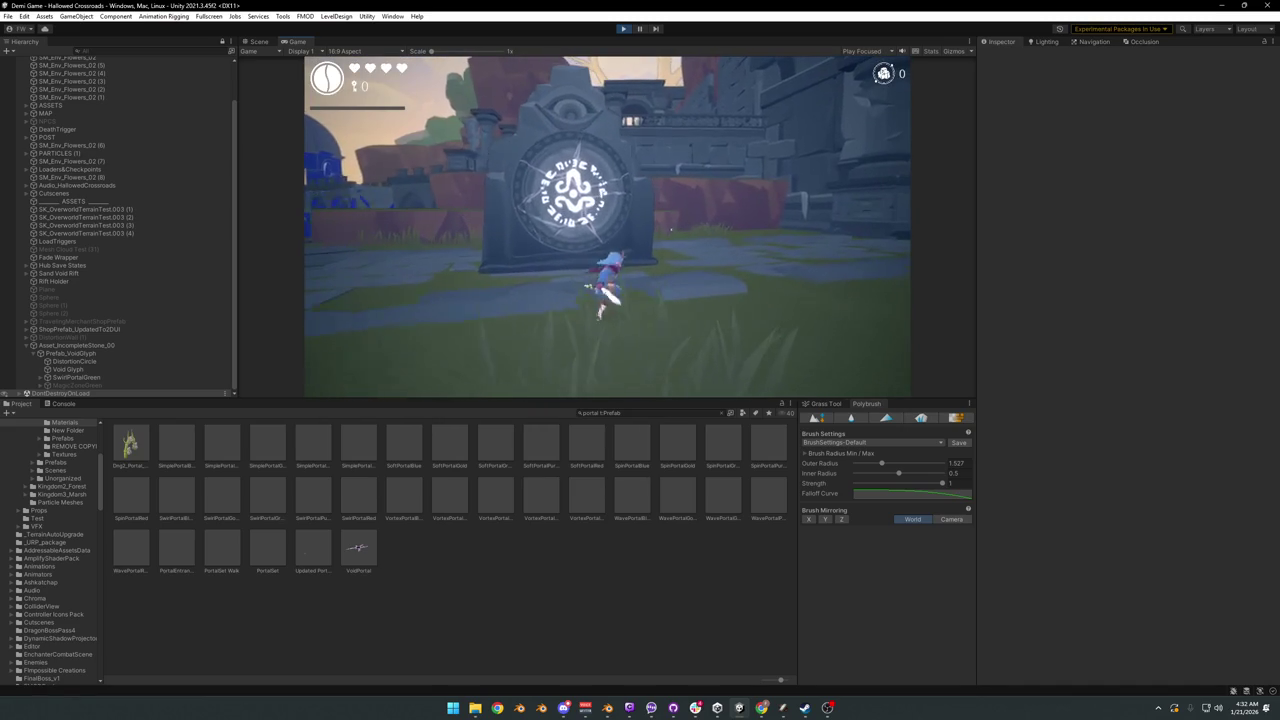
# Step: Select Void Glyph while the game runs with the player beside the portal stone
pyautogui.press('super')
pyautogui.press('super')
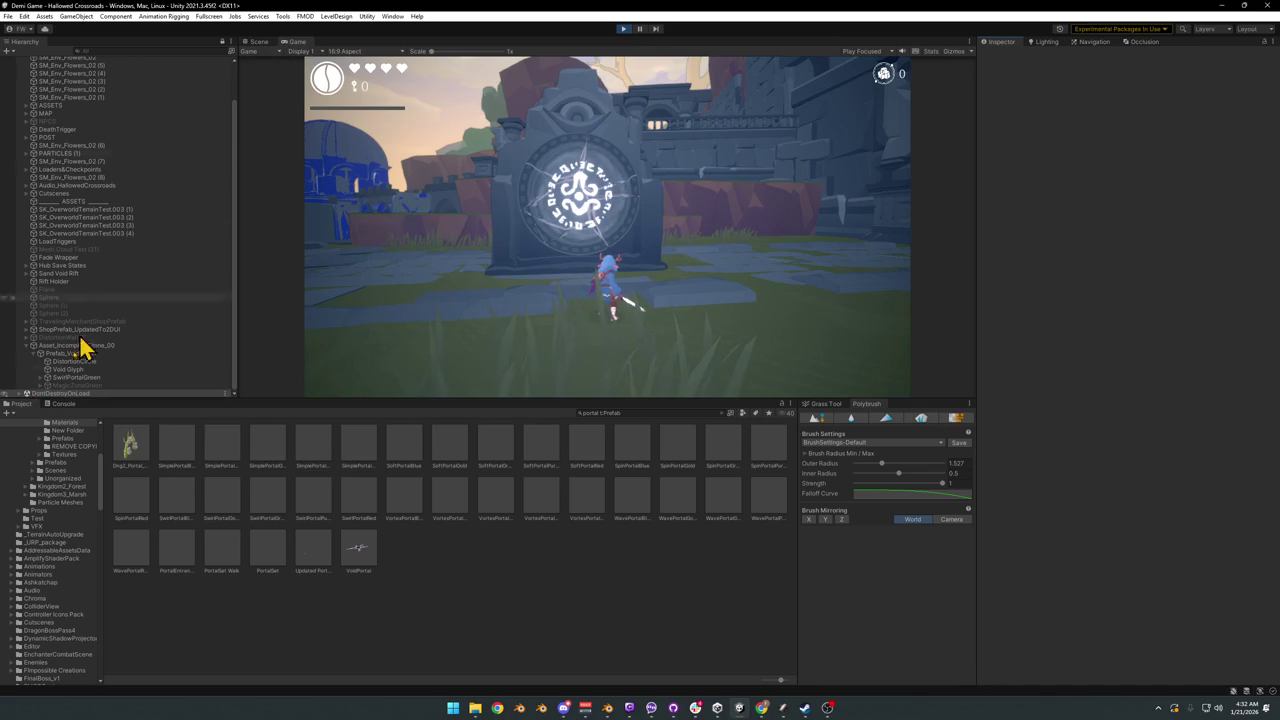
pyautogui.click(74, 370)
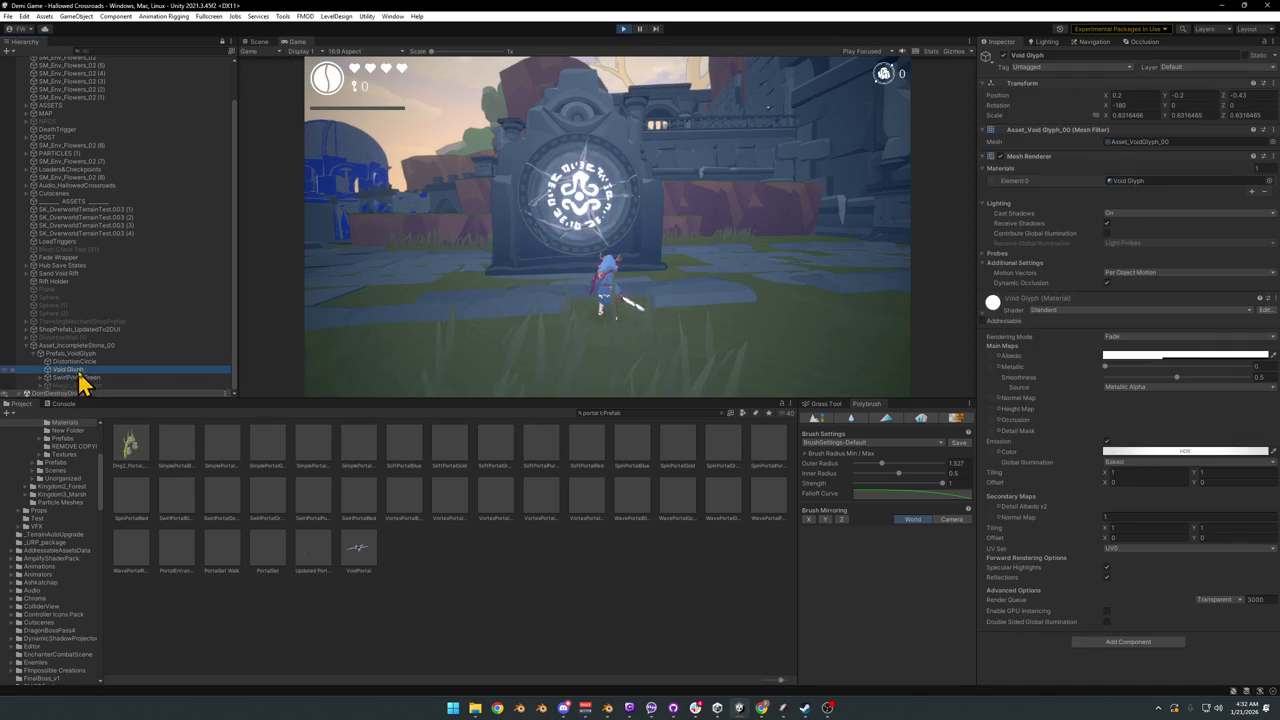
# Step: Set the Void Glyph emission to a saturated HDR red, then leave gameplay focus for the editor
pyautogui.click(1145, 452)
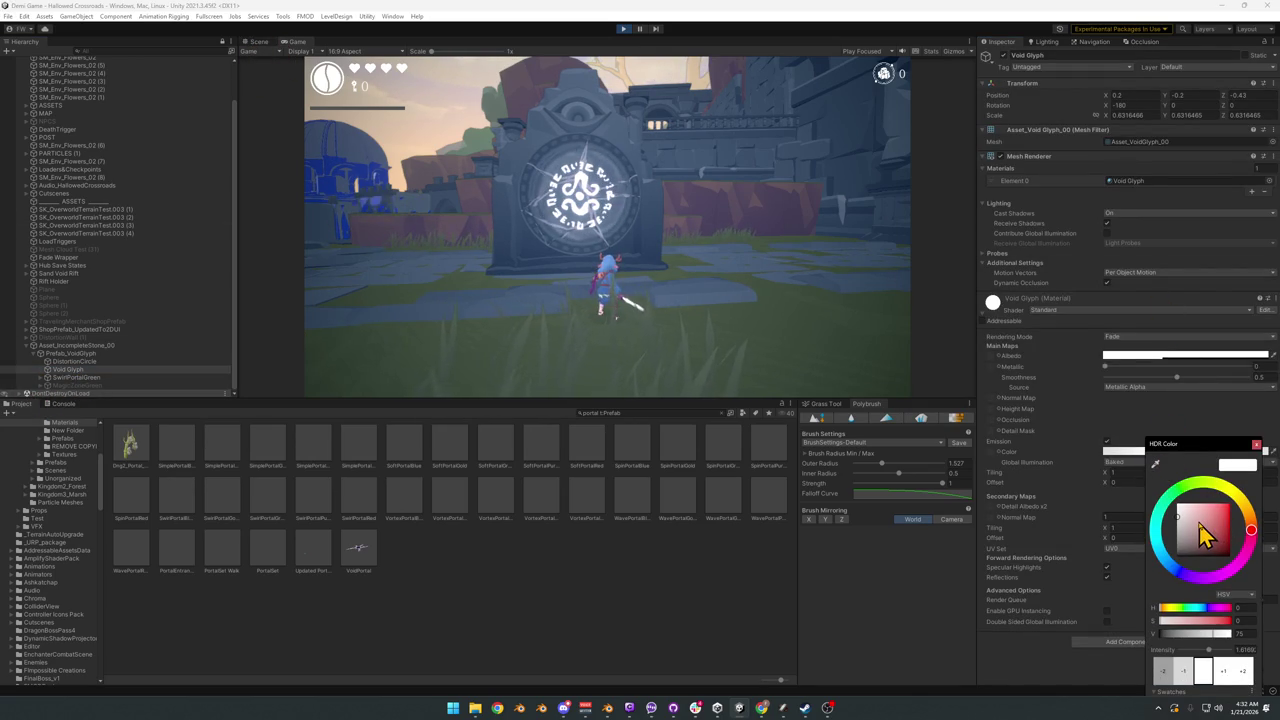
pyautogui.moveTo(1213, 533)
pyautogui.mouseDown()
pyautogui.moveTo(1228, 537)
pyautogui.moveTo(1214, 527)
pyautogui.moveTo(1212, 545)
pyautogui.mouseUp()
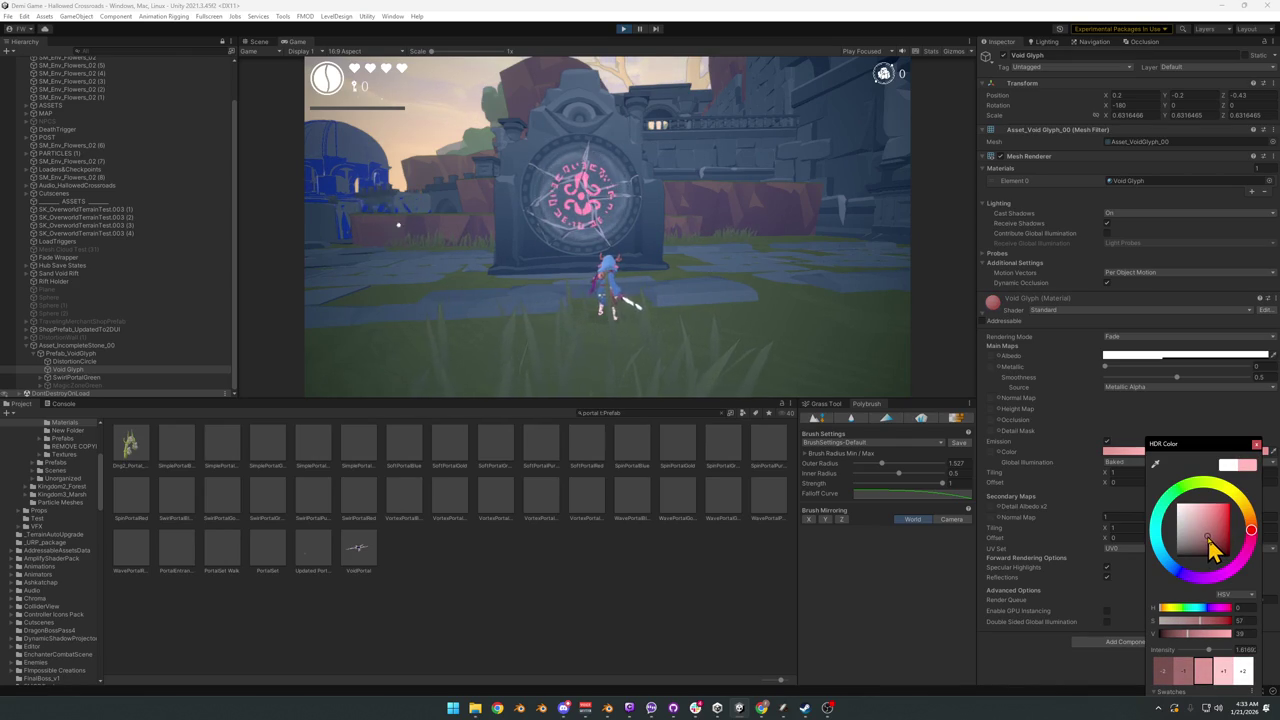
pyautogui.moveTo(1209, 538)
pyautogui.mouseDown()
pyautogui.moveTo(1241, 517)
pyautogui.moveTo(1230, 504)
pyautogui.moveTo(1240, 510)
pyautogui.mouseUp()
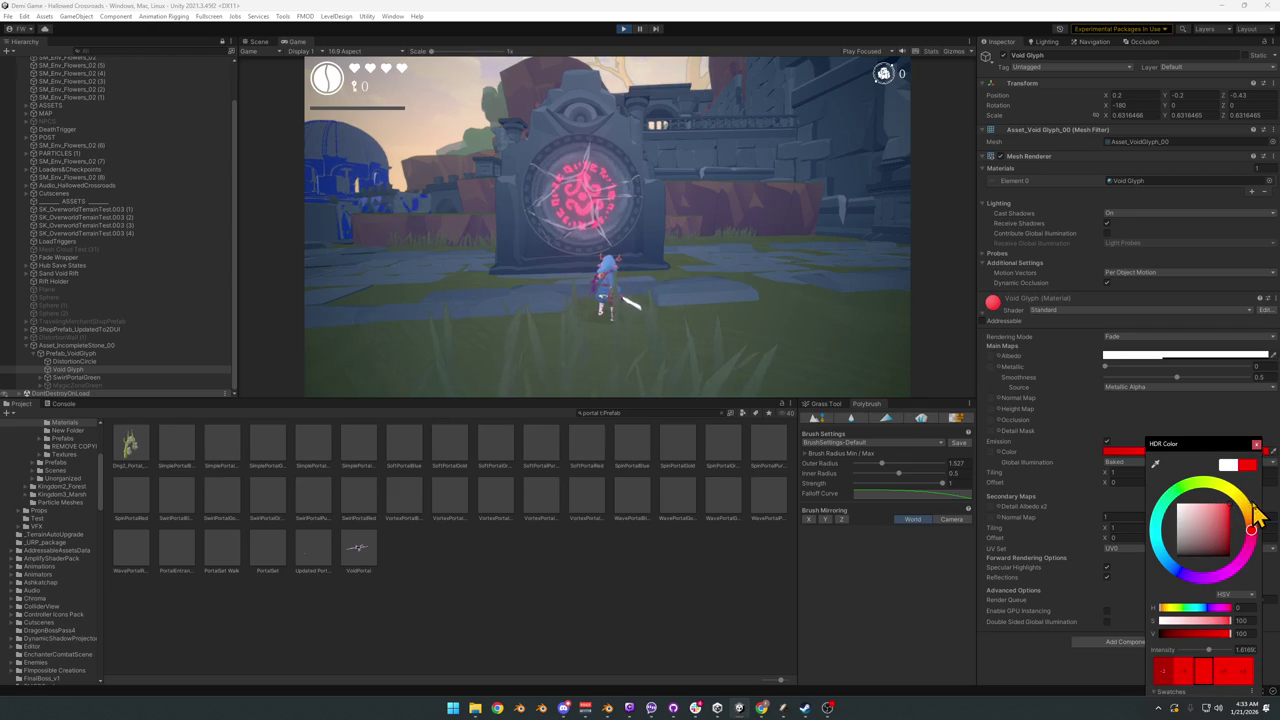
pyautogui.click(1128, 443)
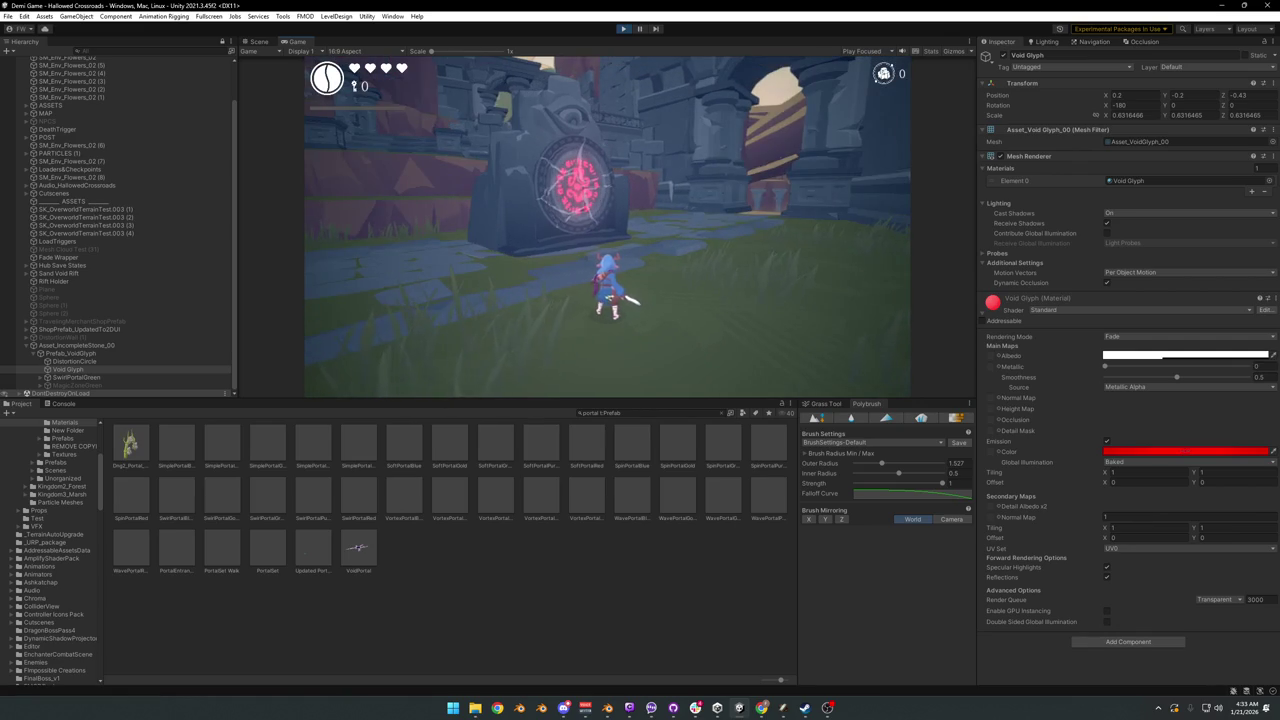
pyautogui.press('Escape')
pyautogui.press('Escape')
pyautogui.press('super')
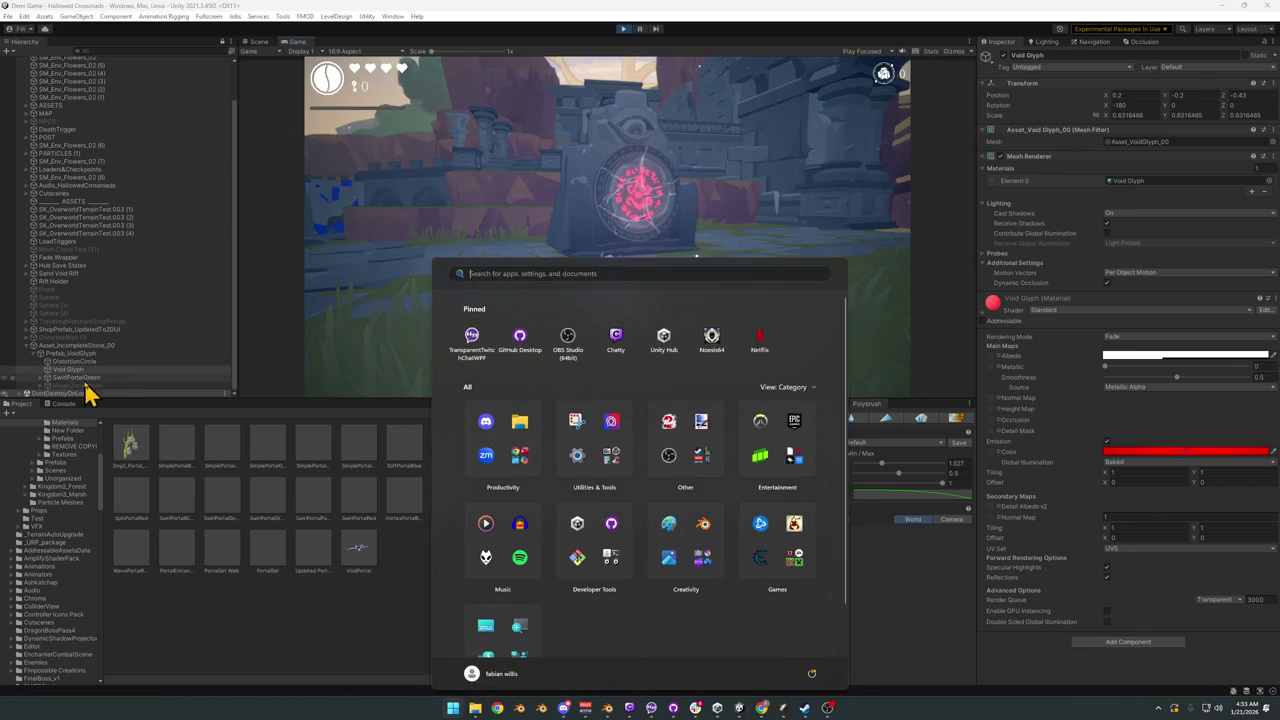
# Step: Change SwirlPortalGreen's particle Start Color from a trial red to dark green 0B5E3D
pyautogui.click(84, 378)
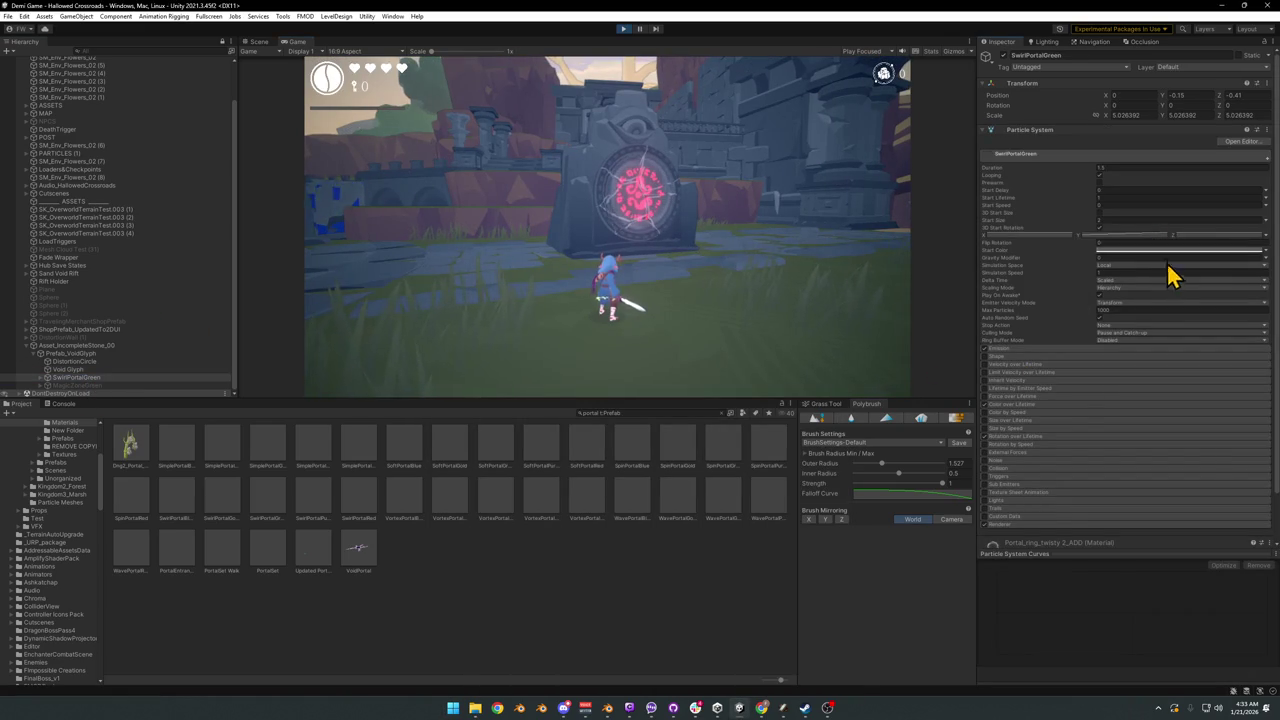
pyautogui.click(1163, 250)
pyautogui.click(1207, 326)
pyautogui.moveTo(1211, 330); pyautogui.dragTo(1250, 296)
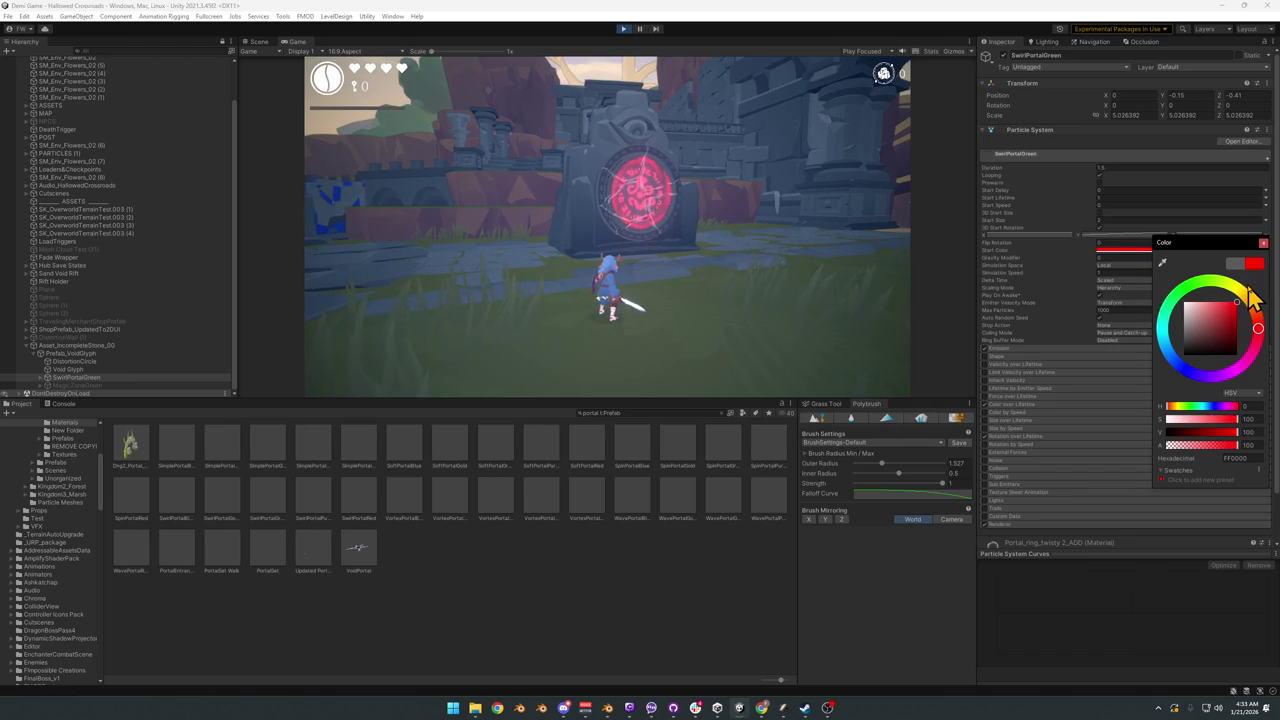
pyautogui.click(1182, 298)
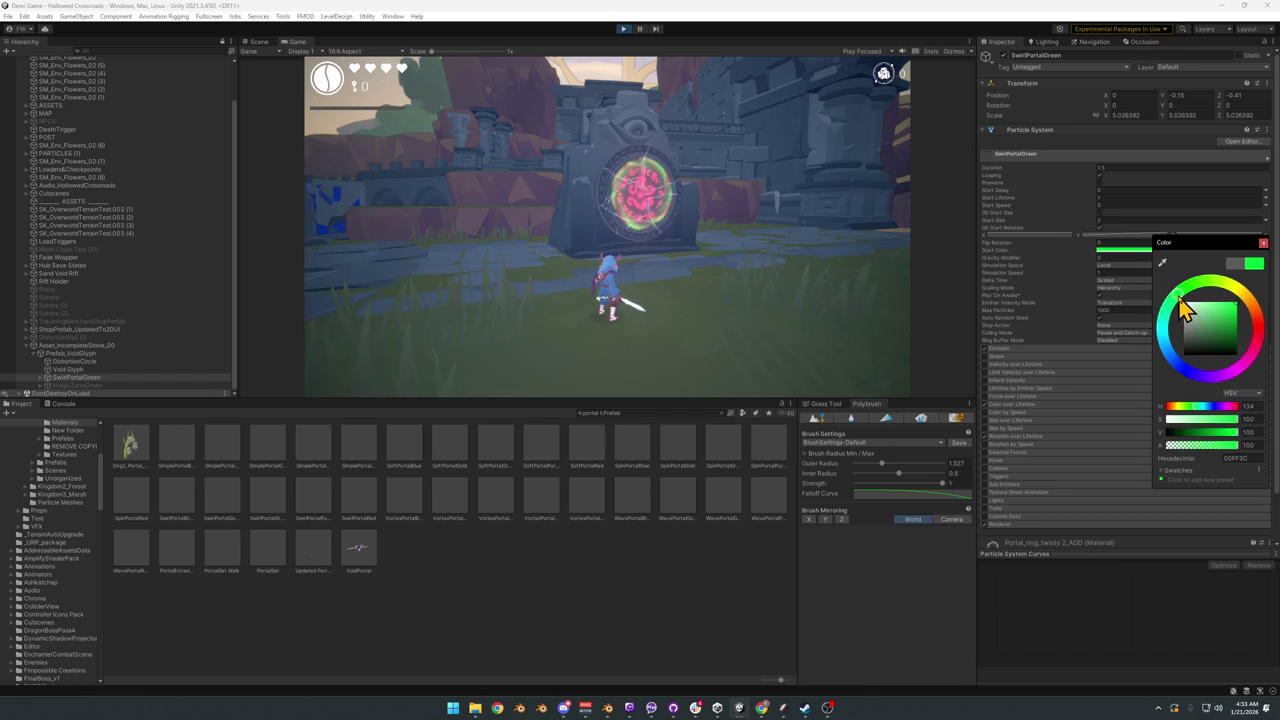
pyautogui.moveTo(1182, 298); pyautogui.dragTo(1222, 298)
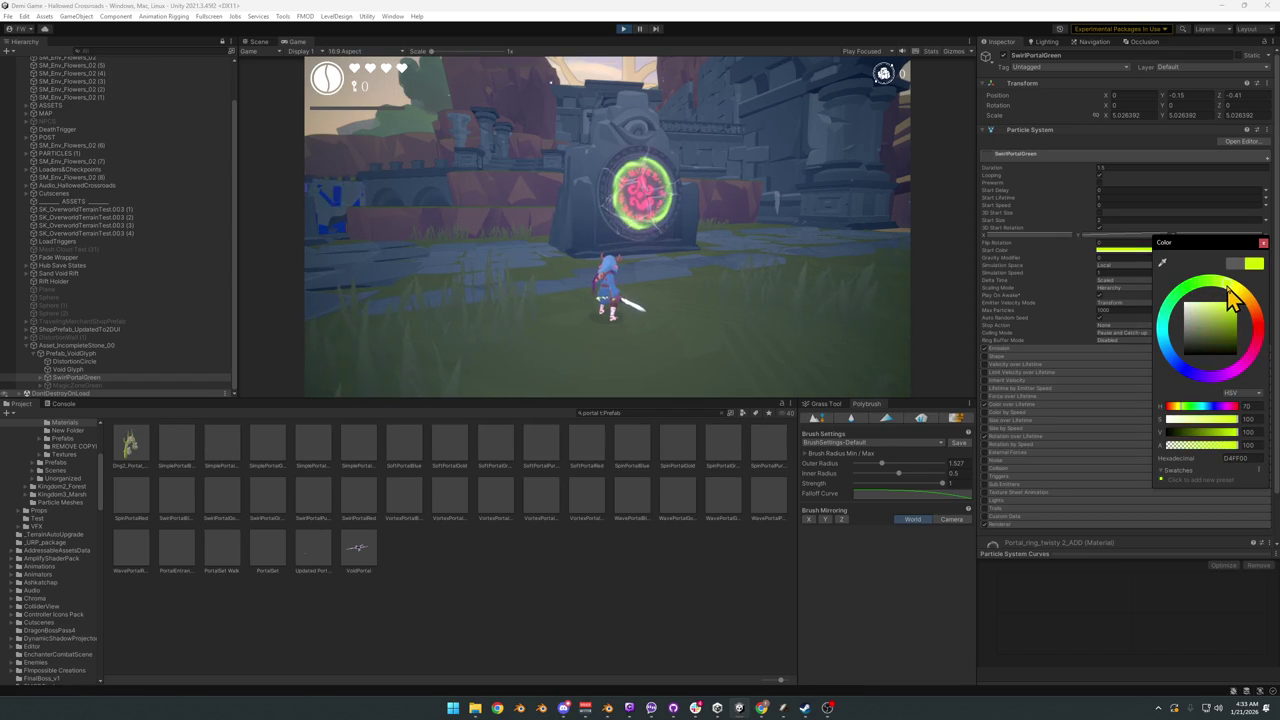
pyautogui.moveTo(1220, 290)
pyautogui.mouseDown()
pyautogui.moveTo(1177, 288)
pyautogui.moveTo(1161, 311)
pyautogui.moveTo(1235, 355)
pyautogui.moveTo(1231, 338)
pyautogui.mouseUp()
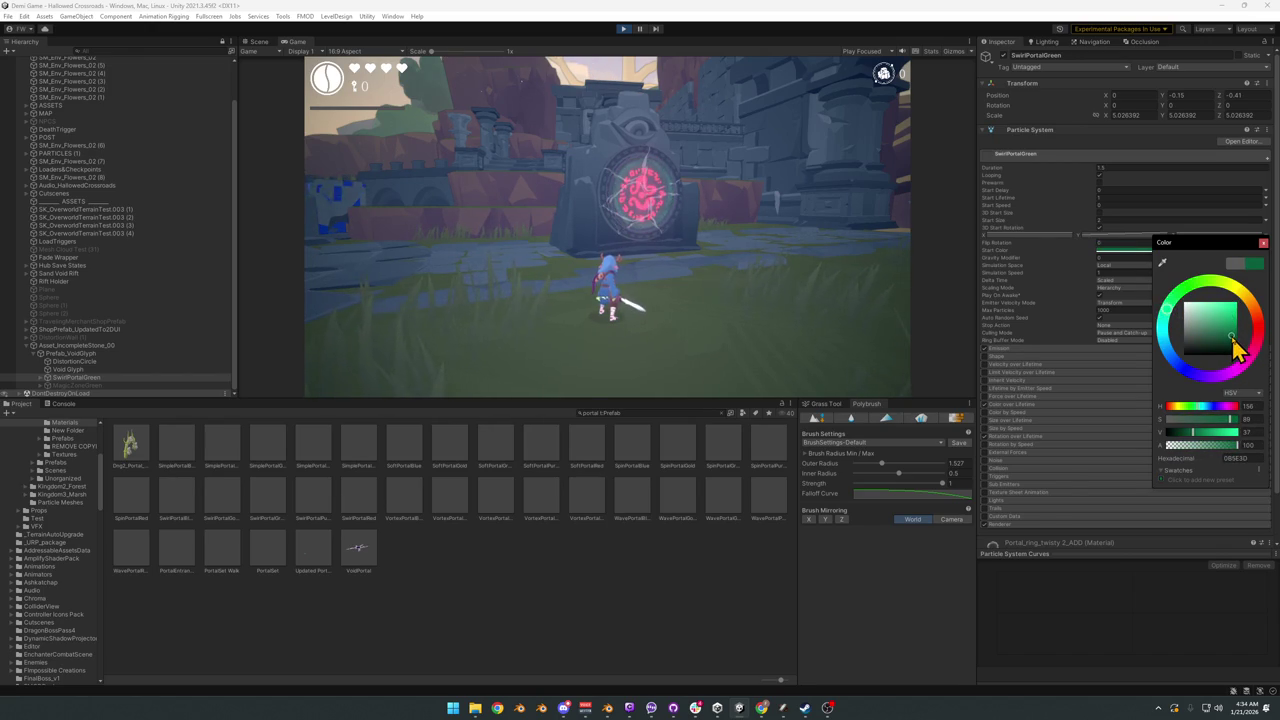